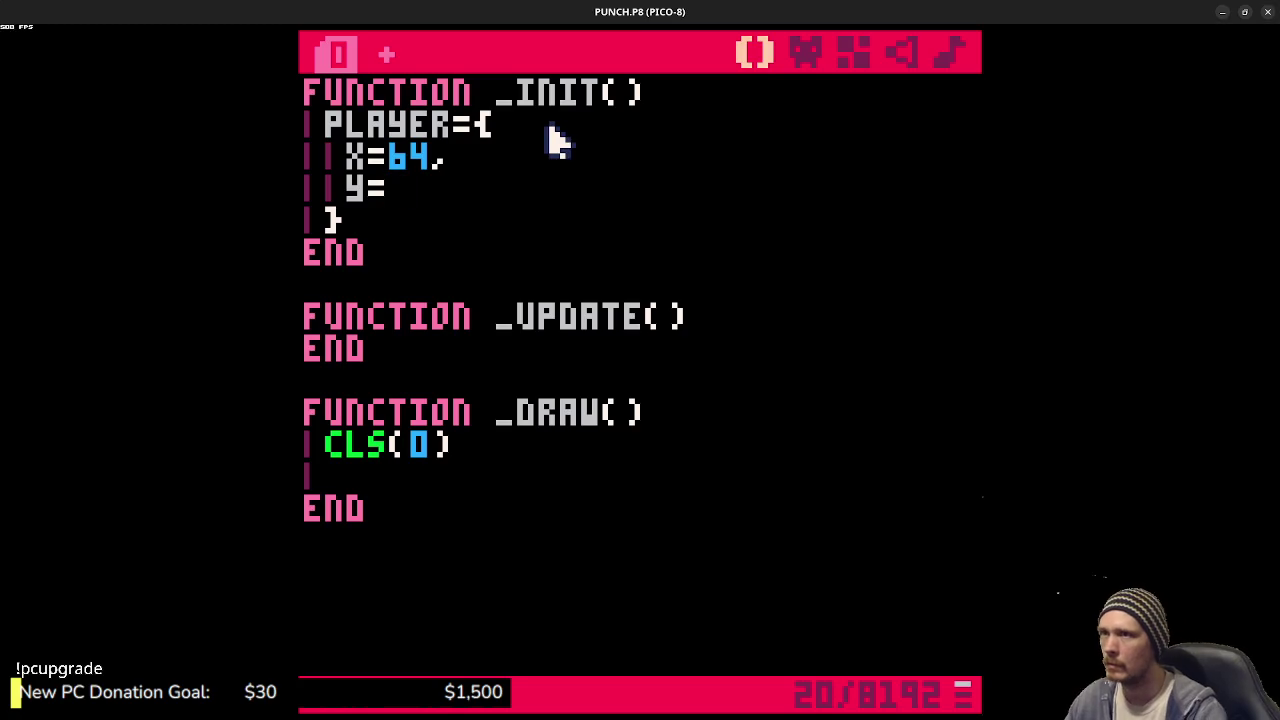
- Check the tile-border level map, then add y=64 and dx=0 to the player table
{"action": "left_click", "coordinate": [846, 56]}
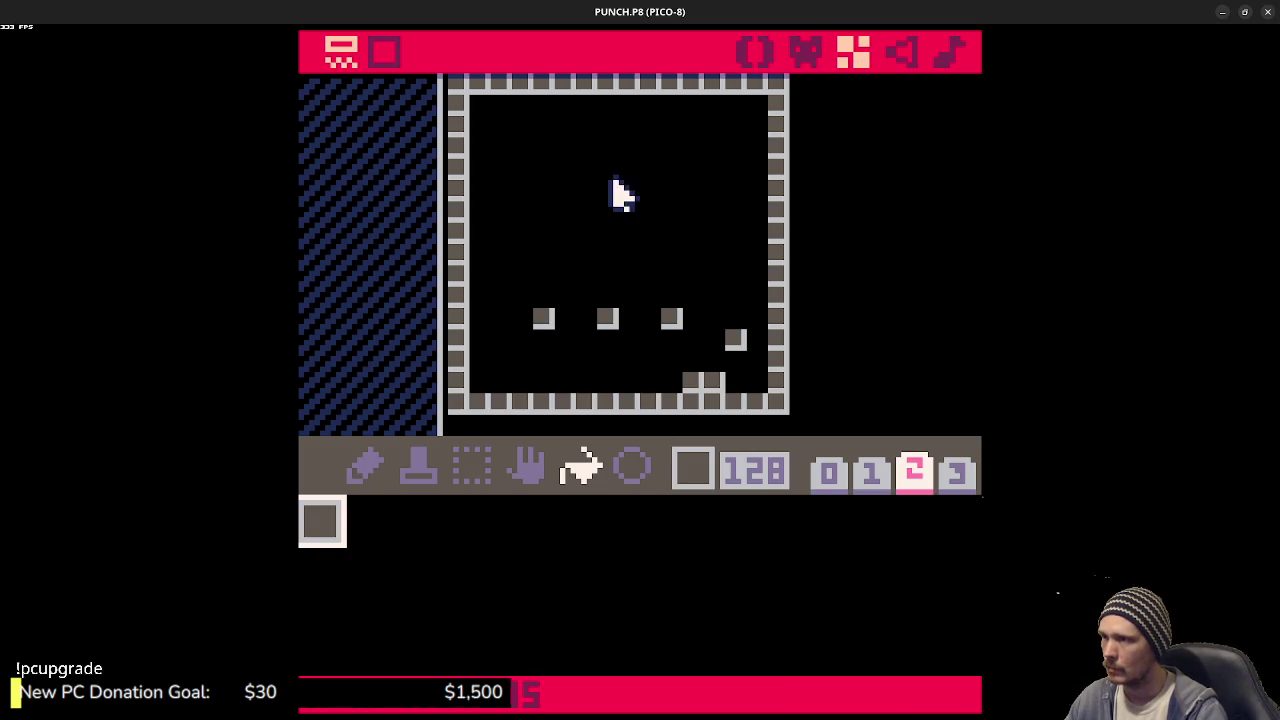
{"action": "left_click", "coordinate": [756, 53]}
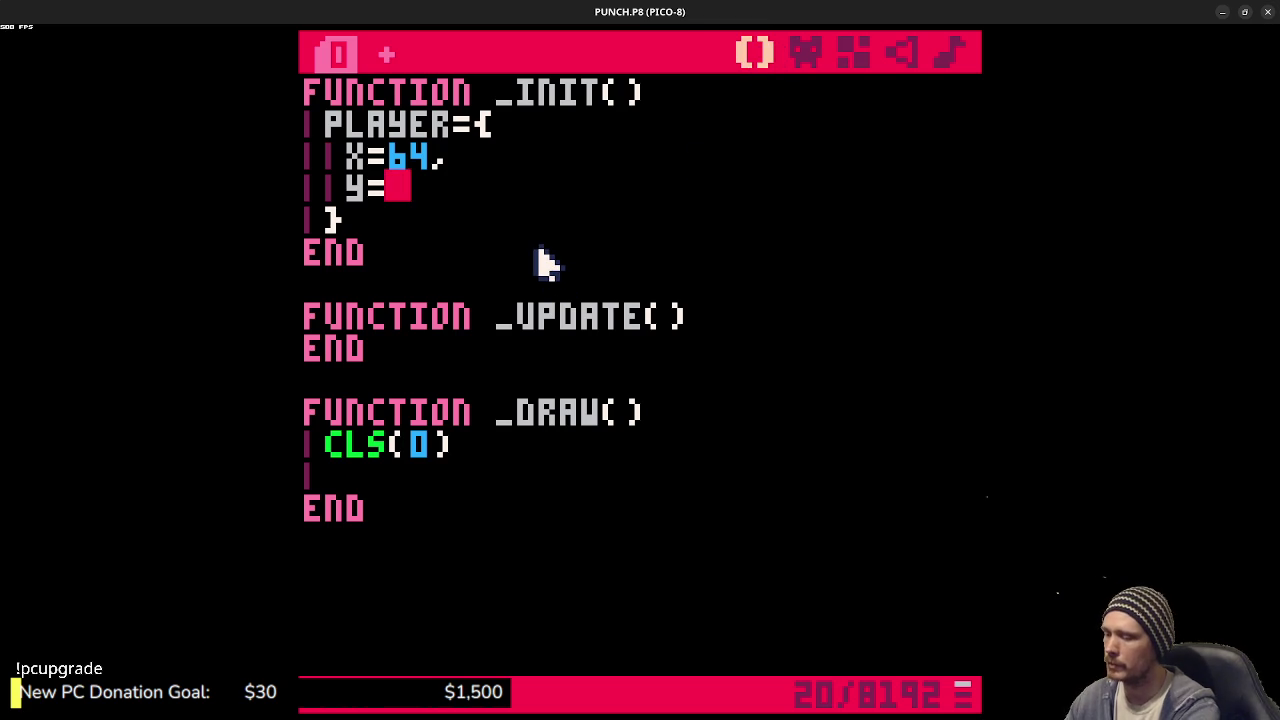
{"action": "type", "text": "64,"}
{"action": "key", "text": "Return"}
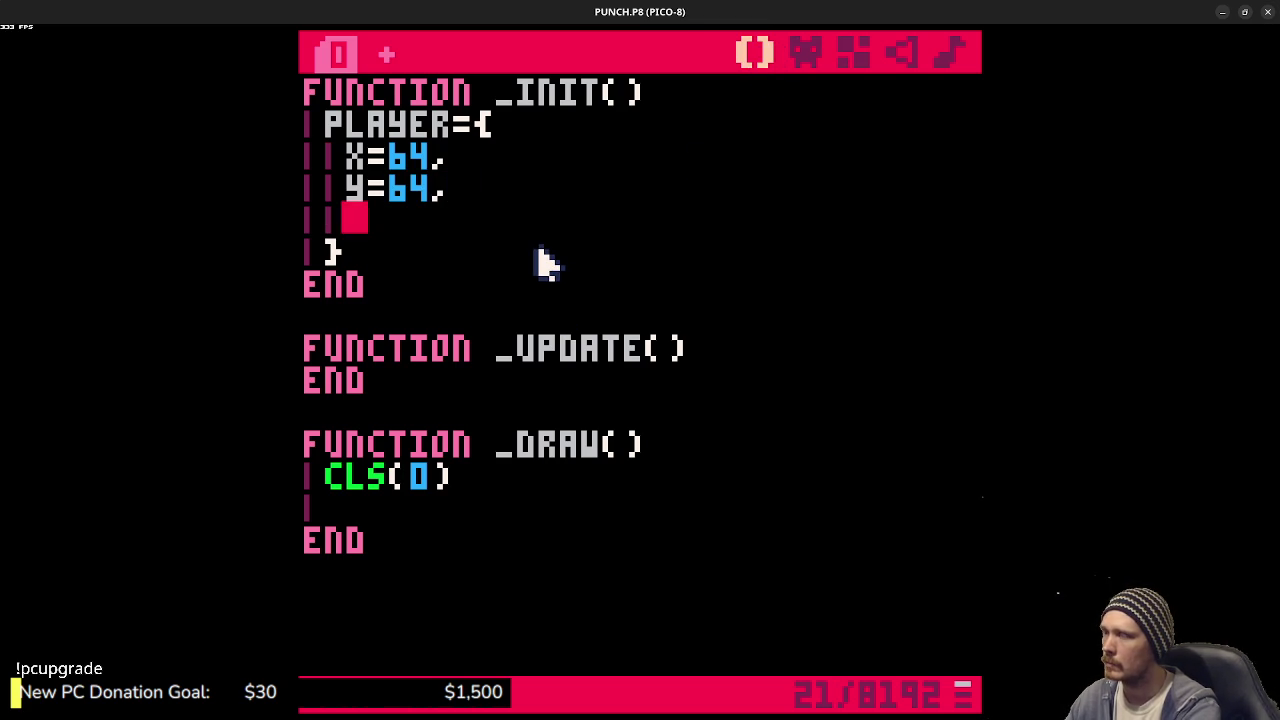
{"action": "type", "text": "d"}
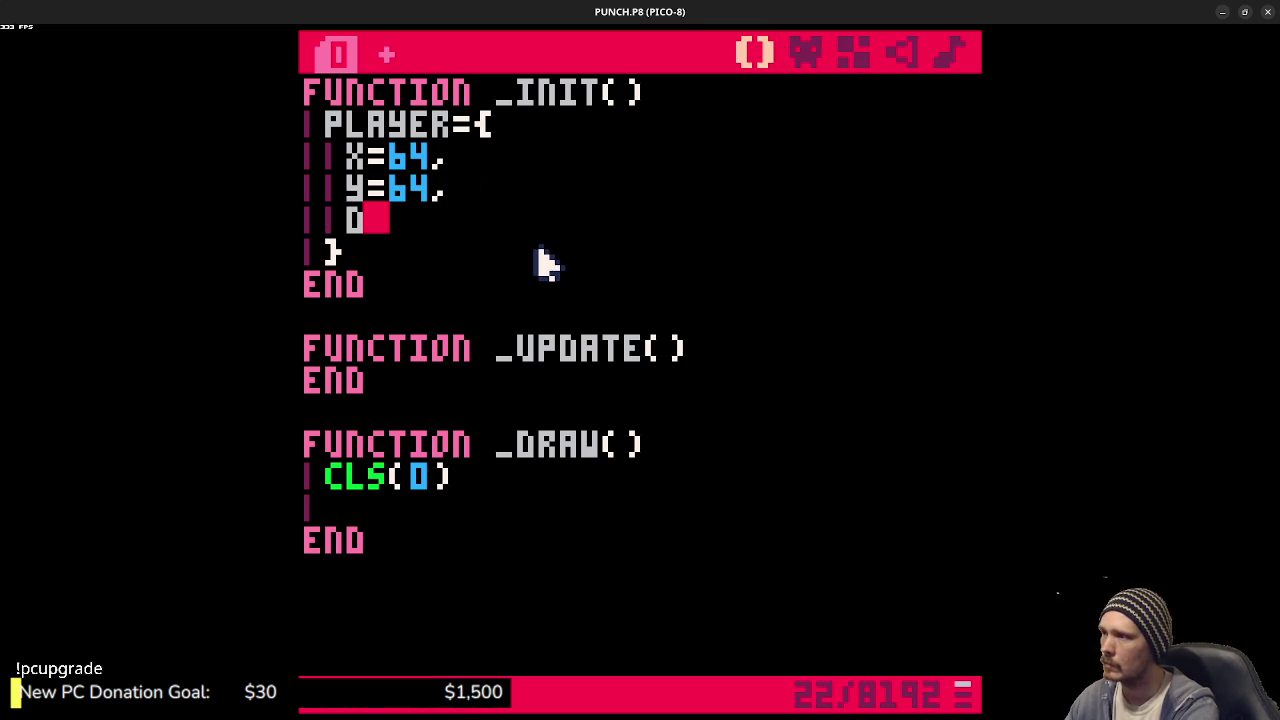
{"action": "type", "text": "X="}
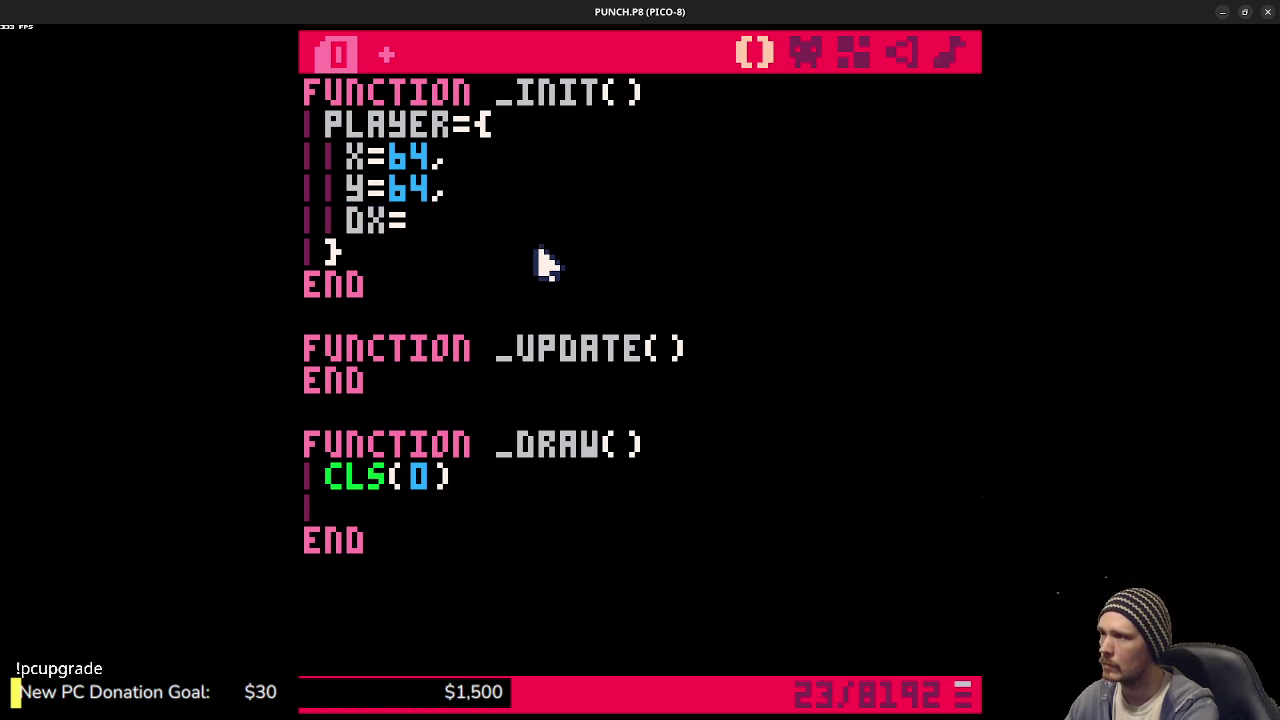
{"action": "type", "text": "0,"}
{"action": "key", "text": "Return"}
- Add dy=0 and start an empty bbox={ } table in the player table
{"action": "type", "text": "dy=0"}
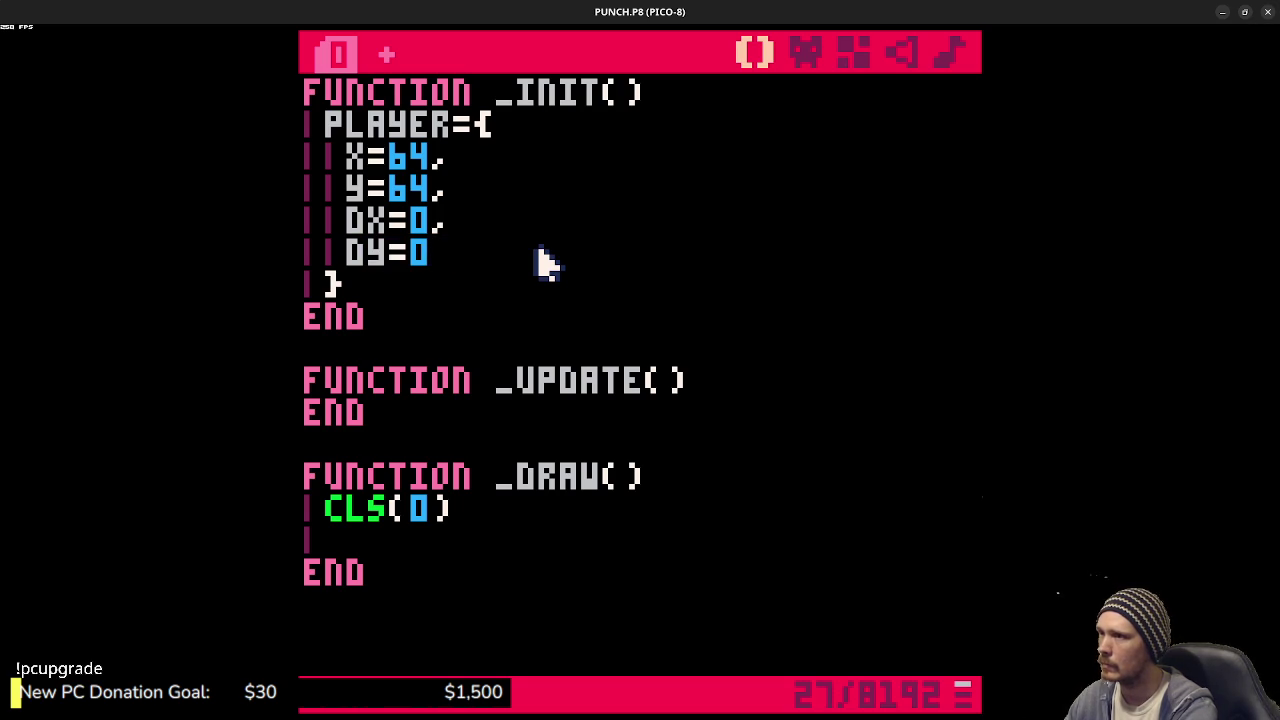
{"action": "type", "text": ","}
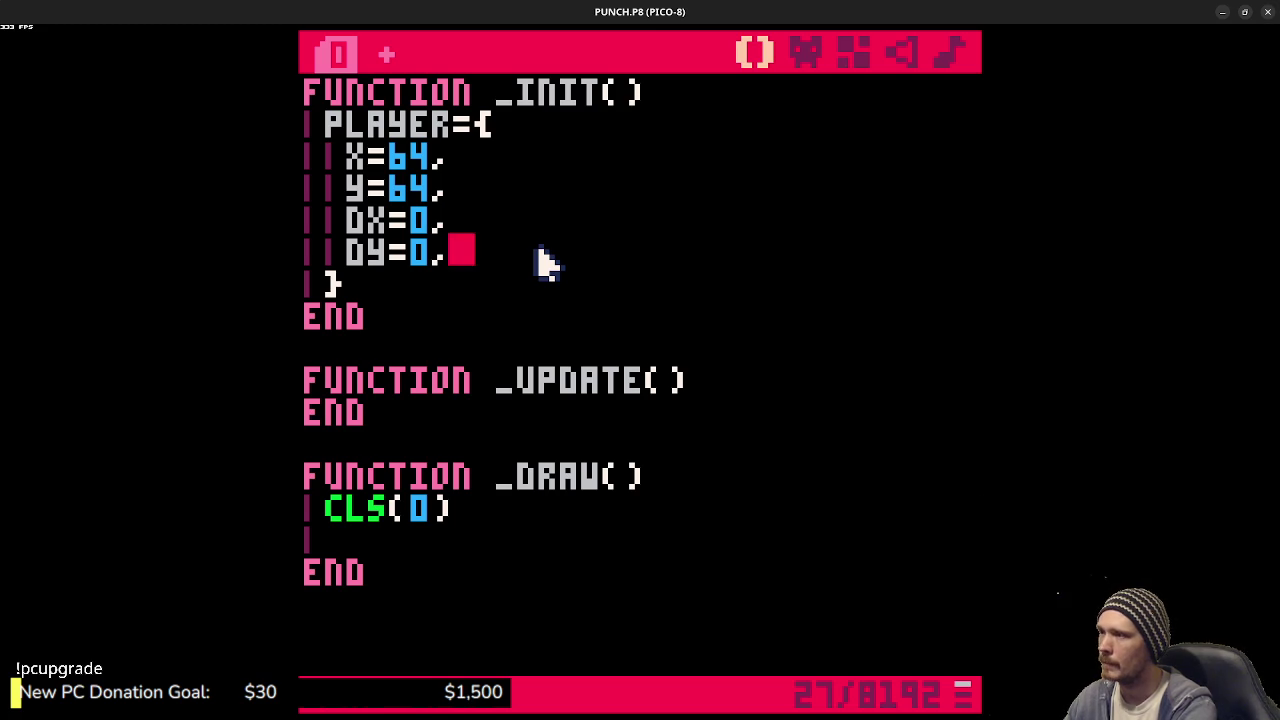
{"action": "key", "text": "Return"}
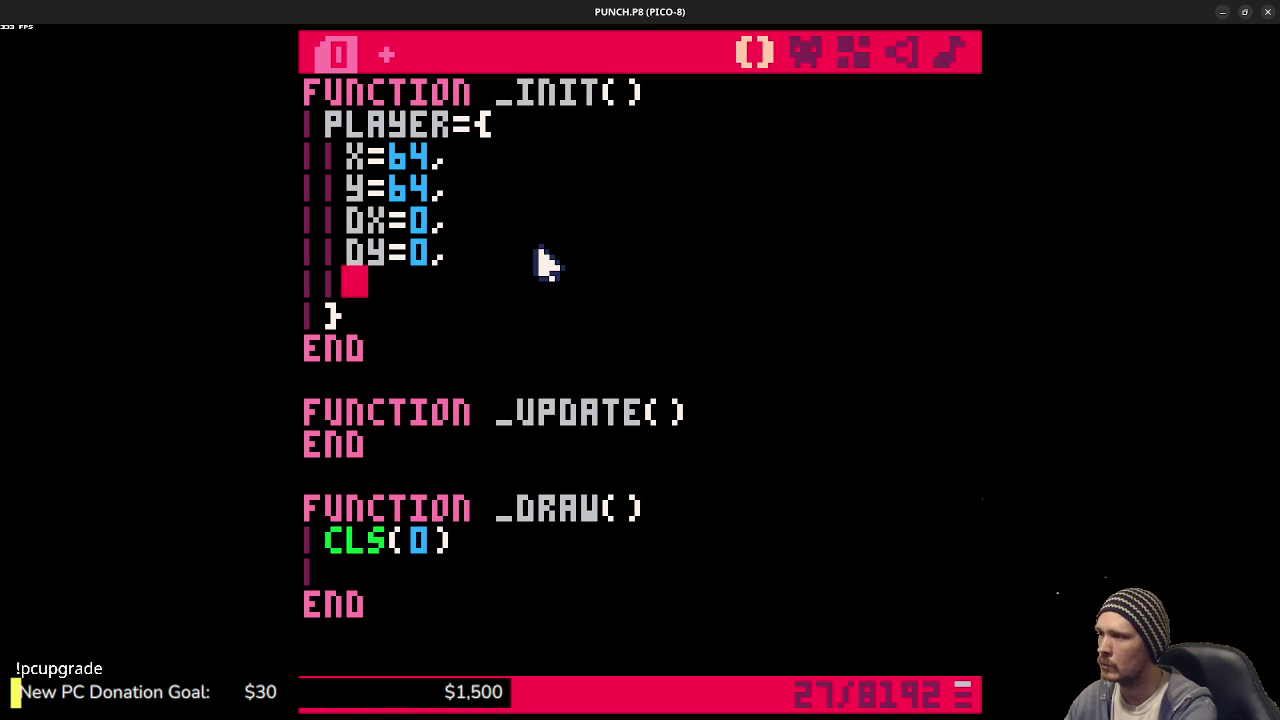
{"action": "type", "text": "BBOX"}
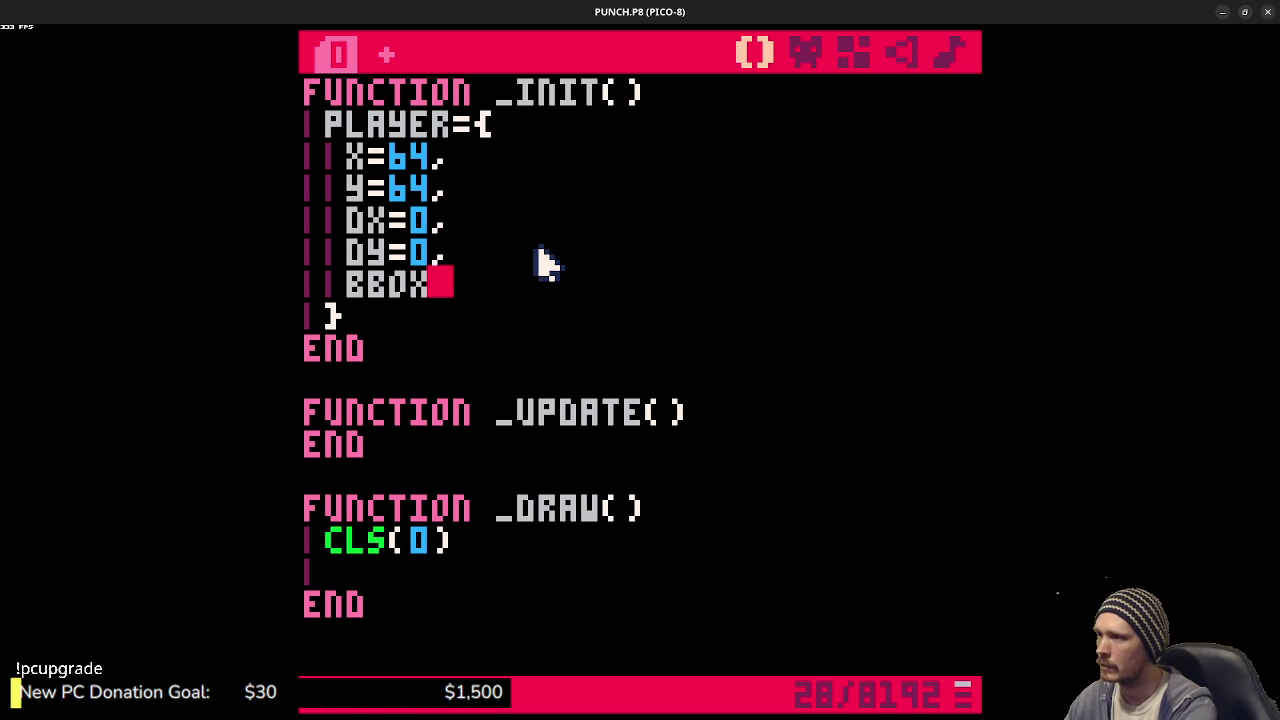
{"action": "type", "text": "={"}
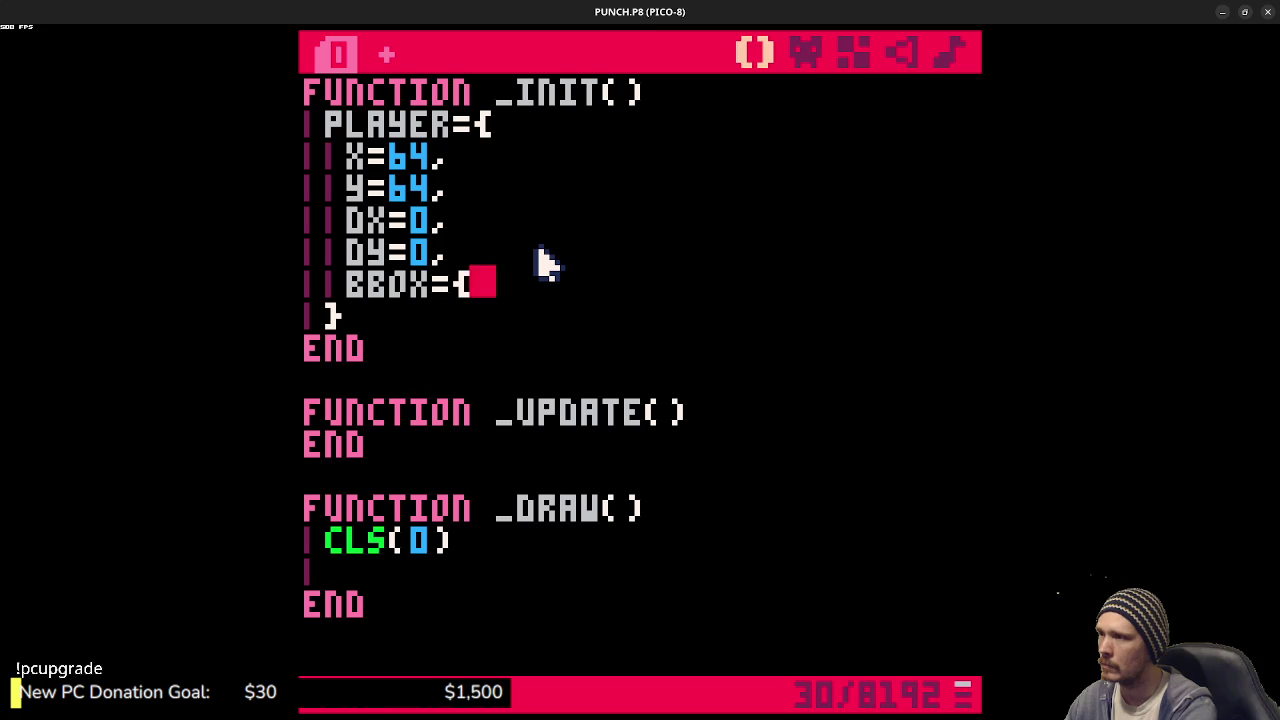
{"action": "key", "text": "Return"}
- Close the bbox table and enter its x=1 offset, correcting the typos
{"action": "type", "text": "},"}
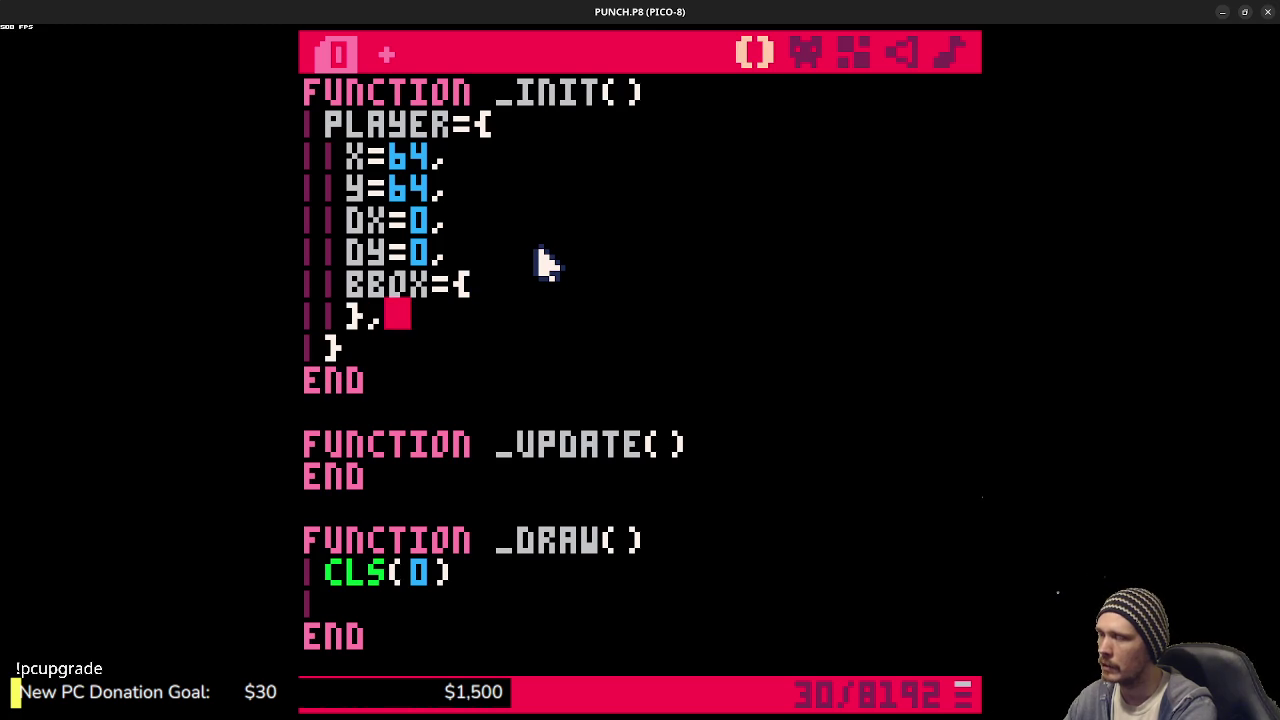
{"action": "left_click", "coordinate": [540, 285]}
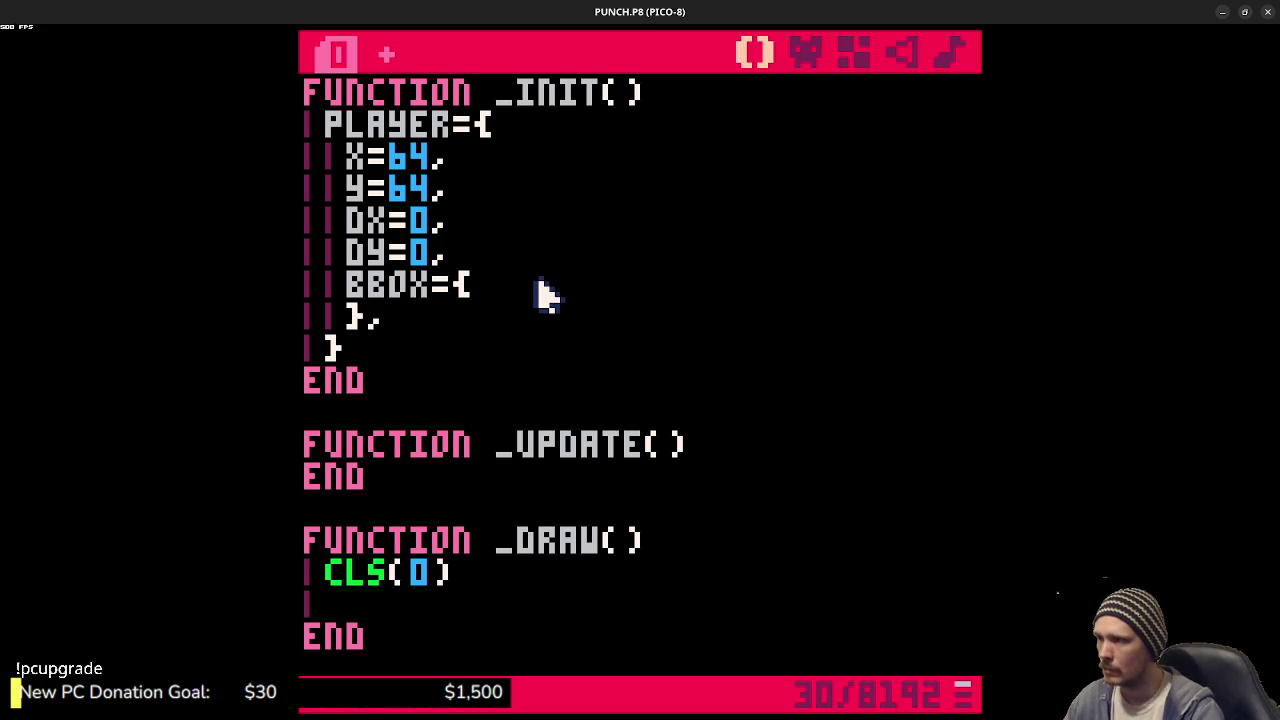
{"action": "key", "text": "Return"}
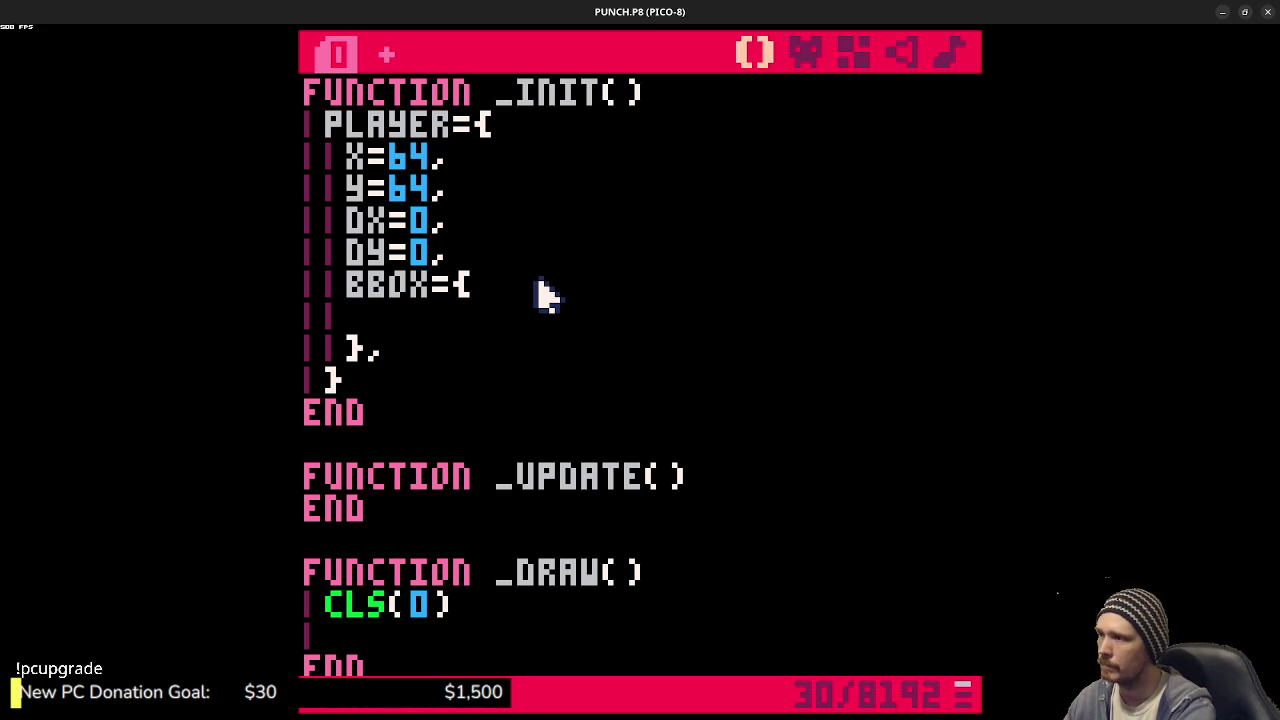
{"action": "type", "text": "1"}
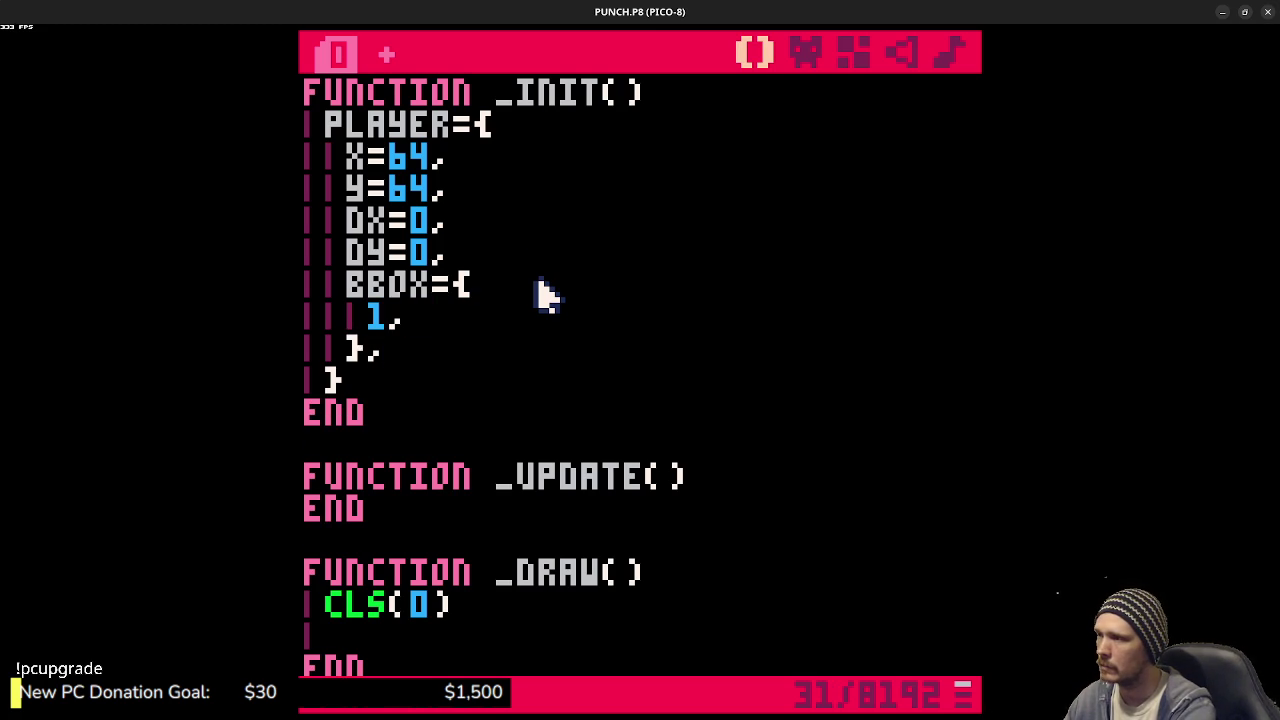
{"action": "key", "text": "BackSpace"}
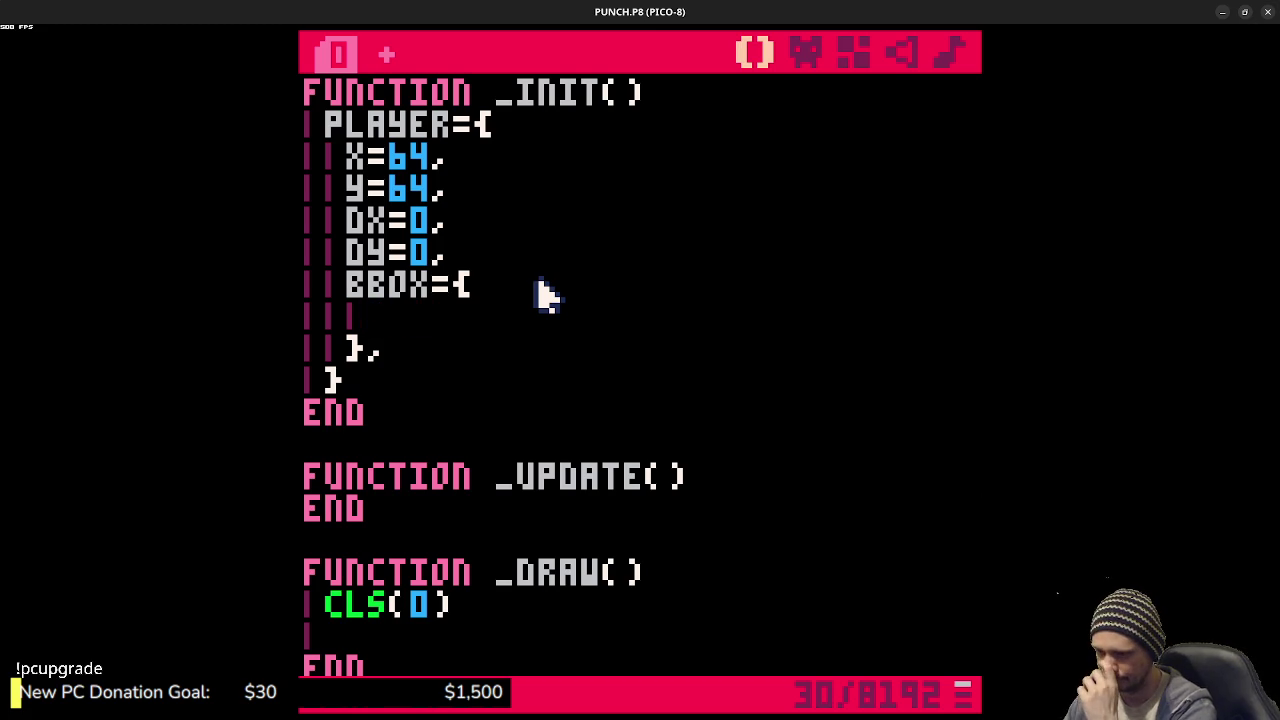
{"action": "type", "text": "x"}
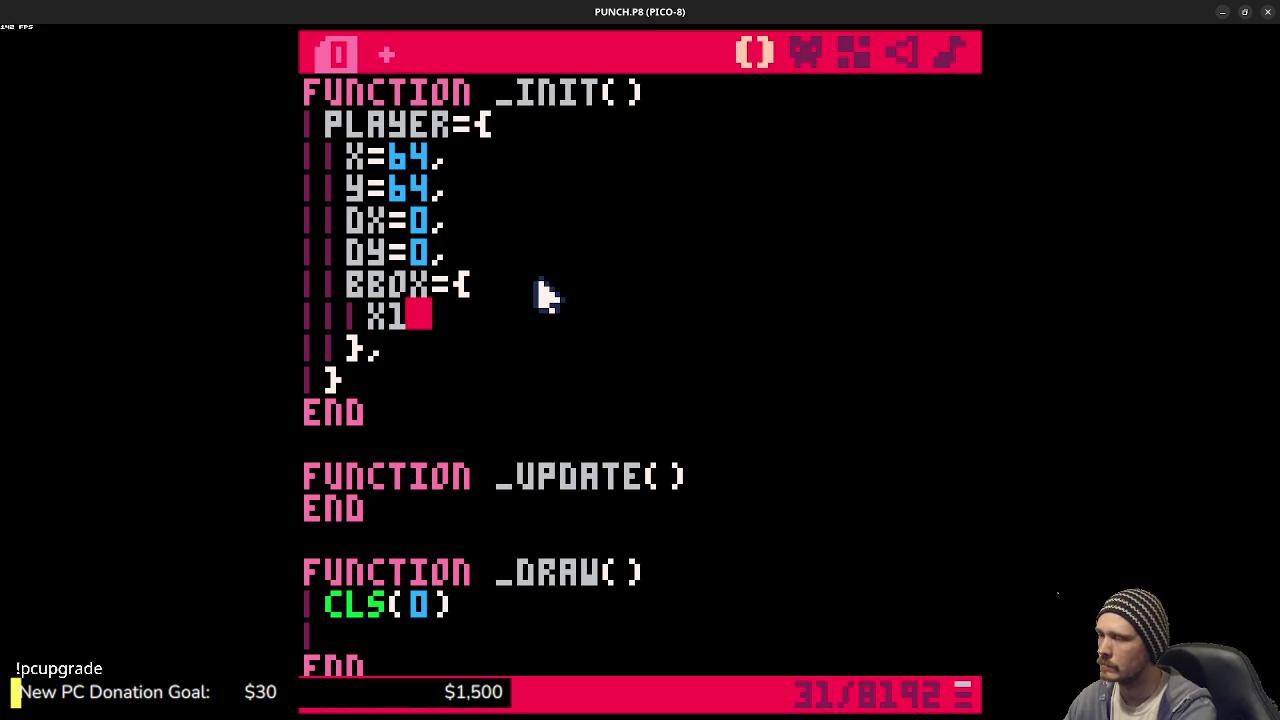
{"action": "key", "text": "BackSpace"}
{"action": "key", "text": "BackSpace"}
{"action": "type", "text": "x="}
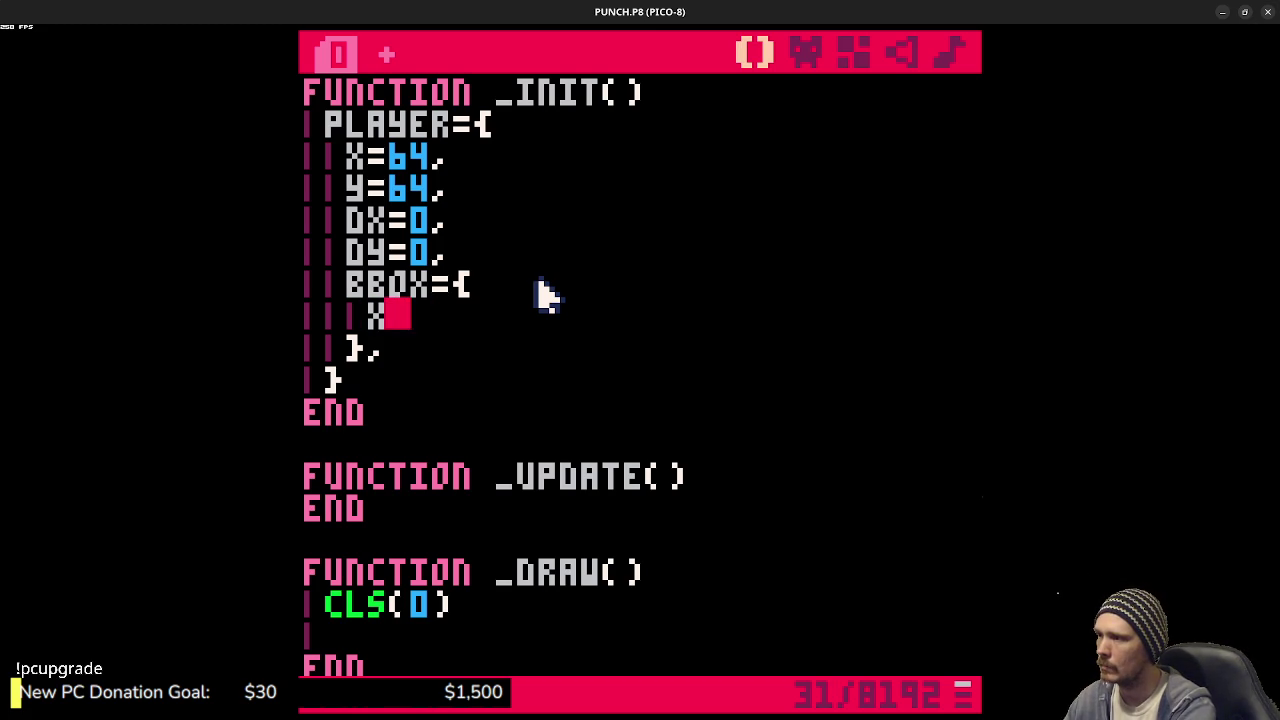
{"action": "type", "text": "1"}
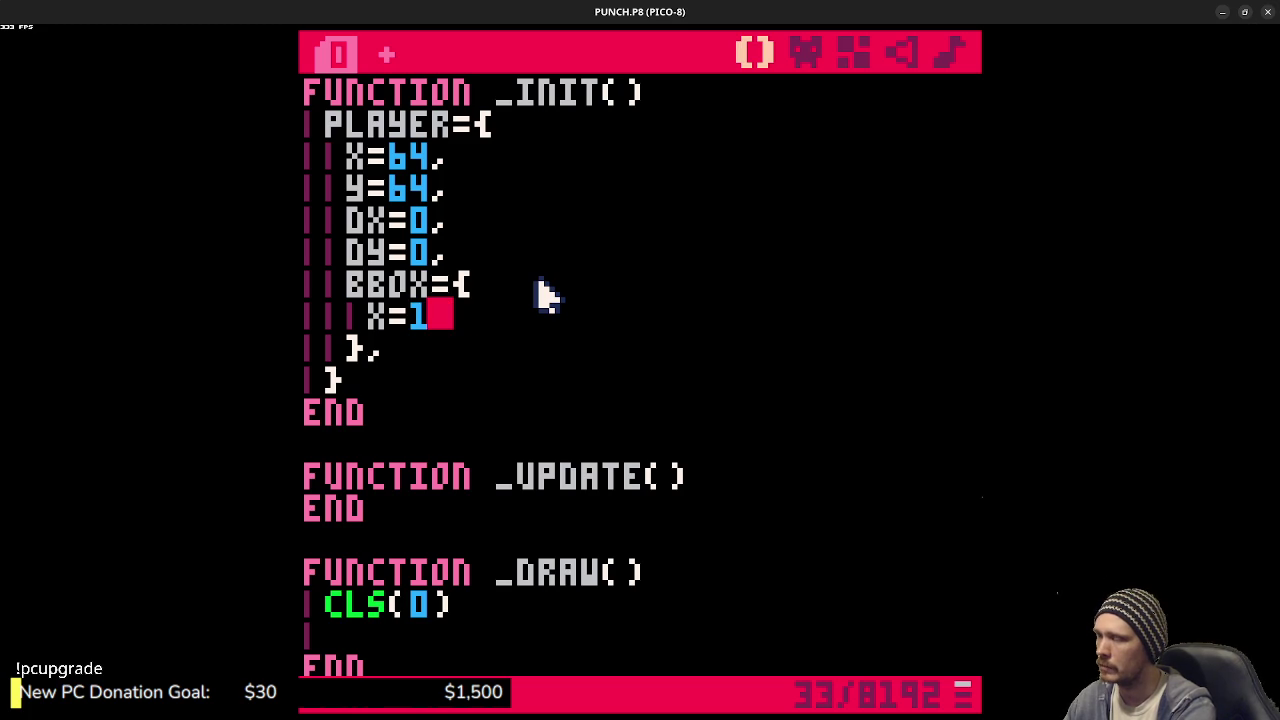
{"action": "type", "text": ","}
- Add y=4, w=6 and h=4 to bbox and save PUNCH.P8
{"action": "key", "text": "Return"}
{"action": "type", "text": "y="}
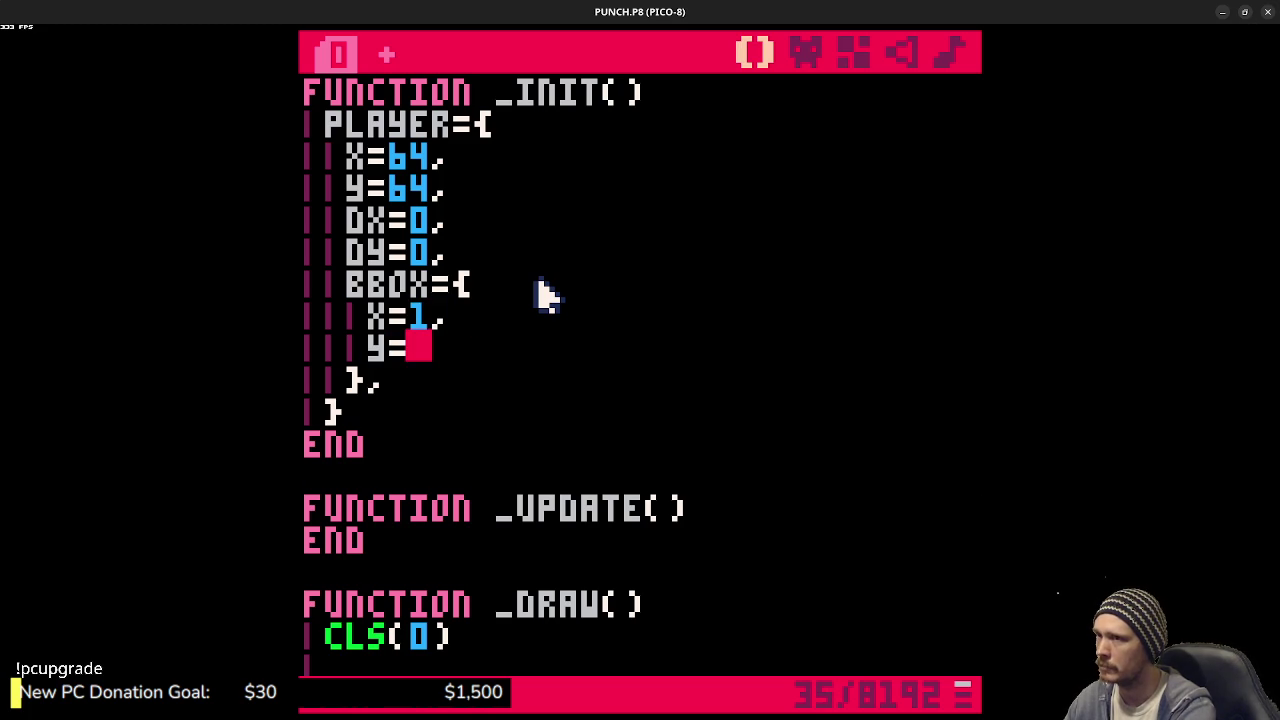
{"action": "type", "text": "4,"}
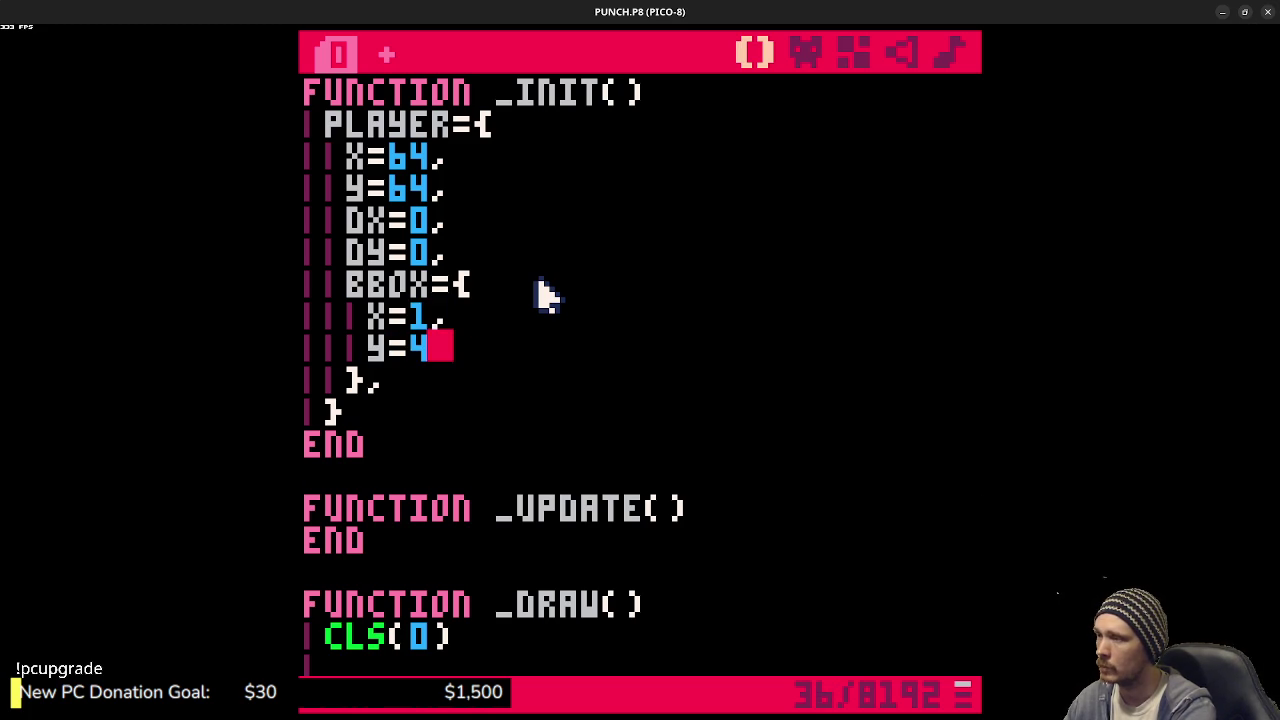
{"action": "key", "text": "Return"}
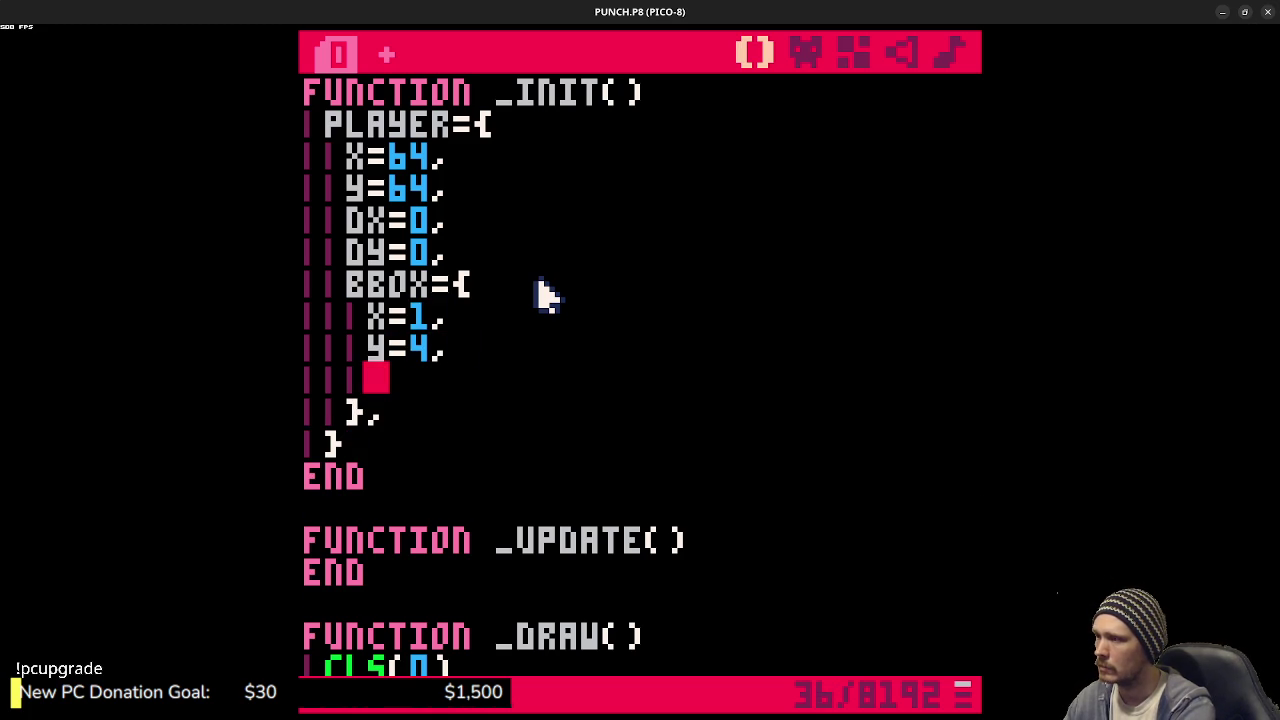
{"action": "type", "text": "w="}
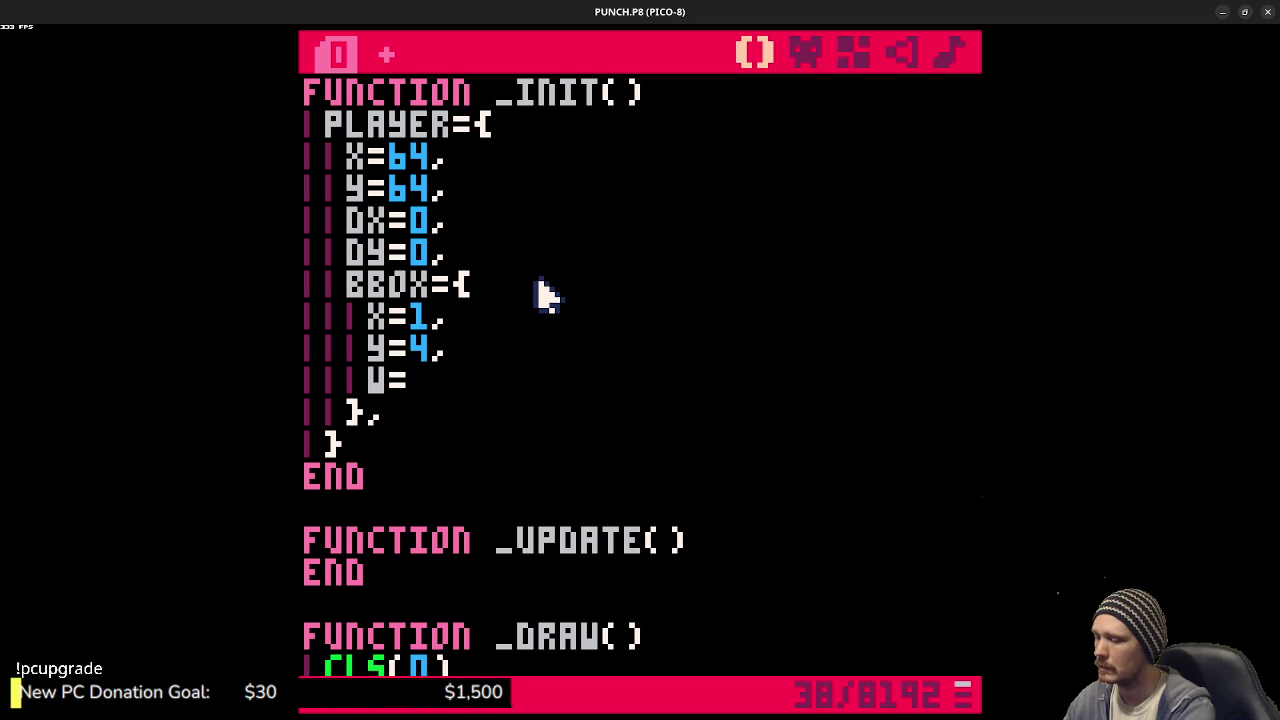
{"action": "type", "text": "6,"}
{"action": "key", "text": "Return"}
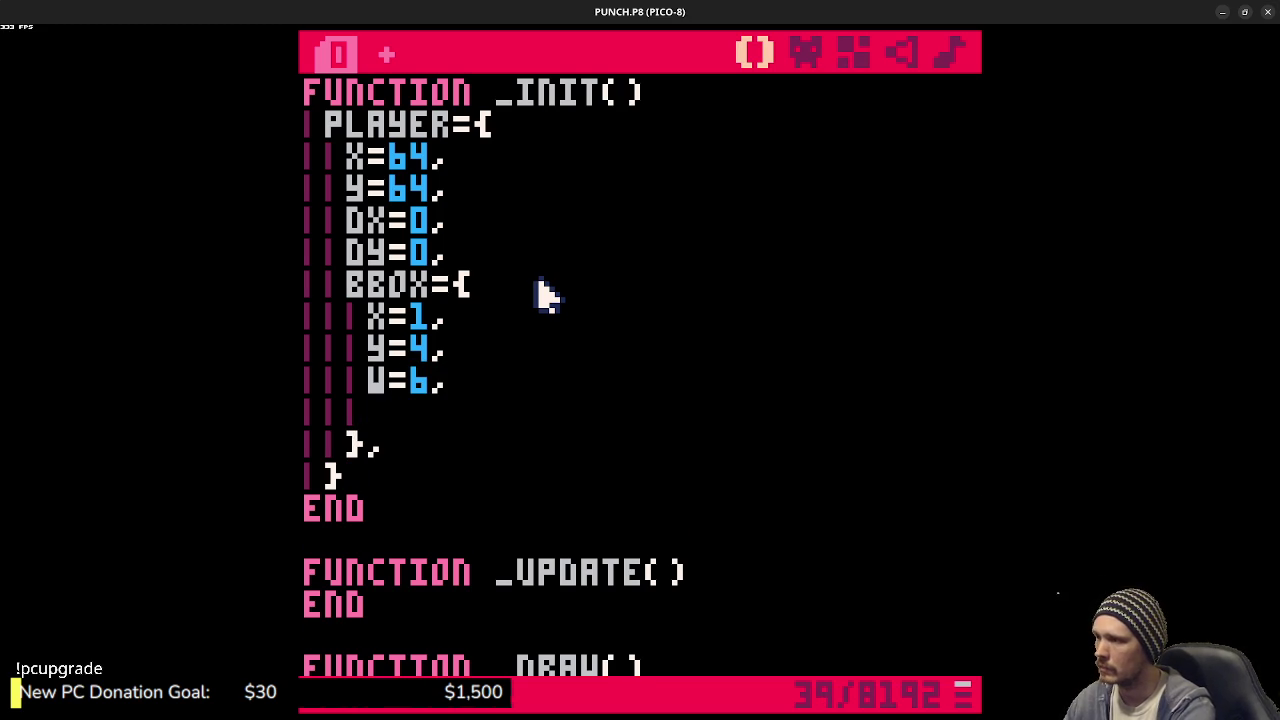
{"action": "type", "text": "h=4"}
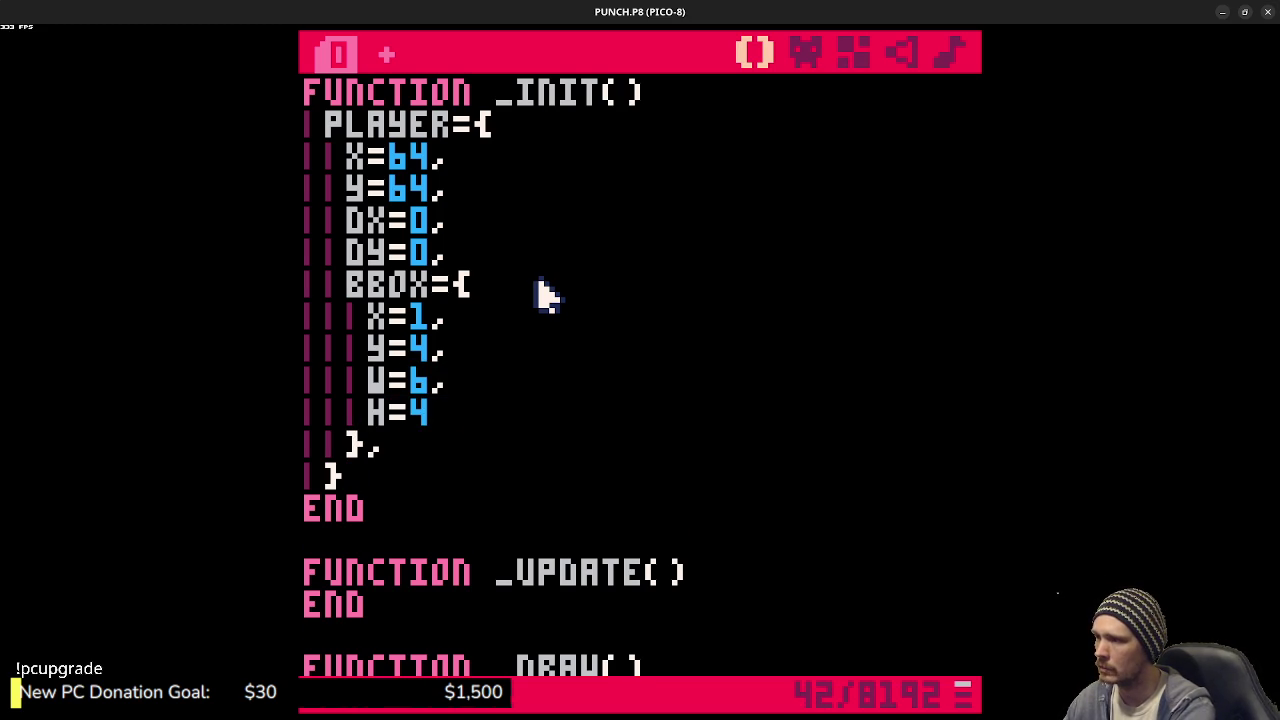
{"action": "key", "text": "ctrl+s"}
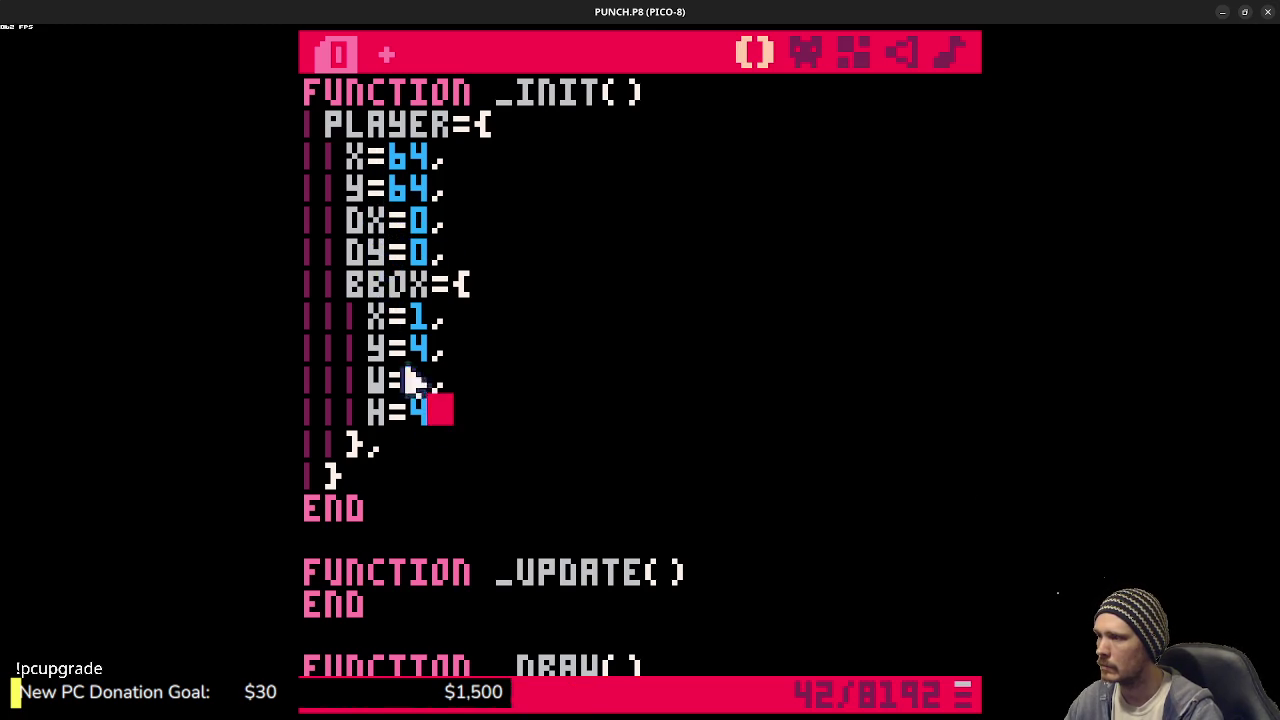
{"action": "scroll", "coordinate": [430, 420], "scroll_direction": "down", "scroll_amount": 2}
- Add a left-button IF BTN check in _UPDATE that subtracts 1 from DX
{"action": "left_click", "coordinate": [728, 472]}
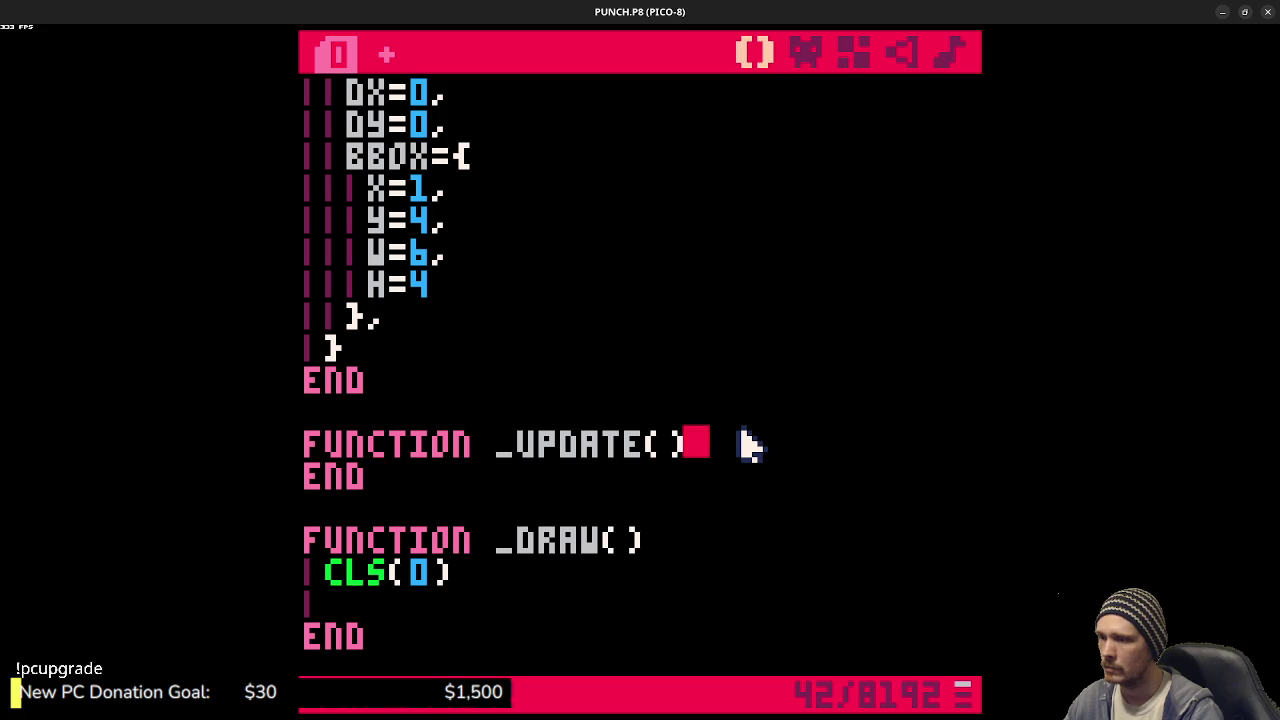
{"action": "key", "text": "Return"}
{"action": "key", "text": "Tab"}
{"action": "type", "text": "if btn("}
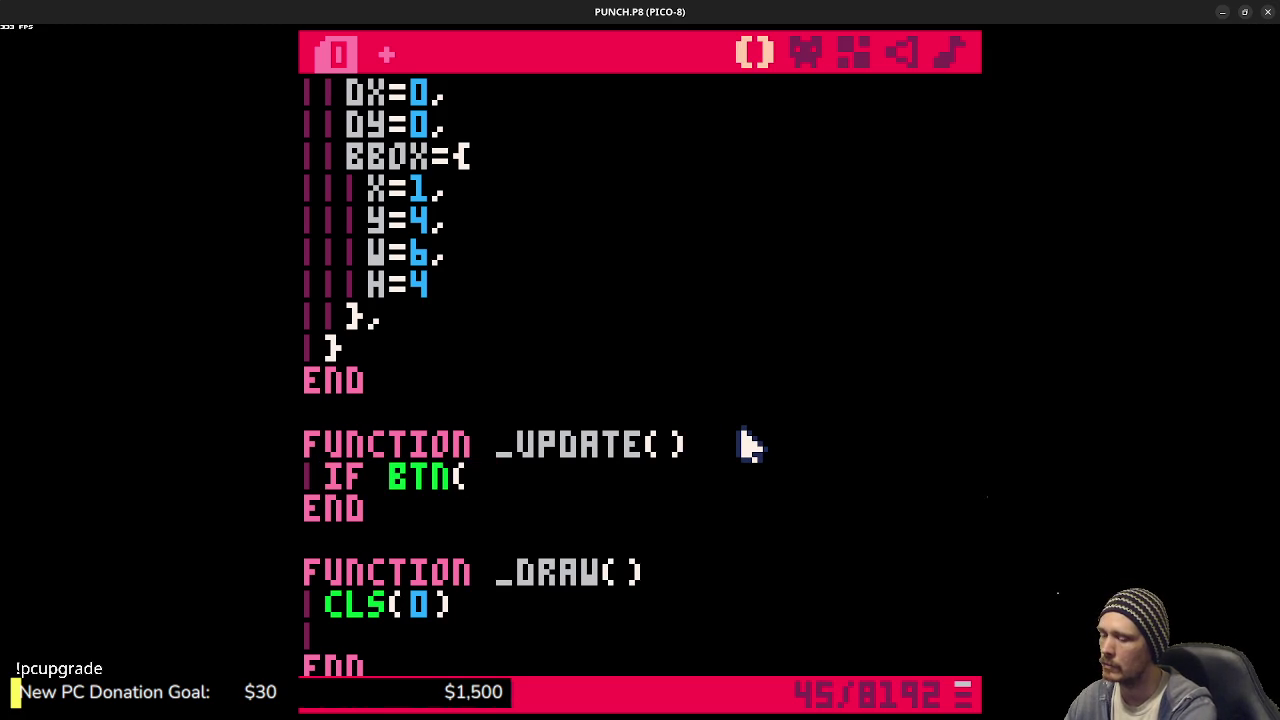
{"action": "type", "text": "O)"}
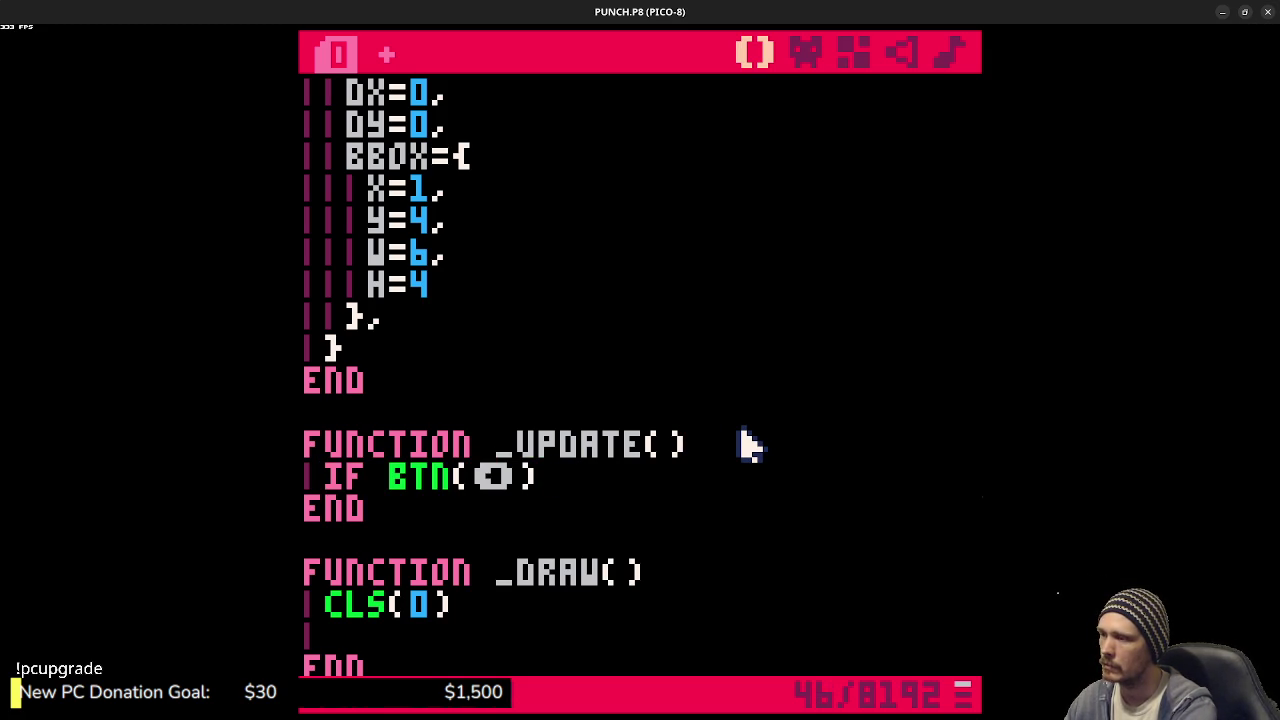
{"action": "type", "text": " then"}
{"action": "key", "text": "Return"}
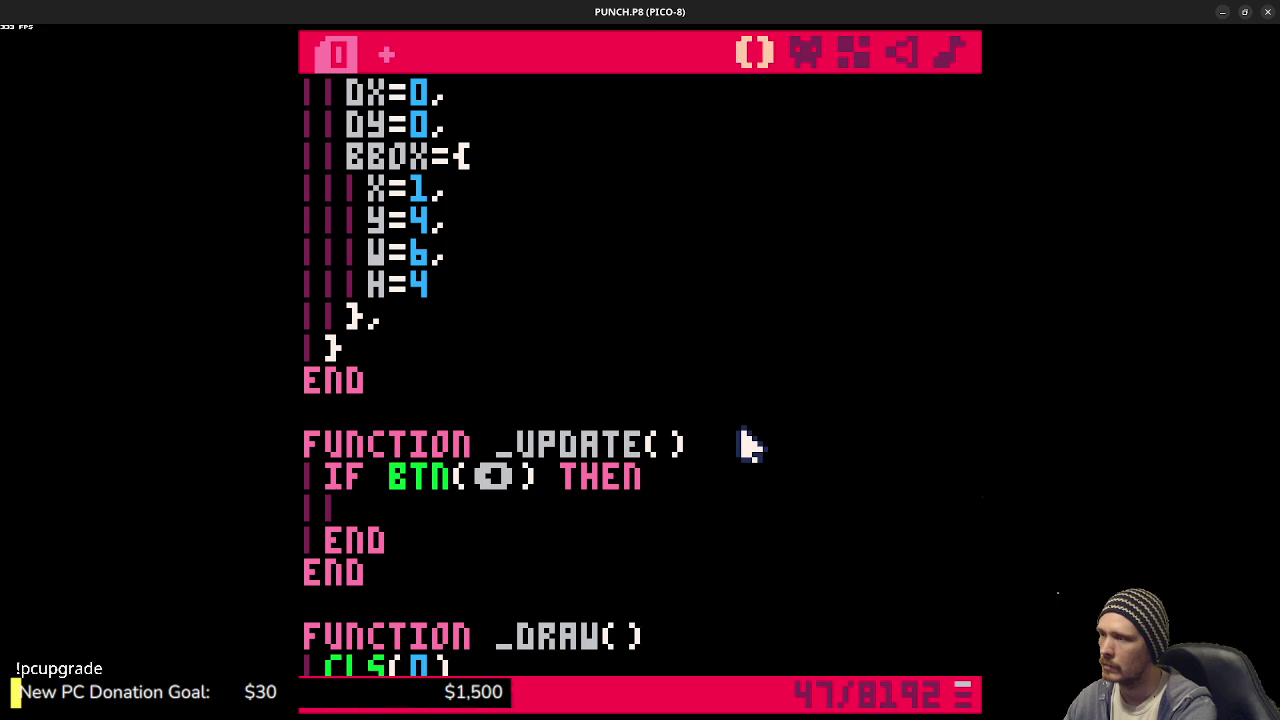
{"action": "type", "text": "dx"}
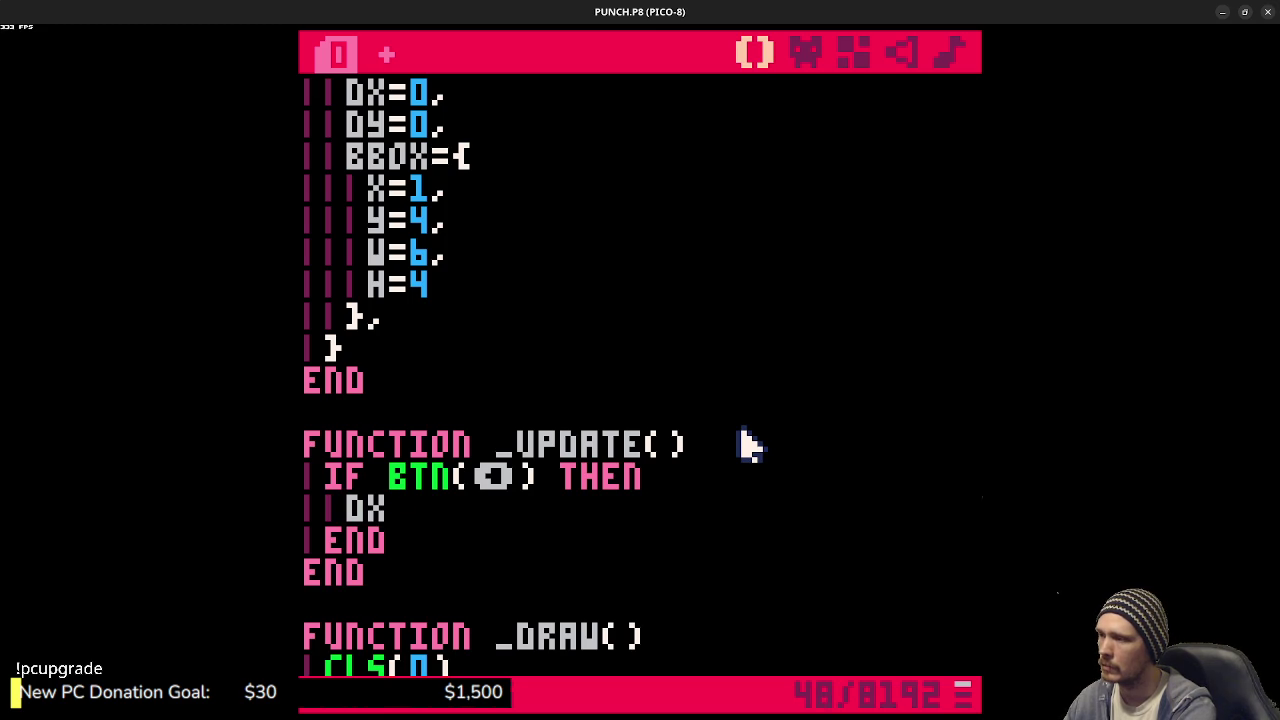
{"action": "type", "text": "-=1"}
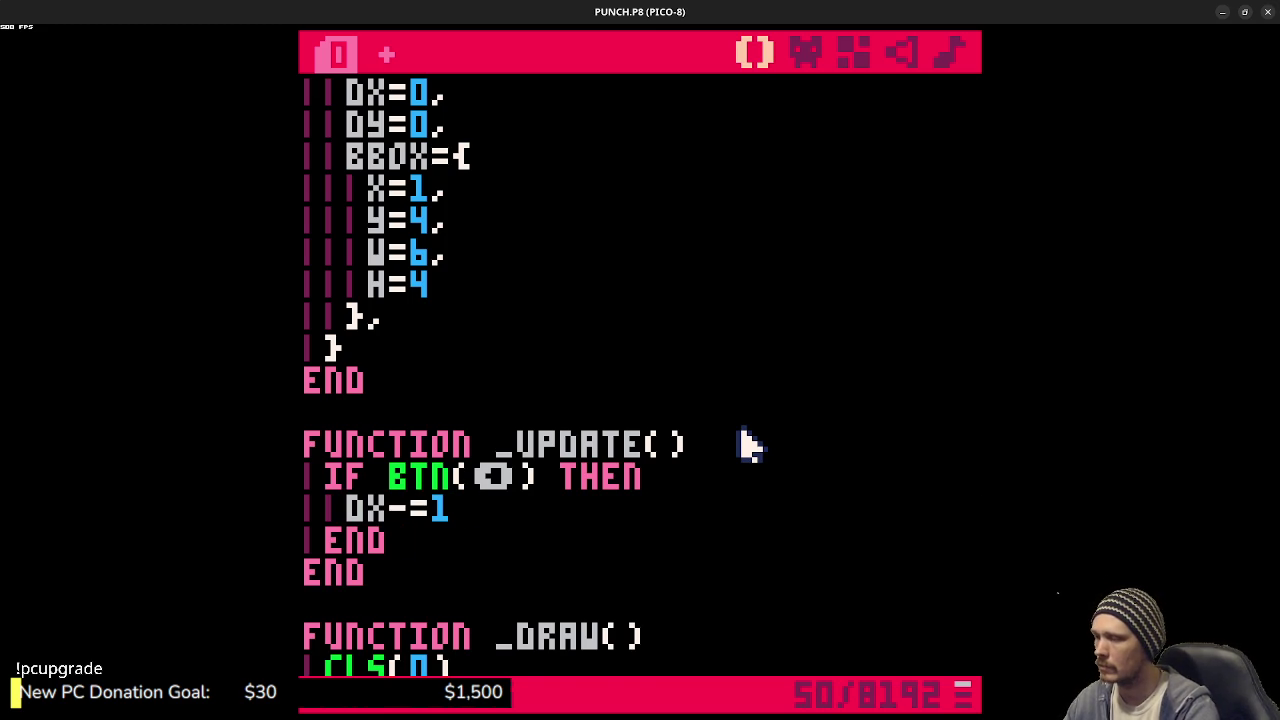
{"action": "key", "text": "Return"}
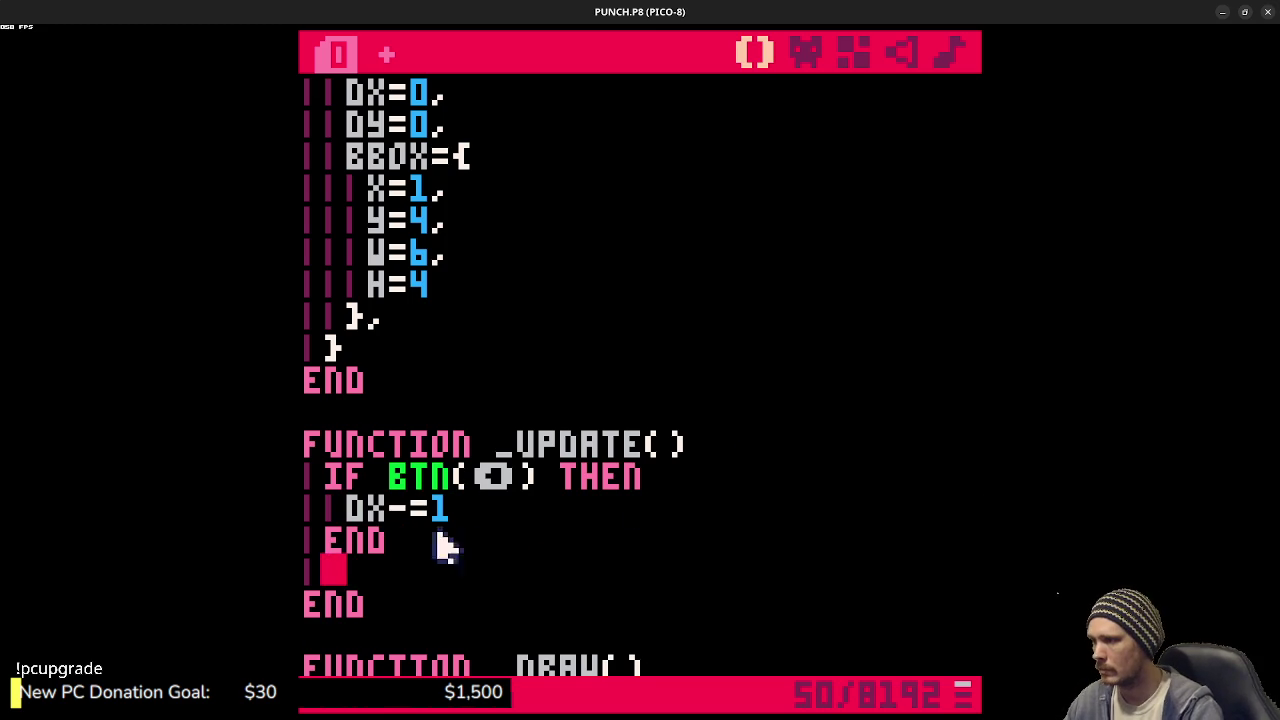
- Duplicate the left-button check and make the second copy add 1 to DX
{"action": "left_click_drag", "start_coordinate": [406, 551], "coordinate": [335, 488]}
{"action": "key", "text": "ctrl+c"}
{"action": "left_click", "coordinate": [380, 571]}
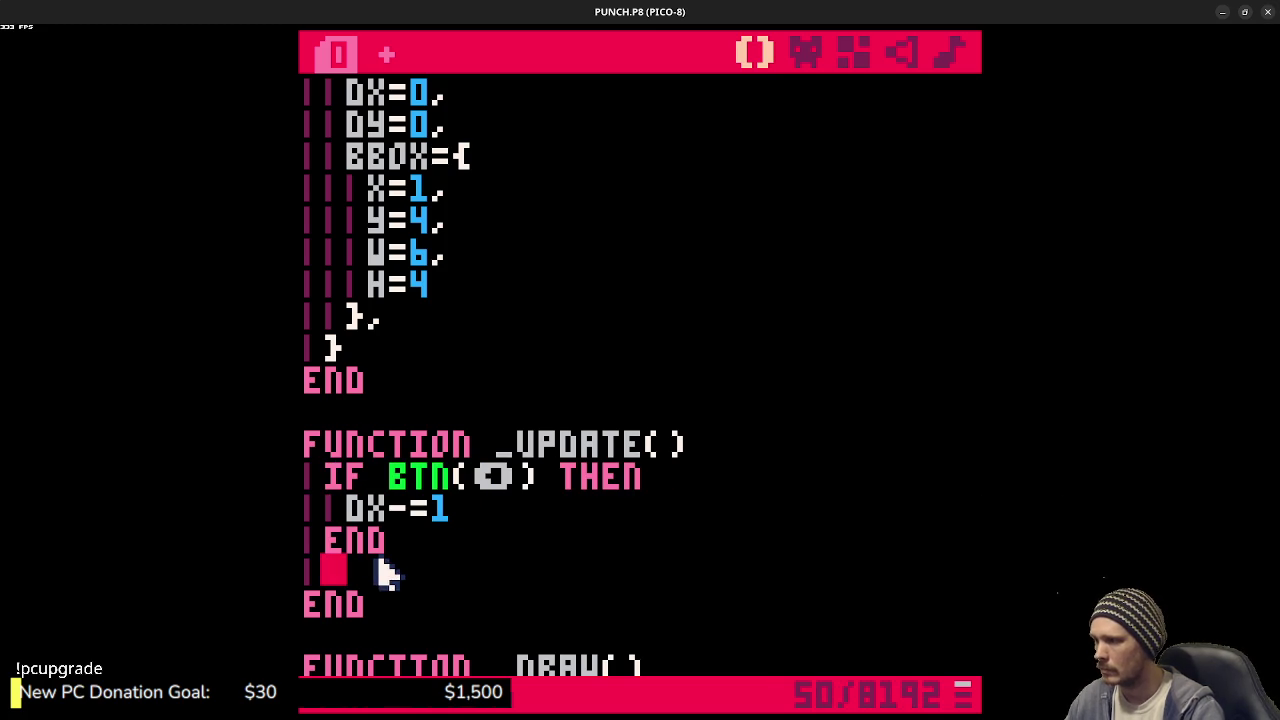
{"action": "key", "text": "ctrl+v"}
{"action": "key", "text": "ctrl+v"}
{"action": "key", "text": "ctrl+v"}
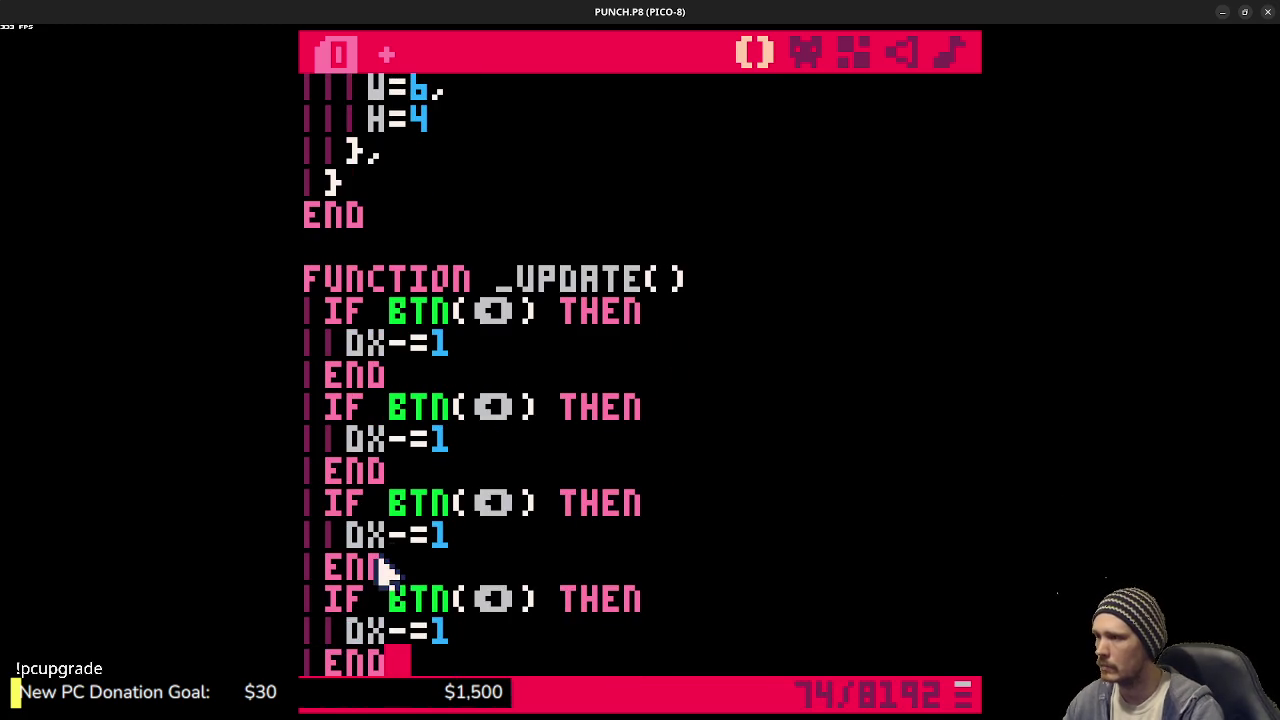
{"action": "left_click", "coordinate": [526, 407]}
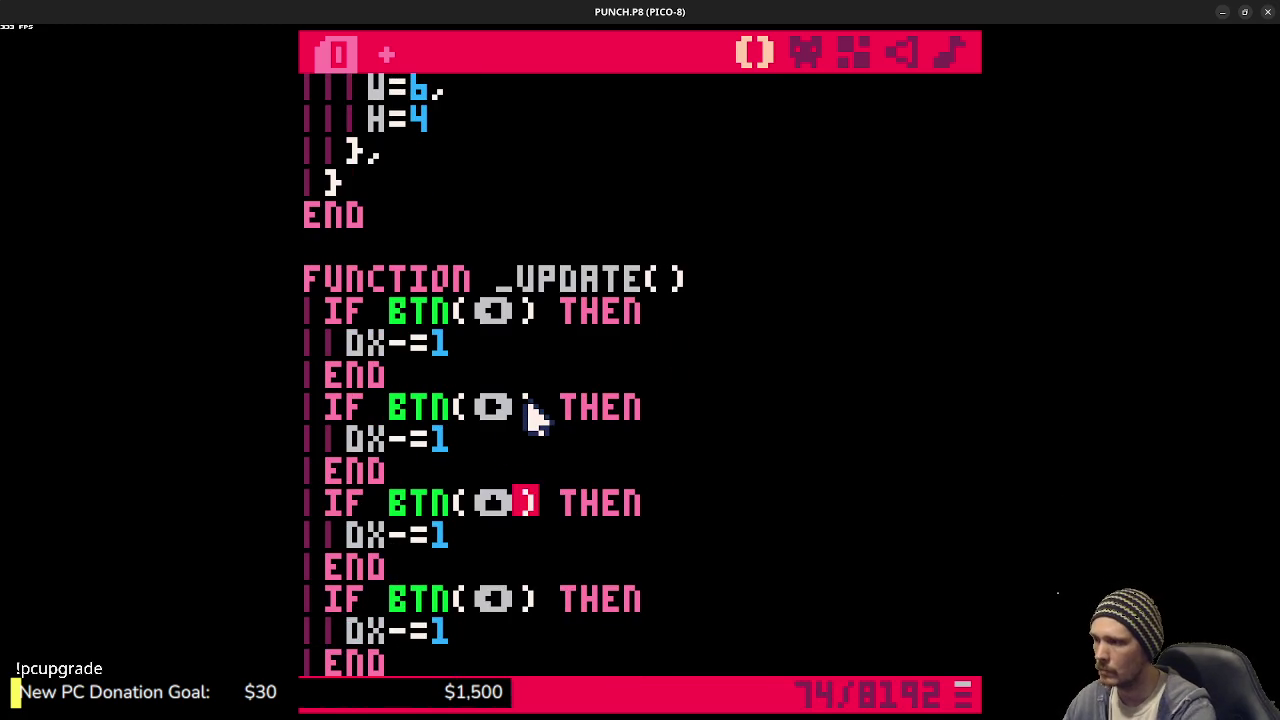
{"action": "key", "text": "Down"}
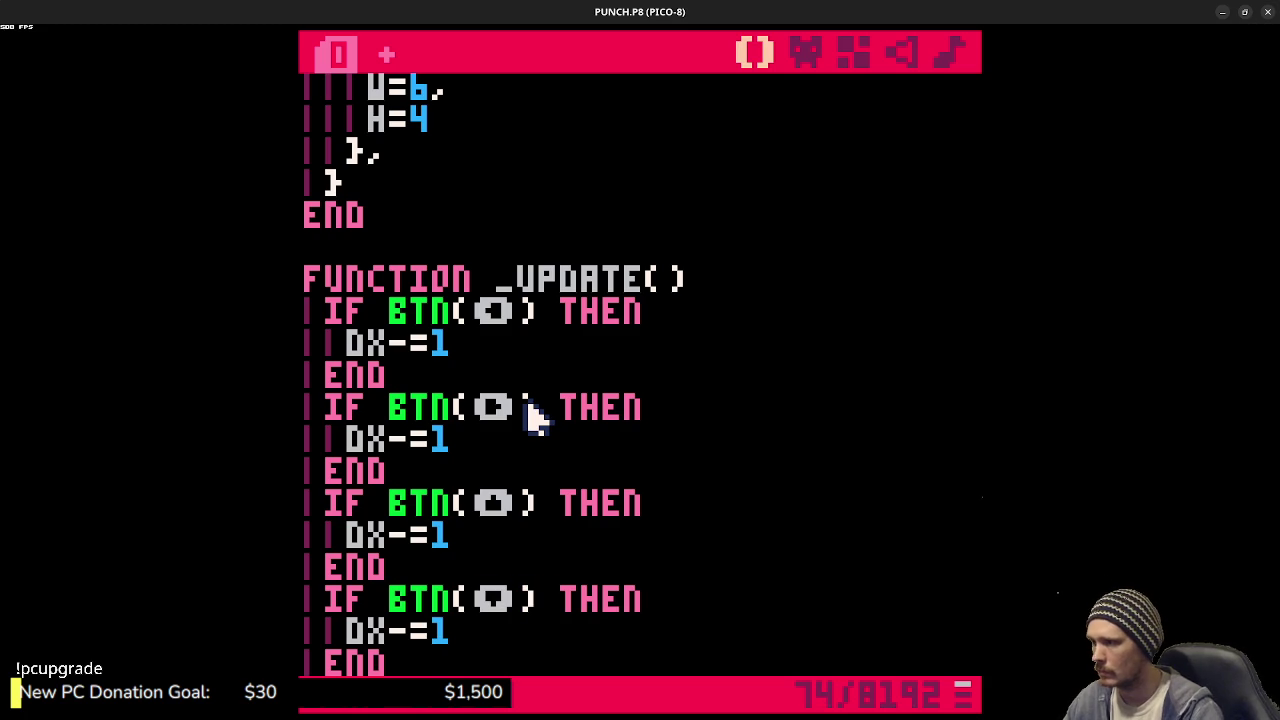
{"action": "left_click", "coordinate": [424, 442]}
{"action": "key", "text": "BackSpace"}
{"action": "type", "text": "+"}
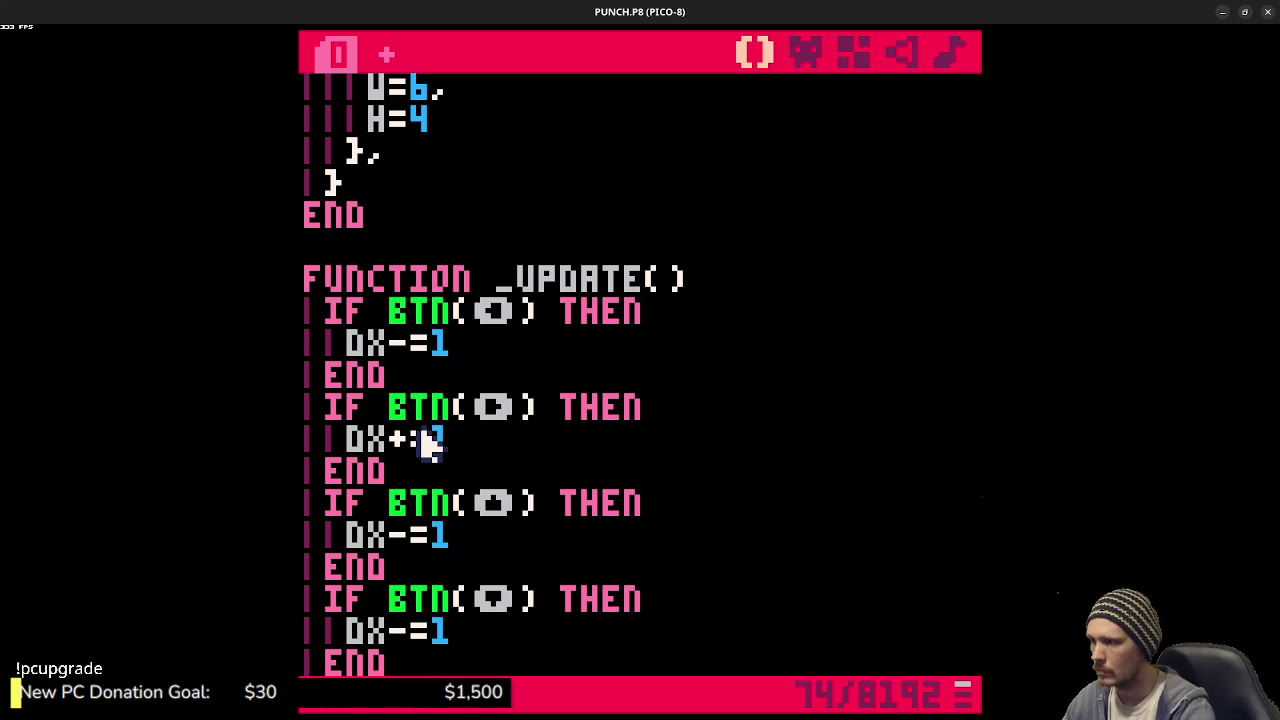
- Change the third and fourth copies to DY-=1 and DY+=1
{"action": "left_click", "coordinate": [390, 538]}
{"action": "key", "text": "BackSpace"}
{"action": "type", "text": "Y"}
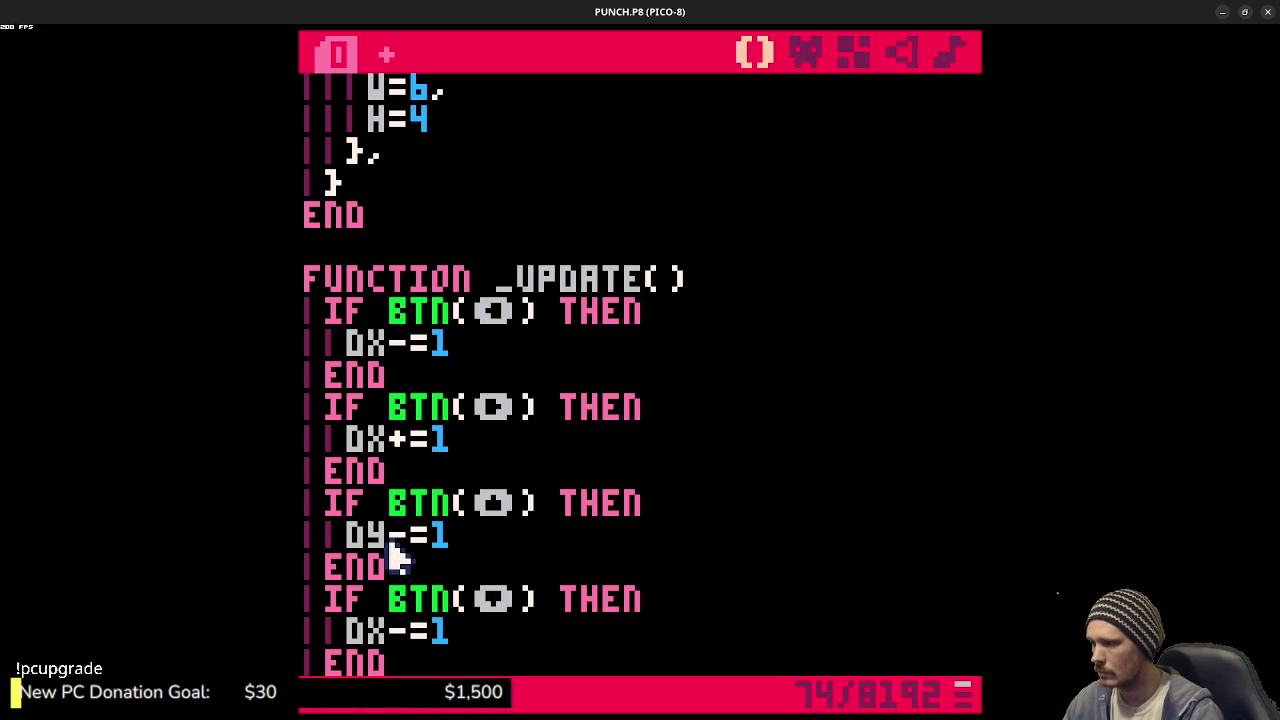
{"action": "left_click", "coordinate": [418, 632]}
{"action": "key", "text": "BackSpace"}
{"action": "key", "text": "BackSpace"}
{"action": "type", "text": "Y+"}
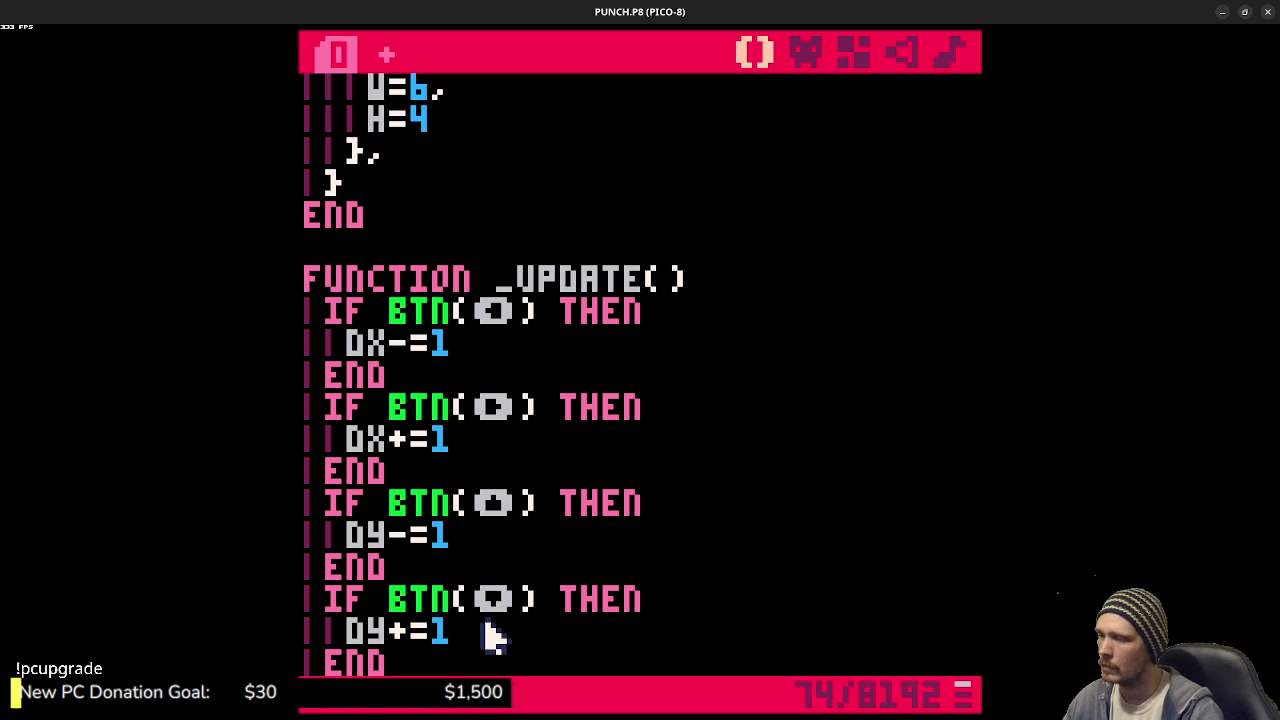
{"action": "scroll", "coordinate": [445, 632], "scroll_direction": "down", "scroll_amount": 1}
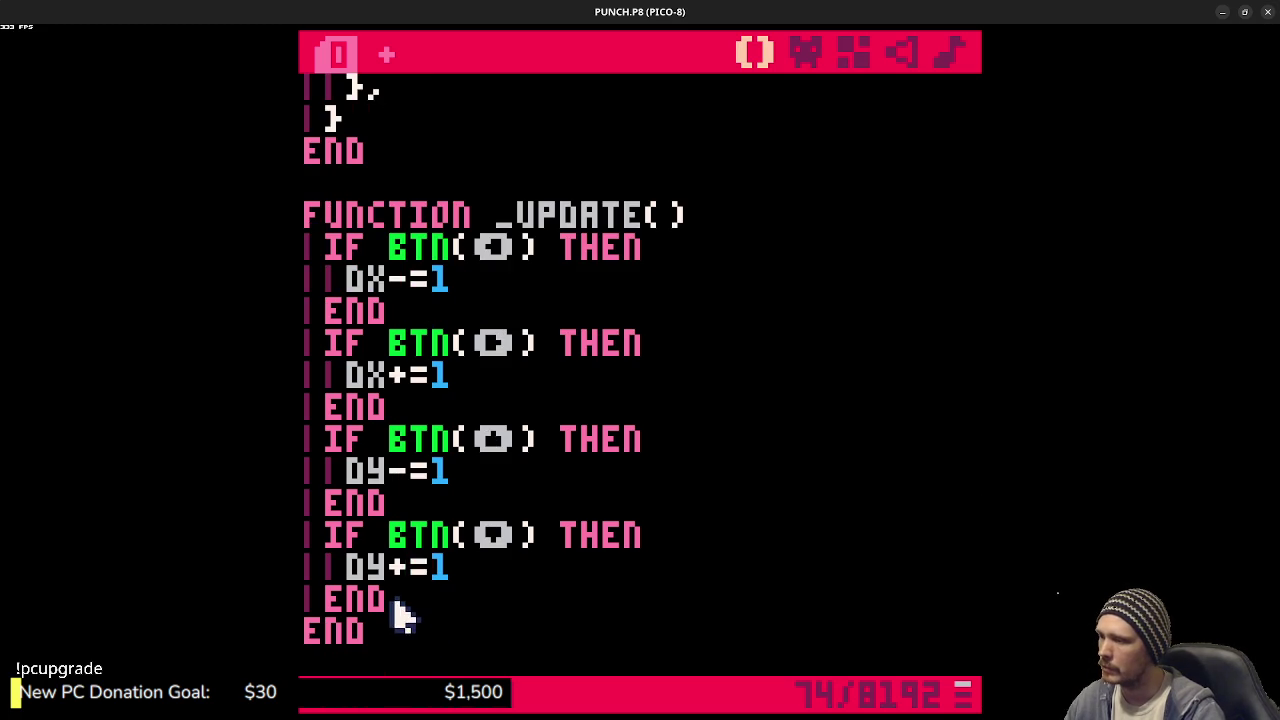
- Delete the up and down button checks and save the cart
{"action": "left_click_drag", "start_coordinate": [400, 608], "coordinate": [330, 462]}
{"action": "key", "text": "ctrl+x"}
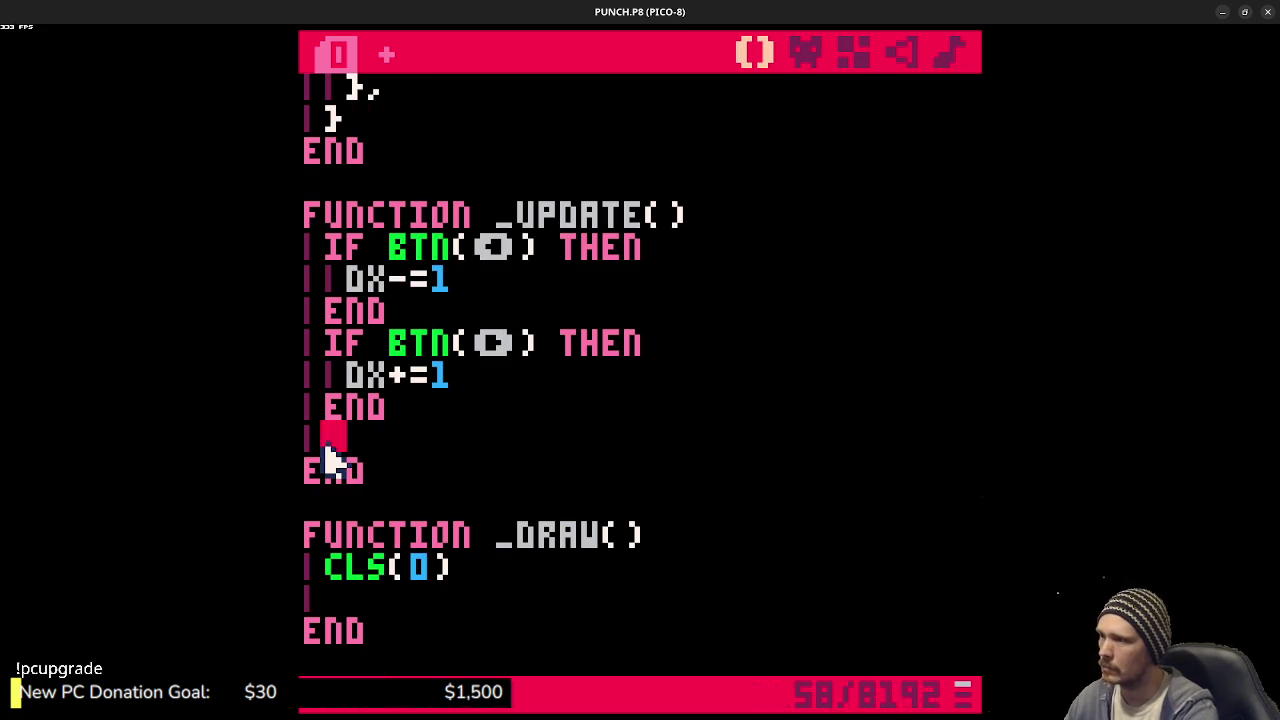
{"action": "key", "text": "BackSpace"}
{"action": "key", "text": "ctrl+s"}
- Start an IF BTN(❎) THEN check whose body subtracts from DY
{"action": "key", "text": "Return"}
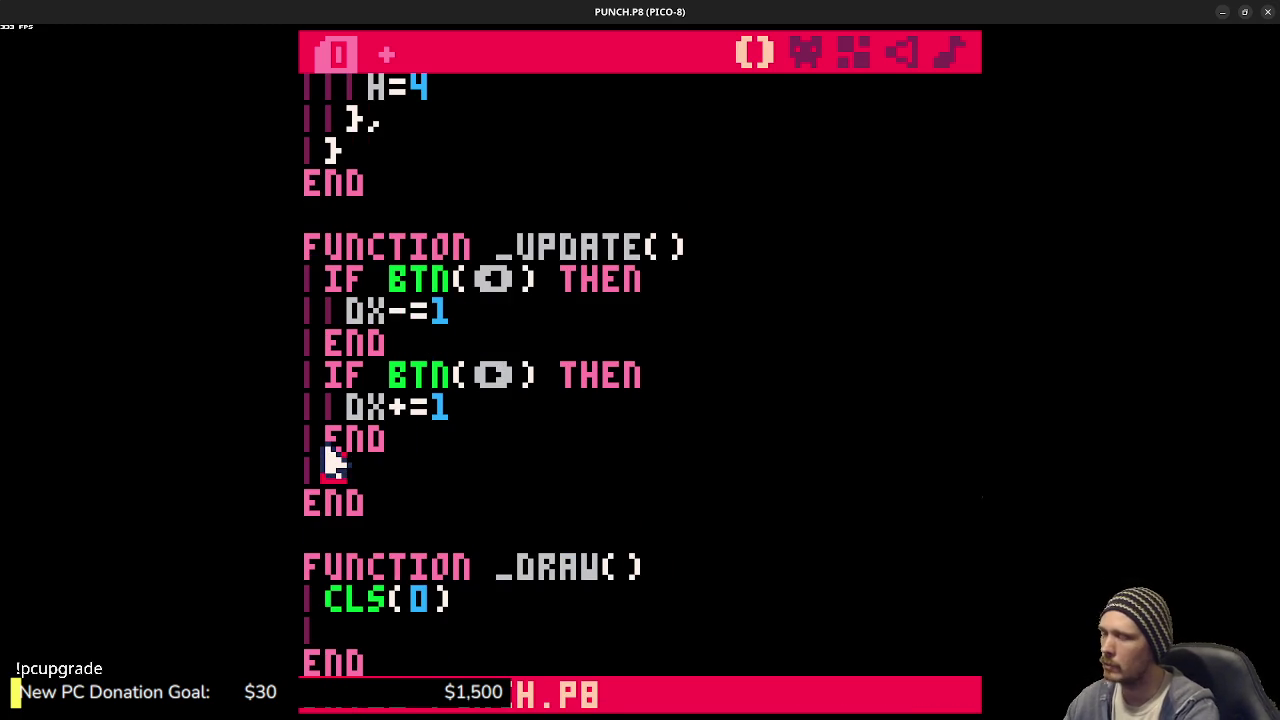
{"action": "type", "text": "if btn(❎"}
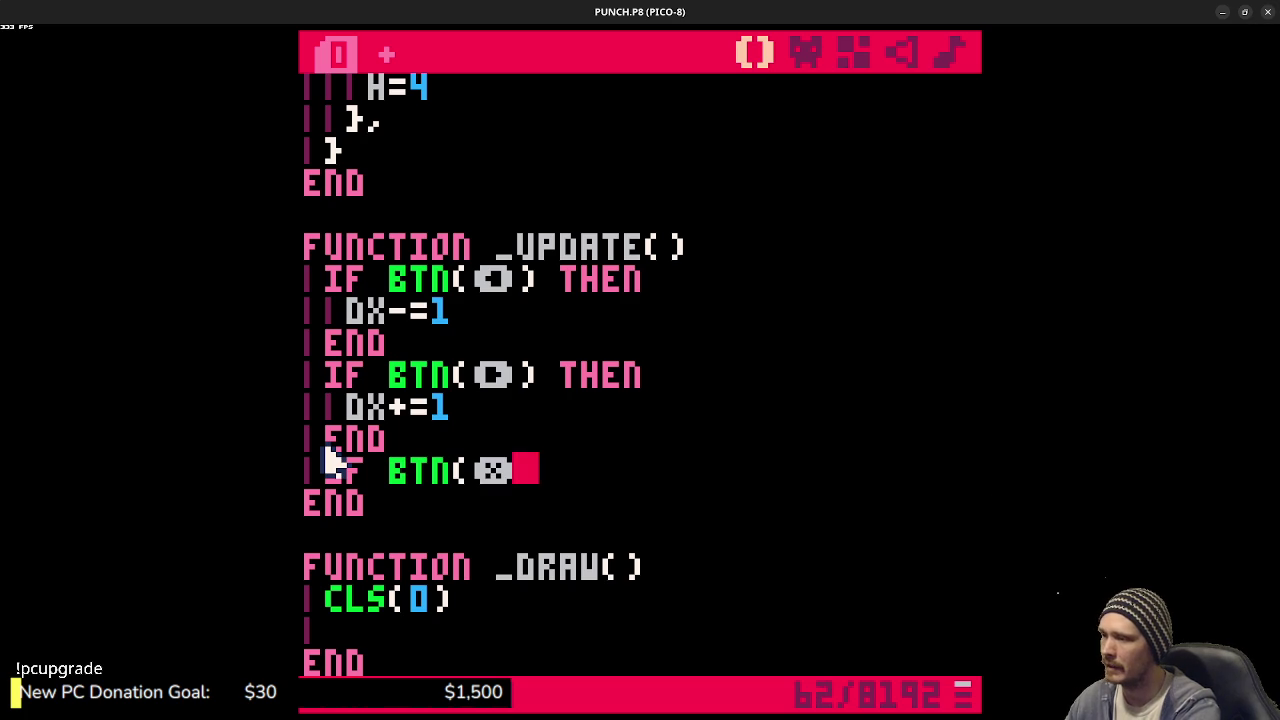
{"action": "type", "text": ") then"}
{"action": "key", "text": "Return"}
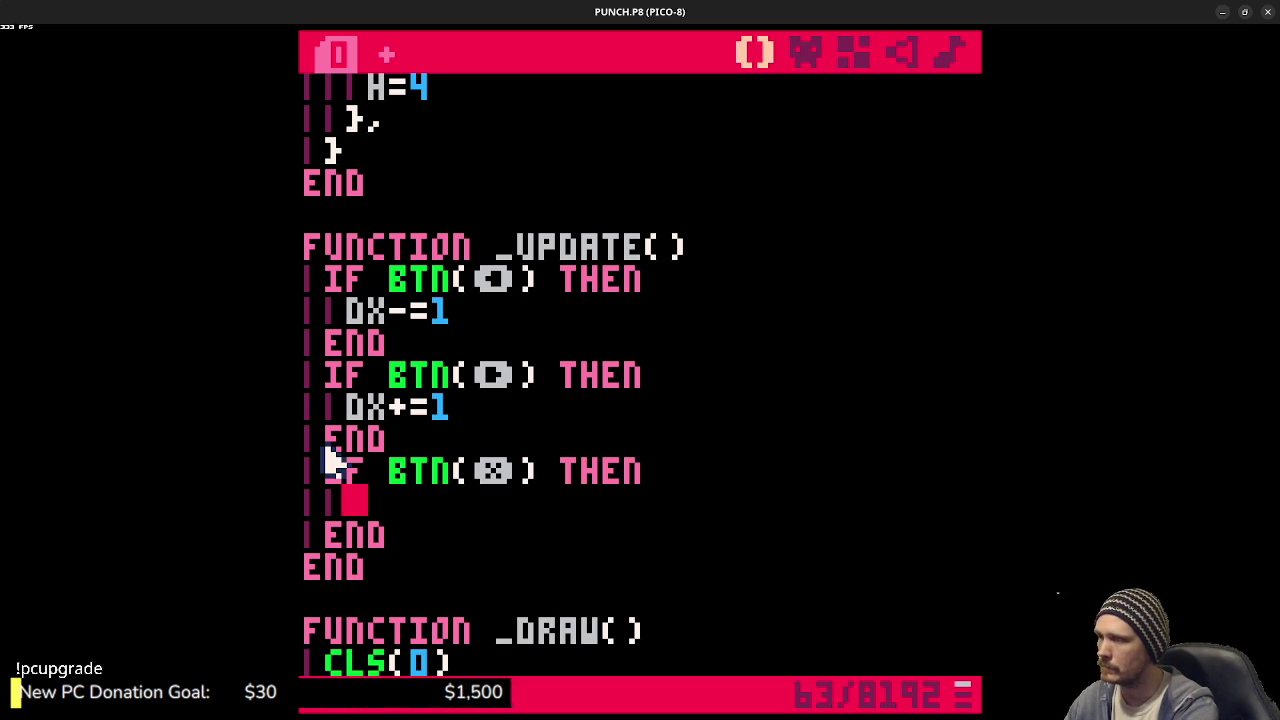
{"action": "type", "text": "dy-="}
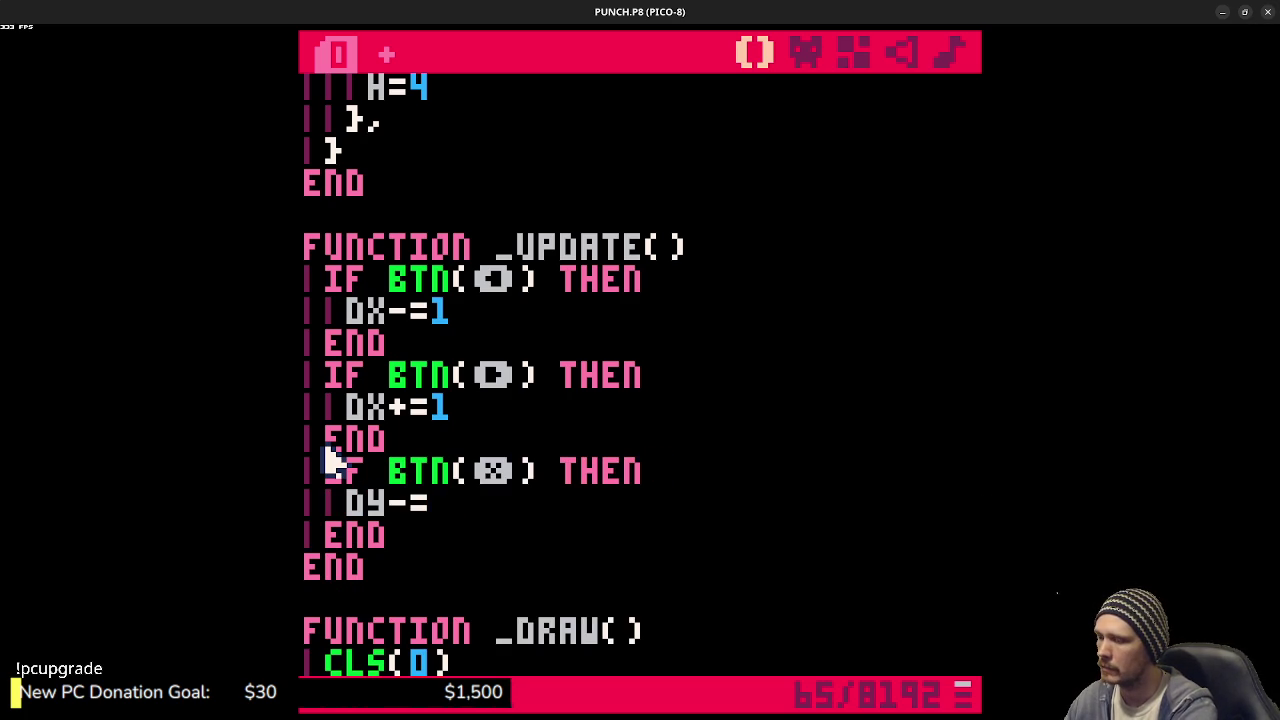
{"action": "type", "text": "32"}
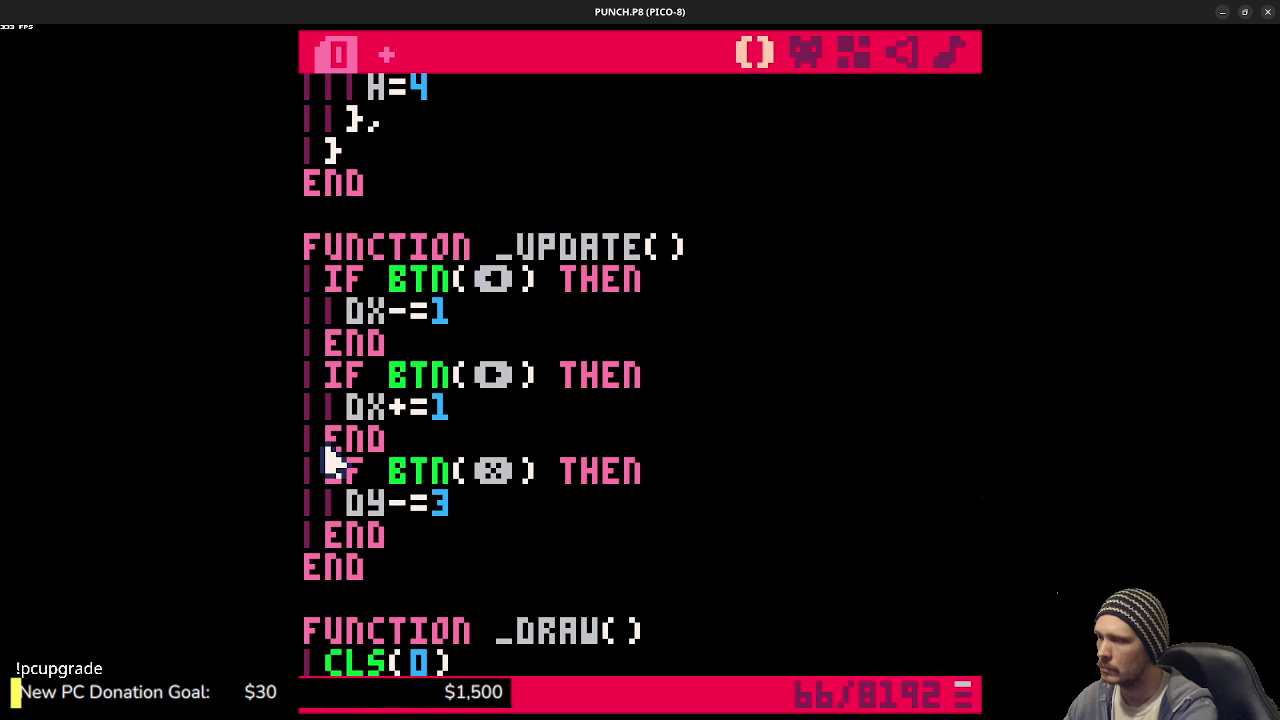
- Save, then add LOCAL NX=PLAYER.X+PLAYER.DX below the button checks
{"action": "key", "text": "ctrl+s"}
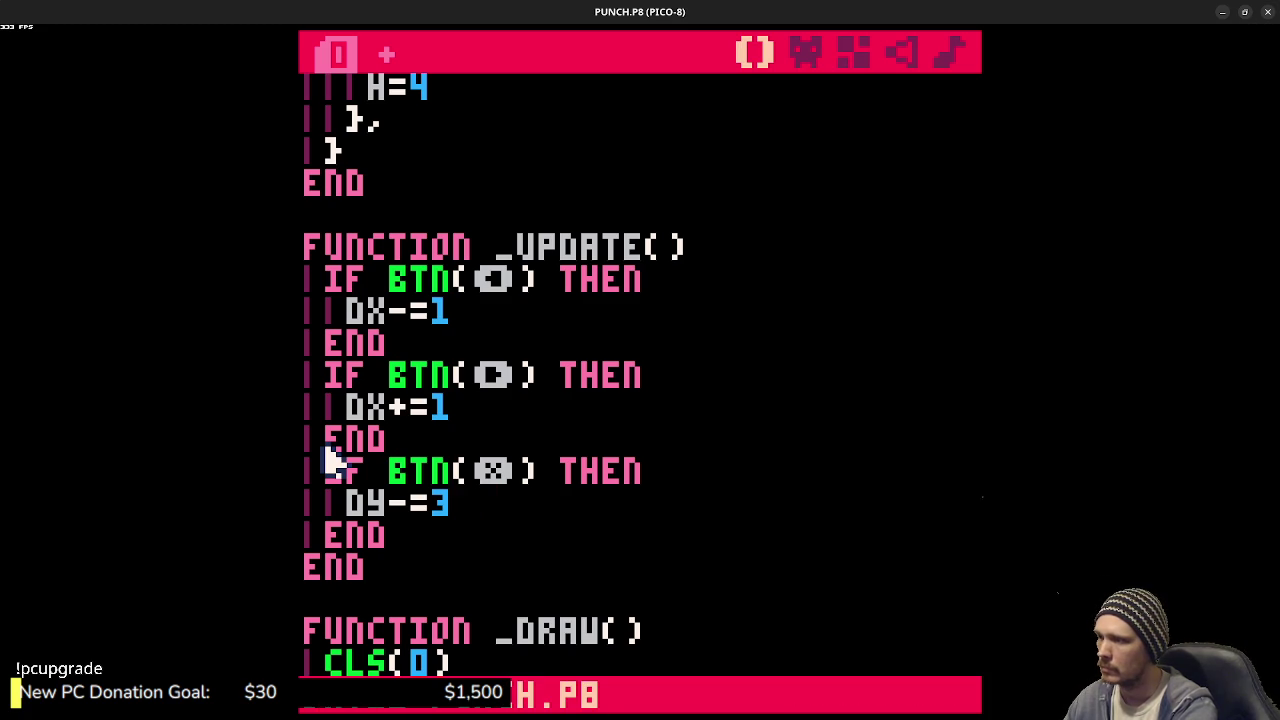
{"action": "left_click", "coordinate": [410, 537]}
{"action": "key", "text": "Return"}
{"action": "key", "text": "Return"}
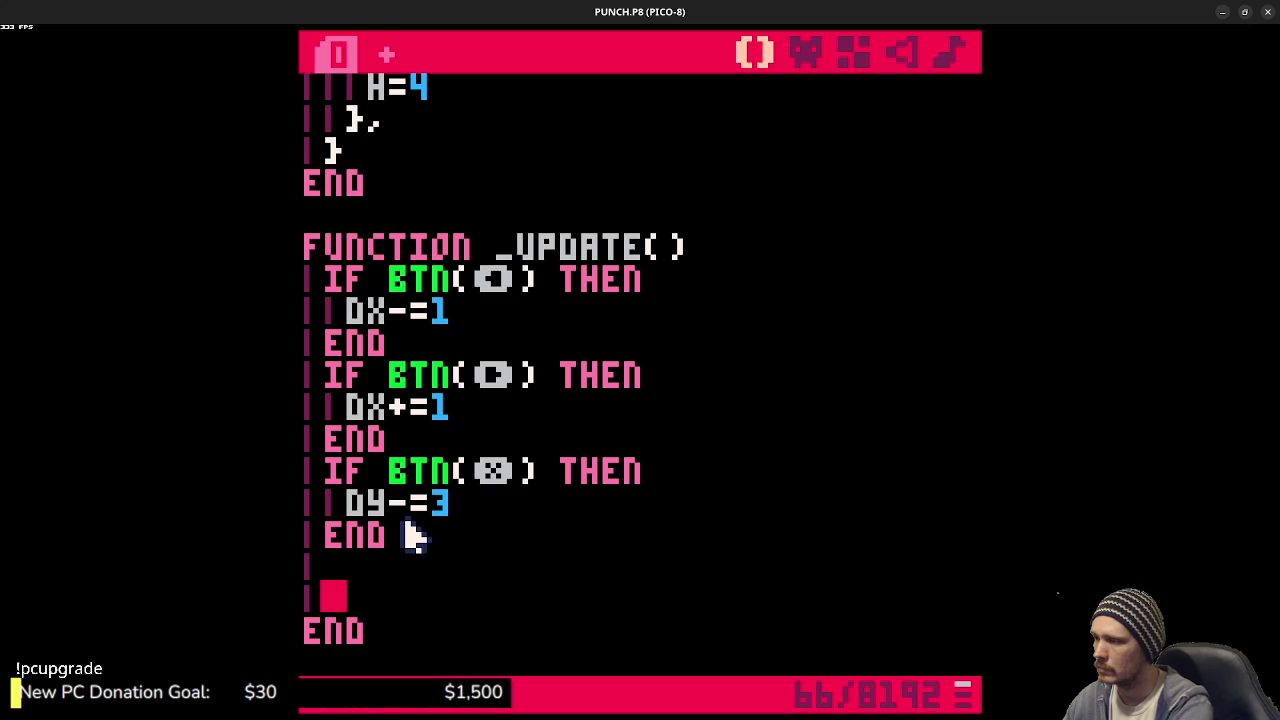
{"action": "type", "text": "local nx"}
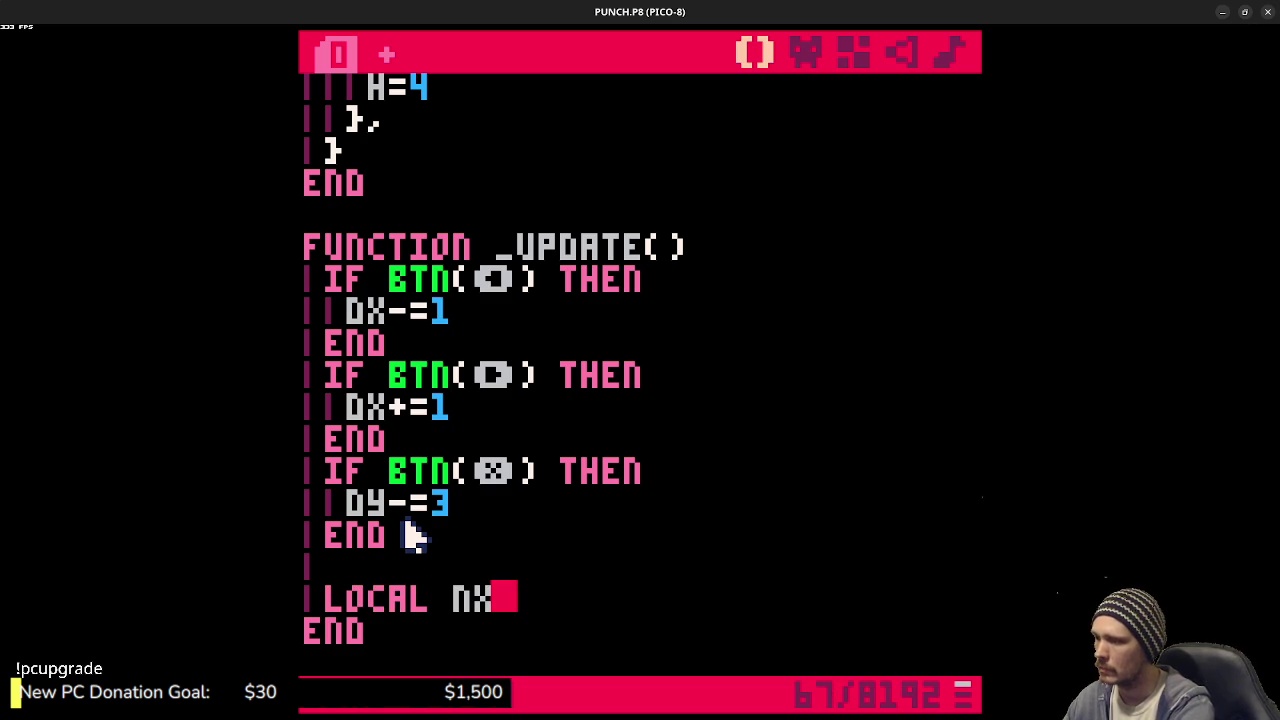
{"action": "type", "text": "=player.x+"}
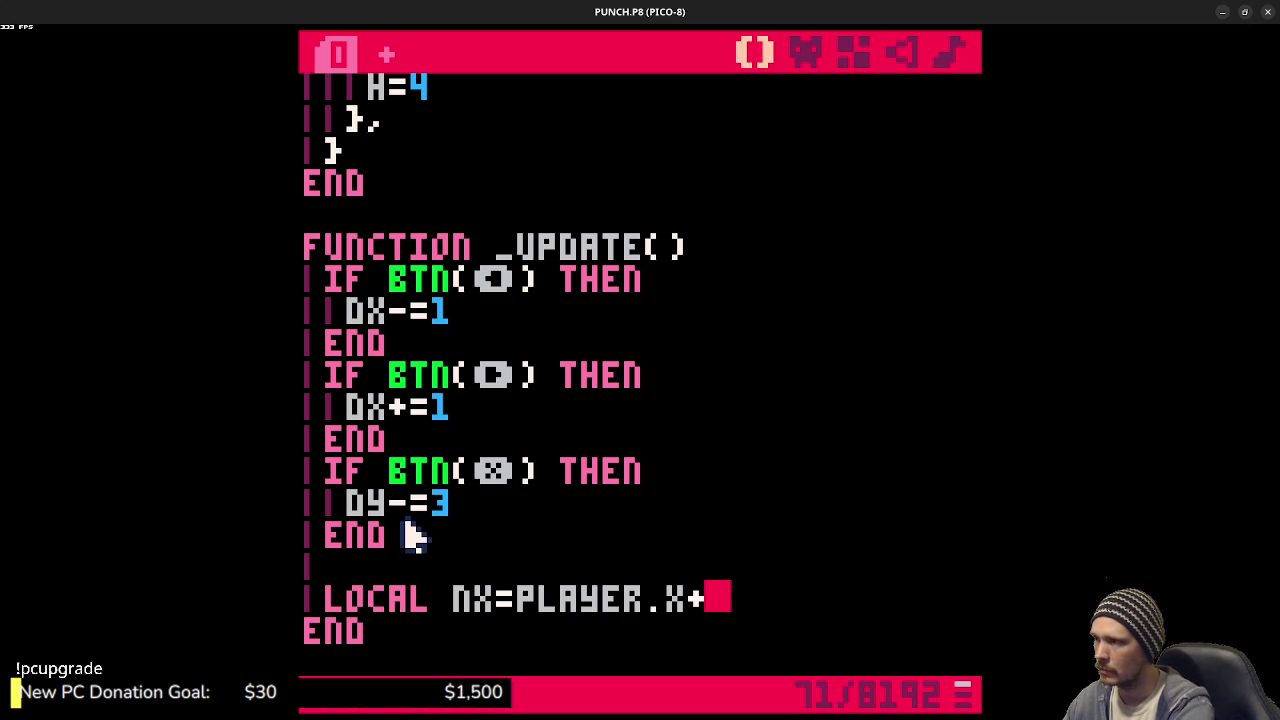
{"action": "type", "text": "player.dx"}
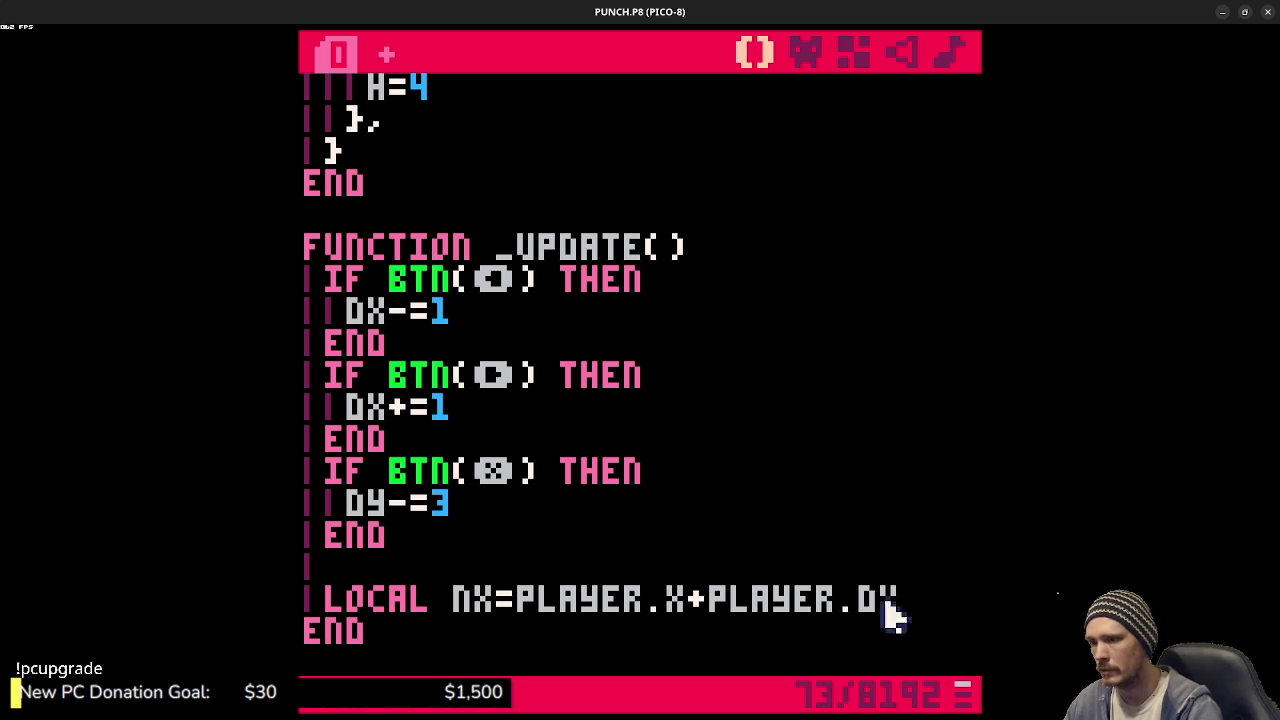
- Copy the PLAYER. prefix to reuse before the first check's DX
{"action": "left_click_drag", "start_coordinate": [714, 610], "coordinate": [858, 609]}
{"action": "key", "text": "ctrl+c"}
{"action": "left_click", "coordinate": [348, 312]}
- Prefix both DX updates and DY-=3 in the button checks with PLAYER
{"action": "key", "text": "ctrl+v"}
{"action": "left_click", "coordinate": [348, 408]}
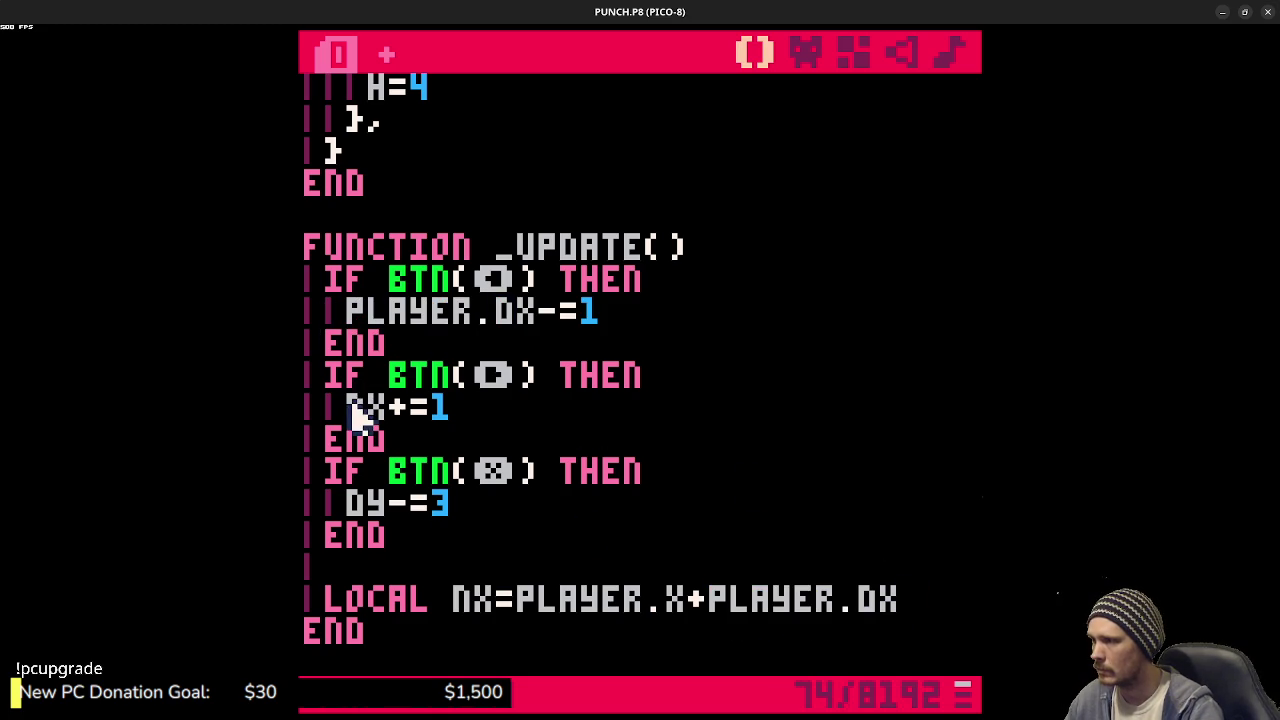
{"action": "key", "text": "ctrl+v"}
{"action": "left_click", "coordinate": [348, 504]}
{"action": "key", "text": "ctrl+v"}
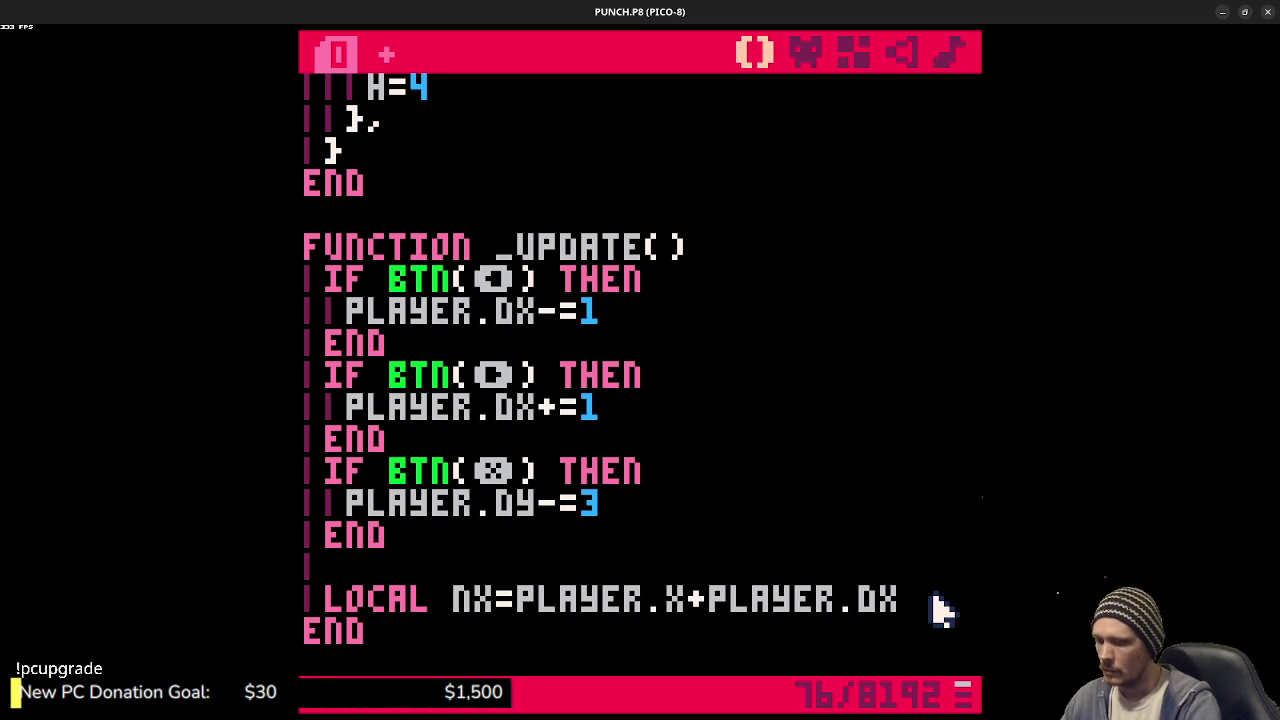
- Add LOCAL NY=PLAYER.Y+PLAYER.DY and a DY+=2 line, then save
{"action": "key", "text": "Return"}
{"action": "type", "text": "local ny=player.y"}
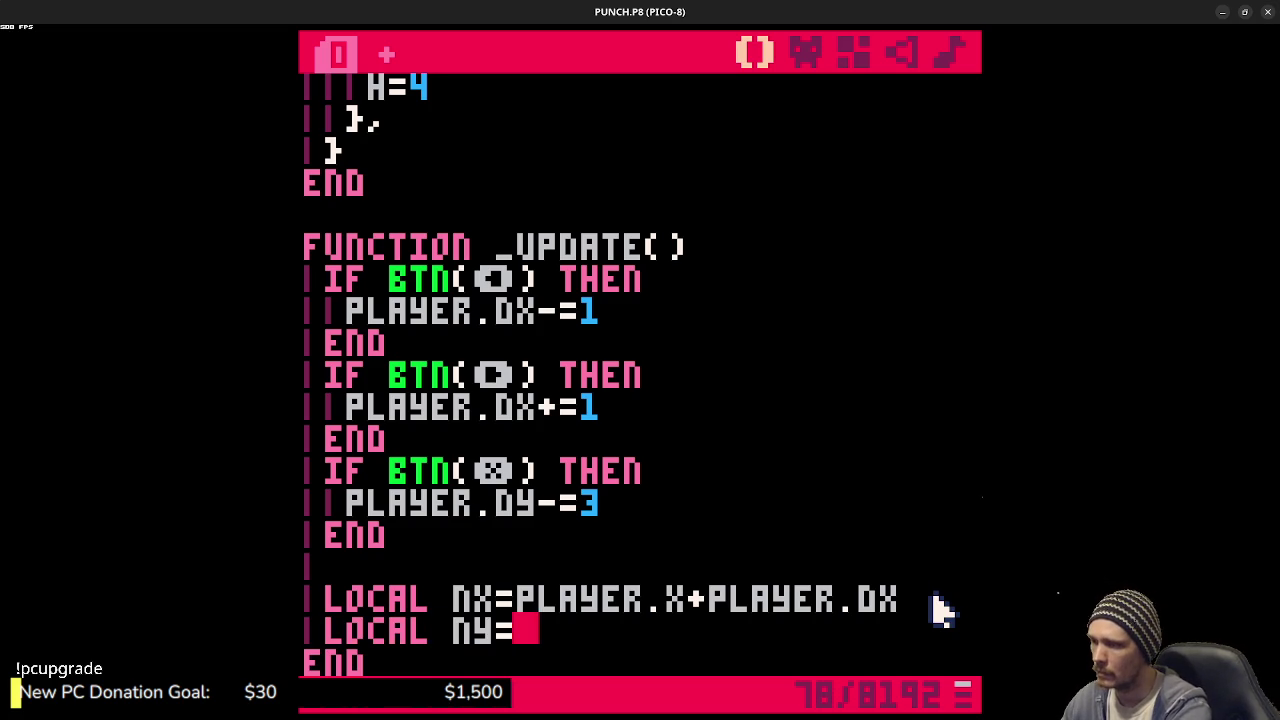
{"action": "type", "text": "+player.dy"}
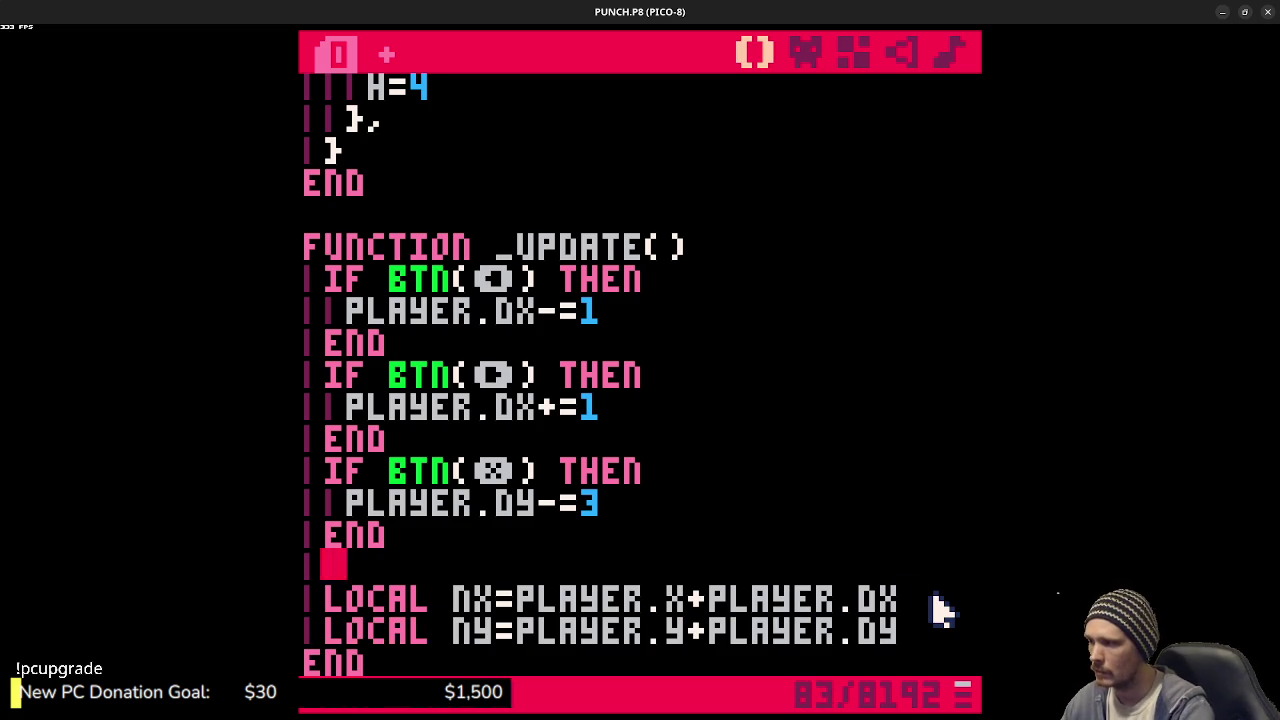
{"action": "key", "text": "Return"}
{"action": "key", "text": "Return"}
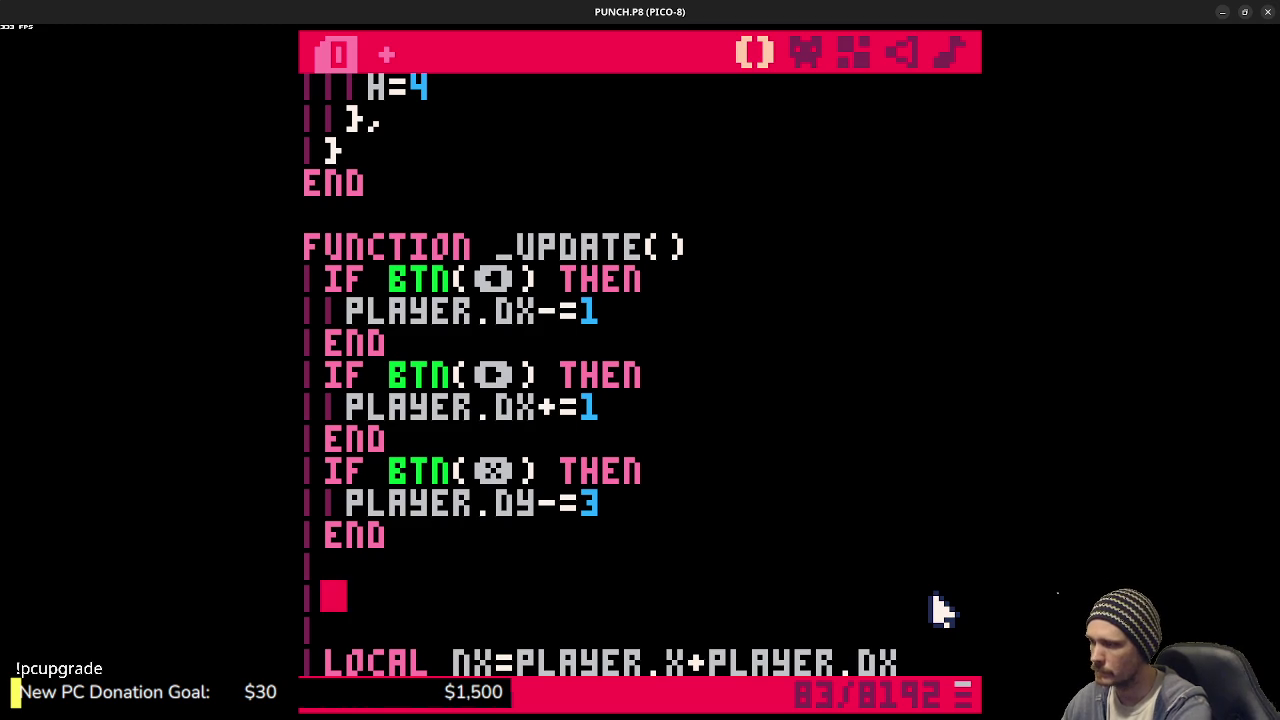
{"action": "type", "text": "dy"}
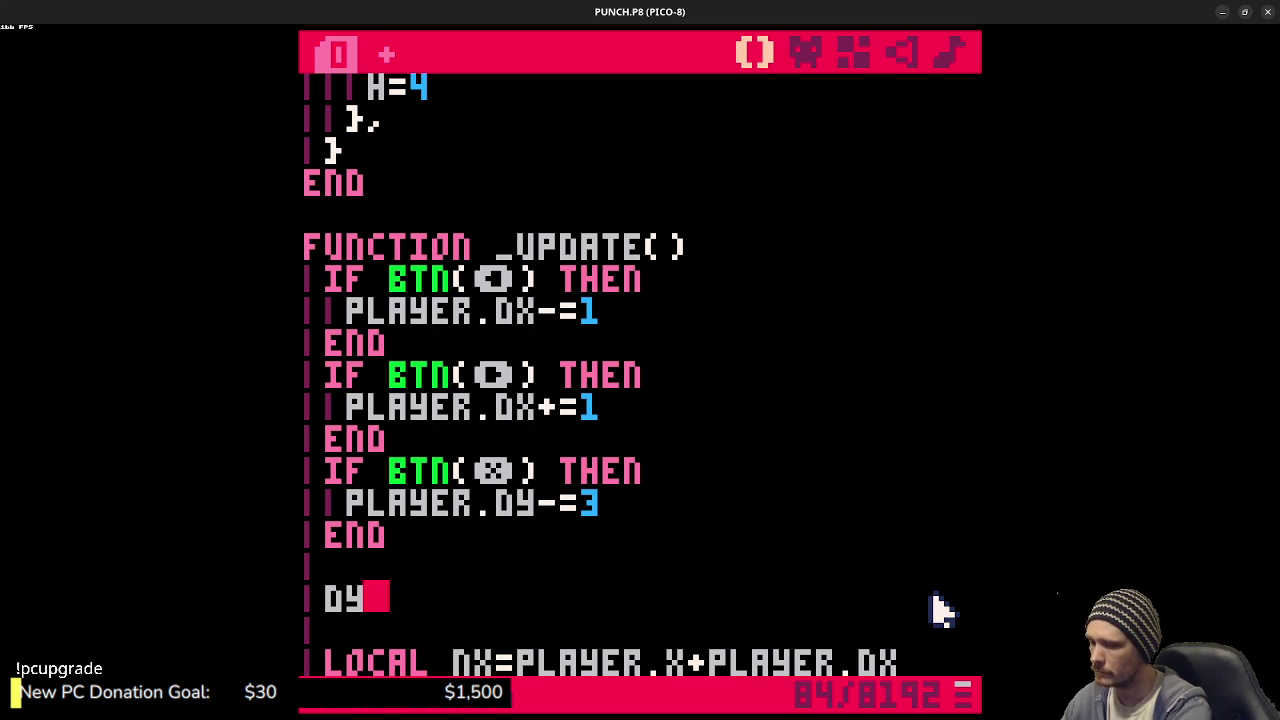
{"action": "type", "text": "+="}
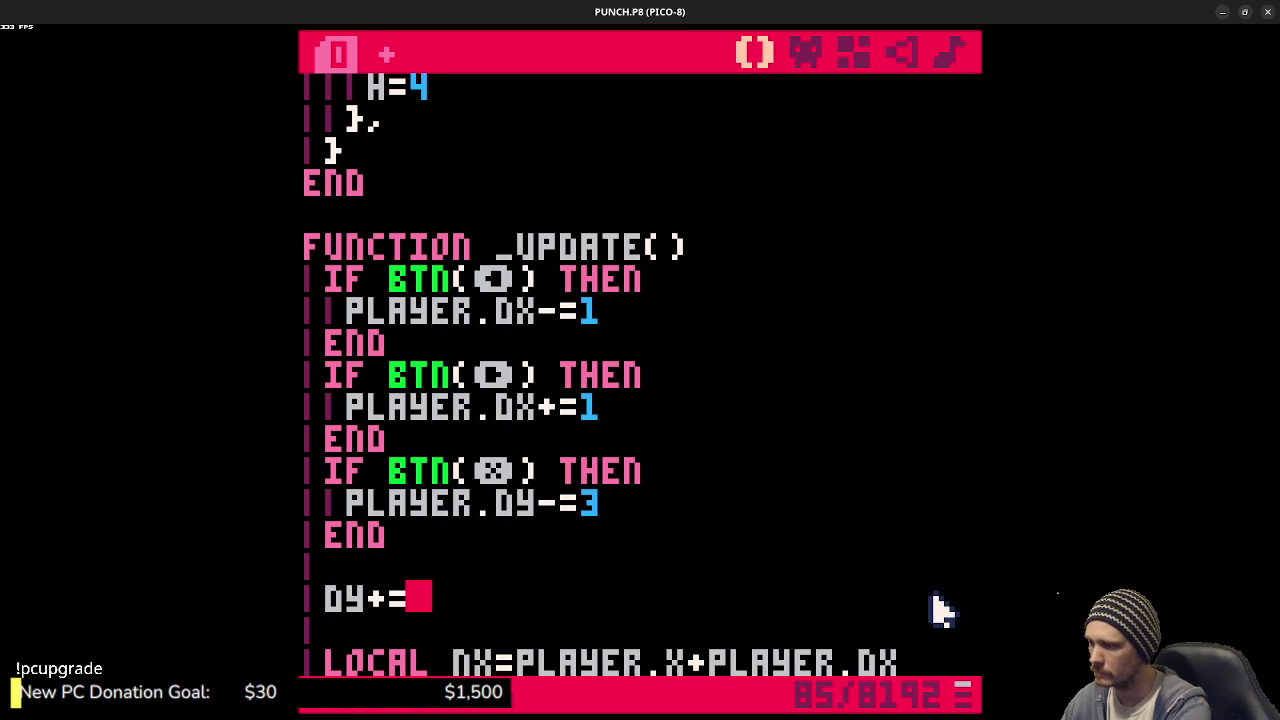
{"action": "type", "text": "2"}
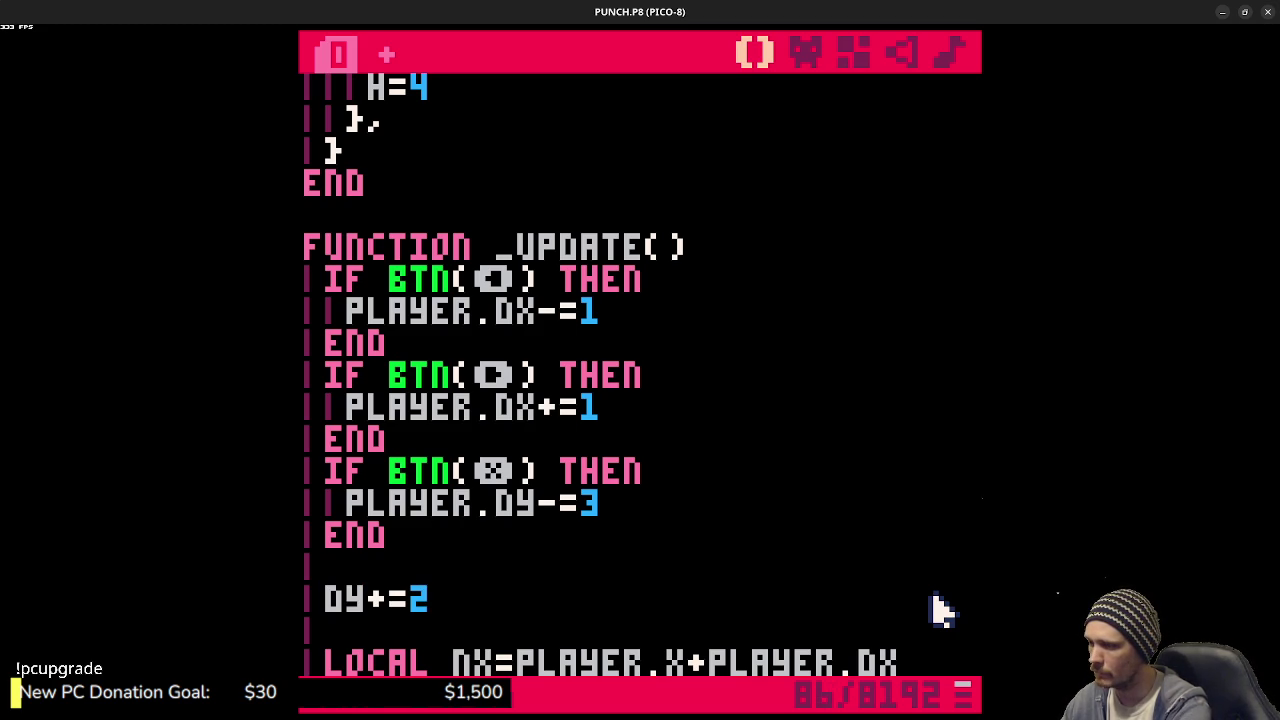
{"action": "key", "text": "ctrl+s"}
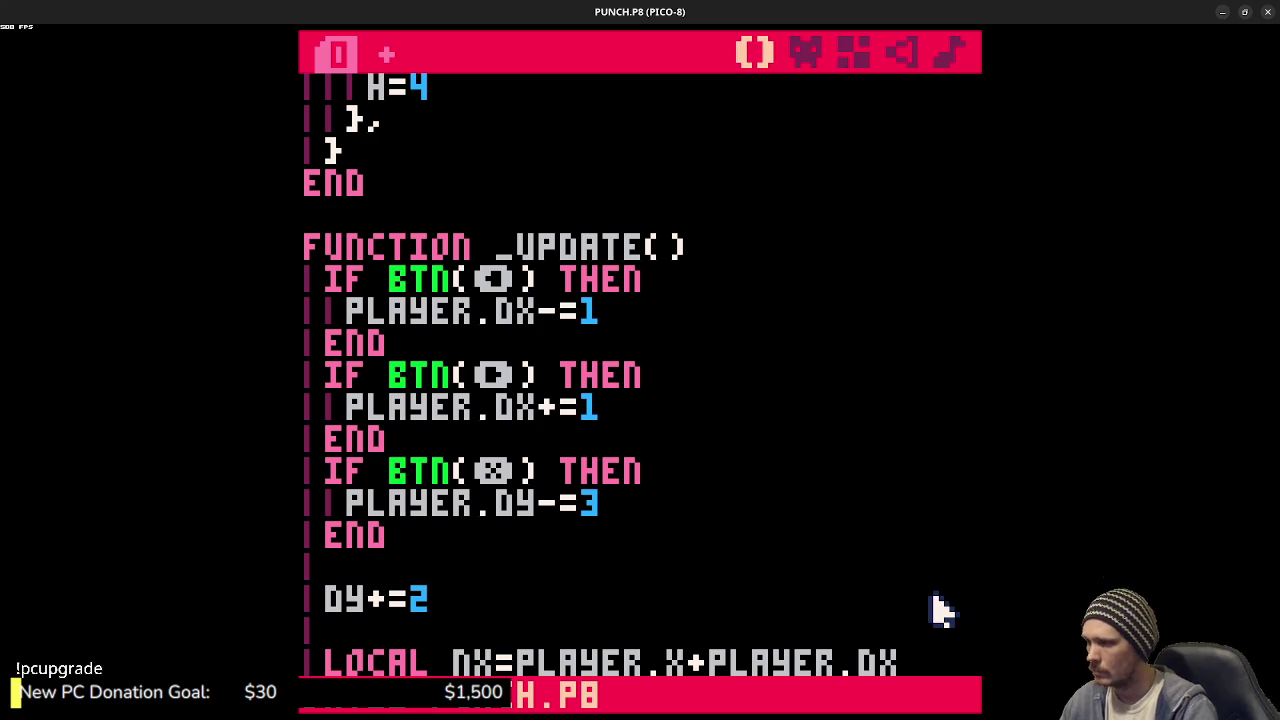
- Label the DY+=2 line with a -- GRAVITY comment
{"action": "scroll", "coordinate": [714, 534], "scroll_direction": "down", "scroll_amount": 1}
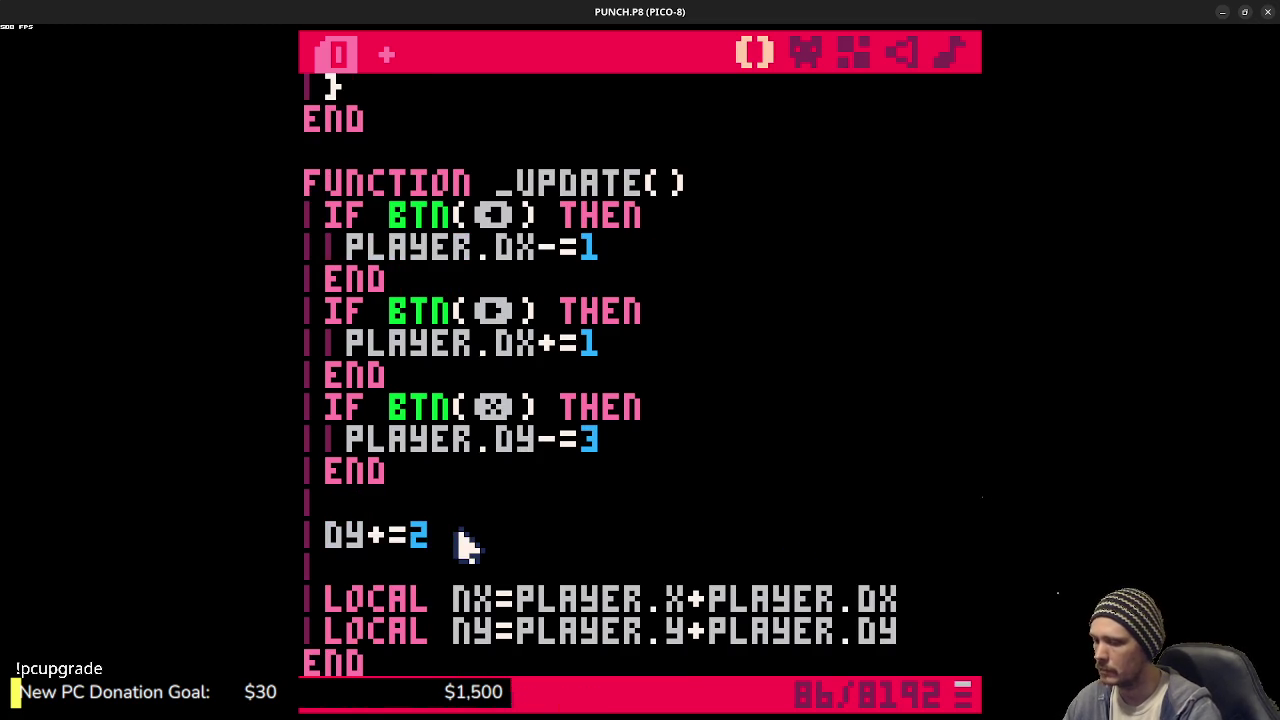
{"action": "key", "text": "Return"}
{"action": "type", "text": "-- GRAVI"}
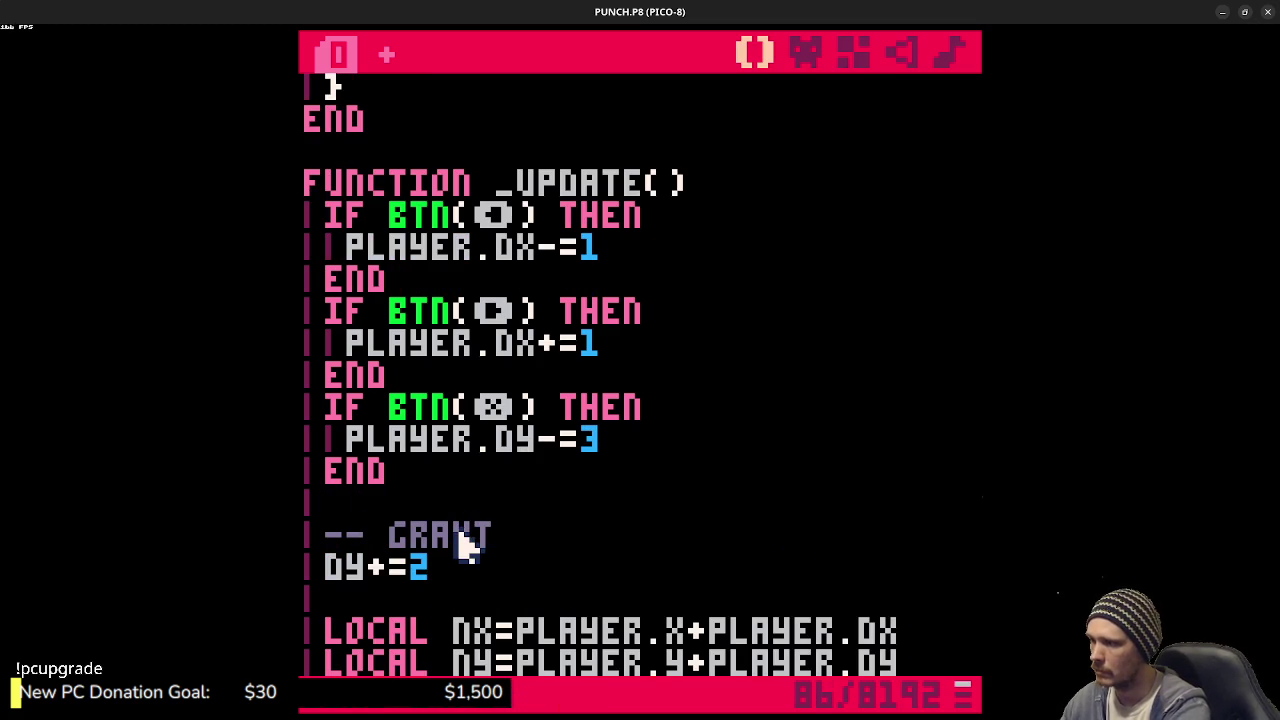
{"action": "type", "text": "TY"}
- Place the caret on a new line at the end of the code after _DRAW
{"action": "scroll", "coordinate": [480, 525], "scroll_direction": "down", "scroll_amount": 2}
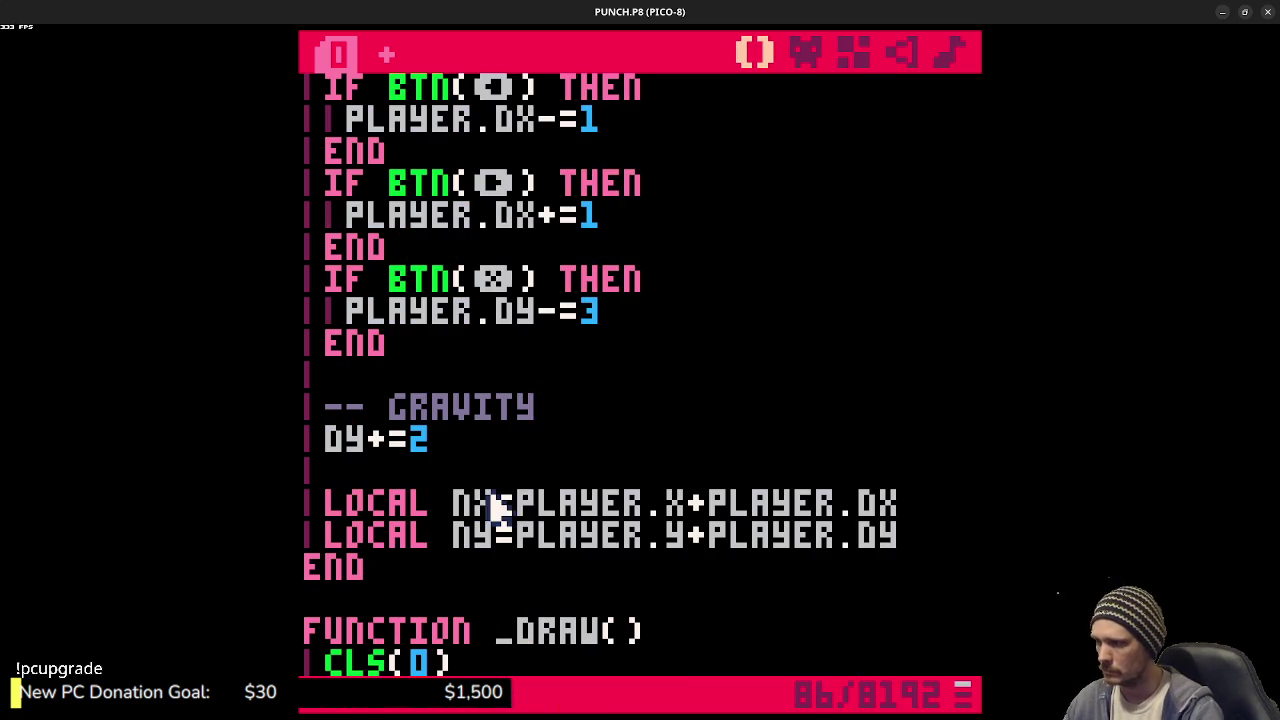
{"action": "left_click", "coordinate": [928, 540]}
{"action": "scroll", "coordinate": [709, 593], "scroll_direction": "down", "scroll_amount": 3}
{"action": "scroll", "coordinate": [623, 608], "scroll_direction": "down", "scroll_amount": 1}
{"action": "left_click", "coordinate": [580, 537]}
{"action": "scroll", "coordinate": [600, 550], "scroll_direction": "up", "scroll_amount": 2}
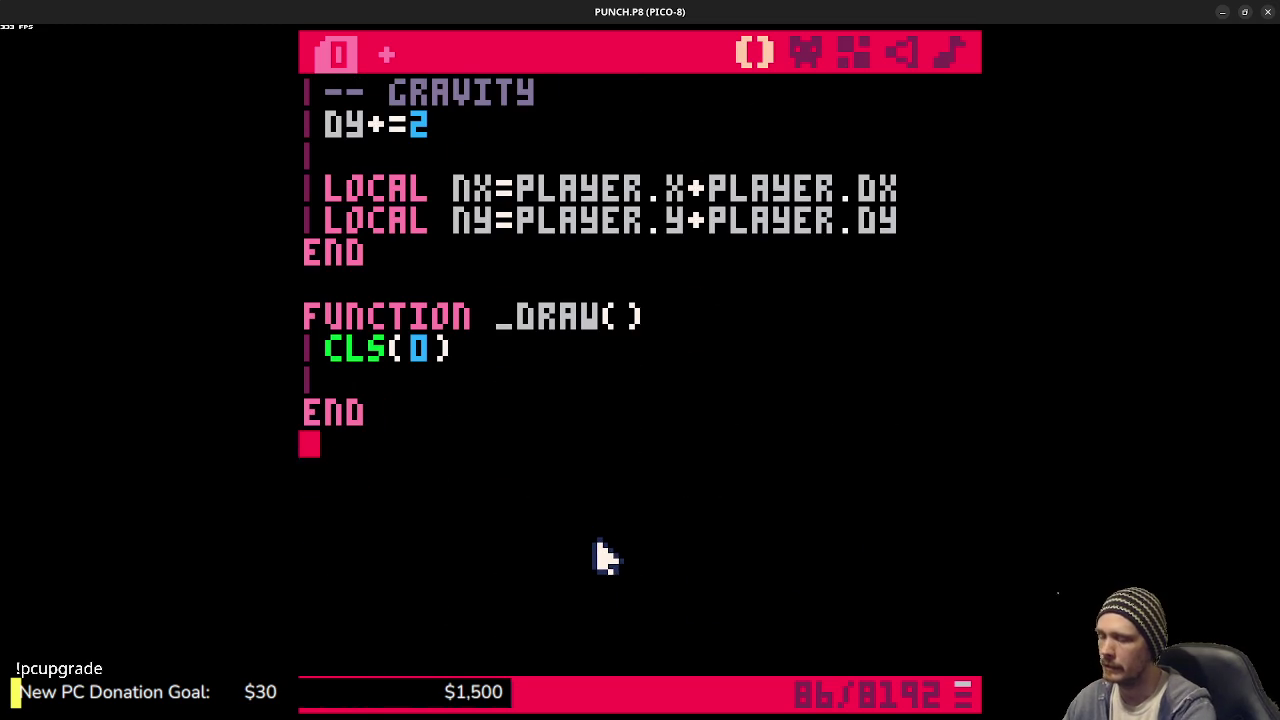
- Write FUNCTION SOLID(X,Y) with LOCAL MC=MGET(X,Y) and RETURN FGET(MC,0), then save
{"action": "type", "text": "FUNCTION "}
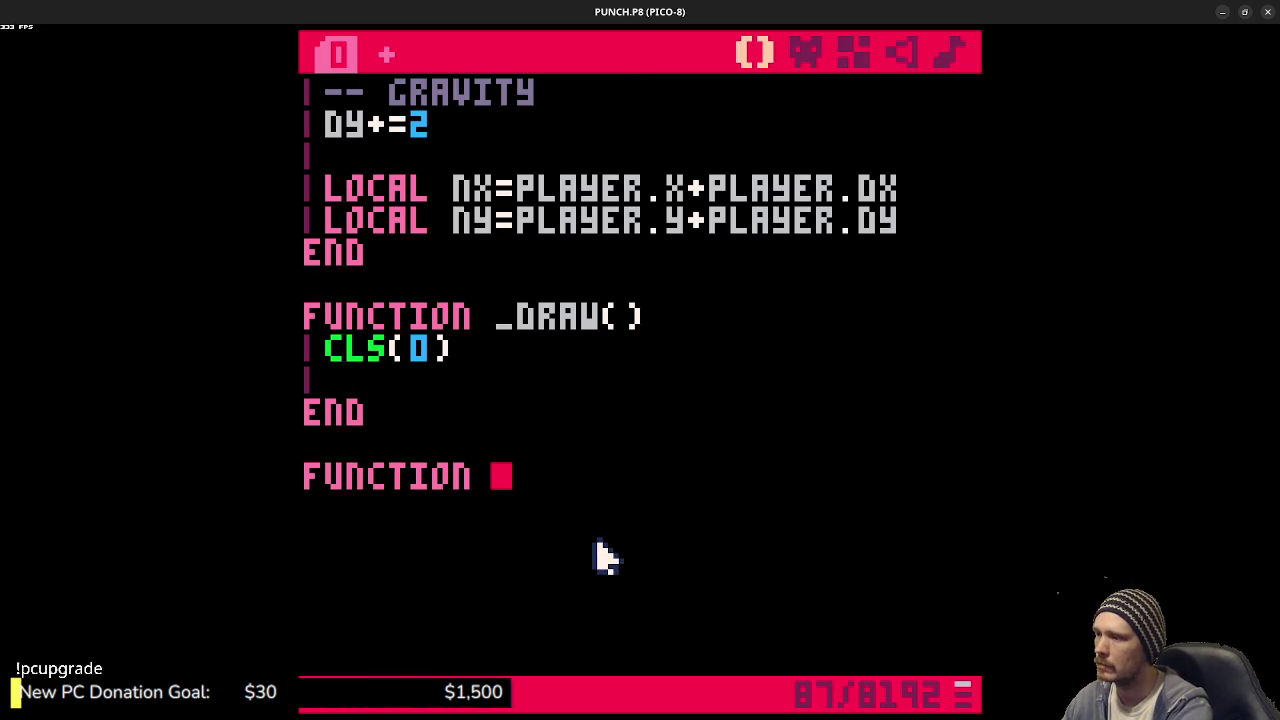
{"action": "type", "text": "SOLID("}
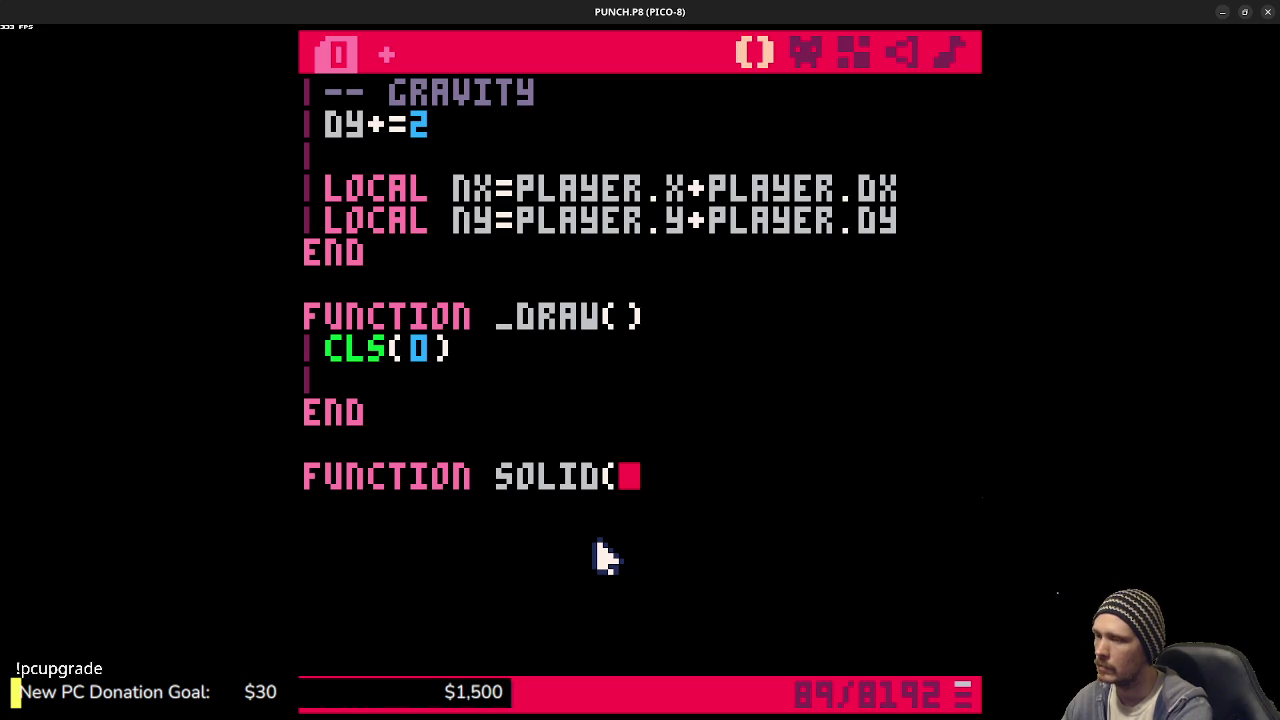
{"action": "type", "text": "X,Y)"}
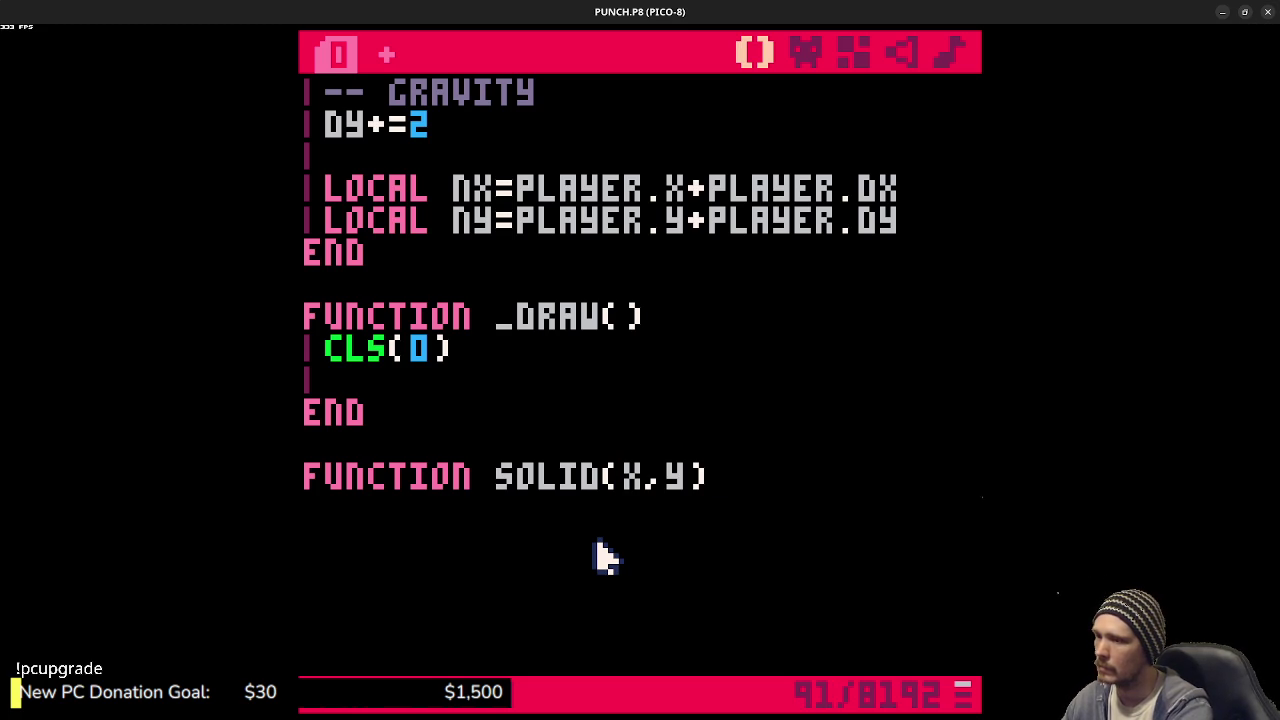
{"action": "key", "text": "Return"}
{"action": "key", "text": "Return"}
{"action": "type", "text": "END"}
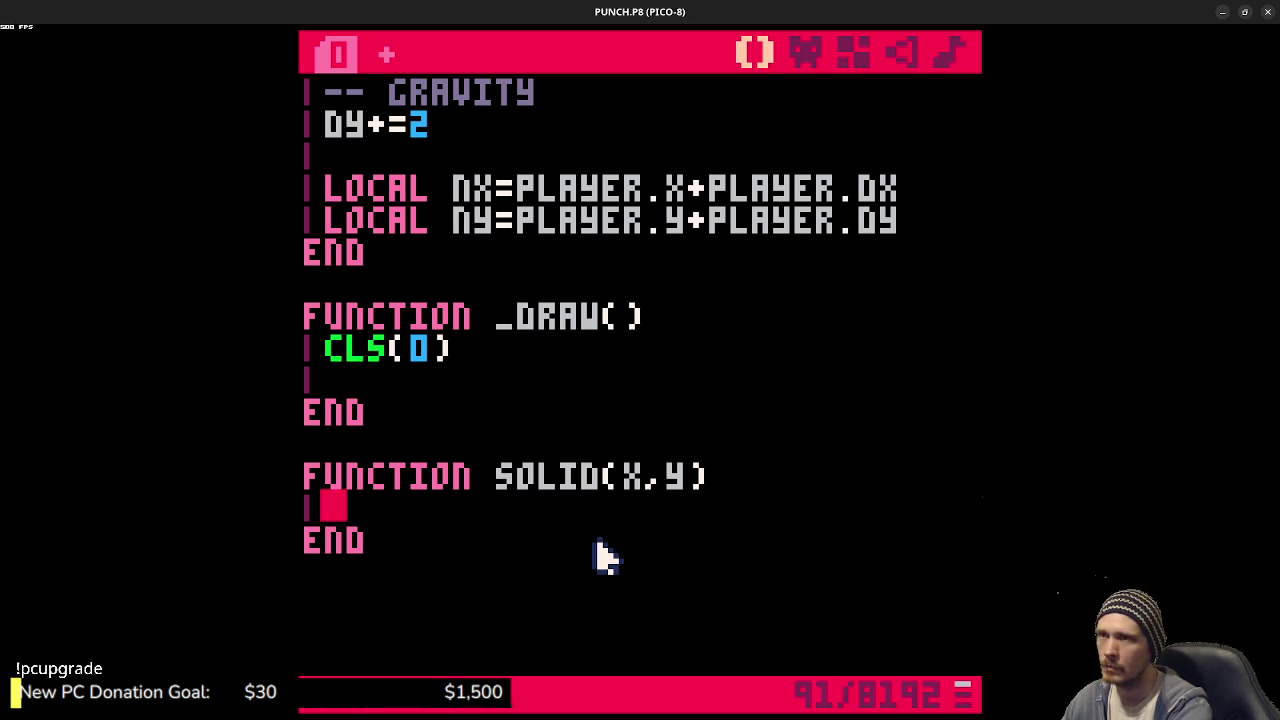
{"action": "type", "text": "loca"}
{"action": "type", "text": "c=mget("}
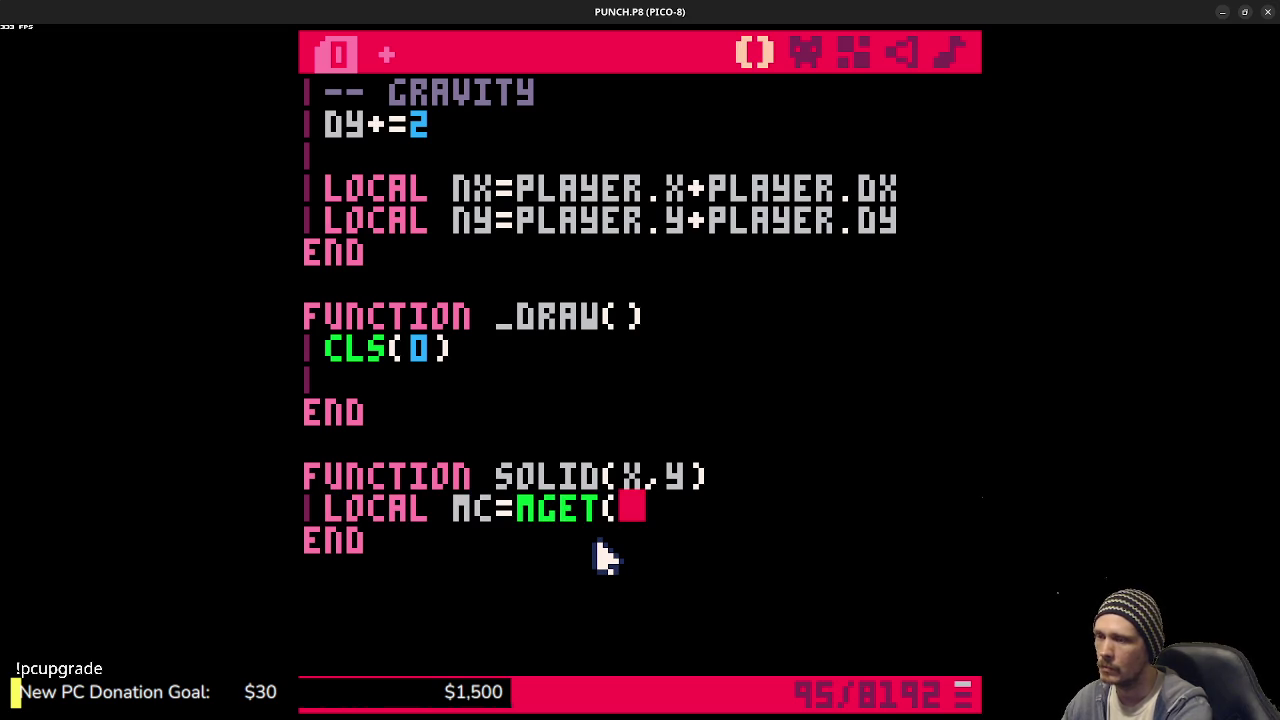
{"action": "type", "text": "x"}
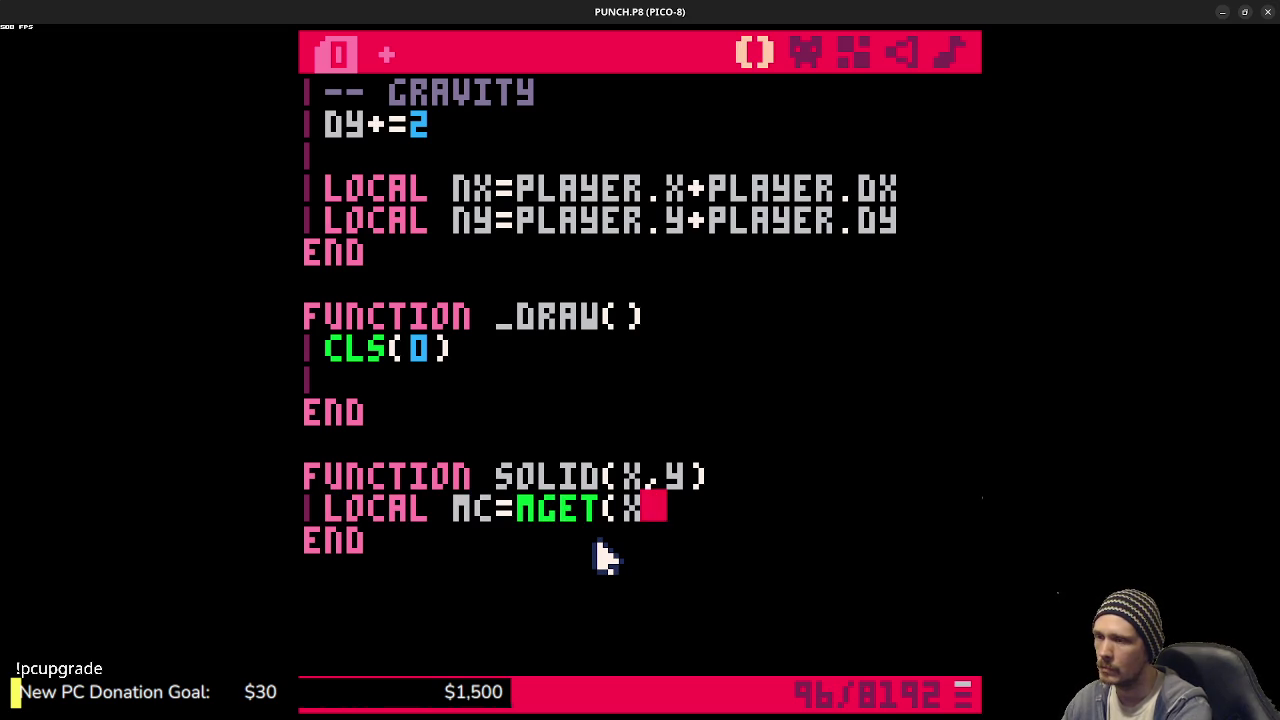
{"action": "type", "text": ",y)"}
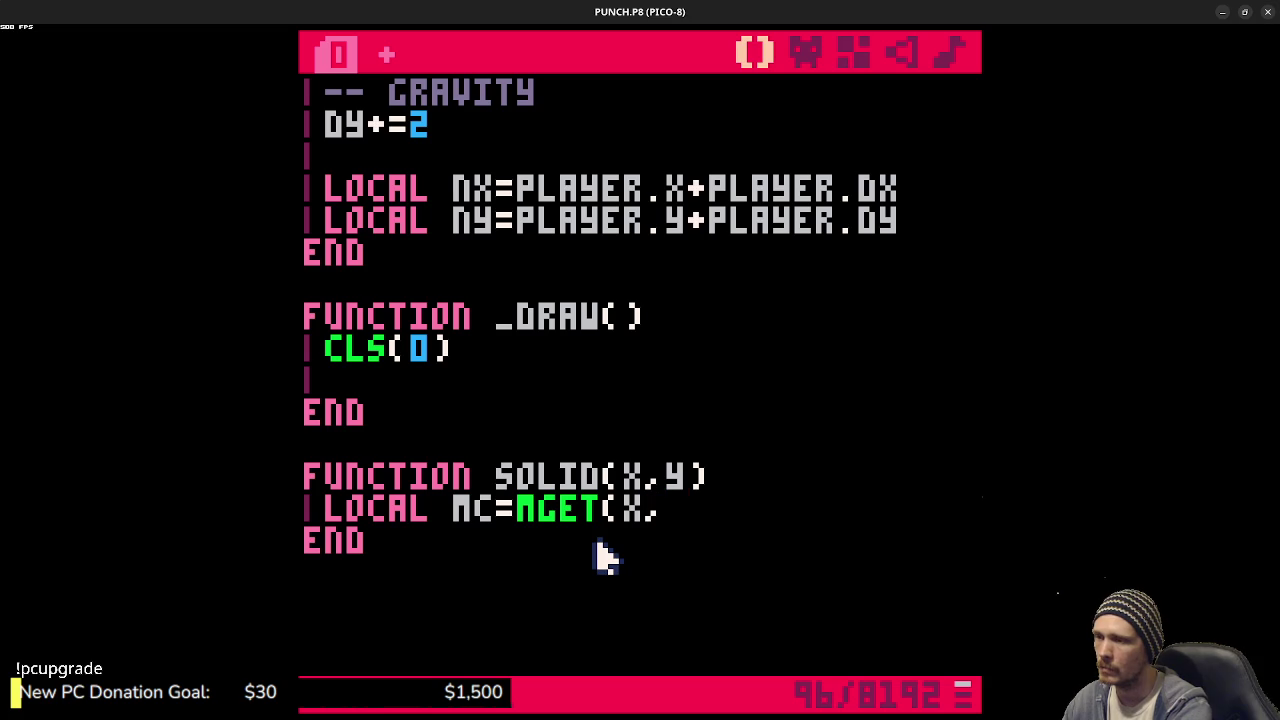
{"action": "key", "text": "Return"}
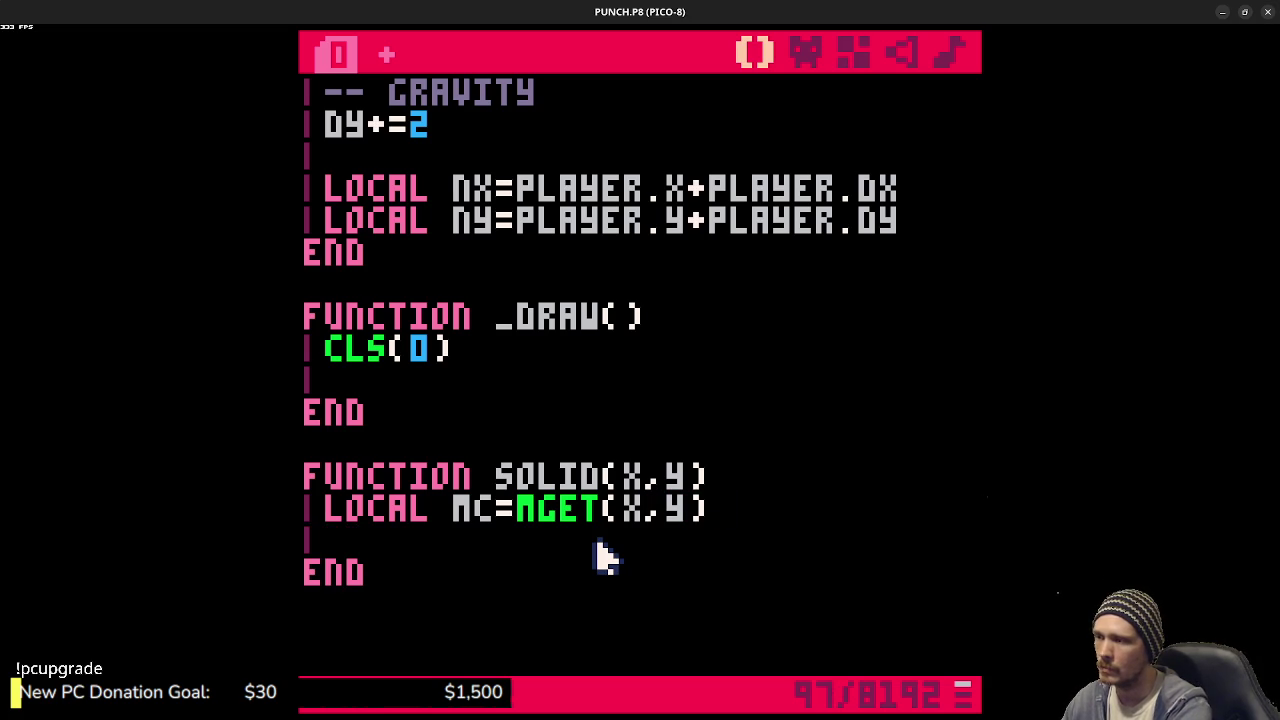
{"action": "type", "text": "return fget("}
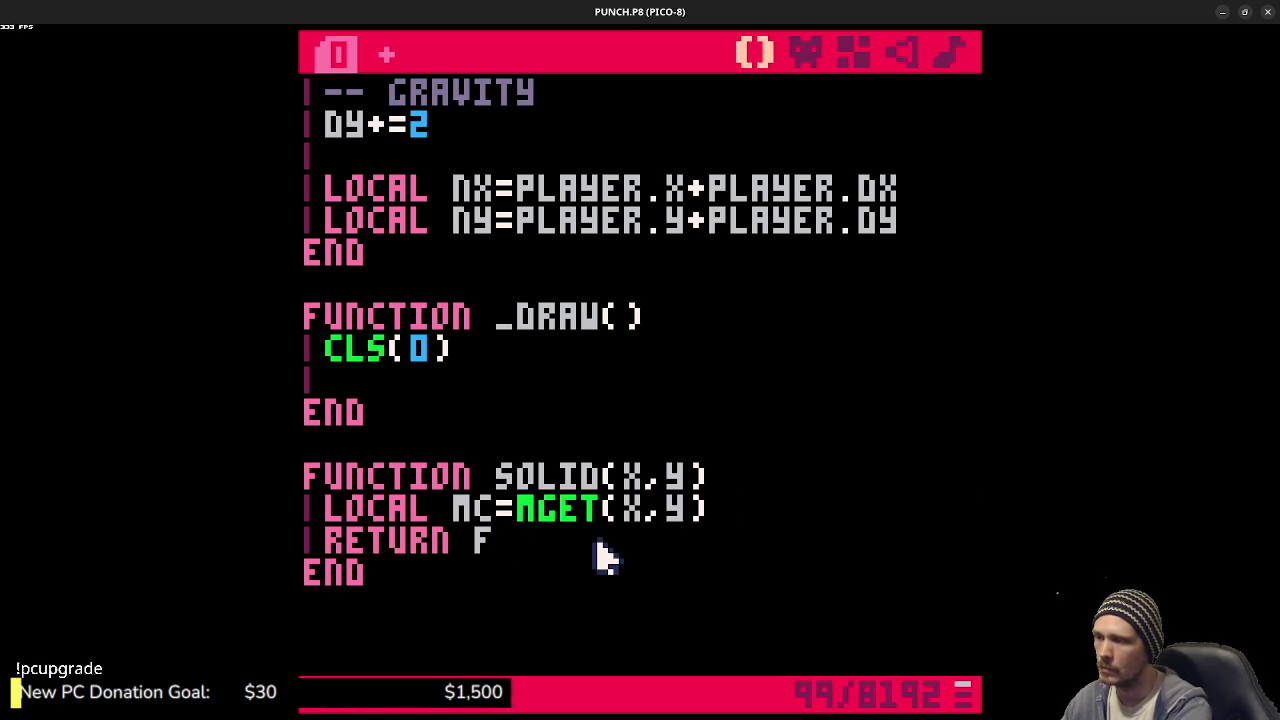
{"action": "type", "text": "mc,0)"}
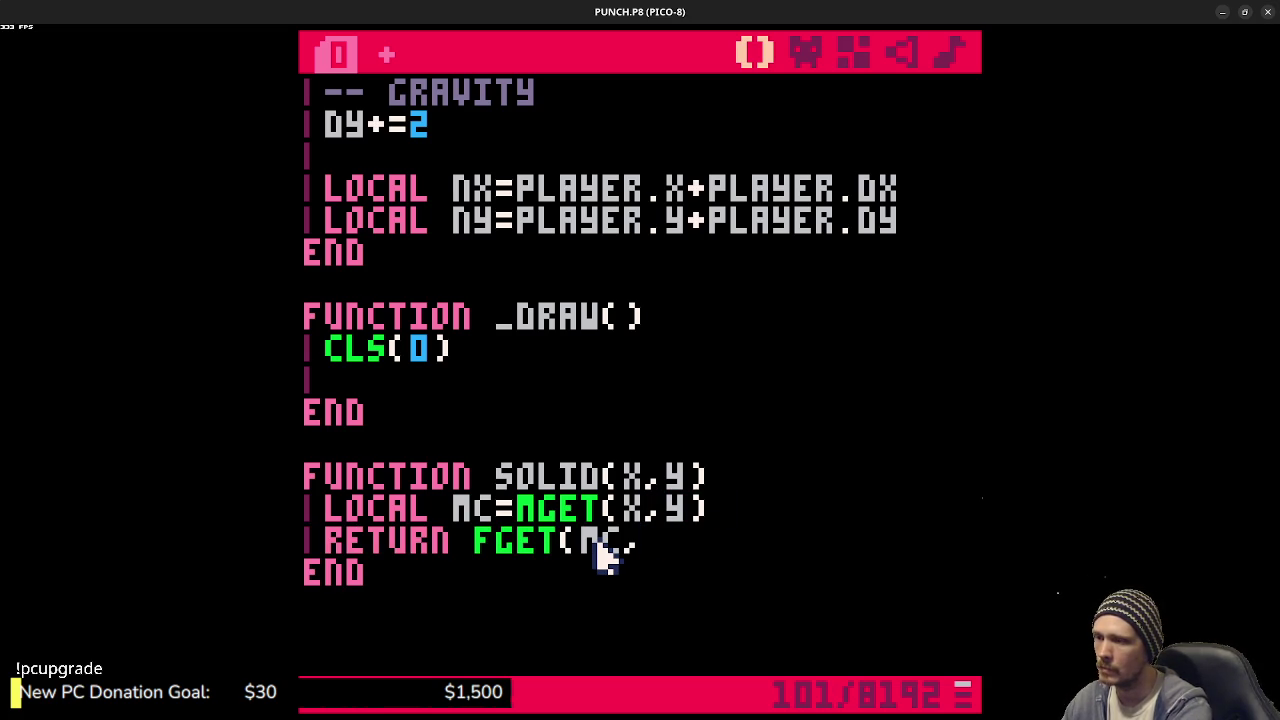
{"action": "key", "text": "ctrl+s"}
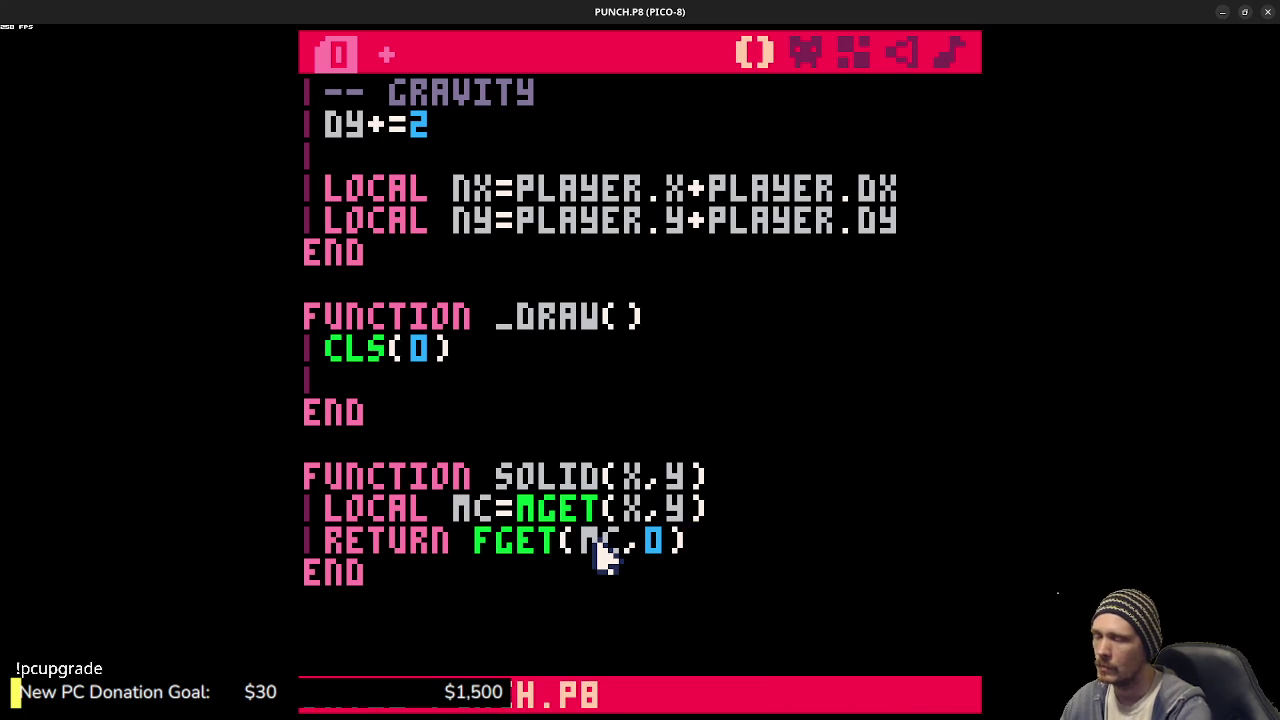
{"action": "left_click_drag", "start_coordinate": [712, 508], "coordinate": [515, 515]}
{"action": "double_click", "coordinate": [540, 506]}
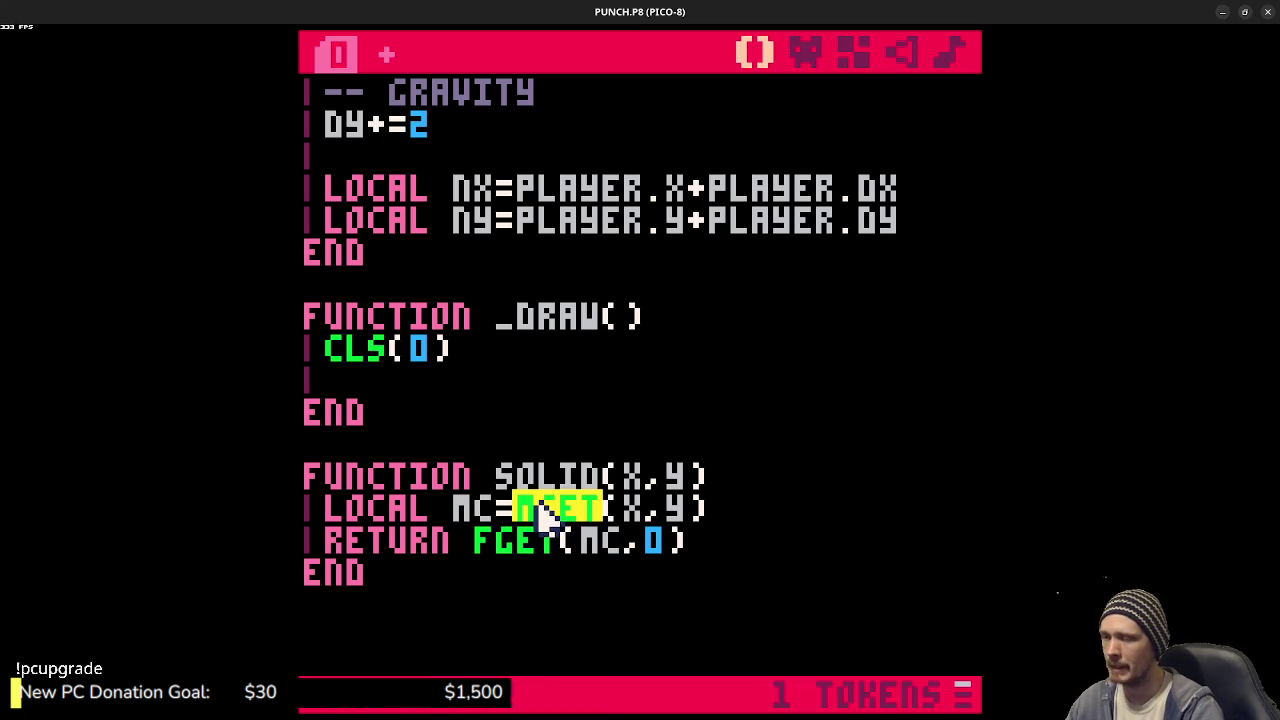
{"action": "left_click", "coordinate": [628, 508]}
{"action": "left_click", "coordinate": [674, 508]}
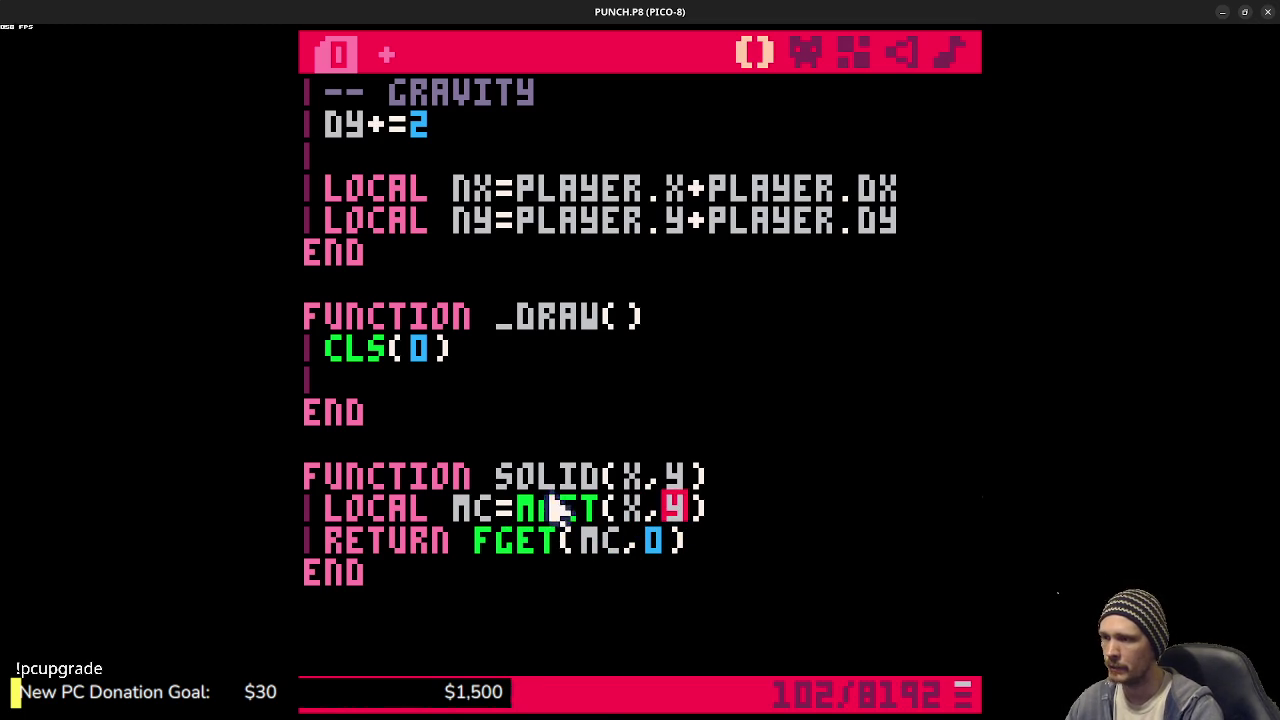
{"action": "left_click", "coordinate": [482, 508]}
{"action": "double_click", "coordinate": [478, 508]}
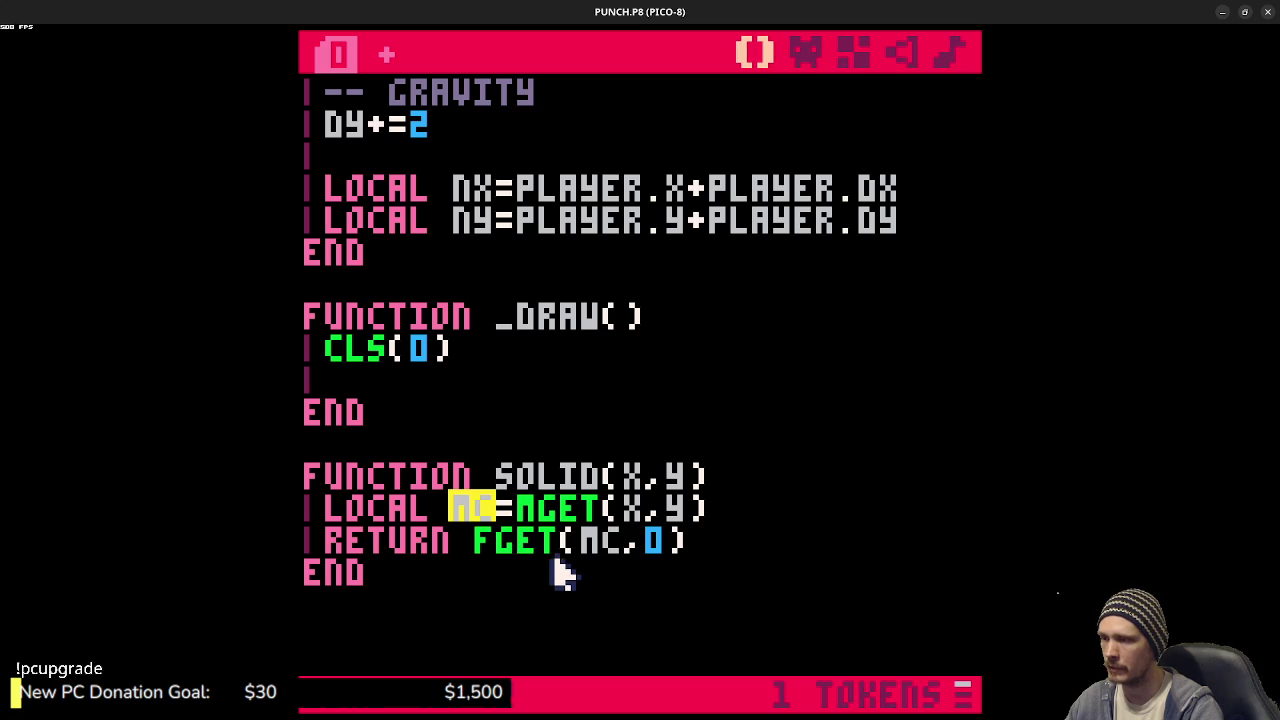
{"action": "double_click", "coordinate": [508, 542]}
{"action": "double_click", "coordinate": [600, 545]}
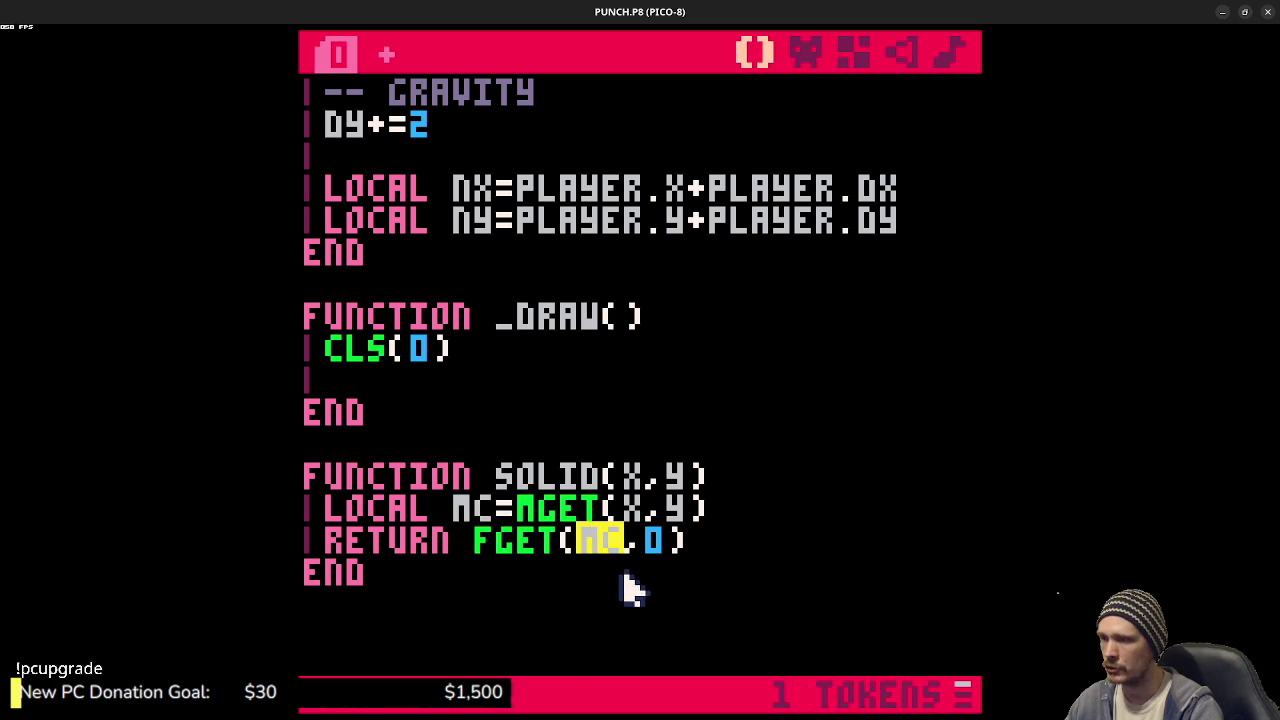
{"action": "double_click", "coordinate": [656, 545]}
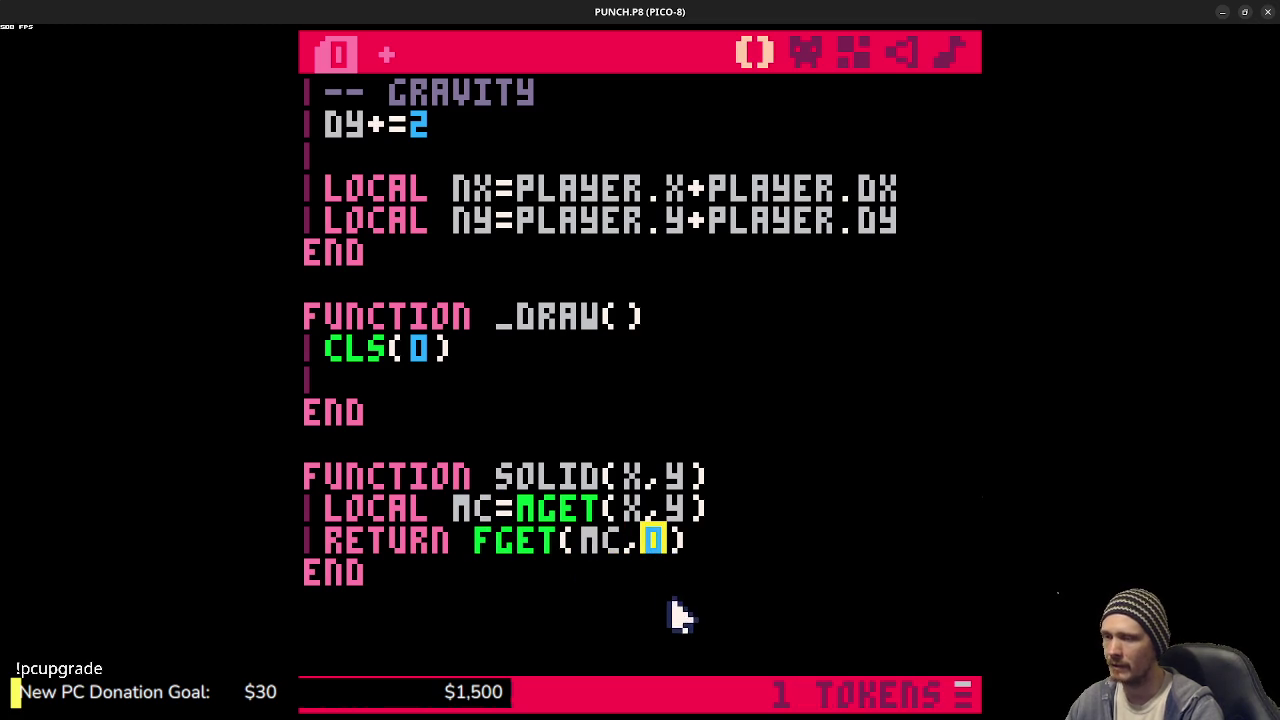
{"action": "left_click", "coordinate": [812, 58]}
{"action": "left_click", "coordinate": [851, 52]}
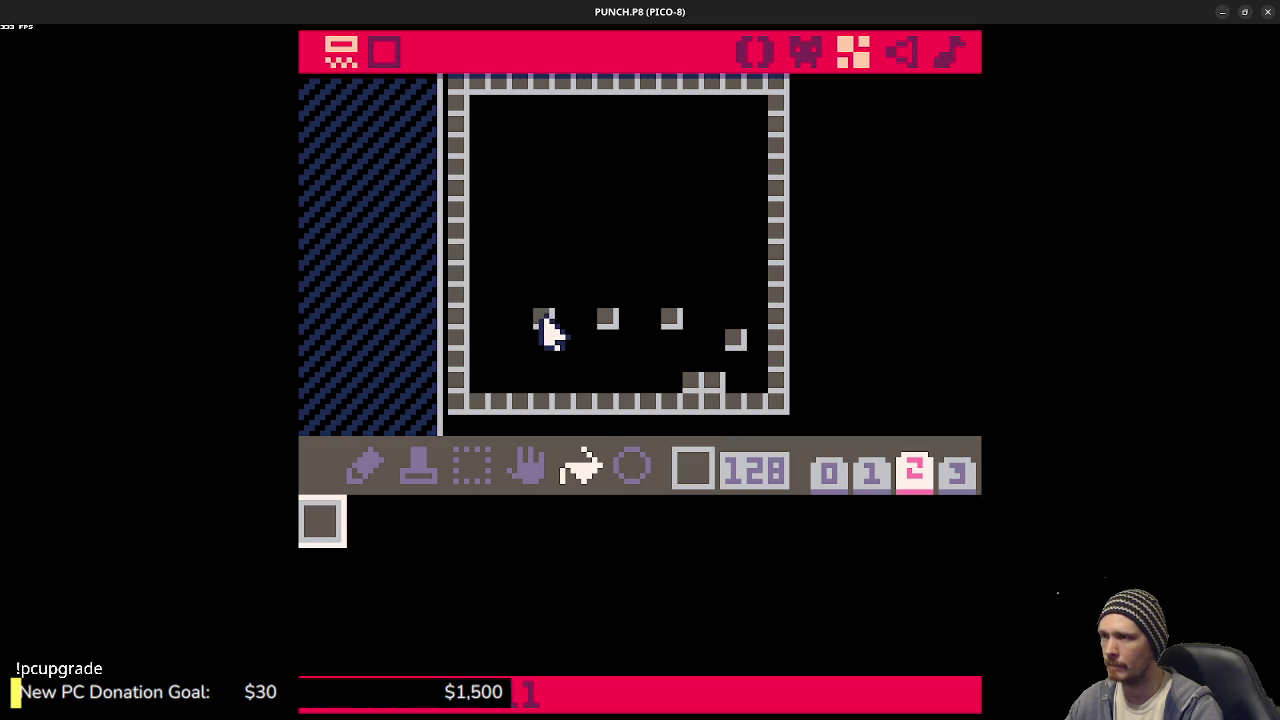
{"action": "left_click", "coordinate": [806, 60]}
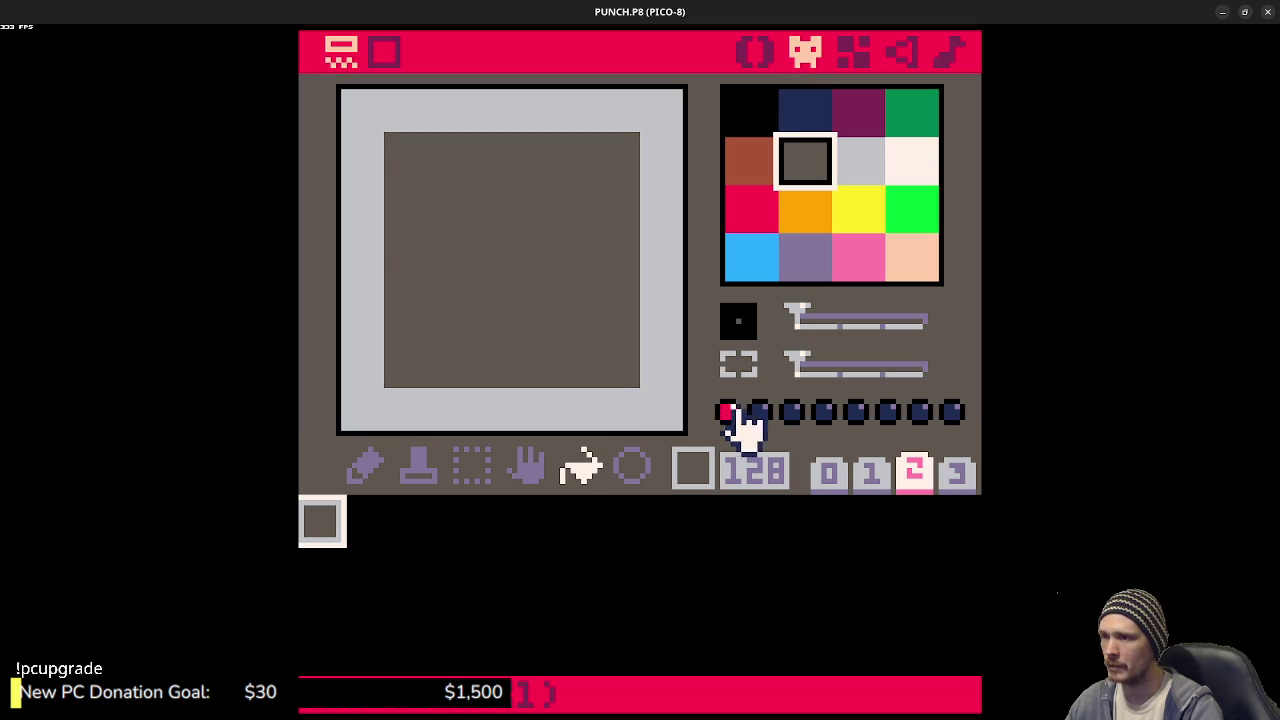
{"action": "left_click", "coordinate": [754, 52]}
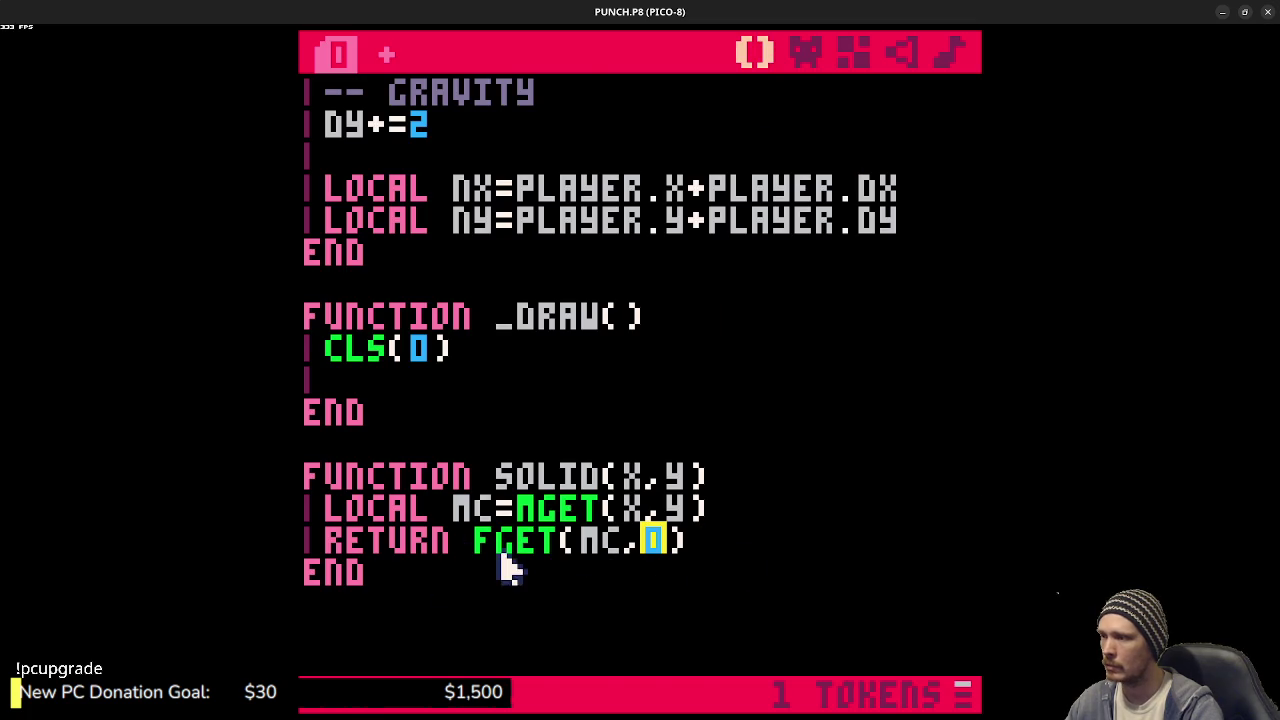
- Add an IF DX<0 THEN ... END block below the NY line
{"action": "scroll", "coordinate": [500, 540], "scroll_direction": "up", "scroll_amount": 2}
{"action": "scroll", "coordinate": [500, 520], "scroll_direction": "down", "scroll_amount": 1}
{"action": "scroll", "coordinate": [511, 526], "scroll_direction": "up", "scroll_amount": 1}
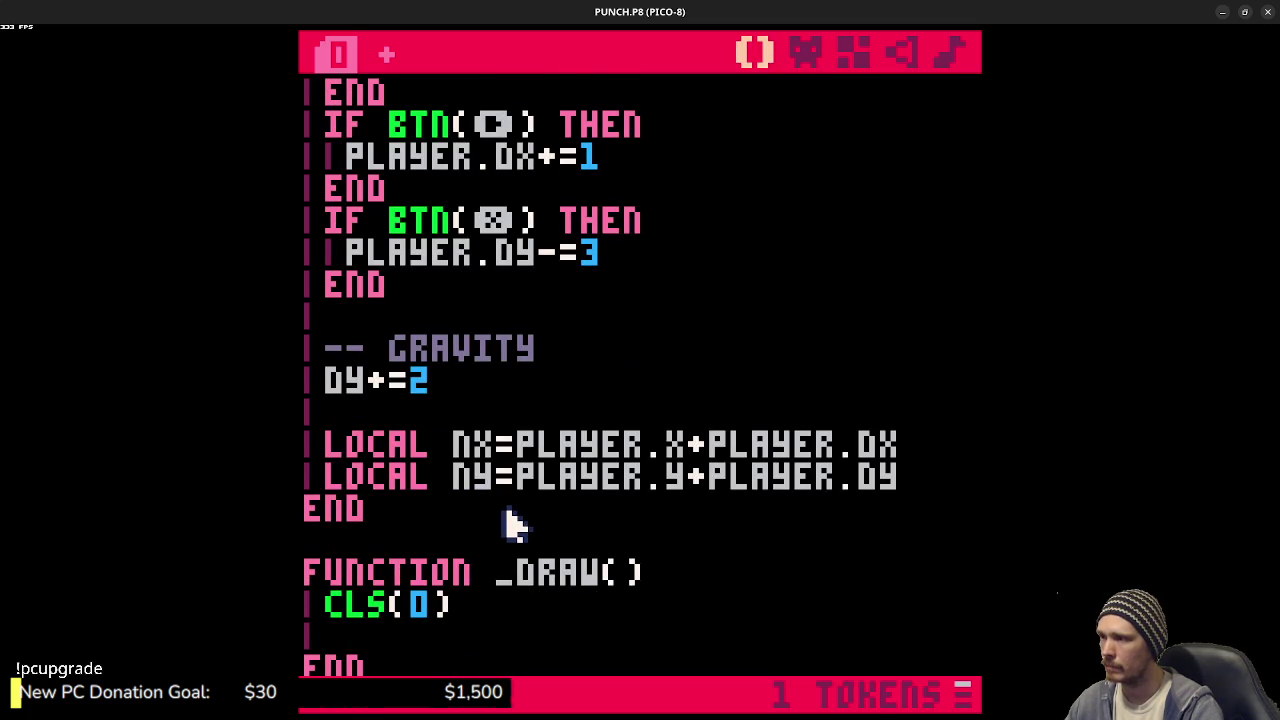
{"action": "left_click", "coordinate": [923, 472]}
{"action": "key", "text": "Return"}
{"action": "key", "text": "Return"}
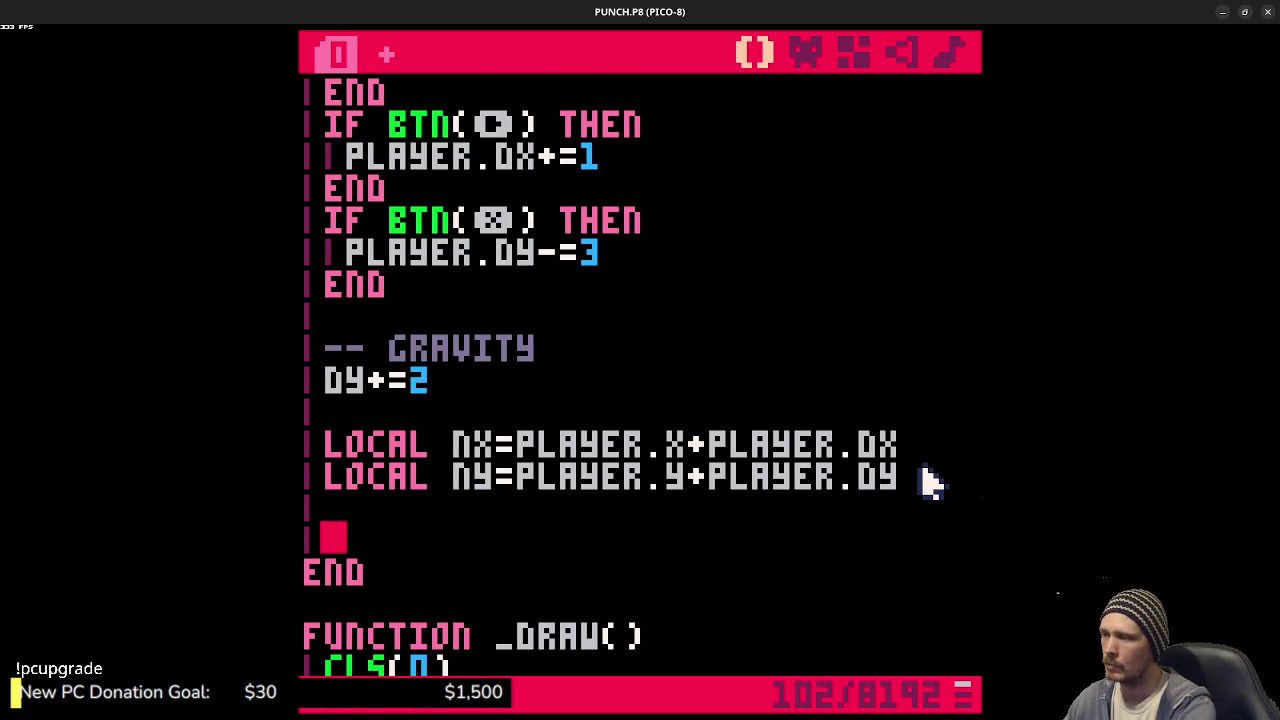
{"action": "type", "text": "IF DX"}
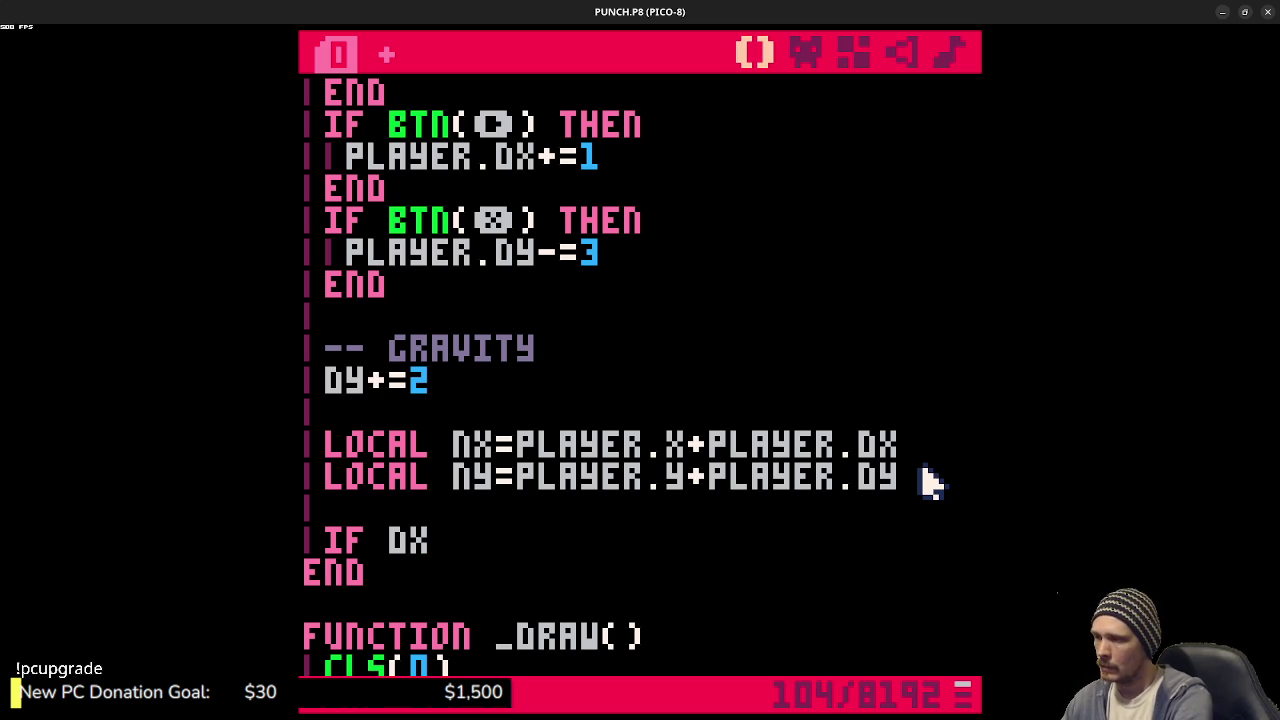
{"action": "type", "text": ">0"}
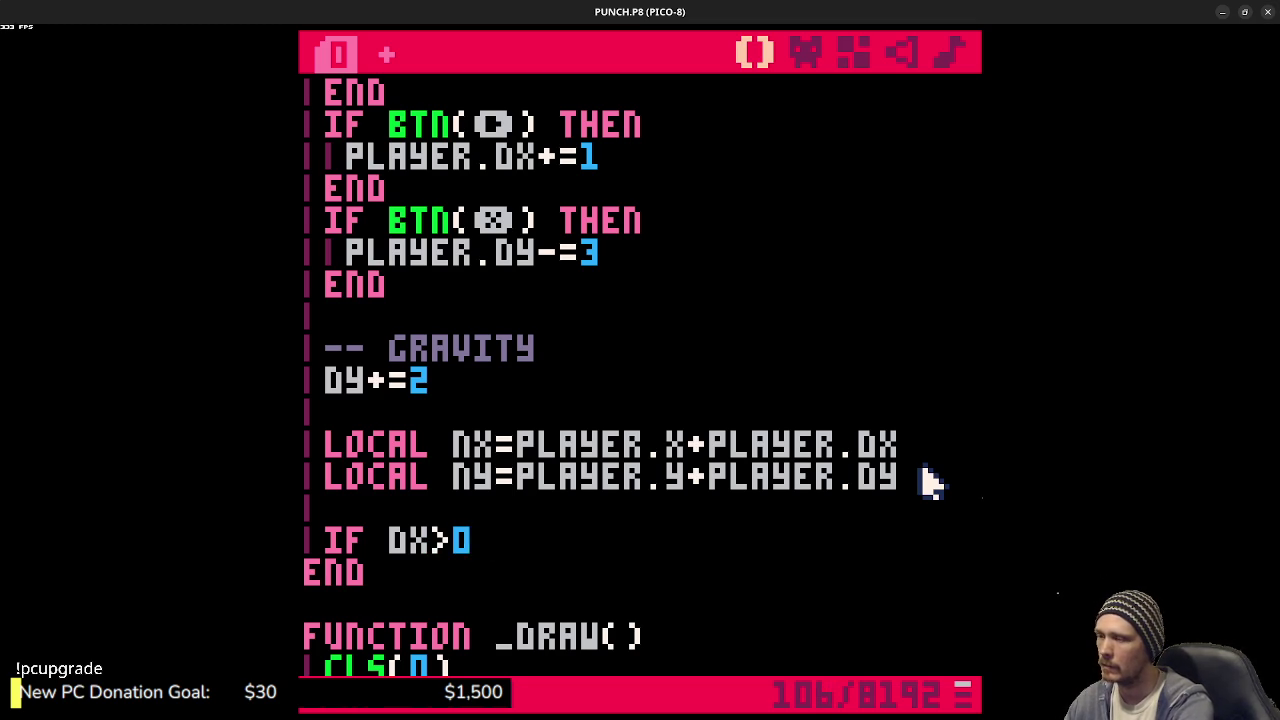
{"action": "key", "text": "BackSpace"}
{"action": "key", "text": "BackSpace"}
{"action": "type", "text": "<0"}
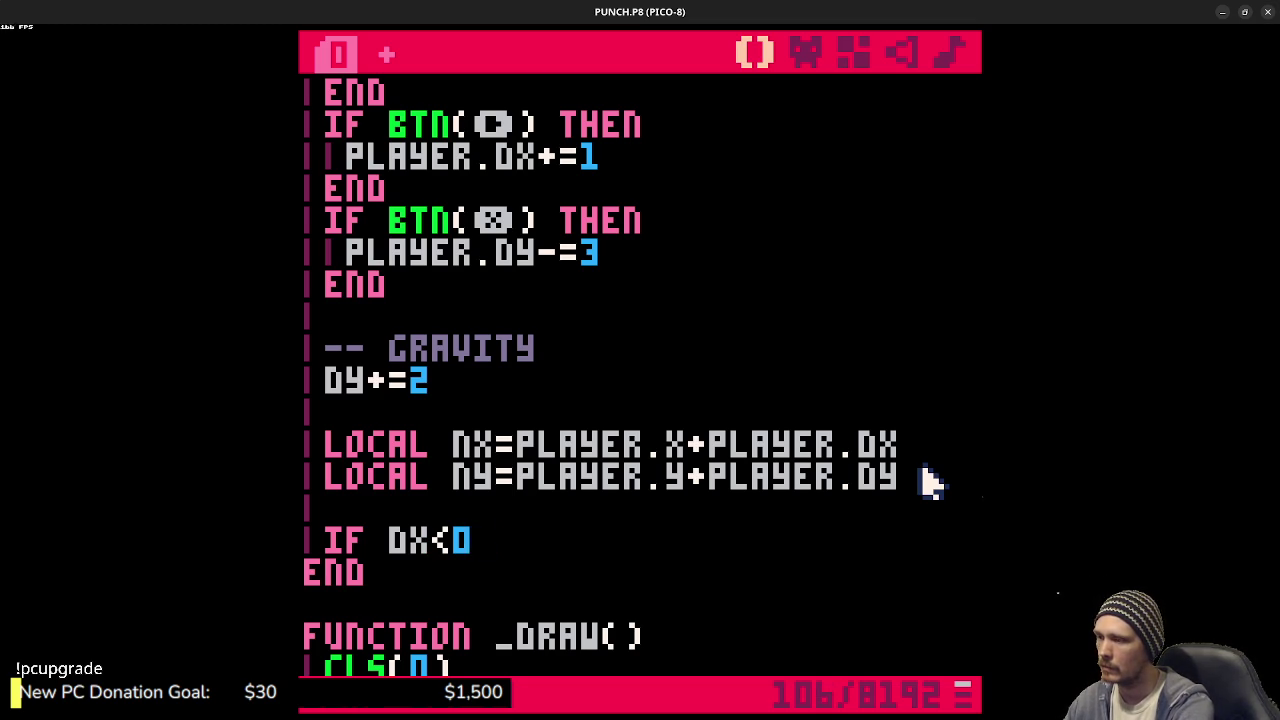
{"action": "type", "text": " THEN"}
{"action": "key", "text": "Return"}
{"action": "key", "text": "Return"}
{"action": "type", "text": "END"}
{"action": "key", "text": "Up"}
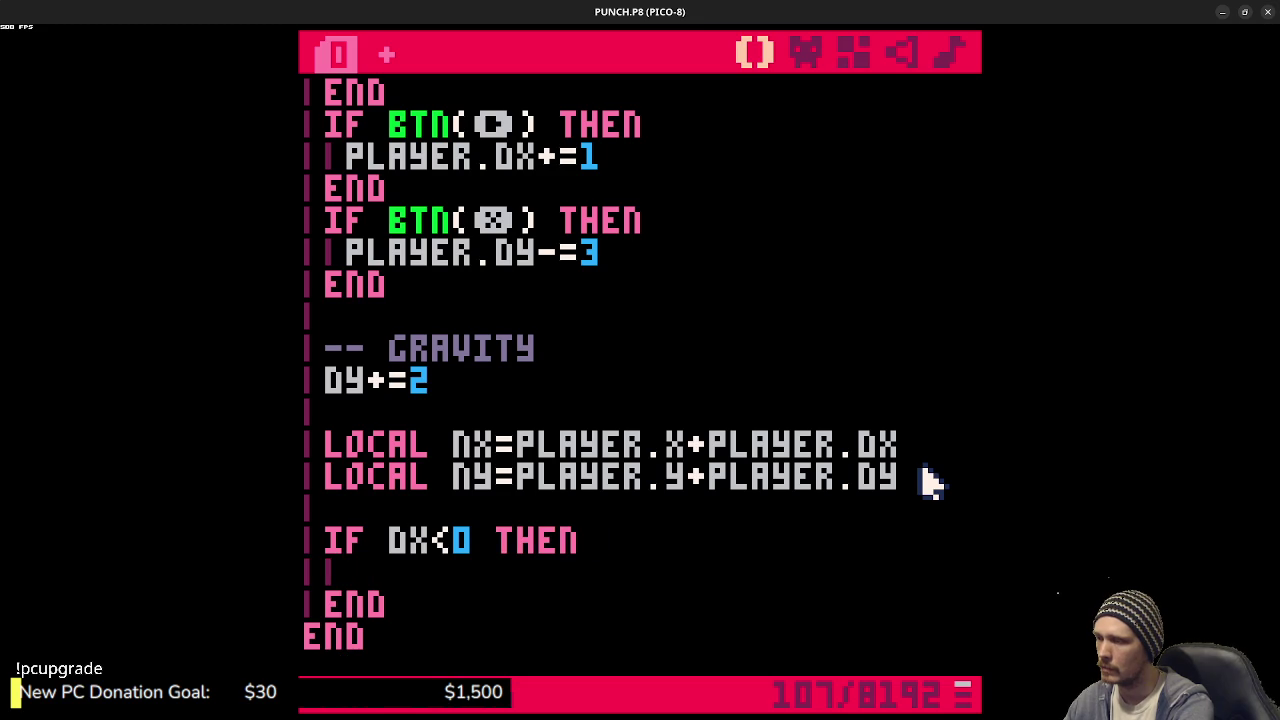
- Begin a nested IF SOLID(FLR(DX/8),FLR(DY/8)) OR SOLID(...) condition
{"action": "type", "text": "IF SOLI"}
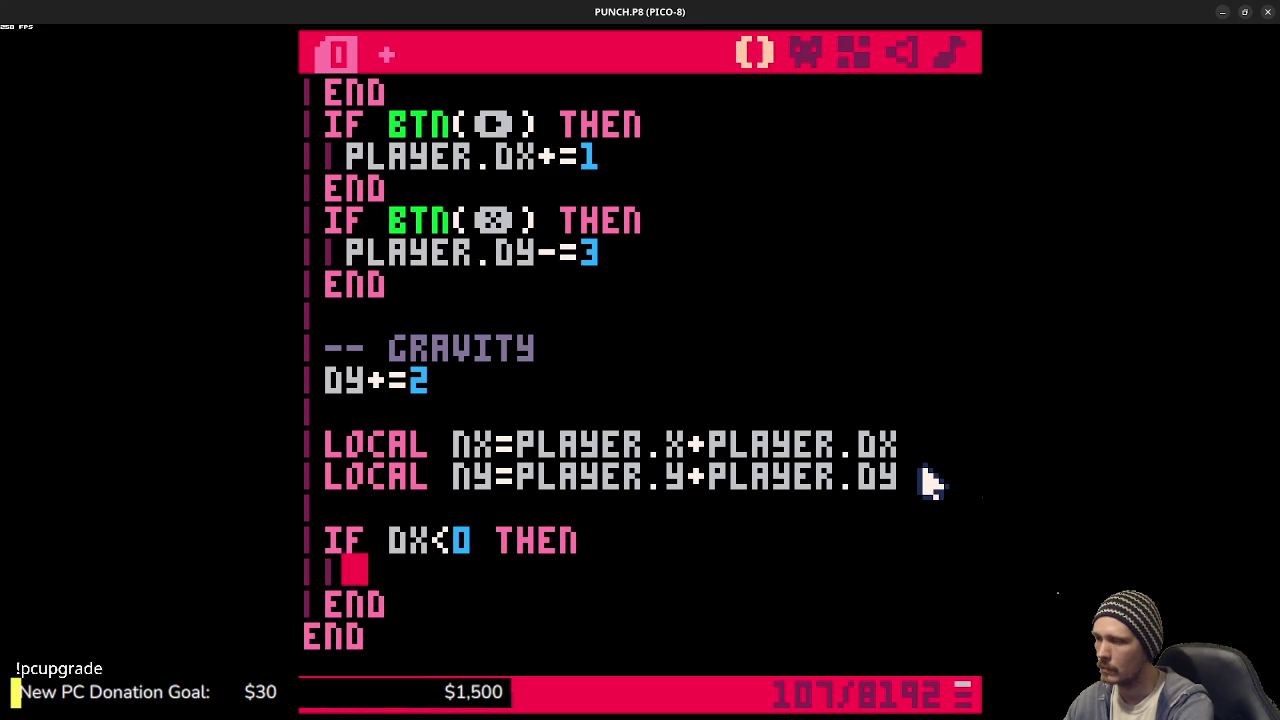
{"action": "type", "text": "D("}
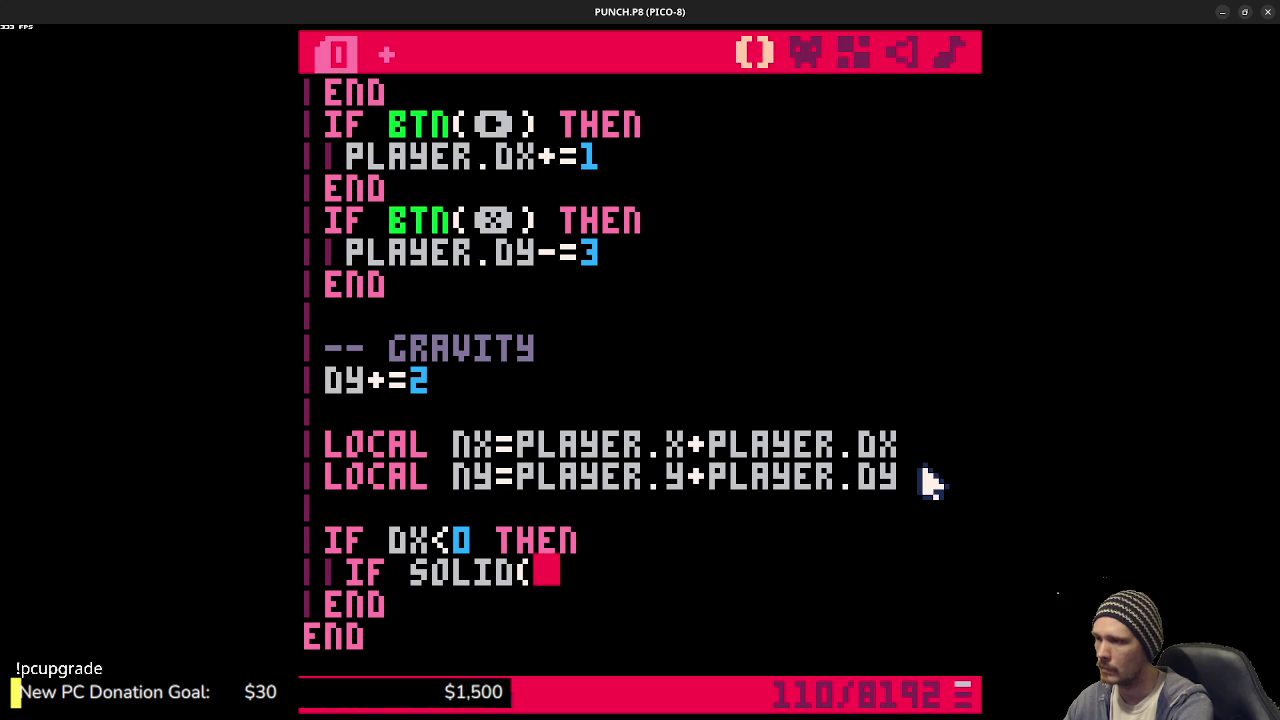
{"action": "type", "text": "NX"}
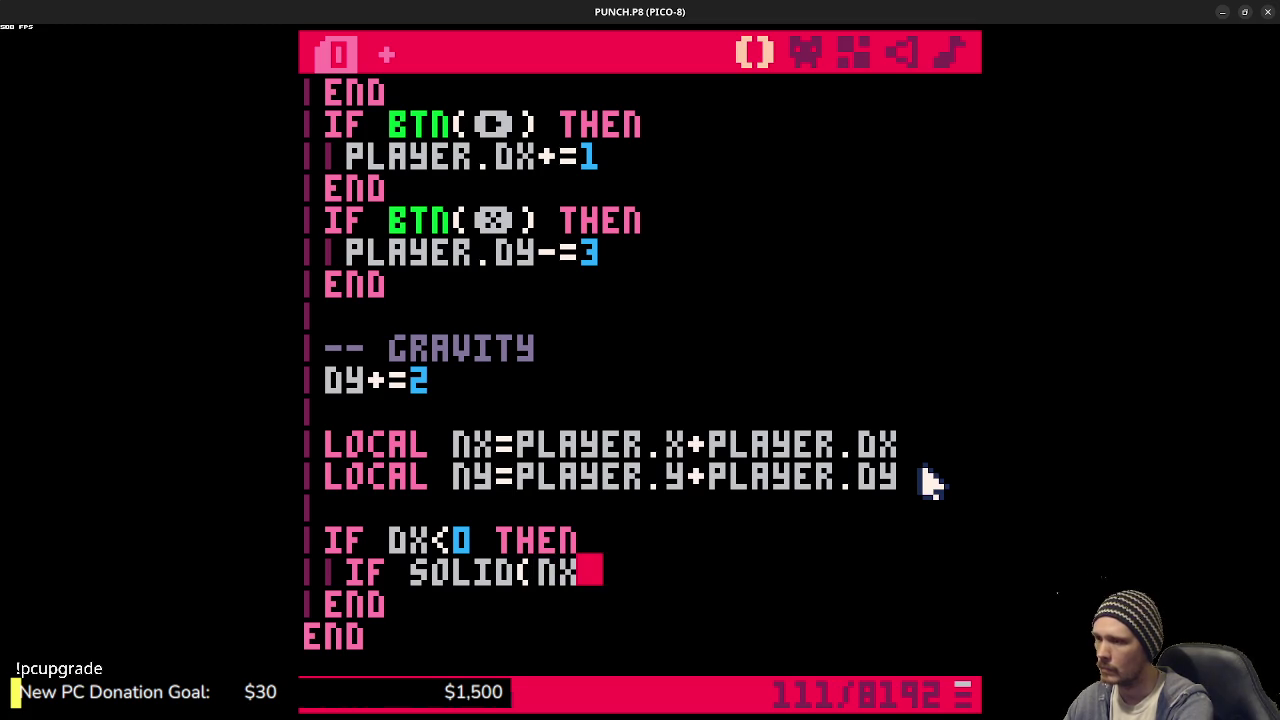
{"action": "type", "text": "/"}
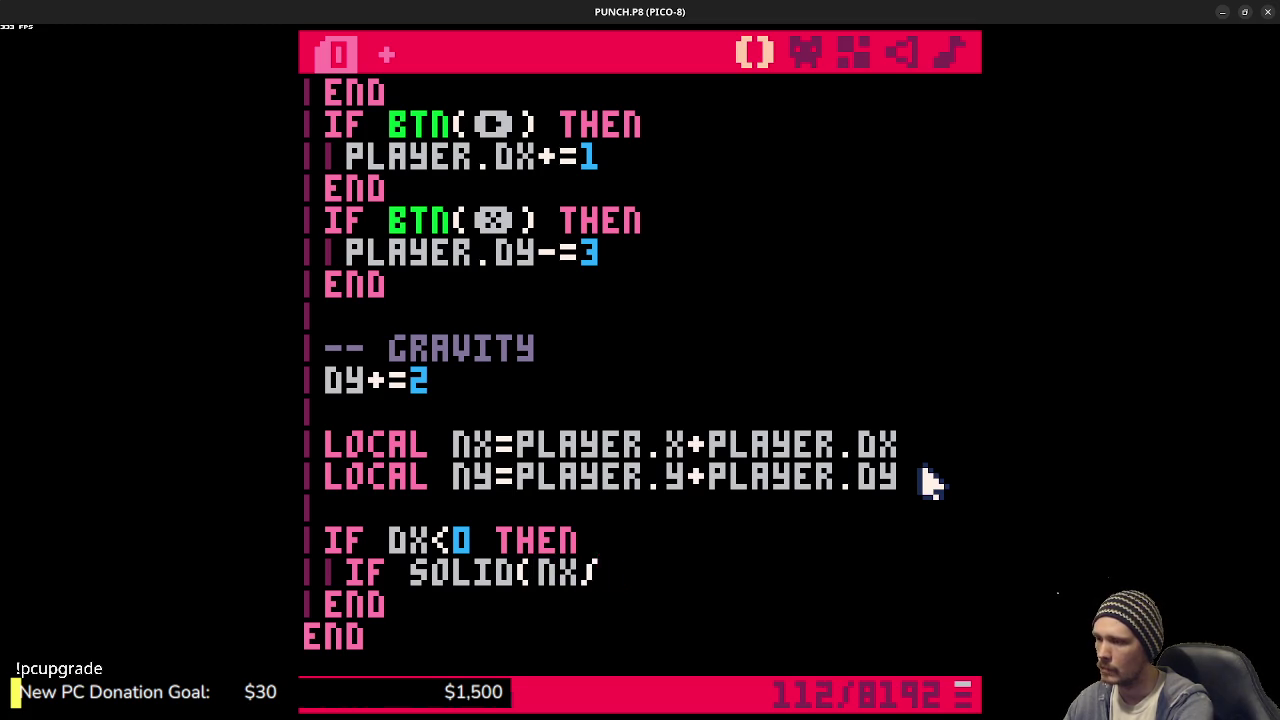
{"action": "key", "text": "BackSpace"}
{"action": "key", "text": "BackSpace"}
{"action": "key", "text": "BackSpace"}
{"action": "type", "text": "FLR(DX/8)"}
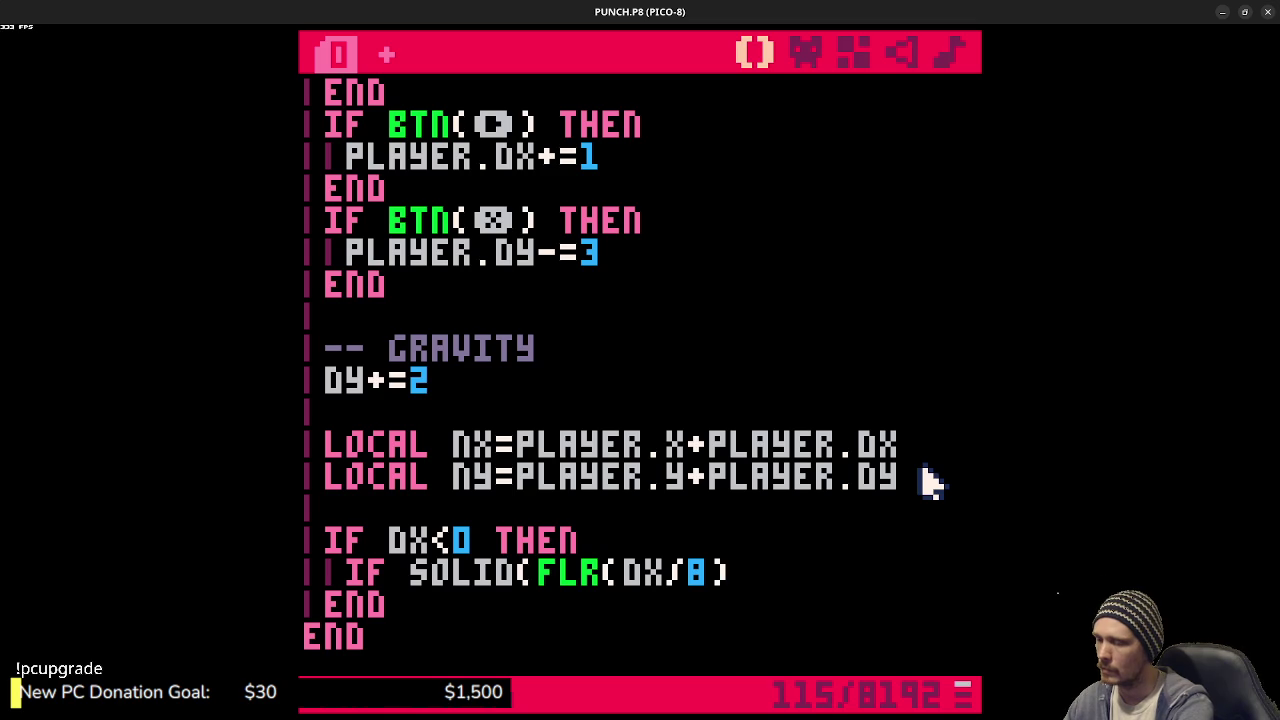
{"action": "type", "text": ".FLR(DY"}
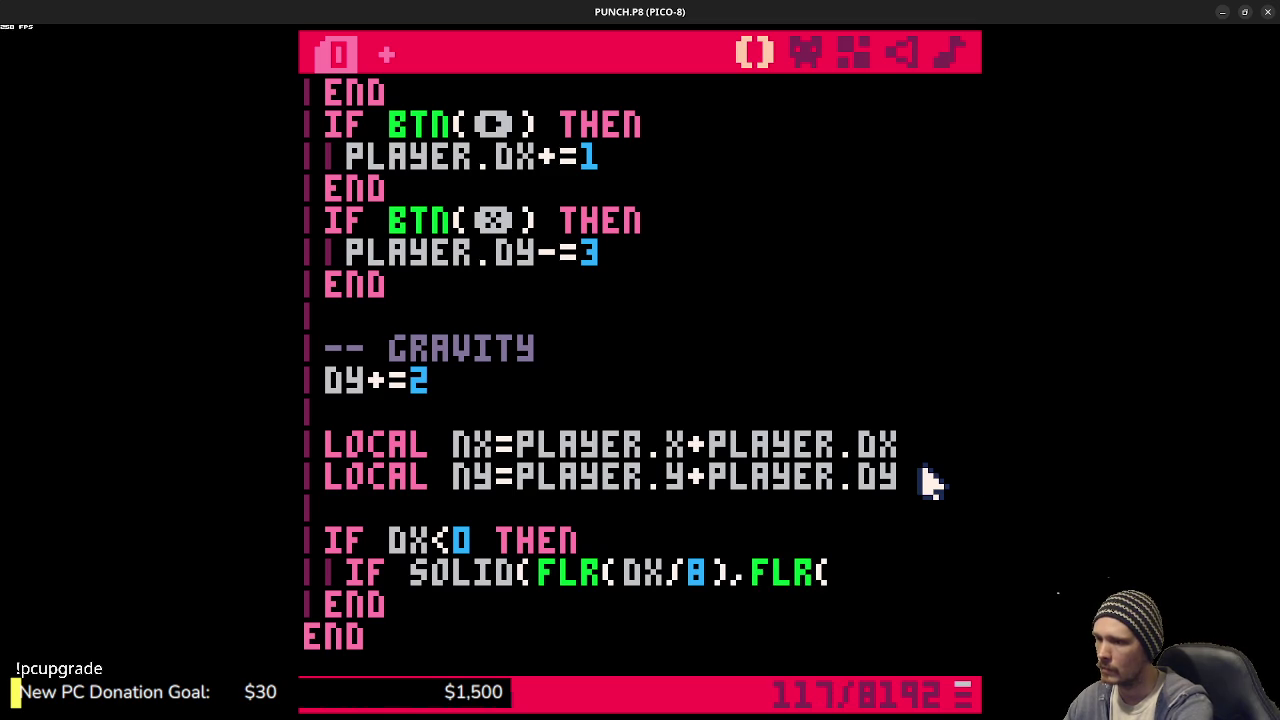
{"action": "type", "text": "/"}
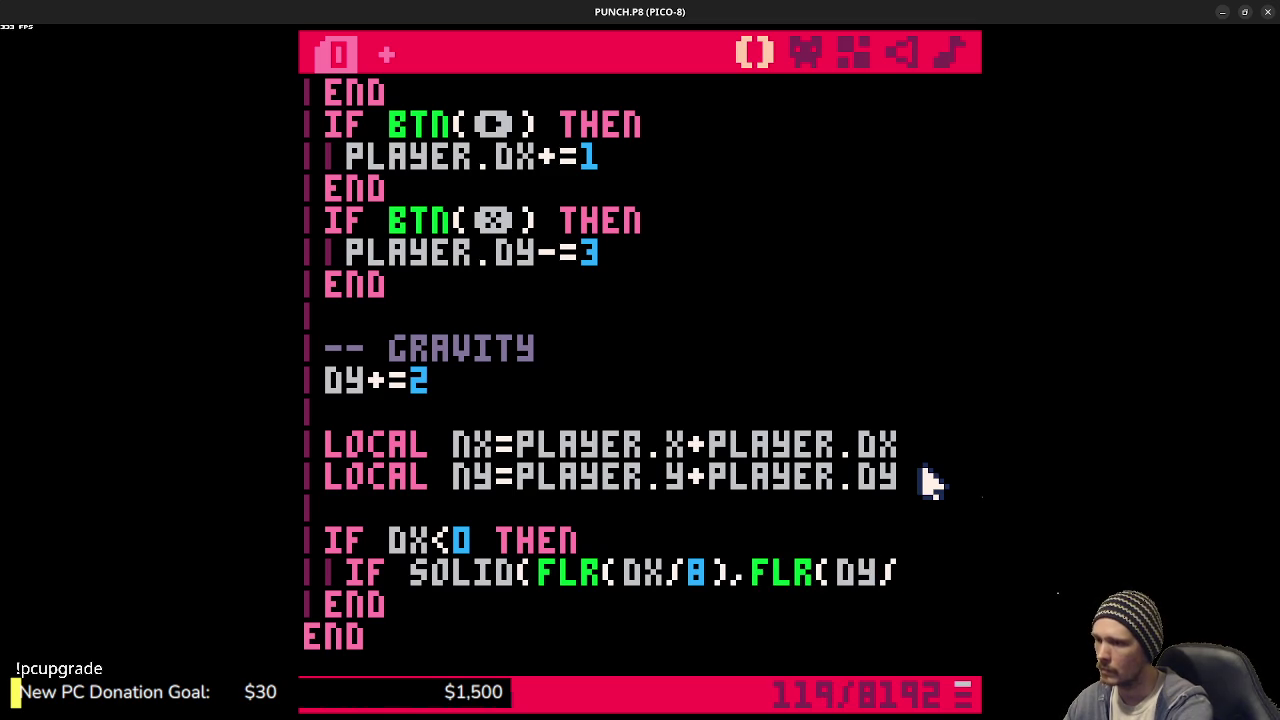
{"action": "type", "text": "8)"}
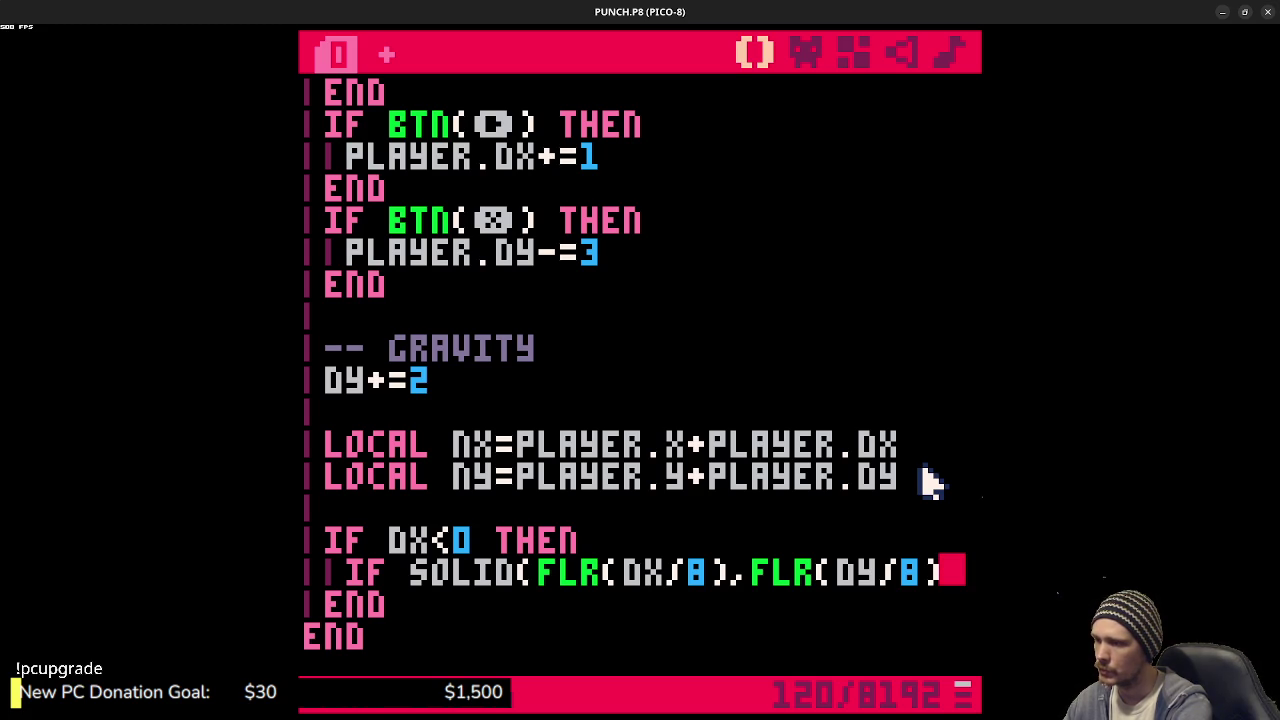
{"action": "type", "text": "OR "}
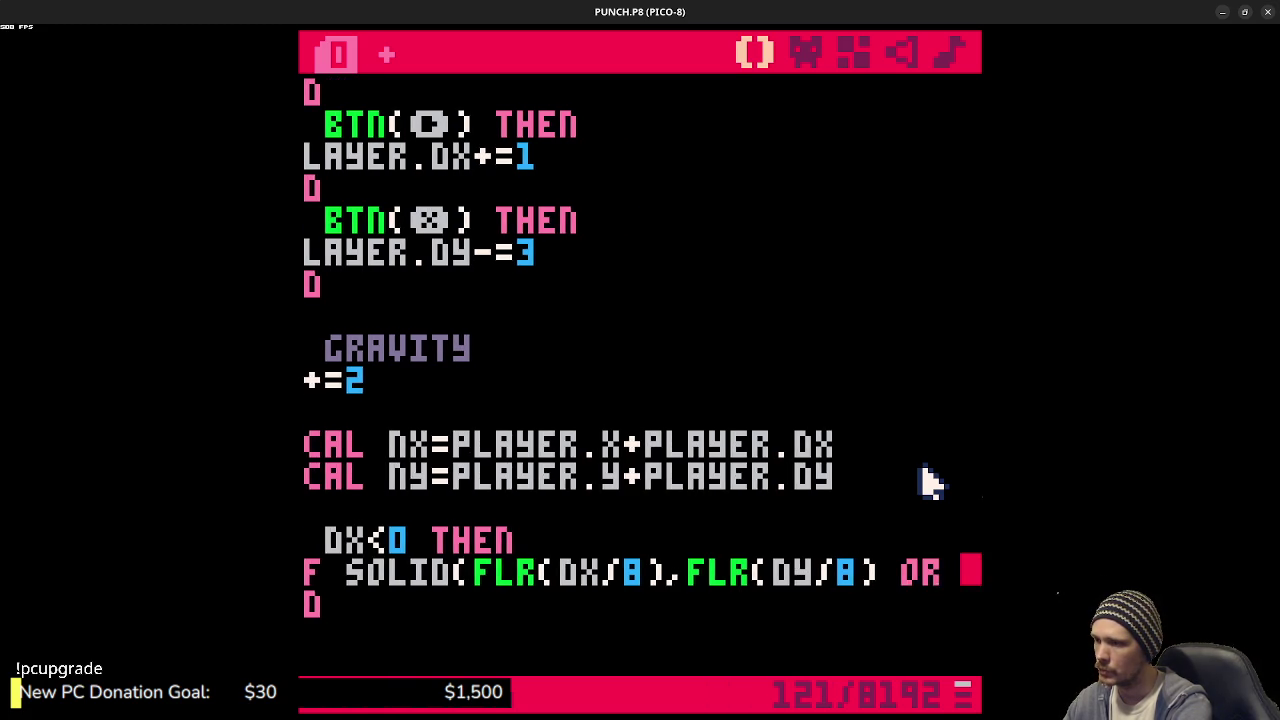
{"action": "type", "text": "SOLID("}
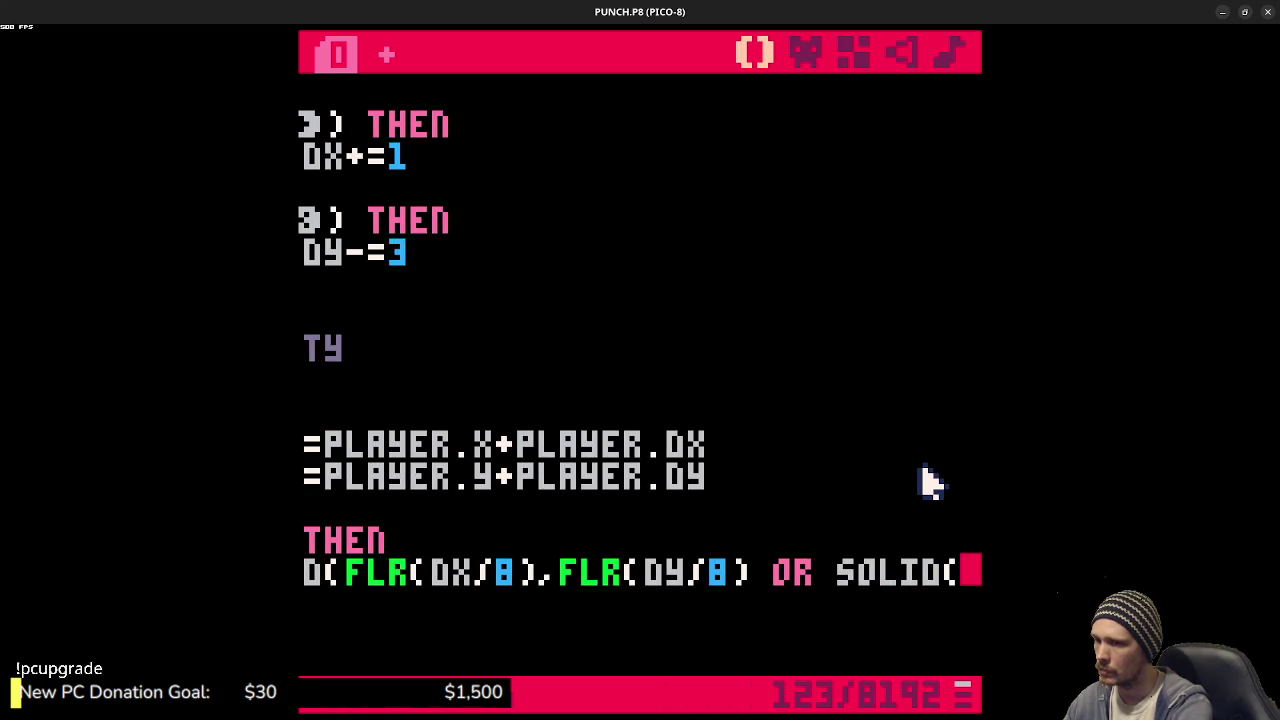
{"action": "type", "text": "FLR(DY"}
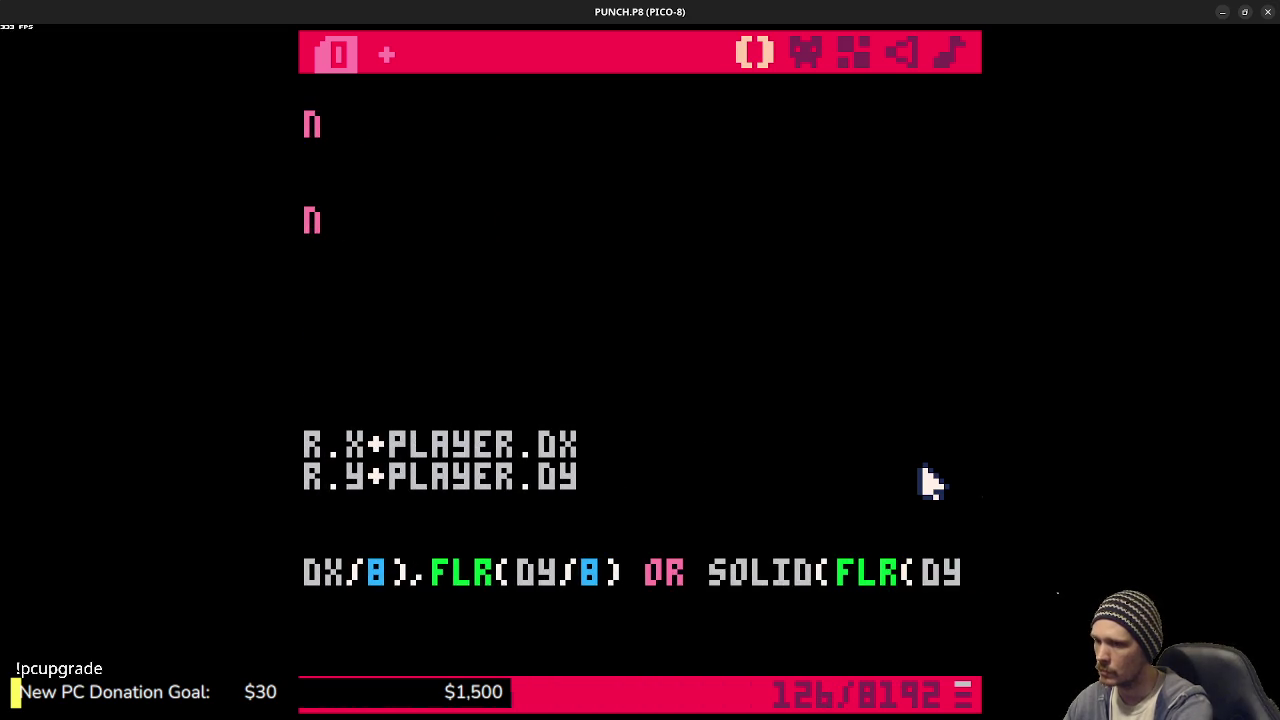
{"action": "type", "text": "/8."}
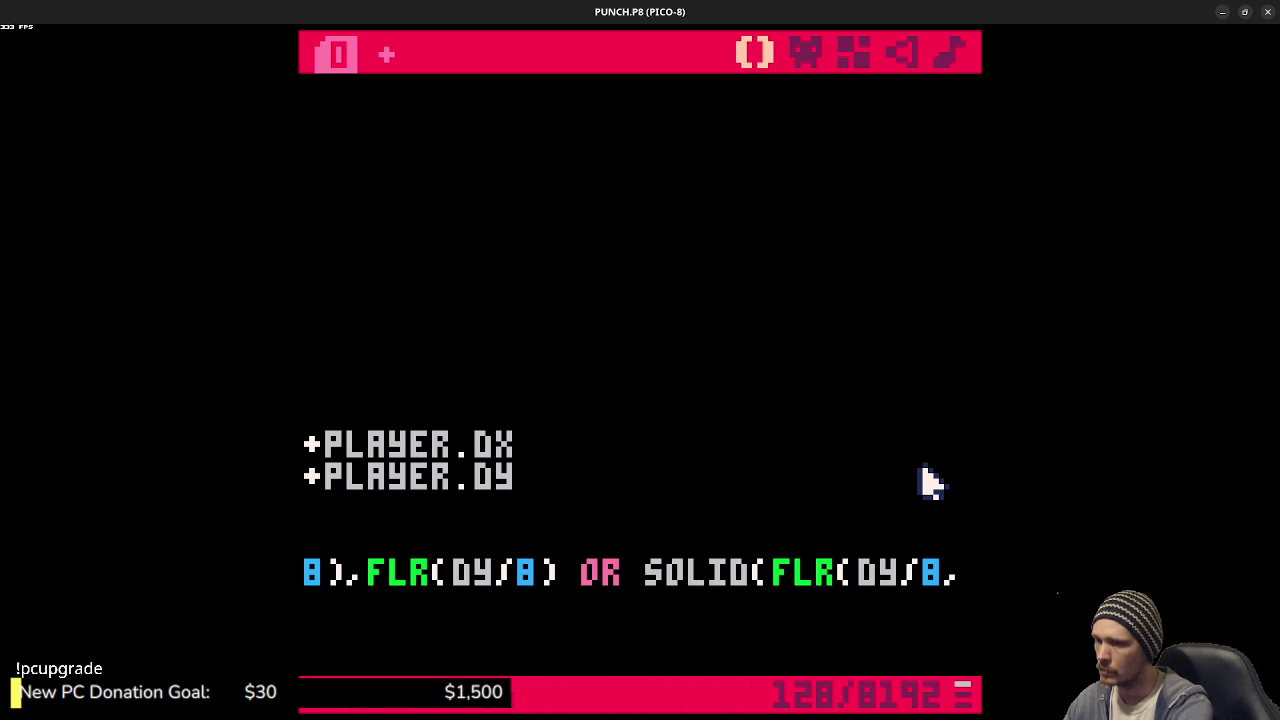
{"action": "type", "text": "),FLR("}
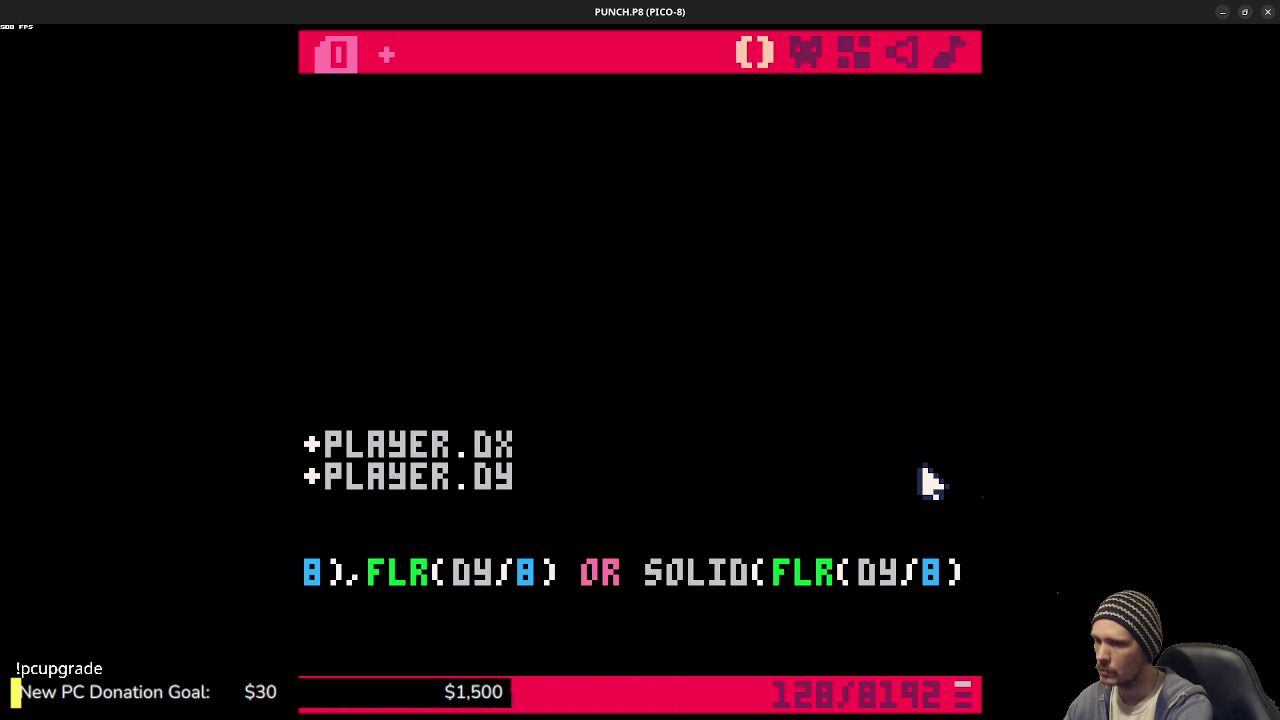
{"action": "type", "text": "DY"}
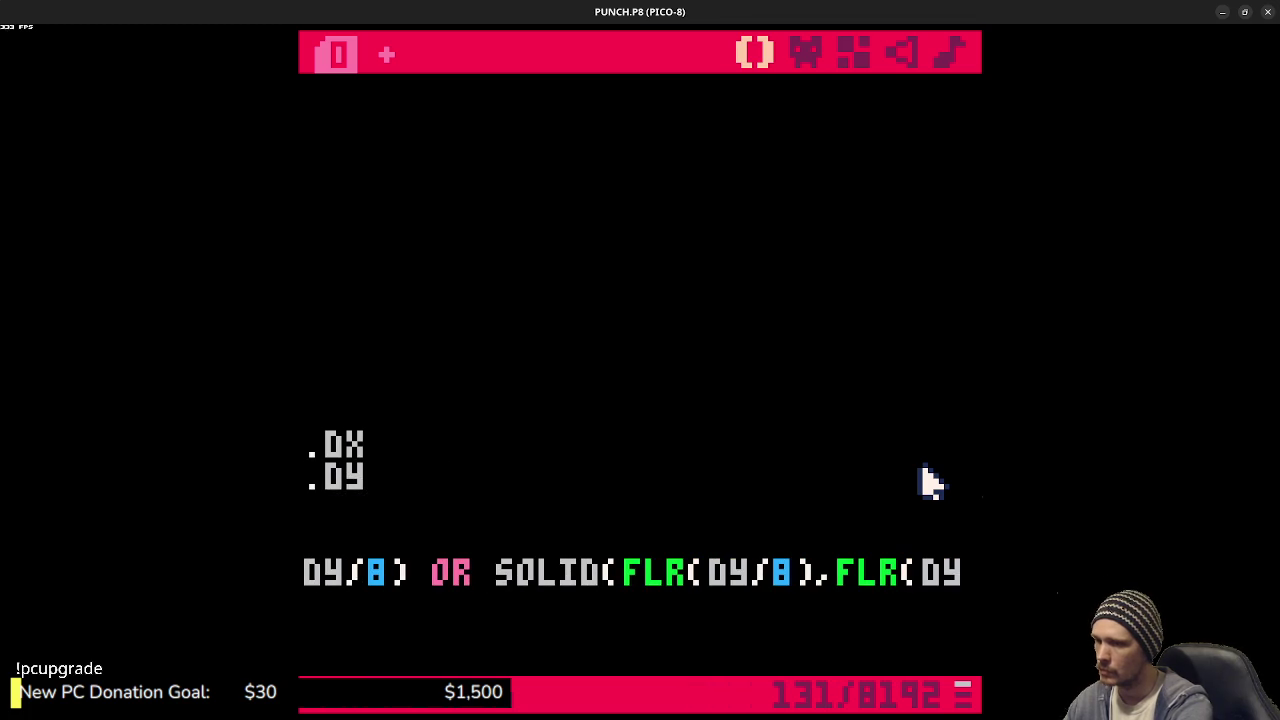
{"action": "key", "text": "BackSpace"}
{"action": "key", "text": "BackSpace"}
{"action": "key", "text": "BackSpace"}
{"action": "key", "text": "BackSpace"}
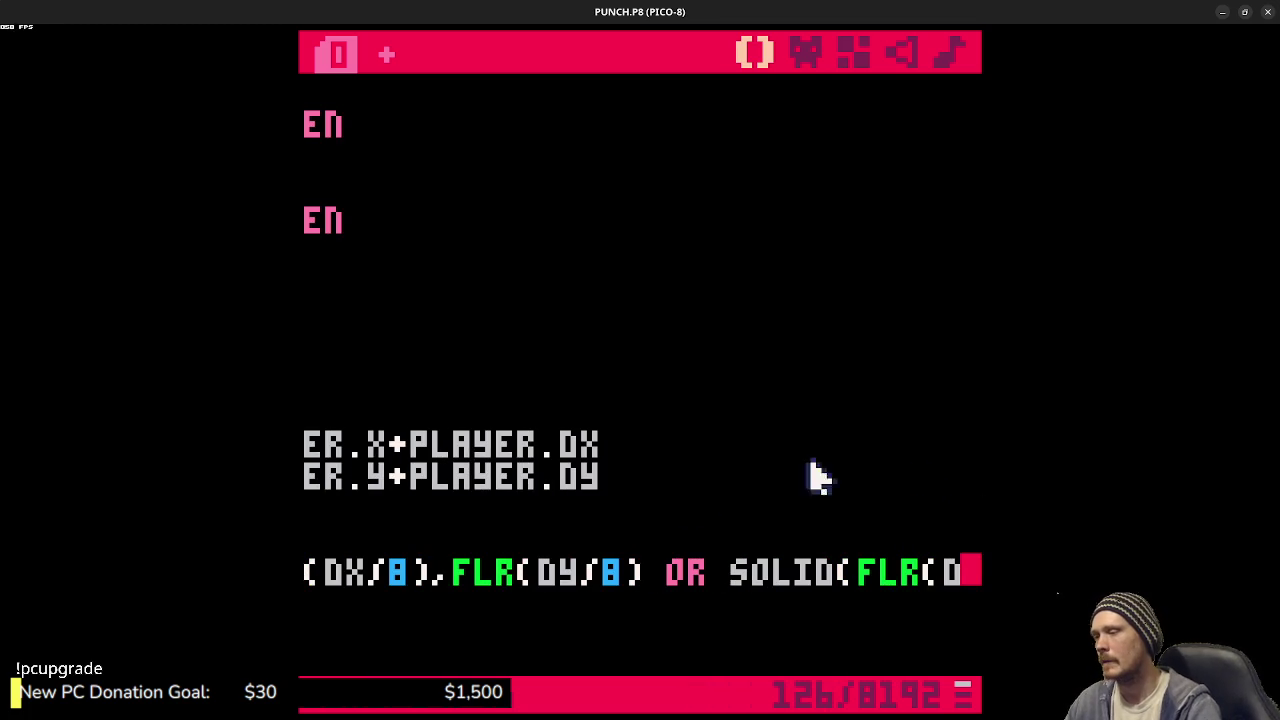
- Continue the second SOLID call with FLR(D.X/8),FLR(D.Y arguments
{"action": "left_click_drag", "start_coordinate": [440, 583], "coordinate": [290, 575]}
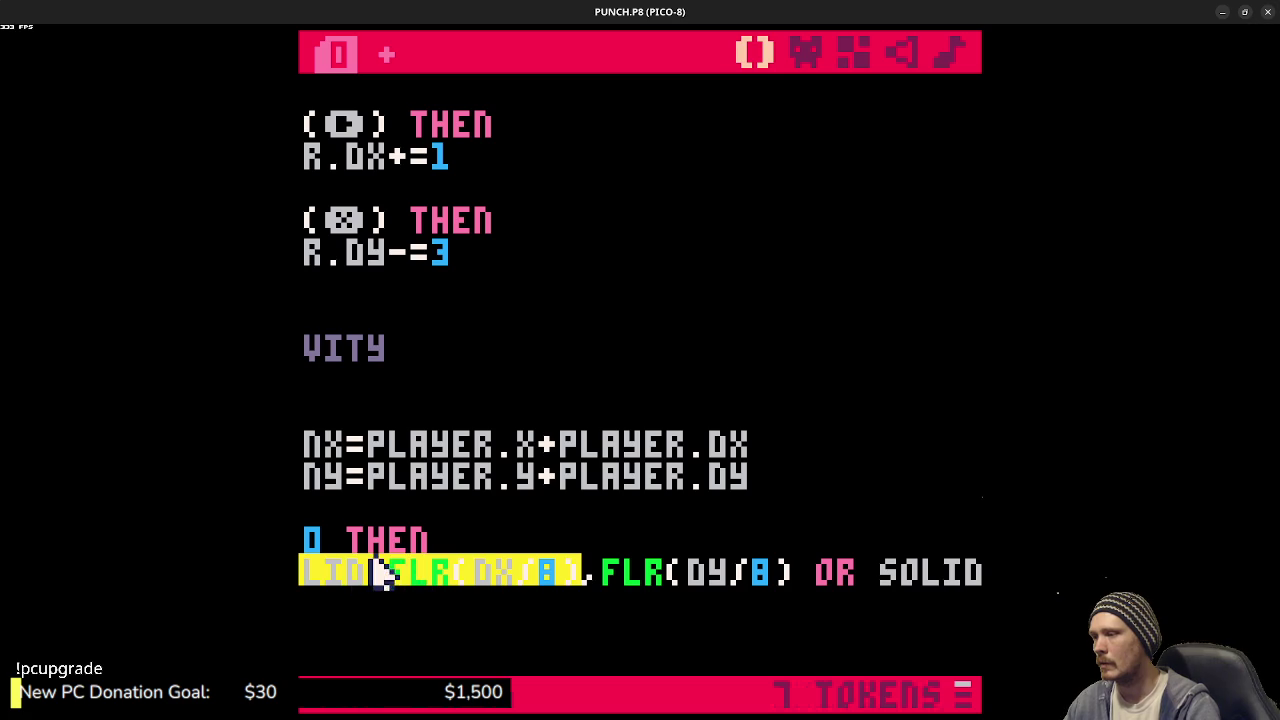
{"action": "left_click_drag", "start_coordinate": [371, 543], "coordinate": [434, 557]}
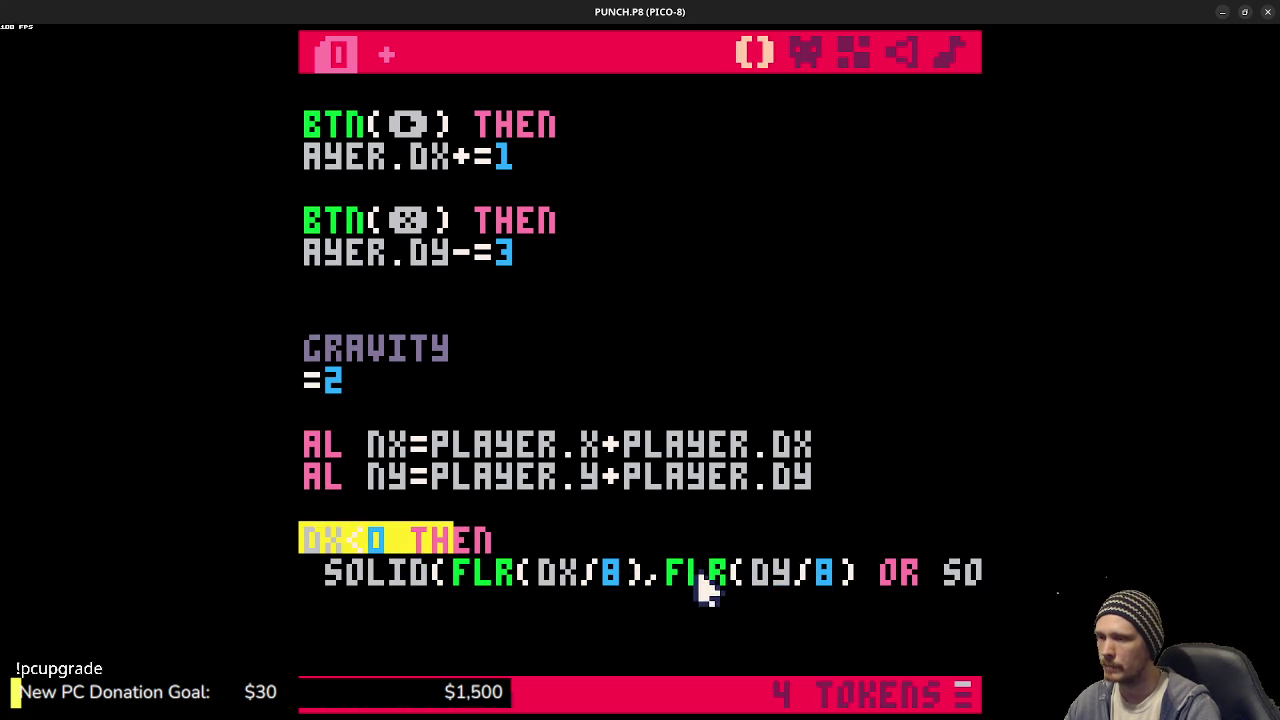
{"action": "left_click_drag", "start_coordinate": [796, 574], "coordinate": [966, 575]}
{"action": "left_click", "coordinate": [846, 571]}
{"action": "left_click", "coordinate": [905, 578]}
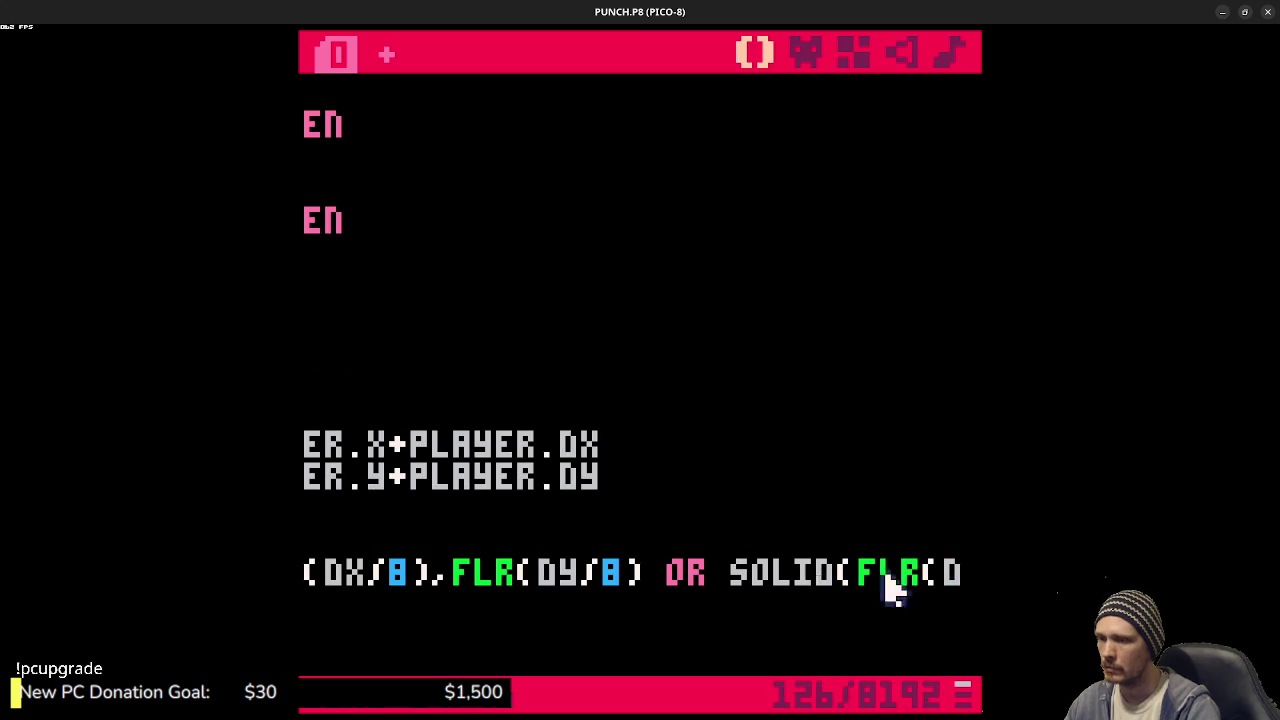
{"action": "left_click_drag", "start_coordinate": [823, 575], "coordinate": [966, 575]}
{"action": "key", "text": "Home"}
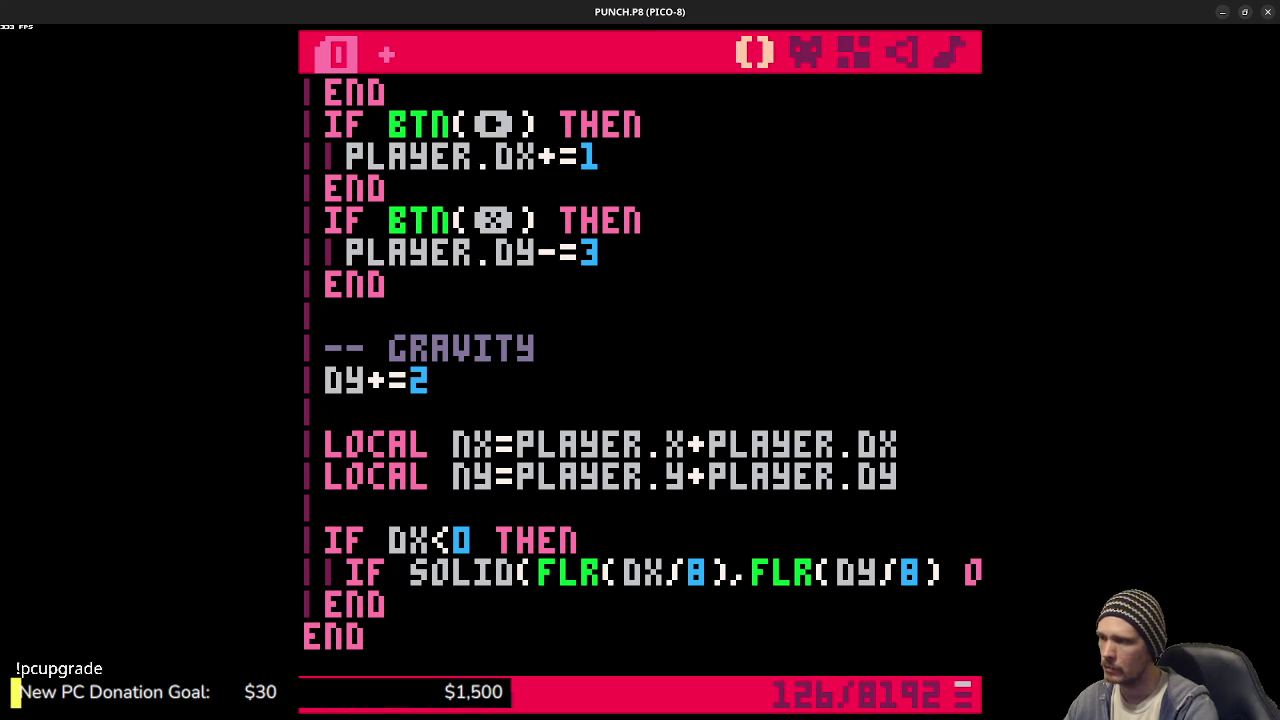
{"action": "key", "text": "End"}
{"action": "type", "text": ".x/8"}
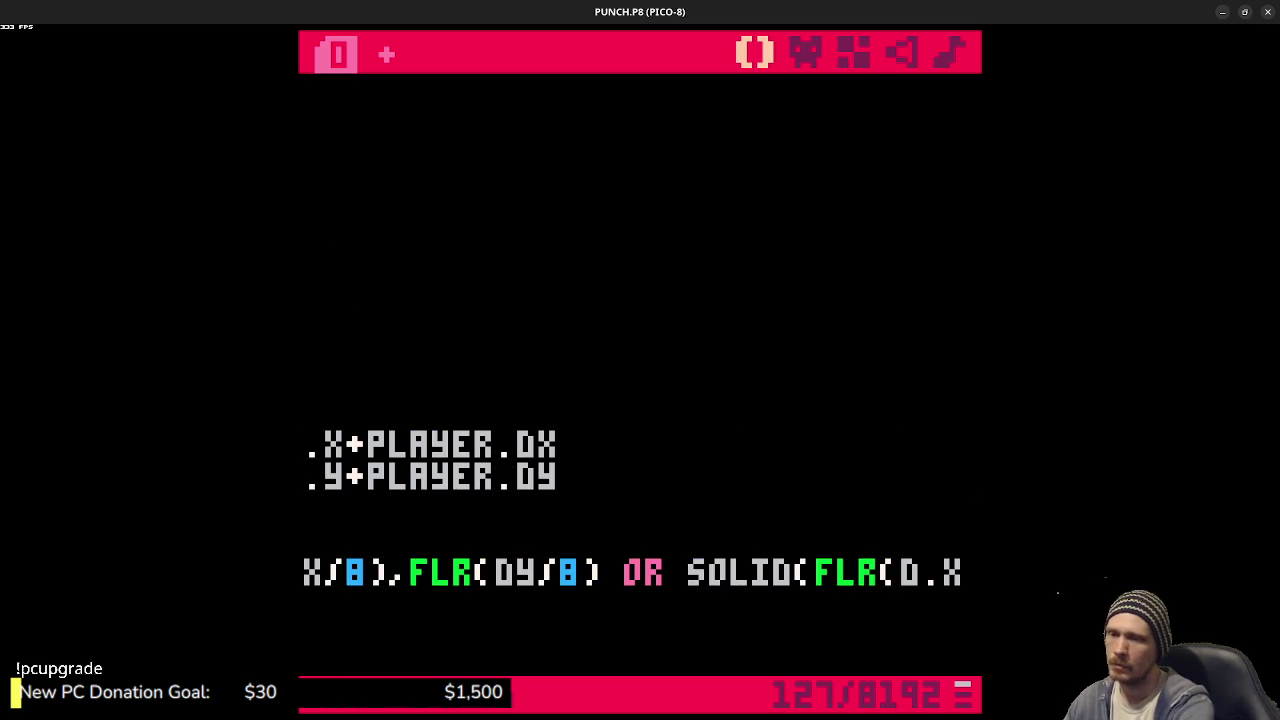
{"action": "type", "text": ")"}
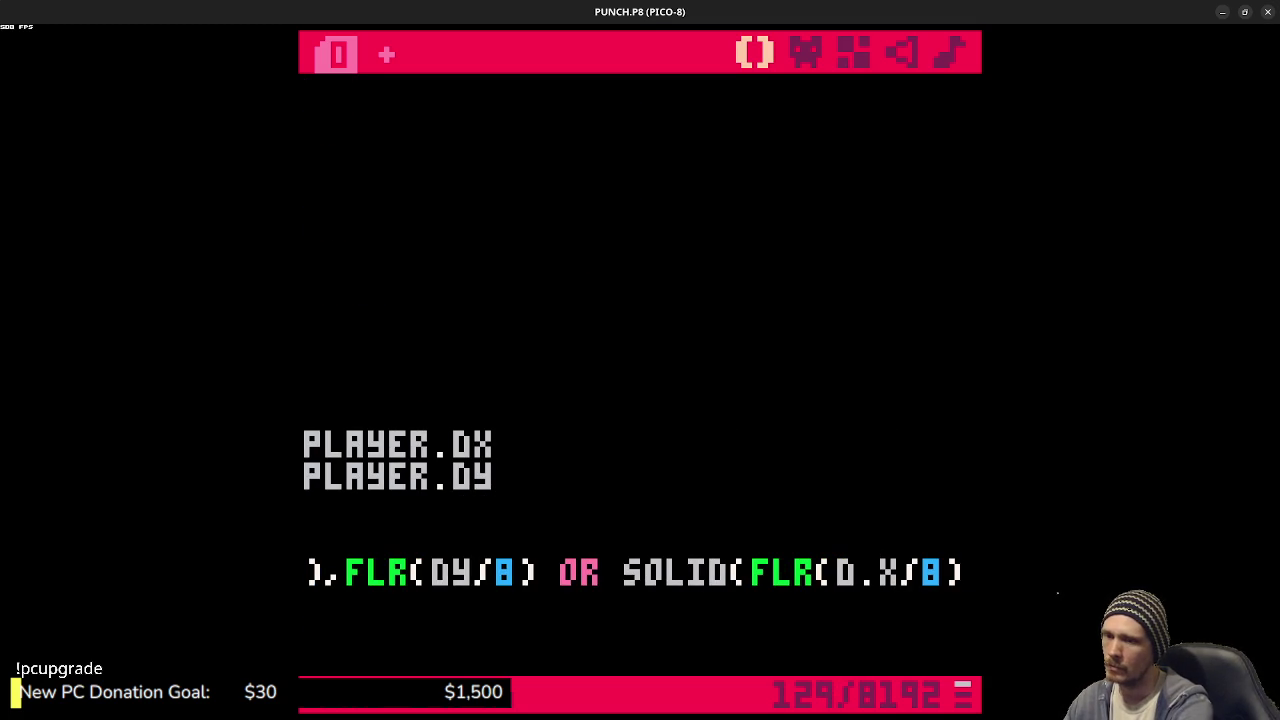
{"action": "type", "text": ",flr(d"}
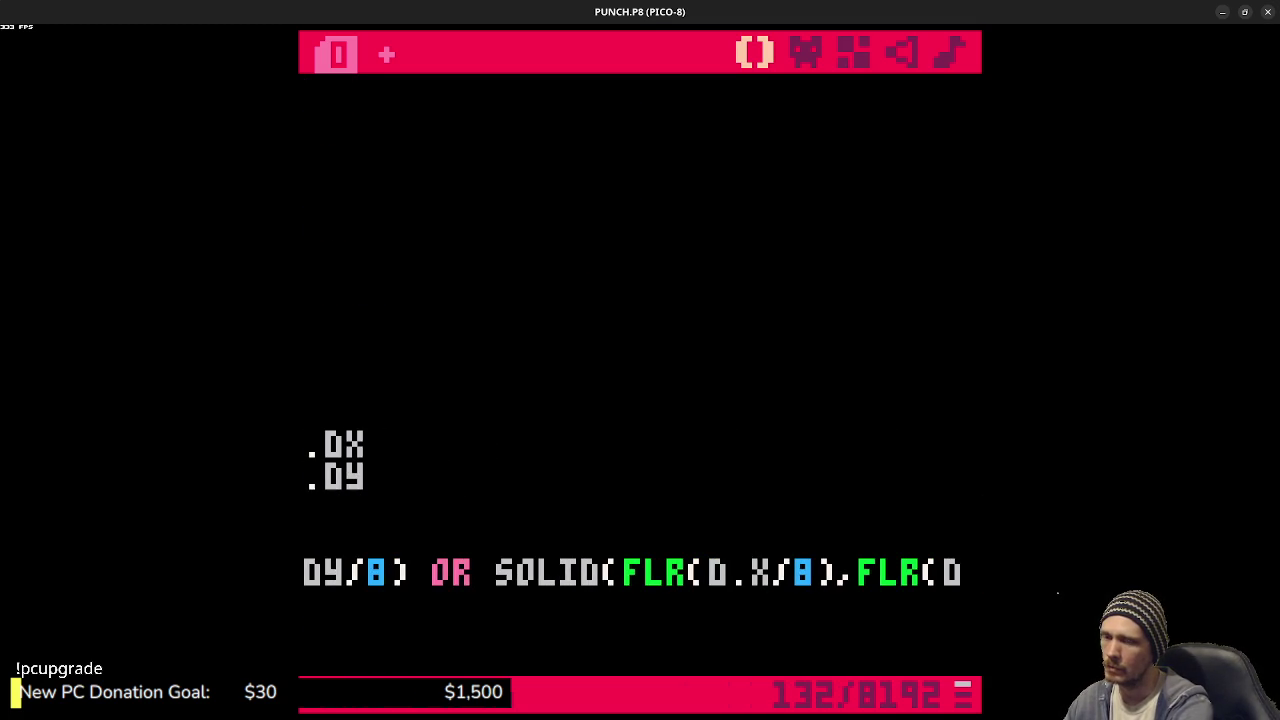
{"action": "type", "text": "."}
{"action": "key", "text": "BackSpace"}
{"action": "type", "text": ".y"}
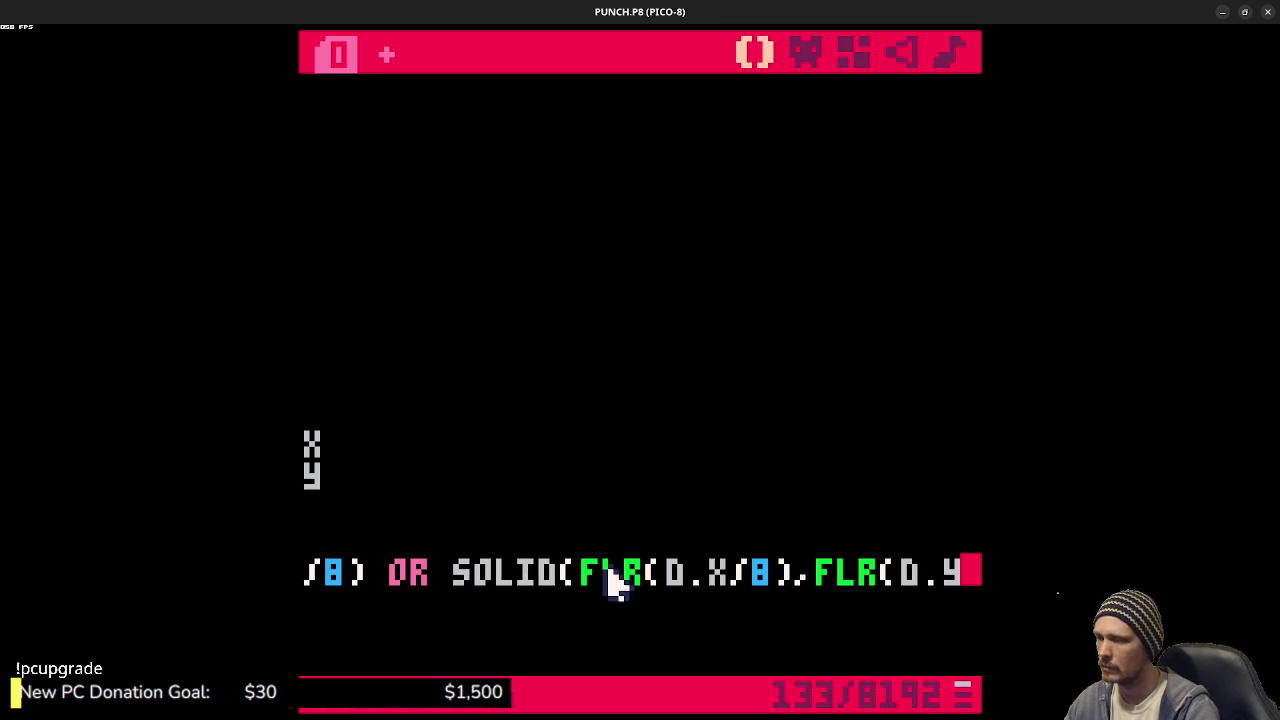
{"action": "mouse_move", "coordinate": [615, 580]}
{"action": "left_mouse_down"}
{"action": "mouse_move", "coordinate": [310, 575]}
{"action": "mouse_move", "coordinate": [457, 523]}
{"action": "left_mouse_up"}
{"action": "left_click", "coordinate": [535, 512]}
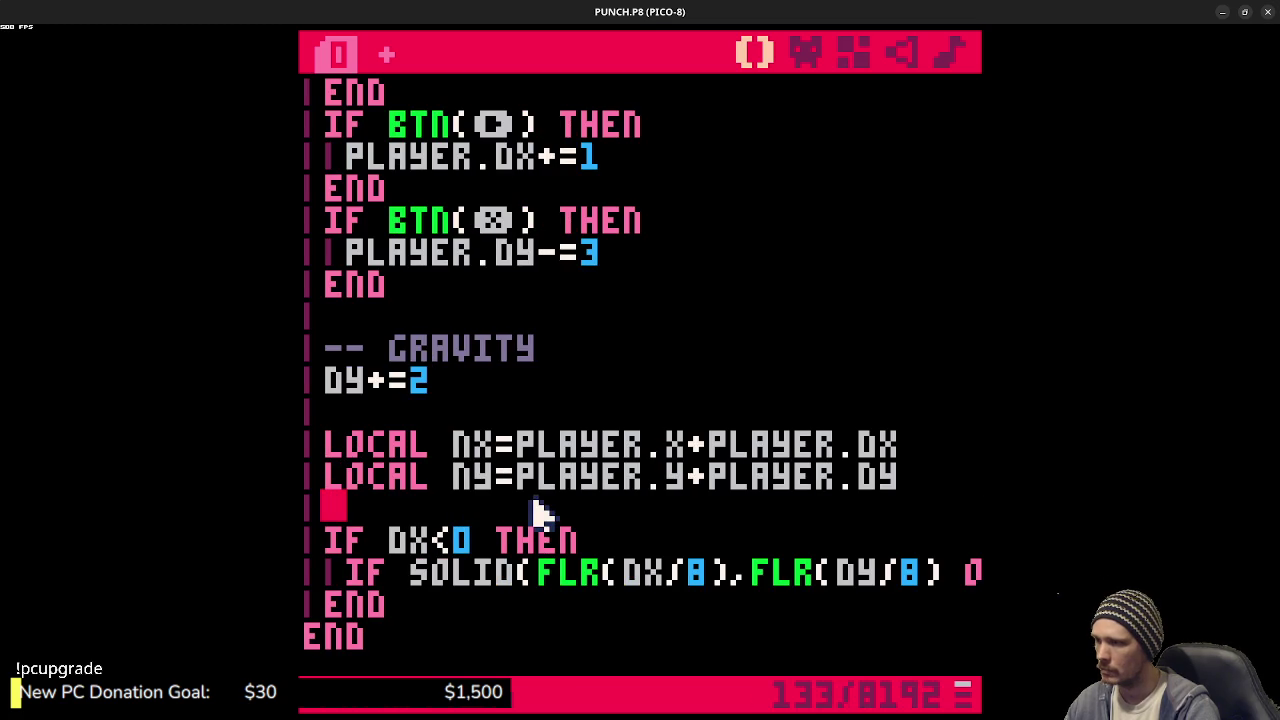
- Replace DX and DY in the first SOLID call with NX and NY
{"action": "double_click", "coordinate": [640, 570]}
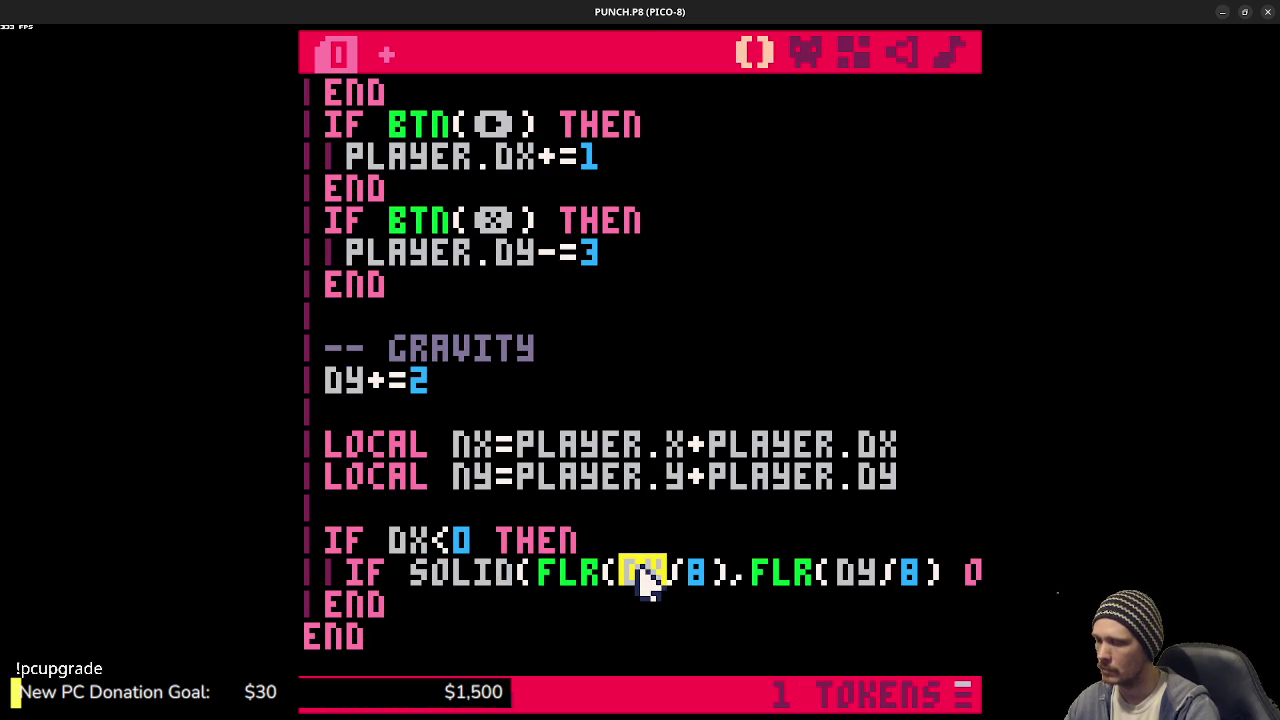
{"action": "type", "text": "nx"}
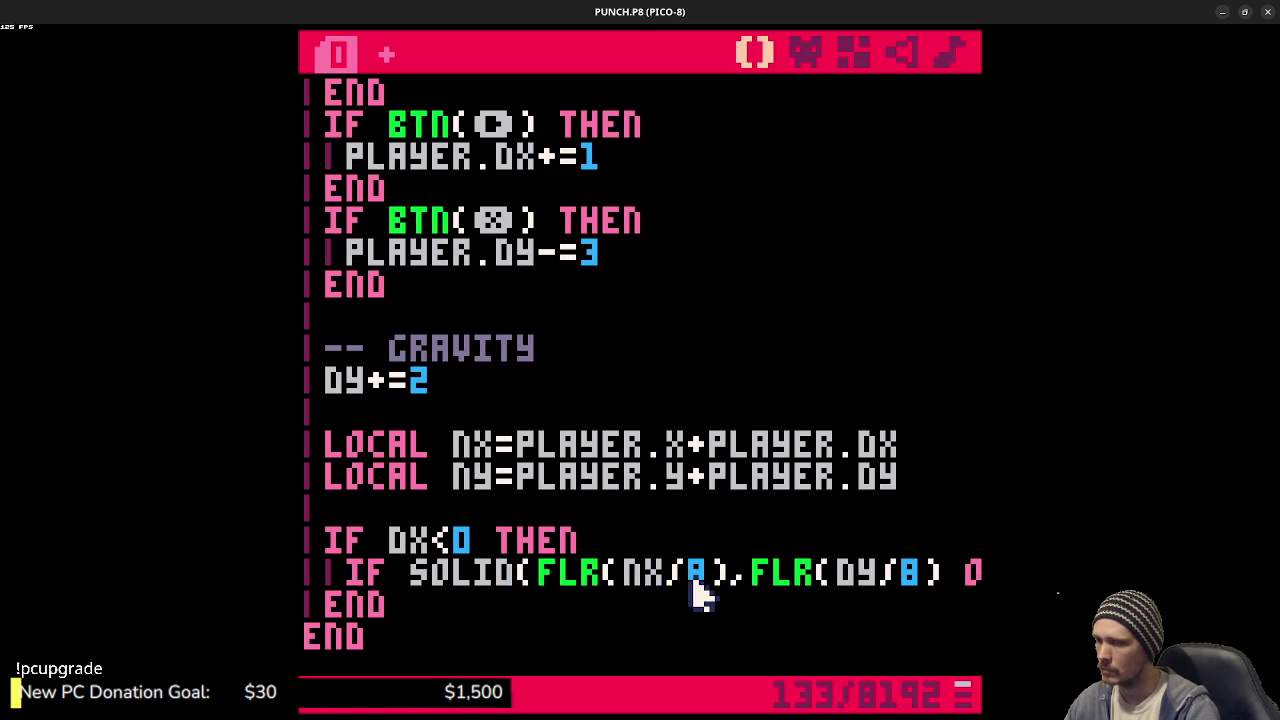
{"action": "double_click", "coordinate": [846, 575]}
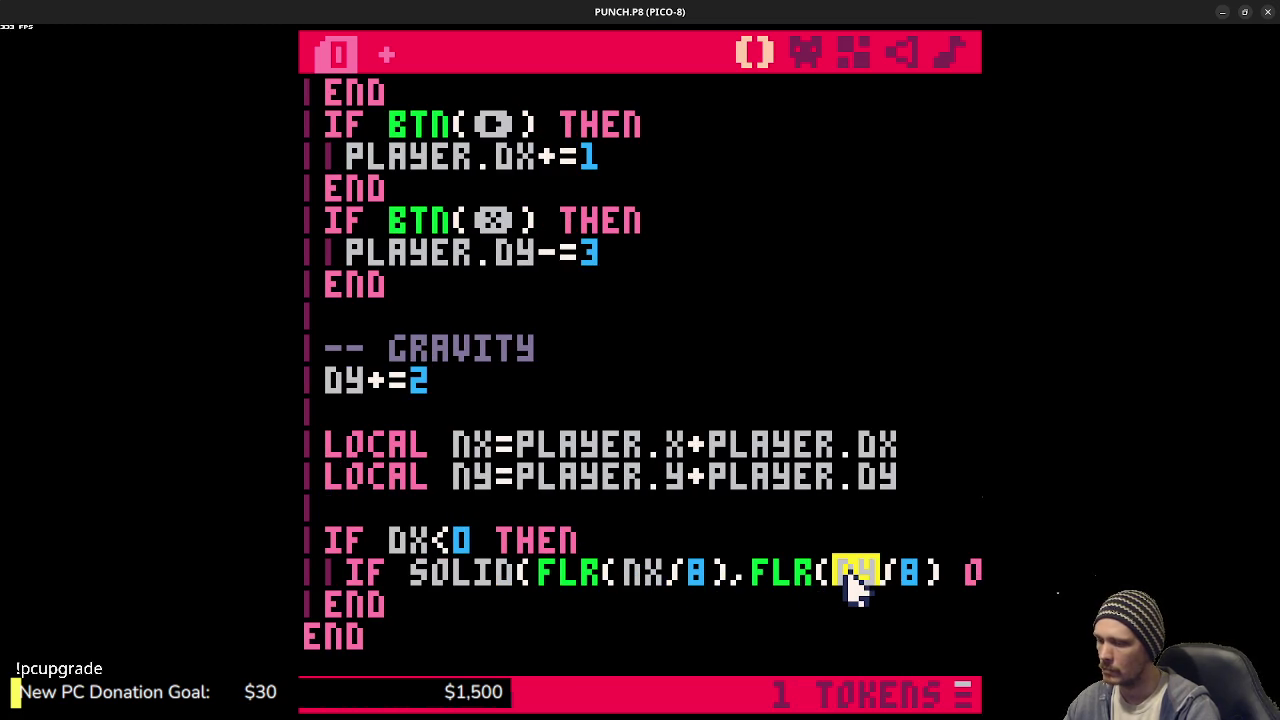
{"action": "type", "text": "ny"}
{"action": "key", "text": "shift+Left"}
{"action": "key", "text": "shift+Left"}
{"action": "key", "text": "shift+Left"}
{"action": "key", "text": "shift+End"}
- Switch the second SOLID call to NX and NY/8 and end the condition with THEN
{"action": "left_click", "coordinate": [622, 580]}
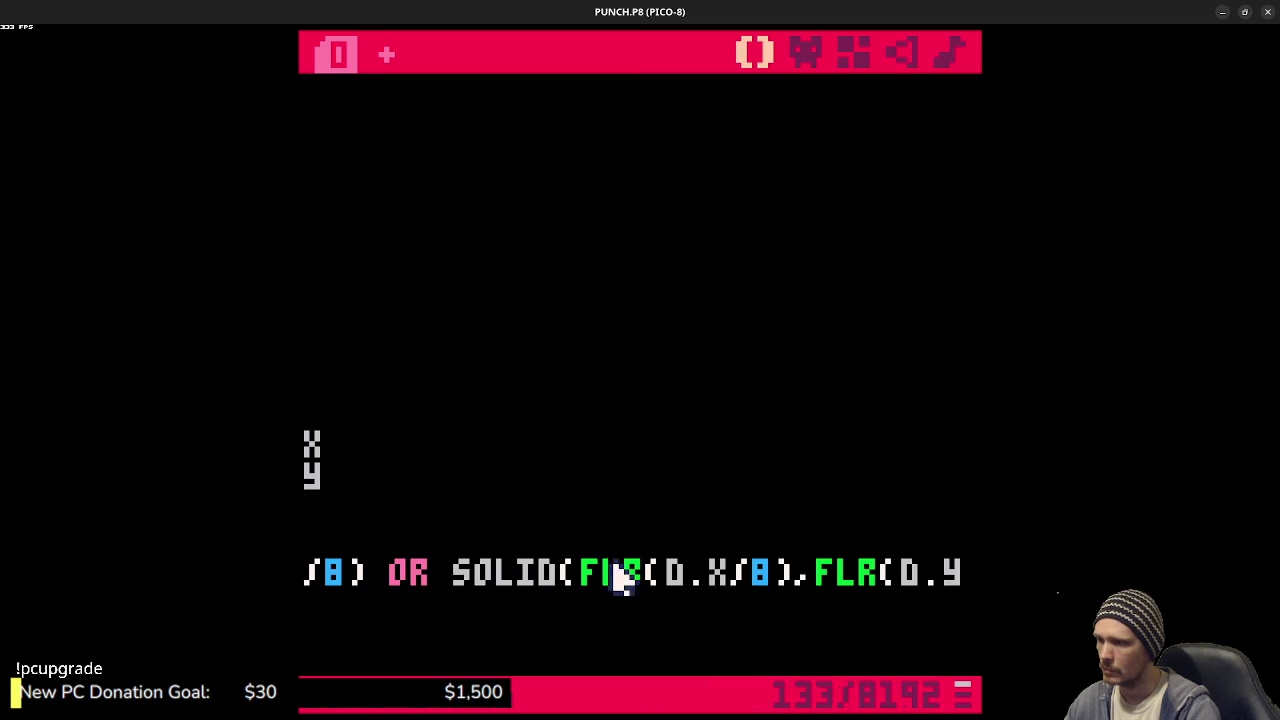
{"action": "double_click", "coordinate": [720, 575]}
{"action": "type", "text": "nx"}
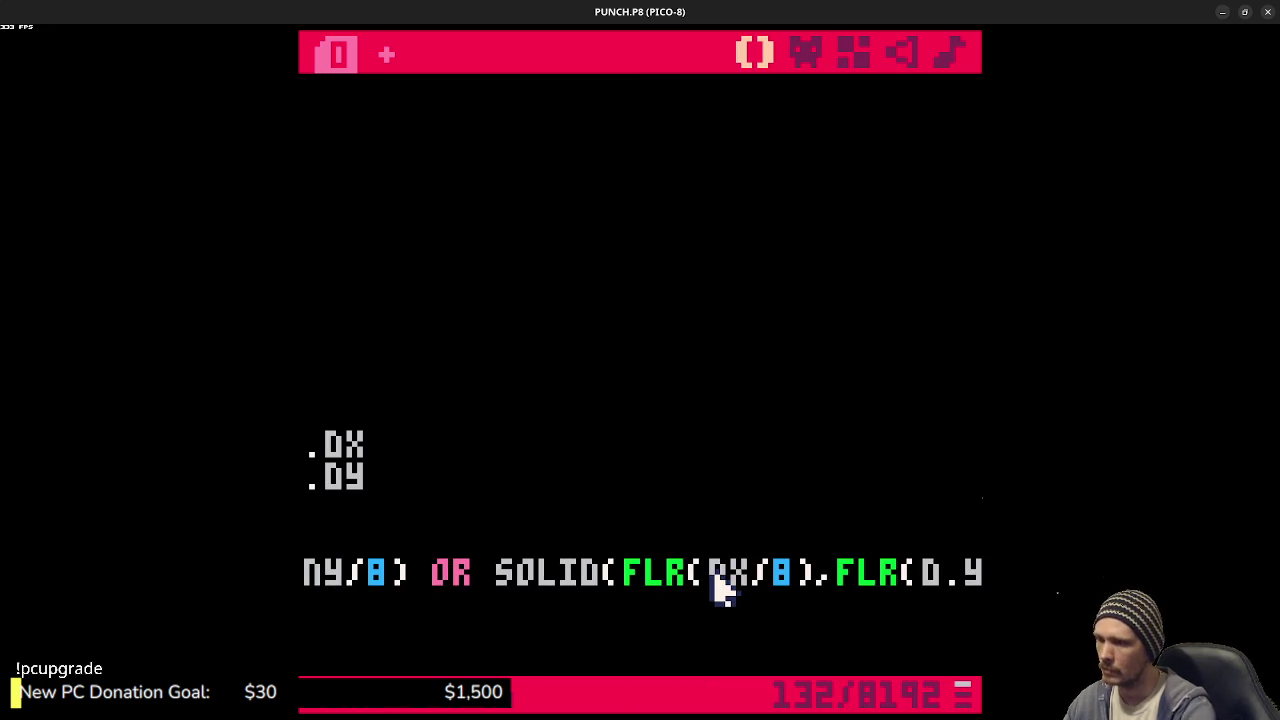
{"action": "left_click", "coordinate": [979, 580]}
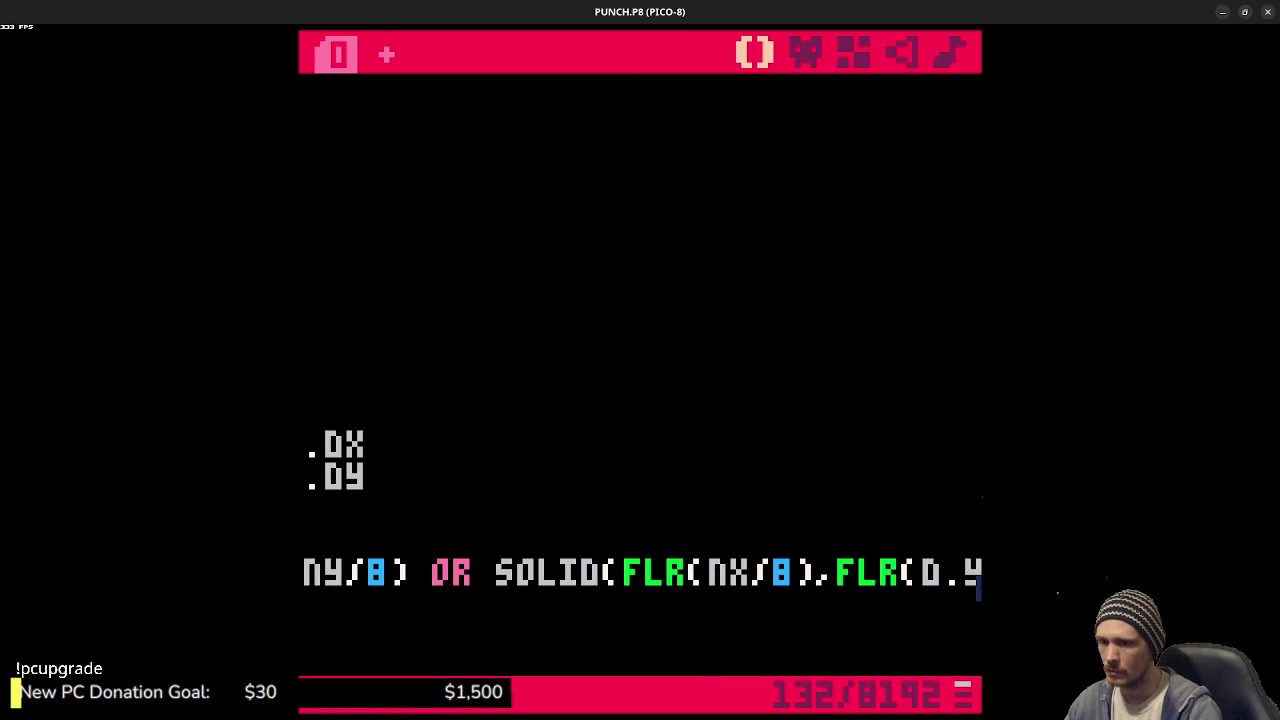
{"action": "key", "text": "BackSpace"}
{"action": "key", "text": "BackSpace"}
{"action": "type", "text": "n"}
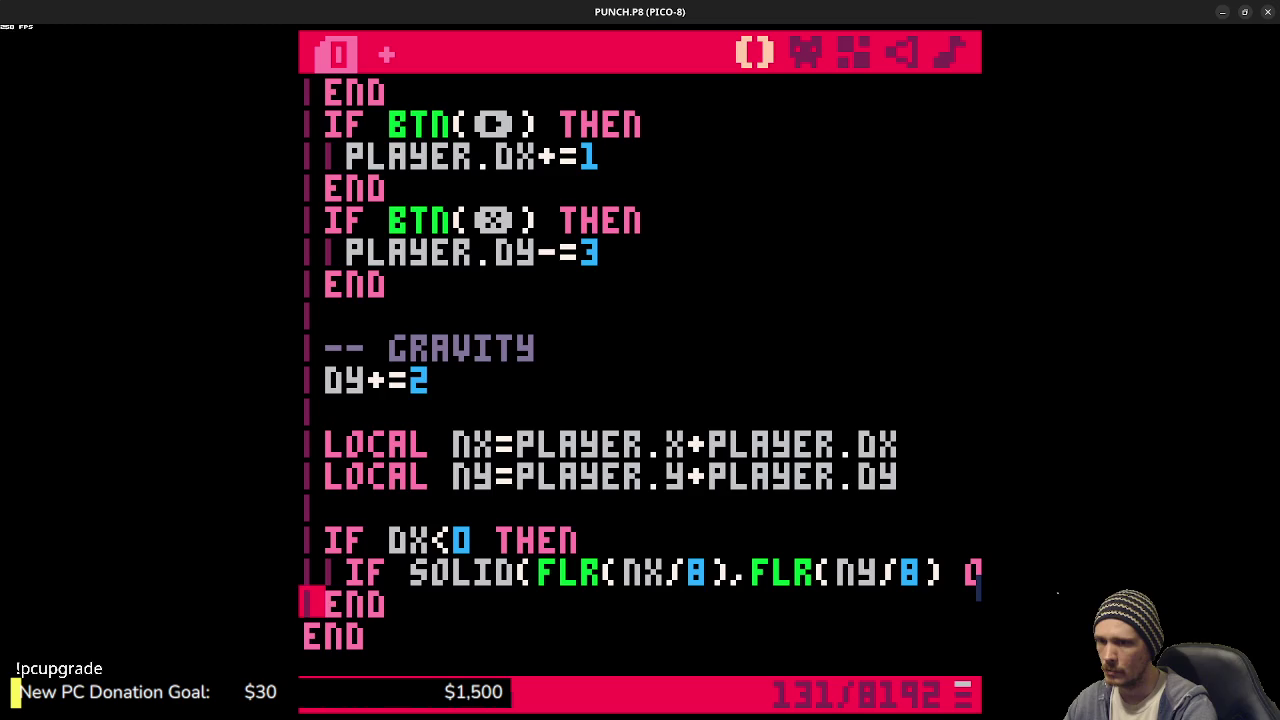
{"action": "type", "text": "/"}
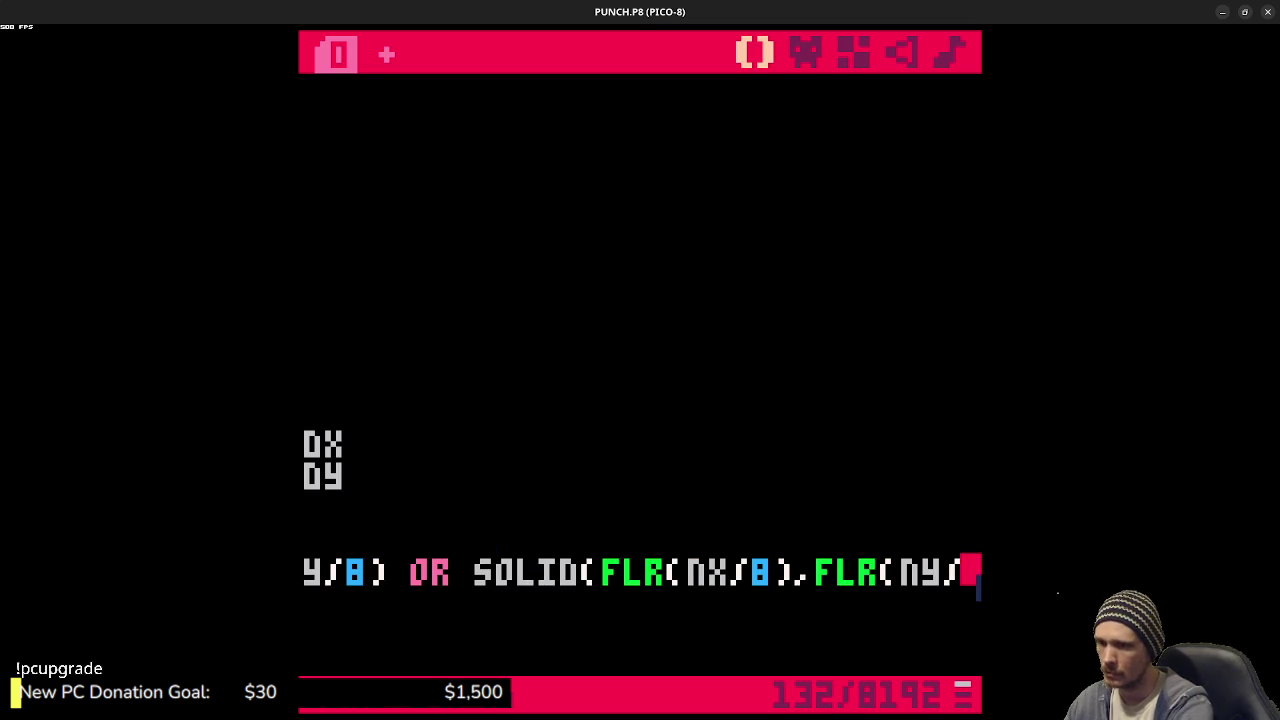
{"action": "type", "text": "8)"}
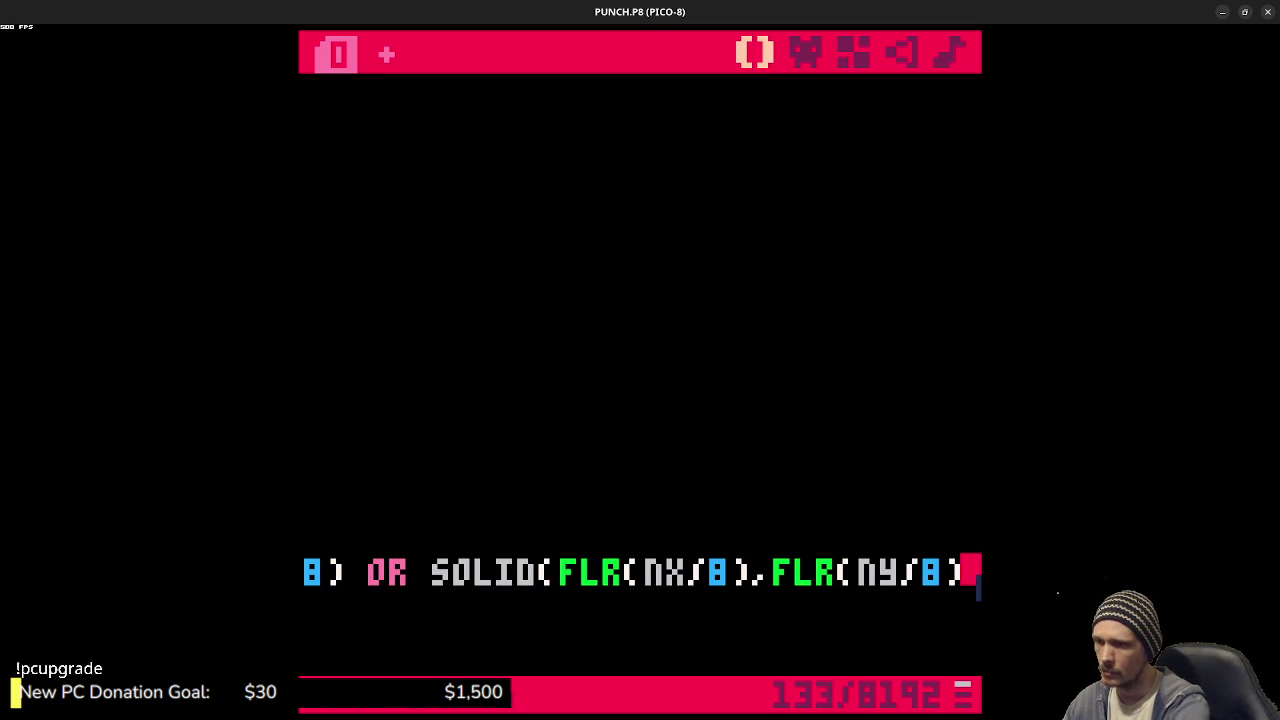
{"action": "type", "text": ") THEN"}
{"action": "key", "text": "Return"}
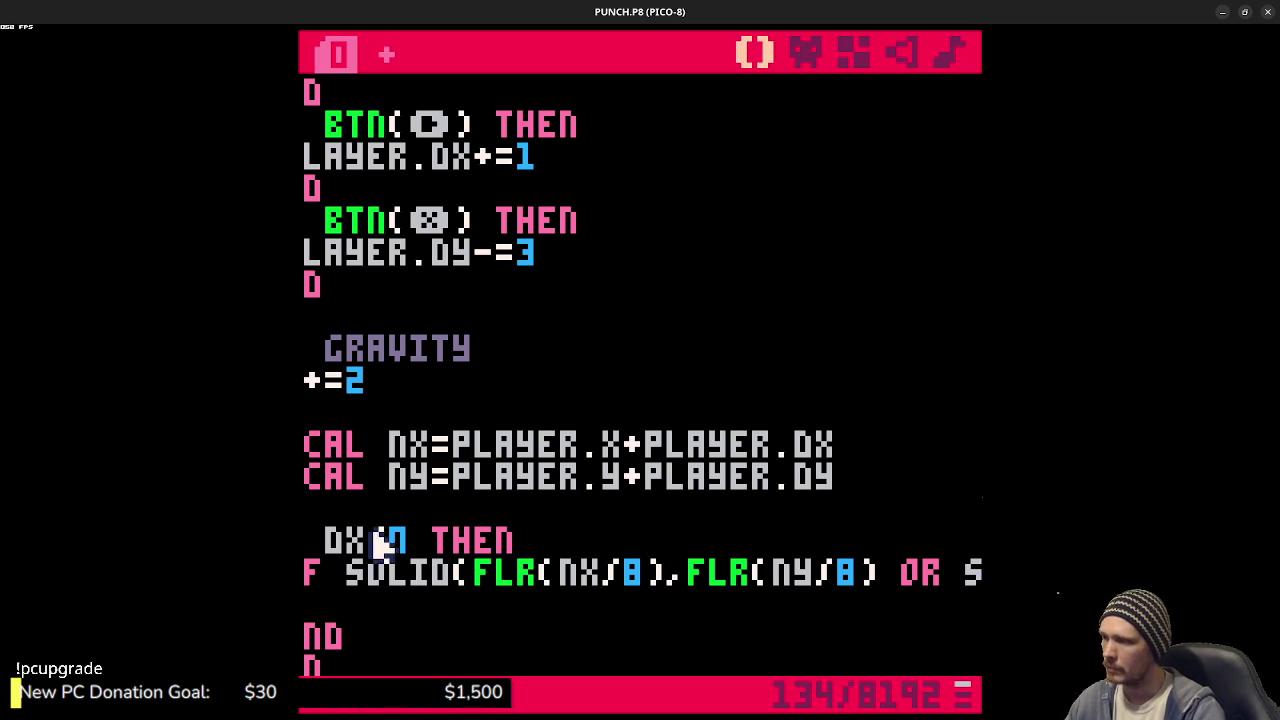
- Review the SOLID call's FLR(NX/8),FLR(NY/8) arguments and place the caret inside it
{"action": "left_click_drag", "start_coordinate": [348, 540], "coordinate": [400, 540]}
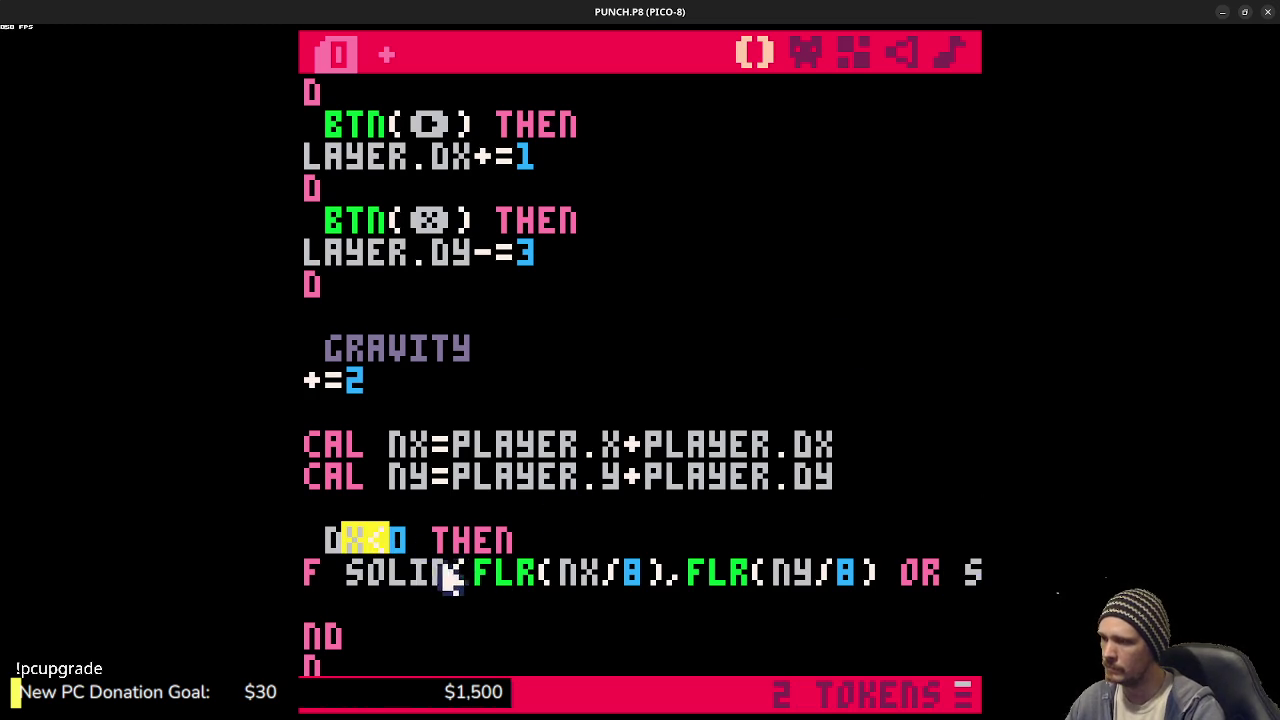
{"action": "left_click", "coordinate": [508, 572]}
{"action": "left_click_drag", "start_coordinate": [480, 572], "coordinate": [862, 572]}
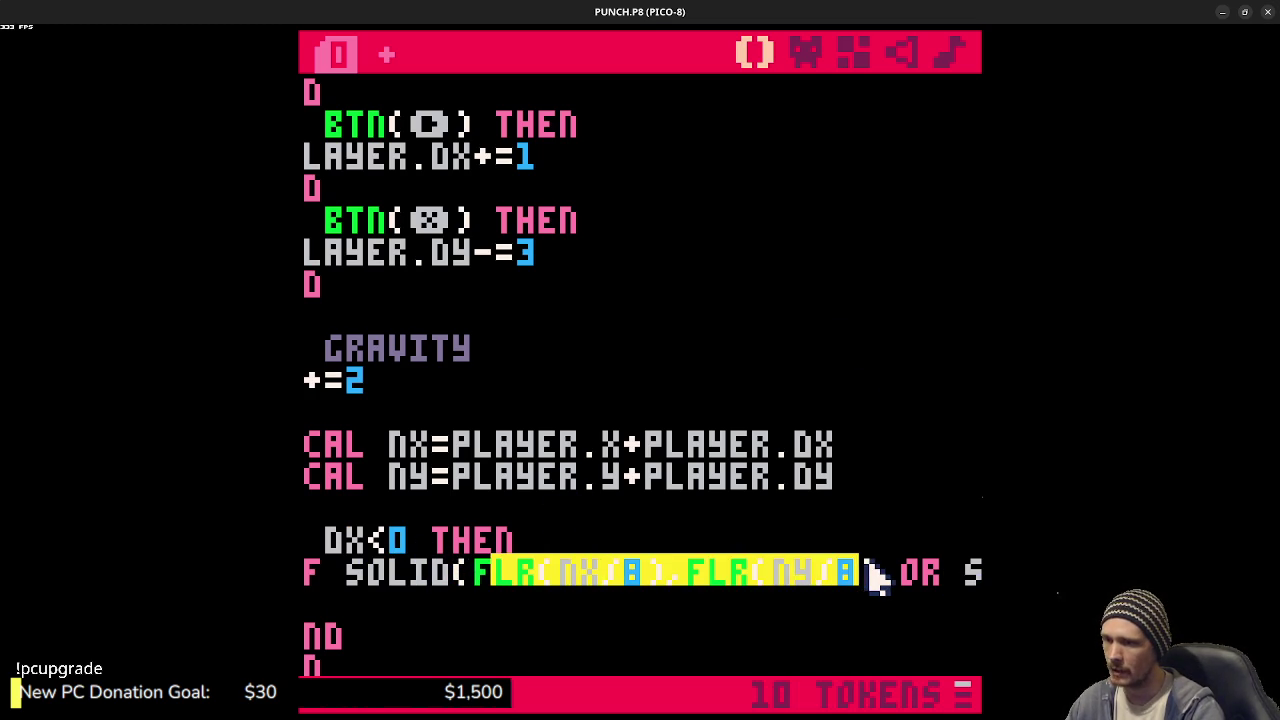
{"action": "left_click", "coordinate": [709, 608]}
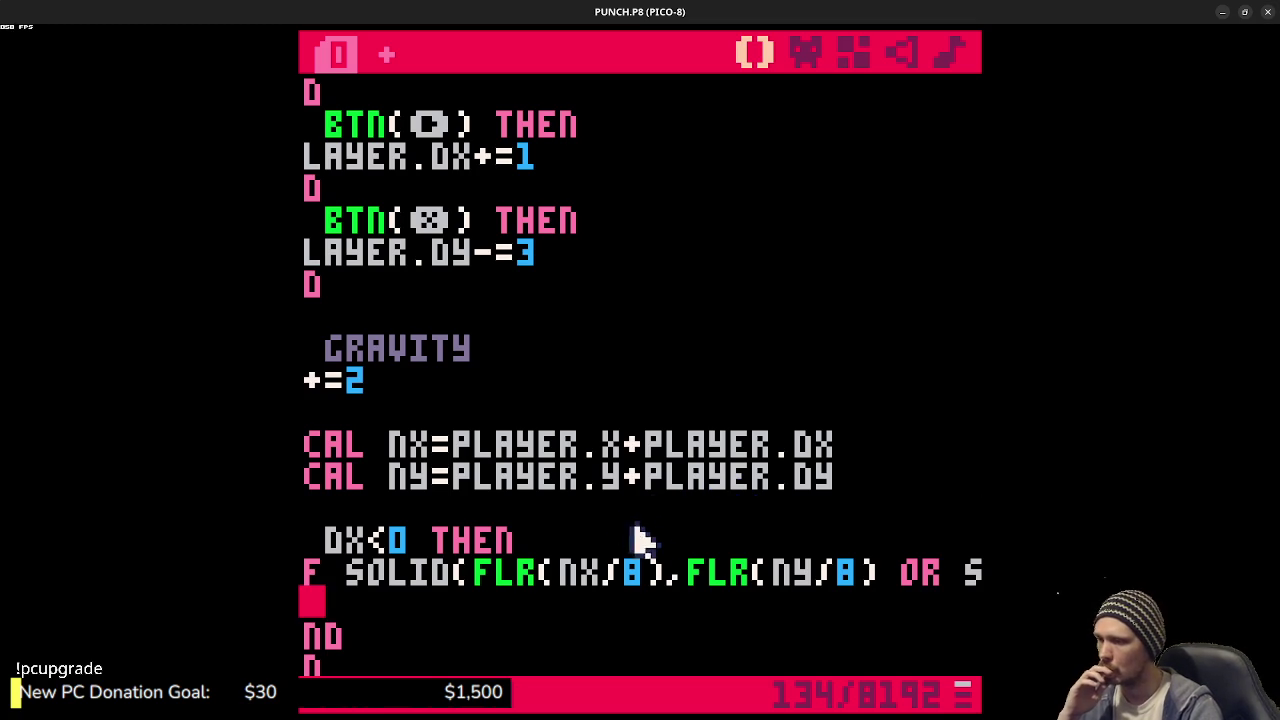
{"action": "left_click", "coordinate": [668, 578]}
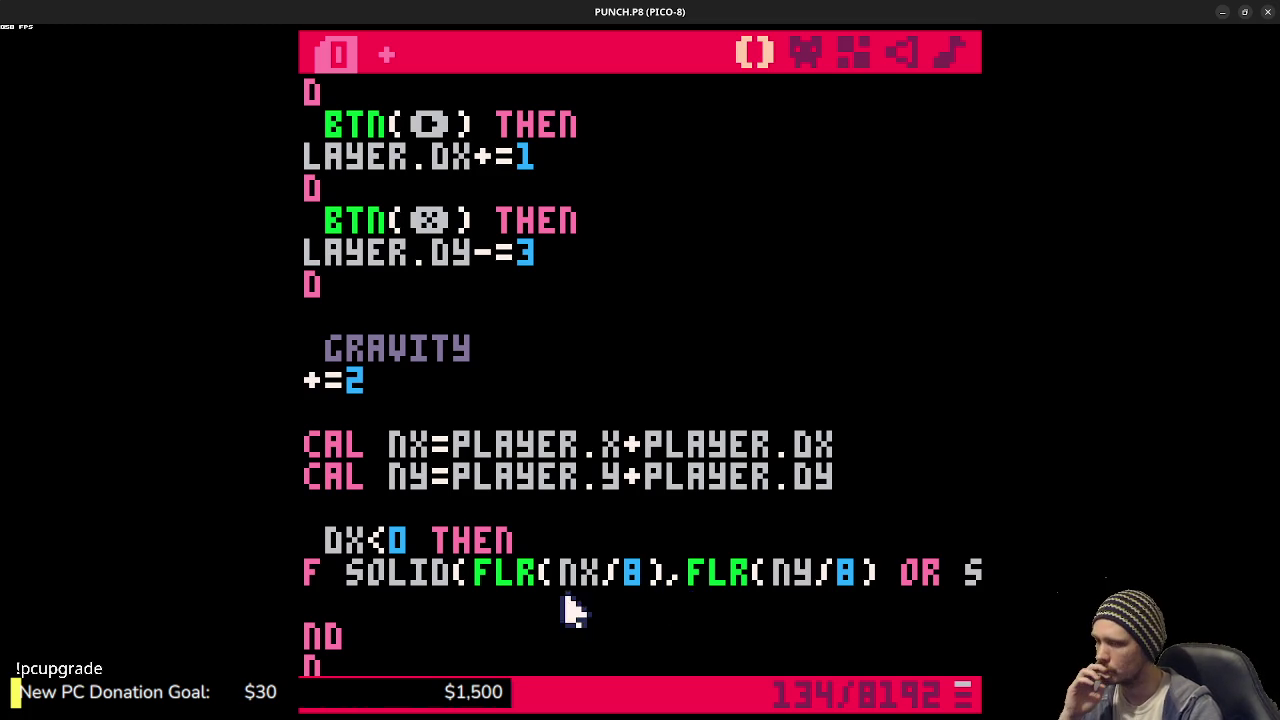
- Add a new line in _DRAW that draws sprite 1 with SPR(1,P.X,P.Y)
{"action": "left_click", "coordinate": [430, 640]}
{"action": "scroll", "coordinate": [493, 598], "scroll_direction": "down", "scroll_amount": 3}
{"action": "scroll", "coordinate": [520, 600], "scroll_direction": "down", "scroll_amount": 2}
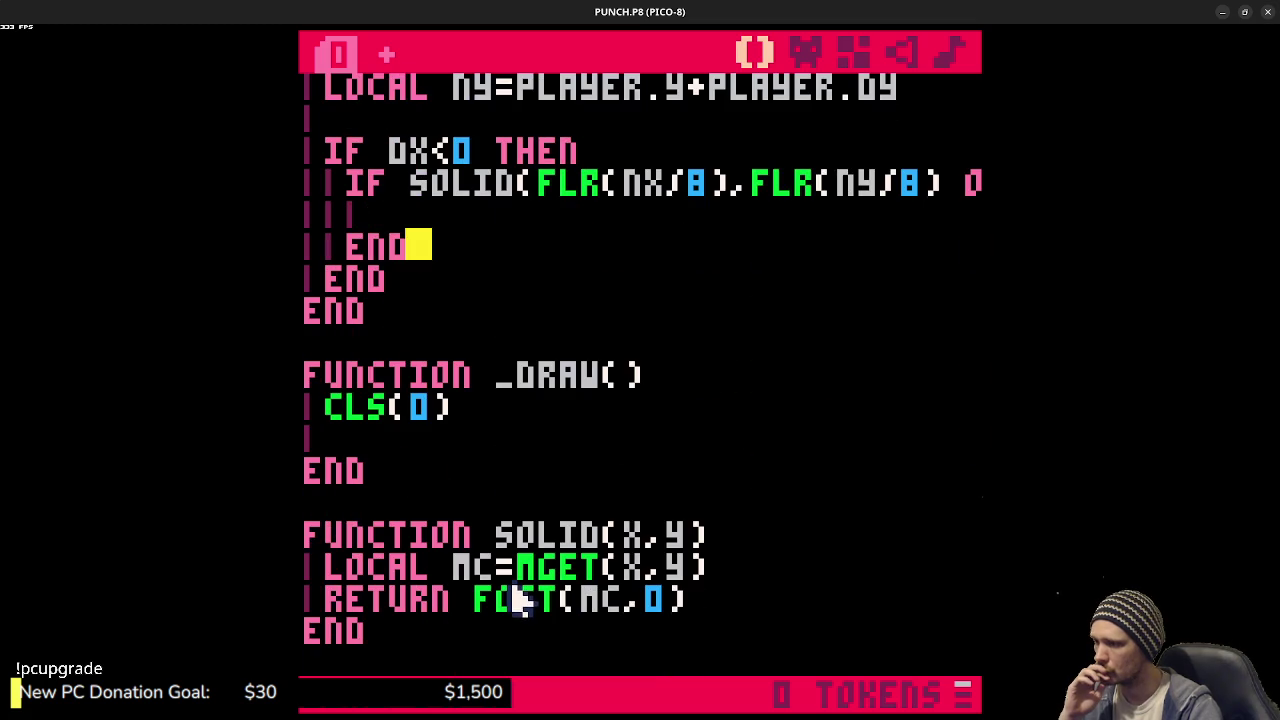
{"action": "left_click", "coordinate": [458, 445]}
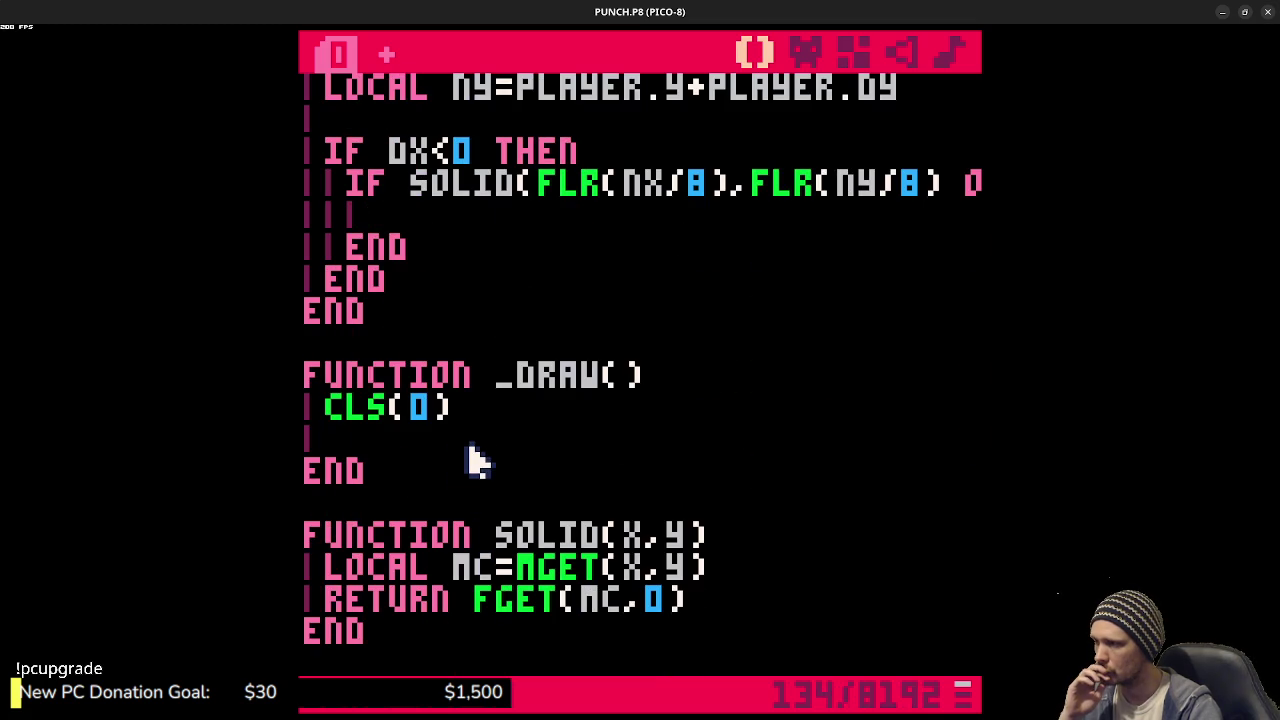
{"action": "key", "text": "Return"}
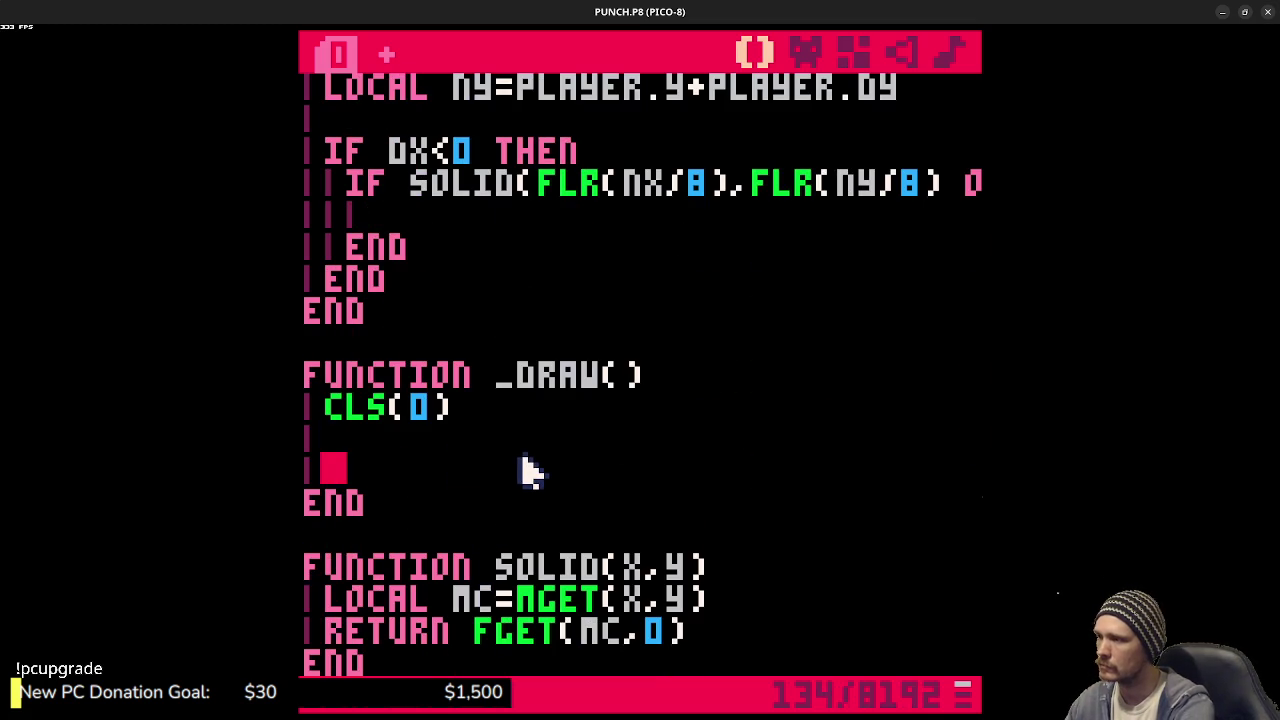
{"action": "type", "text": "SPR("}
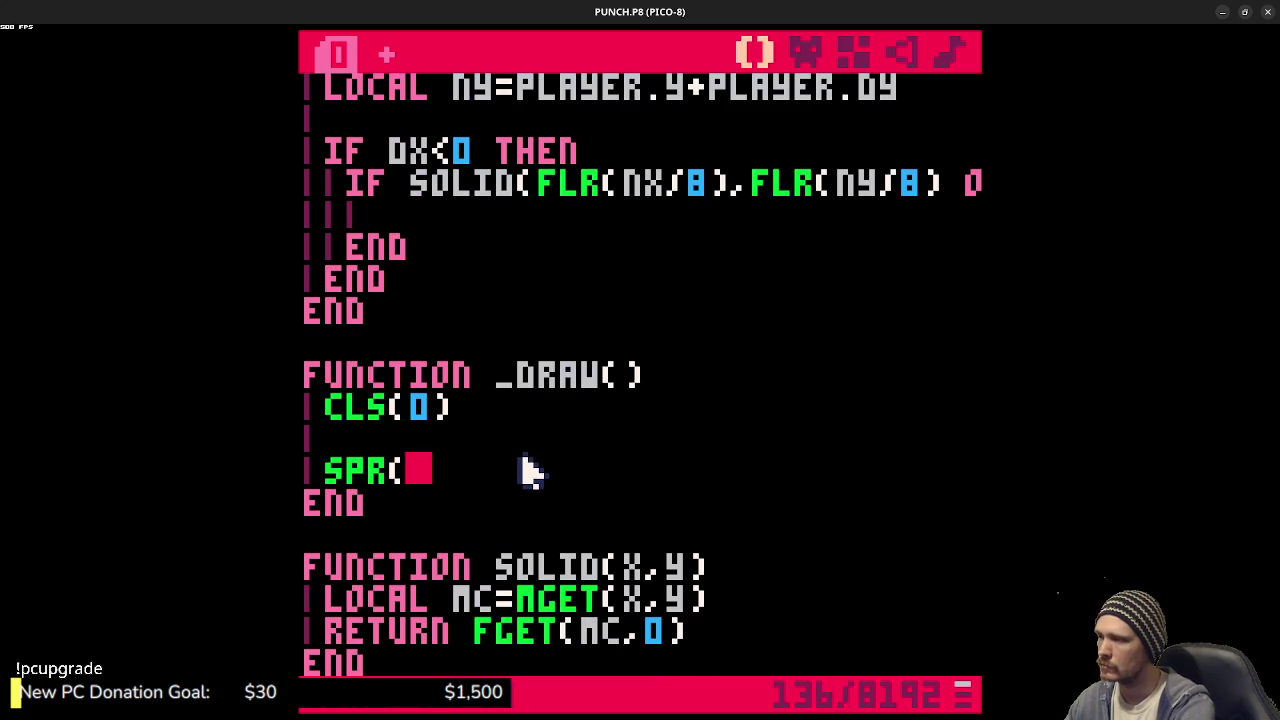
{"action": "type", "text": "1,"}
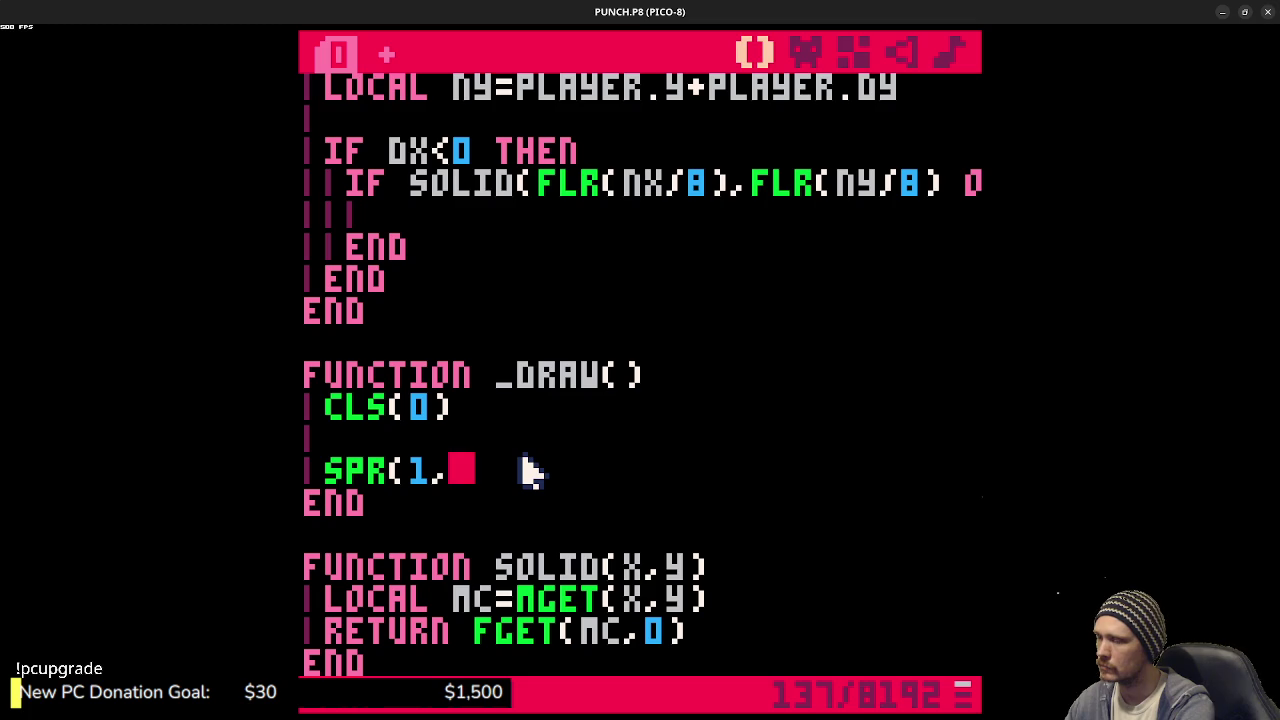
{"action": "type", "text": "p.xy"}
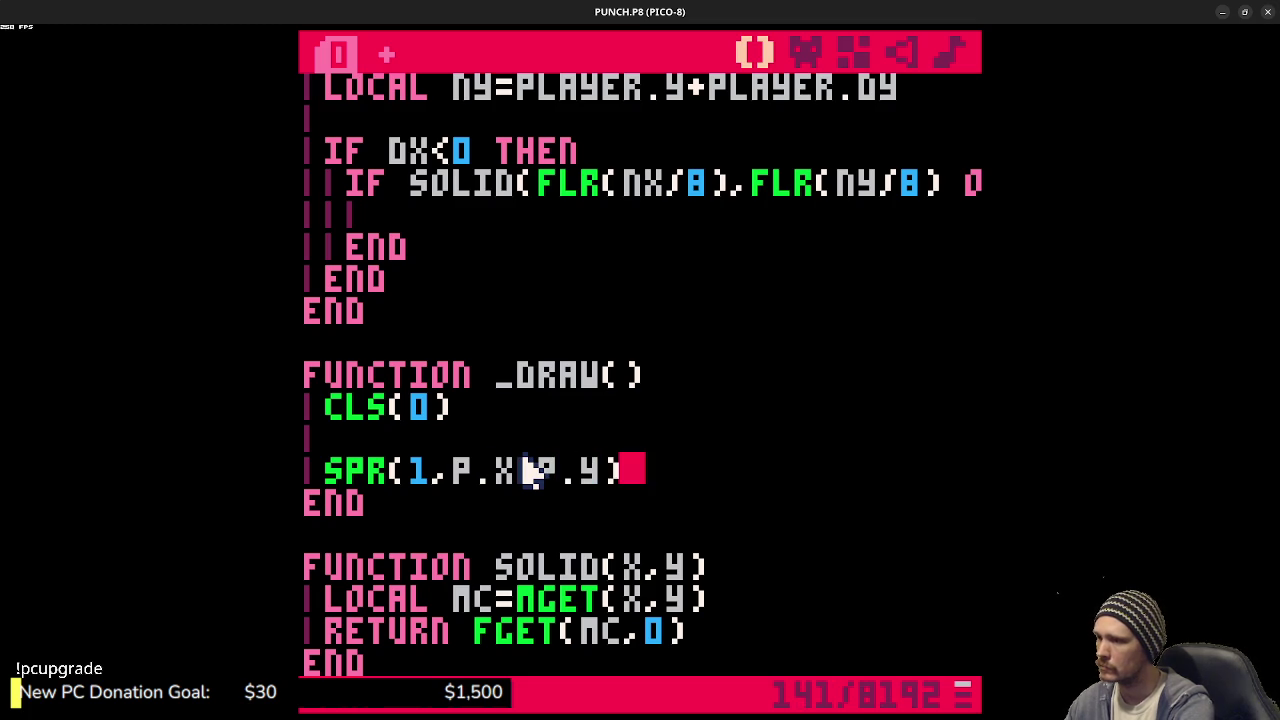
{"action": "type", "text": ")"}
{"action": "key", "text": "Return"}
- Add PSET(P.X,P.Y,7) below the SPR call and save the cart
{"action": "type", "text": "pset("}
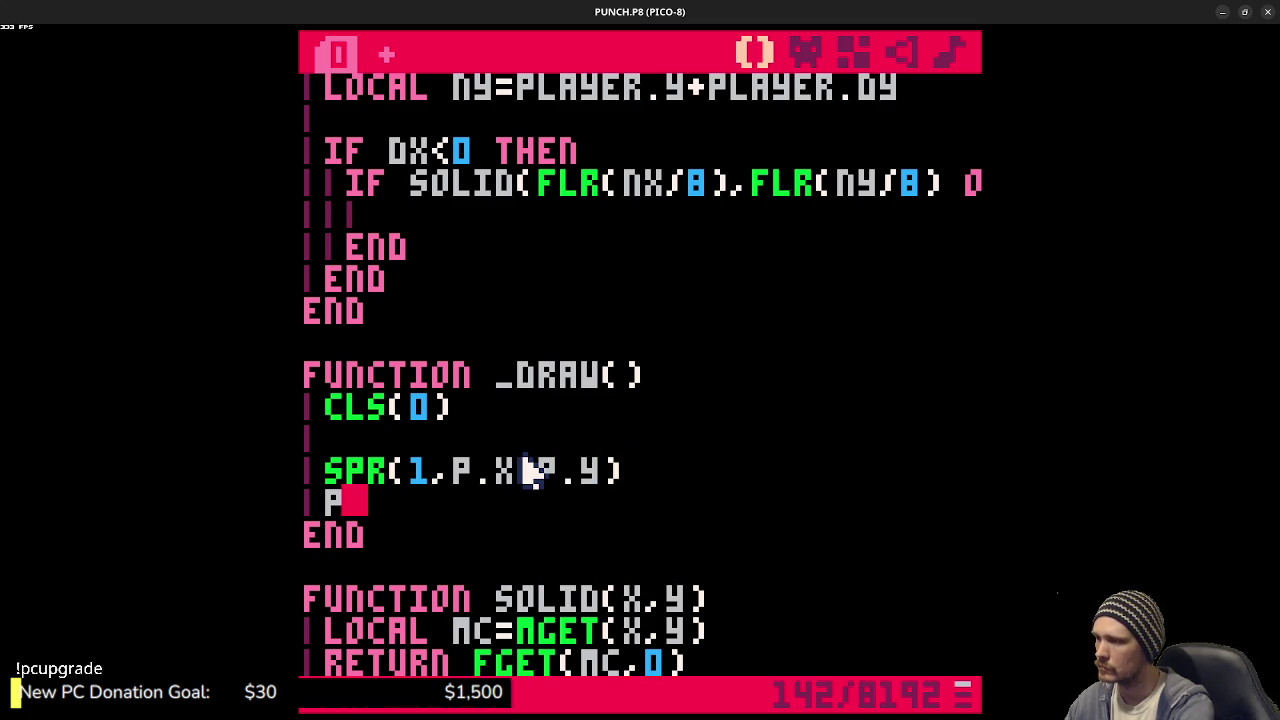
{"action": "type", "text": "p.x,.p"}
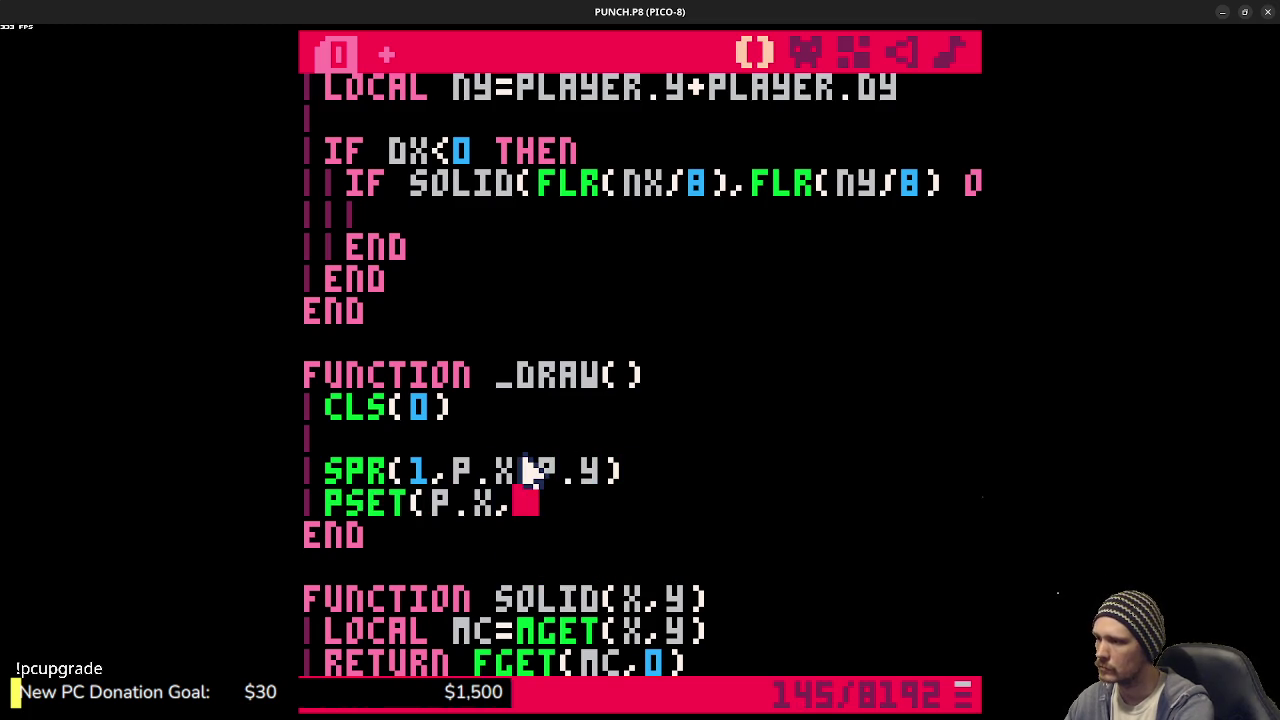
{"action": "type", "text": "P."}
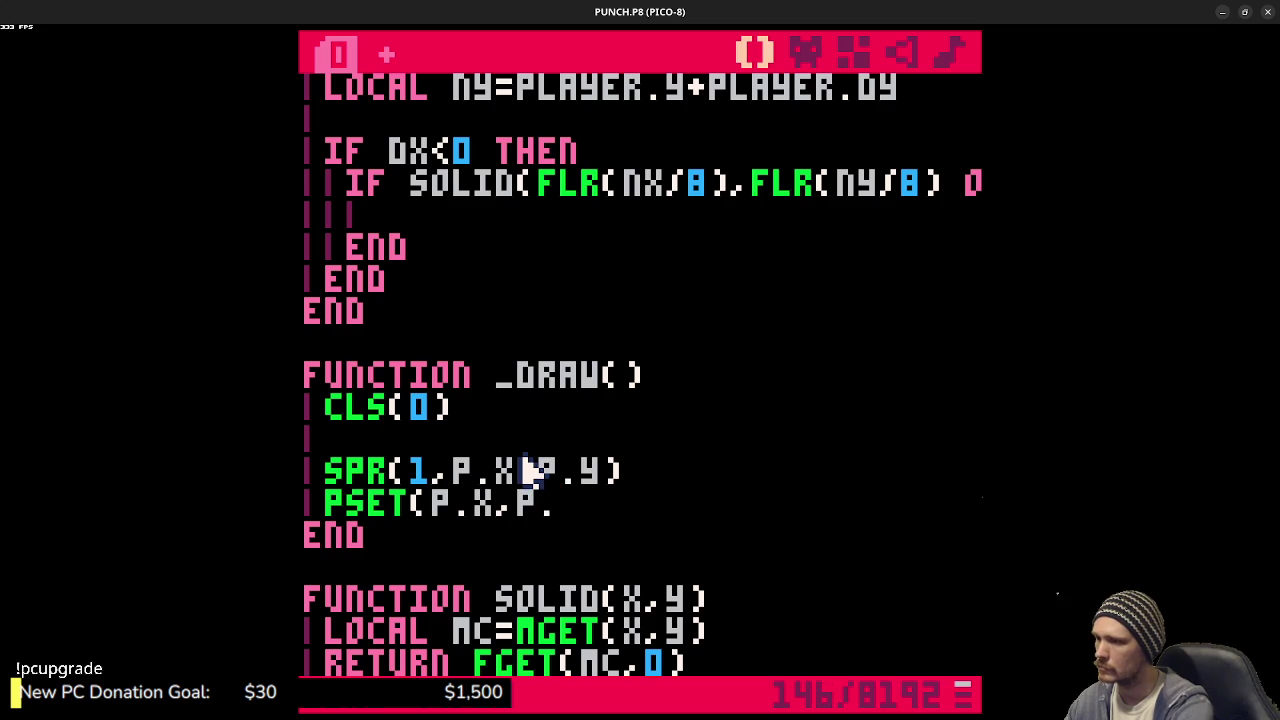
{"action": "type", "text": "Y,7)"}
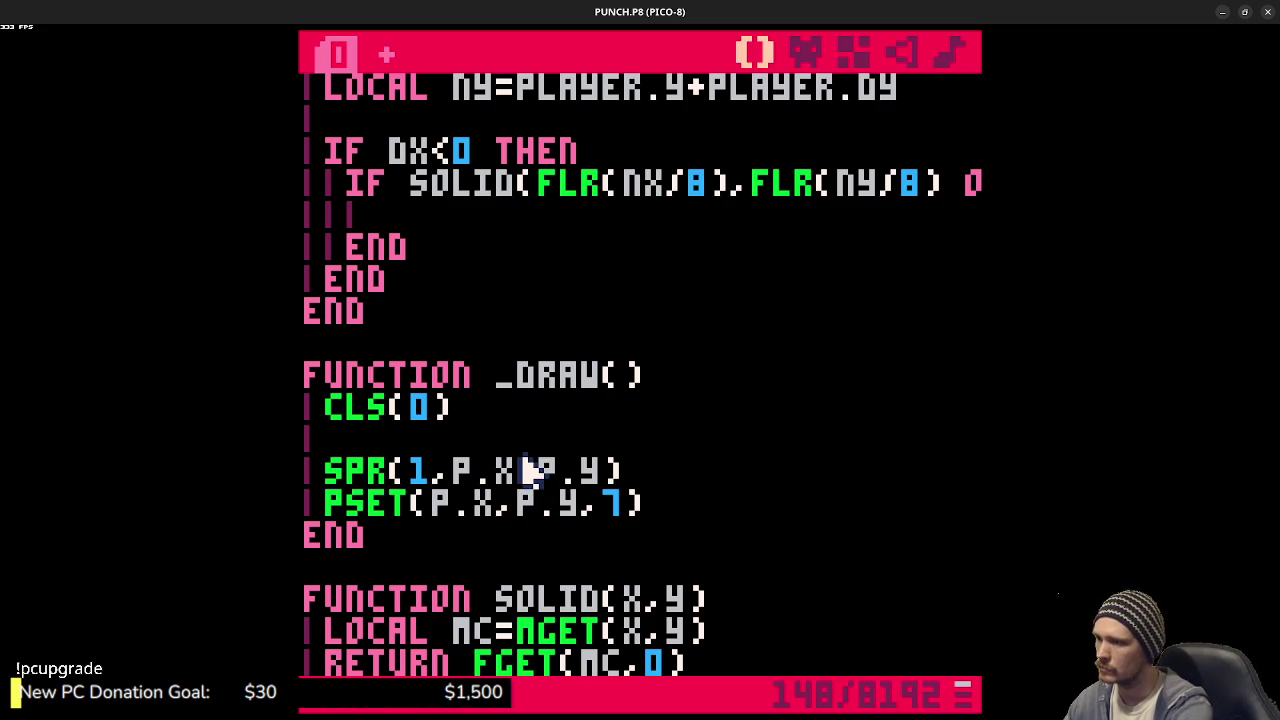
{"action": "key", "text": "ctrl+s"}
{"action": "scroll", "coordinate": [590, 343], "scroll_direction": "up", "scroll_amount": 2}
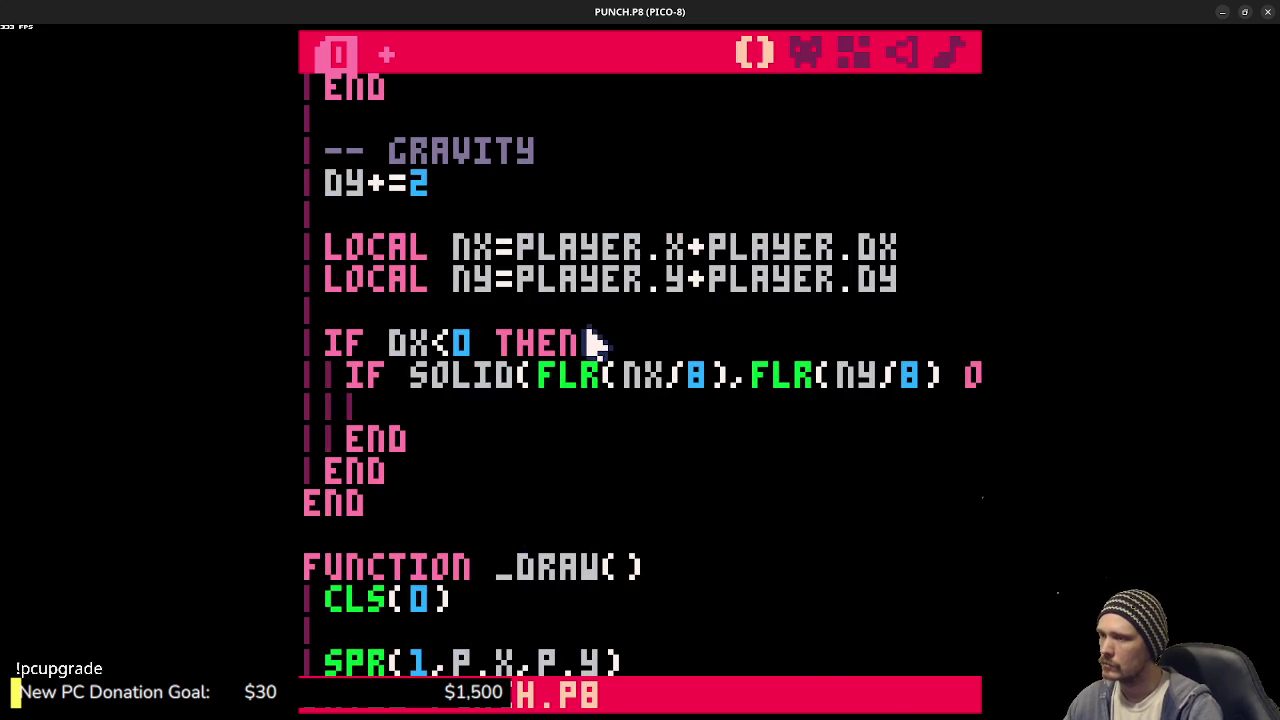
{"action": "scroll", "coordinate": [590, 343], "scroll_direction": "up", "scroll_amount": 1}
{"action": "key", "text": "ctrl+r"}
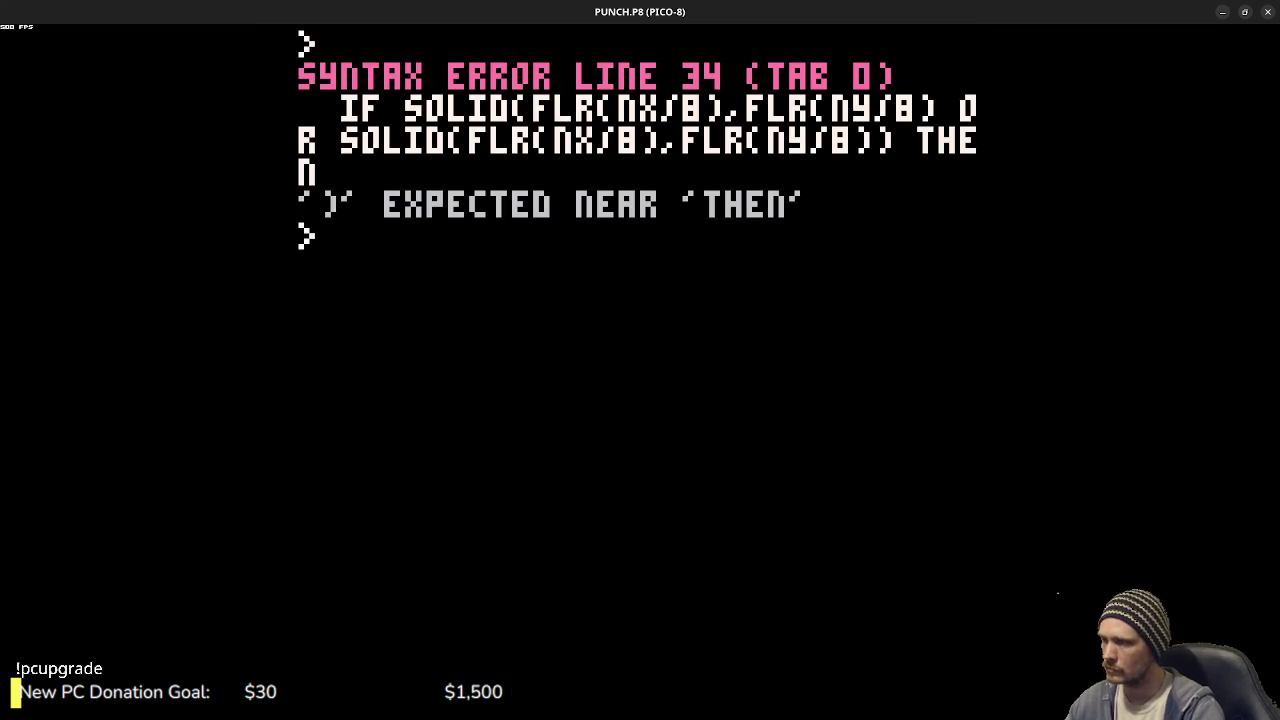
{"action": "key", "text": "Escape"}
{"action": "key", "text": "Down"}
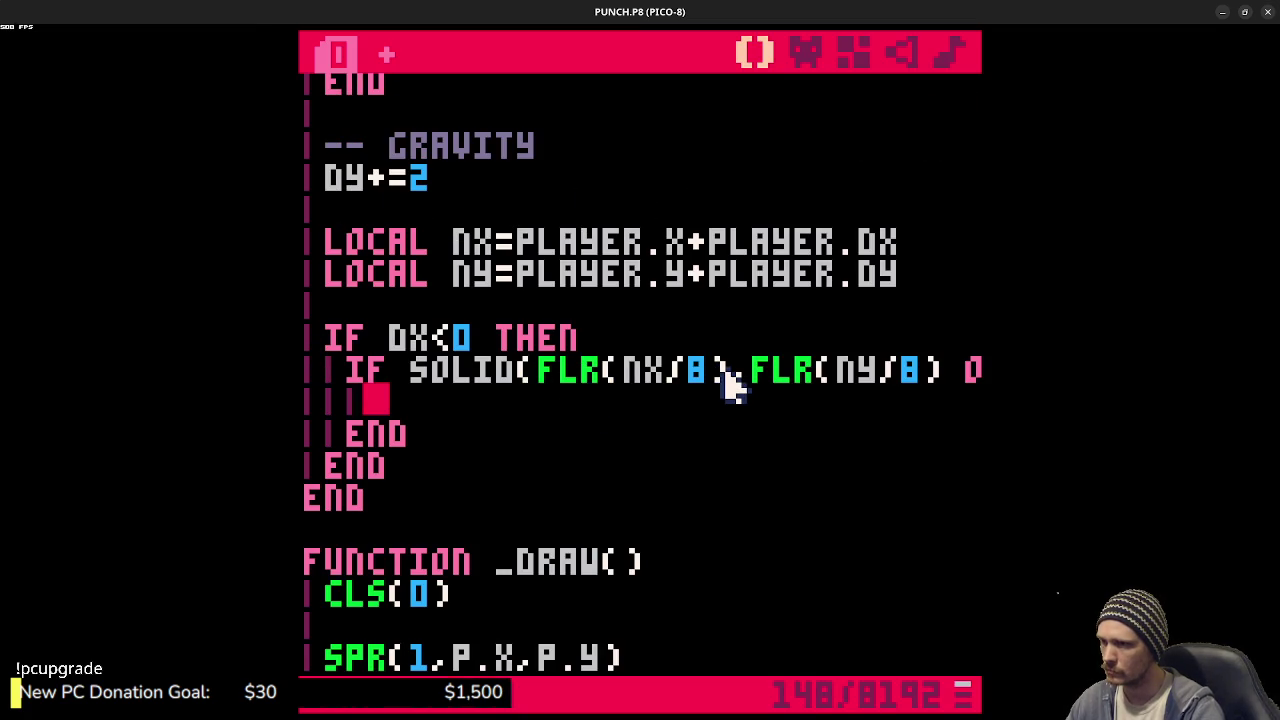
{"action": "left_click", "coordinate": [950, 375]}
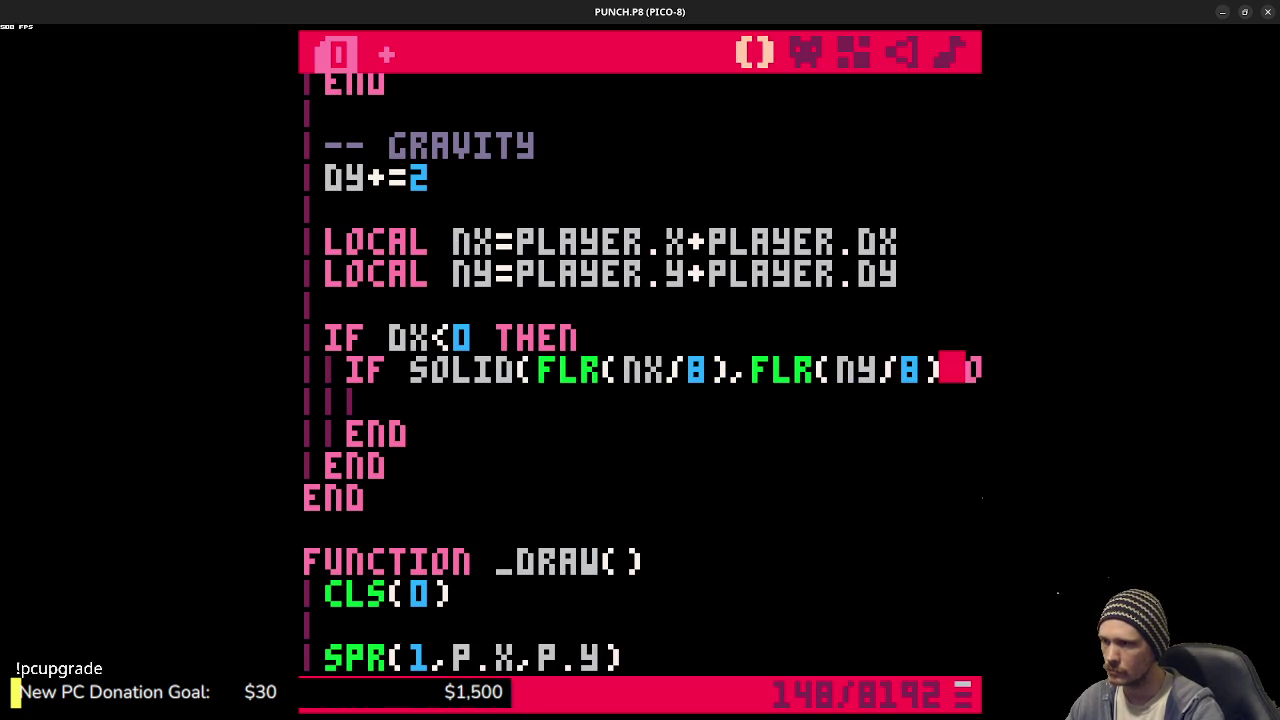
- Close FLR(NY/8) with ')', append SOLID(FLR(NX/8),FLR(NY/8)) THEN after OR, and run the cart
{"action": "type", "text": ")"}
{"action": "key", "text": "Right"}
{"action": "key", "text": "Right"}
{"action": "key", "text": "Right"}
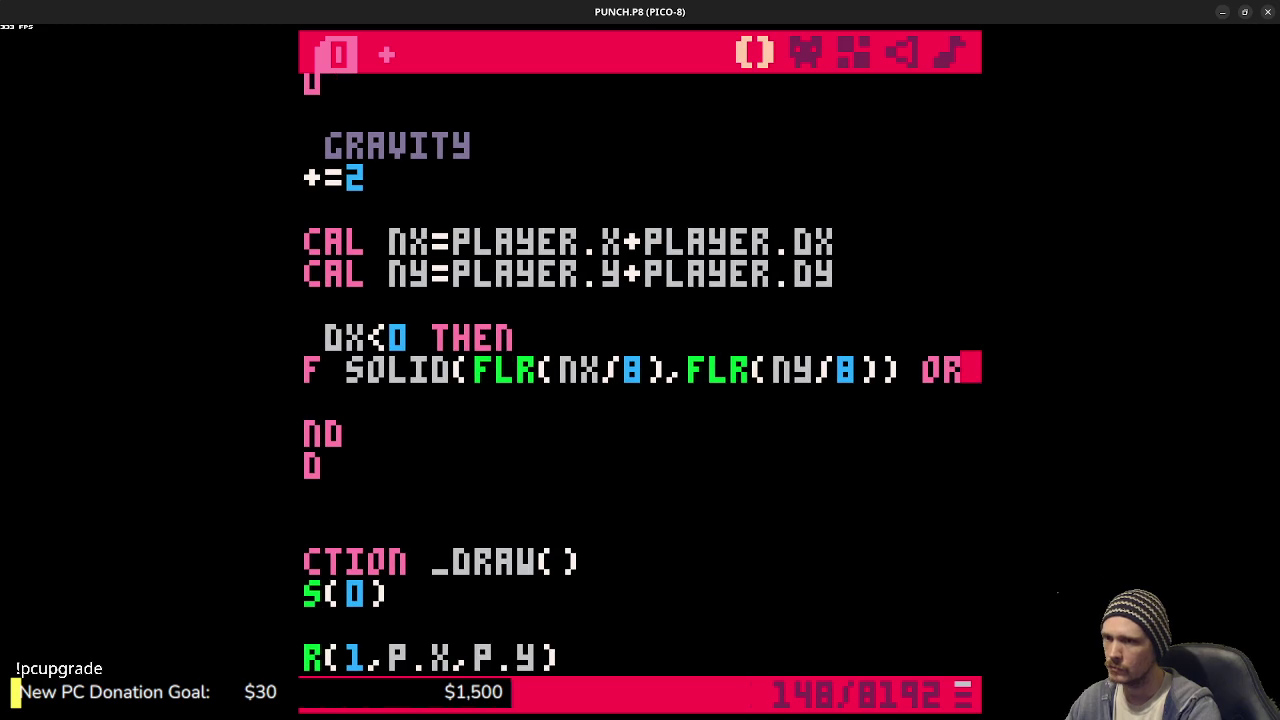
{"action": "type", "text": "solid(flr(nx/8),flr("}
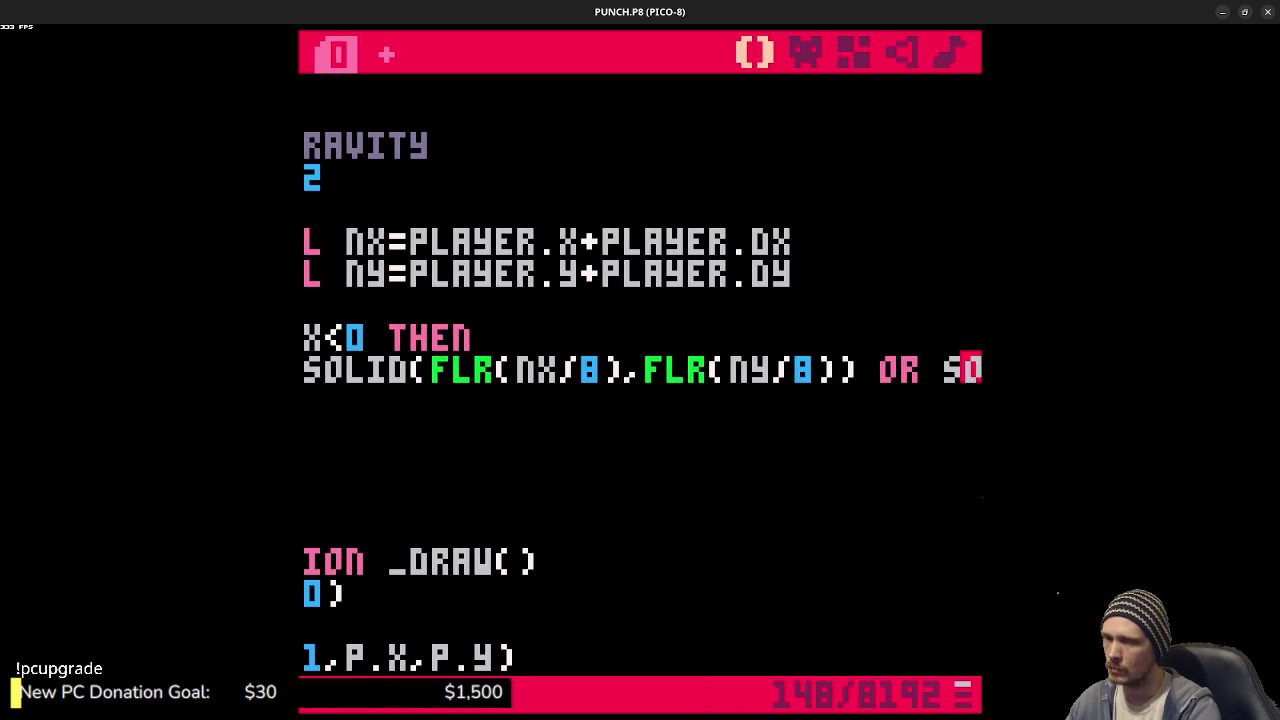
{"action": "type", "text": "ny/8)) t"}
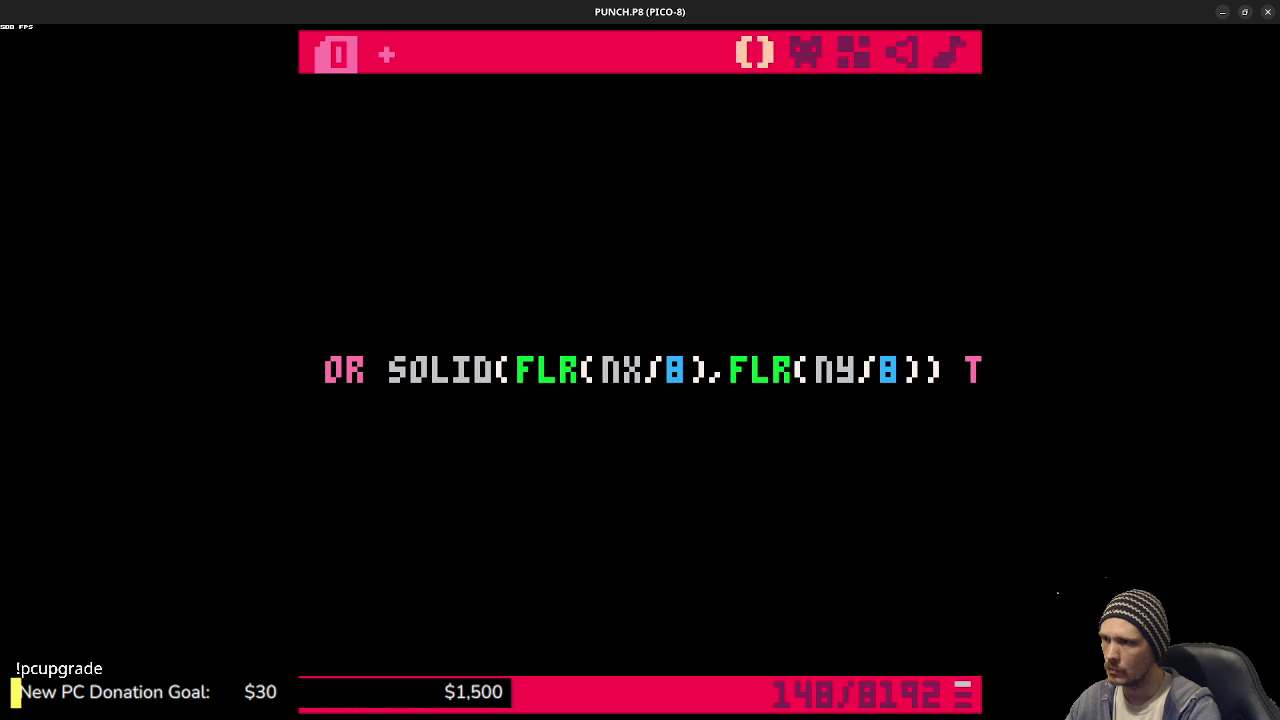
{"action": "type", "text": "h"}
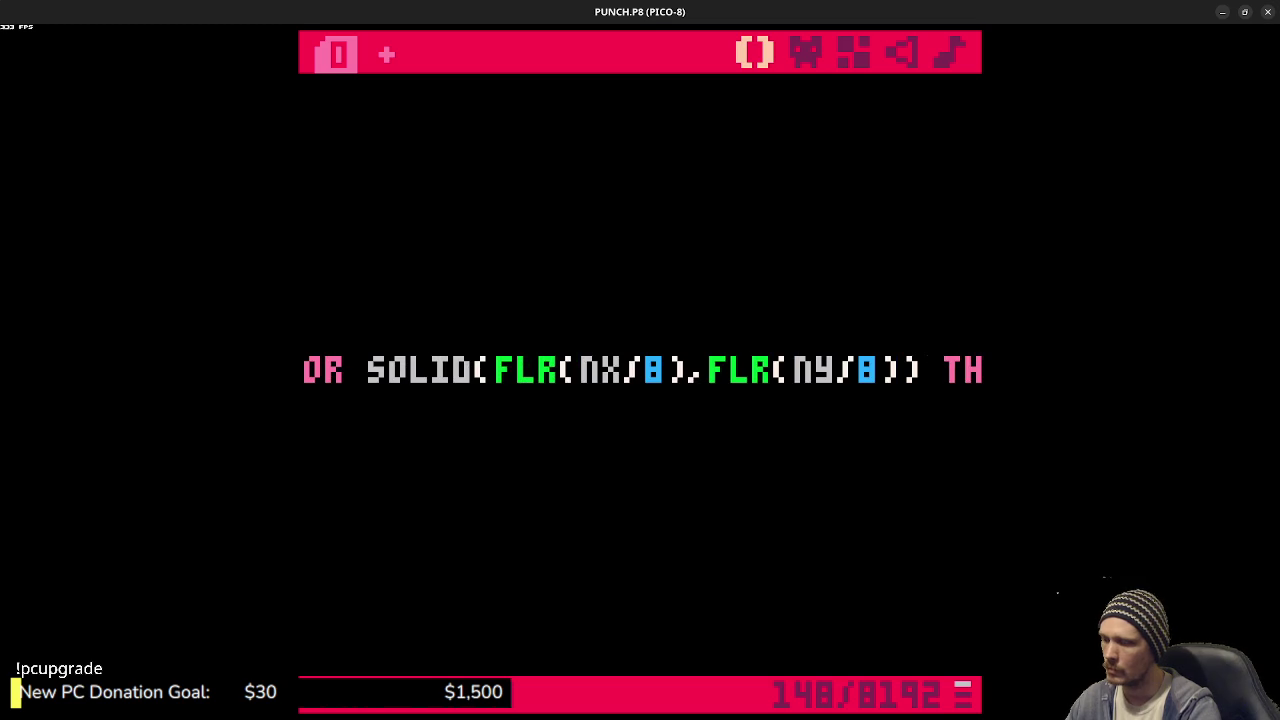
{"action": "key", "text": "Escape"}
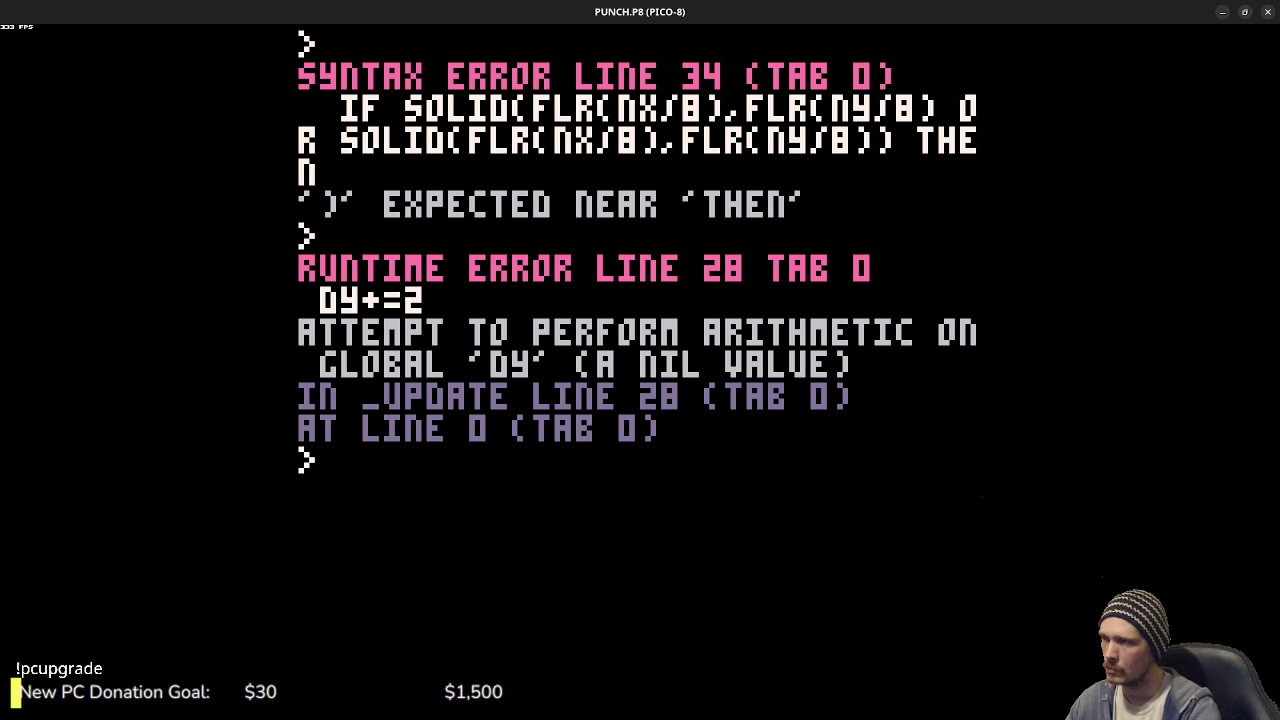
- Change the gravity line to PLAYER.DY+=2 and rerun the cart
{"action": "key", "text": "Escape"}
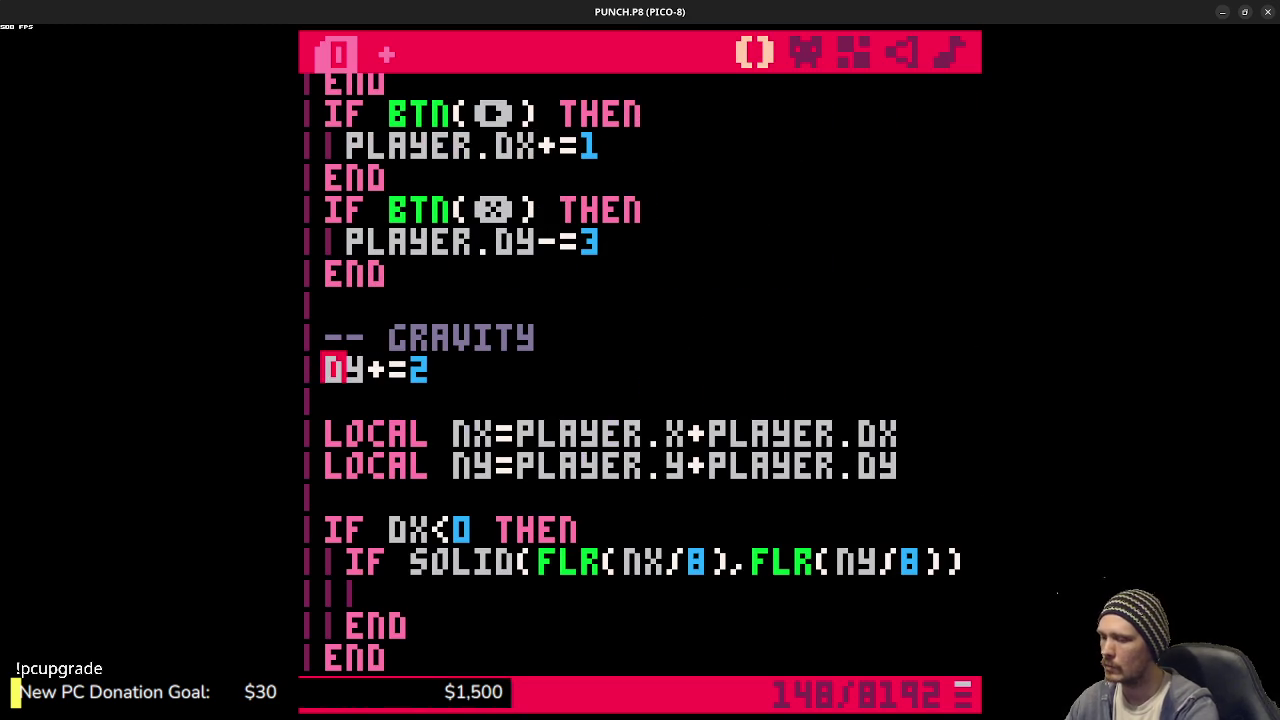
{"action": "type", "text": "player."}
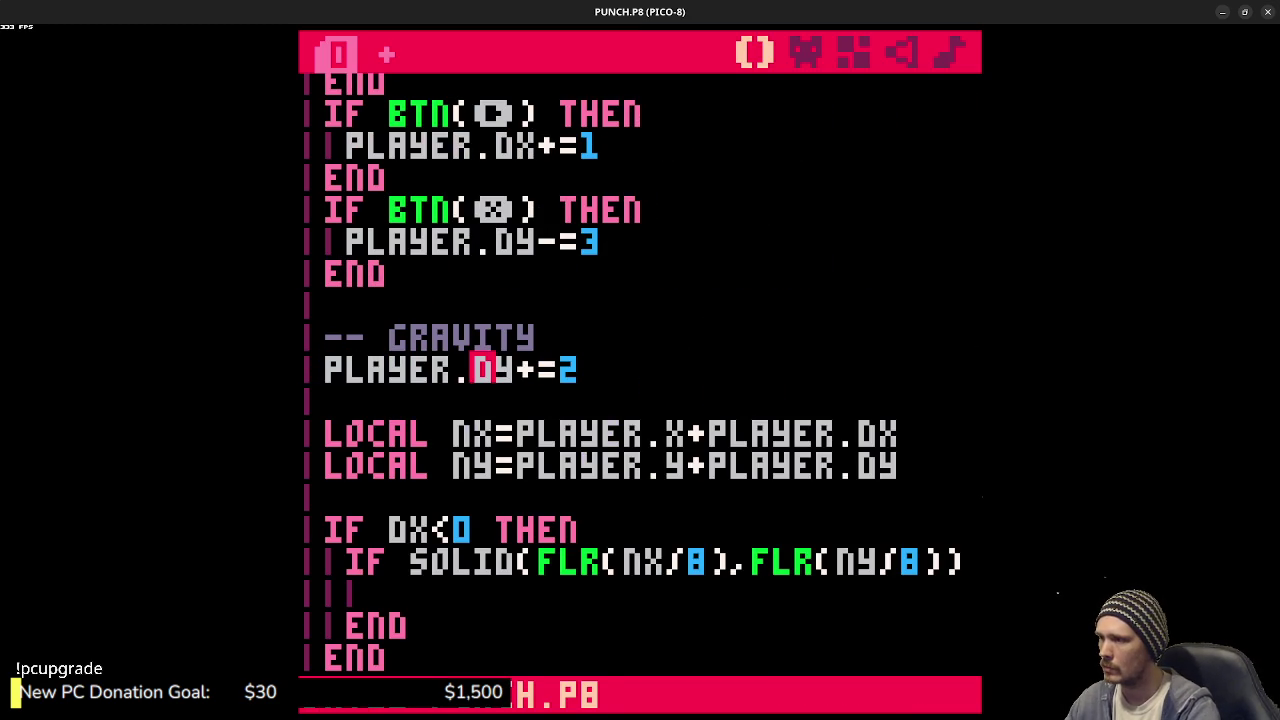
{"action": "key", "text": "Escape"}
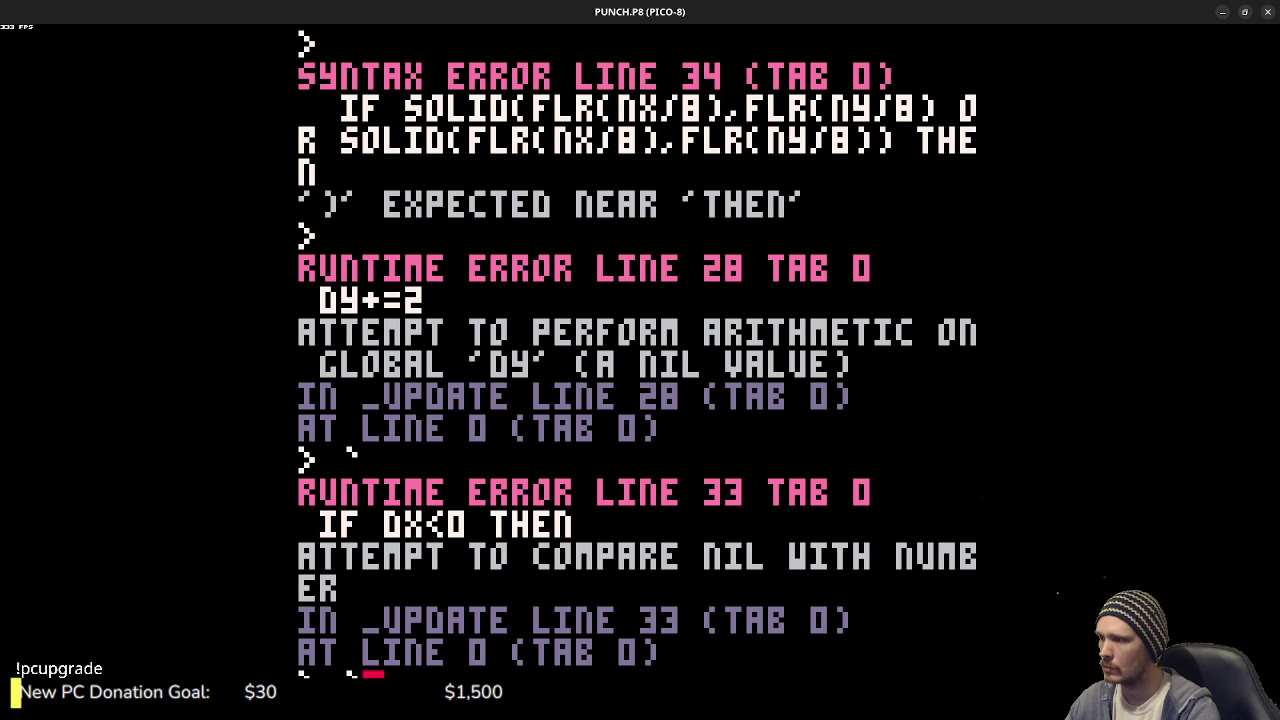
- Change the DX<0 test to PLAYER.DX<0 and run the cart again
{"action": "key", "text": "Escape"}
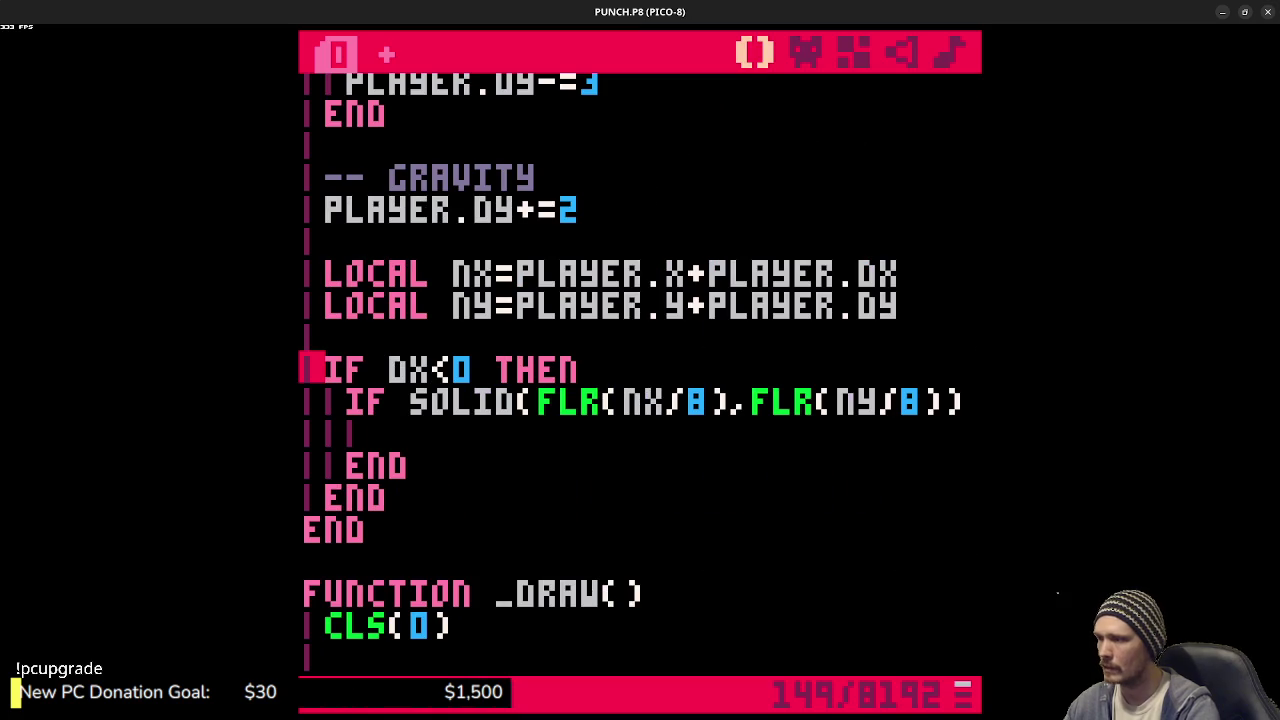
{"action": "left_click", "coordinate": [392, 371]}
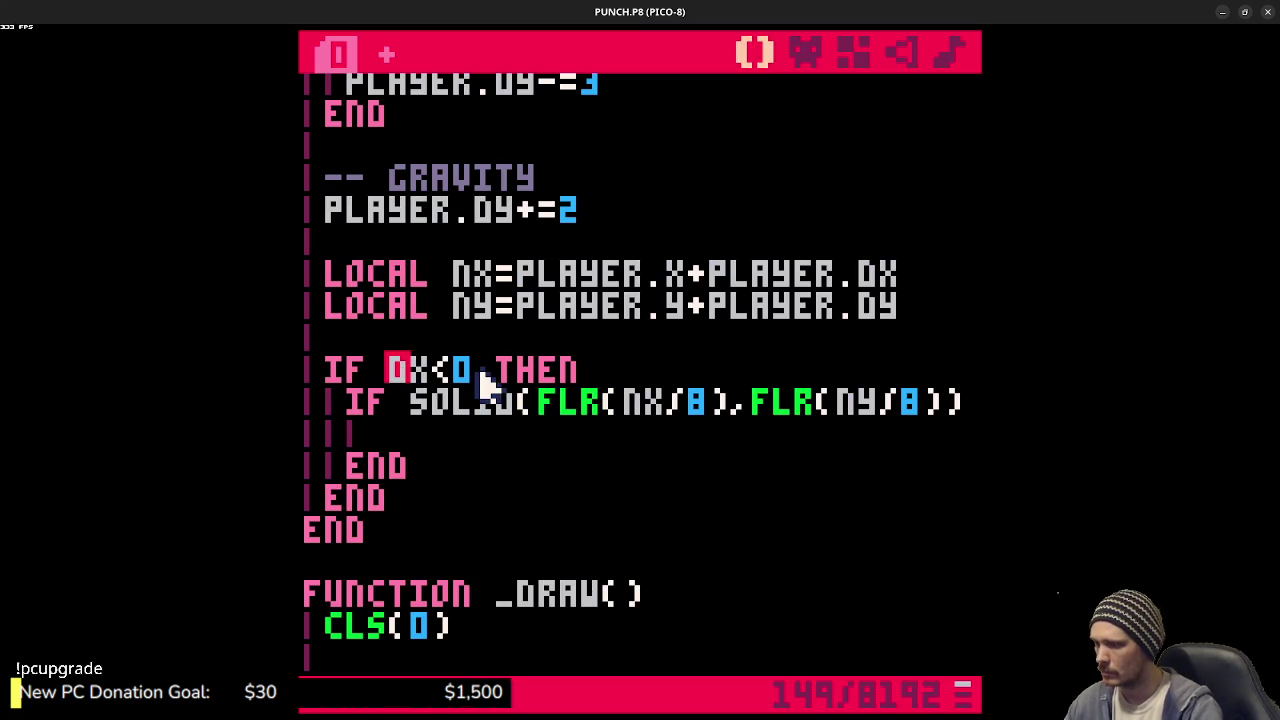
{"action": "type", "text": "PLAYER."}
{"action": "key", "text": "ctrl+r"}
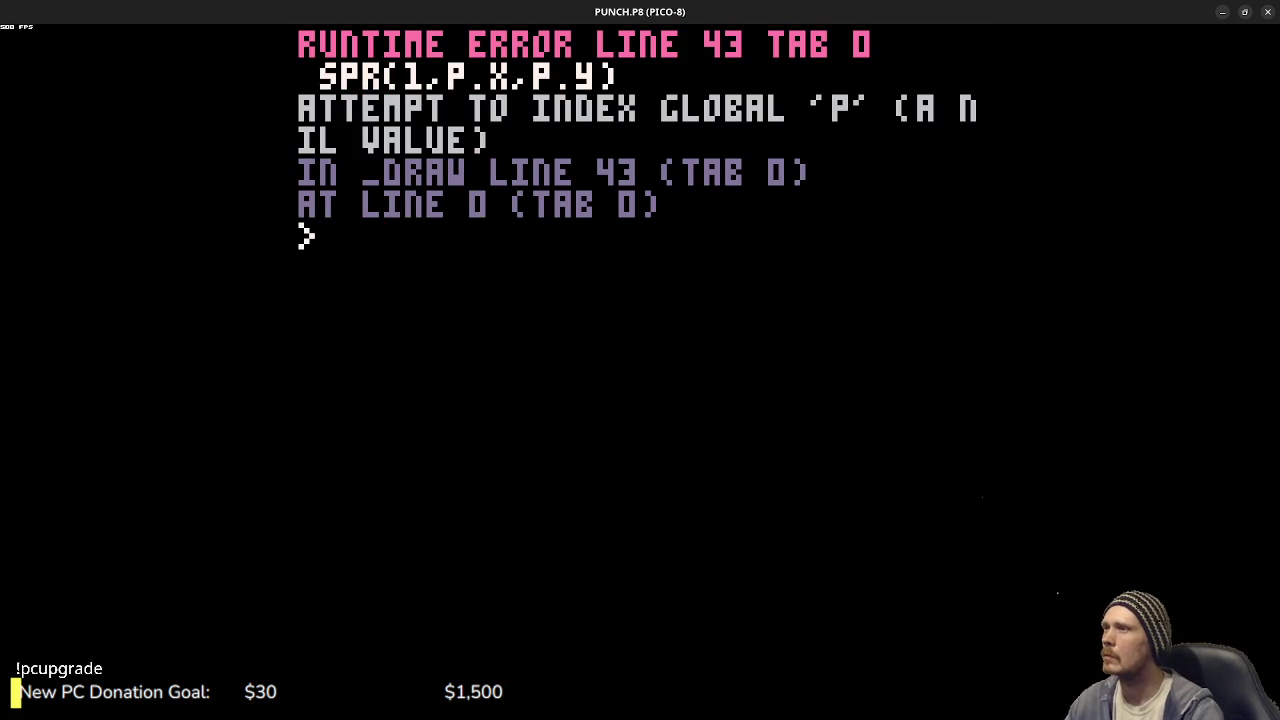
- Change the PSET call to PSET(PLAYER.X,PLAYER.Y,7) and test-run the cart
{"action": "key", "text": "Escape"}
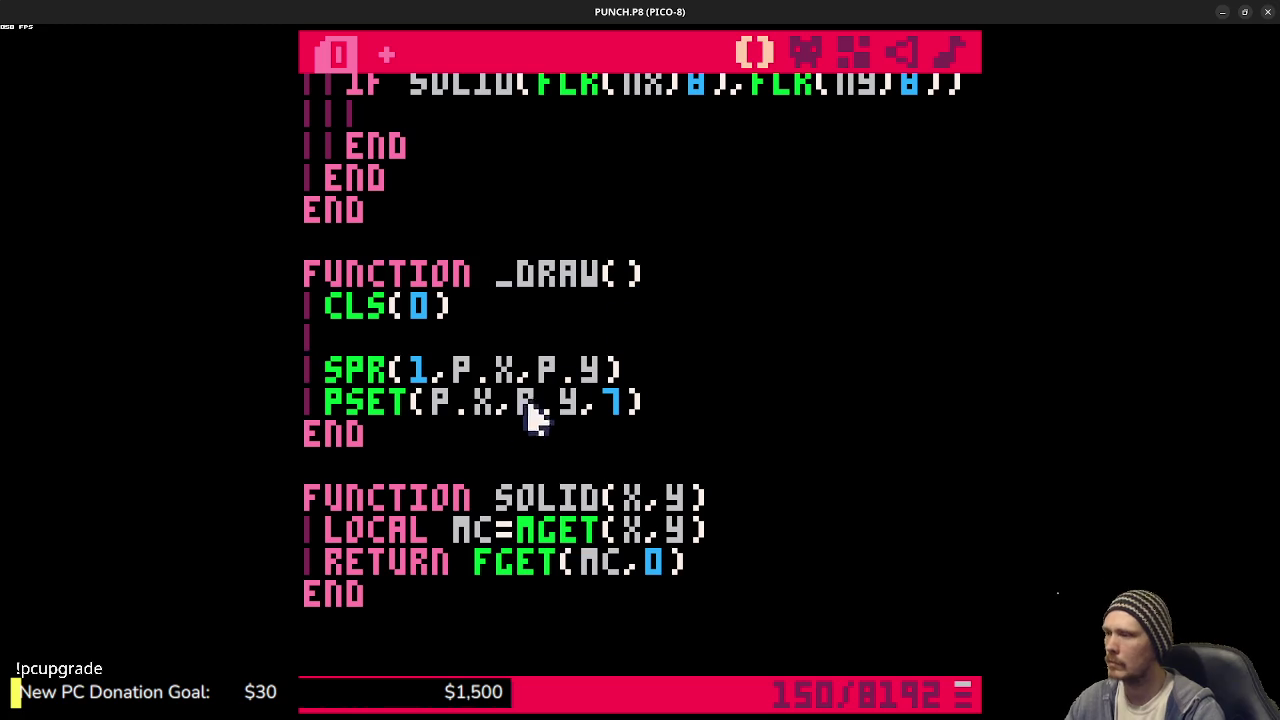
{"action": "left_click", "coordinate": [462, 408]}
{"action": "type", "text": "2"}
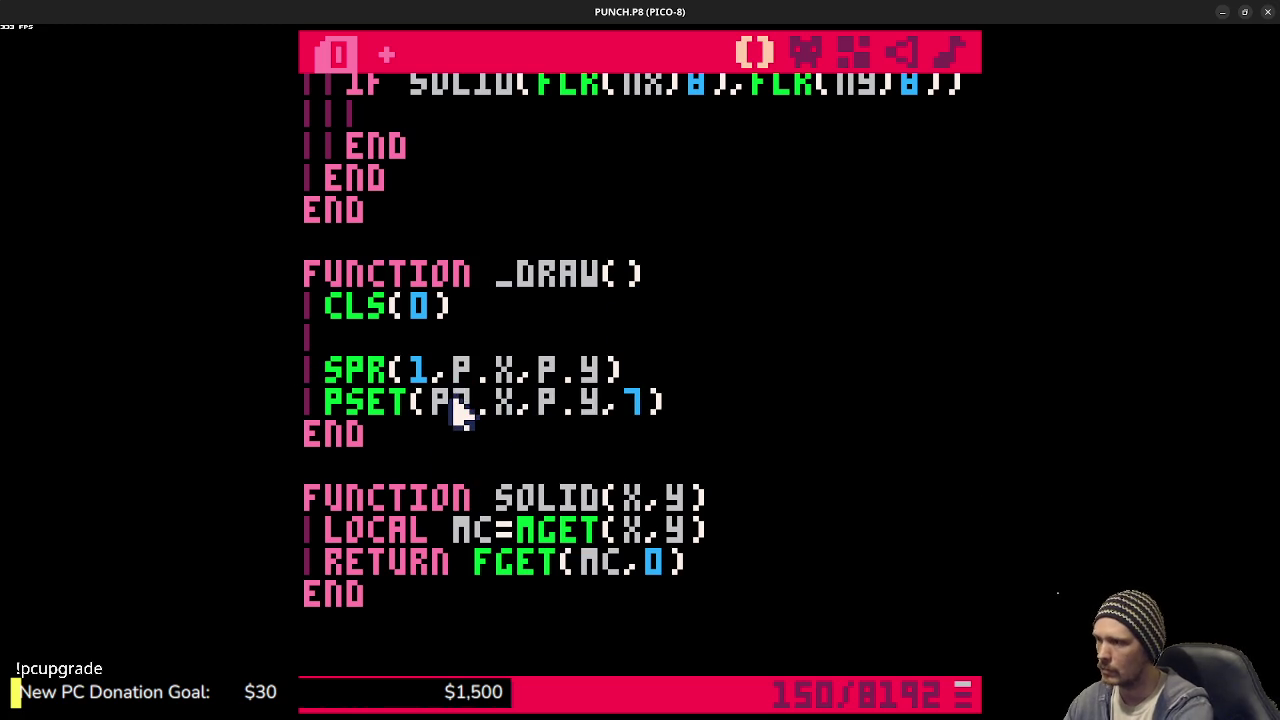
{"action": "type", "text": "LAYER"}
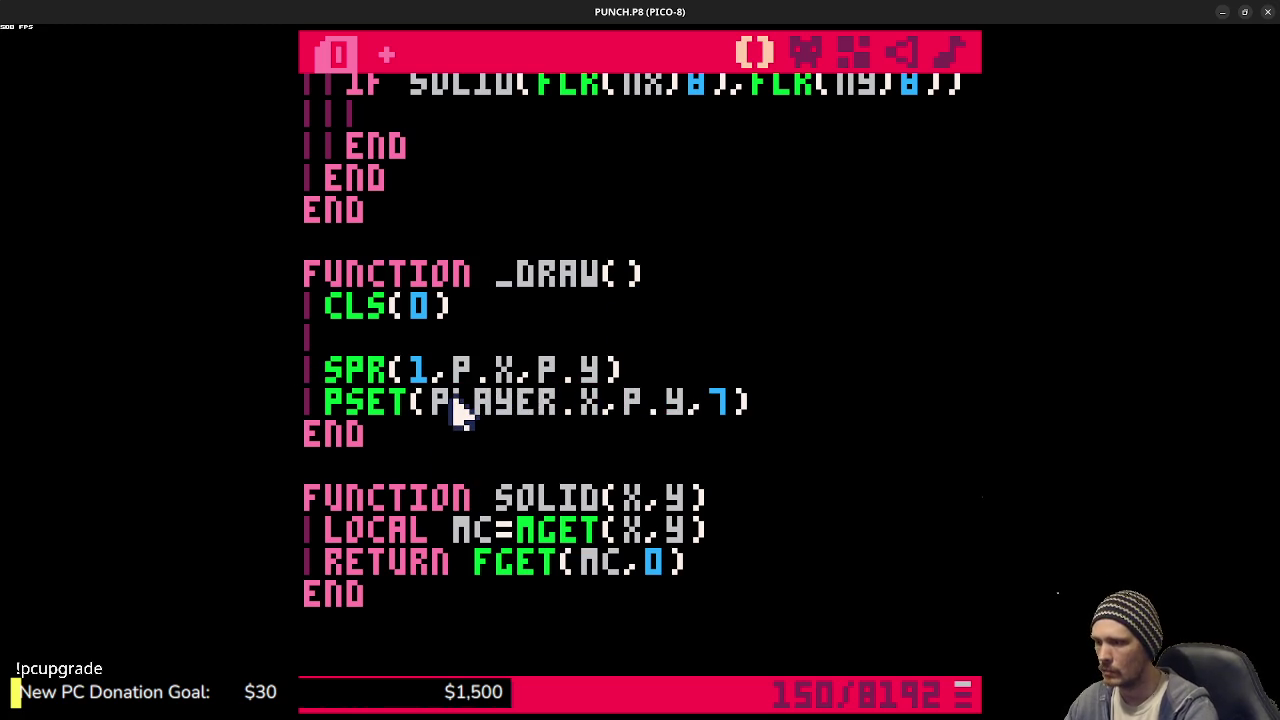
{"action": "key", "text": "Right"}
{"action": "key", "text": "Right"}
{"action": "key", "text": "Right"}
{"action": "type", "text": "LAYER"}
{"action": "key", "text": "ctrl+r"}
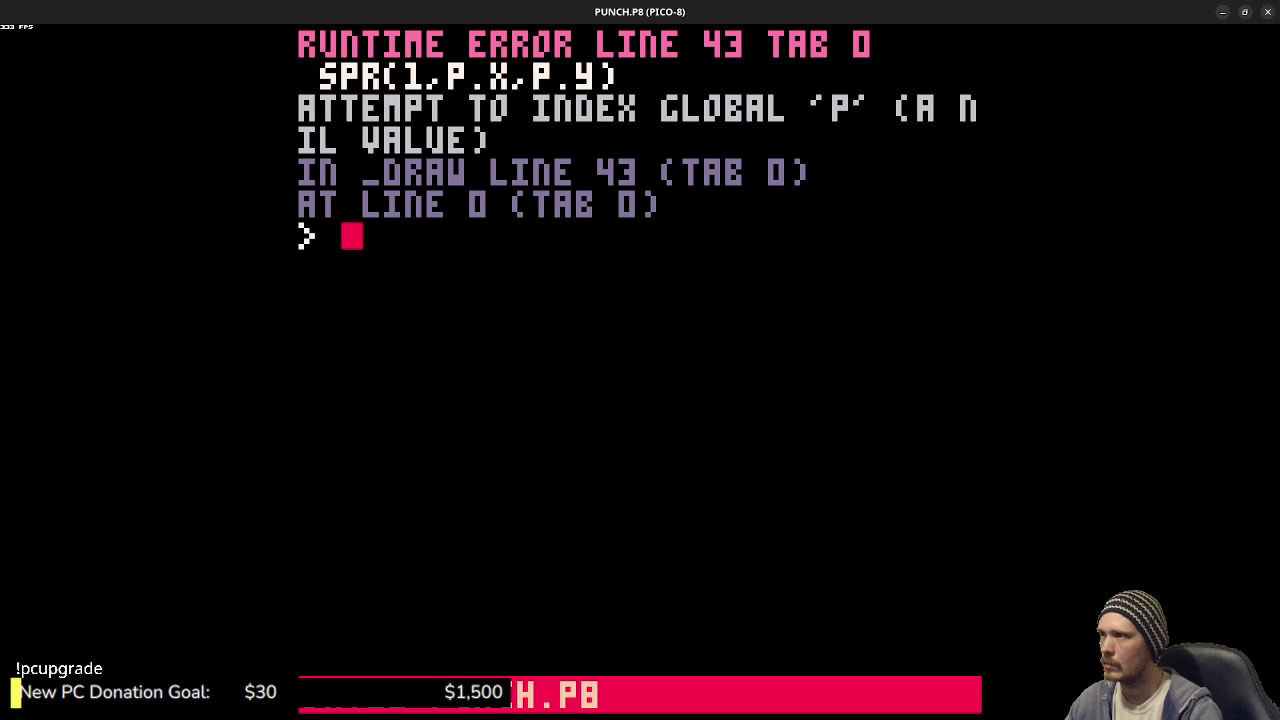
{"action": "key", "text": "Escape"}
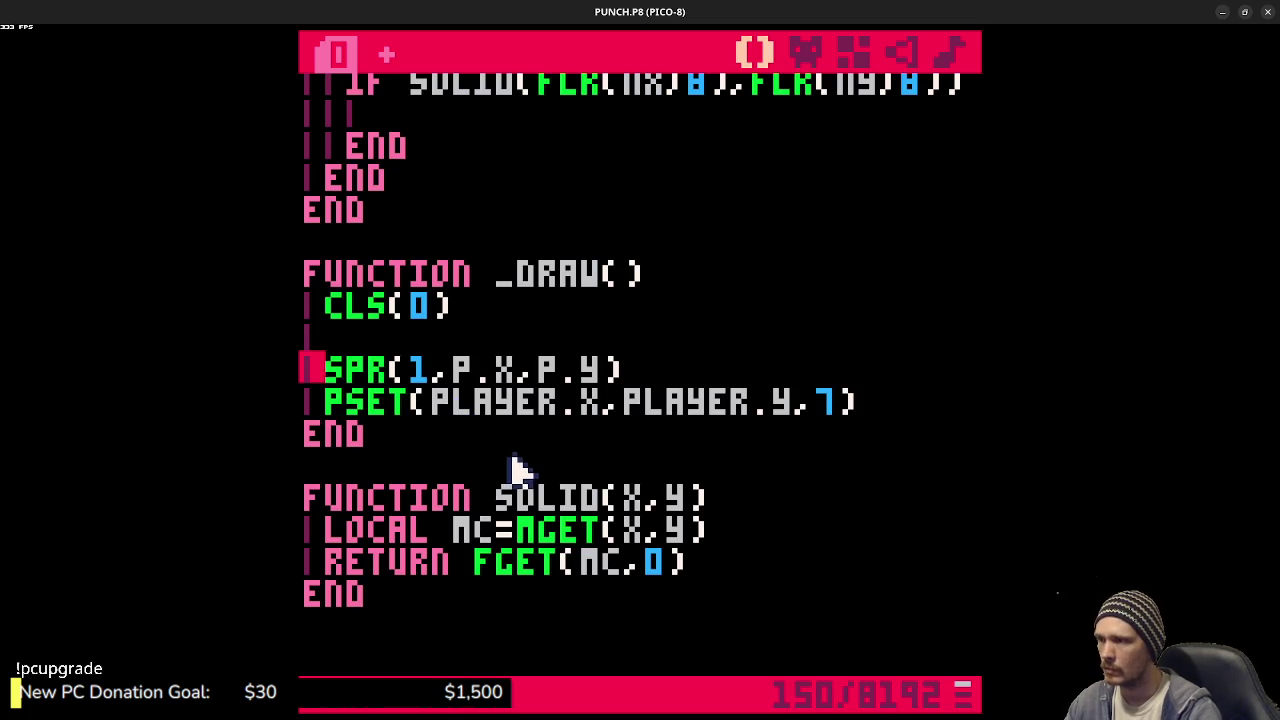
- Change the SPR call to SPR(1,PLAYER.X,PLAYER.Y) and run to check the sprite
{"action": "left_click", "coordinate": [478, 372]}
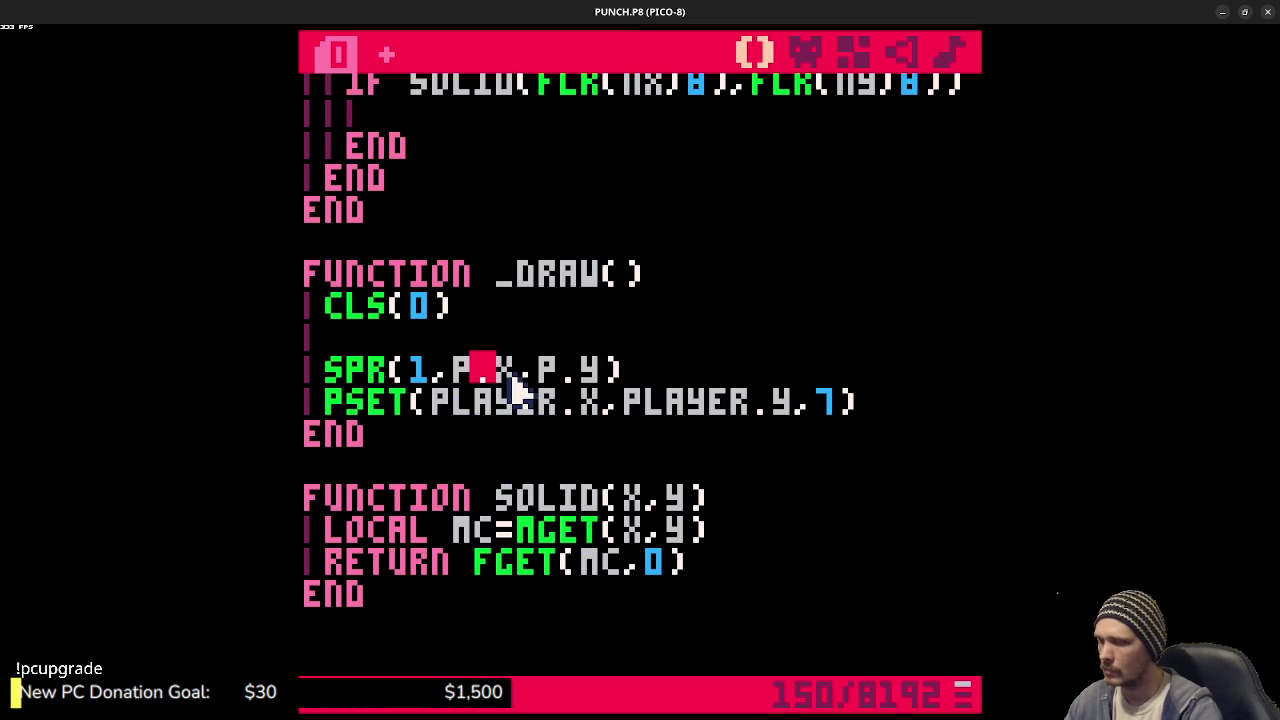
{"action": "type", "text": "LAYER"}
{"action": "double_click", "coordinate": [514, 372]}
{"action": "key", "text": "ctrl+c"}
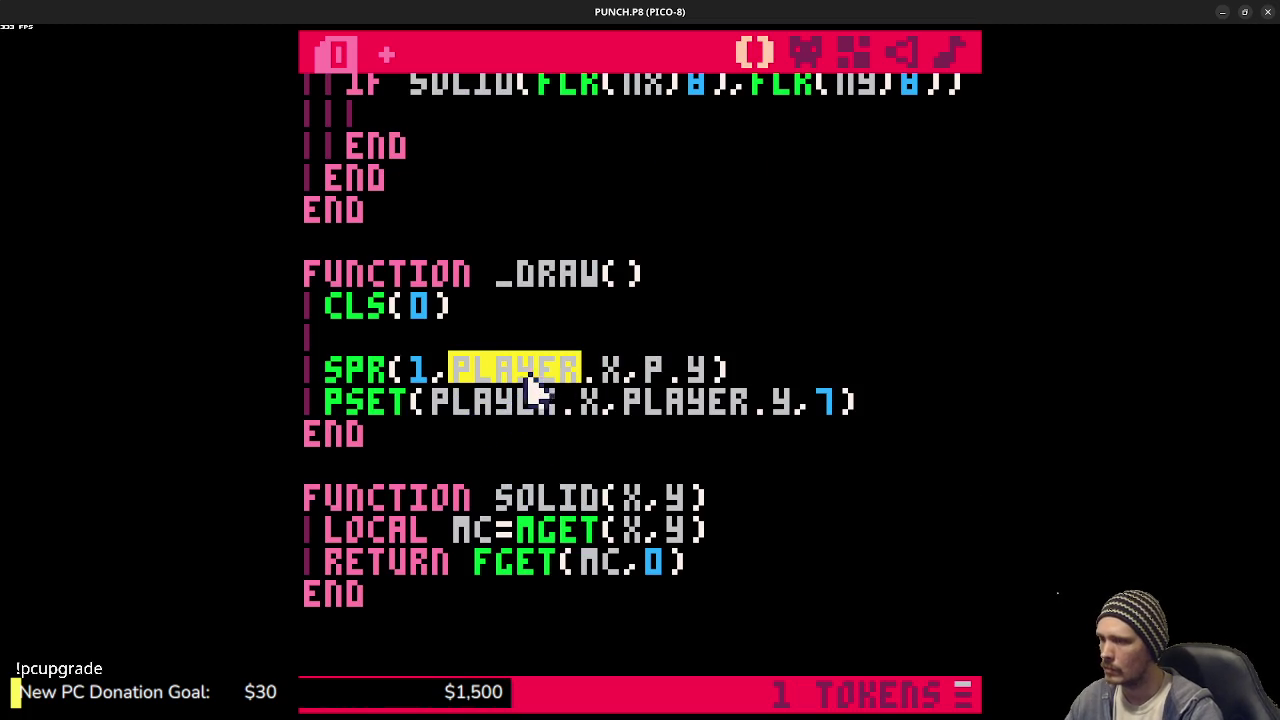
{"action": "double_click", "coordinate": [652, 372]}
{"action": "key", "text": "ctrl+v"}
{"action": "key", "text": "ctrl+r"}
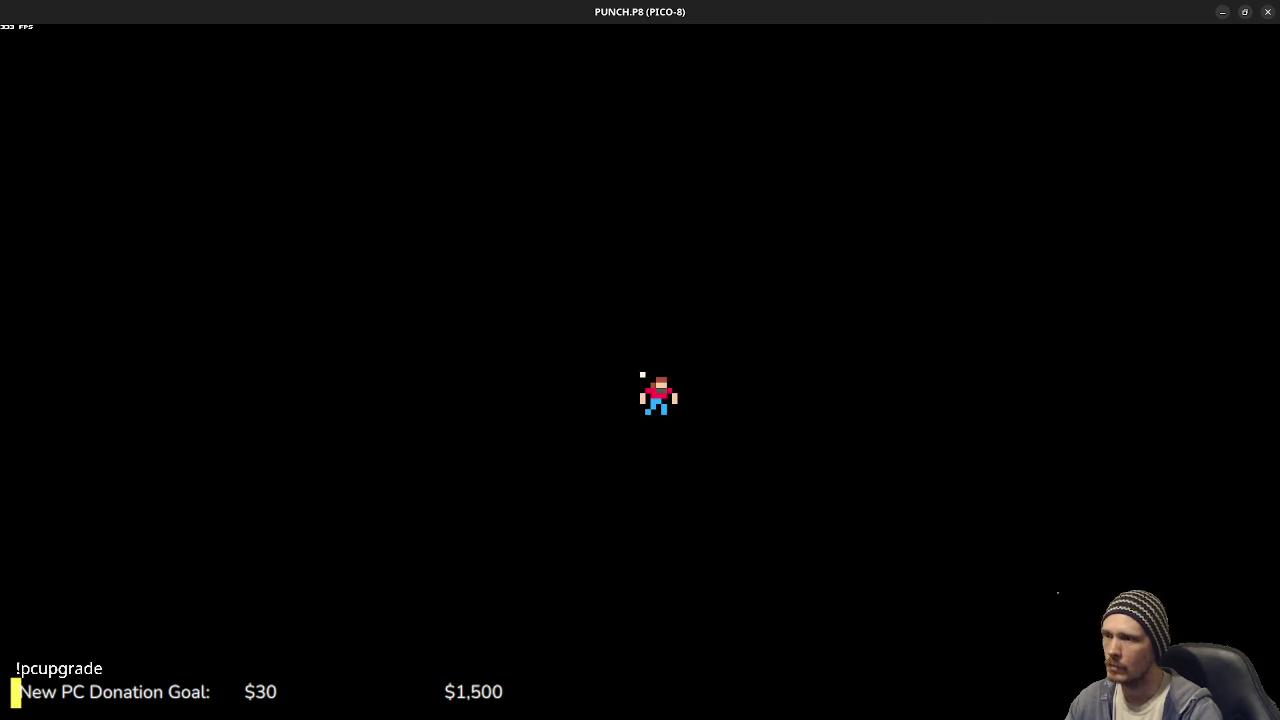
{"action": "key", "text": "Escape"}
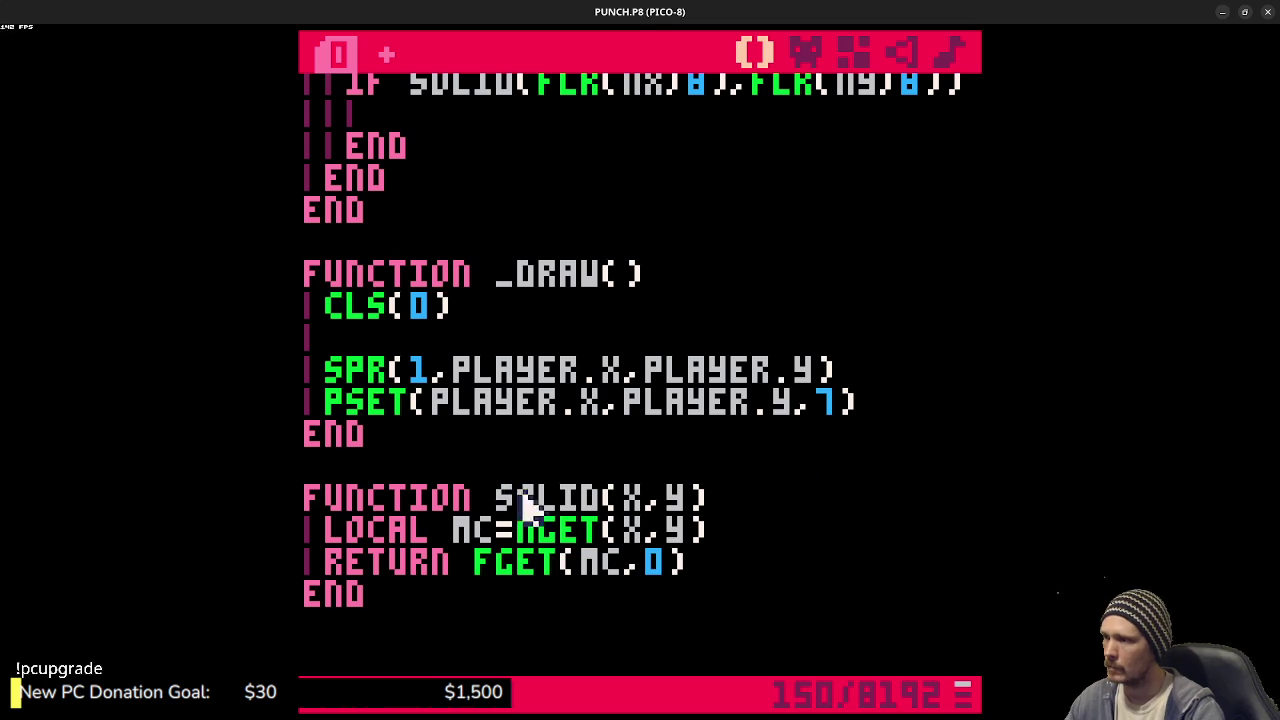
- Insert MAP(0,0,0,0,16,16) after CLS(0) in _DRAW, then save and run to view the tiles
{"action": "key", "text": "Return"}
{"action": "key", "text": "Return"}
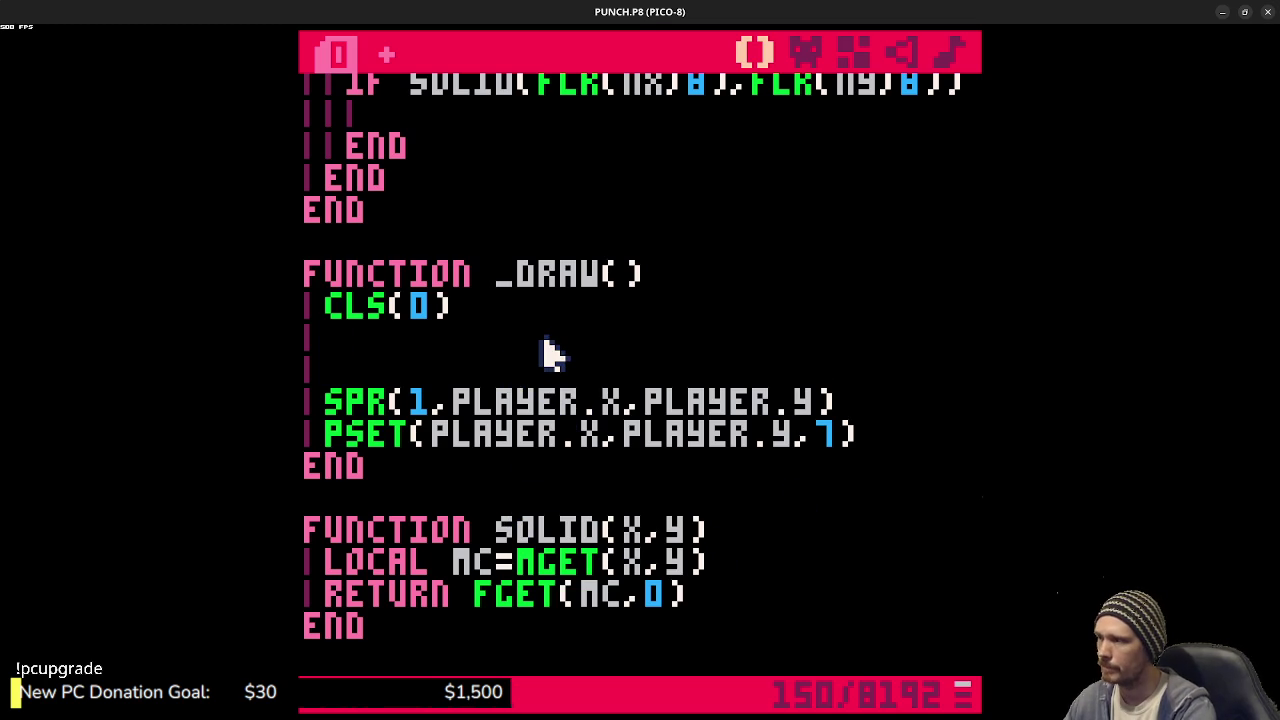
{"action": "type", "text": "MAP("}
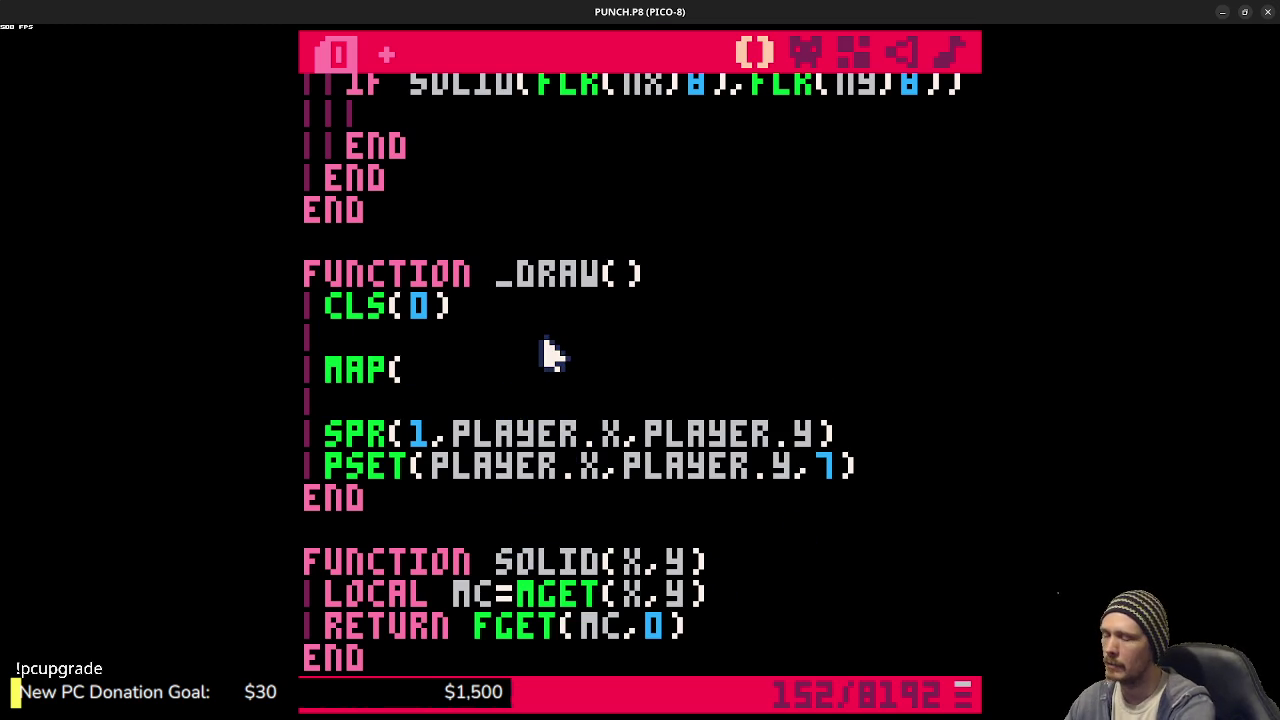
{"action": "type", "text": "0,"}
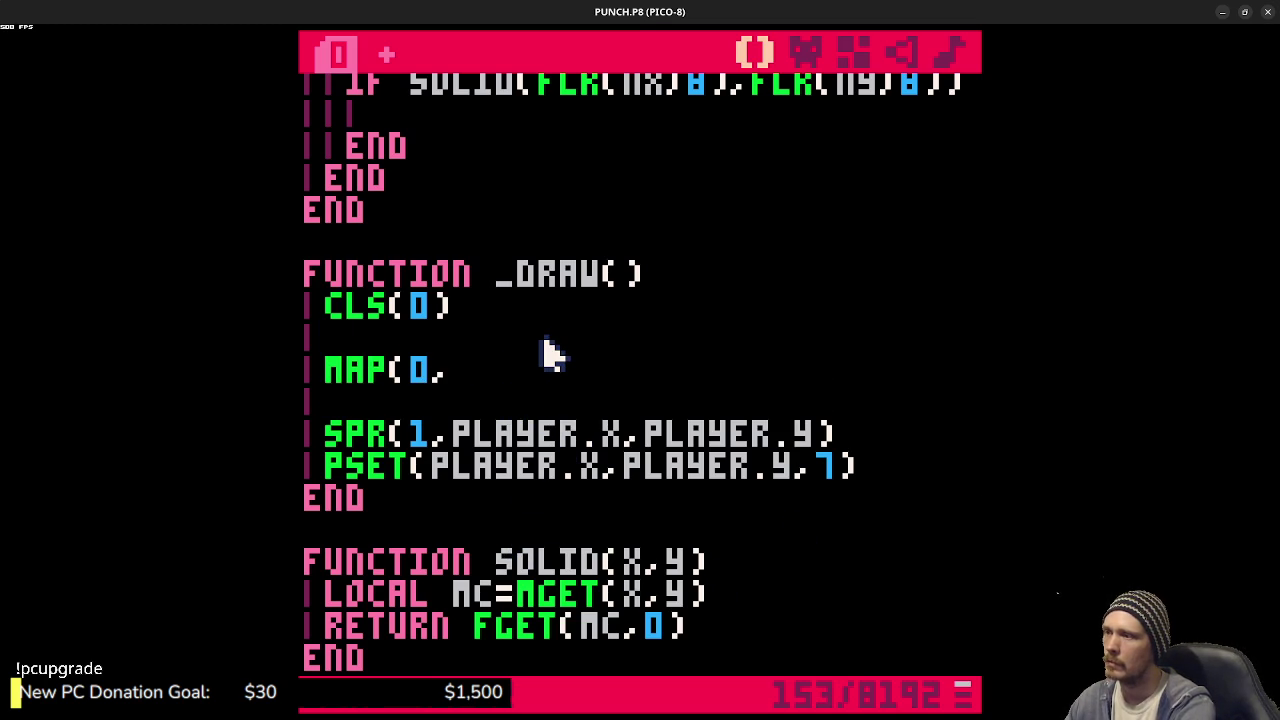
{"action": "type", "text": "0,0,0,16,16)"}
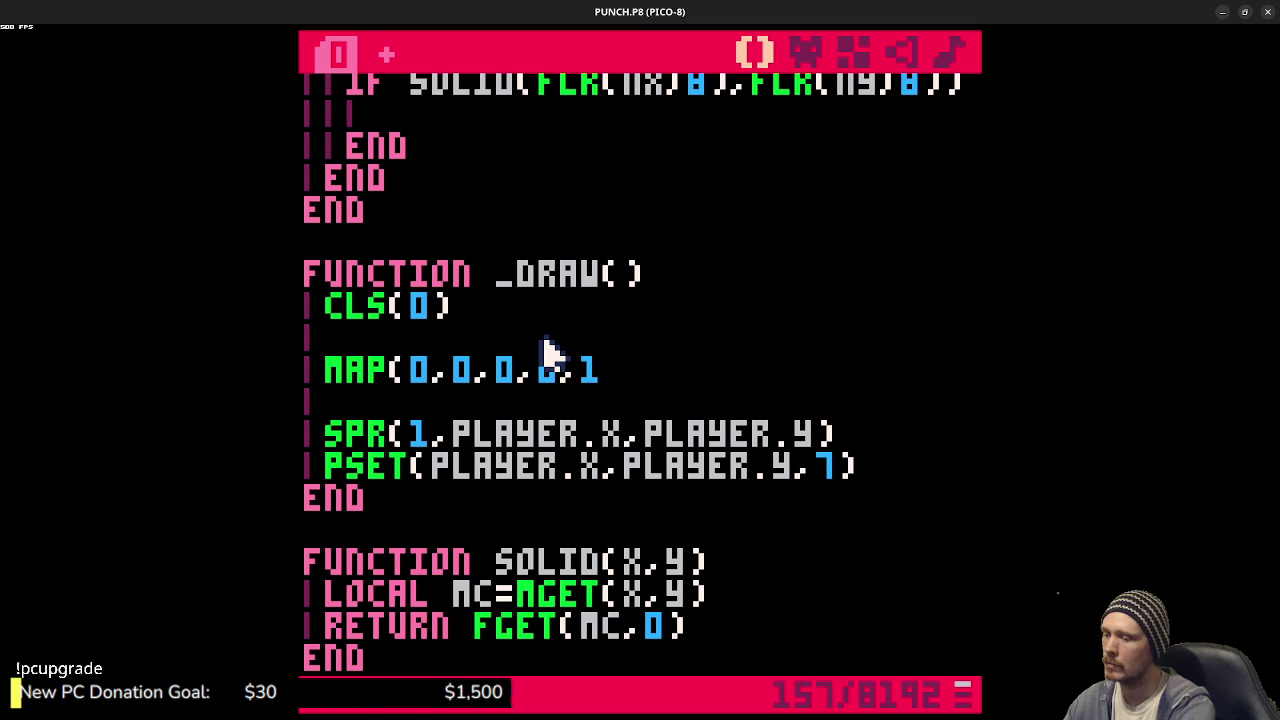
{"action": "key", "text": "ctrl+s"}
{"action": "key", "text": "ctrl+r"}
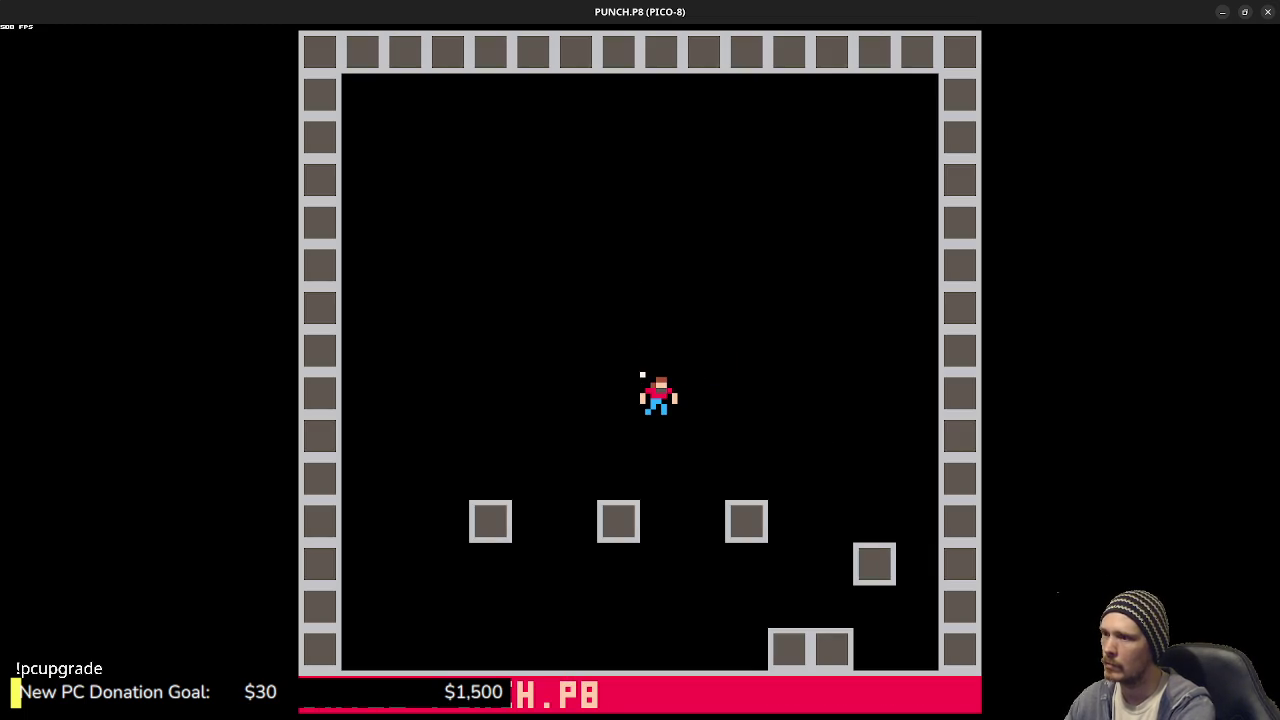
{"action": "key", "text": "Escape"}
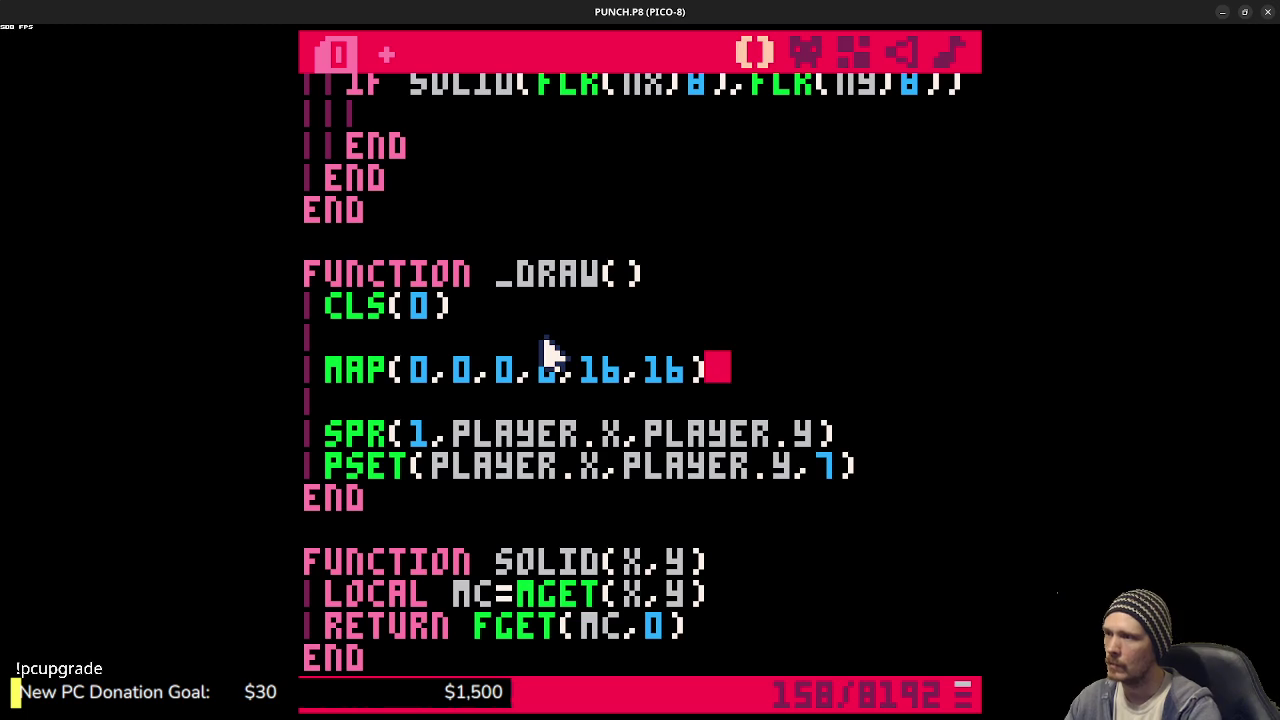
- Add PLAYER.X+=PLAYER.DX on a new line after the collision block
{"action": "scroll", "coordinate": [545, 350], "scroll_direction": "up", "scroll_amount": 5}
{"action": "scroll", "coordinate": [543, 349], "scroll_direction": "up", "scroll_amount": 1}
{"action": "scroll", "coordinate": [500, 420], "scroll_direction": "down", "scroll_amount": 1}
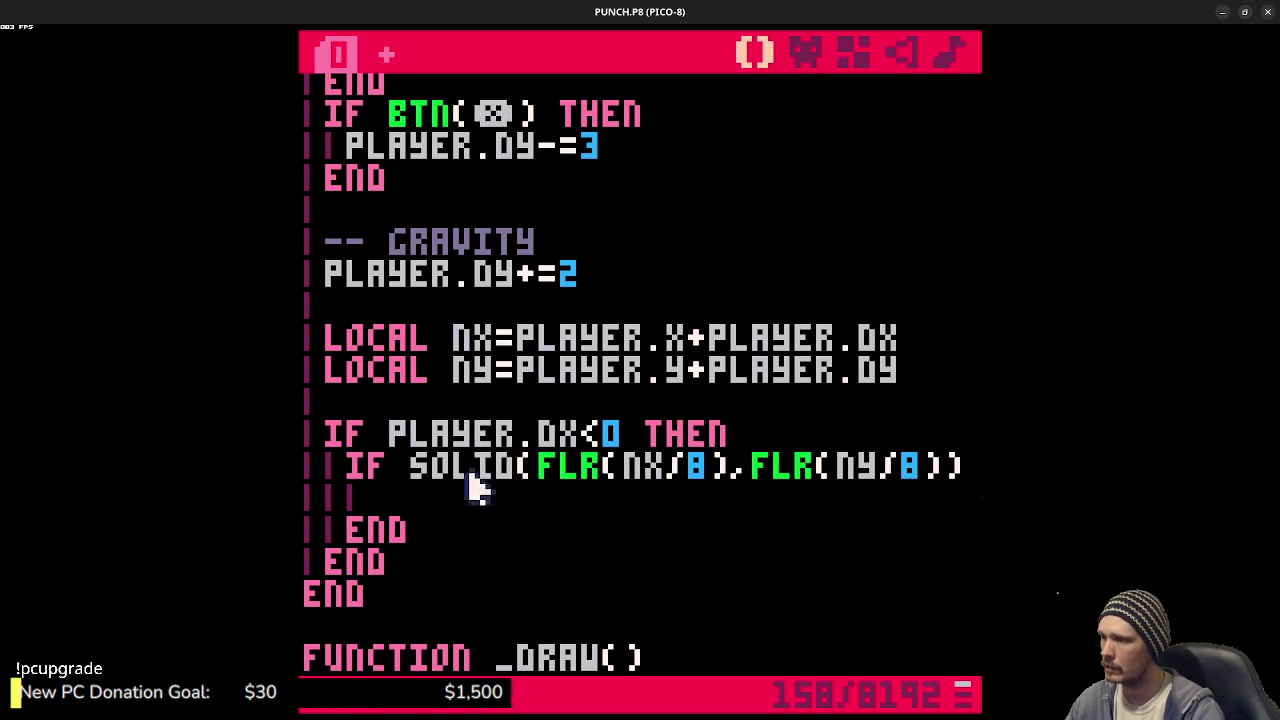
{"action": "left_click", "coordinate": [460, 574]}
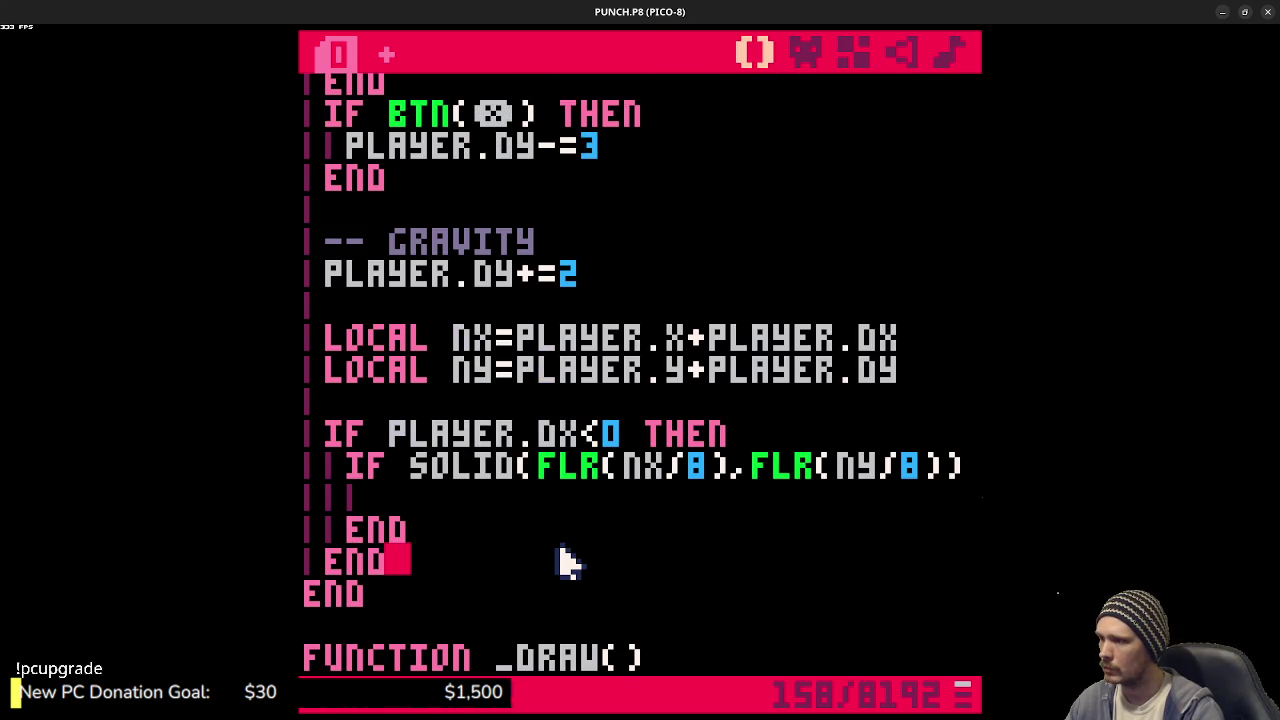
{"action": "key", "text": "Return"}
{"action": "key", "text": "Return"}
{"action": "type", "text": "PLAYER.X"}
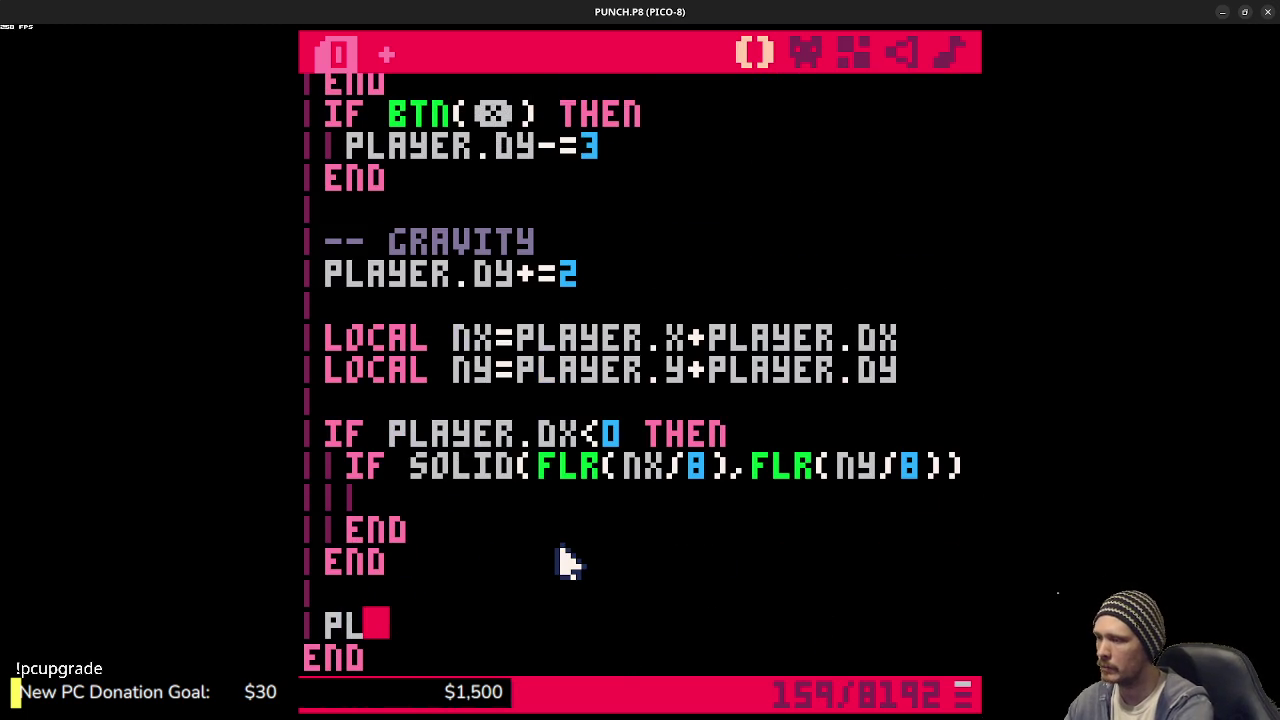
{"action": "key", "text": "BackSpace"}
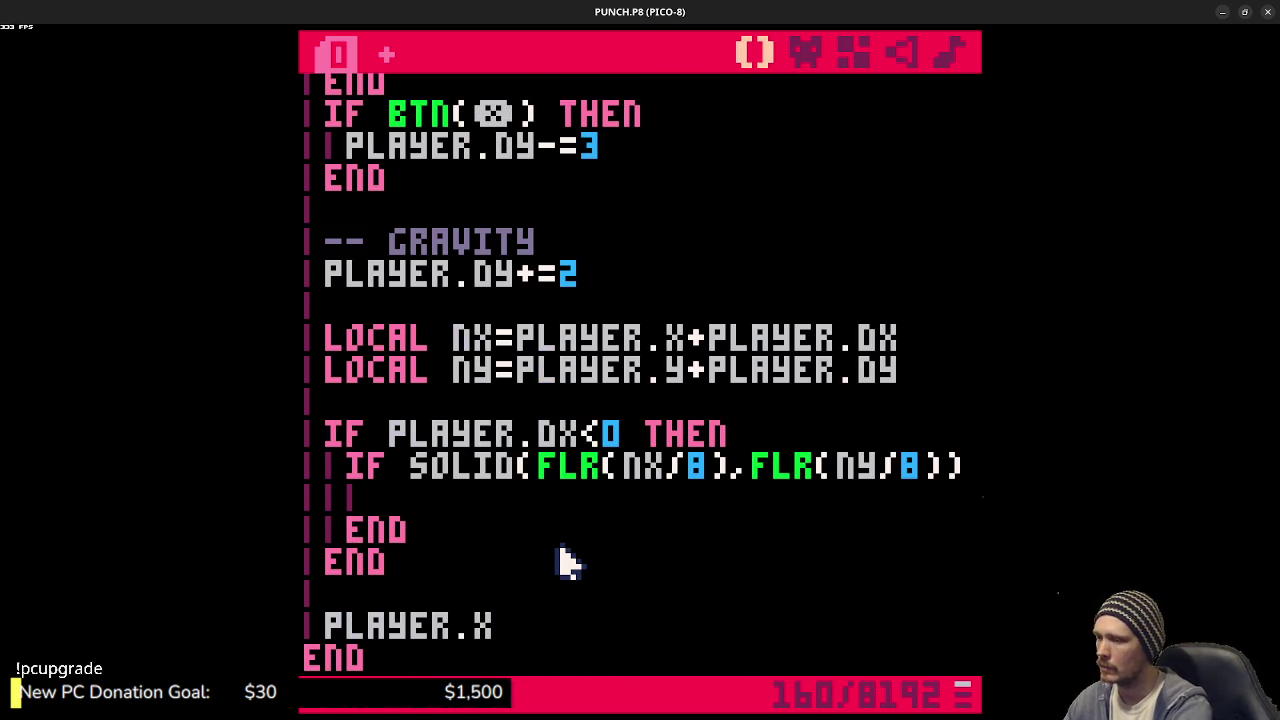
{"action": "type", "text": "+=PLAYER.DX"}
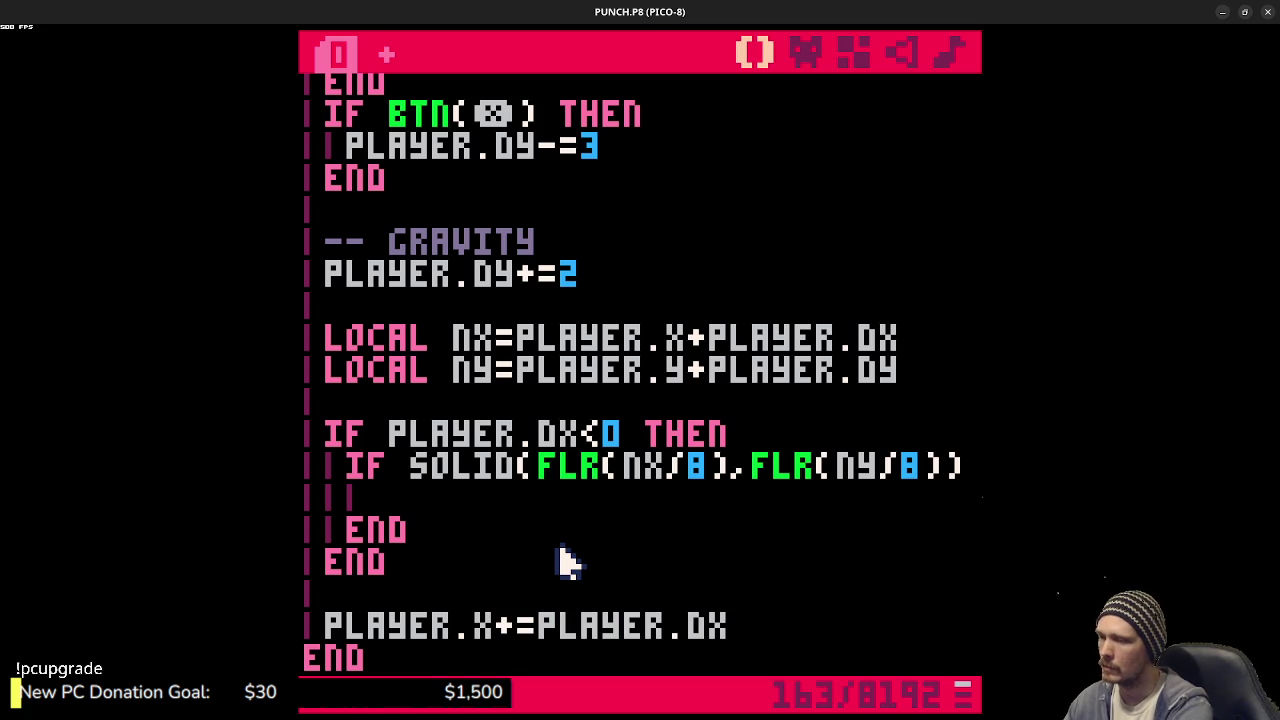
- Add PLAYER.Y+=PLAYER.DY and a DX*0.9 damping line, then save the cart
{"action": "key", "text": "Return"}
{"action": "type", "text": "PLAYER.Y+"}
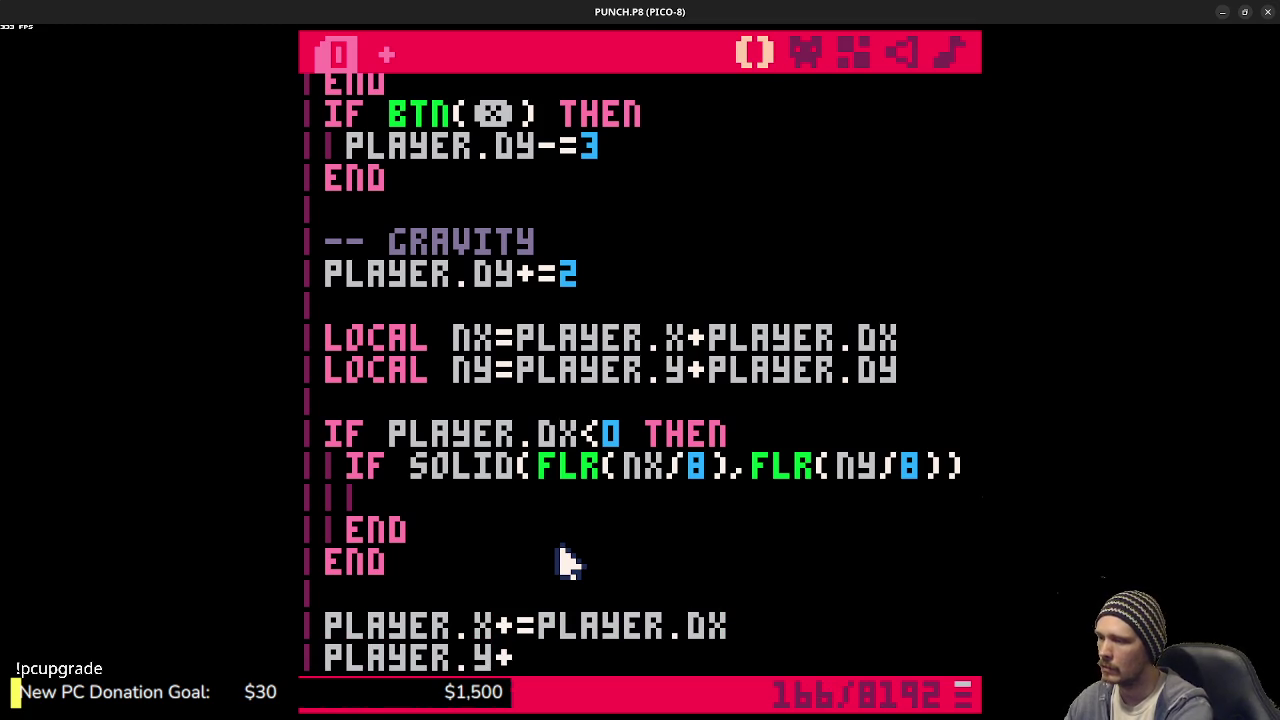
{"action": "type", "text": "+"}
{"action": "key", "text": "BackSpace"}
{"action": "type", "text": "=PLAYER.DY"}
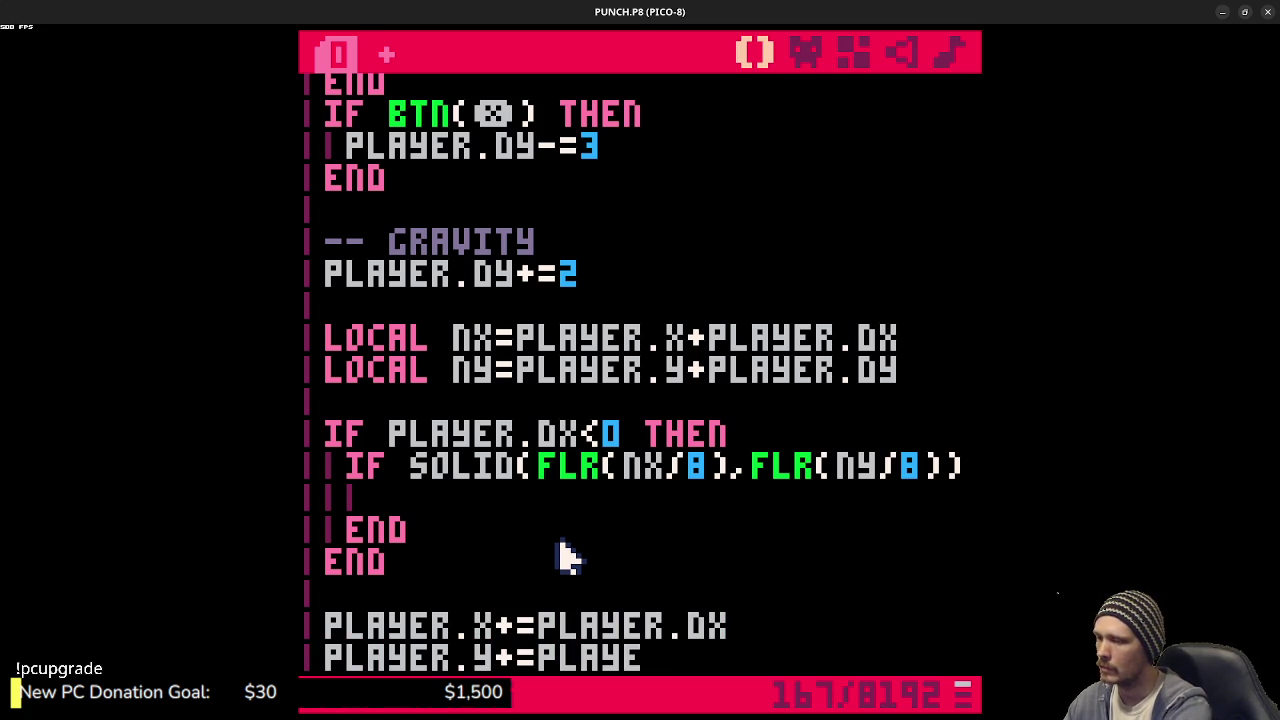
{"action": "key", "text": "Return"}
{"action": "key", "text": "Return"}
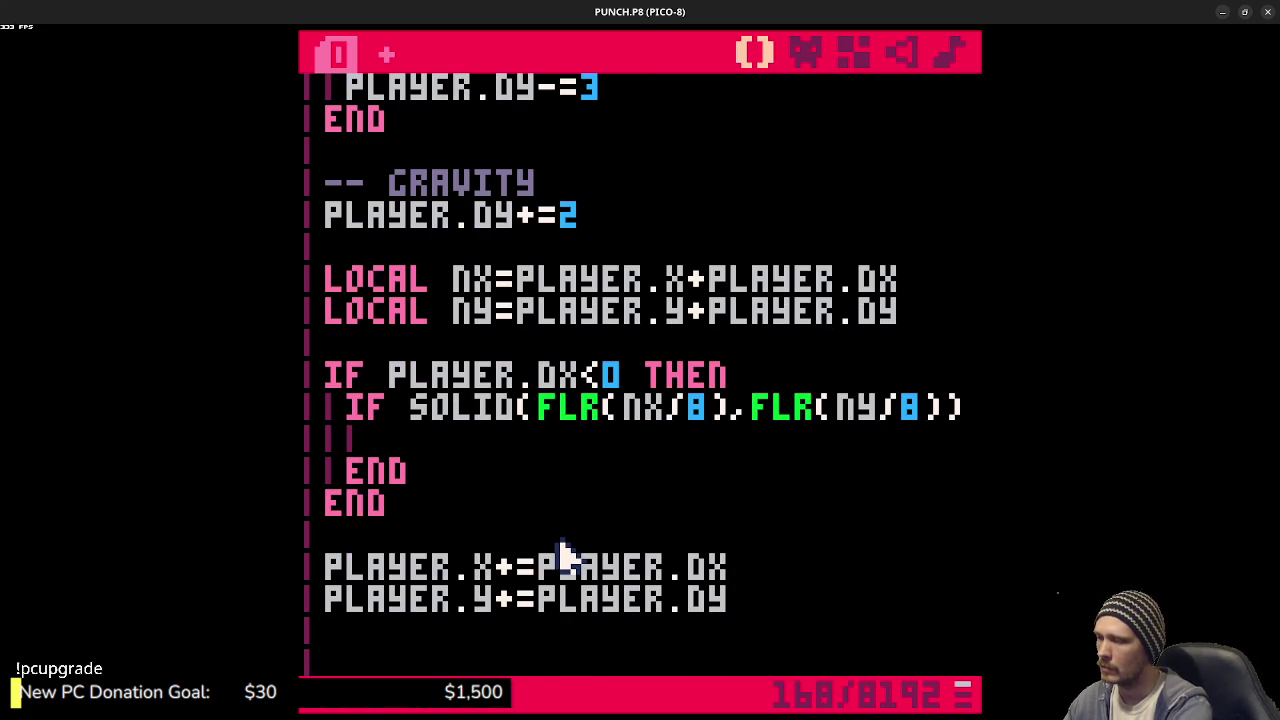
{"action": "type", "text": "PLAYER.D"}
{"action": "type", "text": "YER.D"}
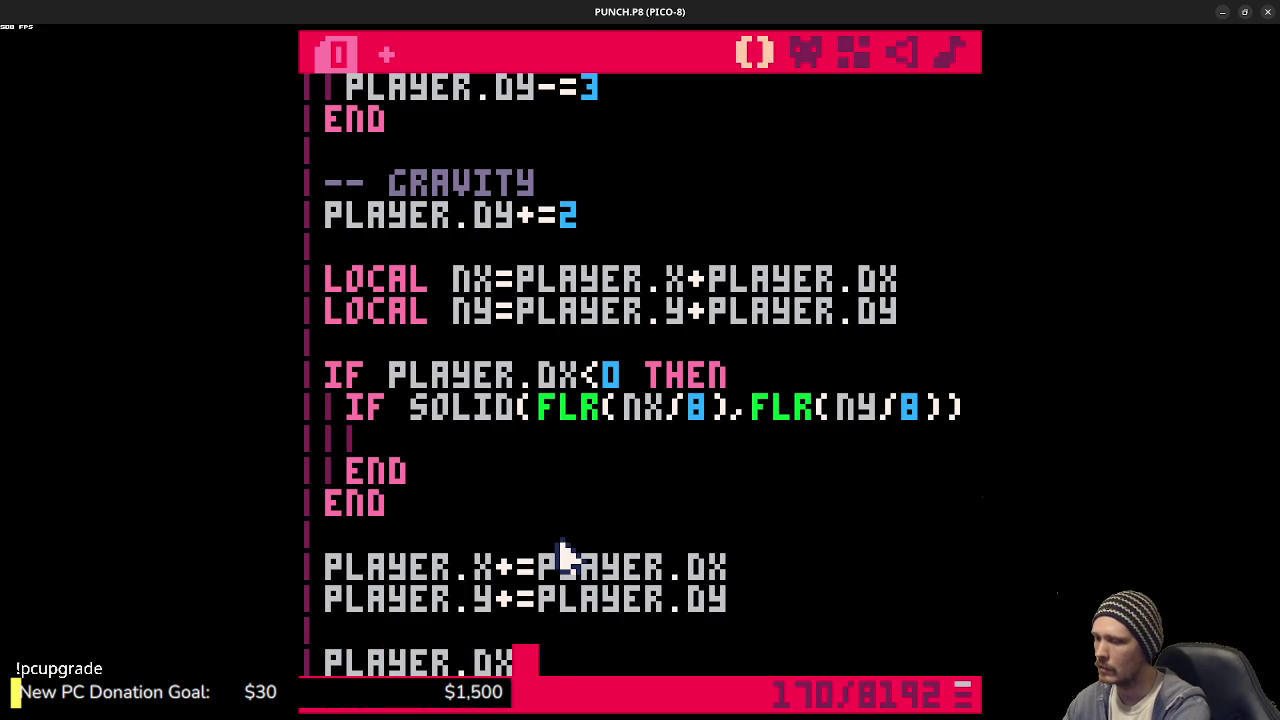
{"action": "type", "text": "*"}
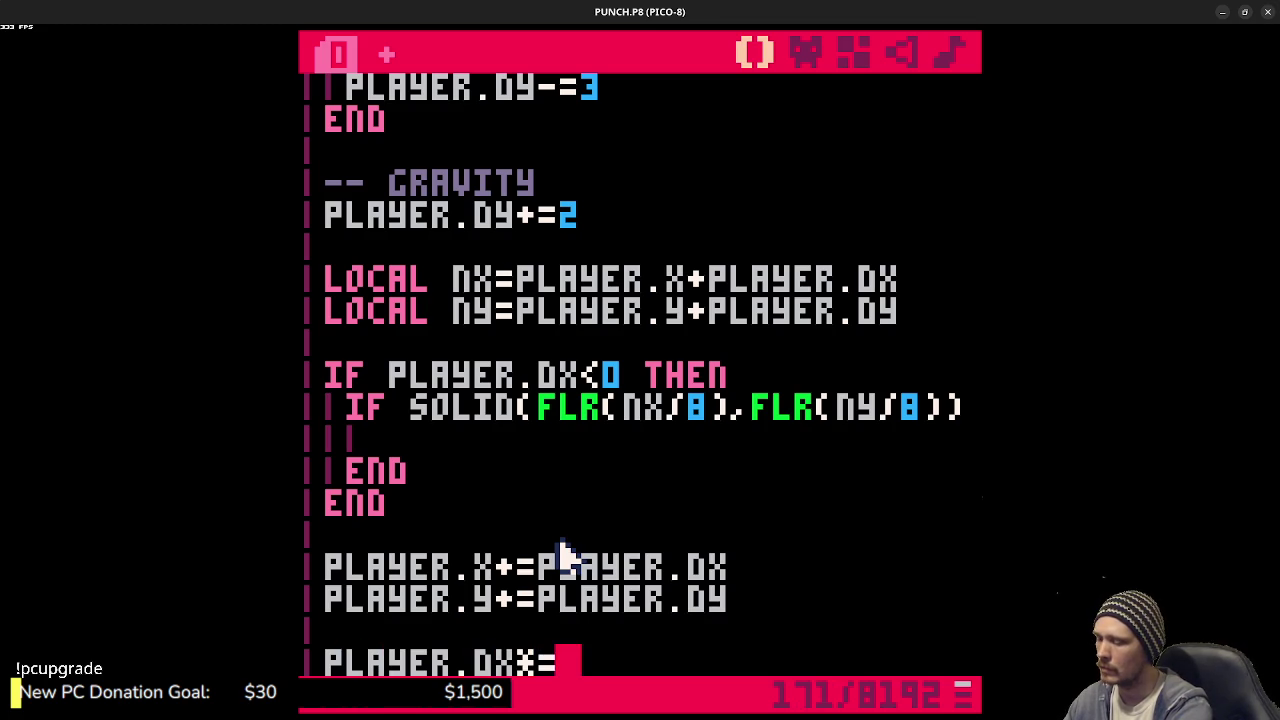
{"action": "type", "text": "0.9"}
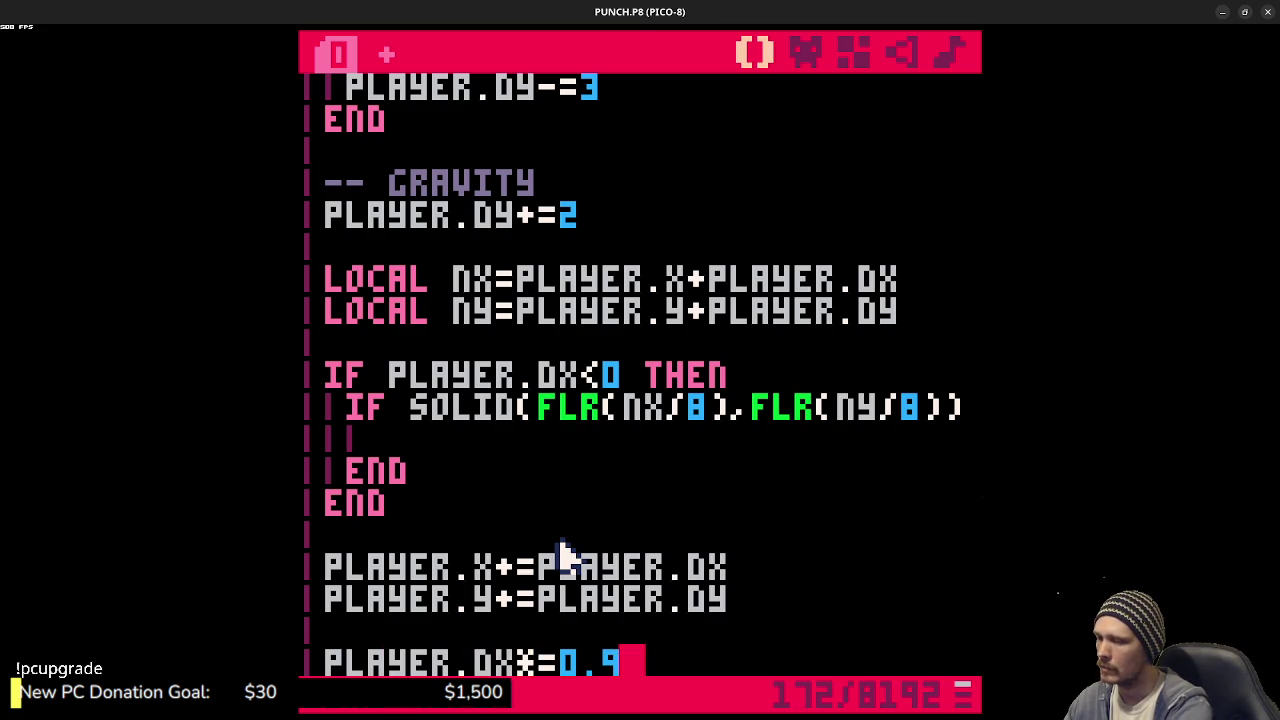
{"action": "key", "text": "ctrl+s"}
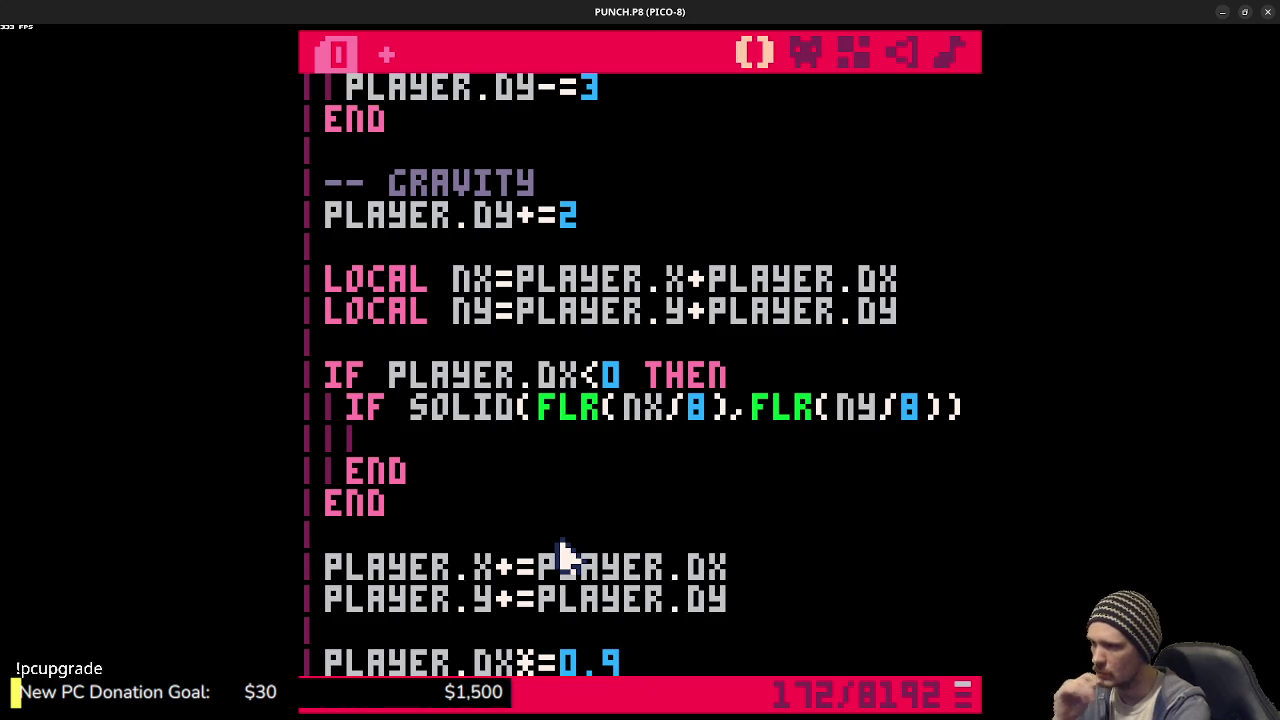
- Comment out the unfinished horizontal collision block and tidy the blank lines after it
{"action": "left_click_drag", "start_coordinate": [406, 506], "coordinate": [331, 382]}
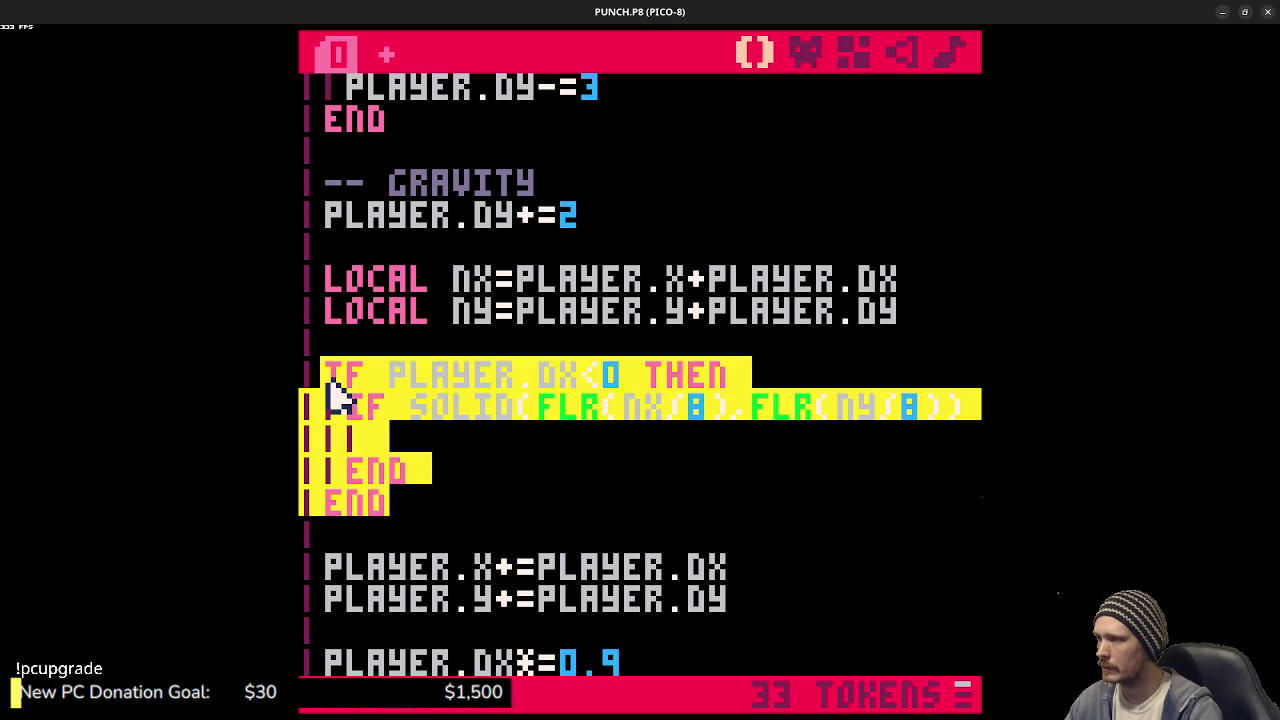
{"action": "key", "text": "ctrl+b"}
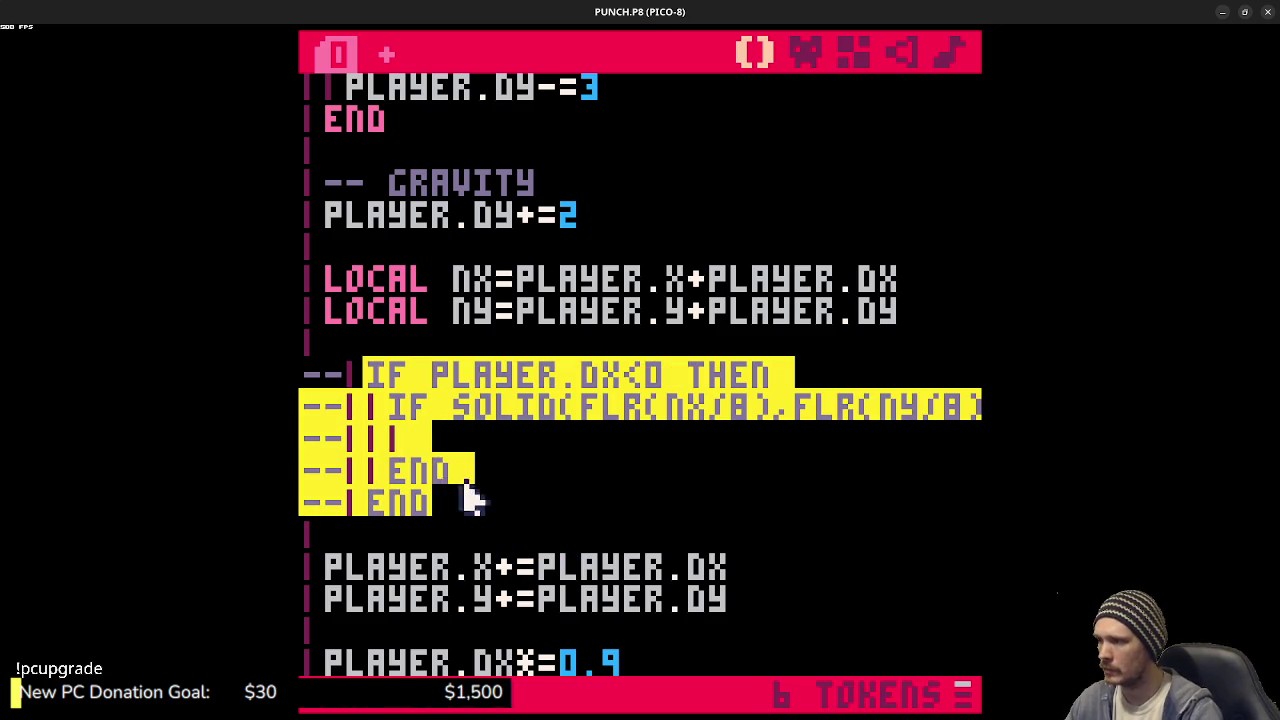
{"action": "left_click", "coordinate": [533, 515]}
{"action": "key", "text": "Return"}
{"action": "key", "text": "Return"}
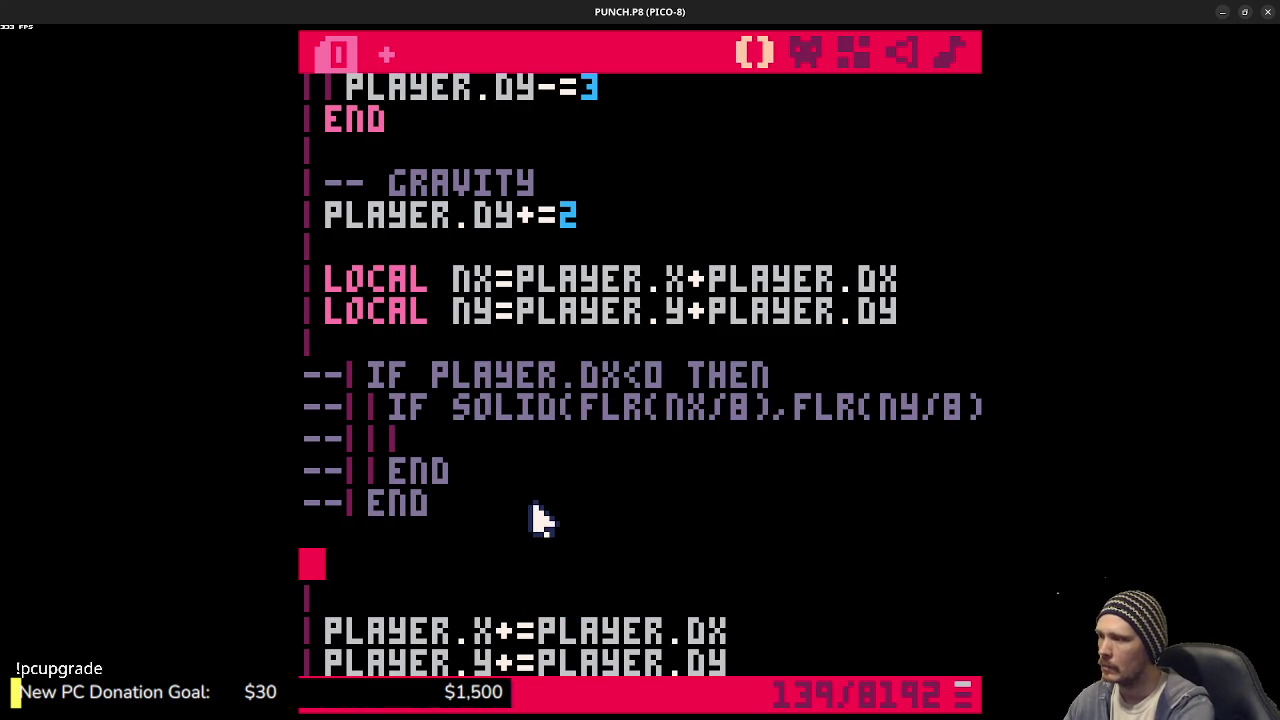
{"action": "key", "text": "BackSpace"}
{"action": "key", "text": "BackSpace"}
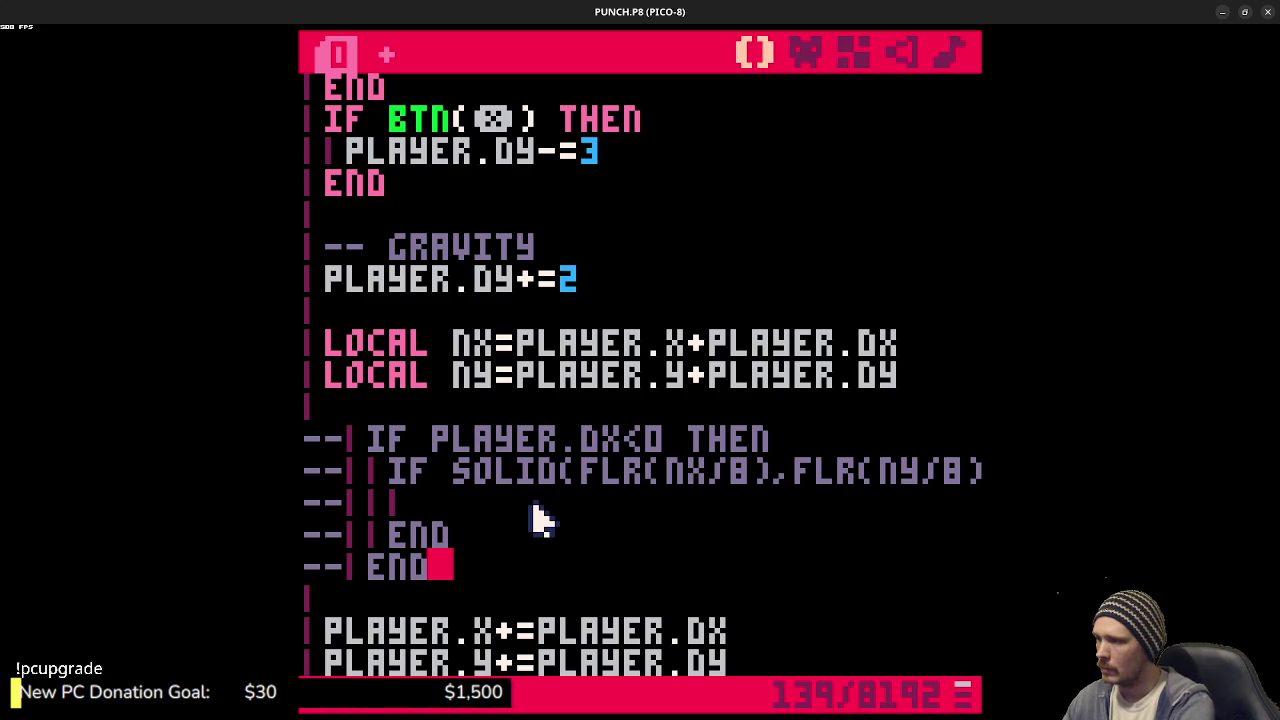
{"action": "key", "text": "Return"}
{"action": "key", "text": "Return"}
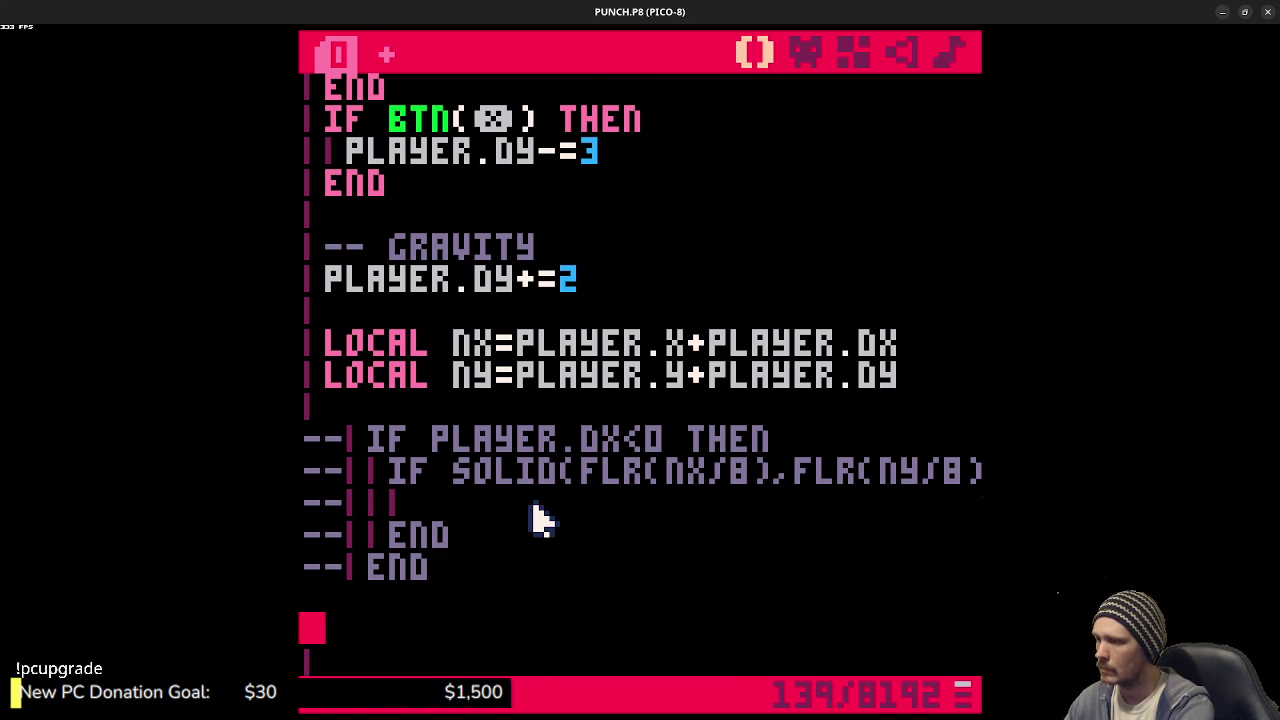
{"action": "key", "text": "BackSpace"}
{"action": "key", "text": "BackSpace"}
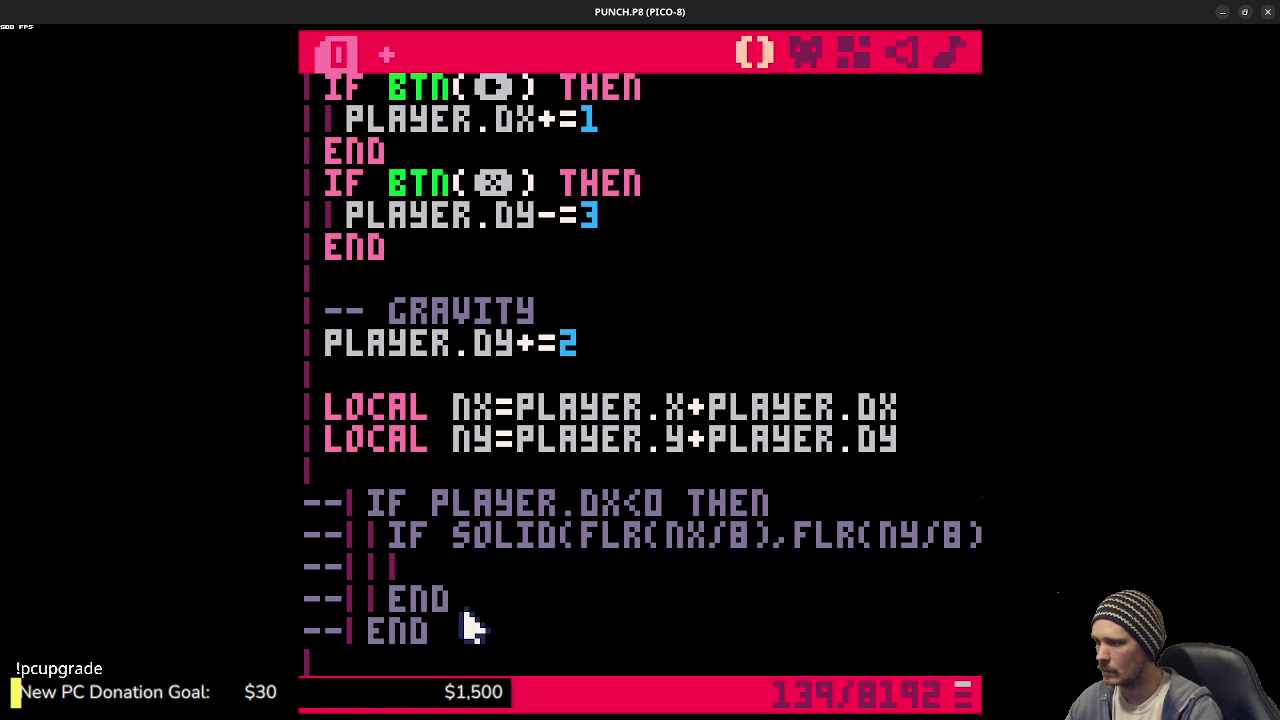
- Uncomment the leftward PLAYER.DX<0 collision block and add blank lines below it
{"action": "left_click_drag", "start_coordinate": [443, 617], "coordinate": [340, 505]}
{"action": "key", "text": "ctrl+b"}
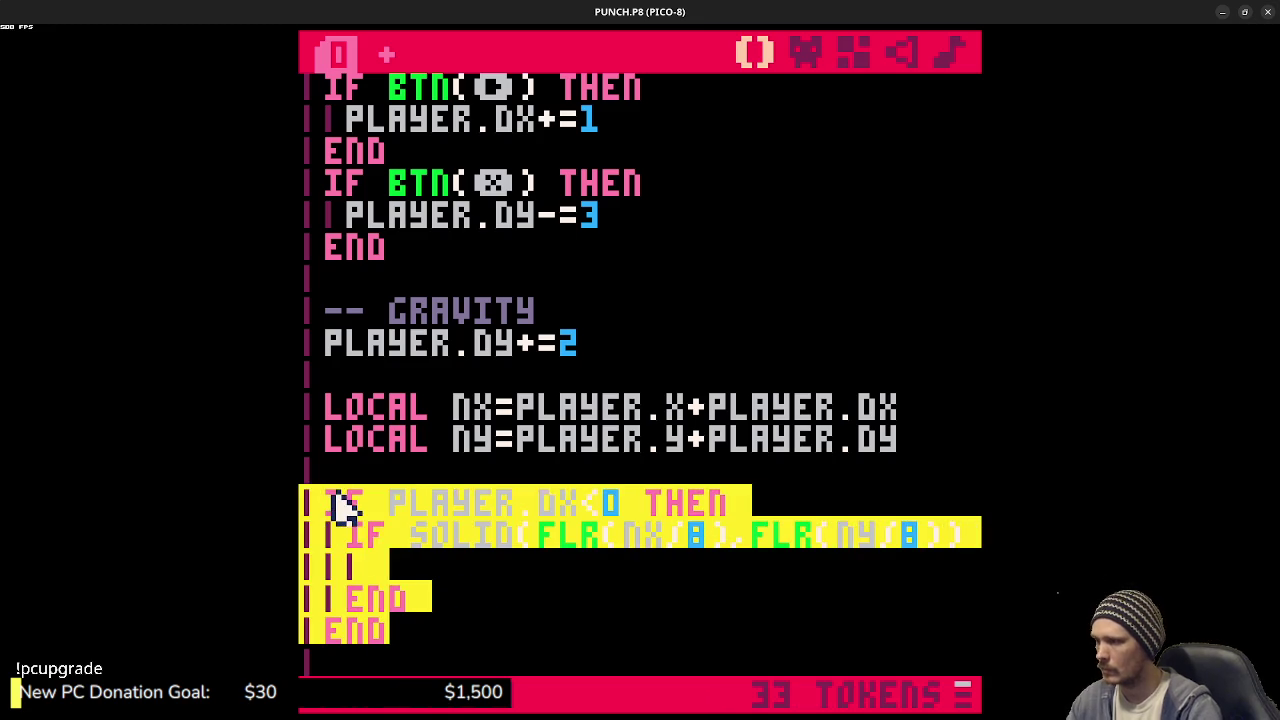
{"action": "left_click", "coordinate": [440, 611]}
{"action": "scroll", "coordinate": [420, 574], "scroll_direction": "down", "scroll_amount": 2}
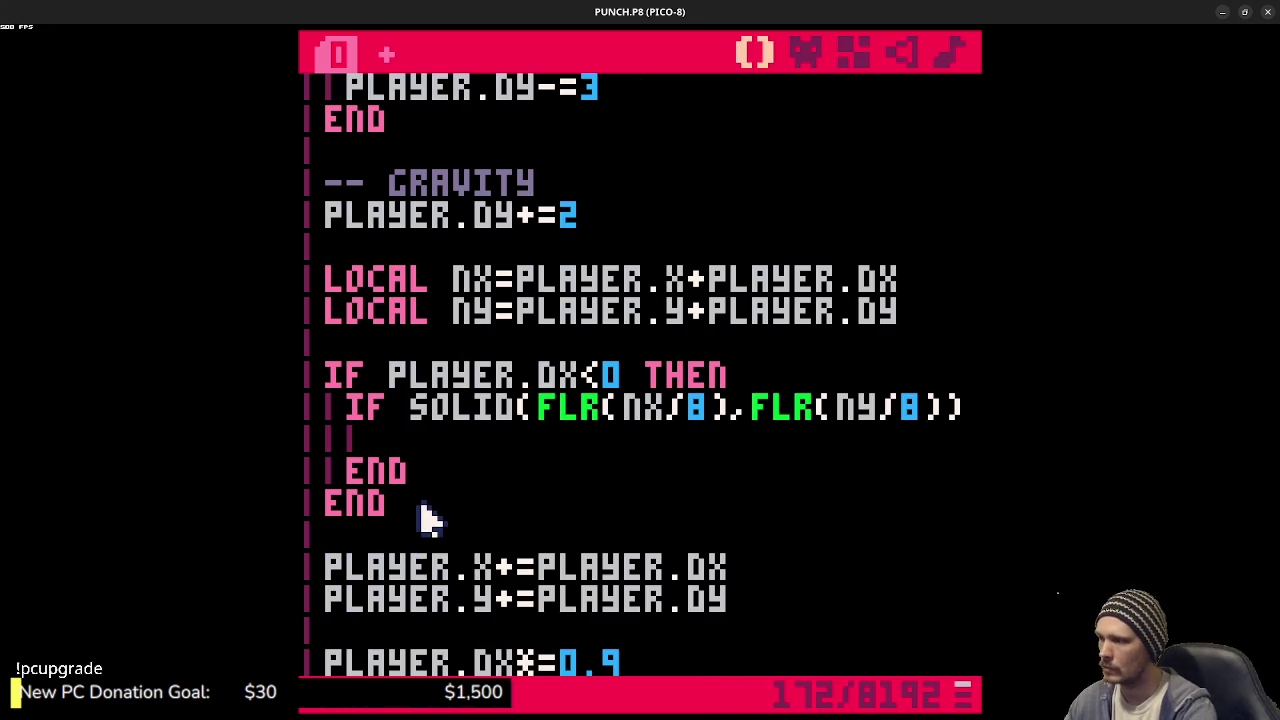
{"action": "key", "text": "Return"}
{"action": "key", "text": "Return"}
- Write an IF PLAYER.DY>0 THEN … END block with a partial IF SOLID(FLR line inside, then run
{"action": "type", "text": "IF"}
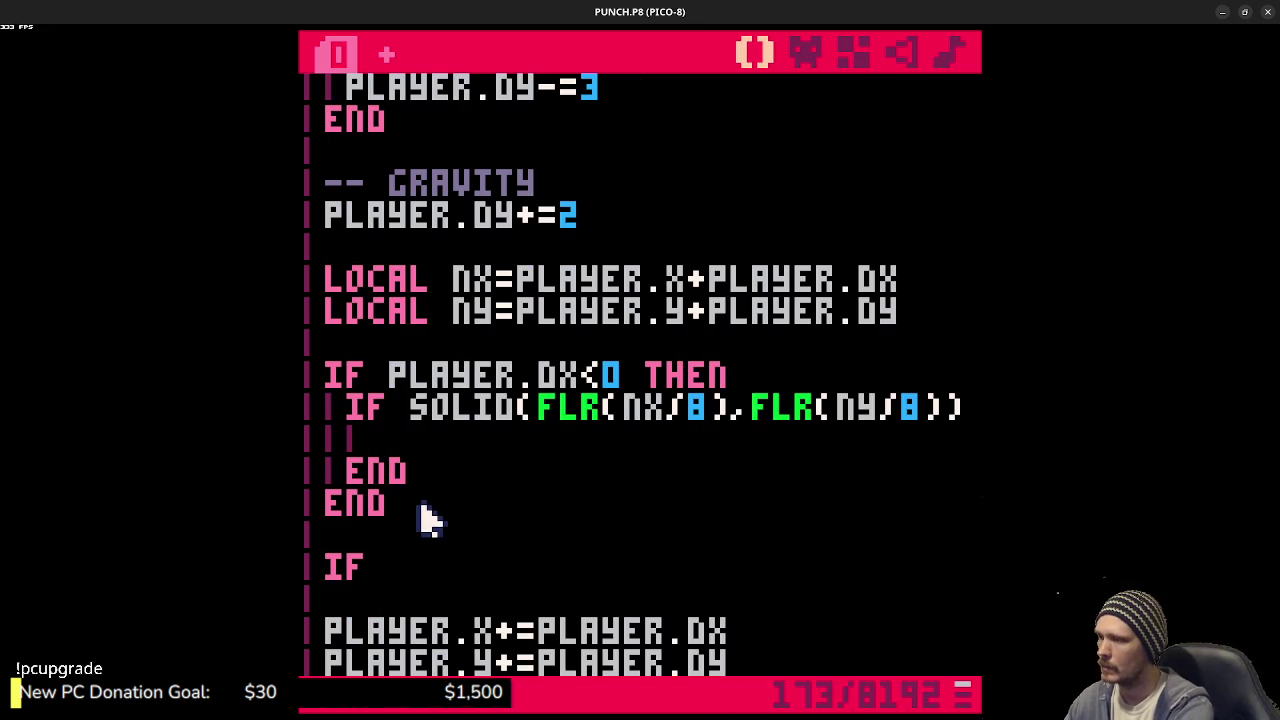
{"action": "type", "text": " PLAYER.DY"}
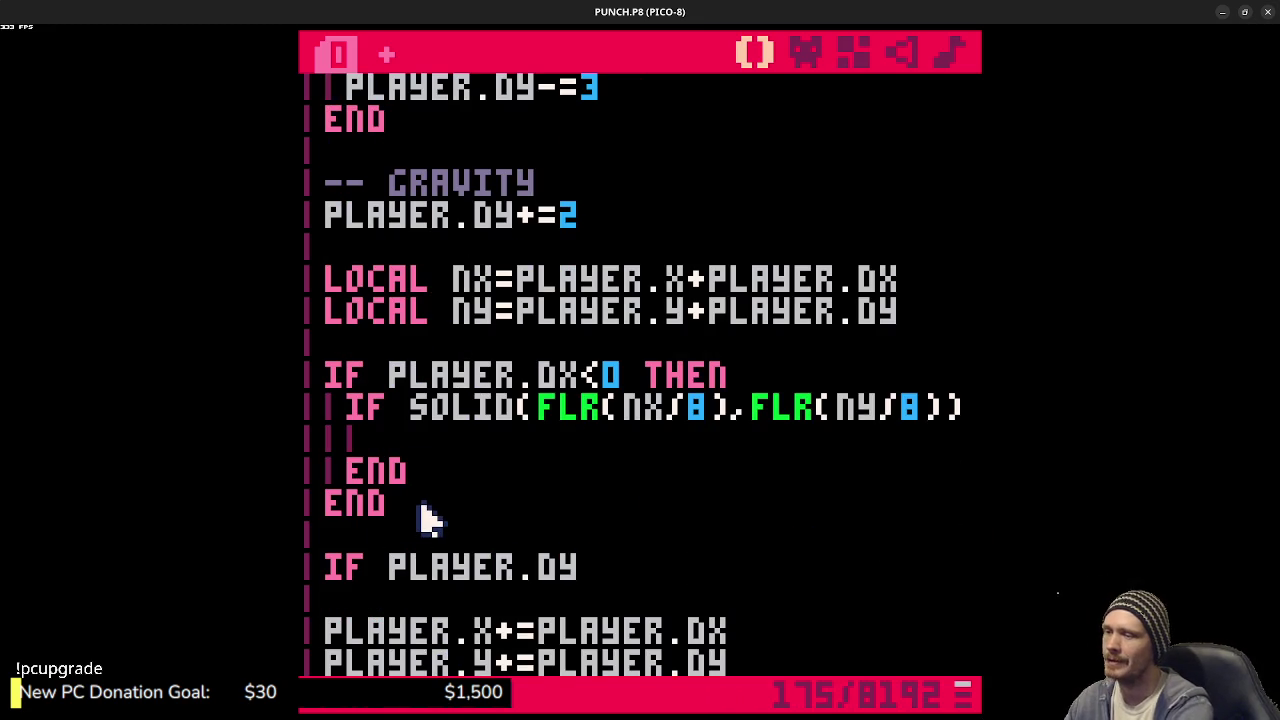
{"action": "type", "text": ">0 THEN"}
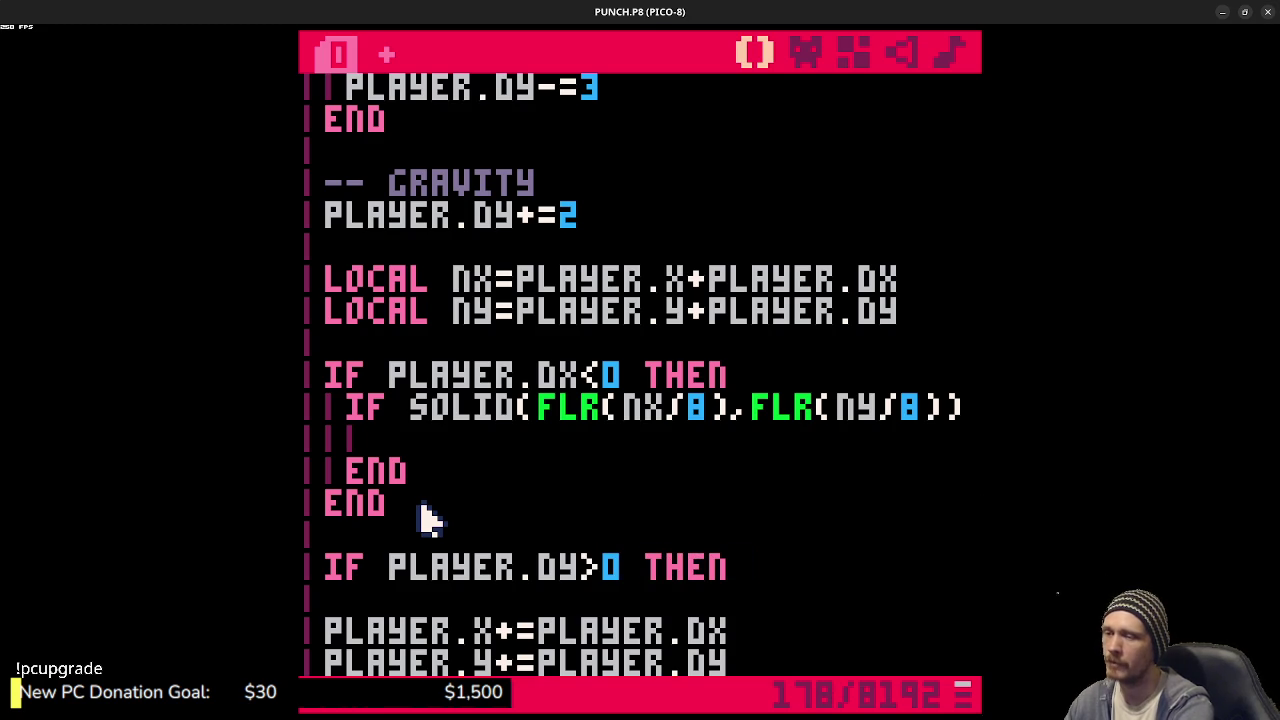
{"action": "key", "text": "Return"}
{"action": "key", "text": "Return"}
{"action": "type", "text": "END"}
{"action": "key", "text": "Up"}
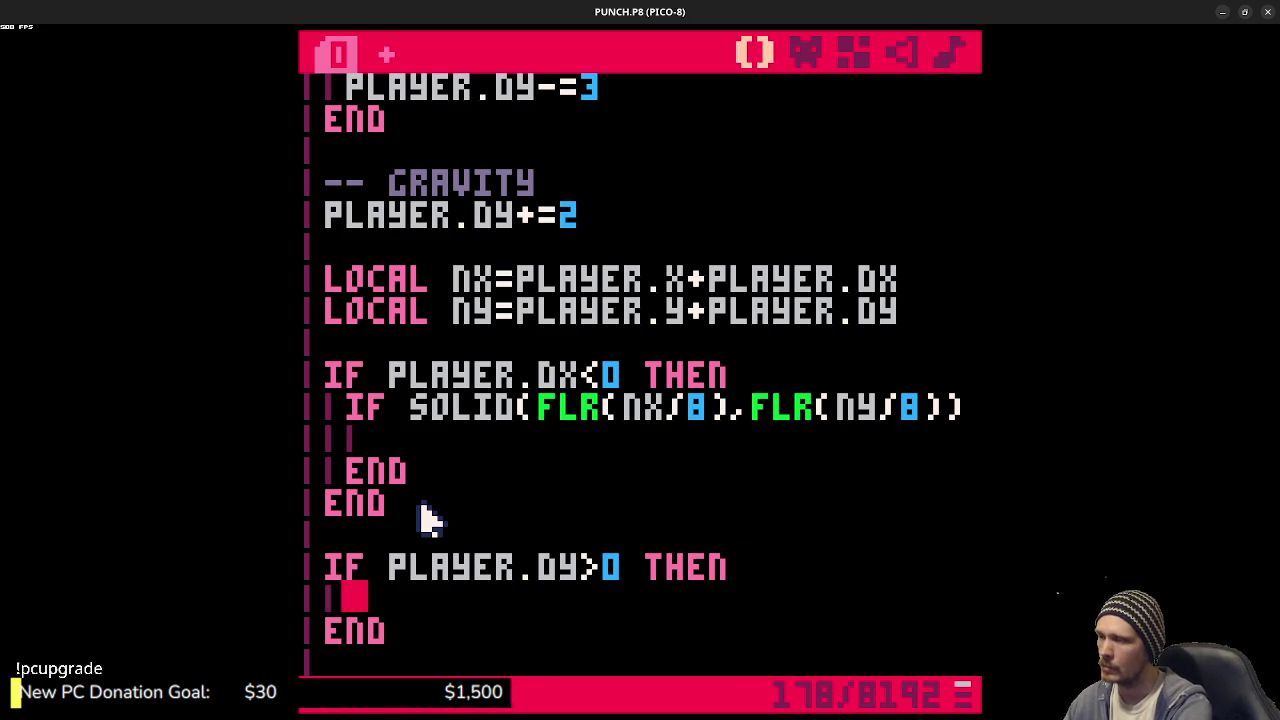
{"action": "type", "text": "IF SOLID("}
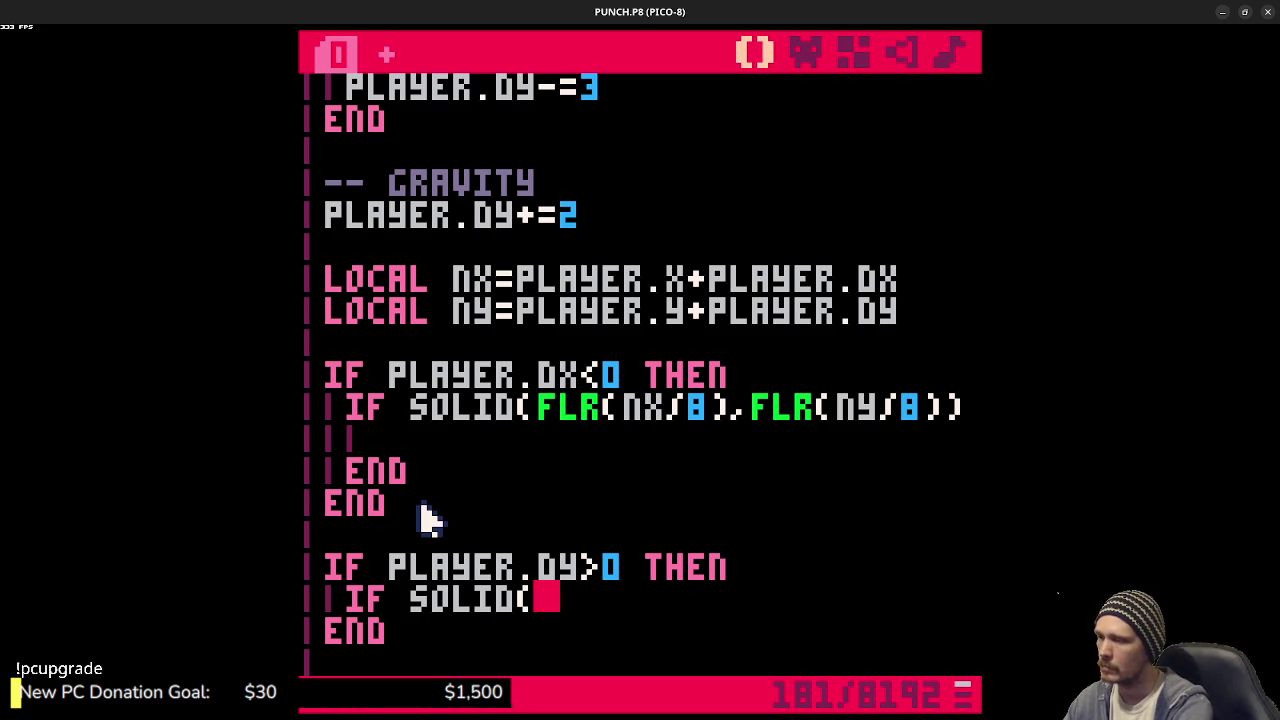
{"action": "type", "text": "FLR"}
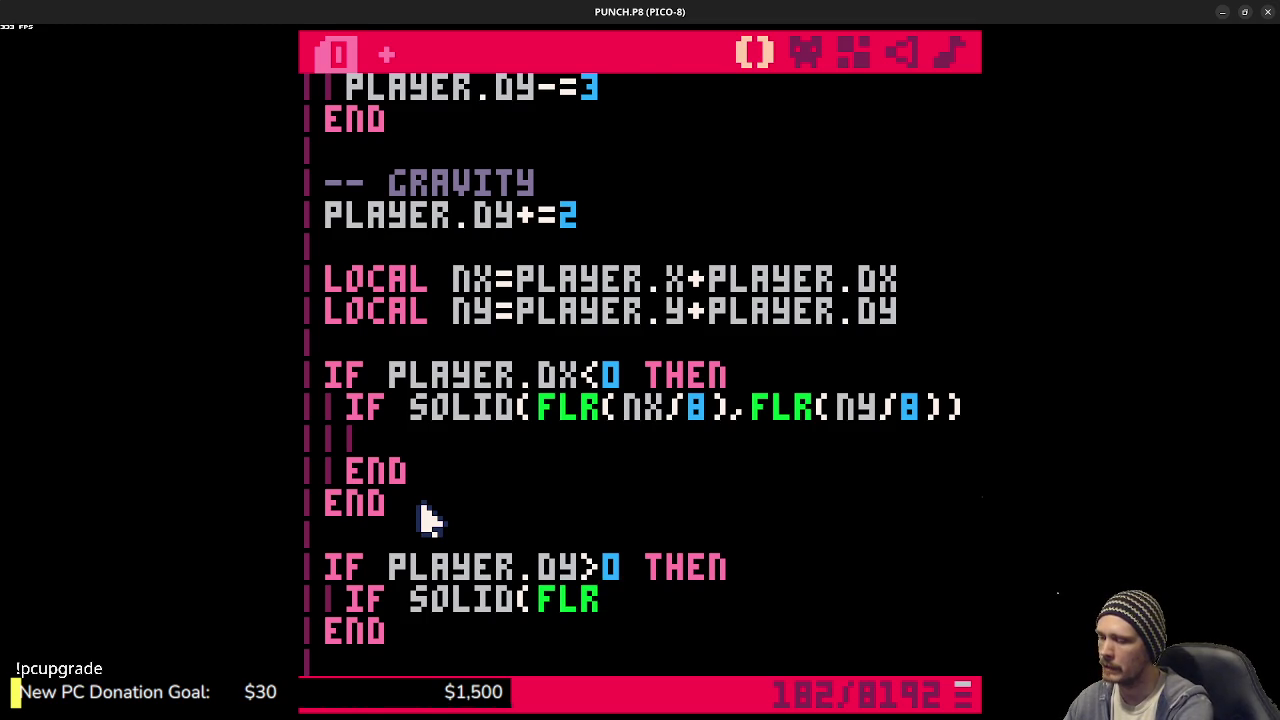
{"action": "key", "text": "ctrl+r"}
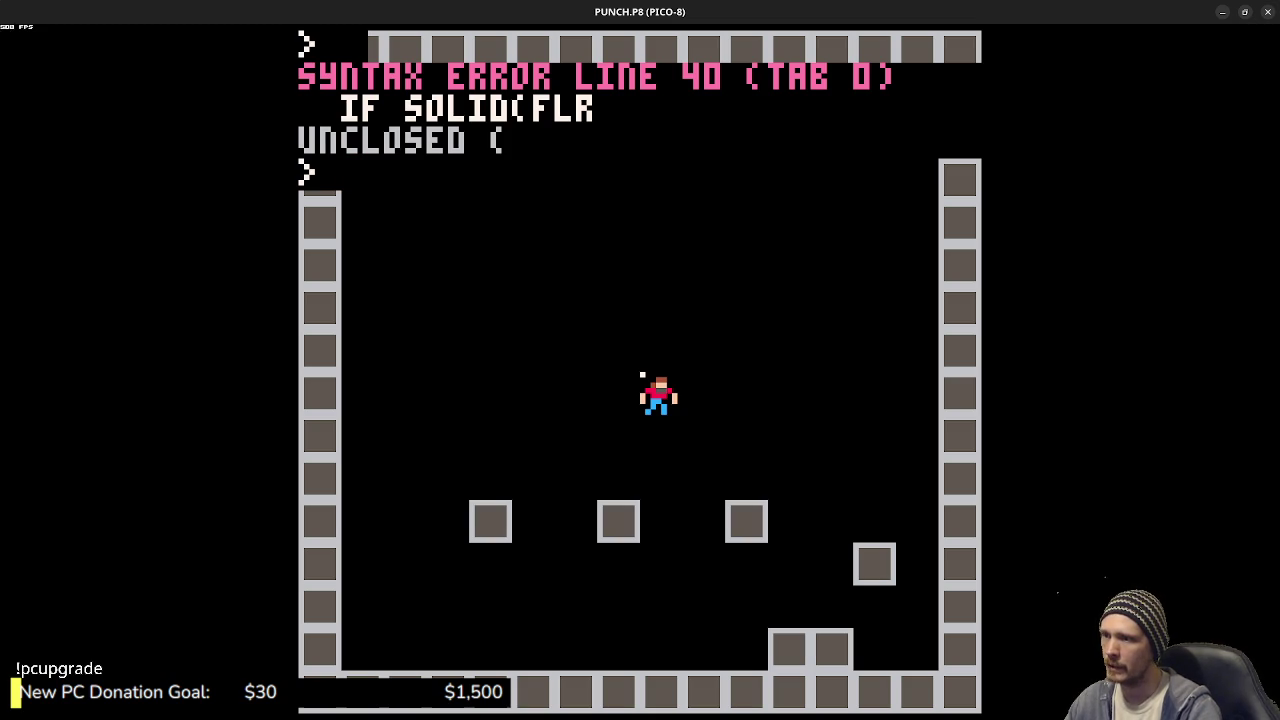
- Offset the player sprite to SPR(1,PLAYER.X-4,PLAYER.Y-8), then save and run the cart
{"action": "key", "text": "Escape"}
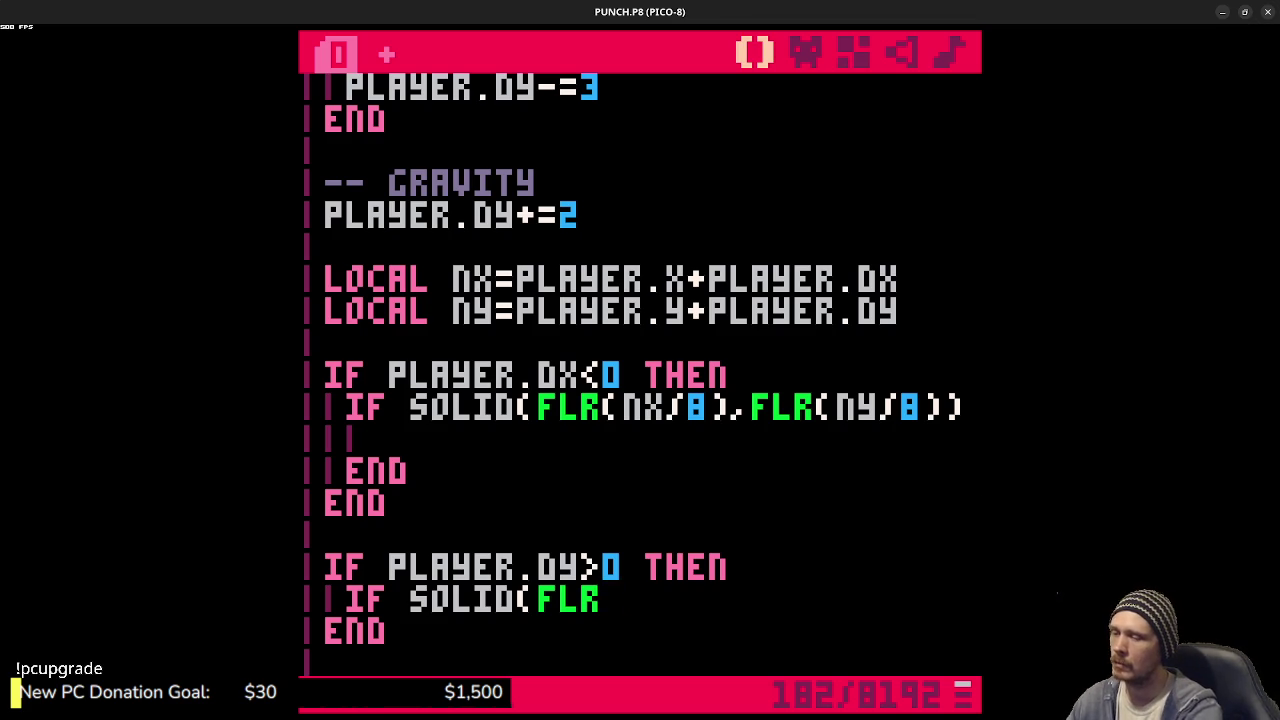
{"action": "key", "text": "ctrl+r"}
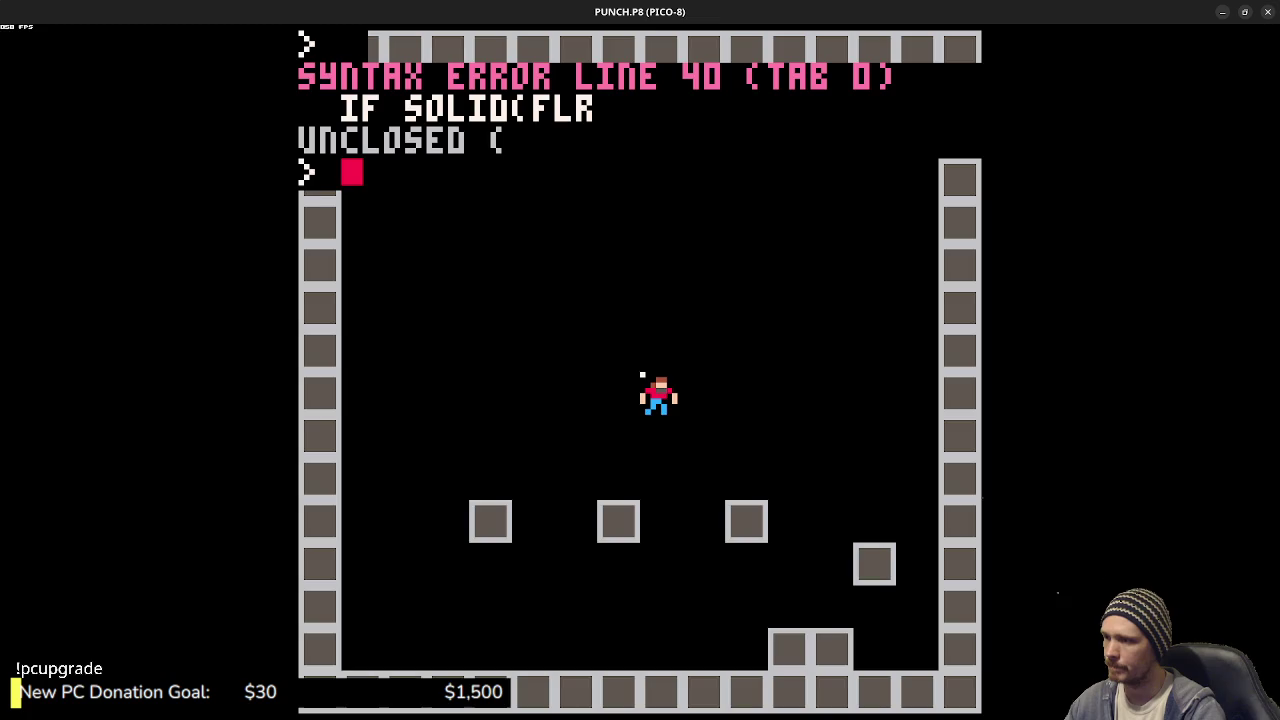
{"action": "key", "text": "Escape"}
{"action": "key", "text": "Down"}
{"action": "key", "text": "Down"}
{"action": "key", "text": "Down"}
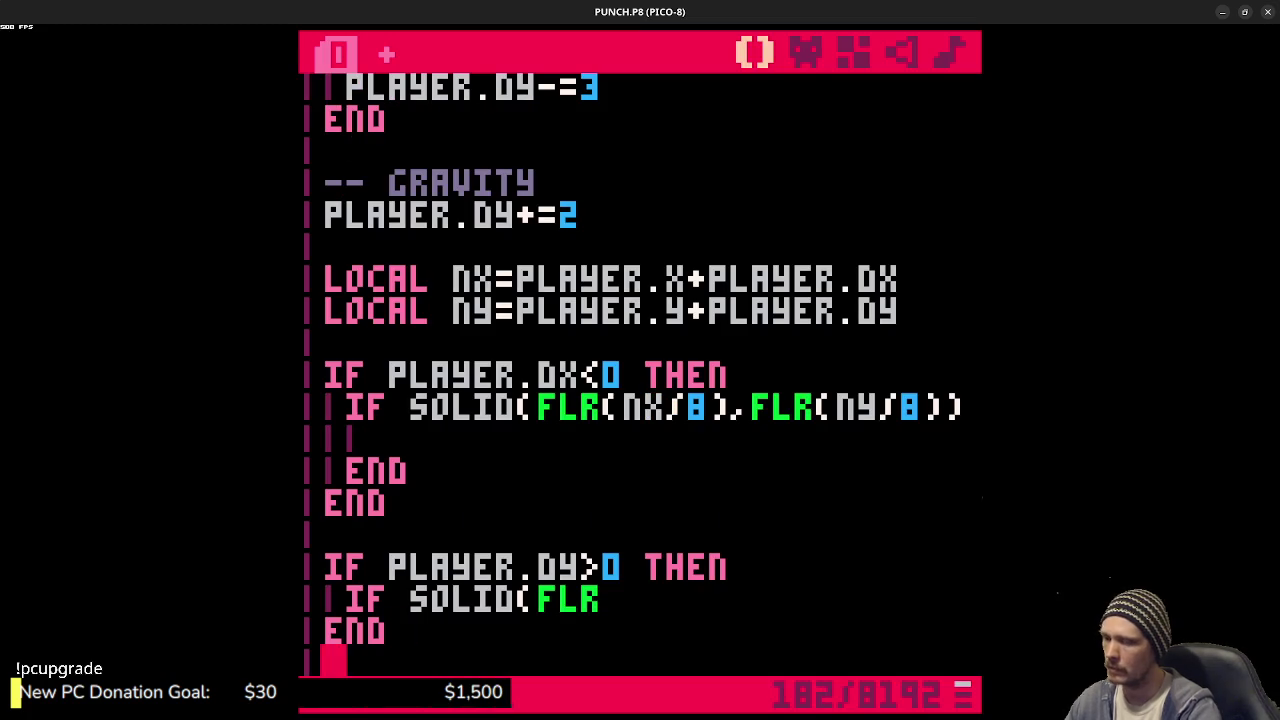
{"action": "key", "text": "Down"}
{"action": "key", "text": "Down"}
{"action": "key", "text": "Down"}
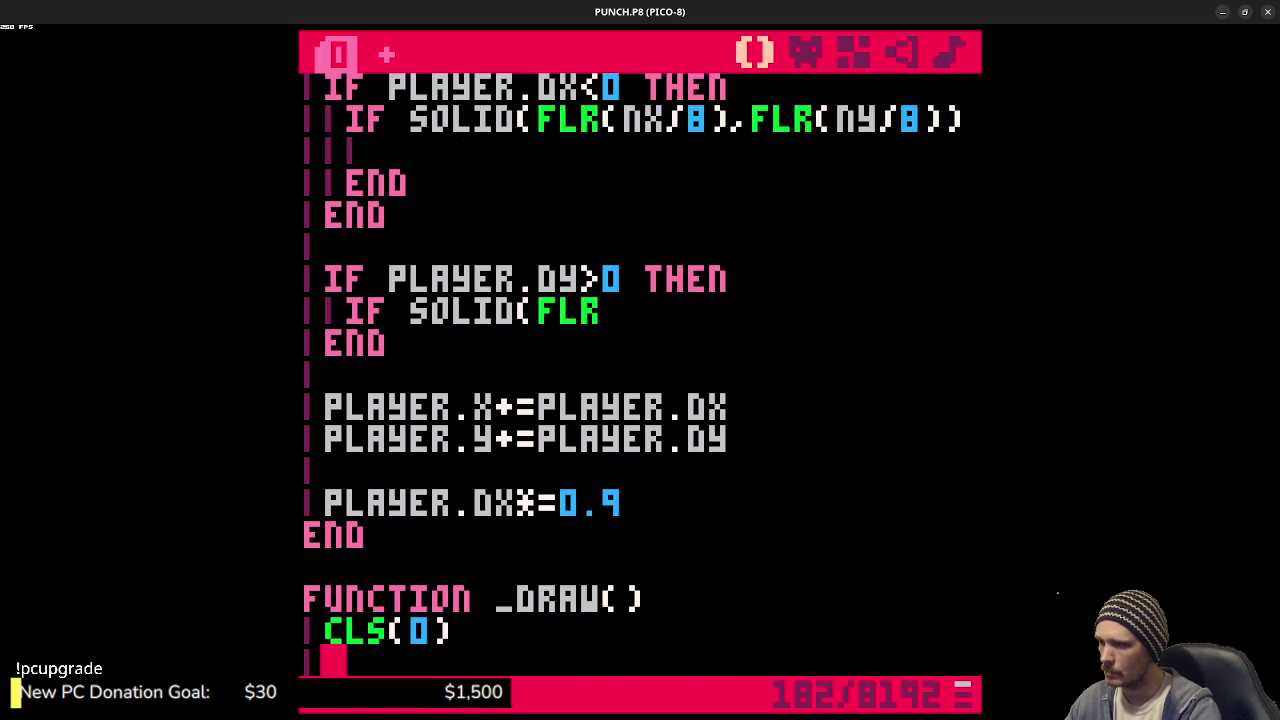
{"action": "key", "text": "Down"}
{"action": "key", "text": "Down"}
{"action": "key", "text": "Down"}
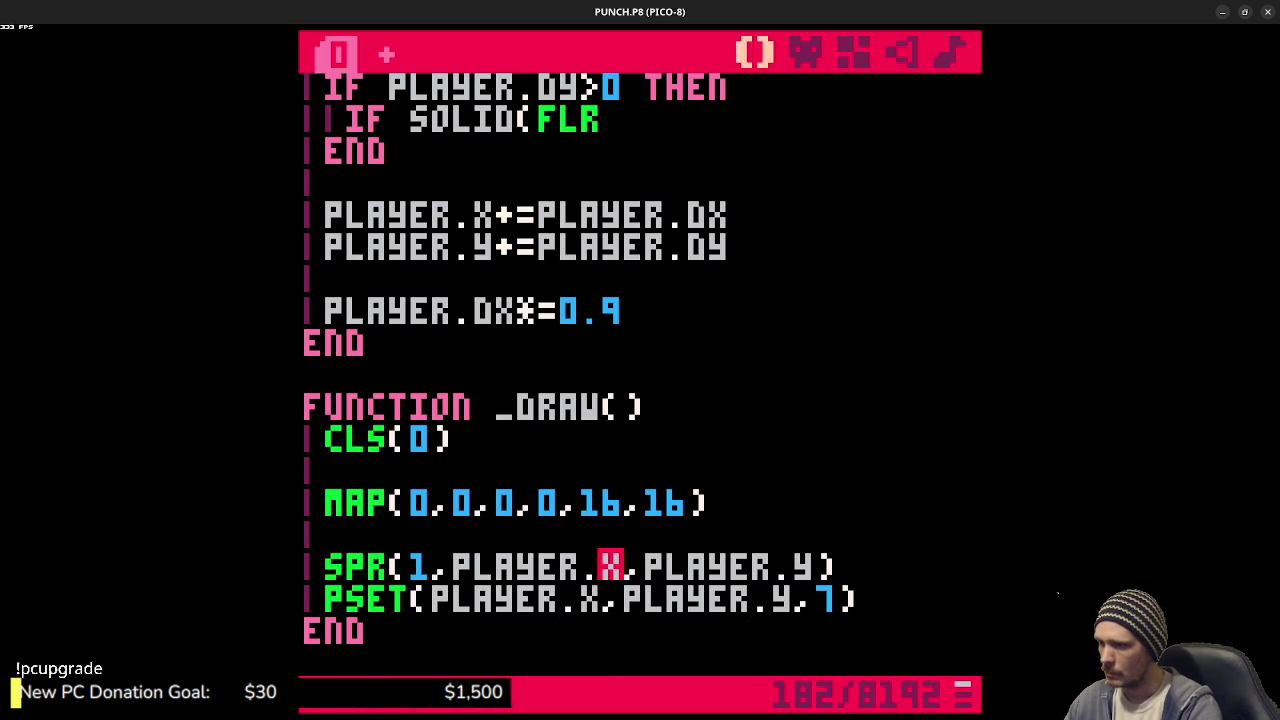
{"action": "type", "text": "-4"}
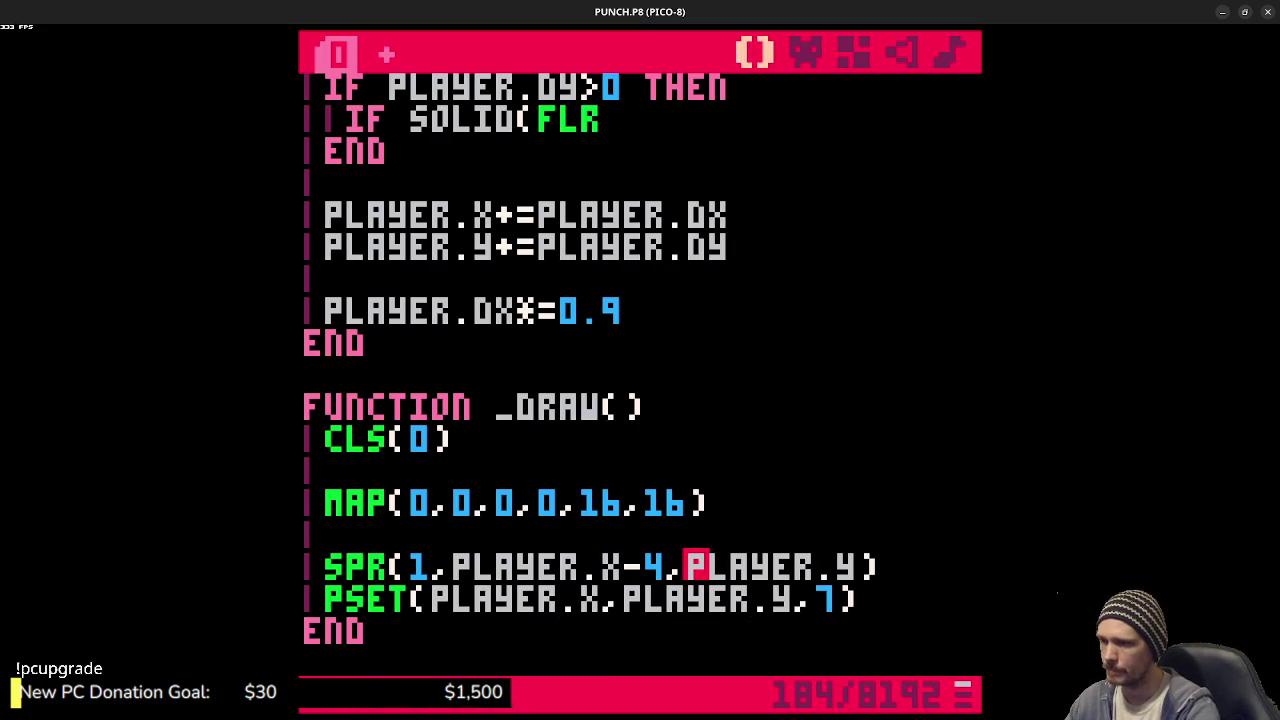
{"action": "key", "text": "Right"}
{"action": "key", "text": "Right"}
{"action": "key", "text": "Right"}
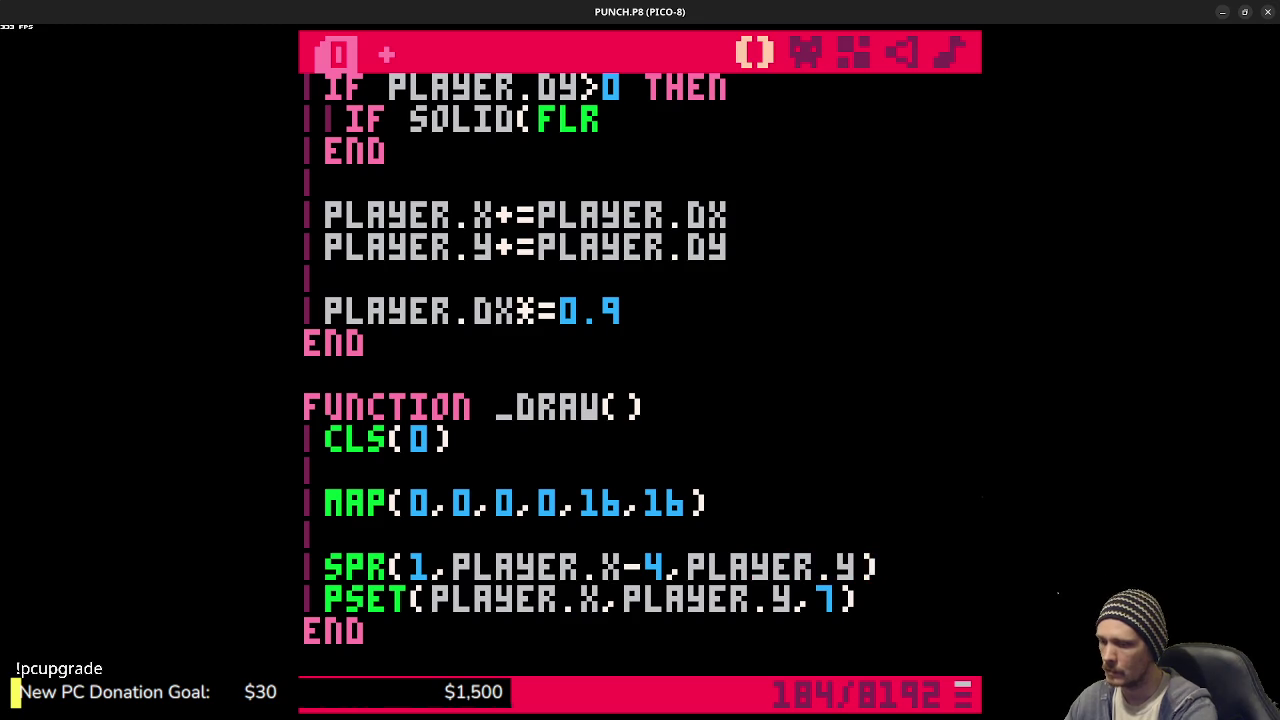
{"action": "type", "text": "-8"}
{"action": "key", "text": "ctrl+s"}
{"action": "key", "text": "ctrl+r"}
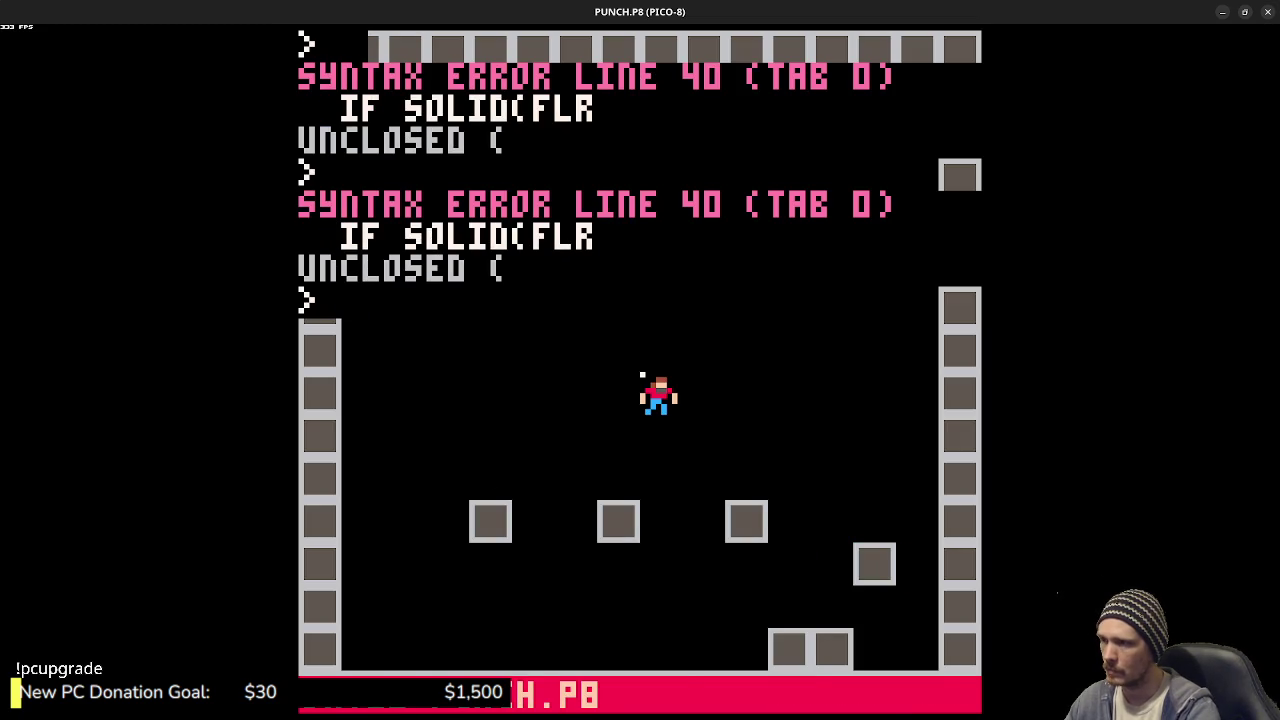
{"action": "key", "text": "Escape"}
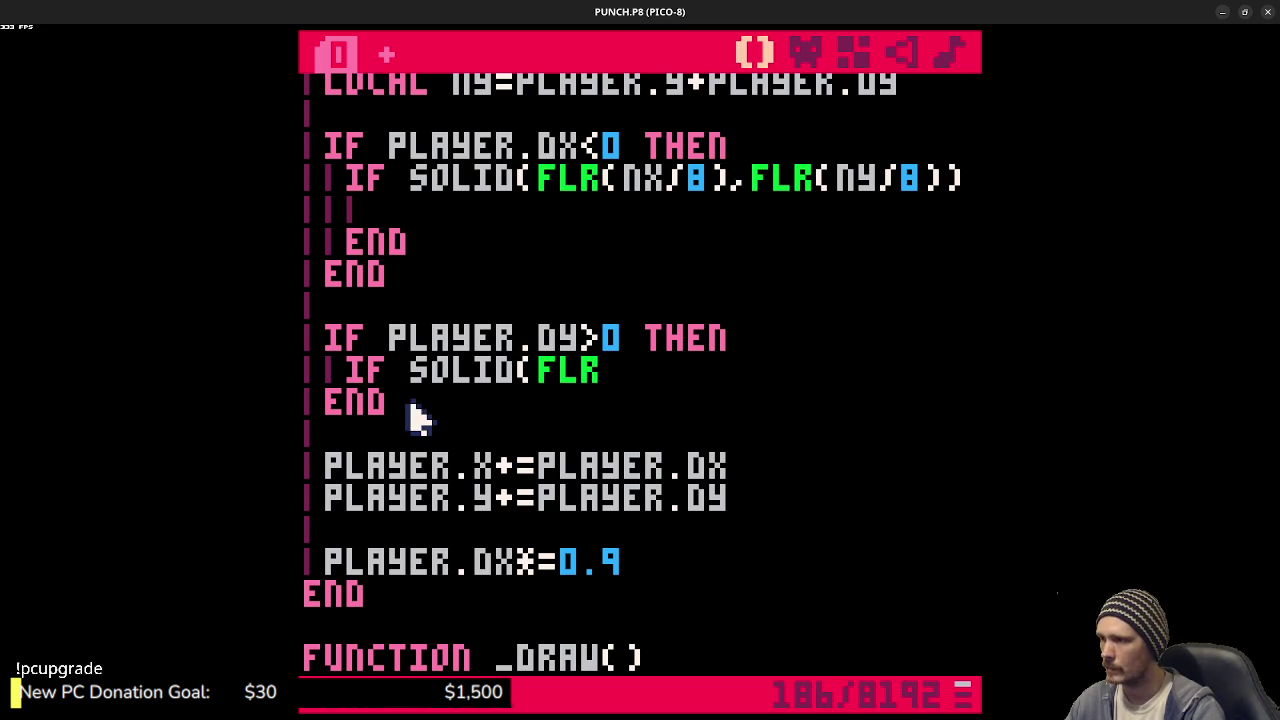
- Comment out the unfinished downward-collision block, save, and run the game
{"action": "left_click_drag", "start_coordinate": [366, 393], "coordinate": [324, 340]}
{"action": "key", "text": "ctrl+b"}
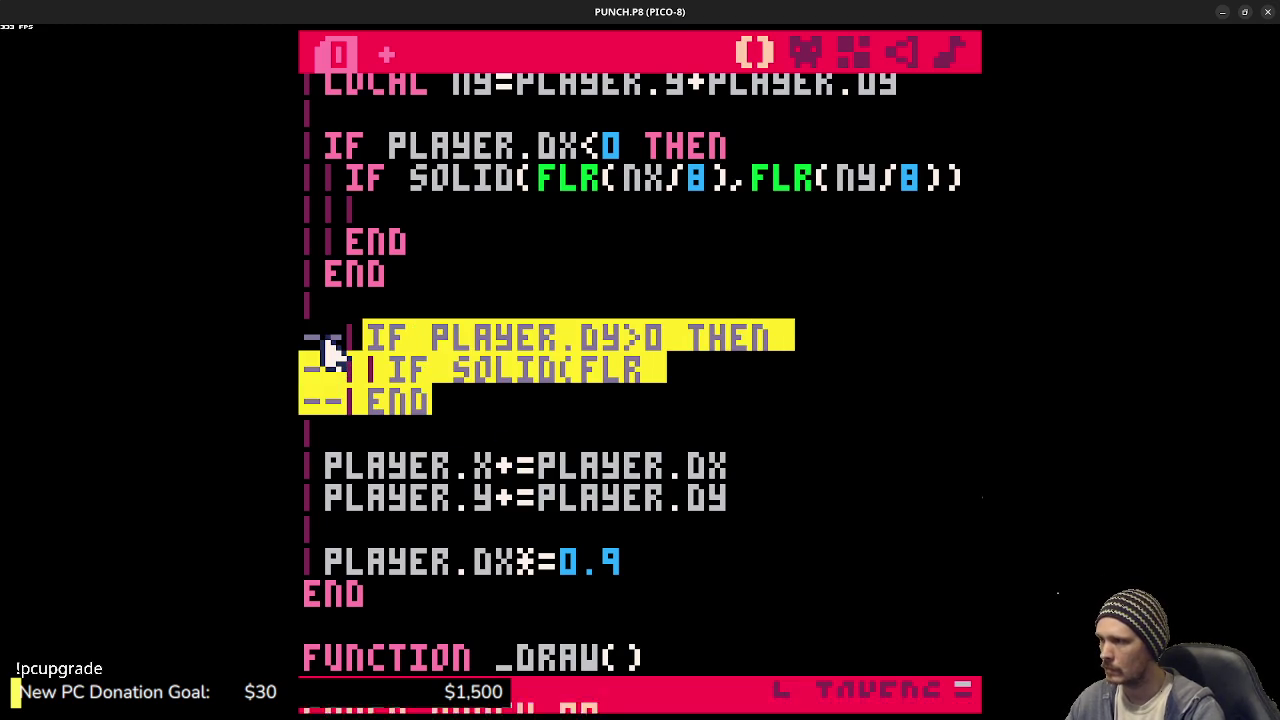
{"action": "key", "text": "ctrl+s"}
{"action": "key", "text": "ctrl+r"}
{"action": "key", "text": "Escape"}
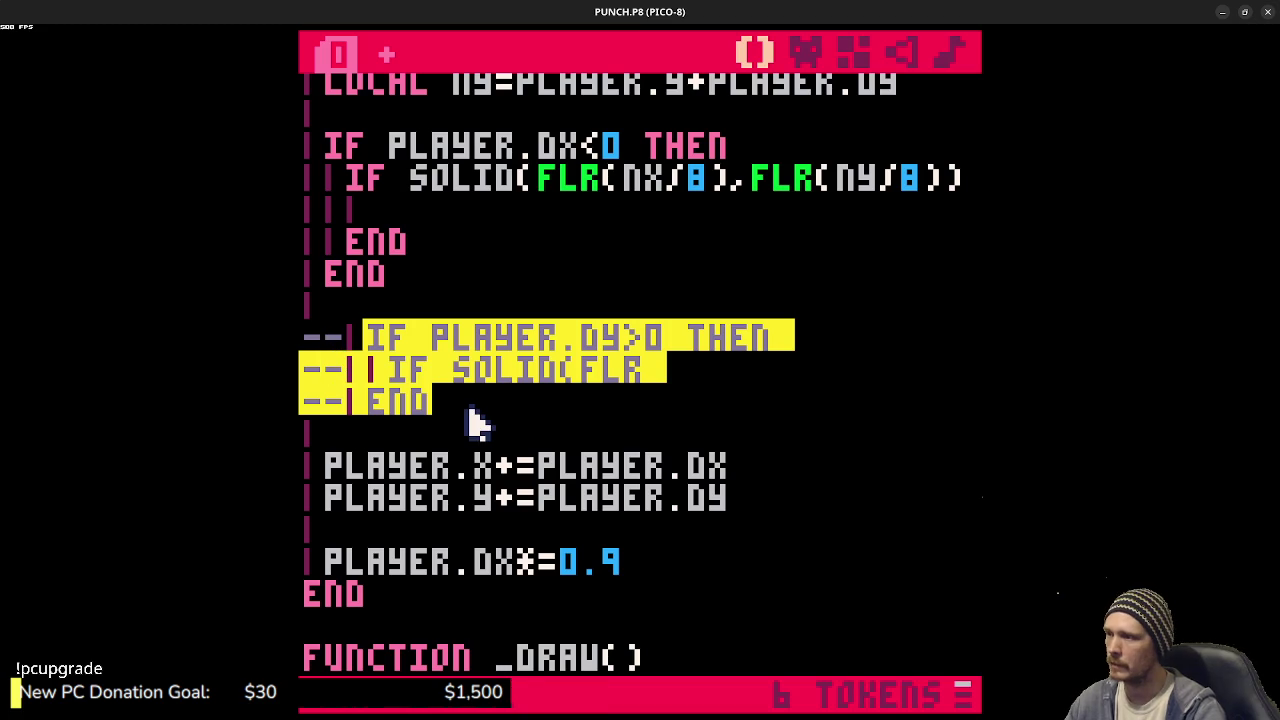
- Lower the gravity value from 1 to 0.5 and rerun the game several times
{"action": "scroll", "coordinate": [475, 422], "scroll_direction": "up", "scroll_amount": 3}
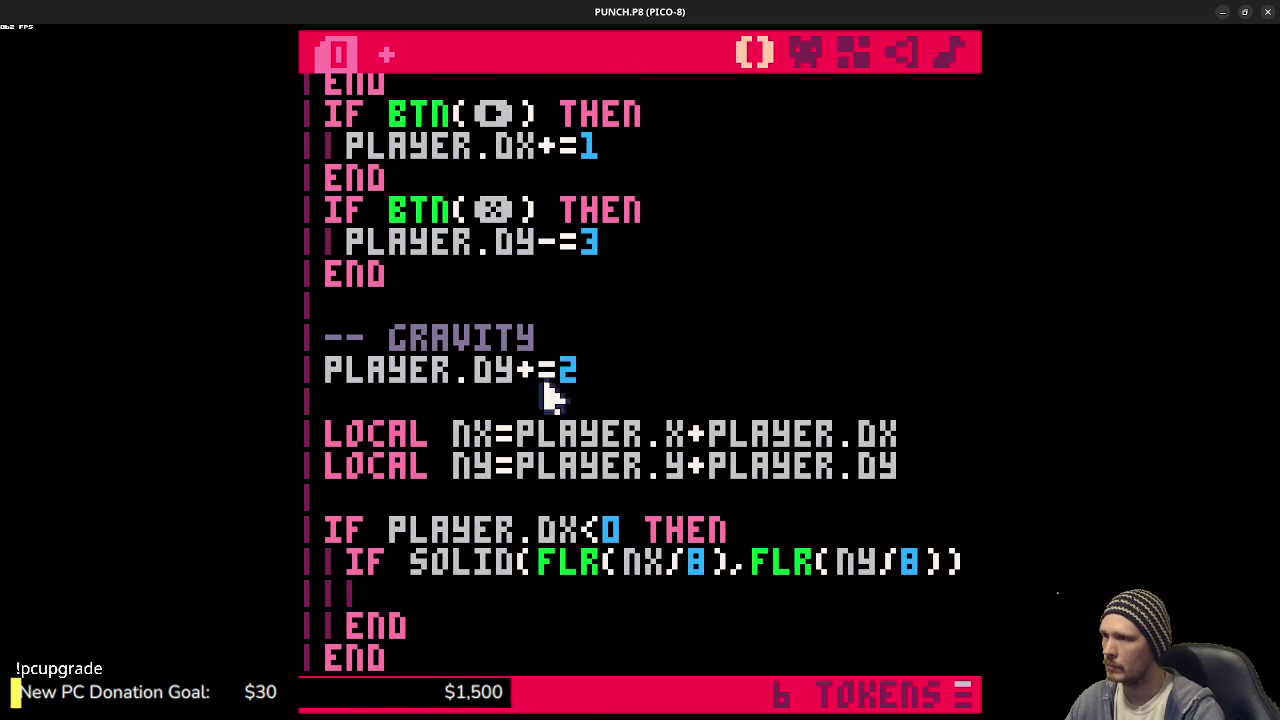
{"action": "left_click", "coordinate": [589, 370]}
{"action": "type", "text": "1"}
{"action": "key", "text": "ctrl+s"}
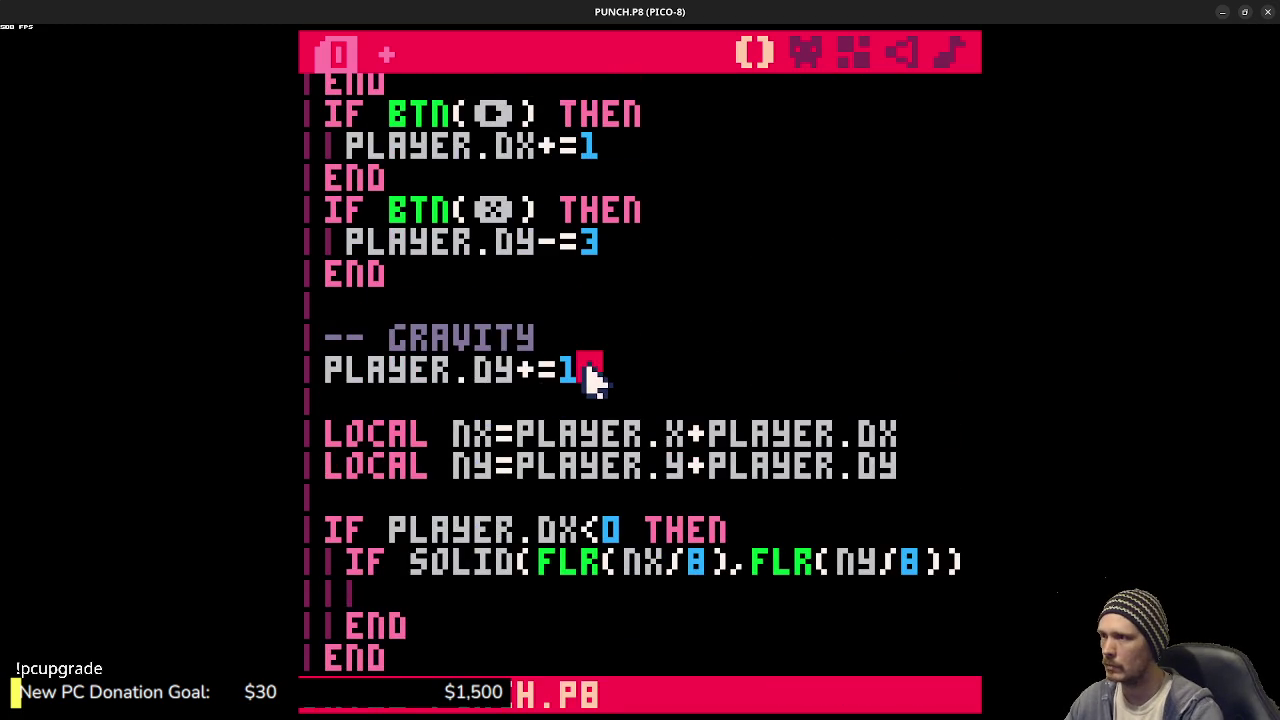
{"action": "key", "text": "ctrl+r"}
{"action": "key", "text": "Escape"}
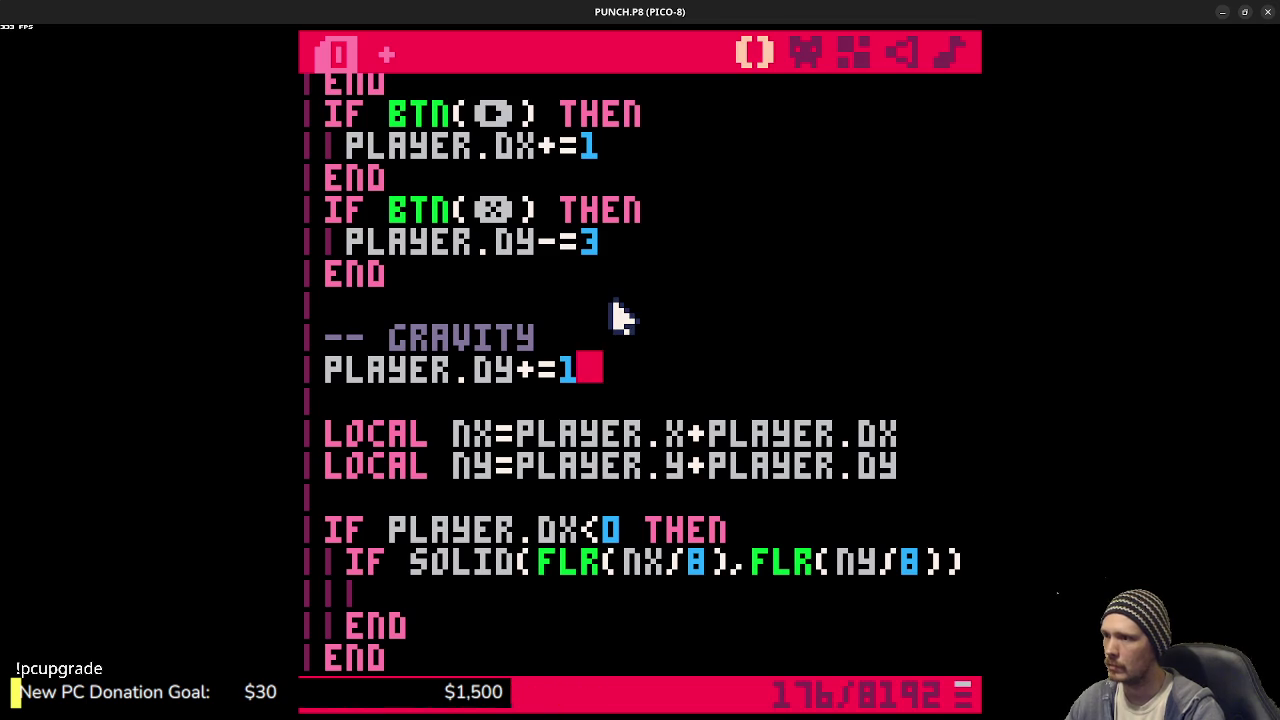
{"action": "key", "text": "BackSpace"}
{"action": "type", "text": "0.5"}
{"action": "key", "text": "ctrl+s"}
{"action": "key", "text": "ctrl+r"}
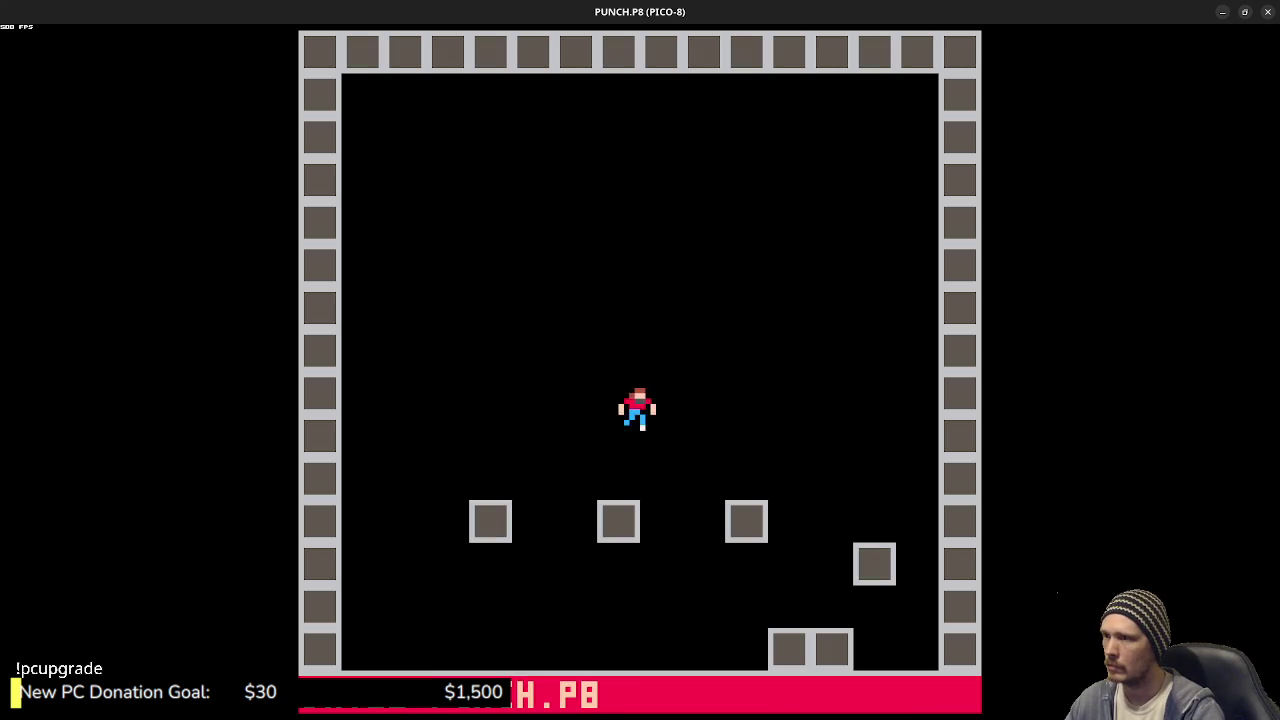
{"action": "key", "text": "Escape"}
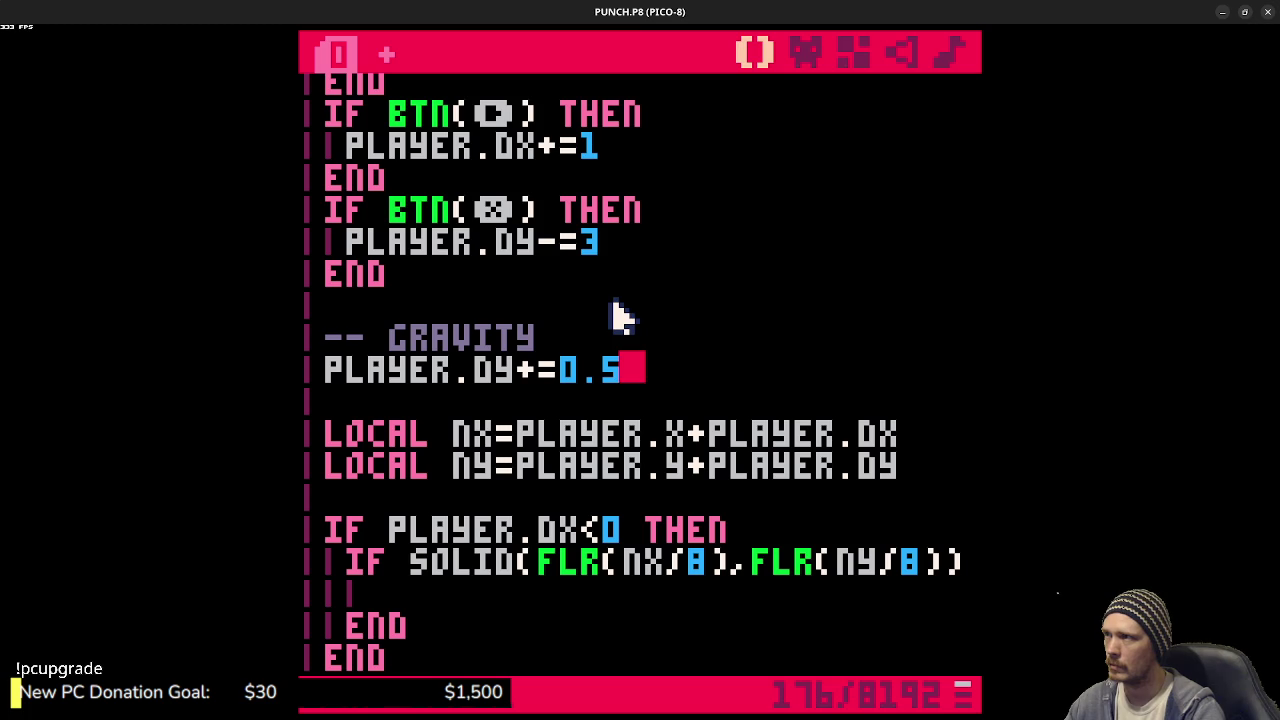
{"action": "key", "text": "ctrl+r"}
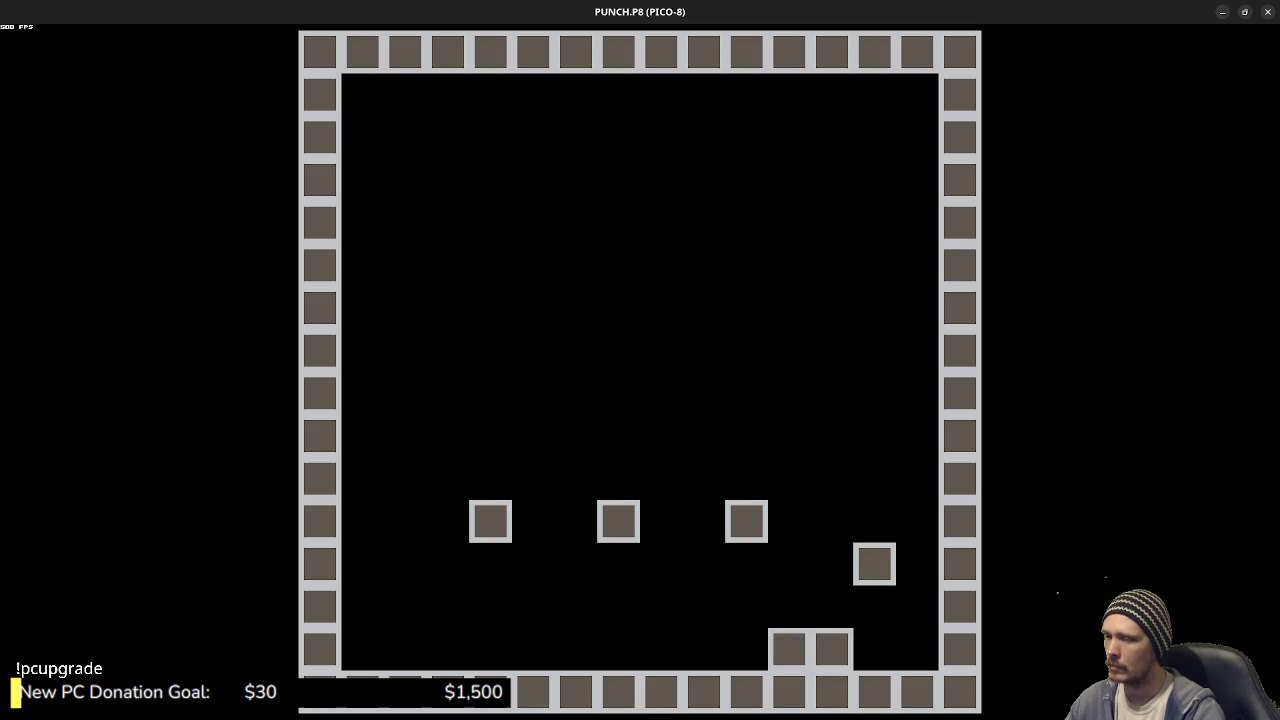
{"action": "key", "text": "Escape"}
{"action": "key", "text": "Escape"}
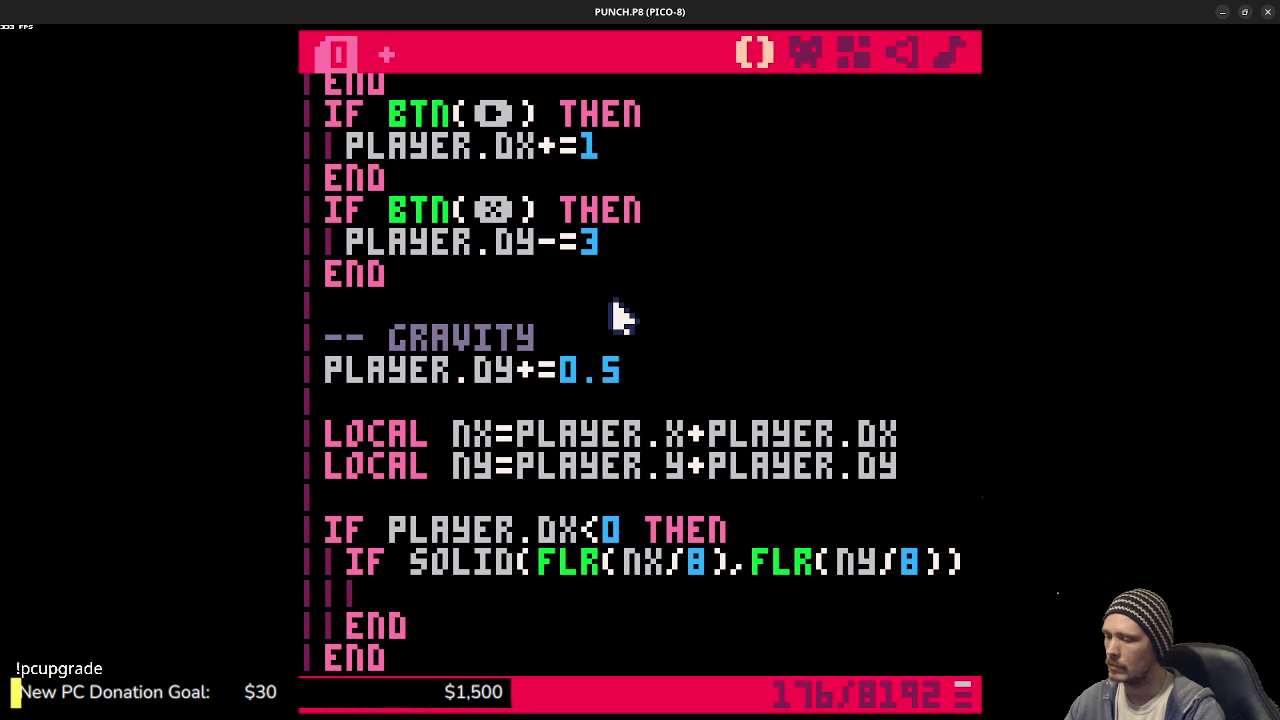
{"action": "key", "text": "ctrl+r"}
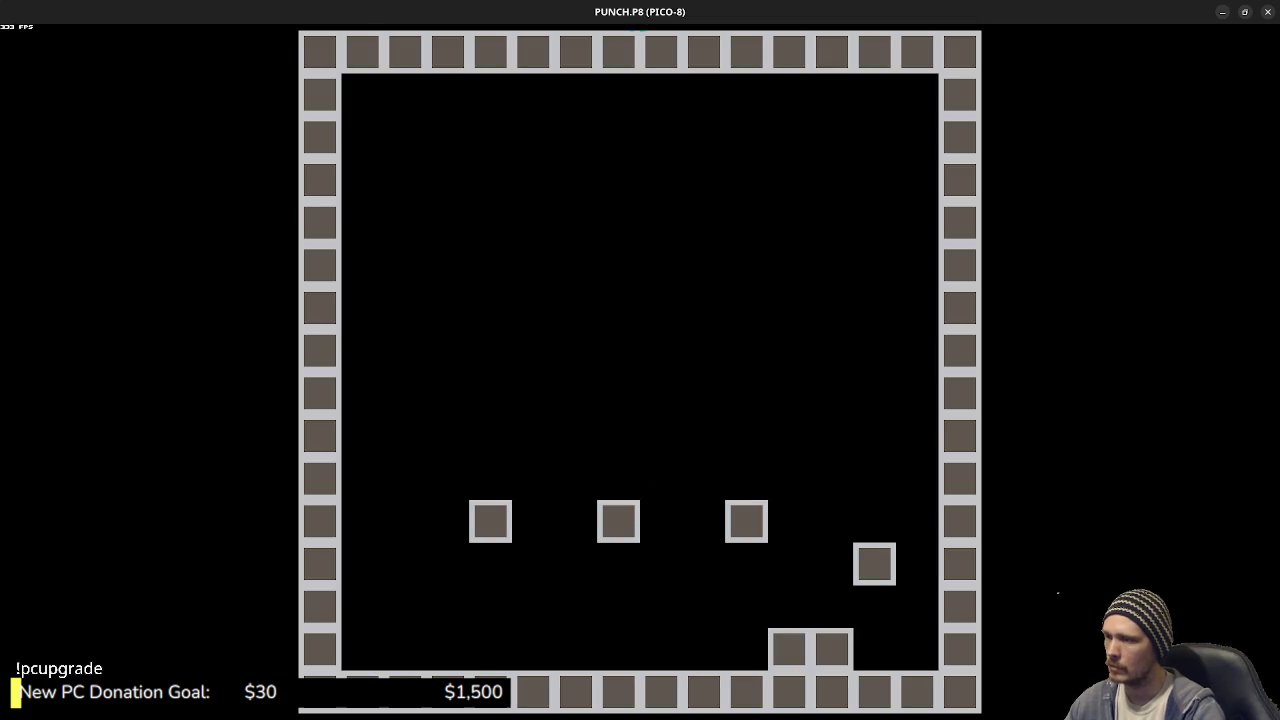
{"action": "key", "text": "Escape"}
{"action": "key", "text": "Escape"}
- Set the jump strength to PLAYER.DY-=1 after trying 3, and save the cart
{"action": "left_click", "coordinate": [614, 240]}
{"action": "key", "text": "BackSpace"}
{"action": "type", "text": "3"}
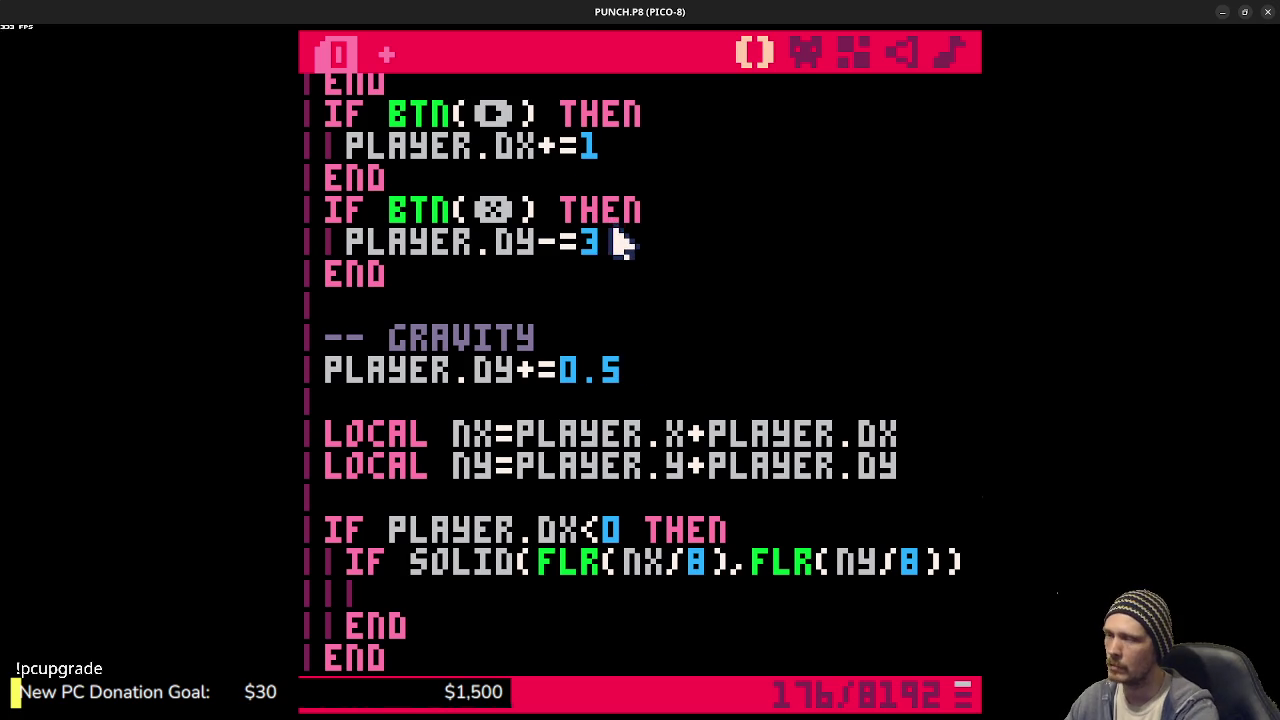
{"action": "key", "text": "BackSpace"}
{"action": "type", "text": "1"}
{"action": "key", "text": "ctrl+s"}
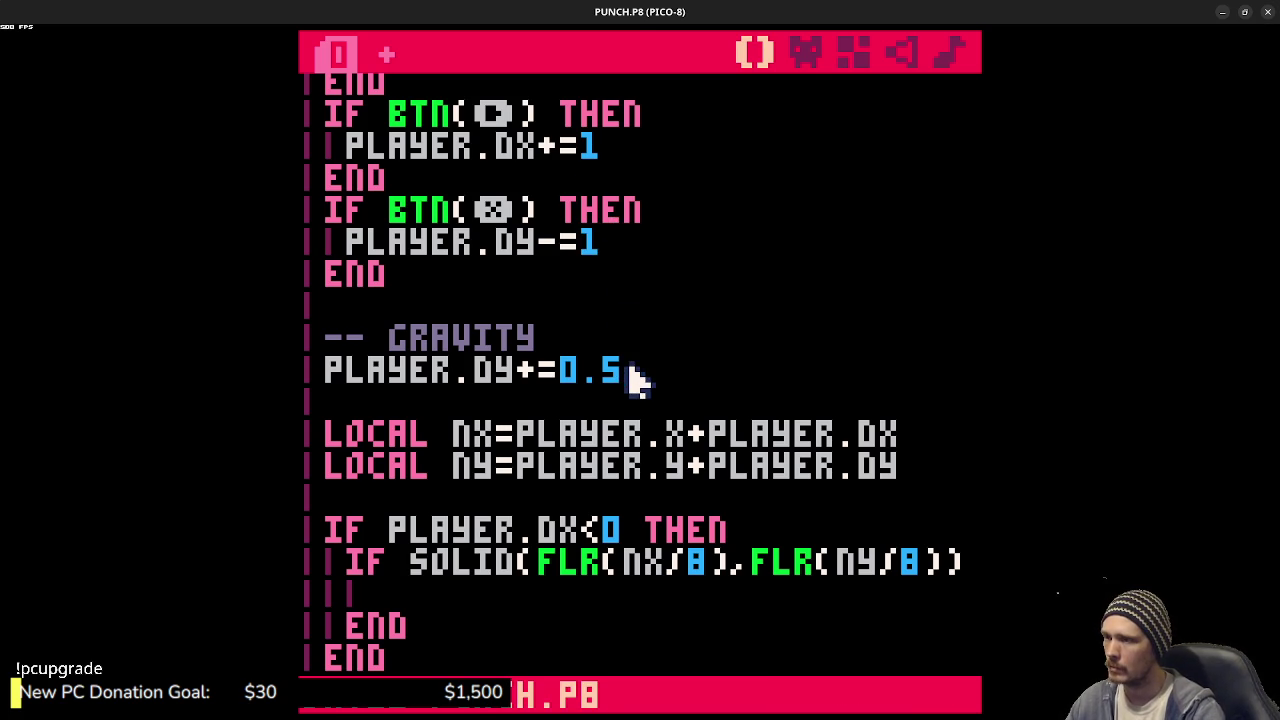
- Reduce gravity to PLAYER.DY+=0.25 and run the cart
{"action": "left_click", "coordinate": [637, 378]}
{"action": "key", "text": "BackSpace"}
{"action": "type", "text": "25"}
{"action": "key", "text": "ctrl+r"}
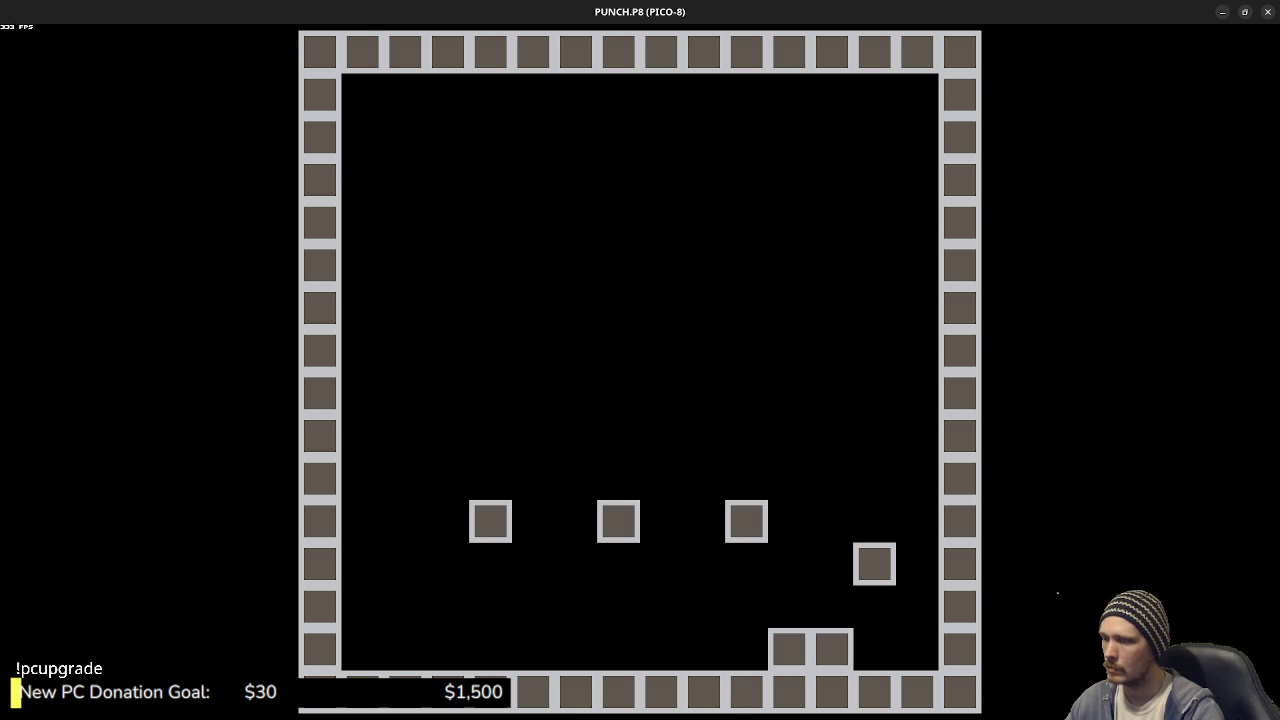
{"action": "key", "text": "Escape"}
{"action": "key", "text": "Escape"}
- Playtest by jumping with X onto the middle block, then return to the code
{"action": "key", "text": "ctrl+r"}
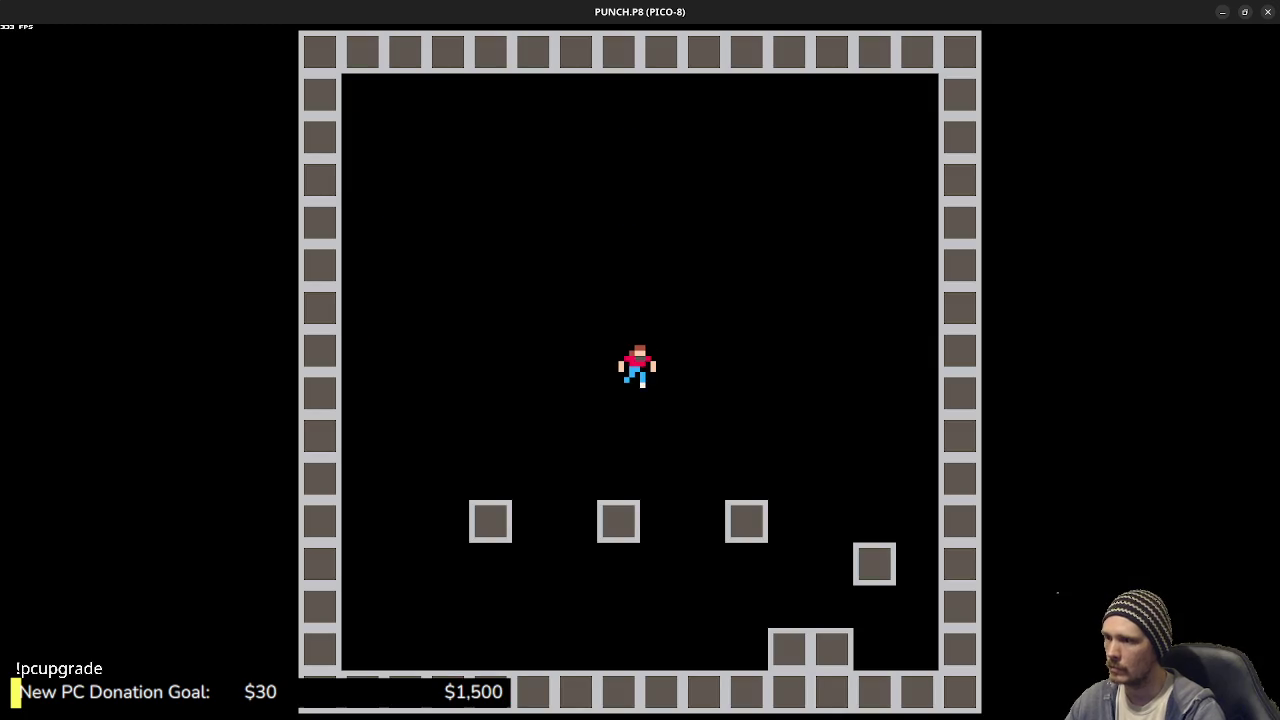
{"action": "key", "text": "x"}
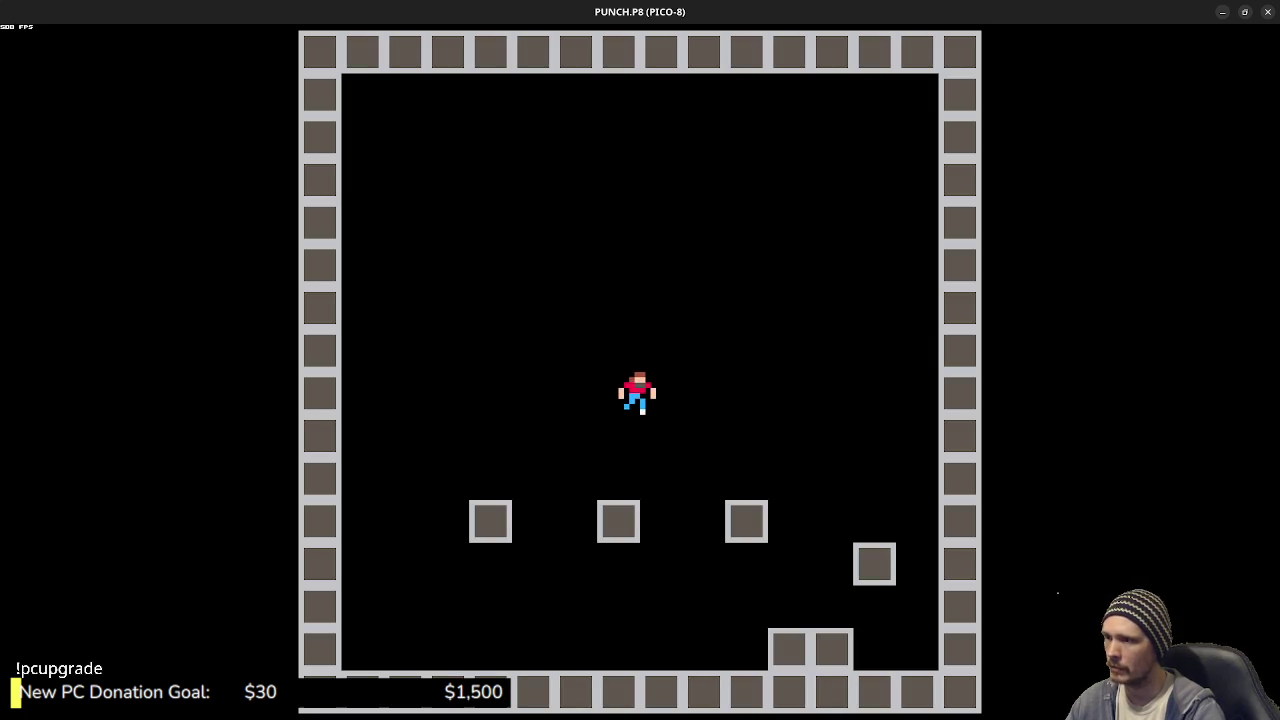
{"action": "key", "text": "x"}
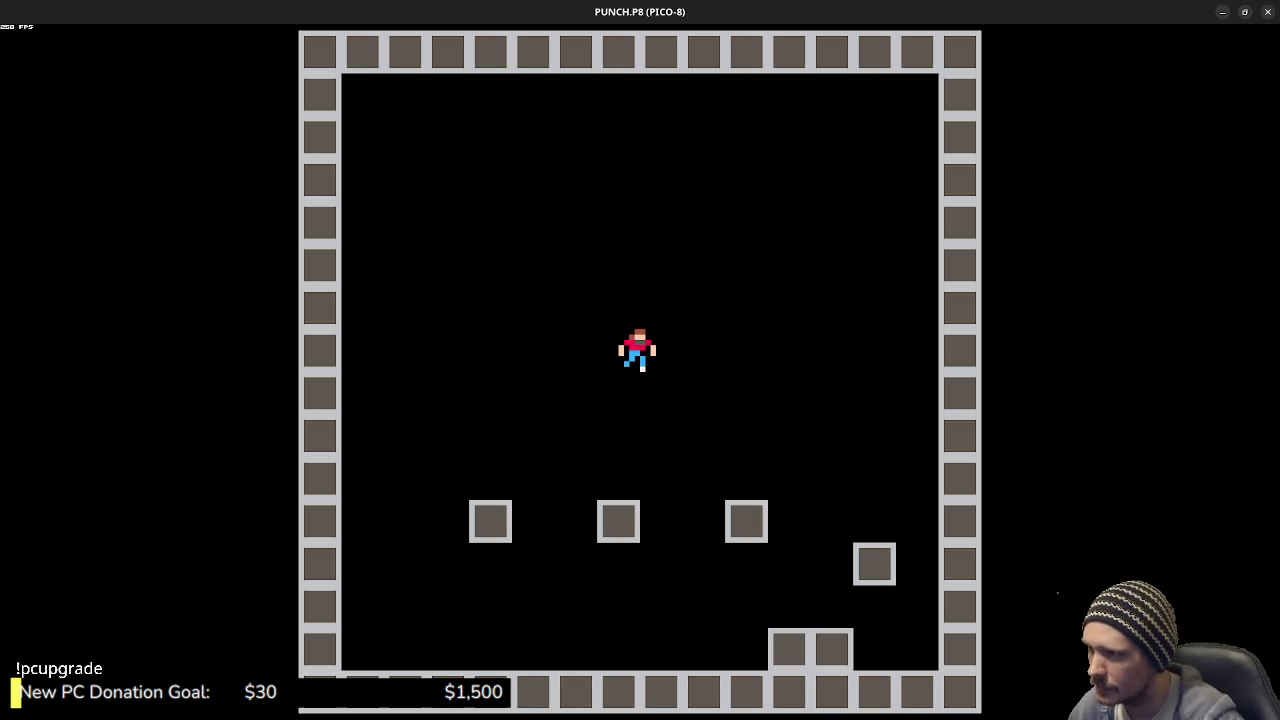
{"action": "key", "text": "x"}
{"action": "key", "text": "Escape"}
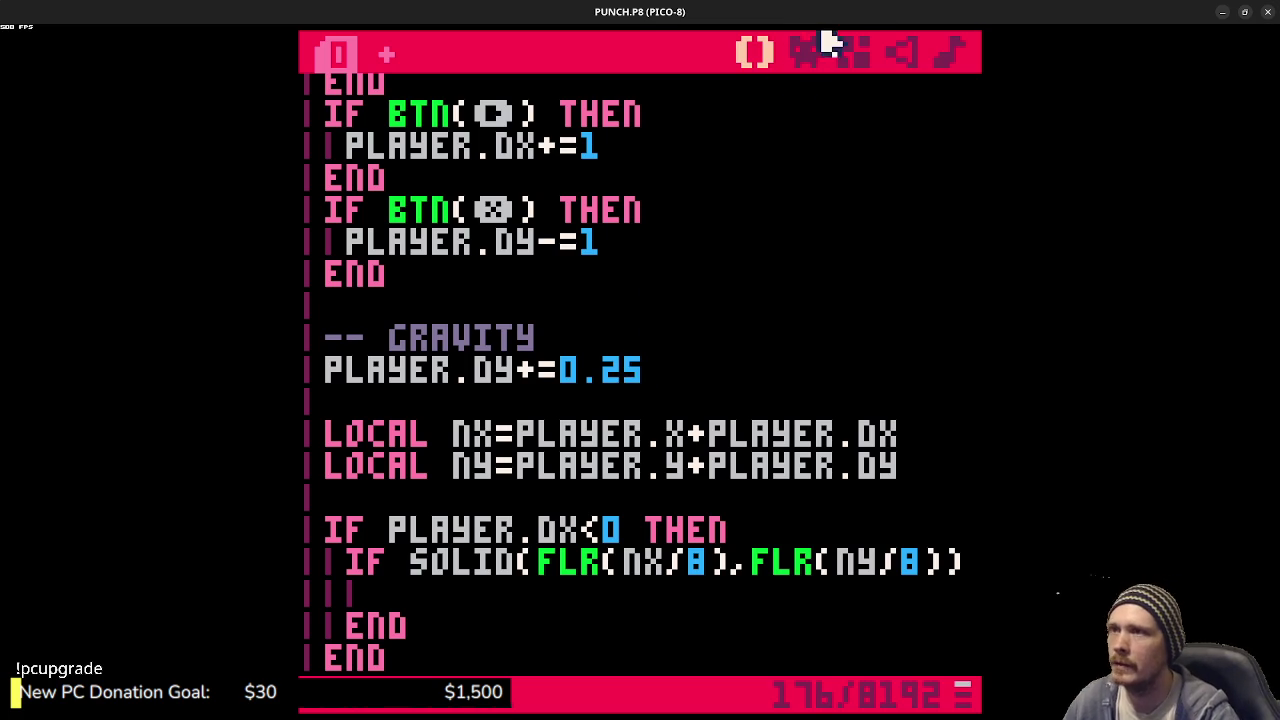
{"action": "left_click", "coordinate": [810, 55]}
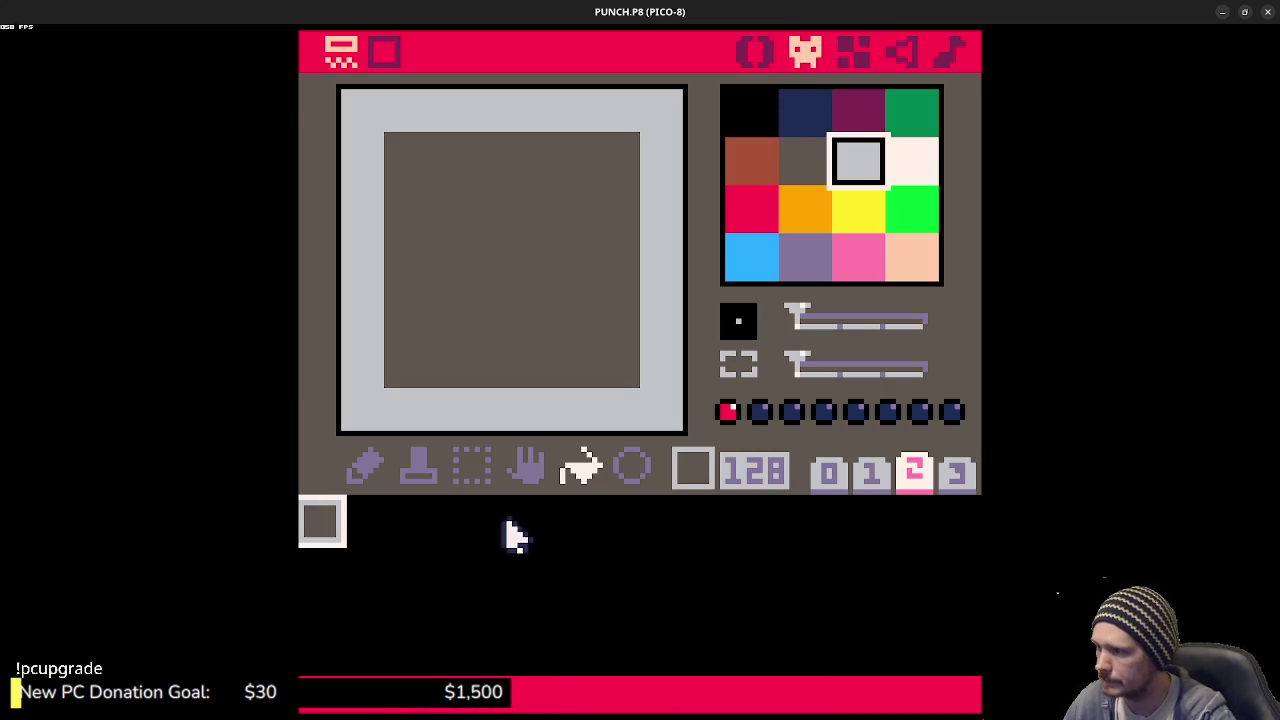
{"action": "left_click", "coordinate": [828, 476]}
{"action": "left_click", "coordinate": [358, 534]}
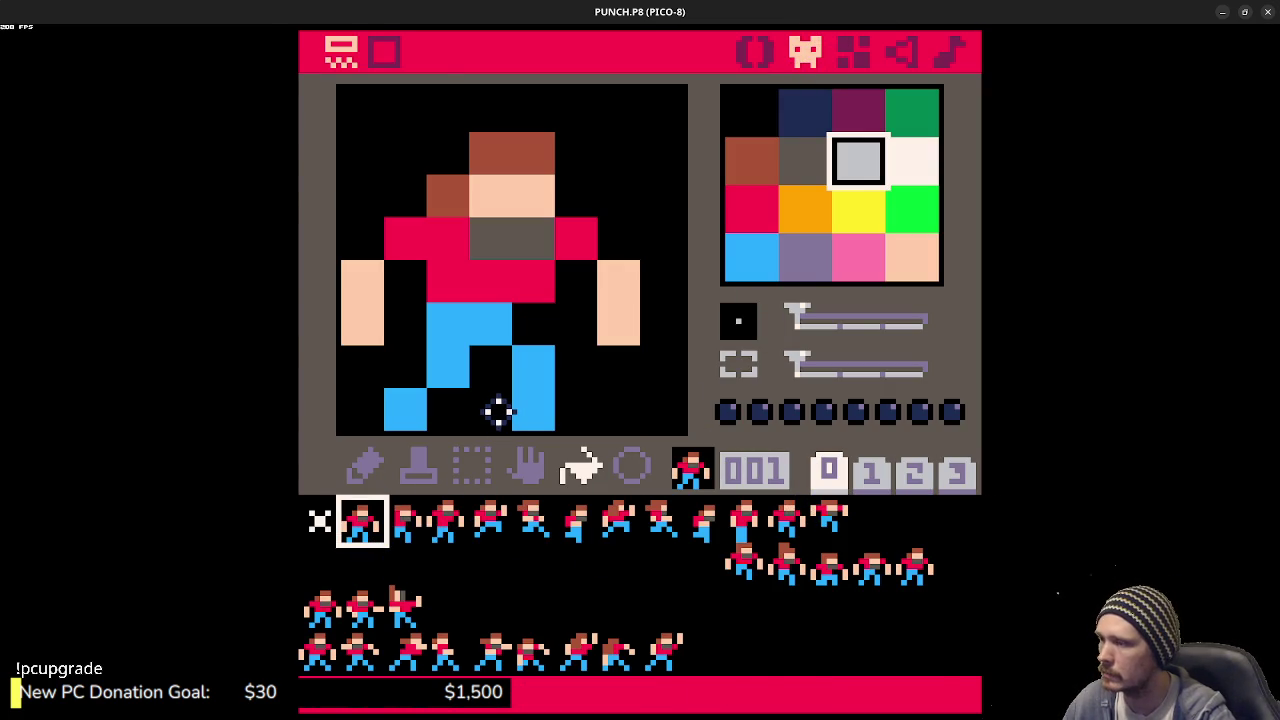
{"action": "key", "text": "ctrl+r"}
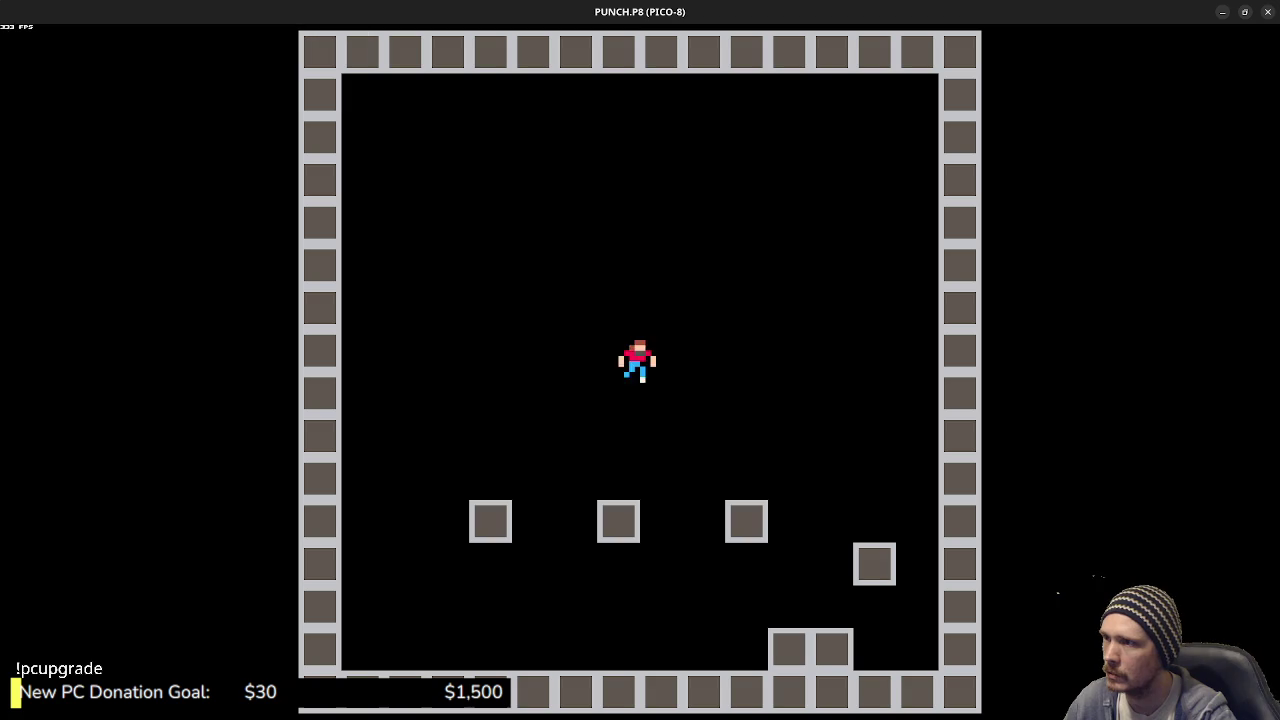
{"action": "key", "text": "Escape"}
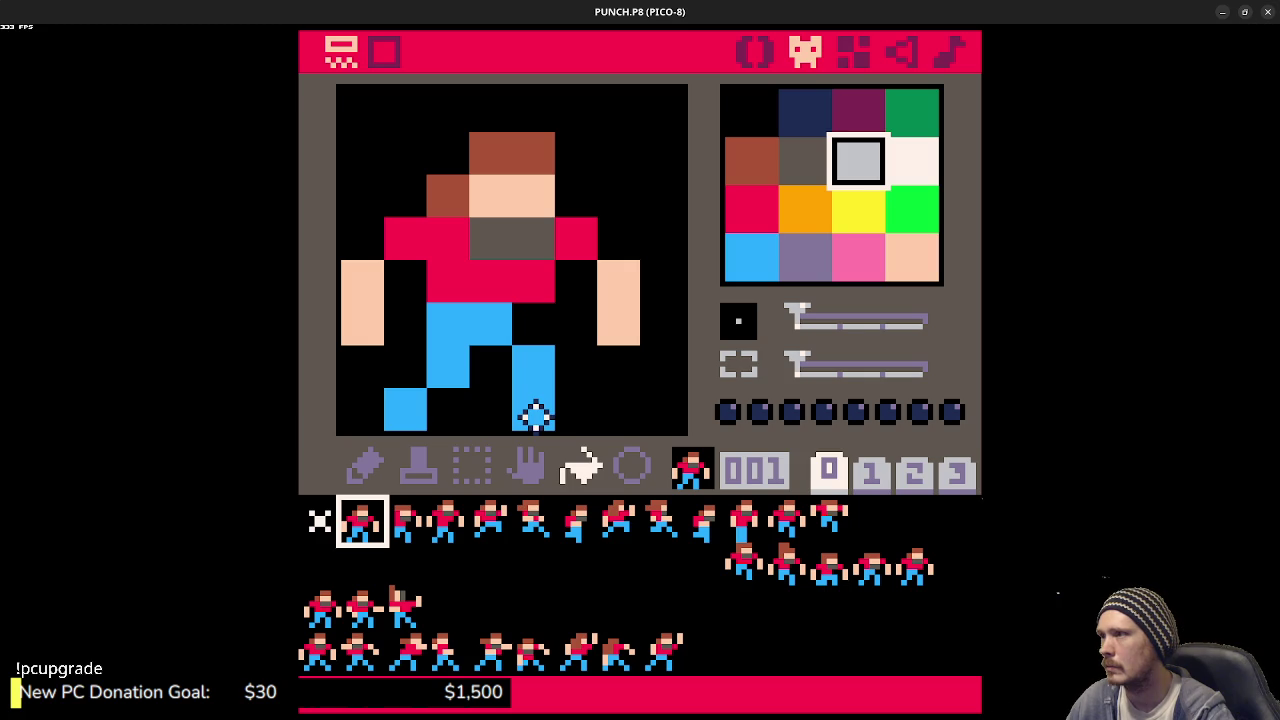
{"action": "key", "text": "ctrl+r"}
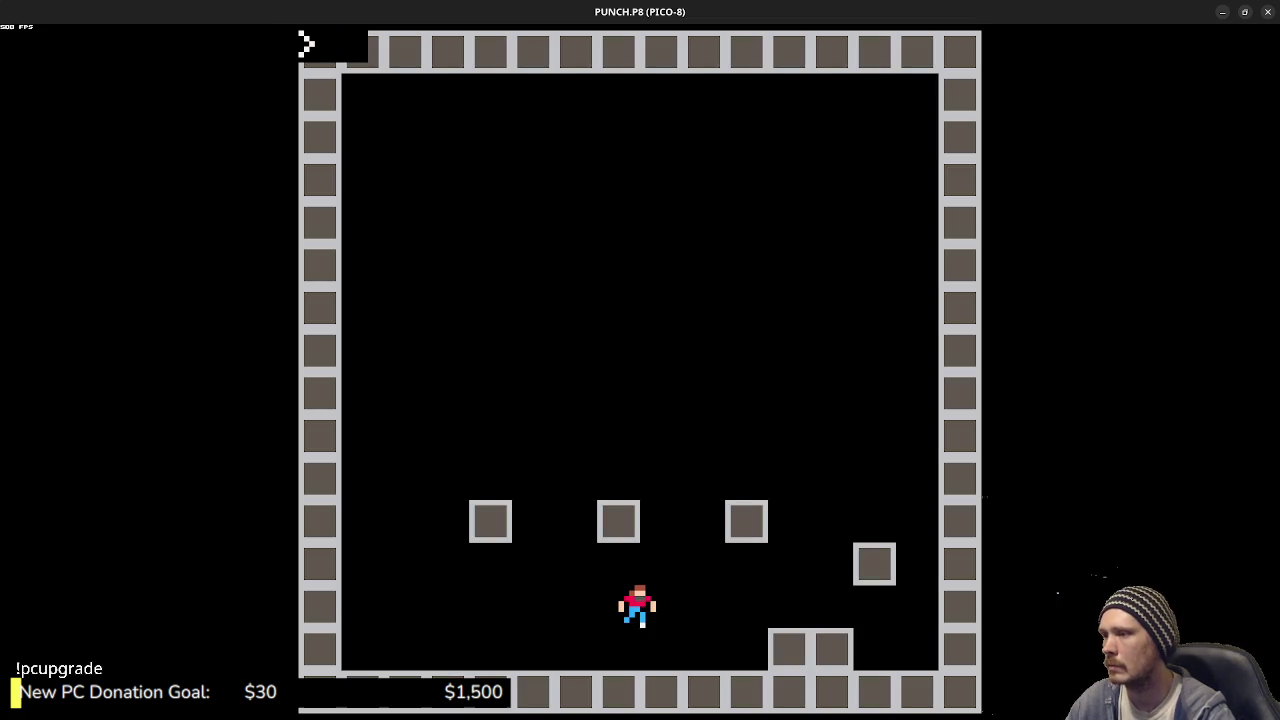
{"action": "key", "text": "Escape"}
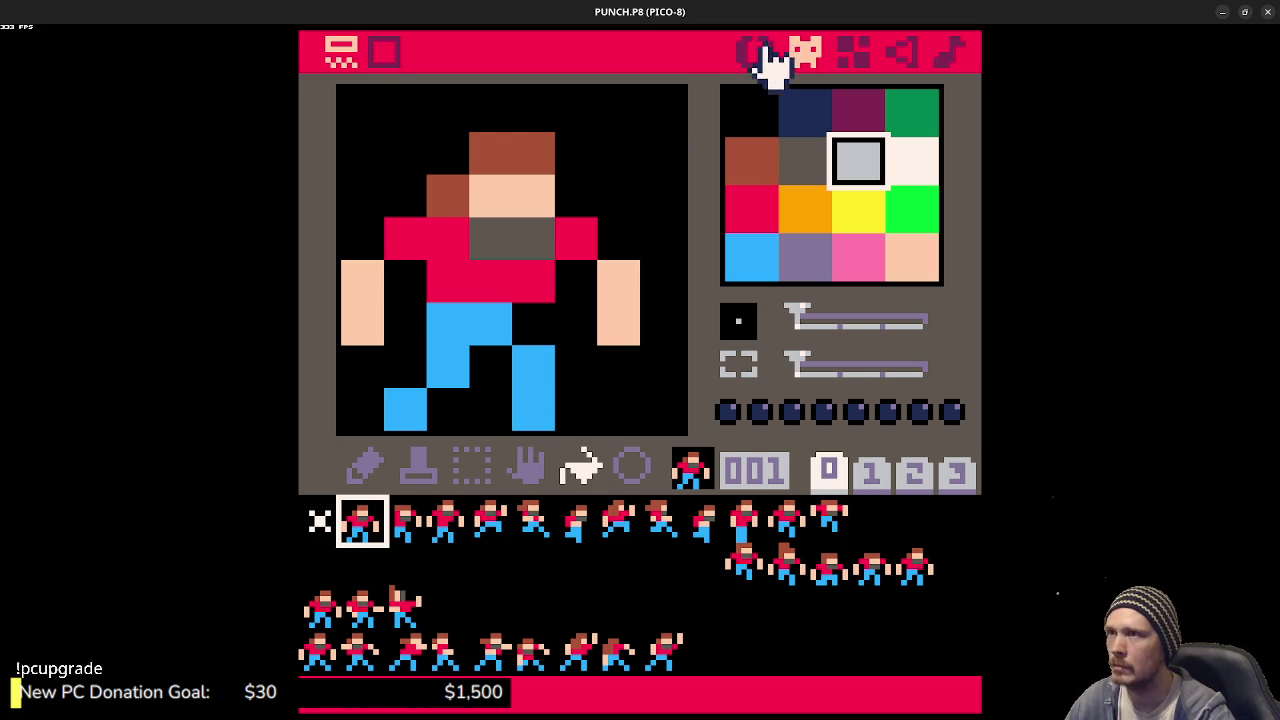
{"action": "left_click", "coordinate": [757, 51]}
- Run the cart twice, jumping once, to check the sprite drawn at the X-3 offset
{"action": "scroll", "coordinate": [714, 509], "scroll_direction": "down", "scroll_amount": 5}
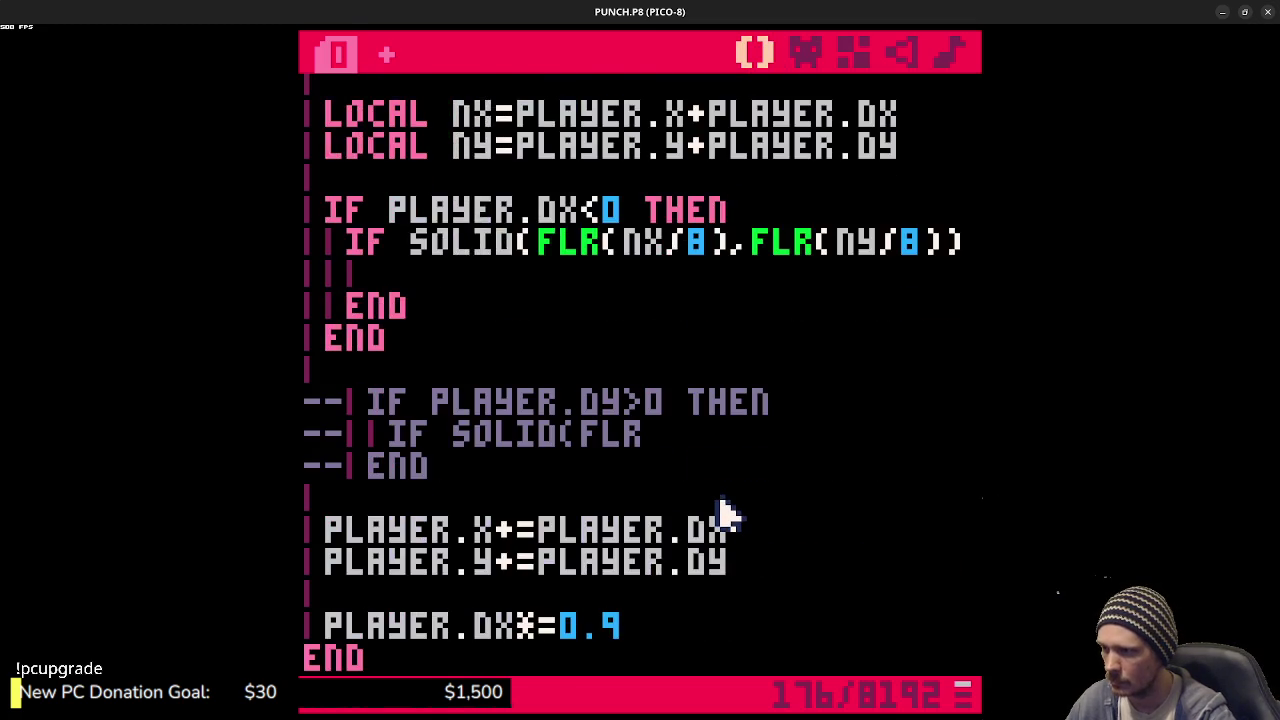
{"action": "scroll", "coordinate": [700, 500], "scroll_direction": "down", "scroll_amount": 4}
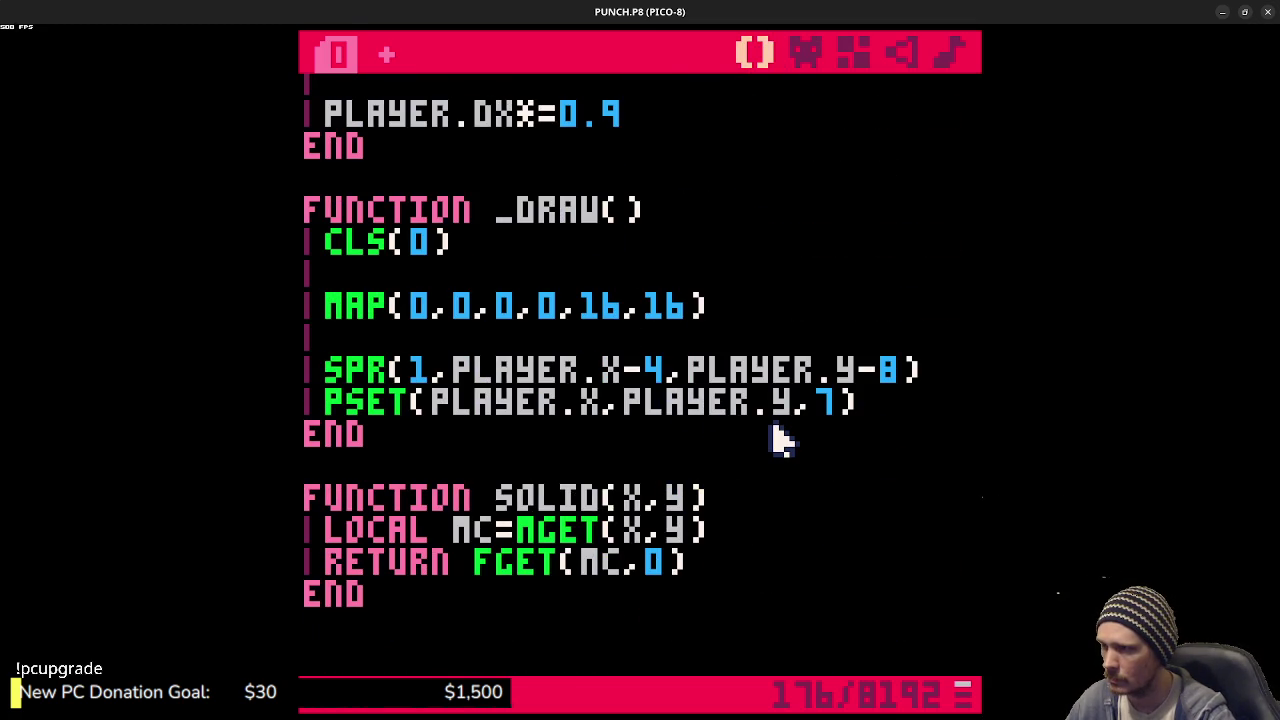
{"action": "key", "text": "ctrl+r"}
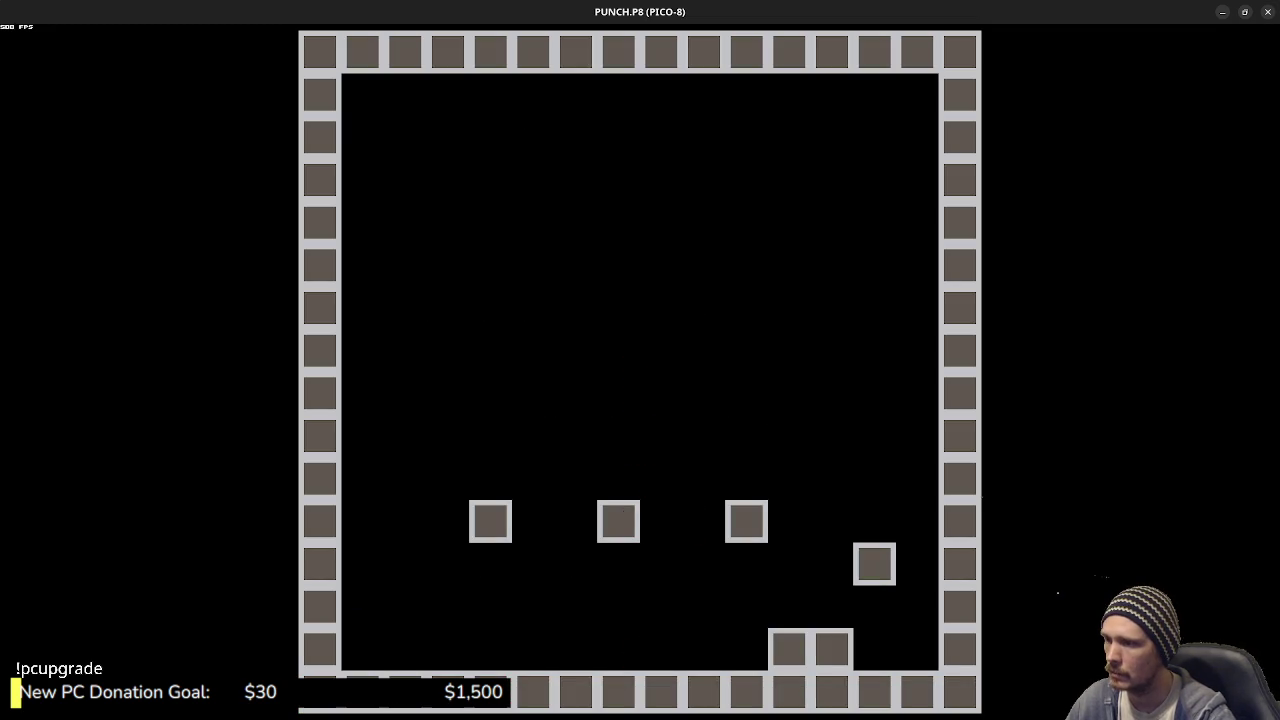
{"action": "key", "text": "Escape"}
{"action": "key", "text": "Escape"}
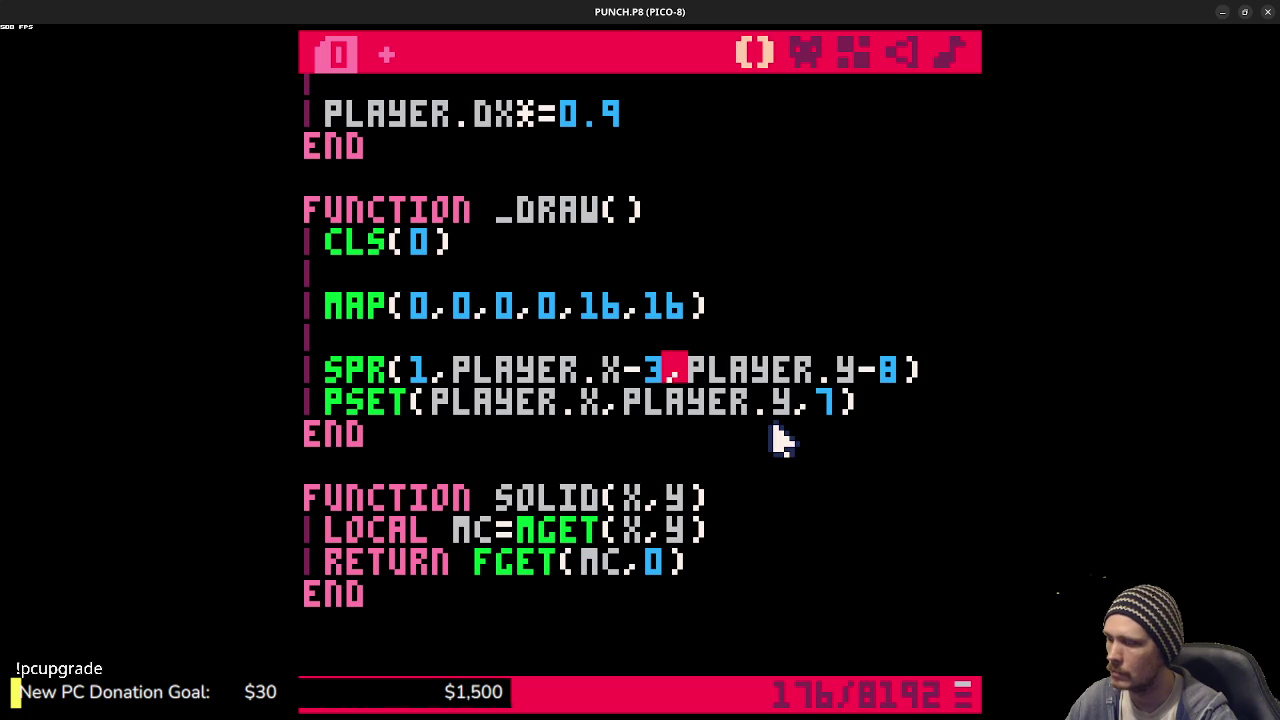
{"action": "key", "text": "ctrl+r"}
{"action": "key", "text": "z"}
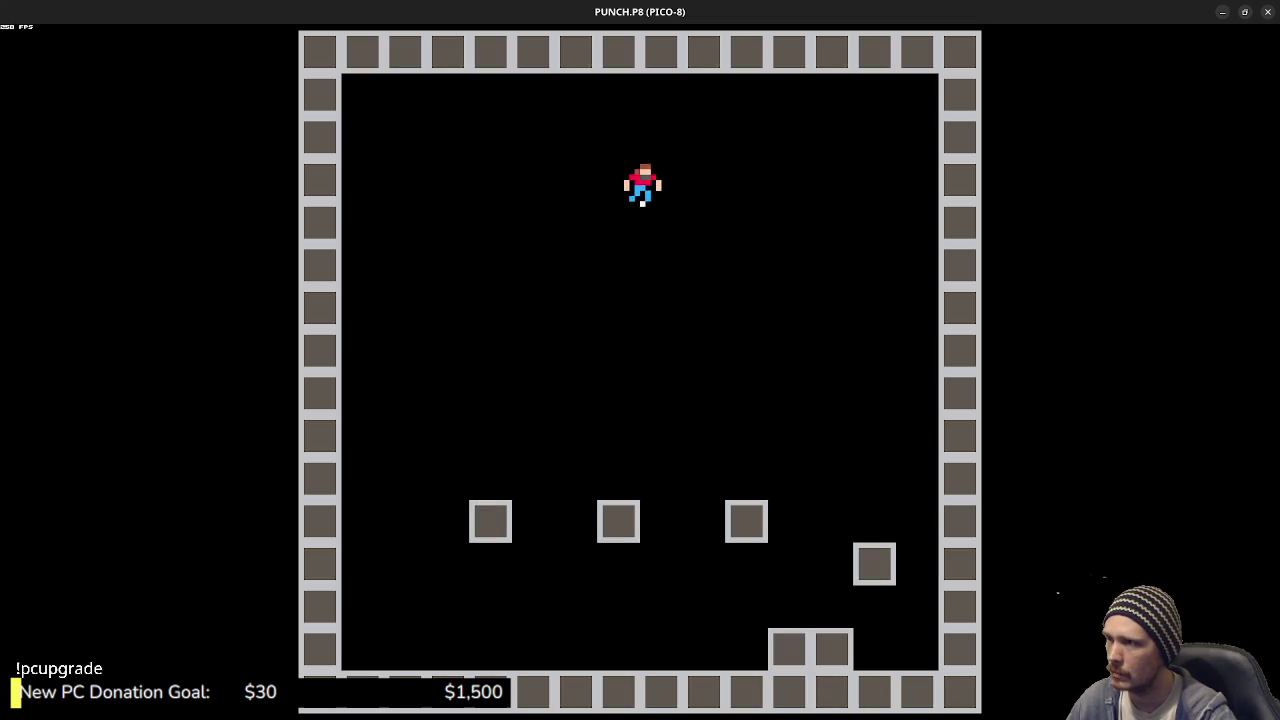
{"action": "key", "text": "Escape"}
{"action": "key", "text": "Escape"}
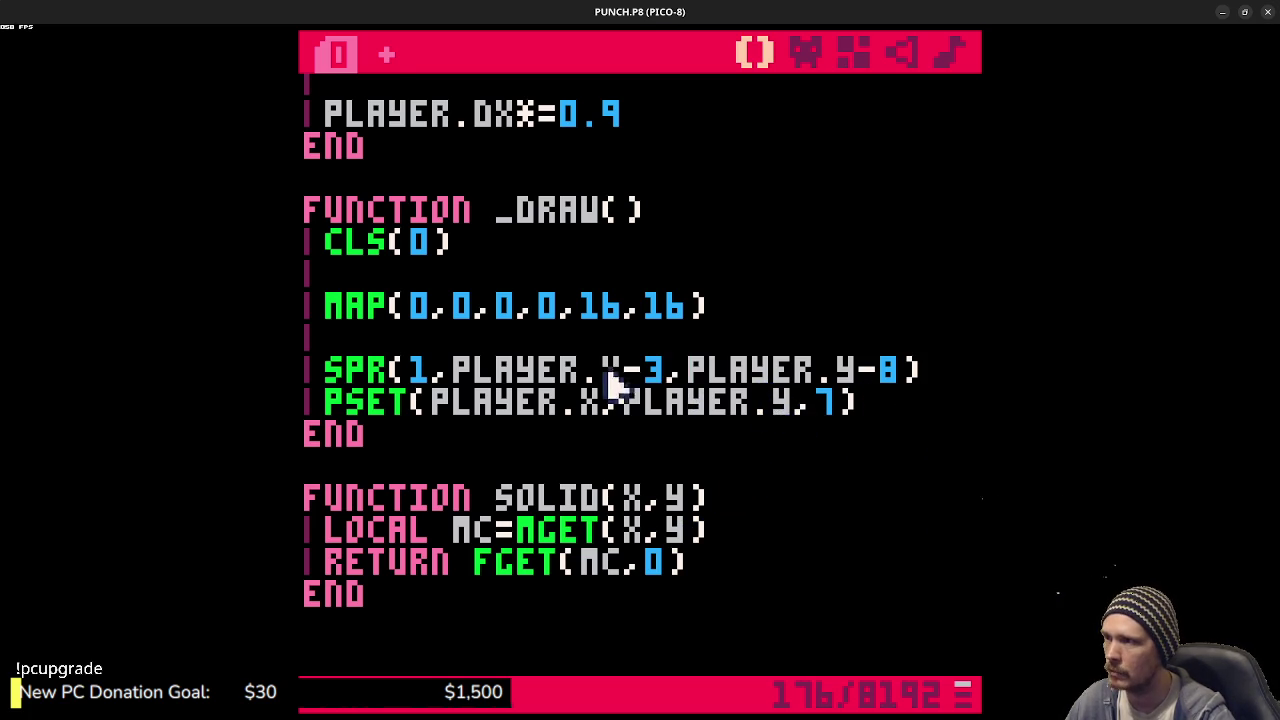
- Uncomment the three DY>0 downward-collision lines with Ctrl+B
{"action": "scroll", "coordinate": [703, 414], "scroll_direction": "up", "scroll_amount": 5}
{"action": "scroll", "coordinate": [697, 414], "scroll_direction": "up", "scroll_amount": 2}
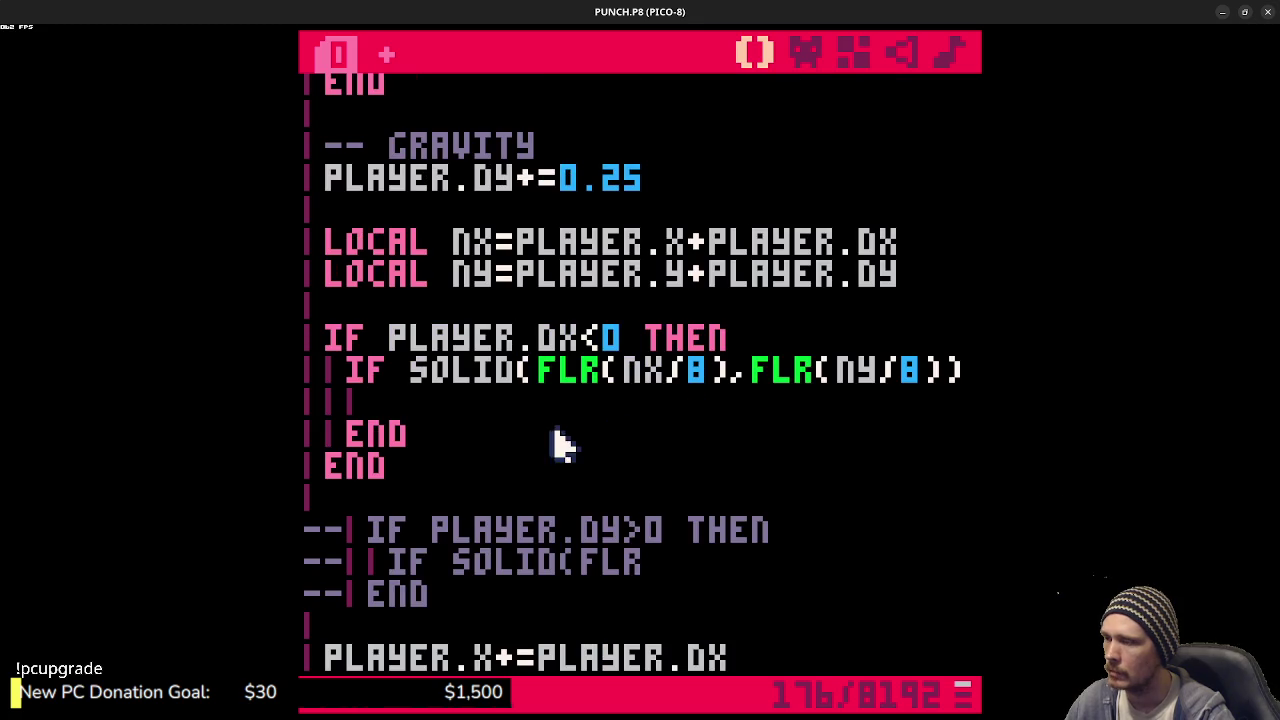
{"action": "scroll", "coordinate": [500, 460], "scroll_direction": "down", "scroll_amount": 1}
{"action": "mouse_move", "coordinate": [432, 463]}
{"action": "left_mouse_down"}
{"action": "mouse_move", "coordinate": [368, 458]}
{"action": "mouse_move", "coordinate": [302, 410]}
{"action": "left_mouse_up"}
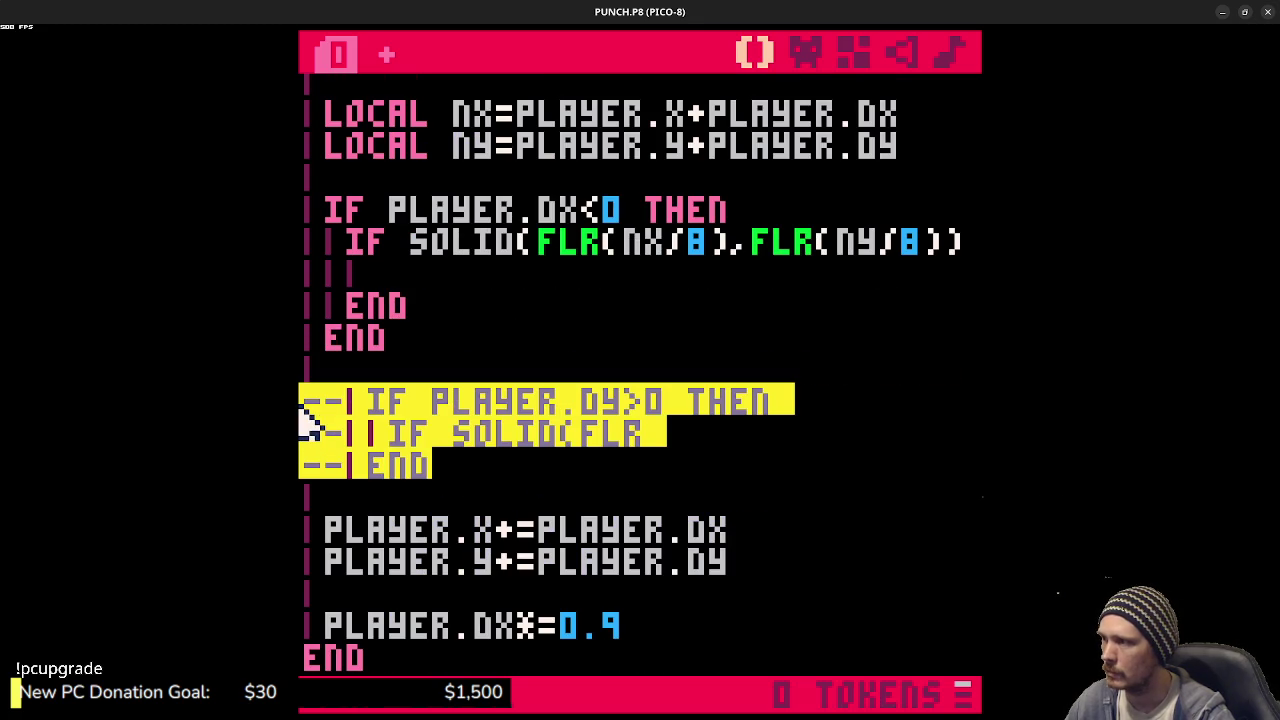
{"action": "key", "text": "ctrl+b"}
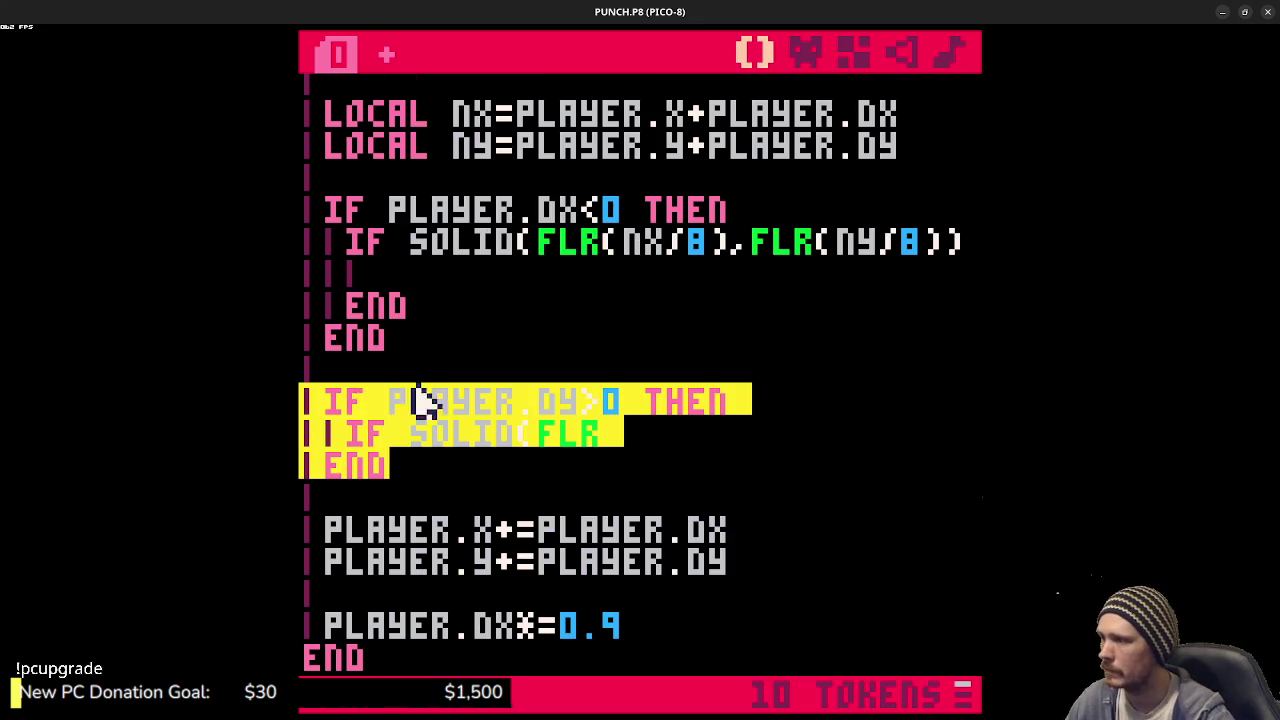
- Complete the first call on the DY>0 line as SOLID(FLR(NX/8)-3,FLR(NY/8))
{"action": "left_click", "coordinate": [470, 410]}
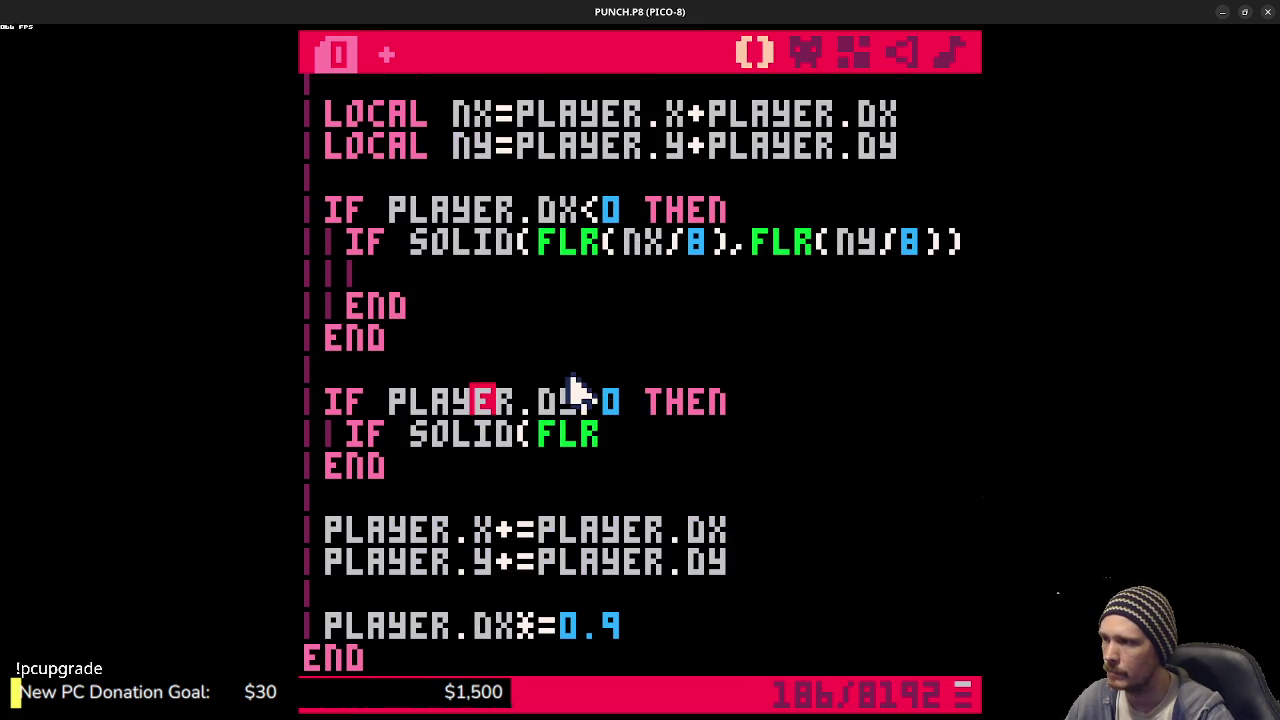
{"action": "left_click", "coordinate": [612, 434]}
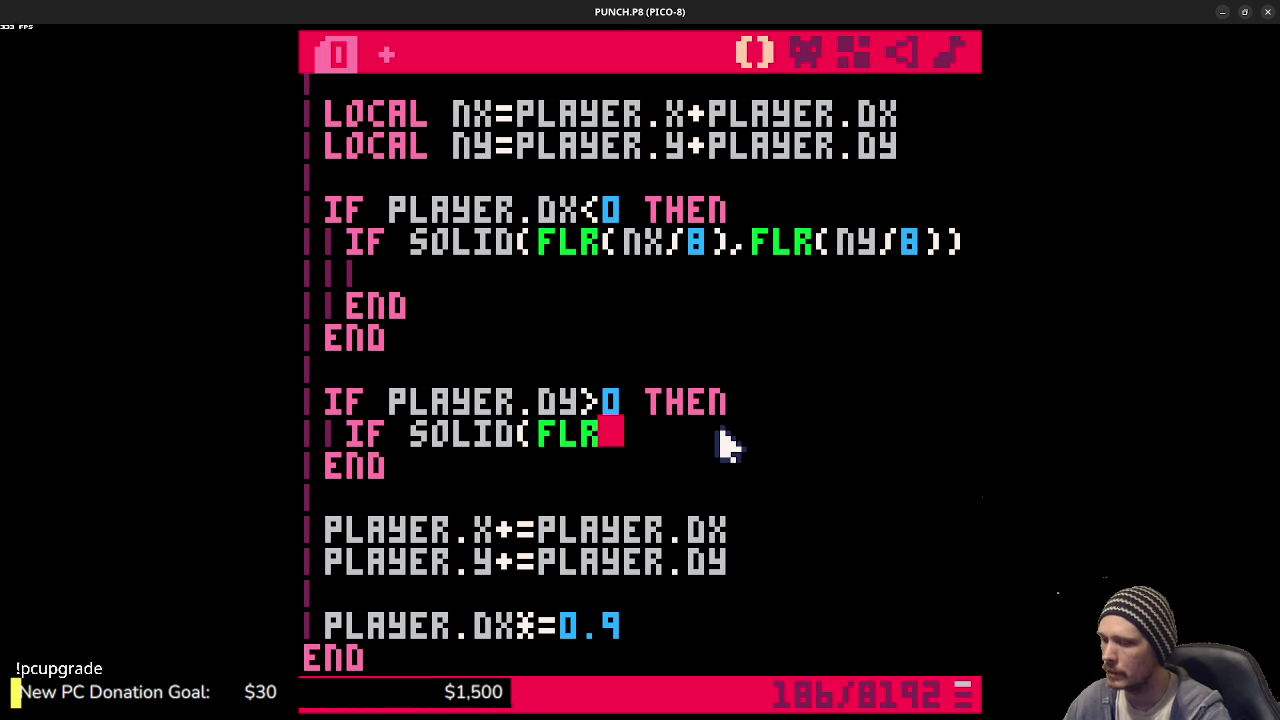
{"action": "type", "text": "(nx/"}
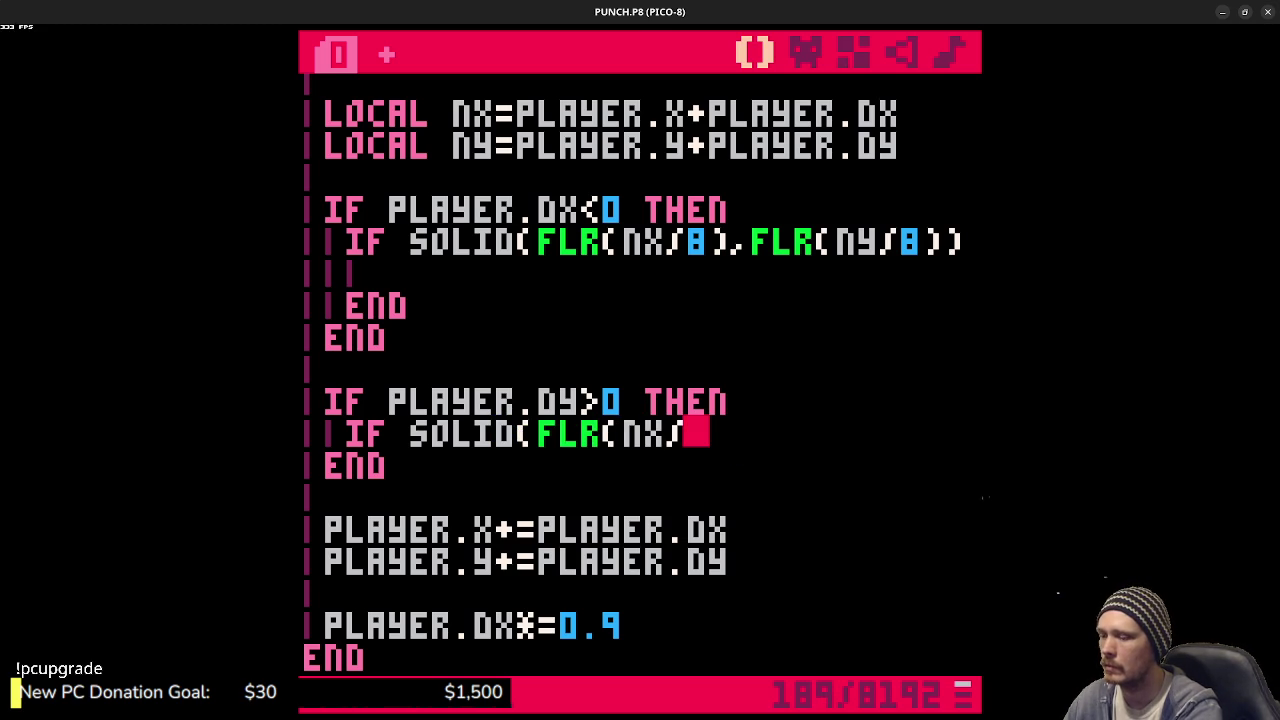
{"action": "type", "text": "8),"}
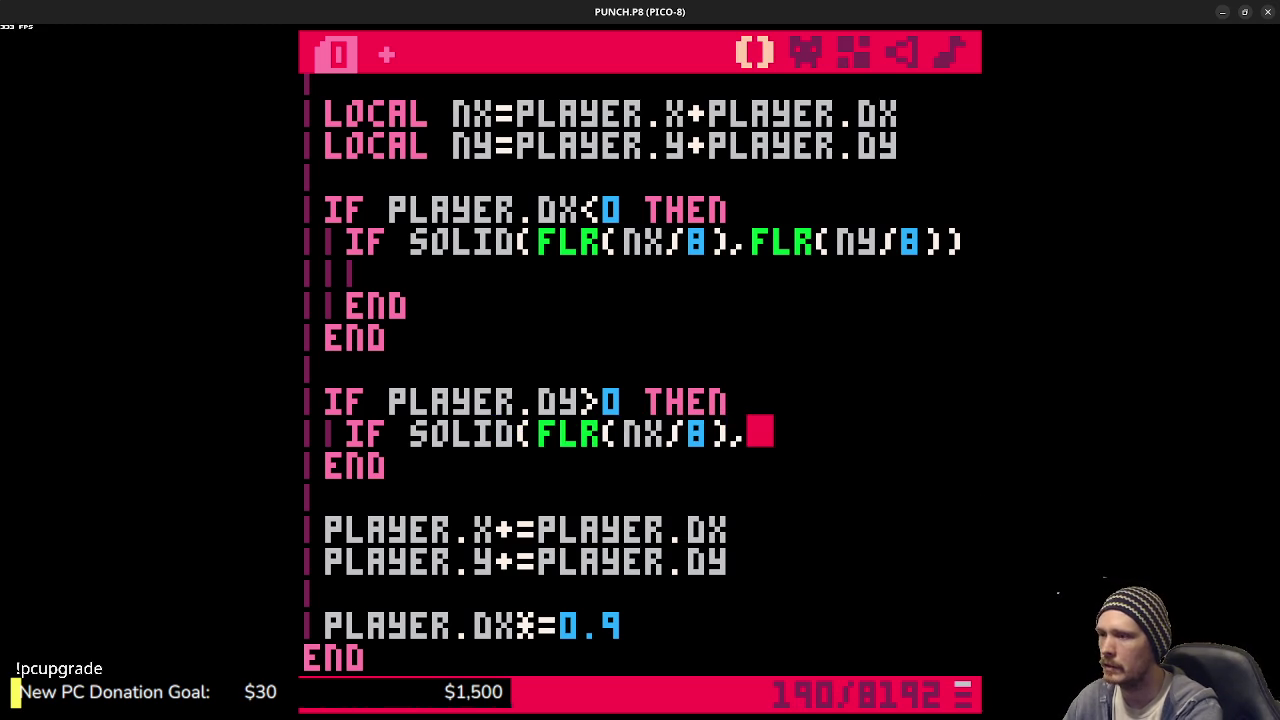
{"action": "type", "text": "fl"}
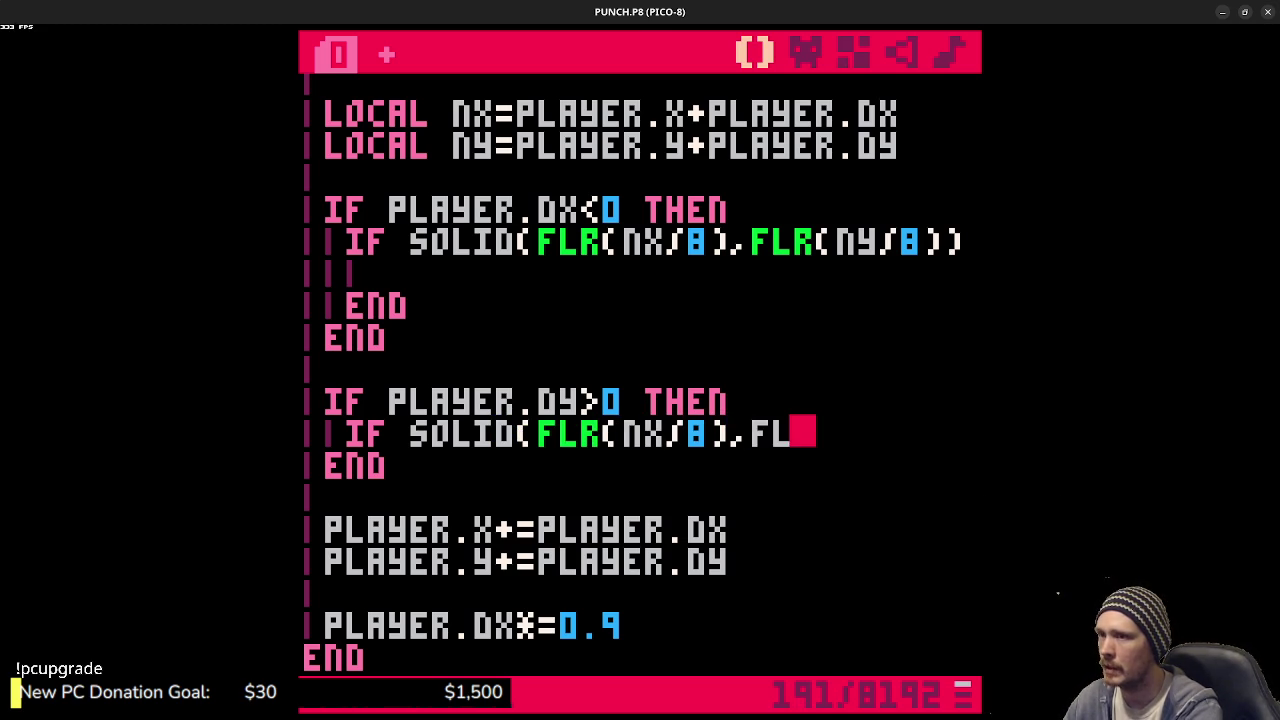
{"action": "type", "text": "r("}
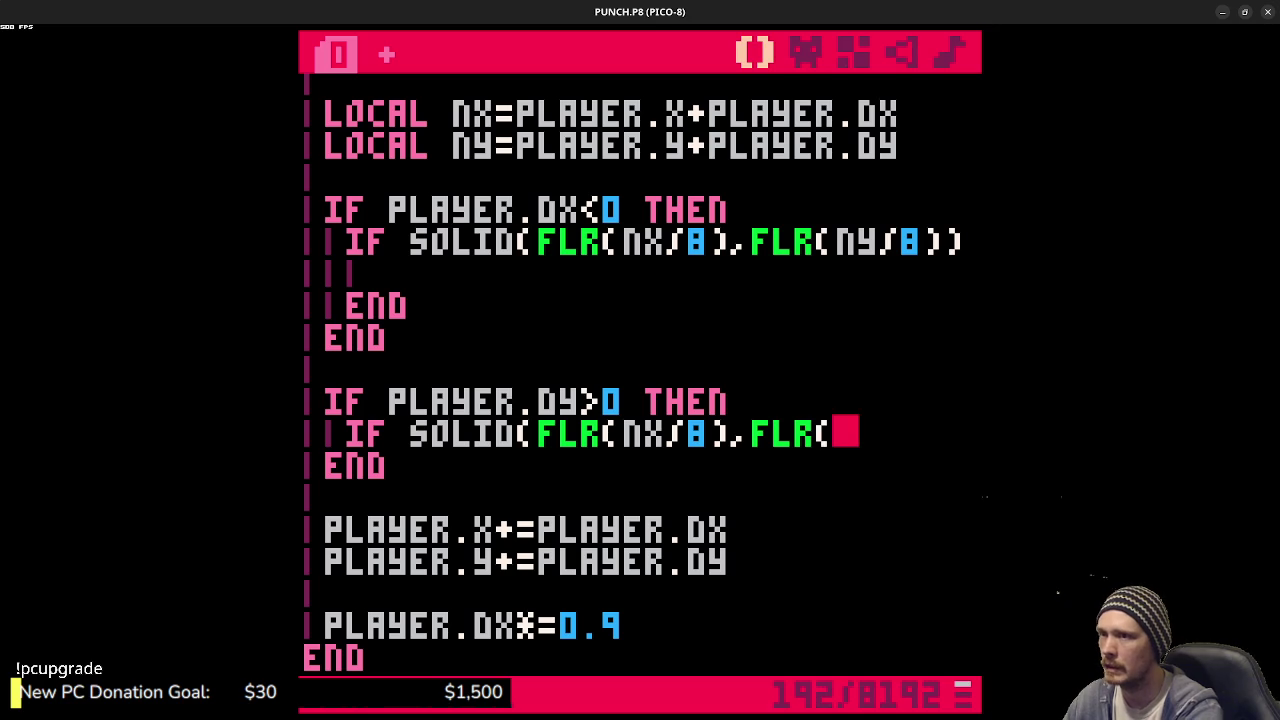
{"action": "type", "text": "ny/"}
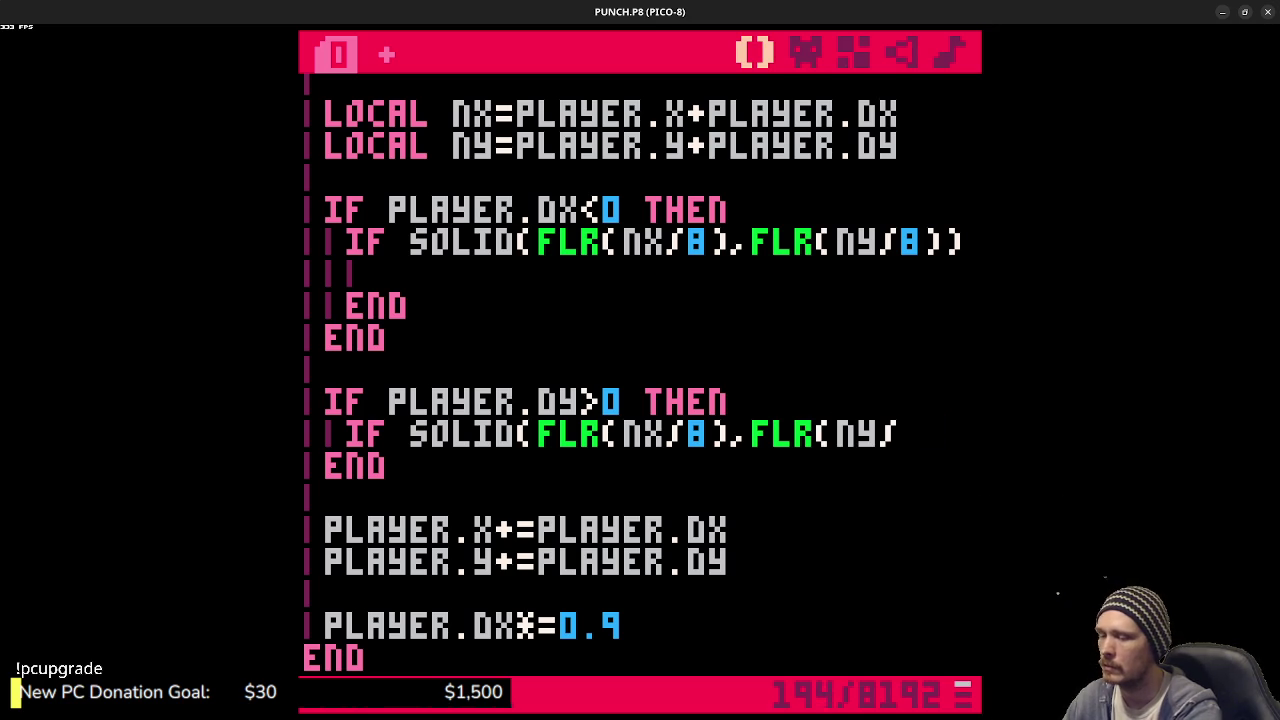
{"action": "type", "text": "8"}
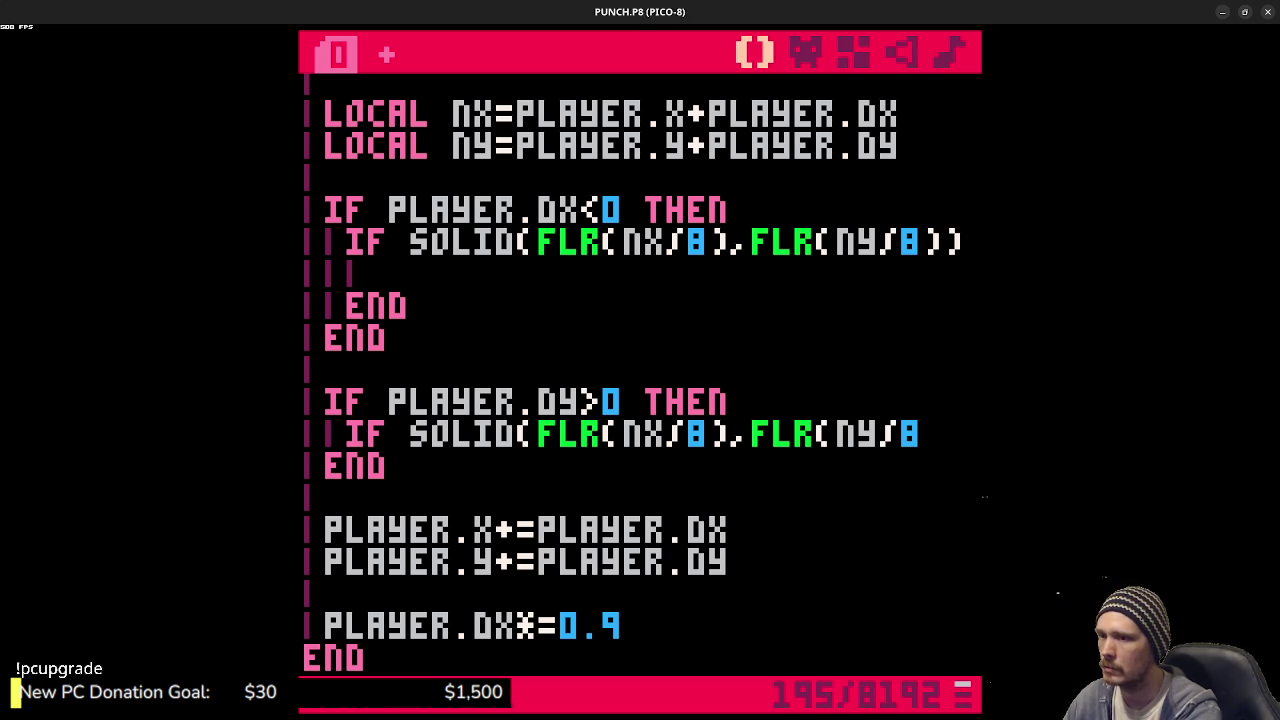
{"action": "type", "text": ")"}
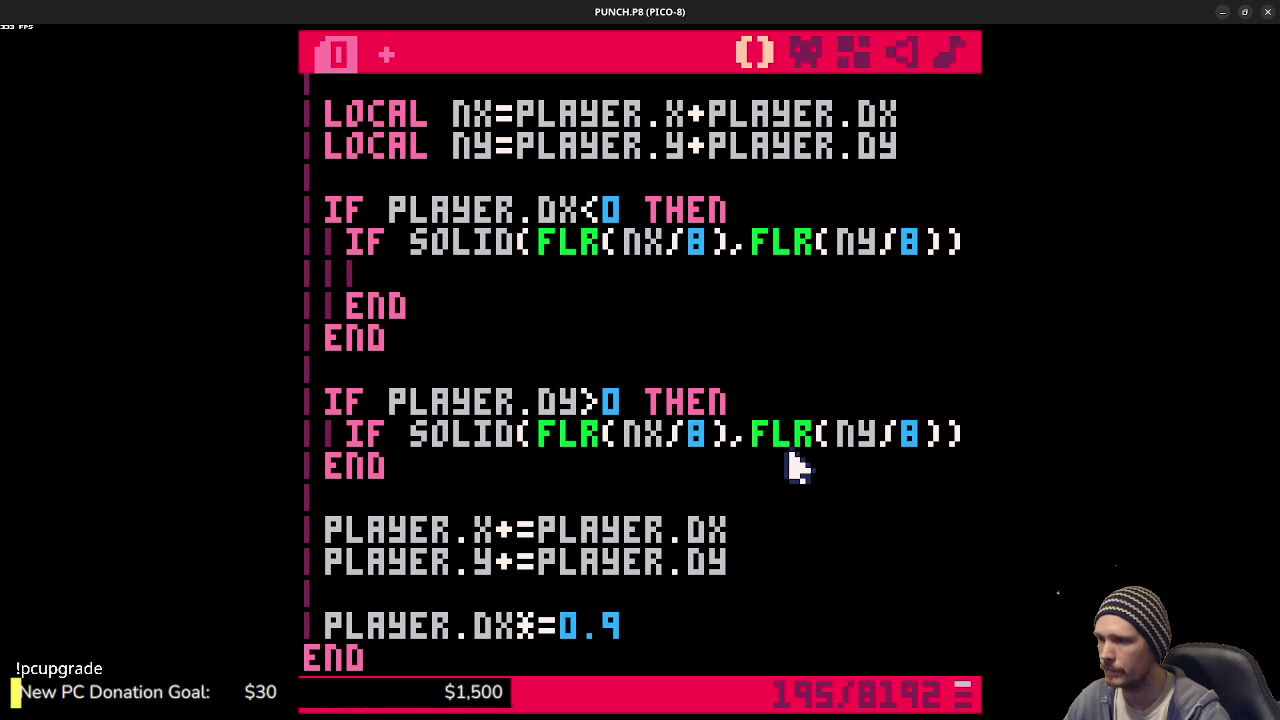
{"action": "type", "text": "-3"}
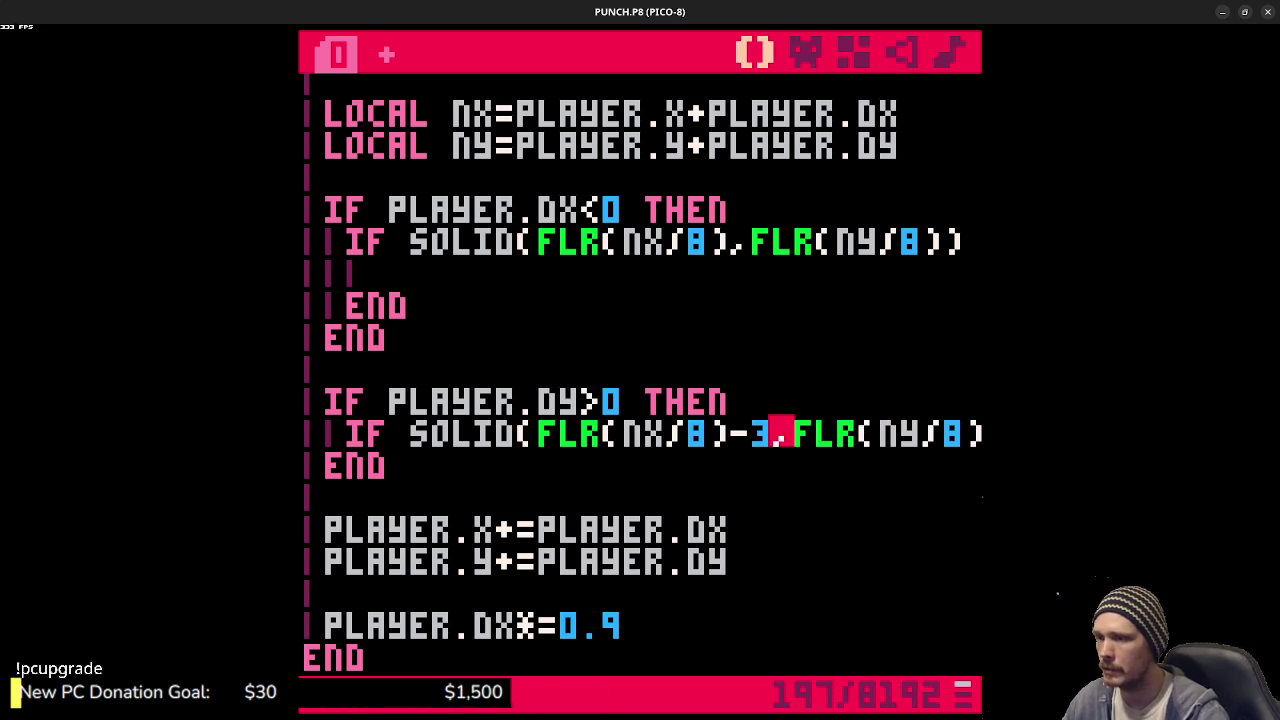
- Append OR SOLID(FLR(NX/8)+4,FLR(NY/8)) THEN to the condition, correcting the SOLID and FLR typos
{"action": "left_click_drag", "start_coordinate": [811, 440], "coordinate": [985, 436]}
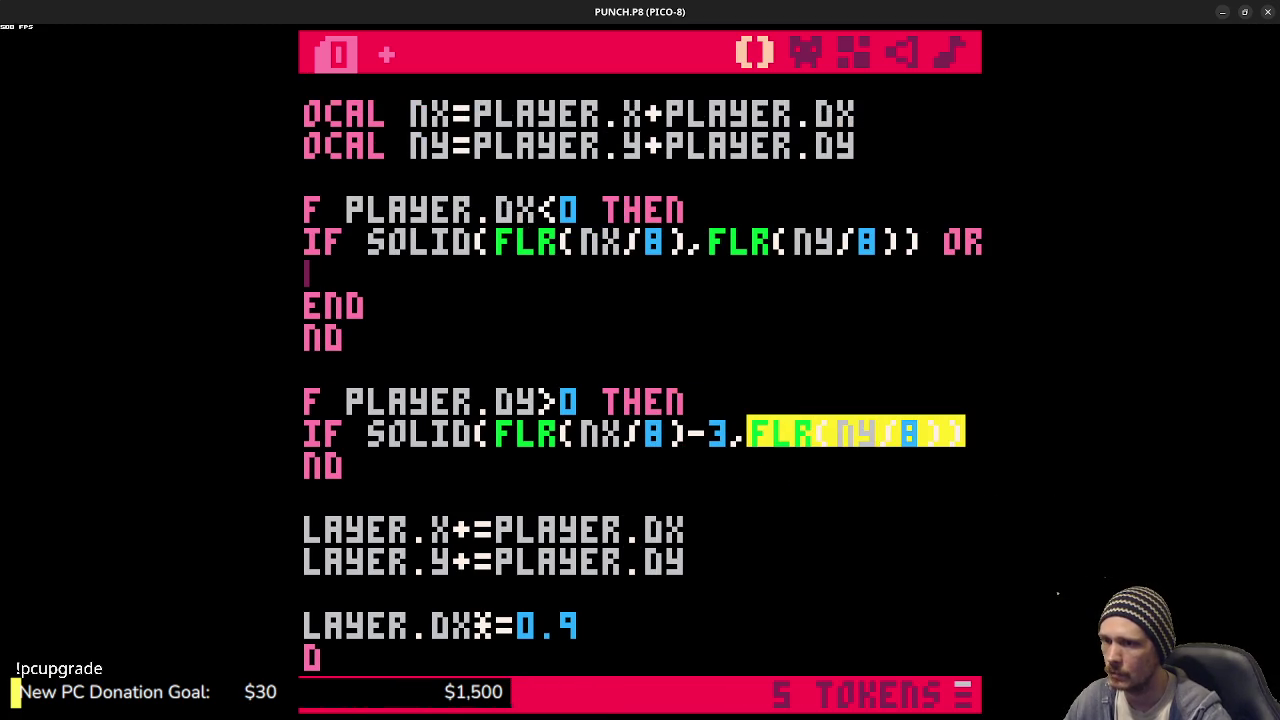
{"action": "key", "text": "Down"}
{"action": "left_click", "coordinate": [974, 425]}
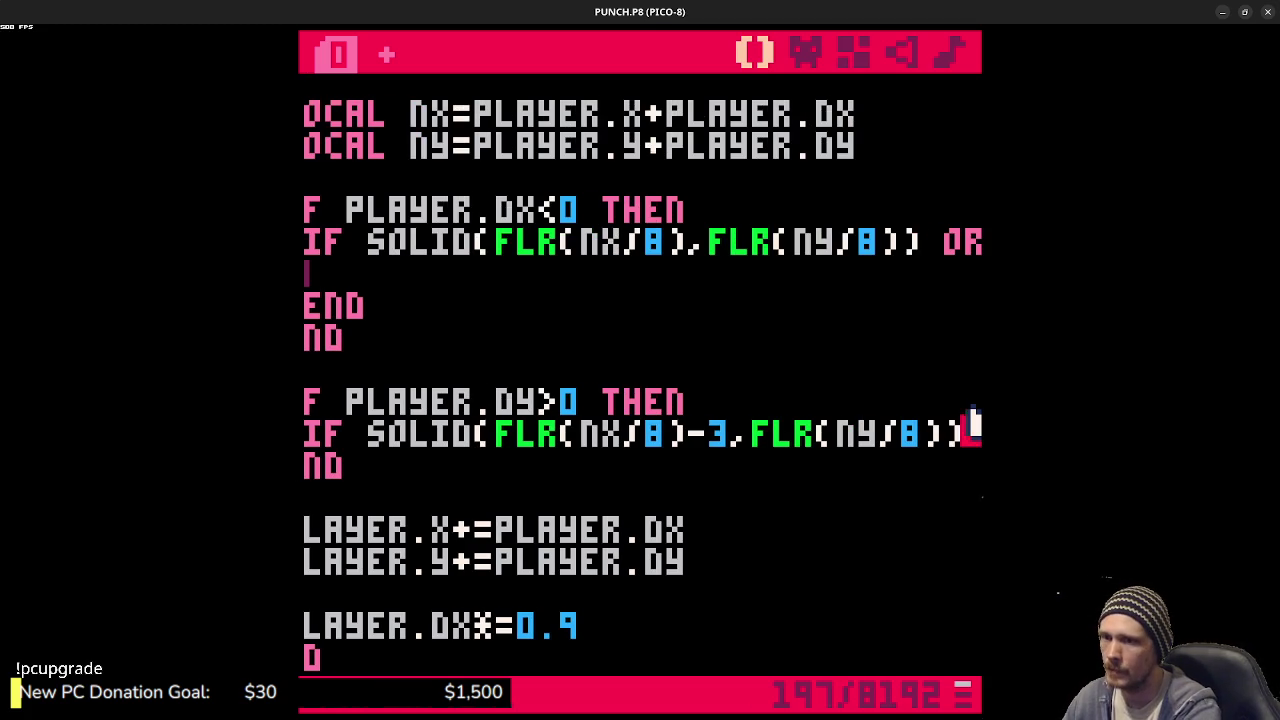
{"action": "type", "text": "OR SOLD"}
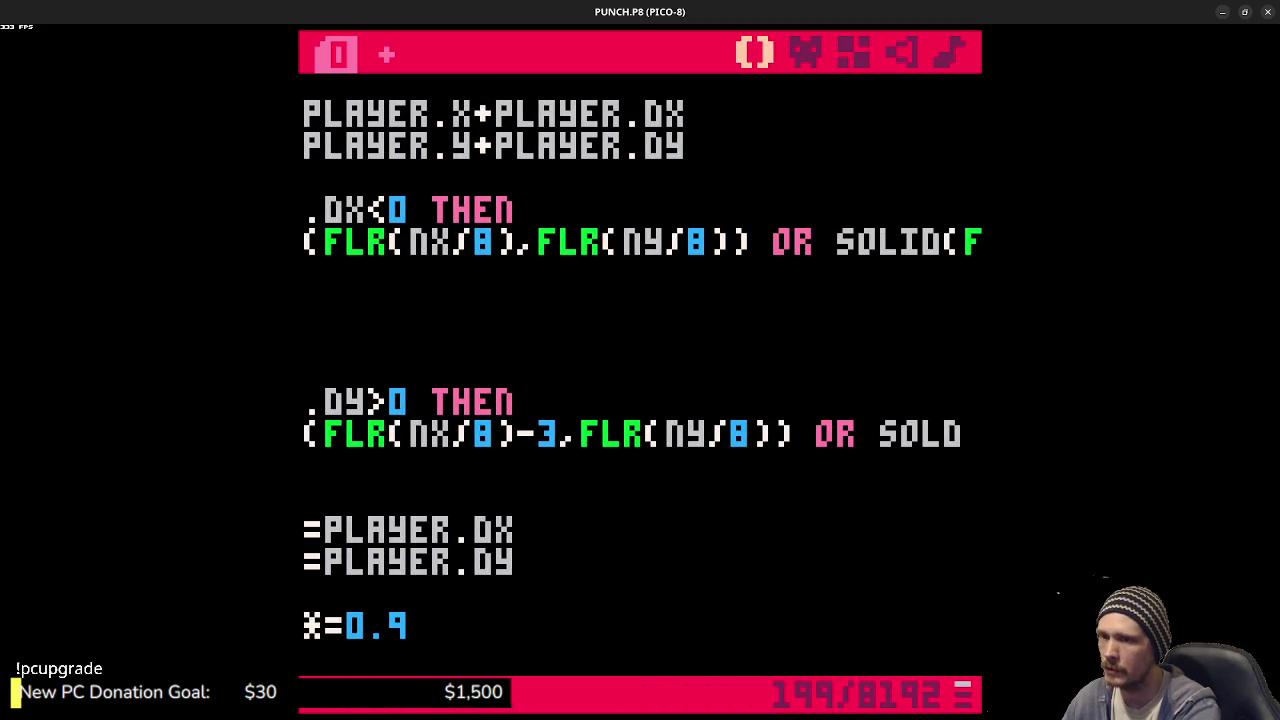
{"action": "key", "text": "BackSpace"}
{"action": "type", "text": "ID(lflr"}
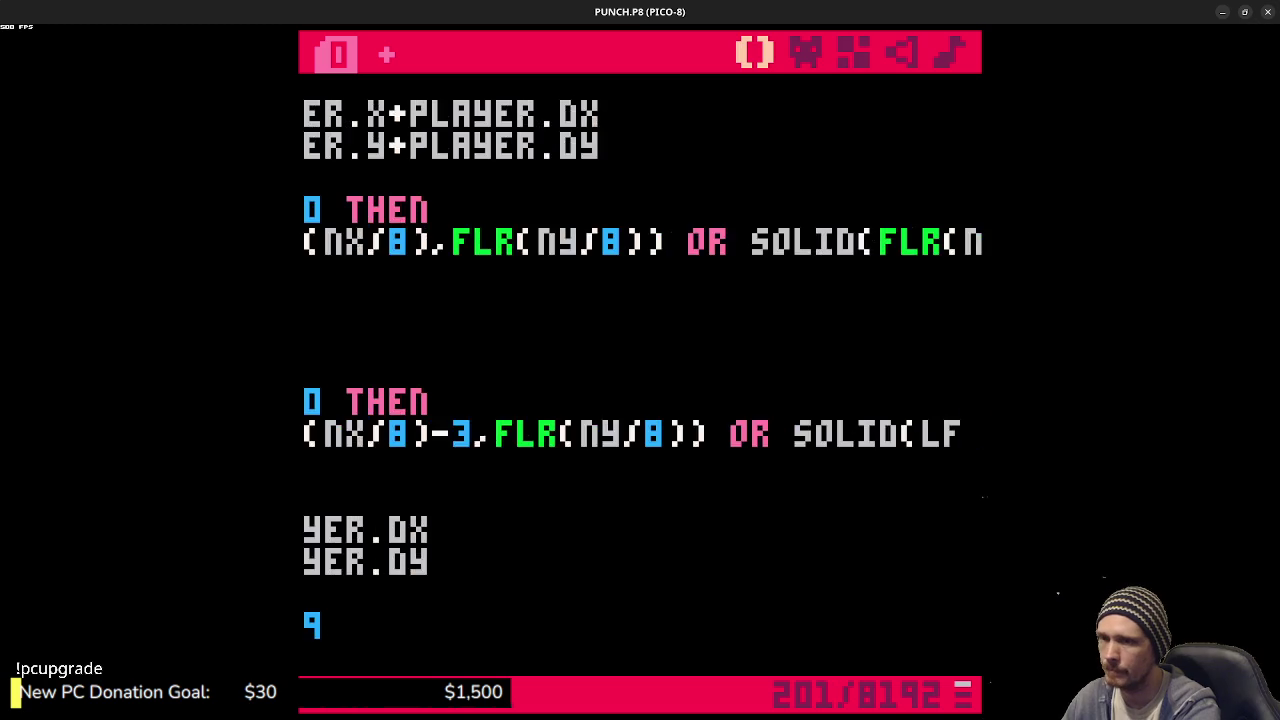
{"action": "key", "text": "Left"}
{"action": "key", "text": "Left"}
{"action": "key", "text": "Left"}
{"action": "key", "text": "BackSpace"}
{"action": "key", "text": "End"}
{"action": "type", "text": "("}
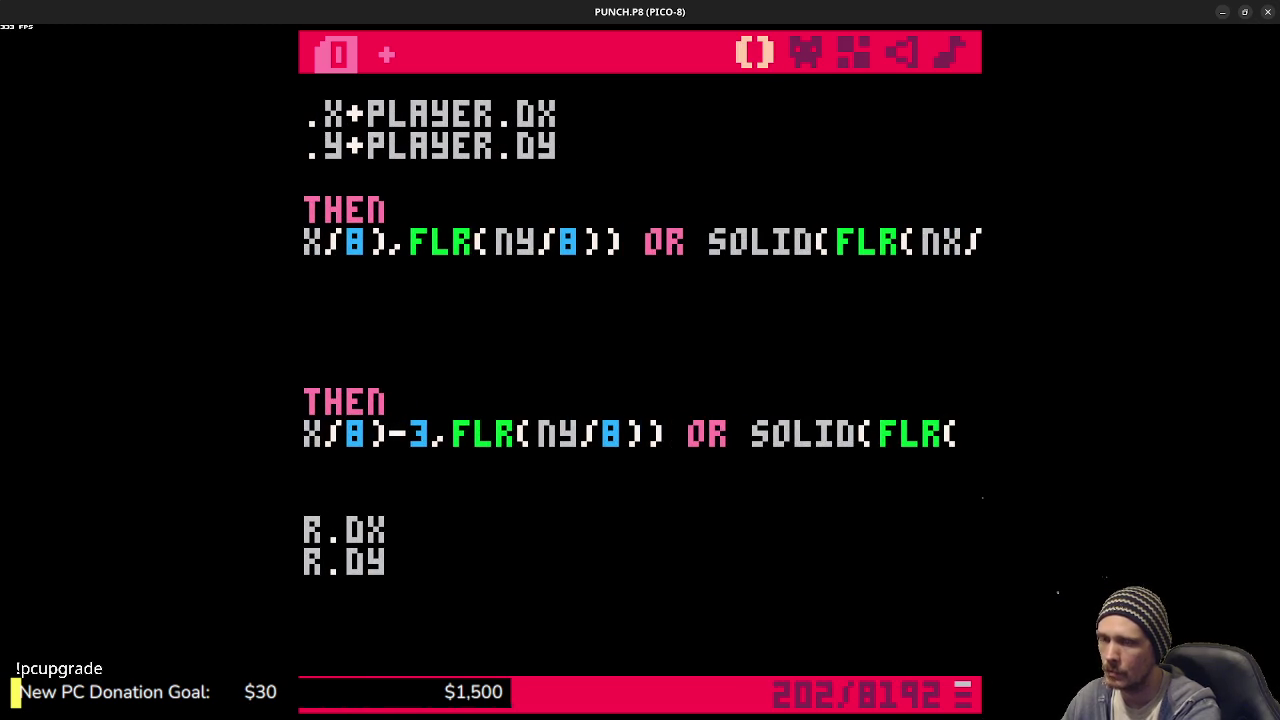
{"action": "type", "text": "nx"}
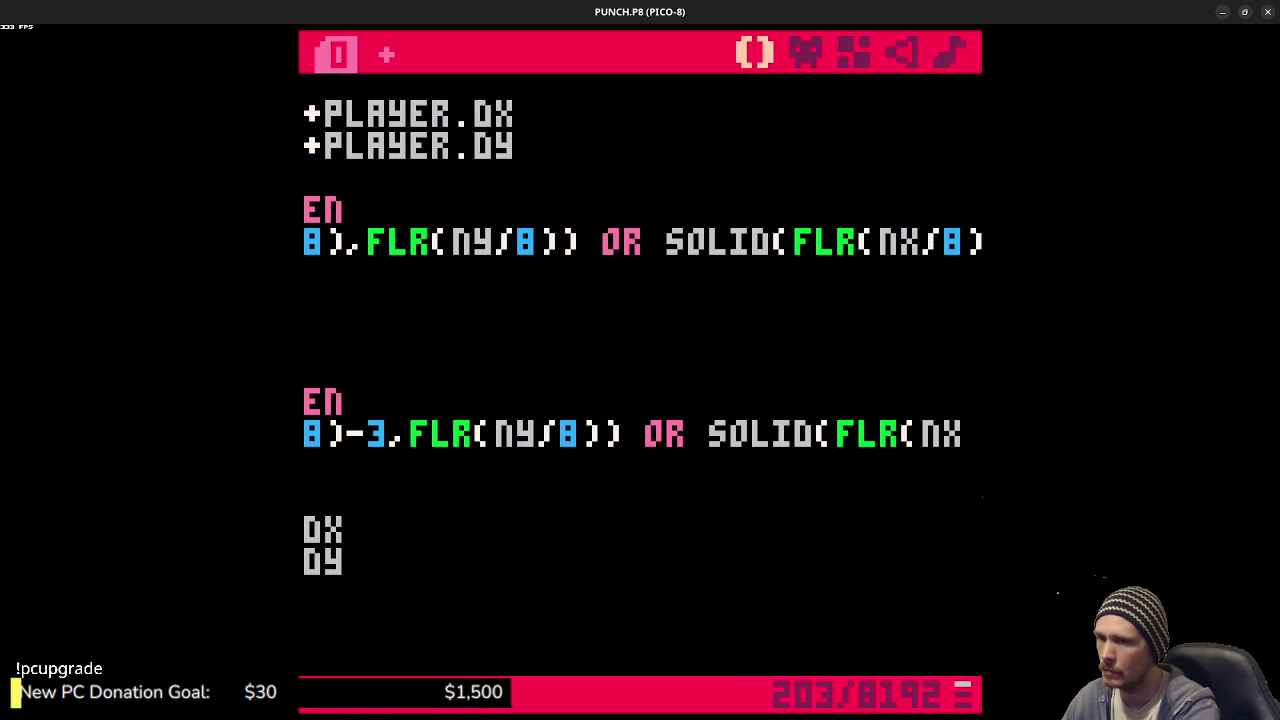
{"action": "type", "text": "/8)"}
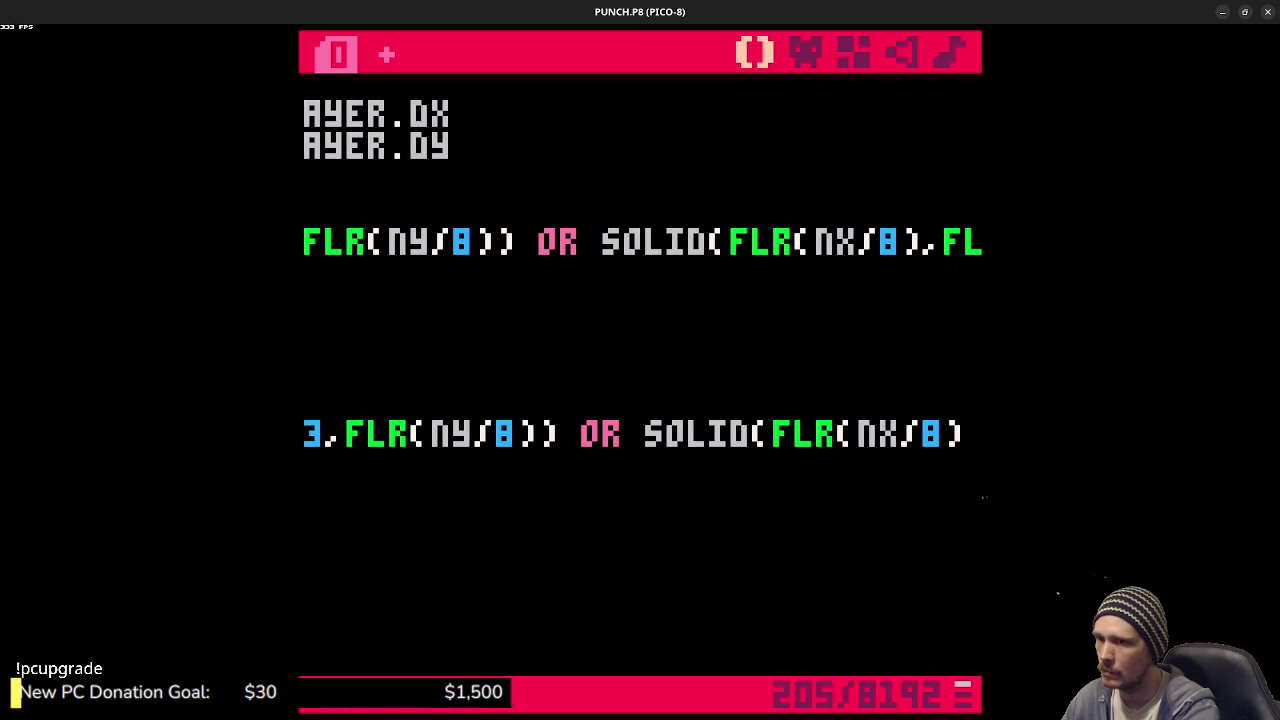
{"action": "type", "text": "+4"}
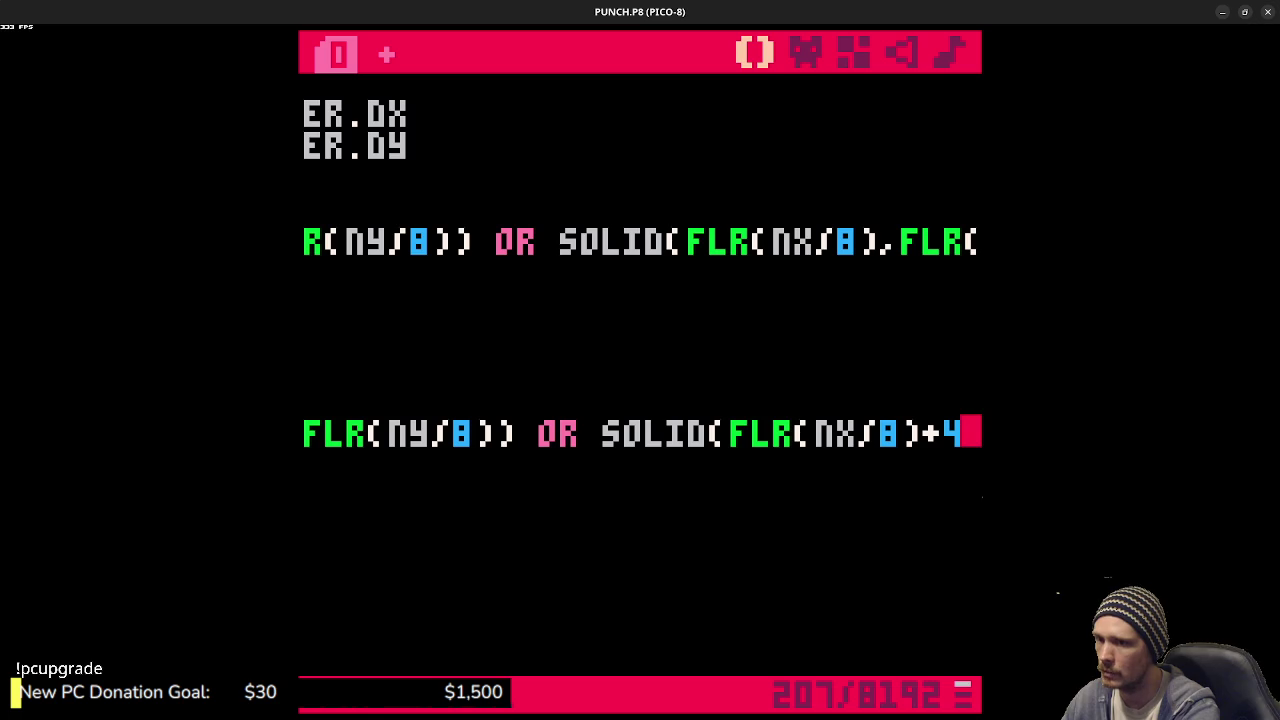
{"action": "type", "text": ",FL"}
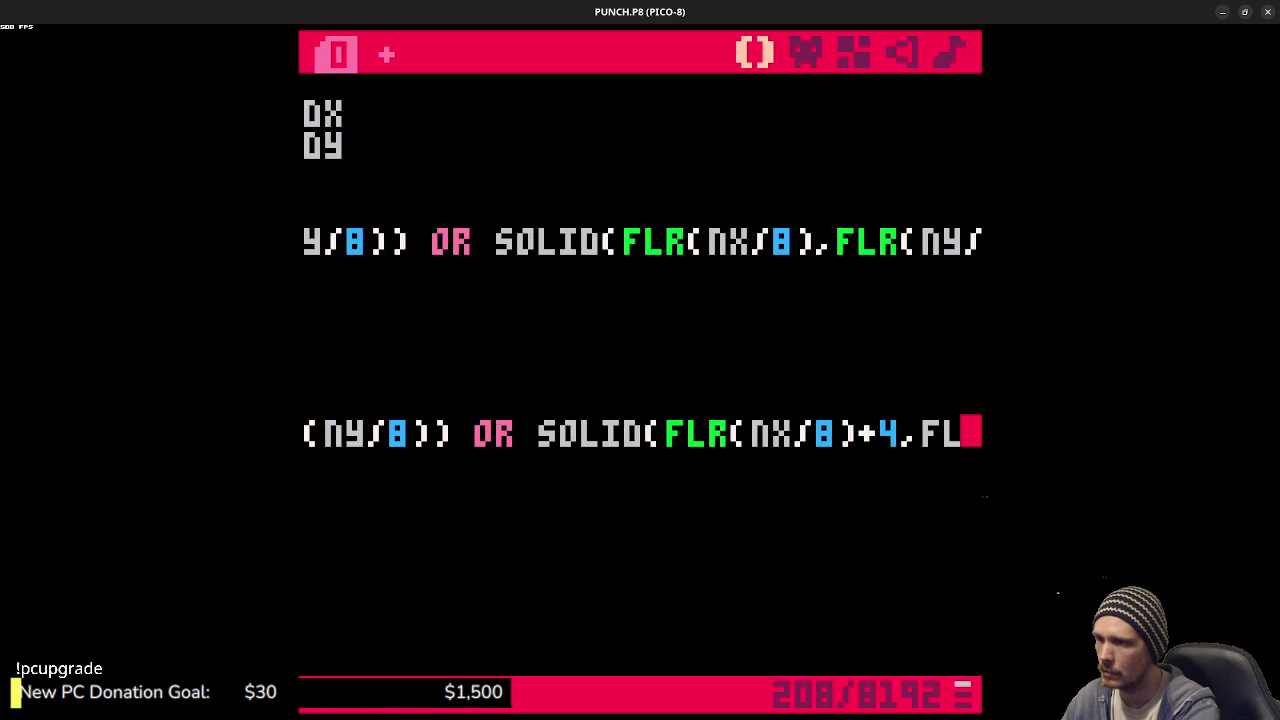
{"action": "type", "text": "R(ny/8)"}
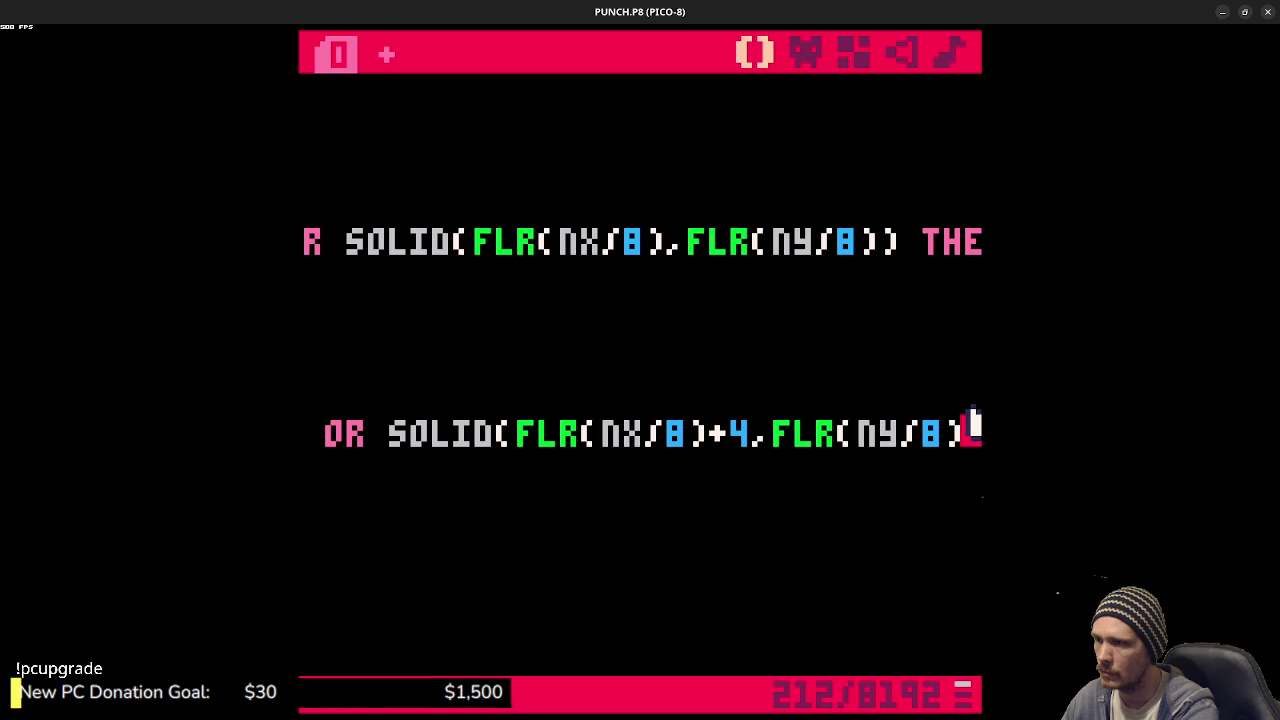
{"action": "type", "text": ") then"}
{"action": "key", "text": "Down"}
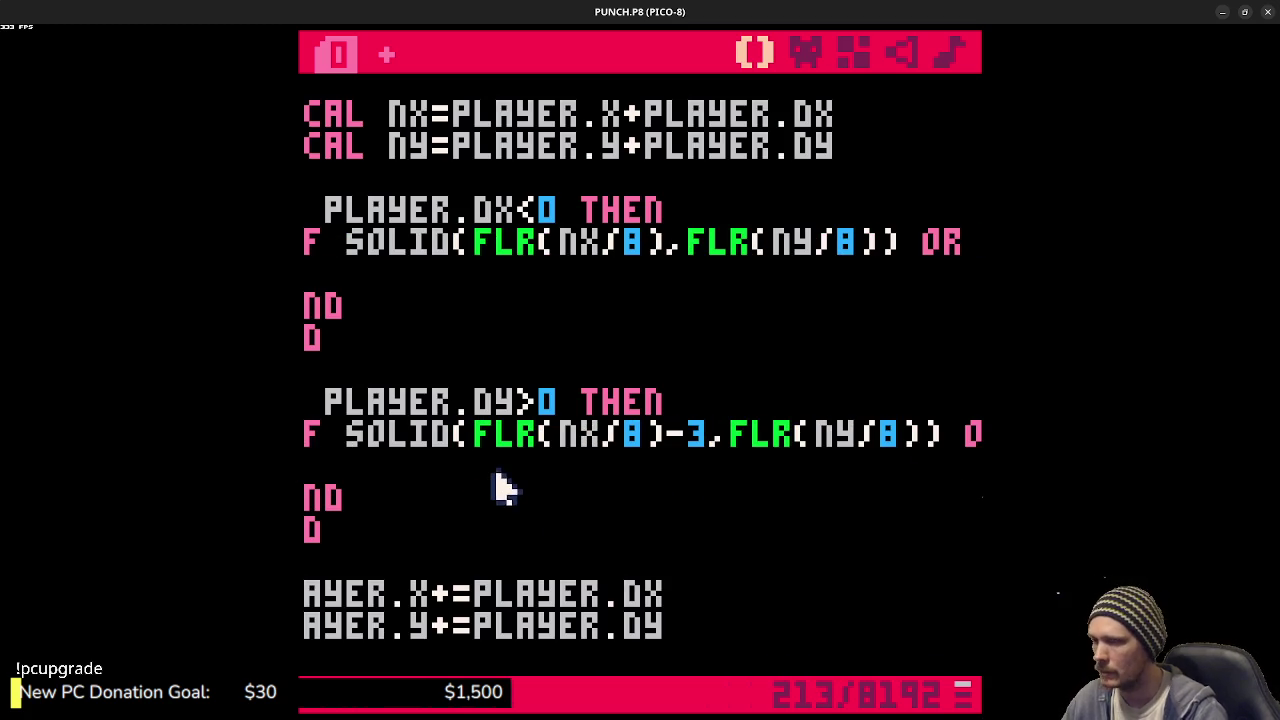
{"action": "left_click_drag", "start_coordinate": [496, 436], "coordinate": [916, 434]}
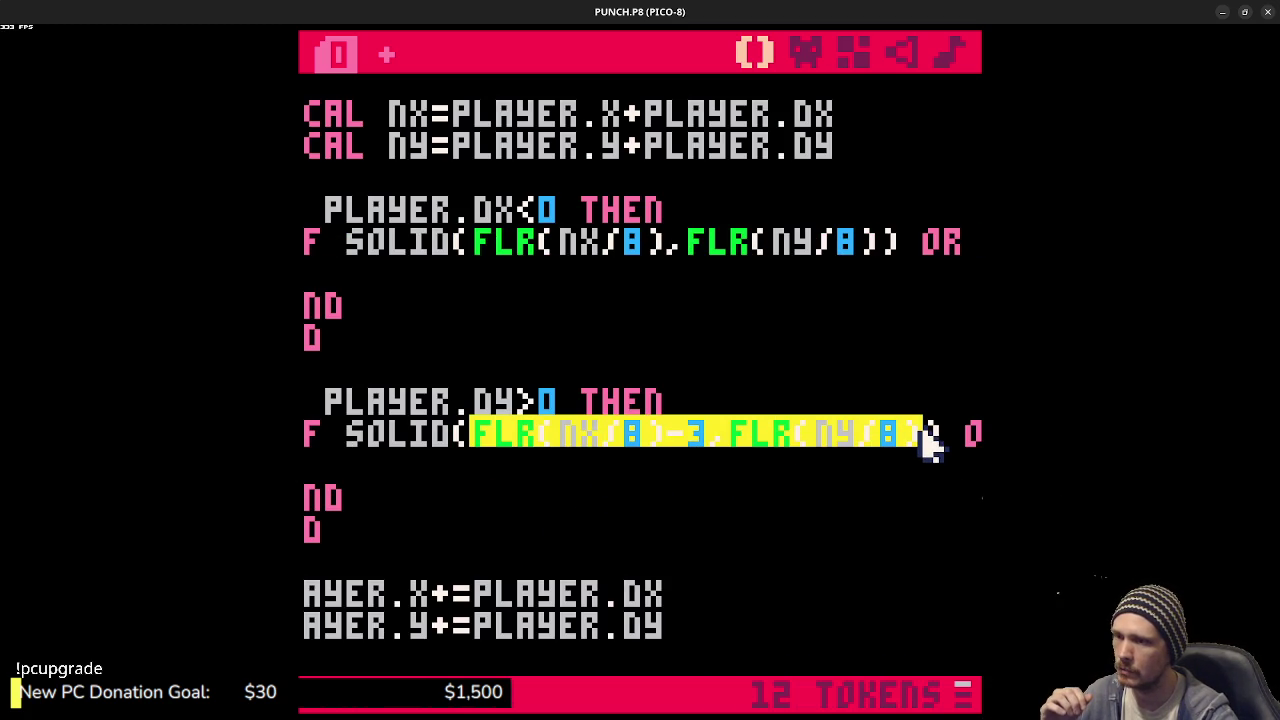
{"action": "left_click", "coordinate": [958, 443]}
{"action": "left_click_drag", "start_coordinate": [891, 443], "coordinate": [975, 436]}
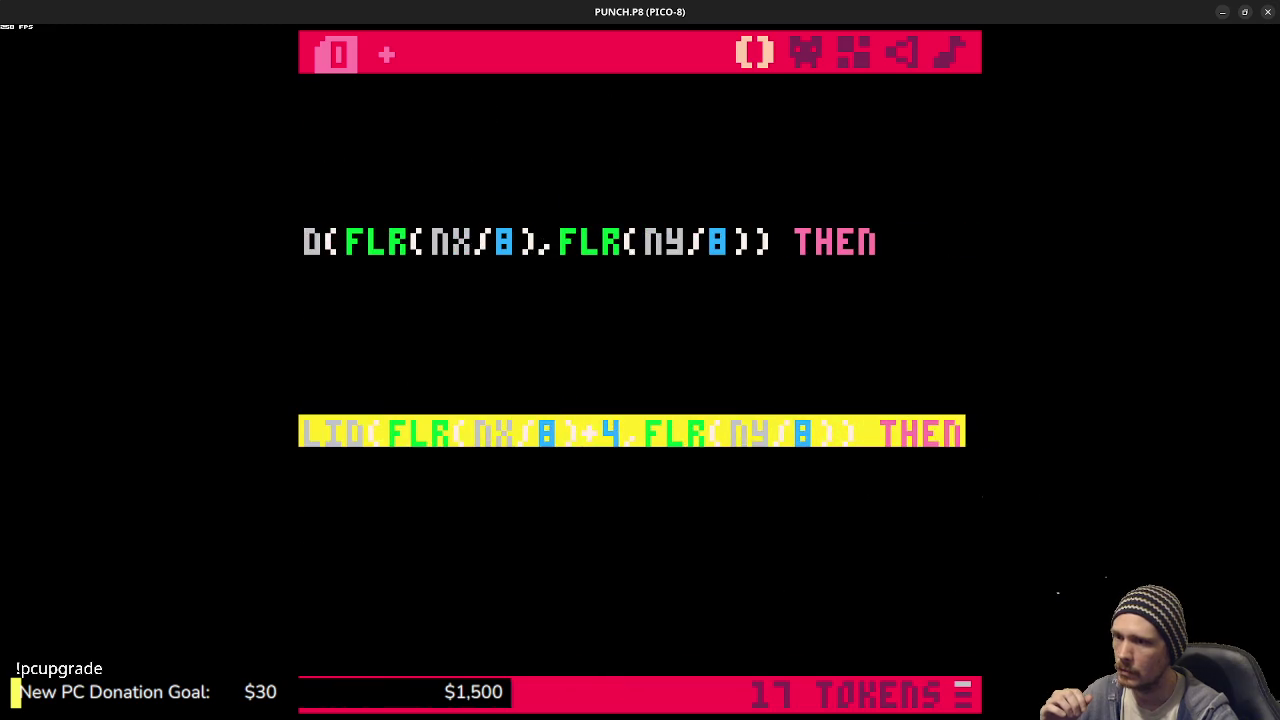
{"action": "left_click", "coordinate": [686, 457]}
{"action": "left_click_drag", "start_coordinate": [829, 443], "coordinate": [765, 425]}
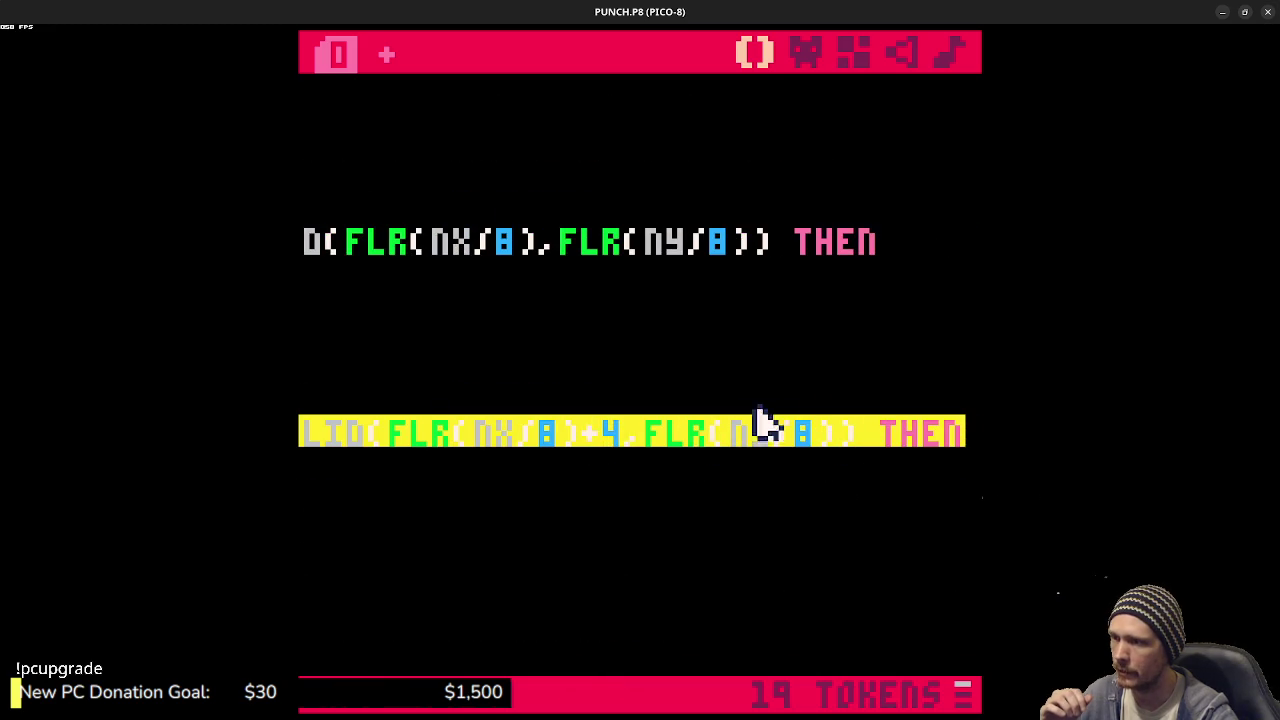
{"action": "left_click", "coordinate": [608, 443]}
{"action": "left_click_drag", "start_coordinate": [556, 437], "coordinate": [694, 437]}
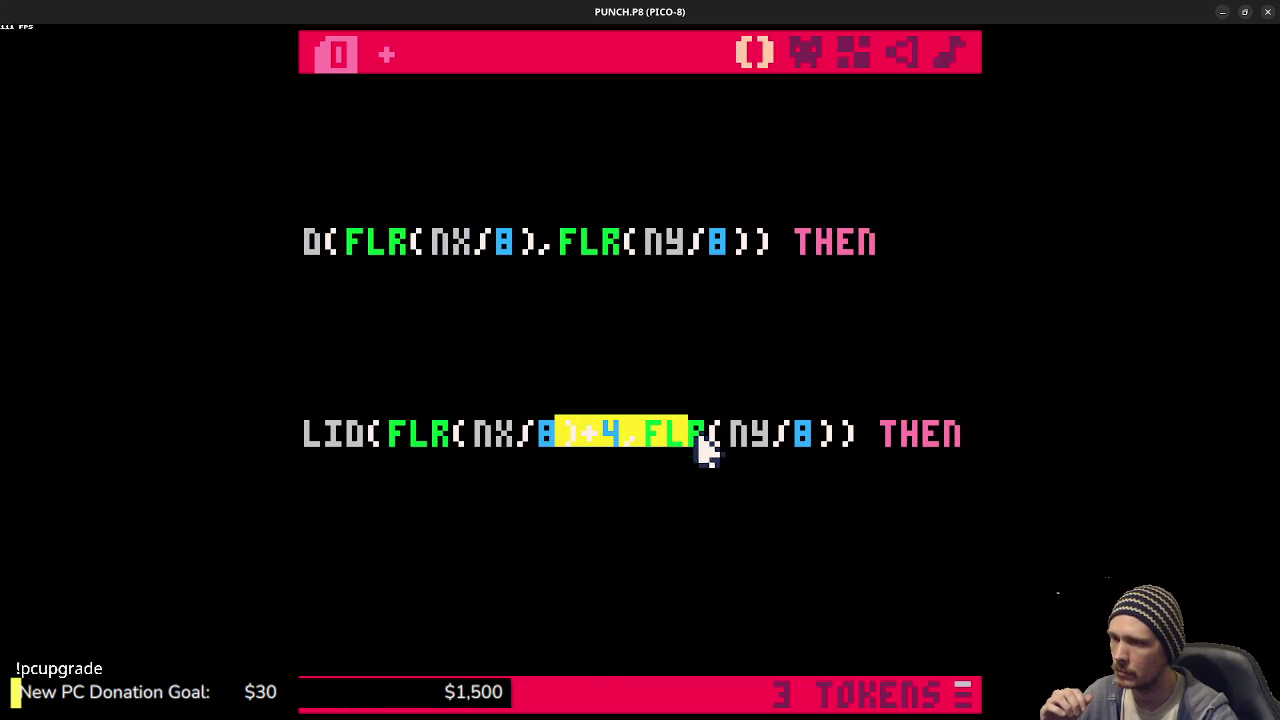
{"action": "left_click", "coordinate": [491, 471]}
{"action": "left_click", "coordinate": [400, 503]}
{"action": "left_click_drag", "start_coordinate": [400, 503], "coordinate": [380, 500]}
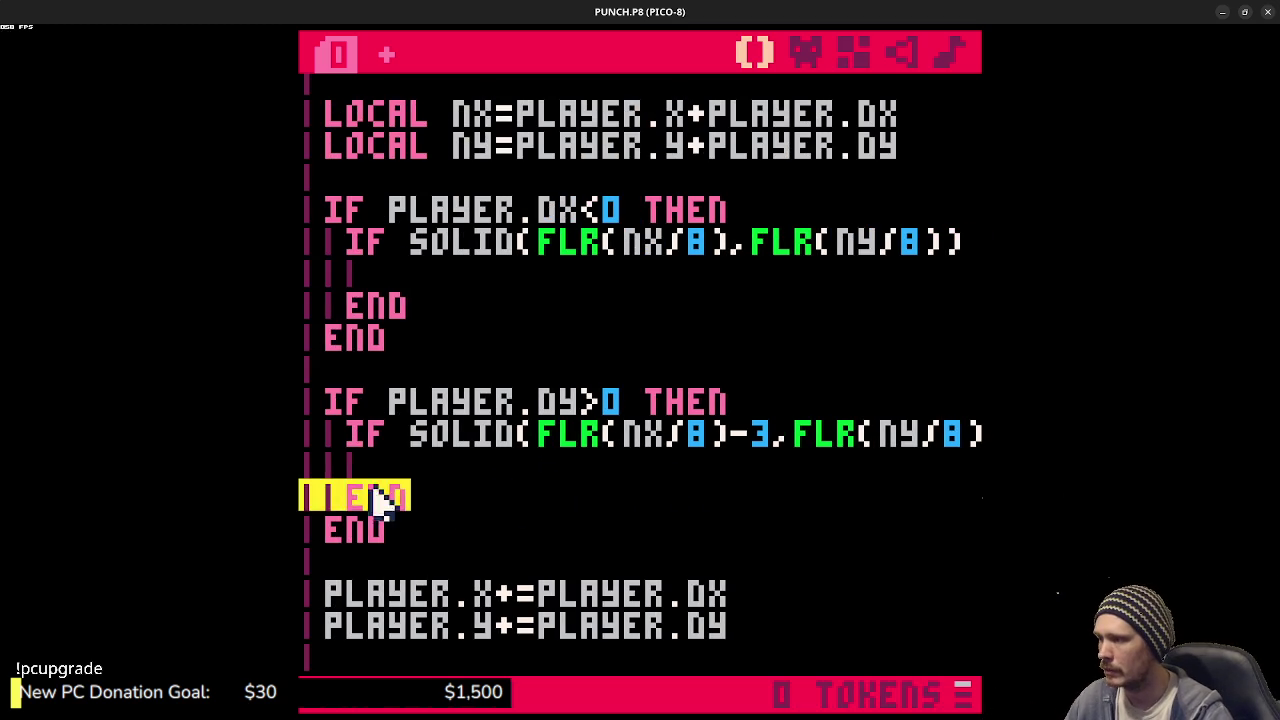
{"action": "left_click", "coordinate": [480, 463]}
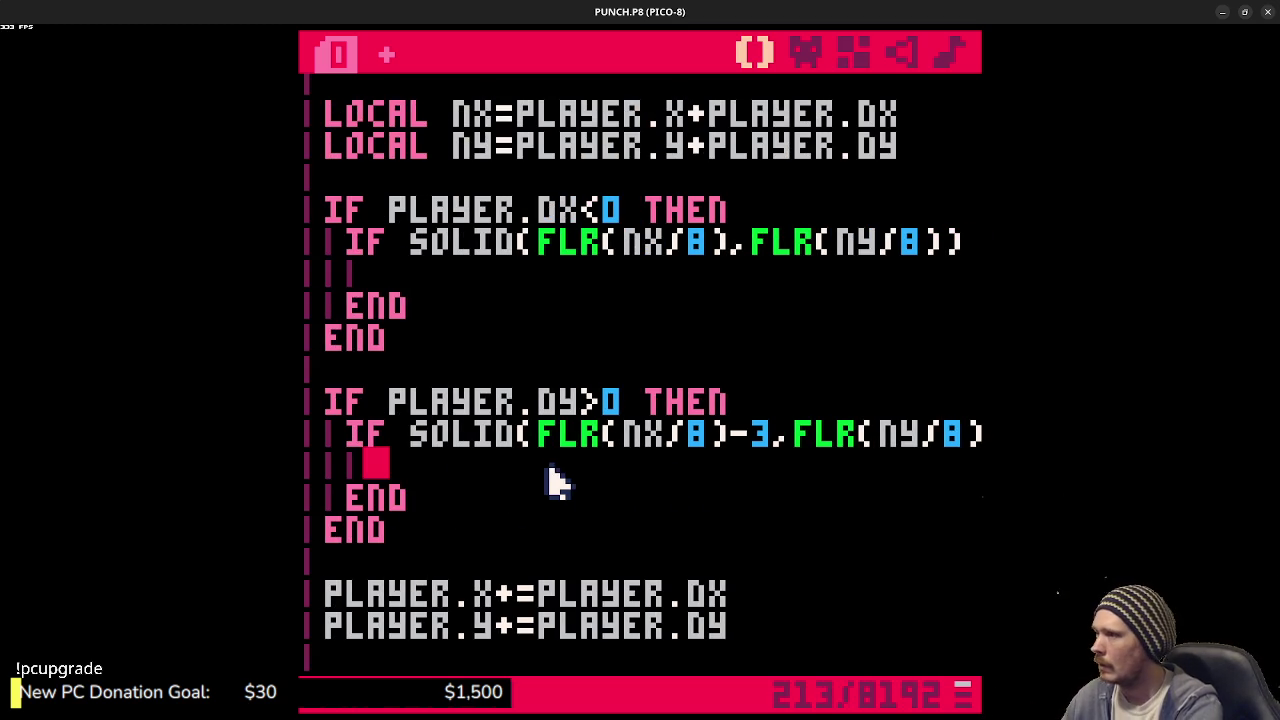
- Add NY=PLAYER.Y inside the DY>0 block, then save and run the cart to test
{"action": "type", "text": "nx"}
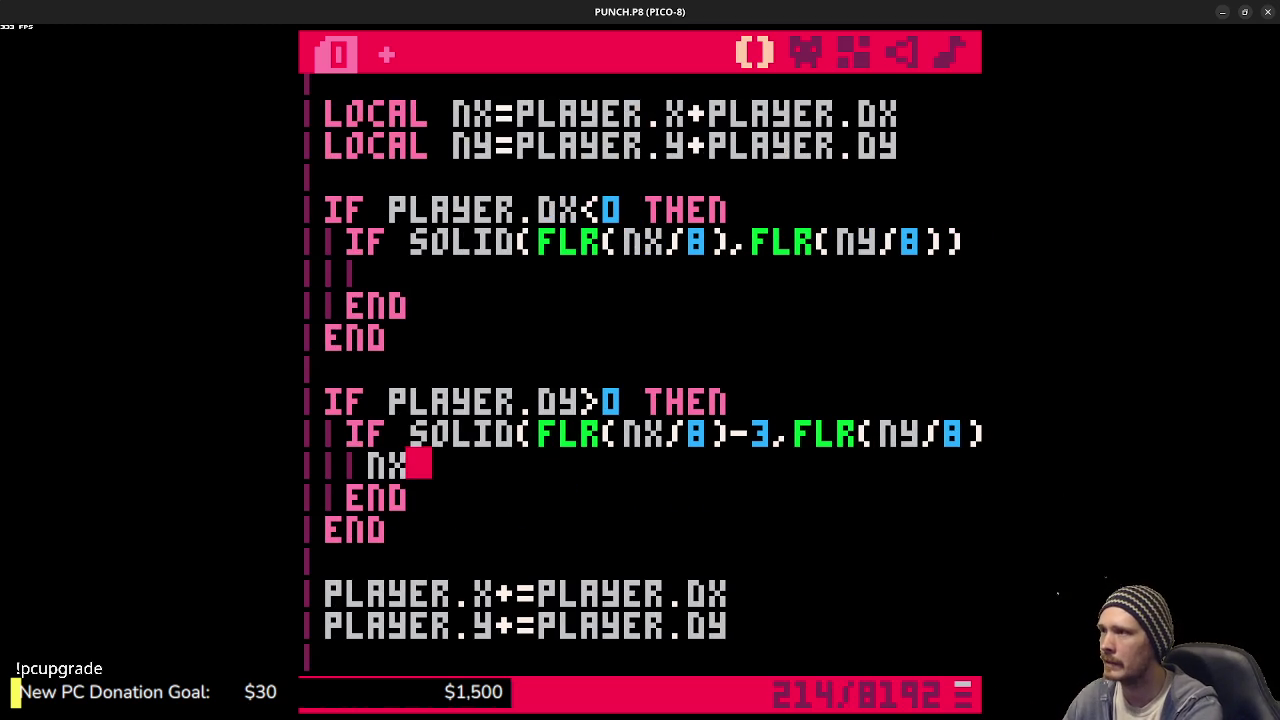
{"action": "key", "text": "BackSpace"}
{"action": "type", "text": "y"}
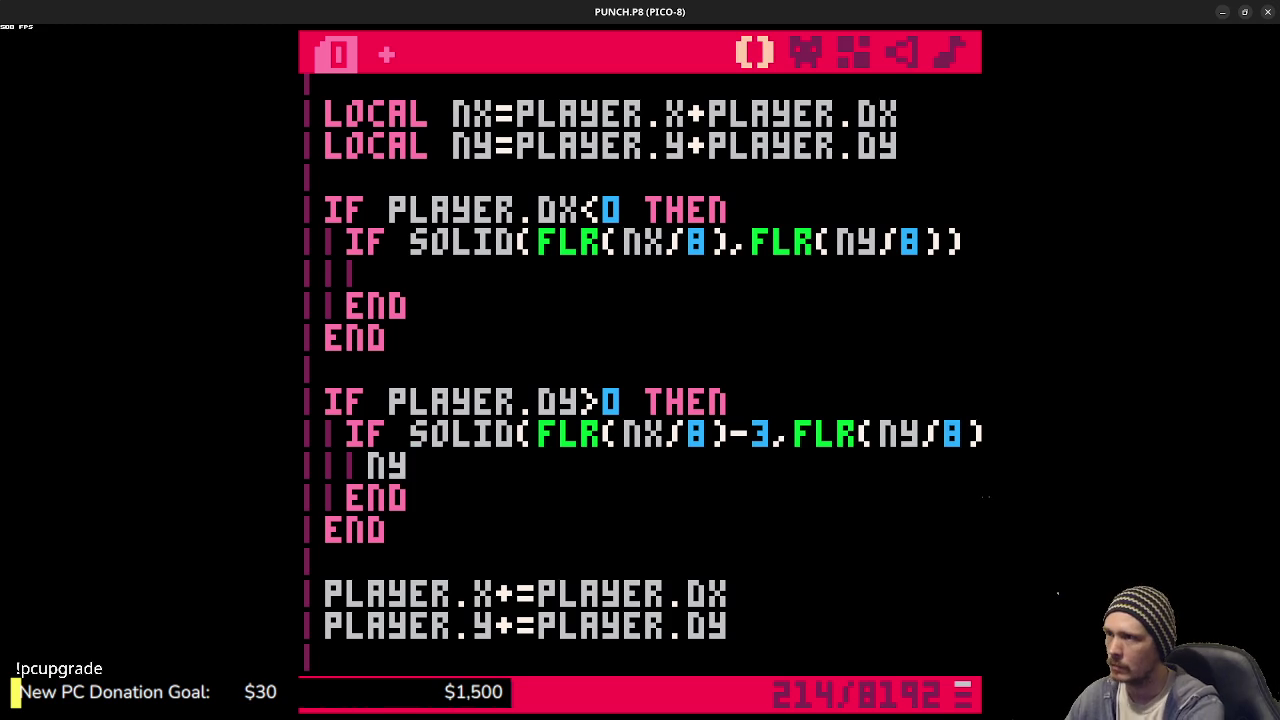
{"action": "type", "text": "=player."}
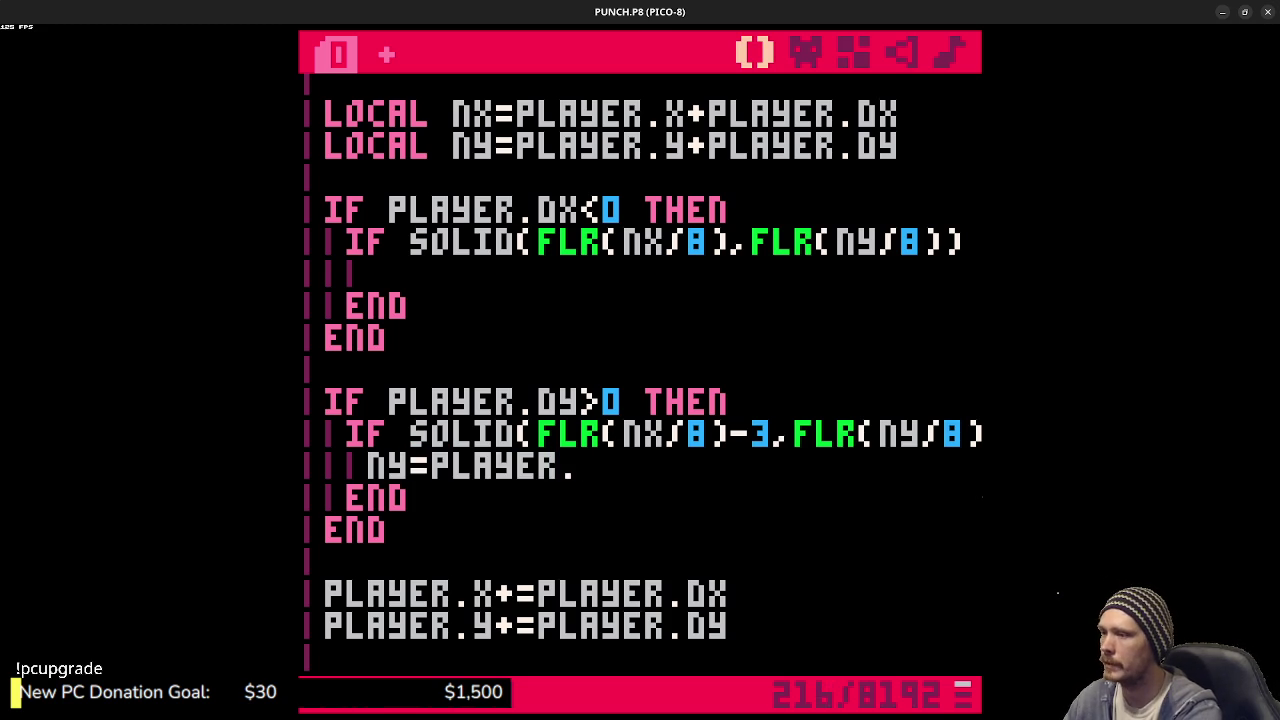
{"action": "type", "text": "y"}
{"action": "key", "text": "ctrl+s"}
{"action": "key", "text": "ctrl+r"}
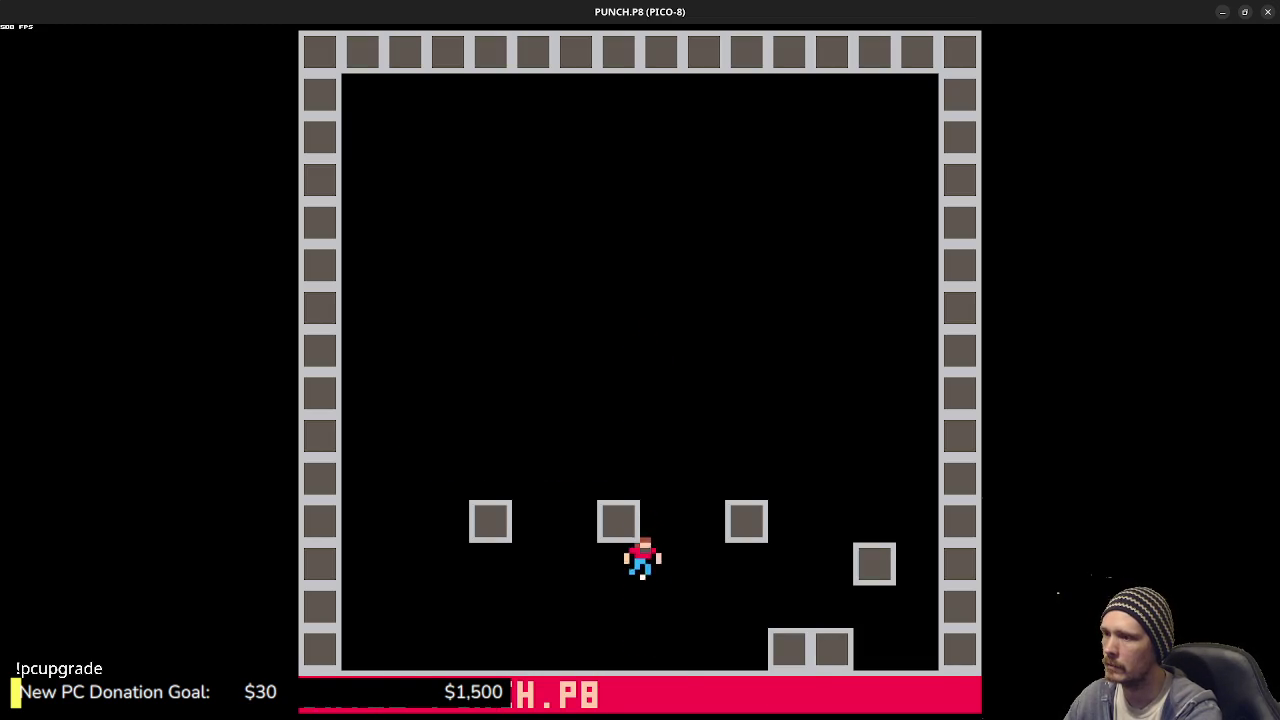
{"action": "key", "text": "Escape"}
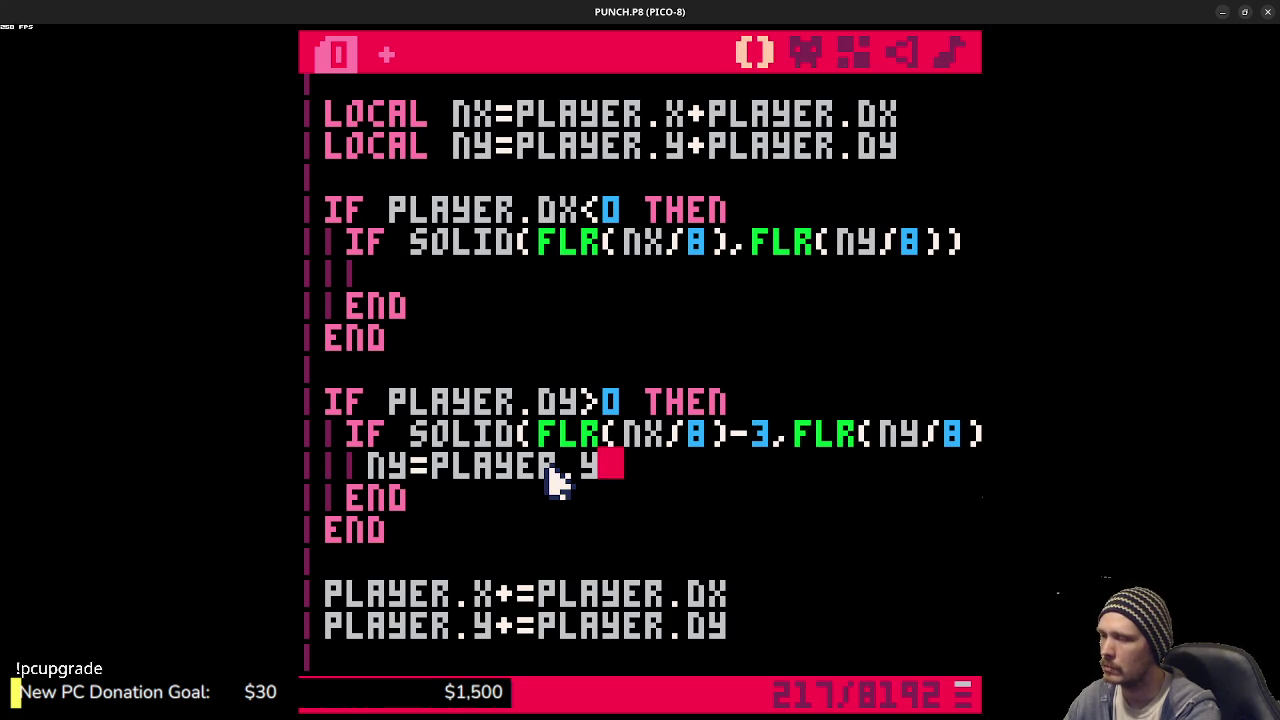
- Temporarily set NY=0 in the collision block, run the cart, then remove the 0
{"action": "key", "text": "BackSpace"}
{"action": "key", "text": "BackSpace"}
{"action": "key", "text": "BackSpace"}
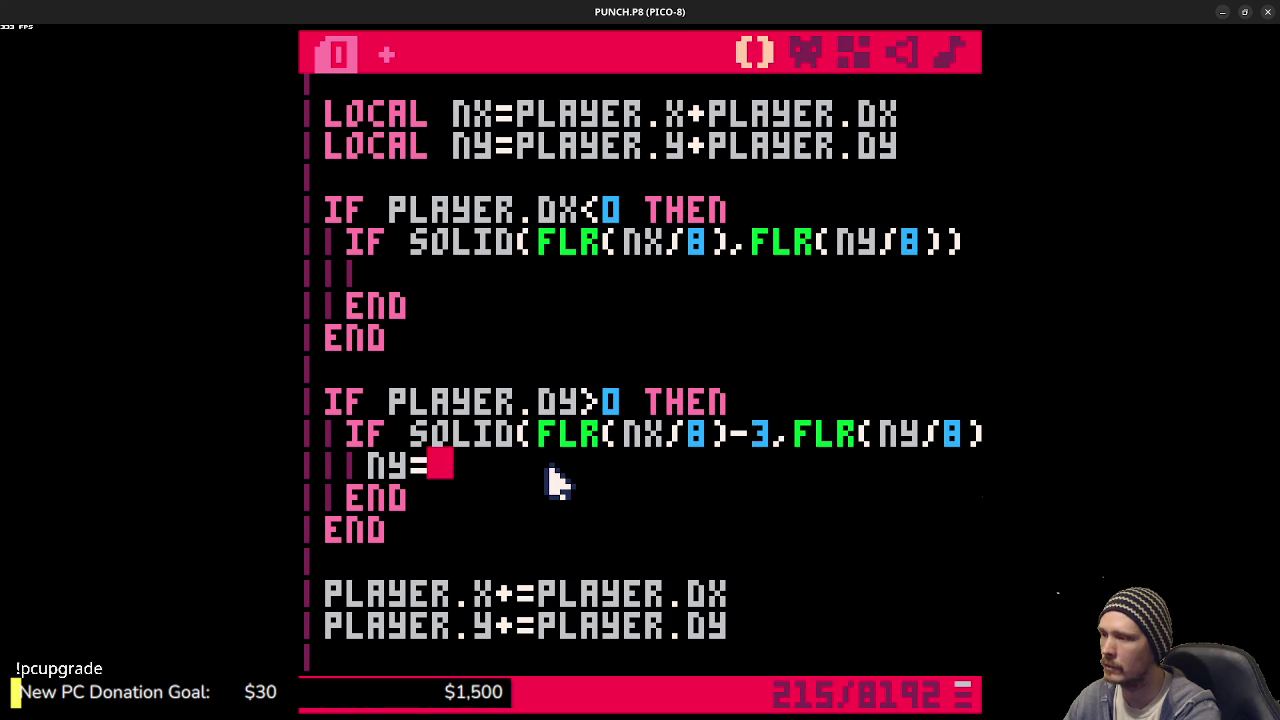
{"action": "type", "text": "0"}
{"action": "key", "text": "ctrl+r"}
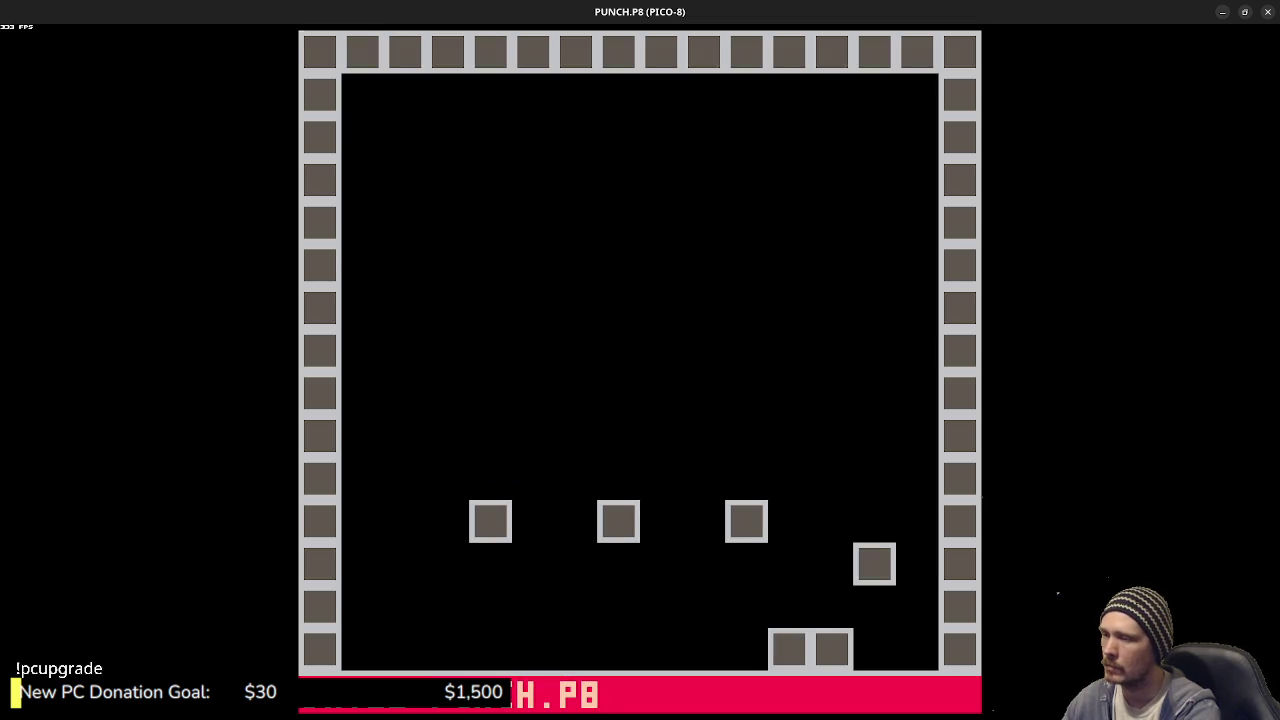
{"action": "key", "text": "Escape"}
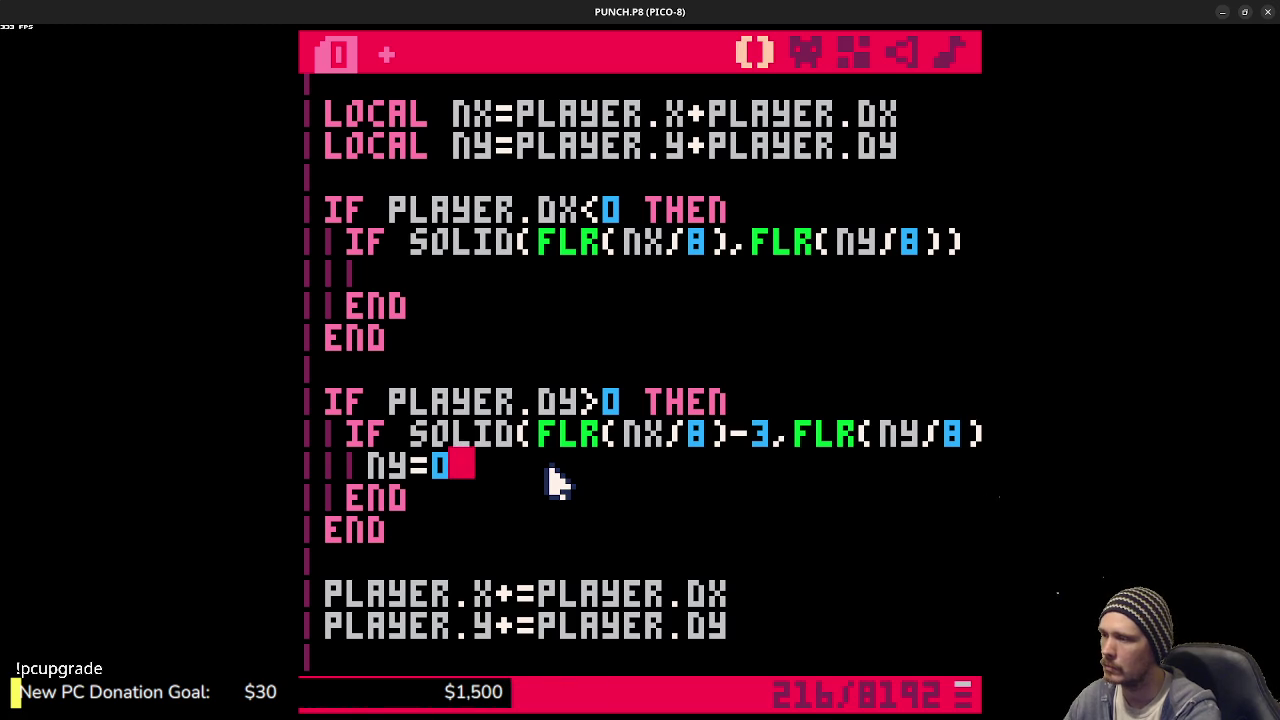
{"action": "key", "text": "BackSpace"}
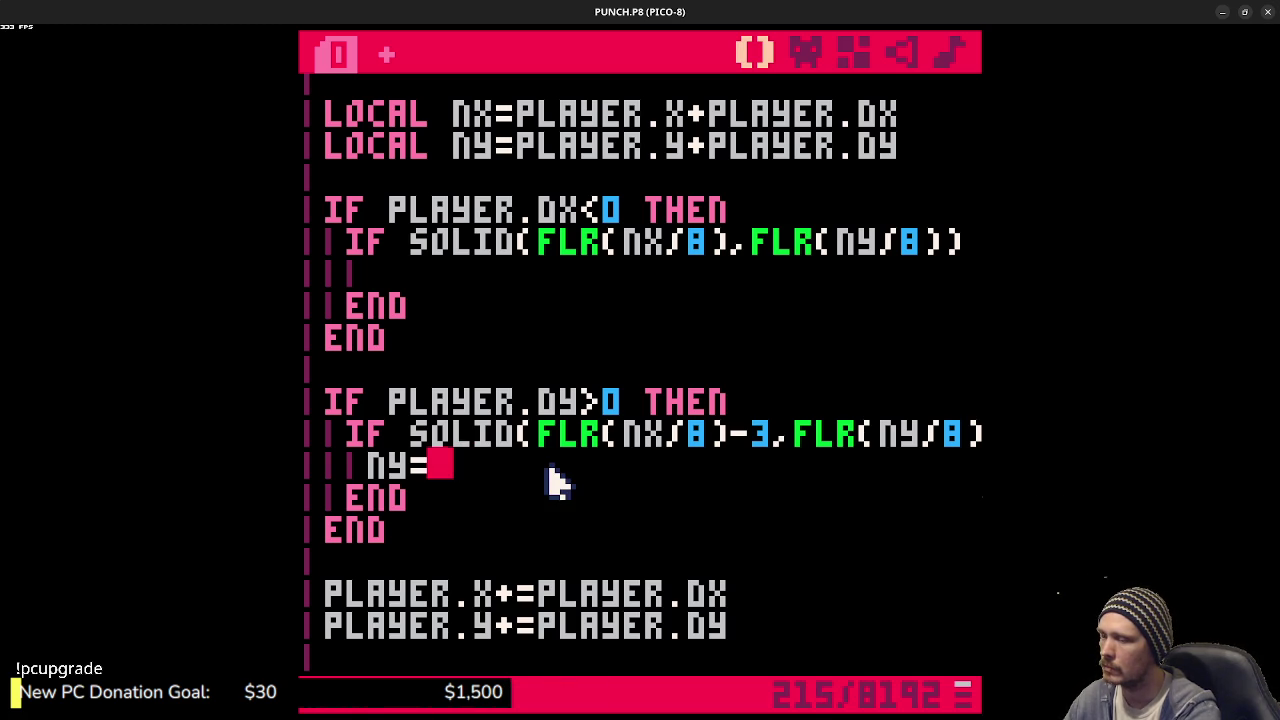
- Change the movement lines to PLAYER.X=NX and PLAYER.Y=NY, then save and run the cart
{"action": "mouse_move", "coordinate": [733, 598]}
{"action": "left_mouse_down"}
{"action": "mouse_move", "coordinate": [500, 600]}
{"action": "mouse_move", "coordinate": [512, 582]}
{"action": "left_mouse_up"}
{"action": "type", "text": "=nx"}
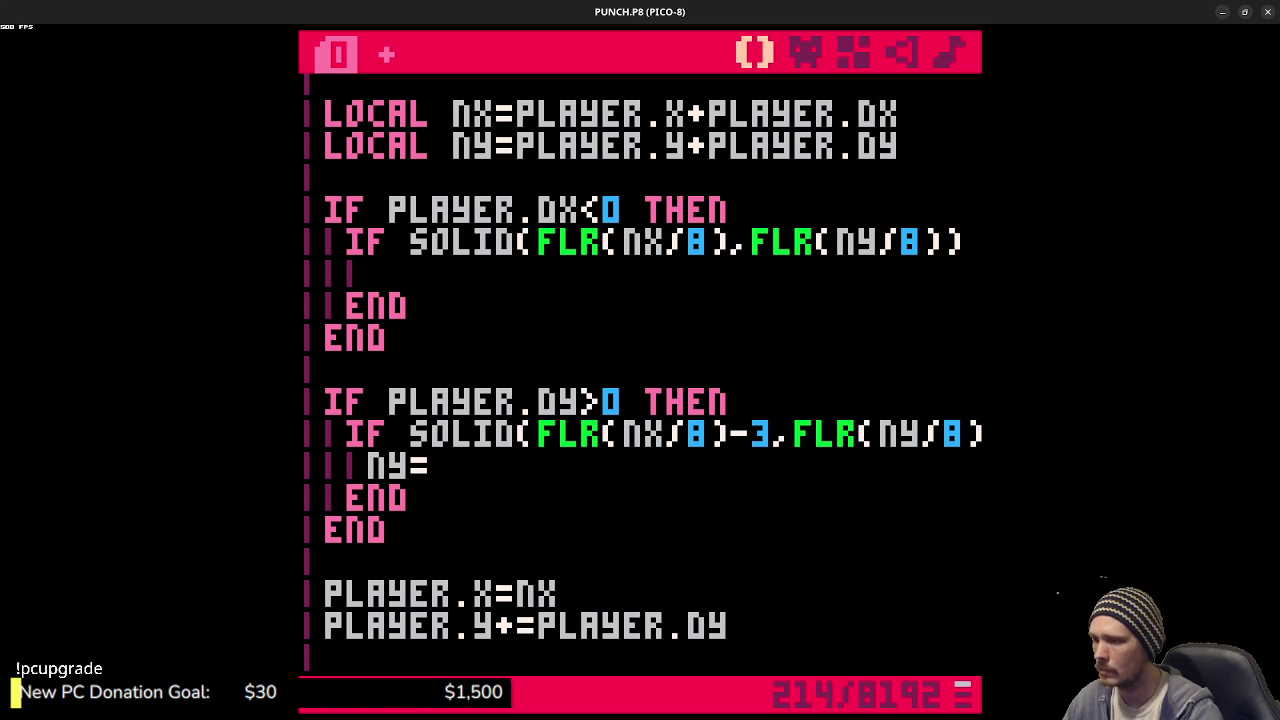
{"action": "left_click_drag", "start_coordinate": [714, 632], "coordinate": [505, 630]}
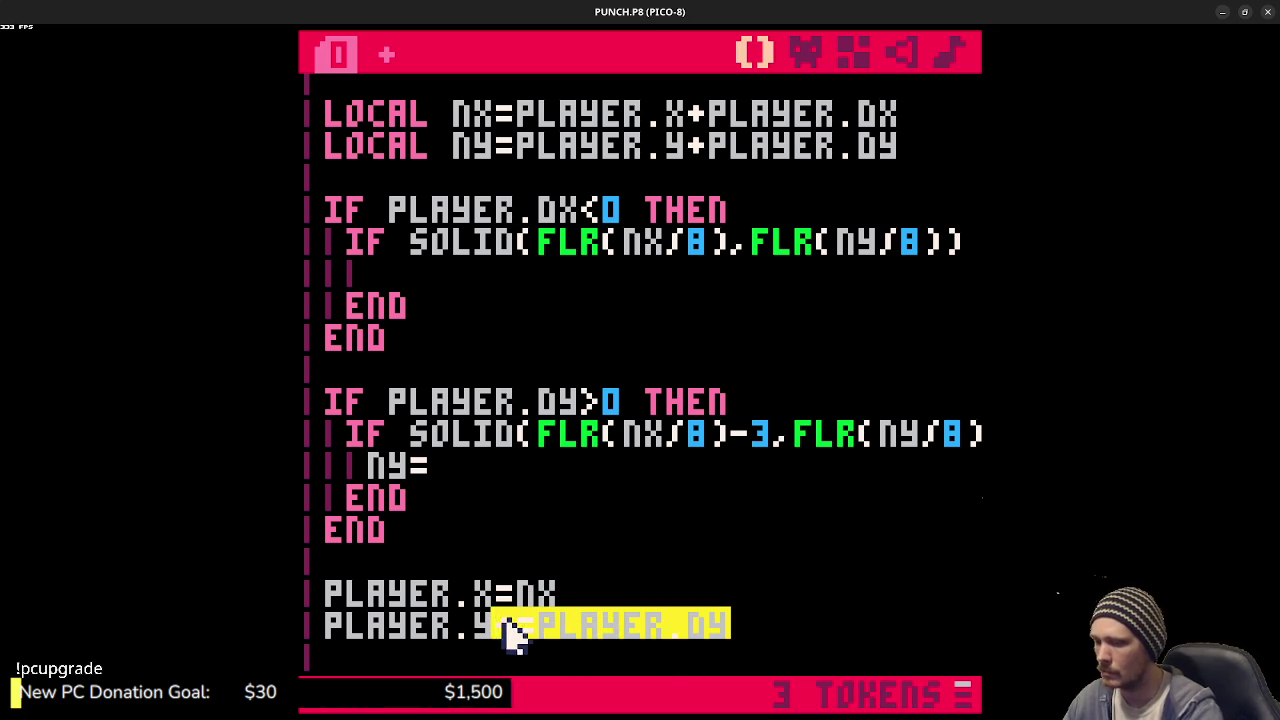
{"action": "type", "text": "=ny"}
{"action": "key", "text": "ctrl+s"}
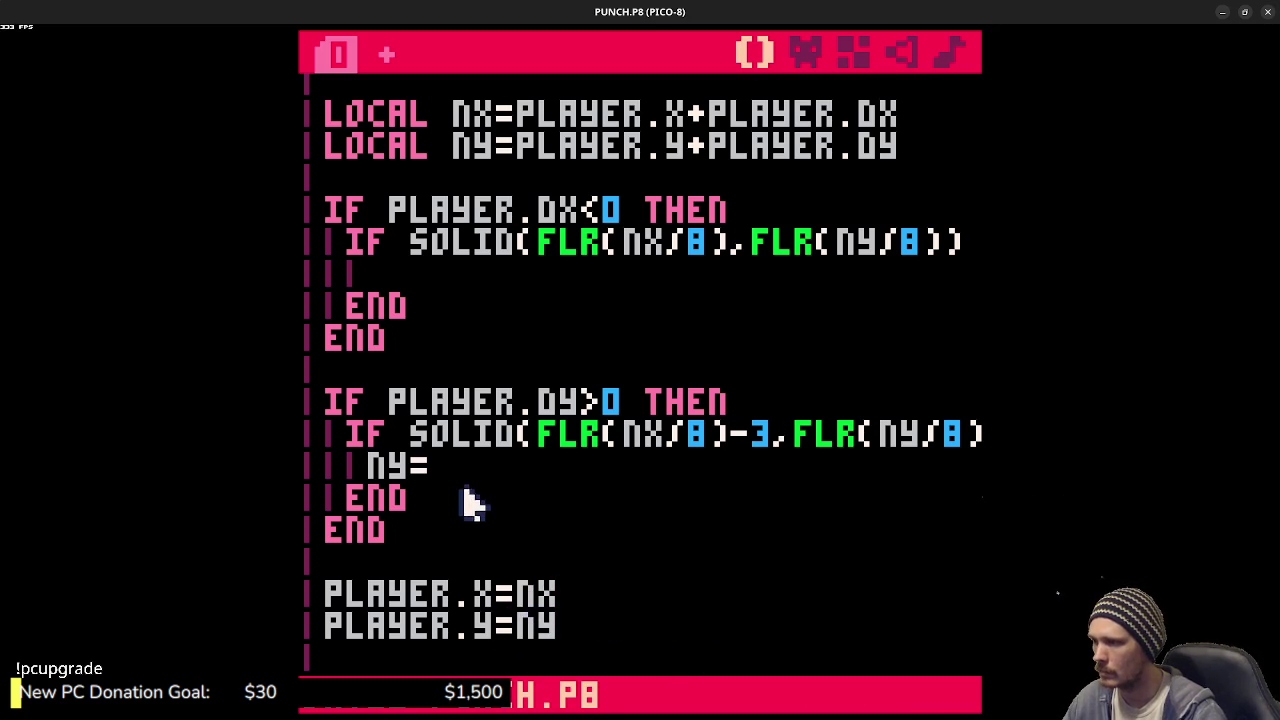
{"action": "type", "text": "pl"}
{"action": "type", "text": "yer."}
{"action": "key", "text": "ctrl+s"}
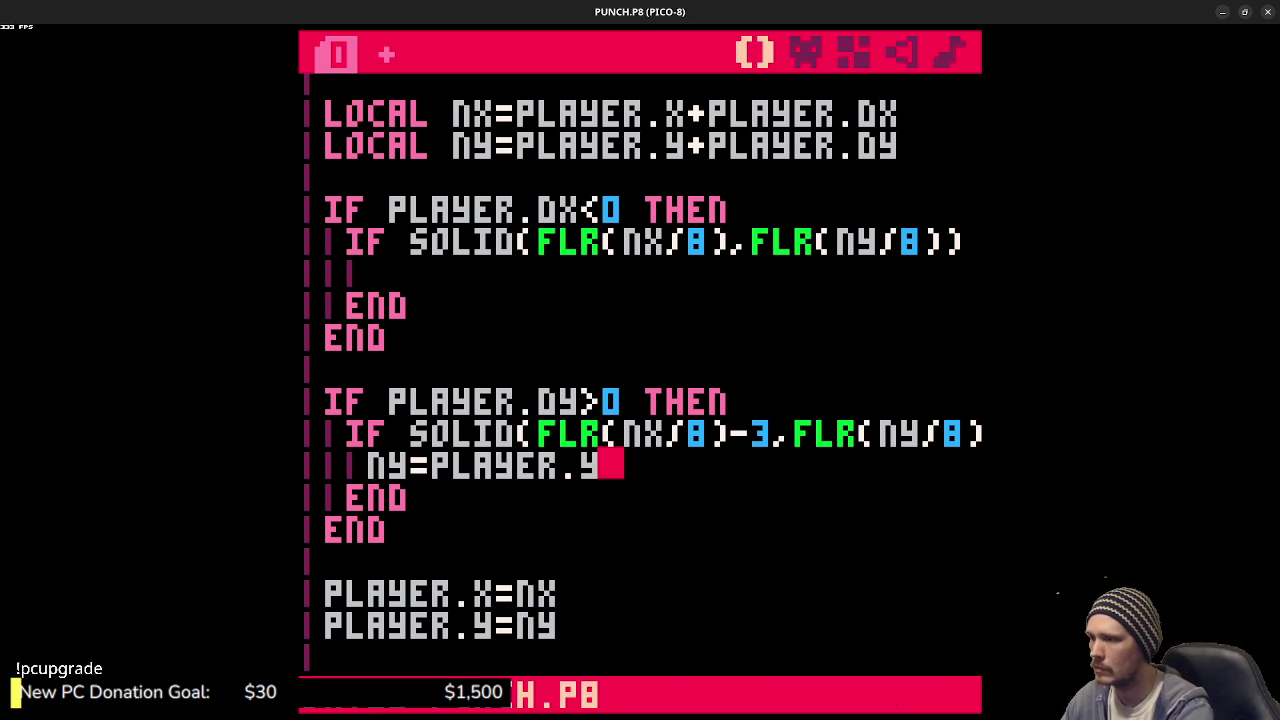
{"action": "key", "text": "ctrl+r"}
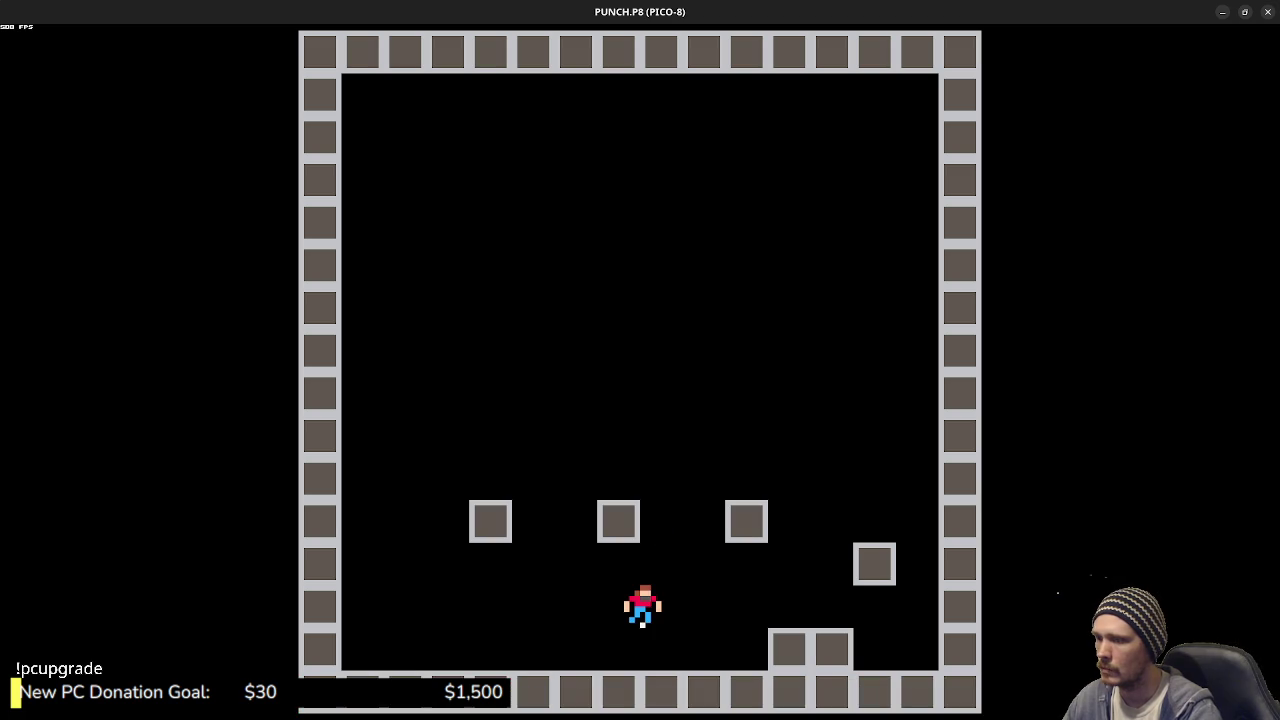
{"action": "key", "text": "Escape"}
{"action": "key", "text": "Escape"}
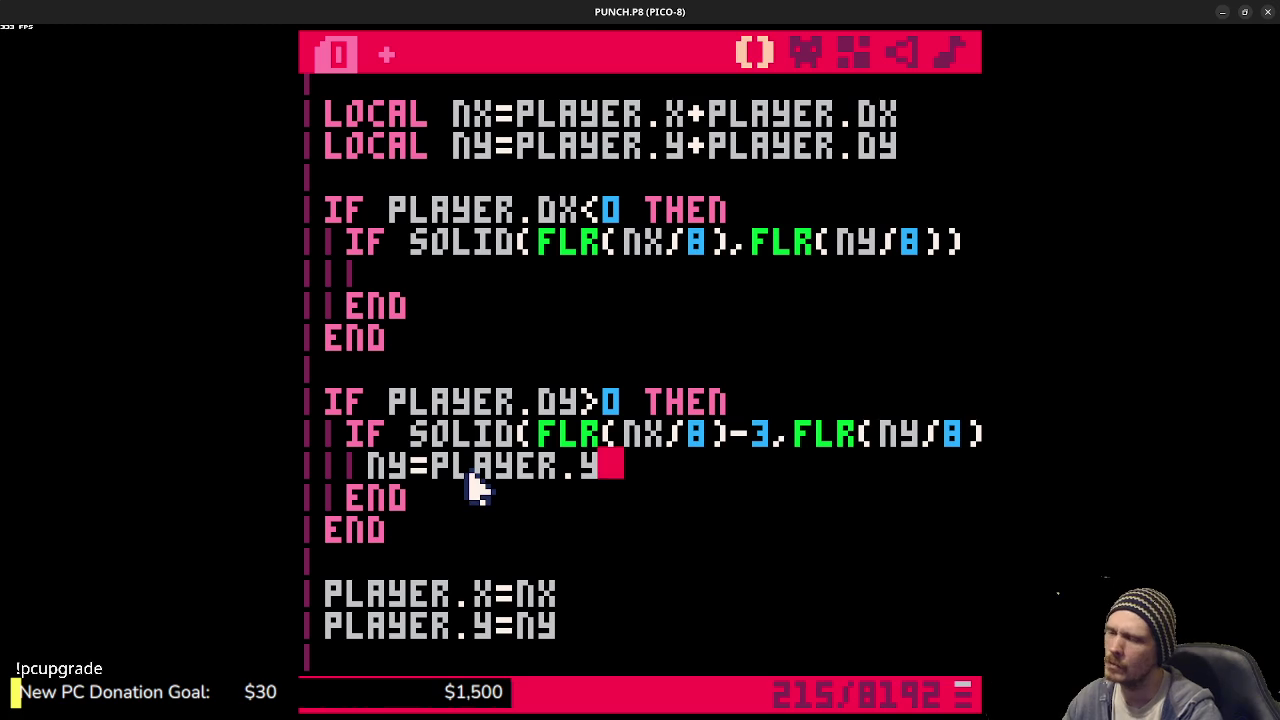
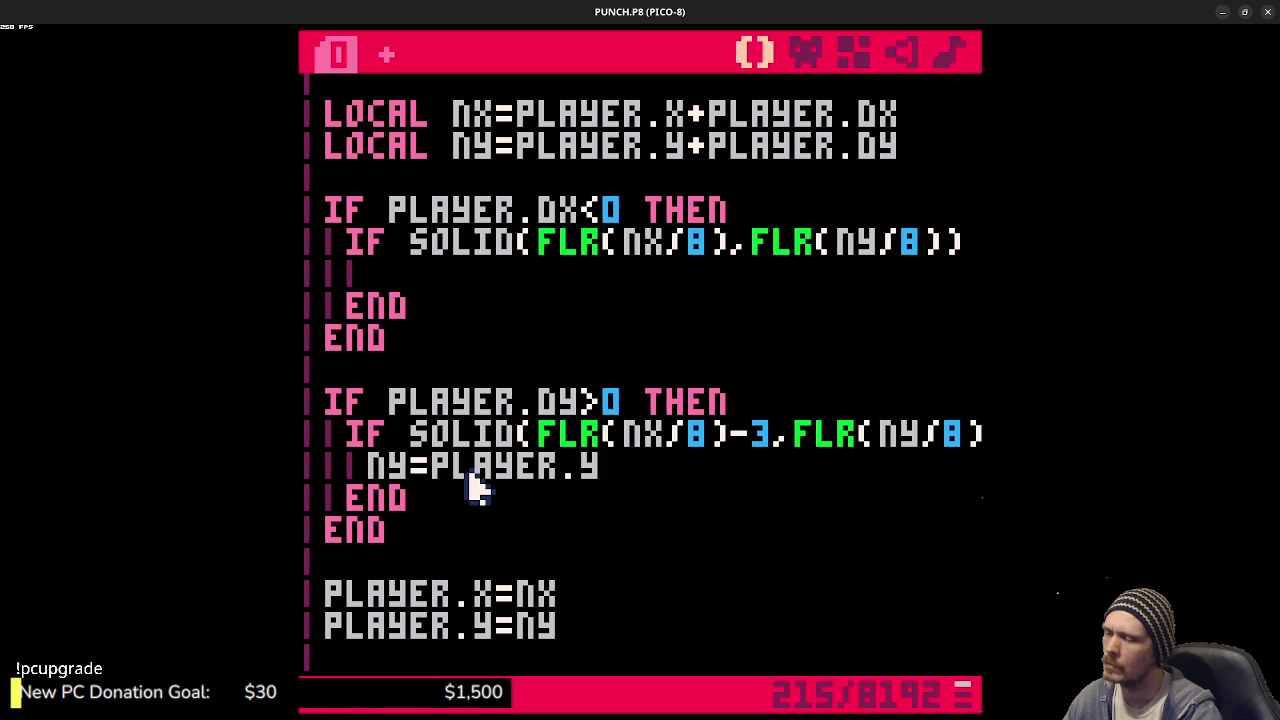
- Launch a second PICO-8 window from the Activities overview
{"action": "key", "text": "super"}
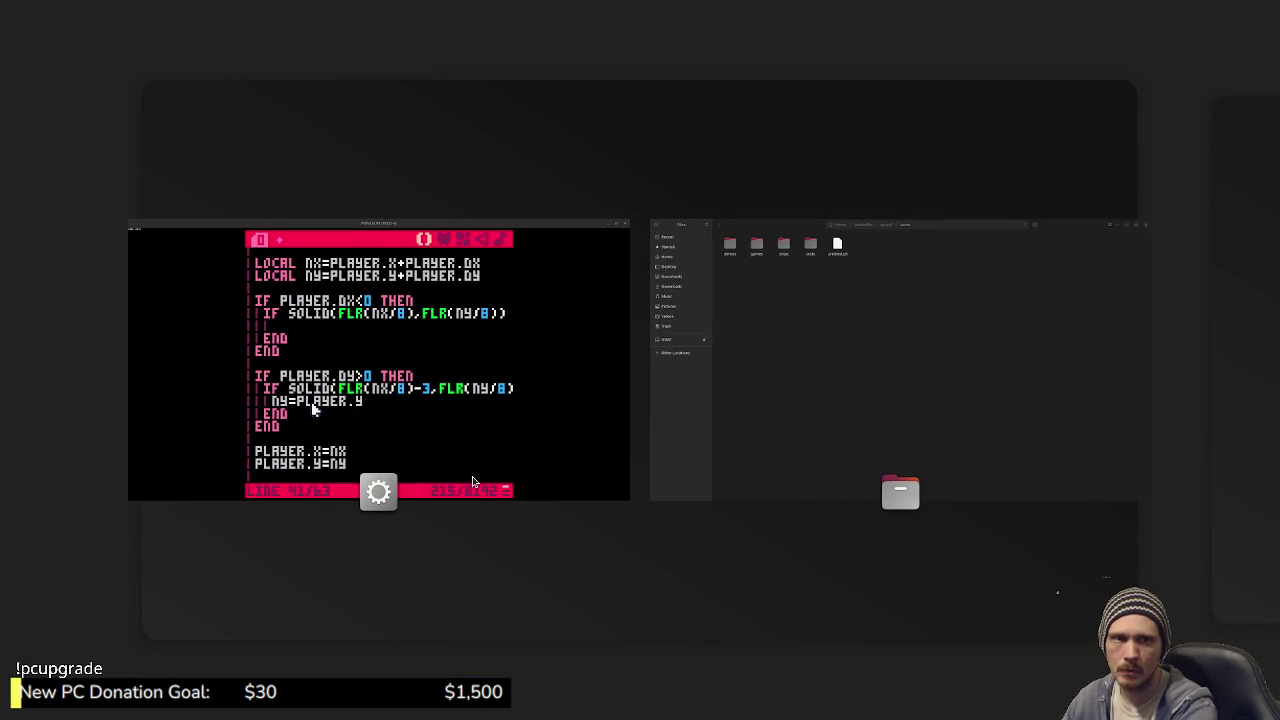
{"action": "left_click", "coordinate": [474, 482]}
{"action": "type", "text": "CD GAMES/GOBBY"}
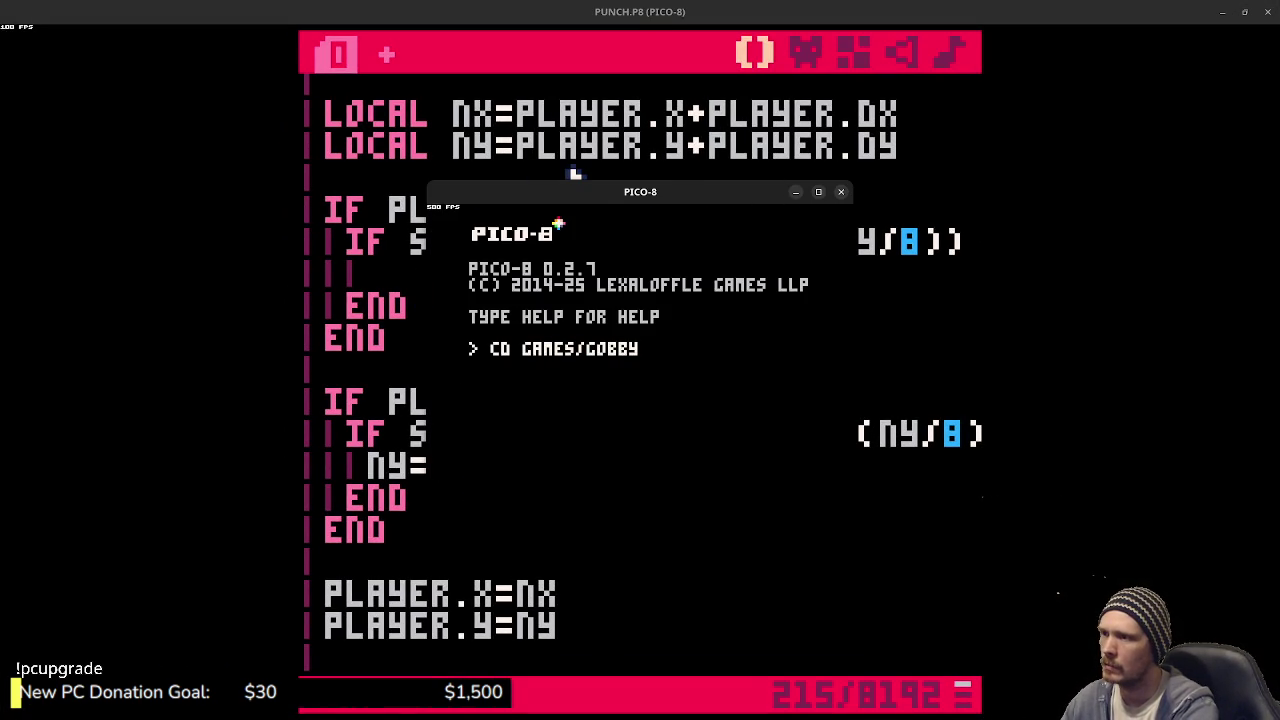
- Change into the games/gobby folder and load GOBBY.P8
{"action": "key", "text": "Return"}
{"action": "type", "text": "lo"}
{"action": "key", "text": "Return"}
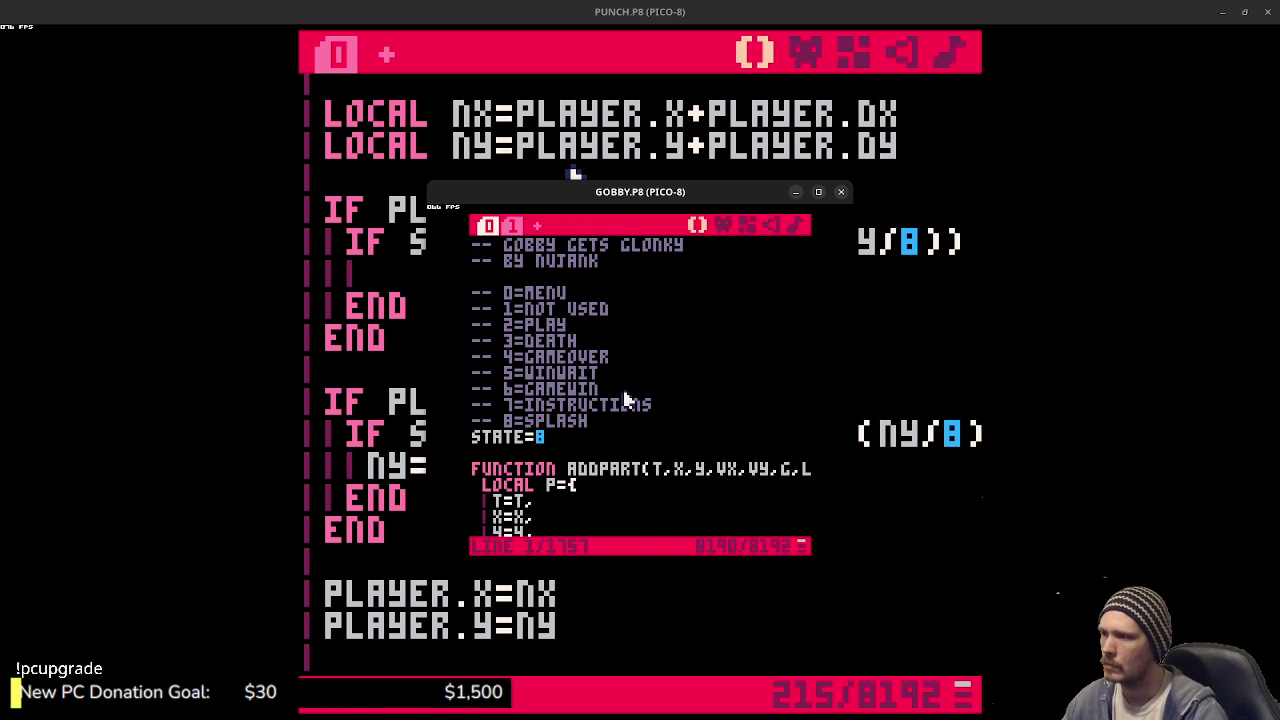
{"action": "scroll", "coordinate": [640, 410], "scroll_direction": "down", "scroll_amount": 12}
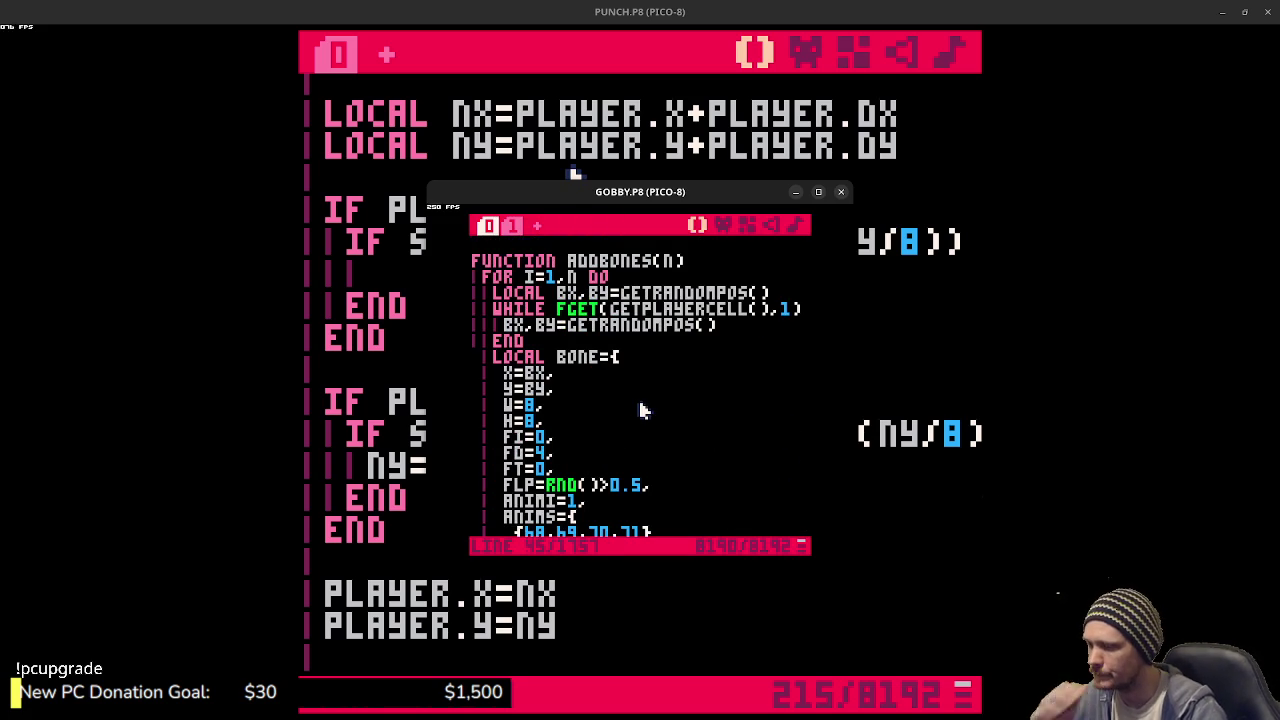
- Find PLAY_UPDATE in GOBBY's code and scroll to its horizontal tile collision checks
{"action": "key", "text": "ctrl+f"}
{"action": "type", "text": "FUNCTION PLAY_UPDATE"}
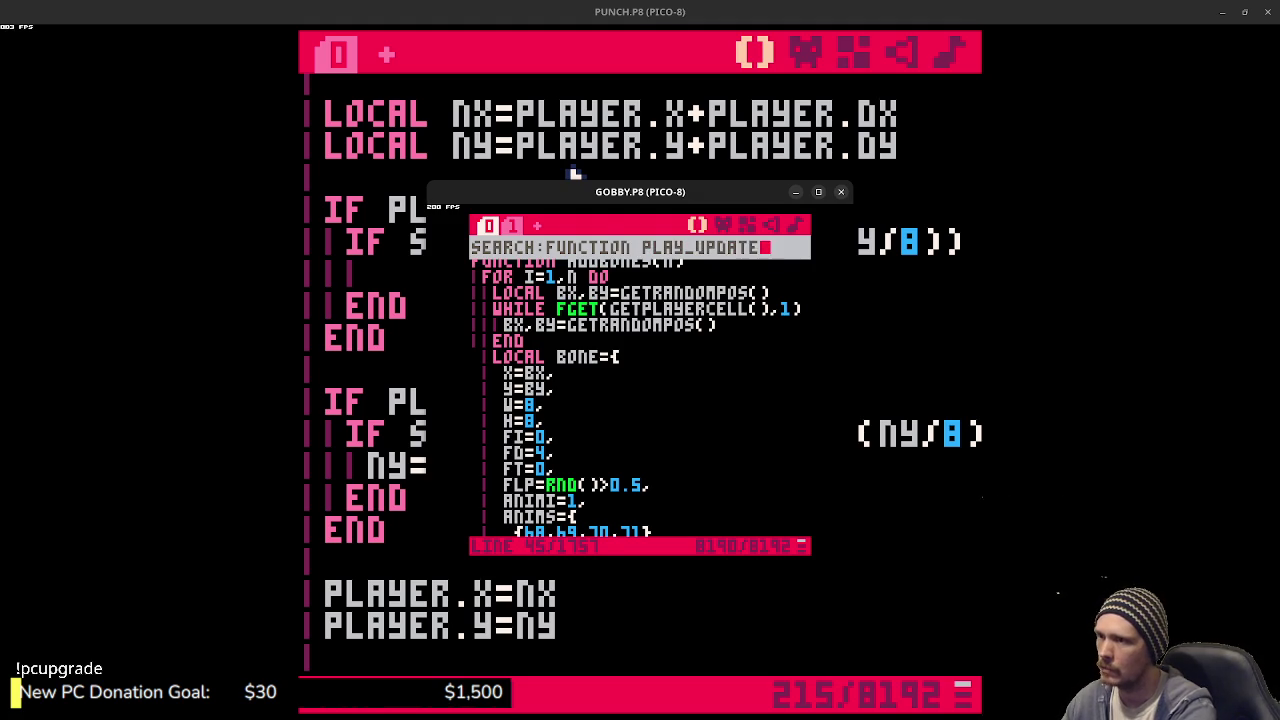
{"action": "key", "text": "Return"}
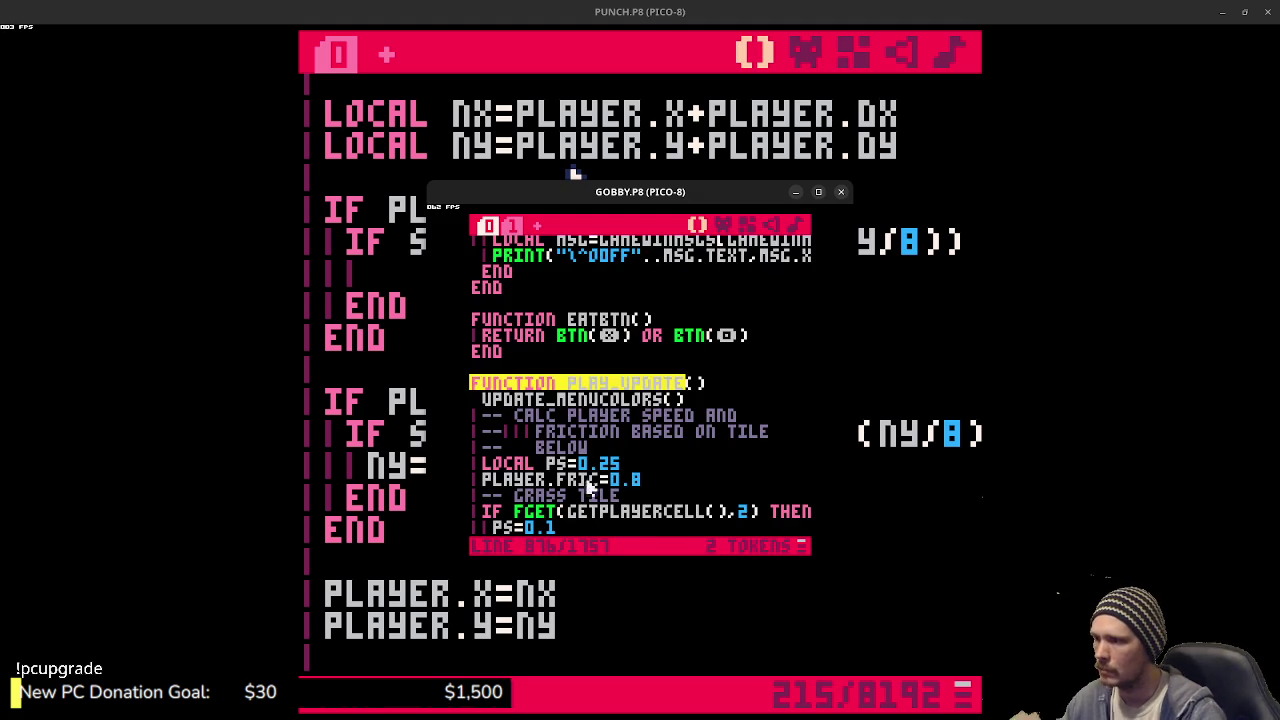
{"action": "scroll", "coordinate": [648, 475], "scroll_direction": "down", "scroll_amount": 2}
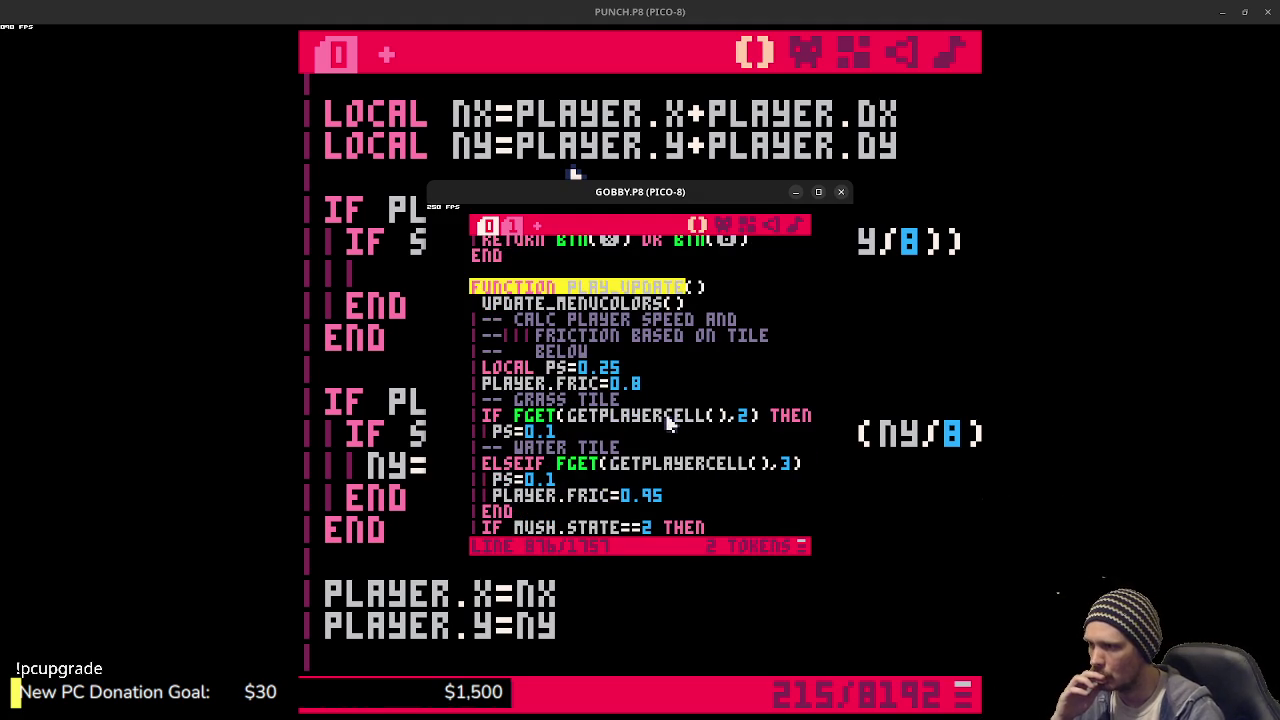
{"action": "scroll", "coordinate": [665, 428], "scroll_direction": "down", "scroll_amount": 5}
{"action": "scroll", "coordinate": [663, 430], "scroll_direction": "up", "scroll_amount": 4}
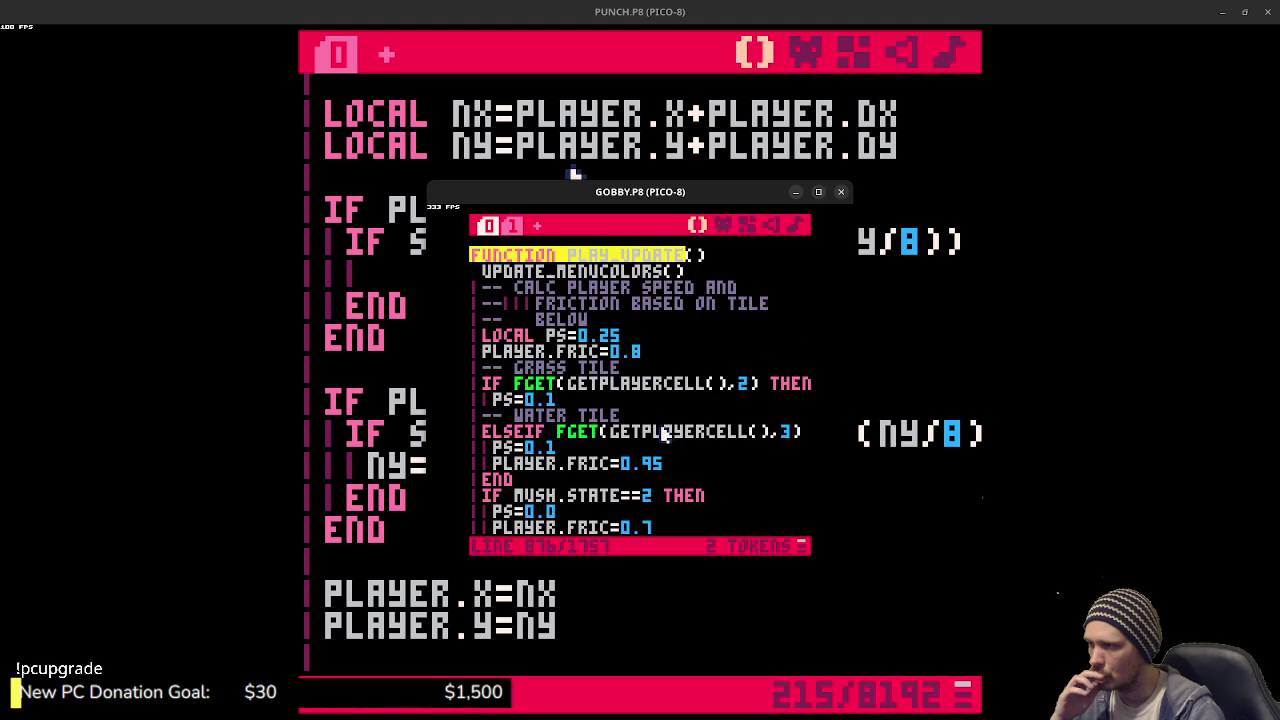
{"action": "scroll", "coordinate": [662, 433], "scroll_direction": "up", "scroll_amount": 1}
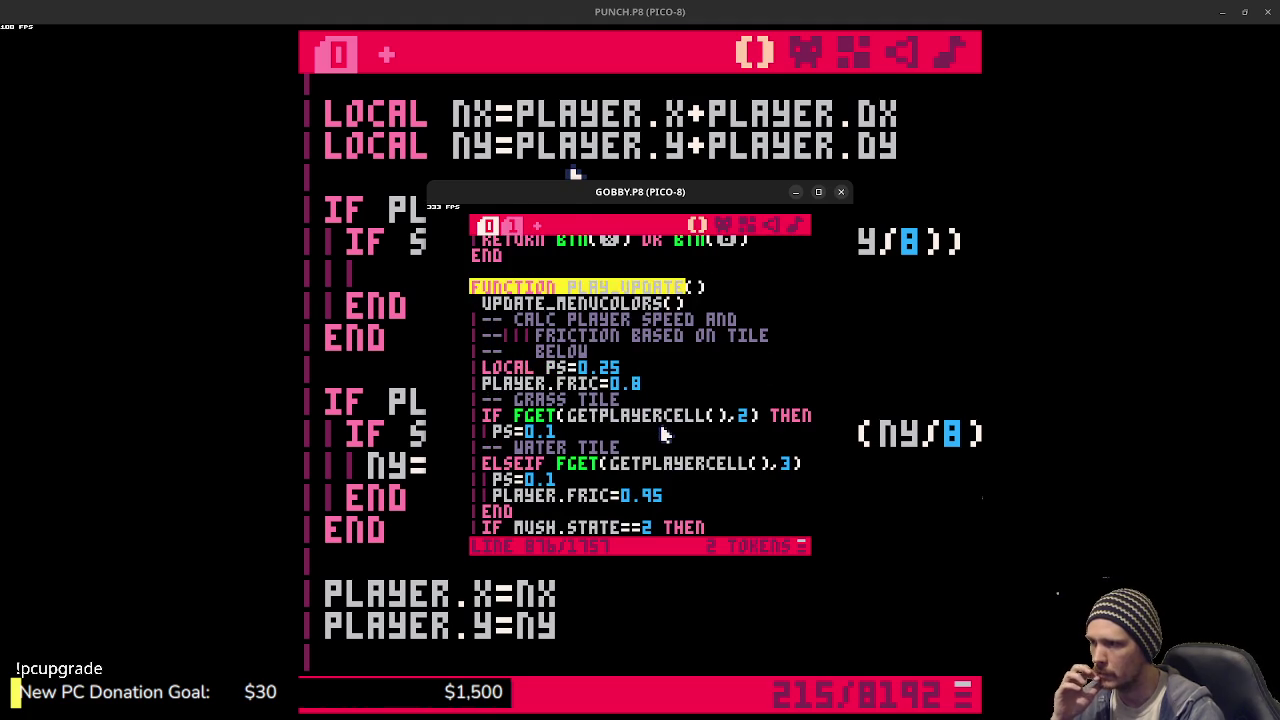
{"action": "scroll", "coordinate": [662, 433], "scroll_direction": "down", "scroll_amount": 2}
{"action": "scroll", "coordinate": [664, 432], "scroll_direction": "down", "scroll_amount": 5}
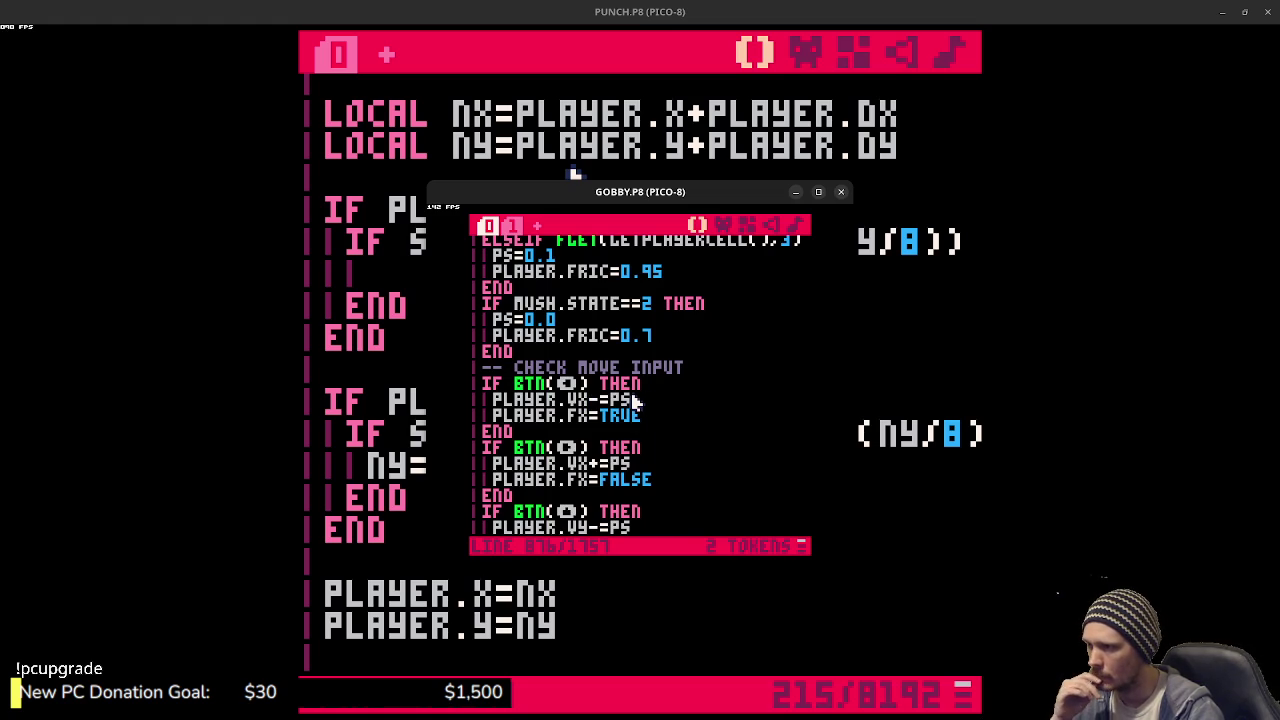
{"action": "scroll", "coordinate": [633, 400], "scroll_direction": "up", "scroll_amount": 2}
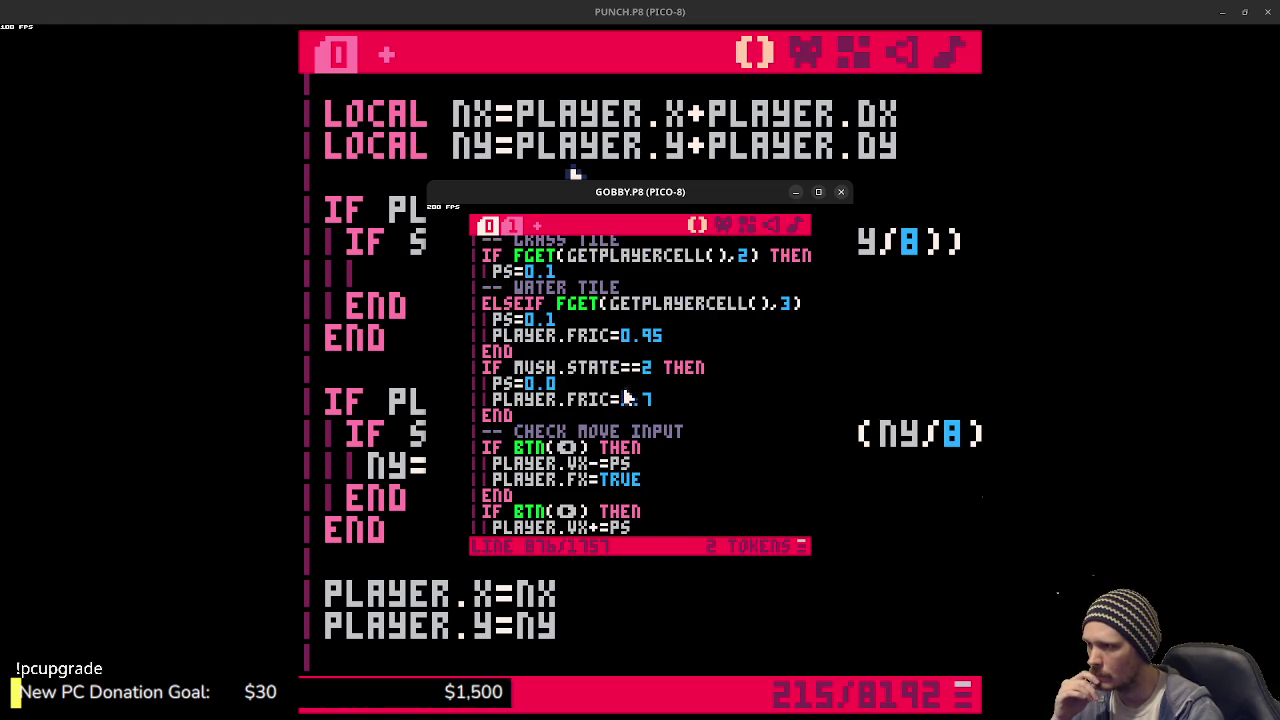
{"action": "scroll", "coordinate": [573, 332], "scroll_direction": "down", "scroll_amount": 1}
{"action": "scroll", "coordinate": [617, 428], "scroll_direction": "down", "scroll_amount": 6}
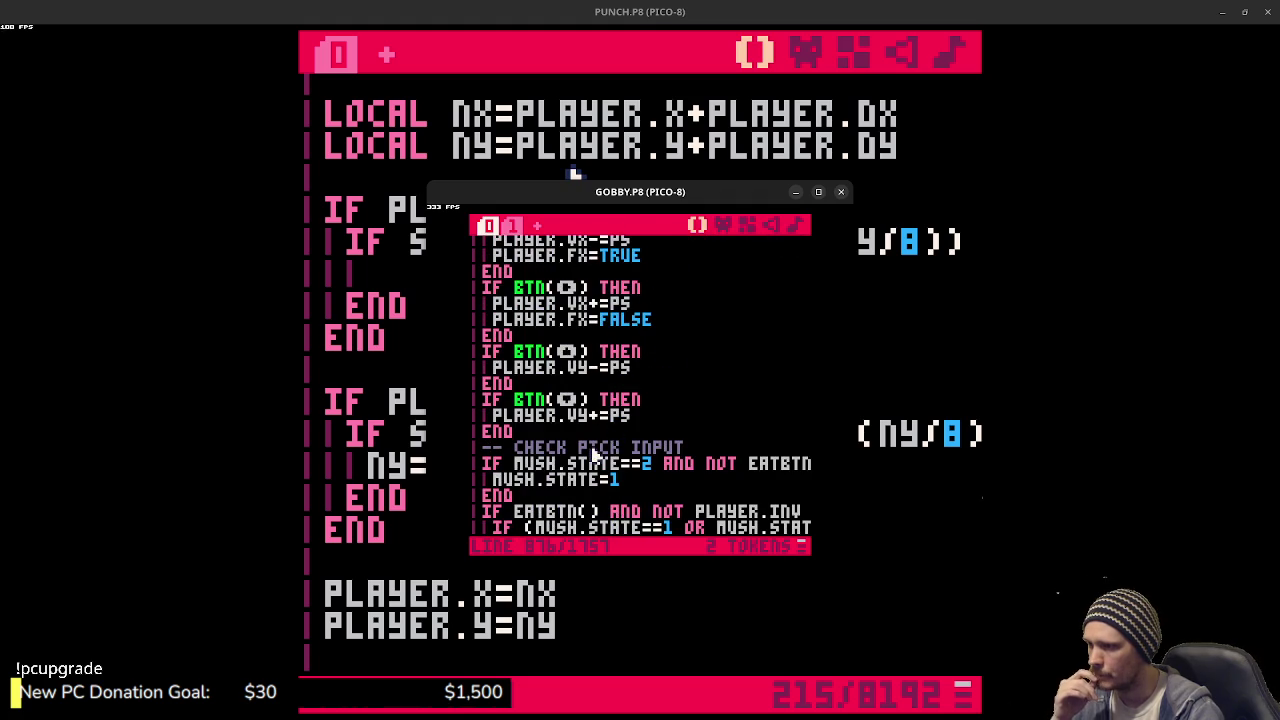
{"action": "scroll", "coordinate": [594, 455], "scroll_direction": "down", "scroll_amount": 6}
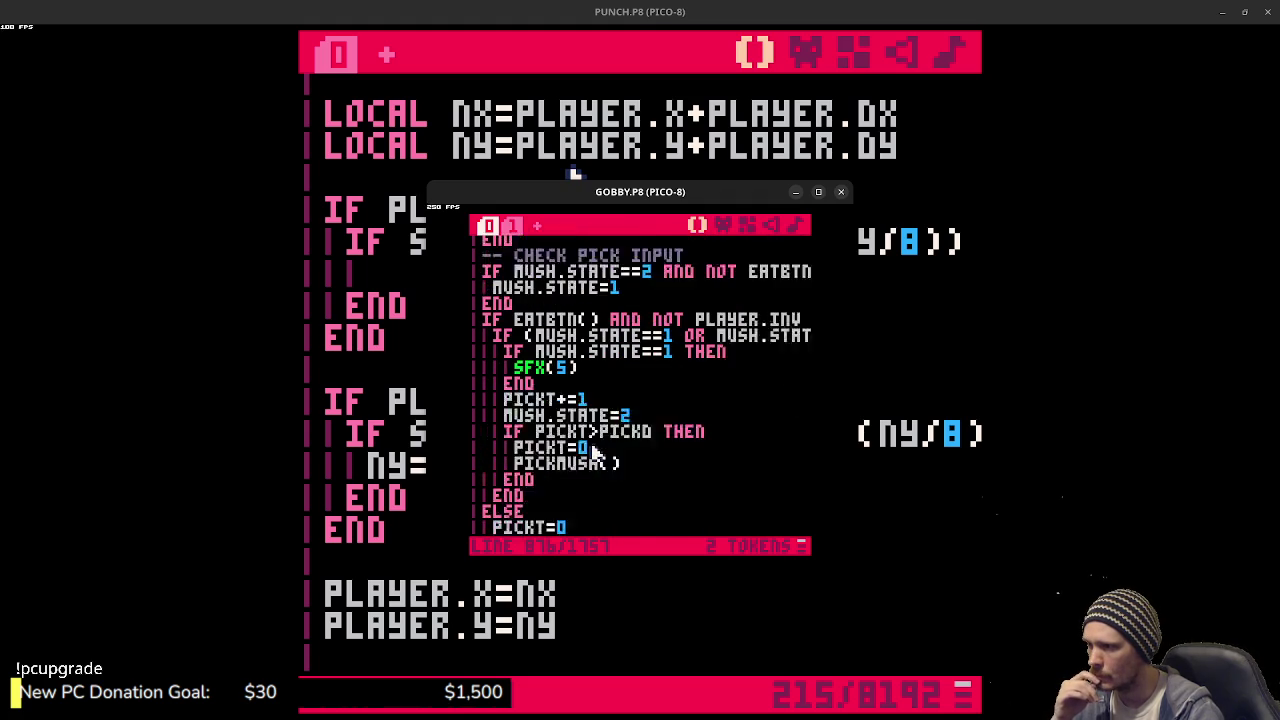
{"action": "scroll", "coordinate": [593, 452], "scroll_direction": "down", "scroll_amount": 5}
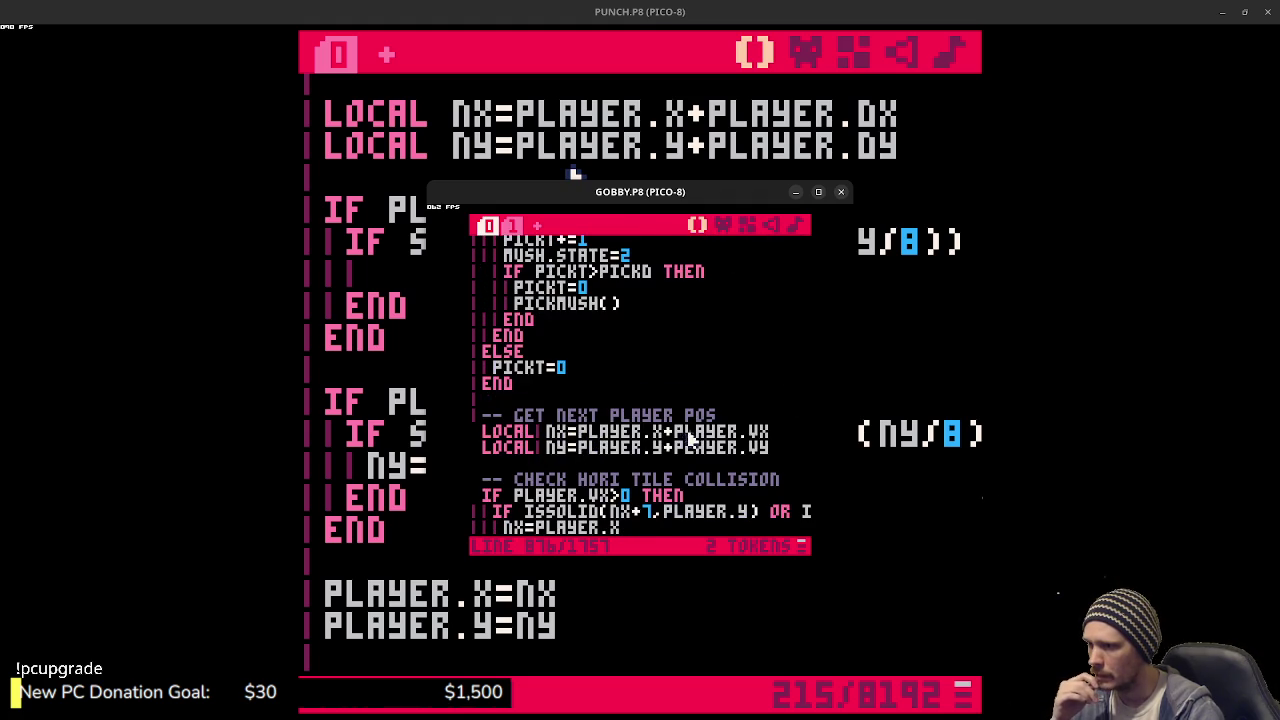
{"action": "scroll", "coordinate": [640, 445], "scroll_direction": "down", "scroll_amount": 2}
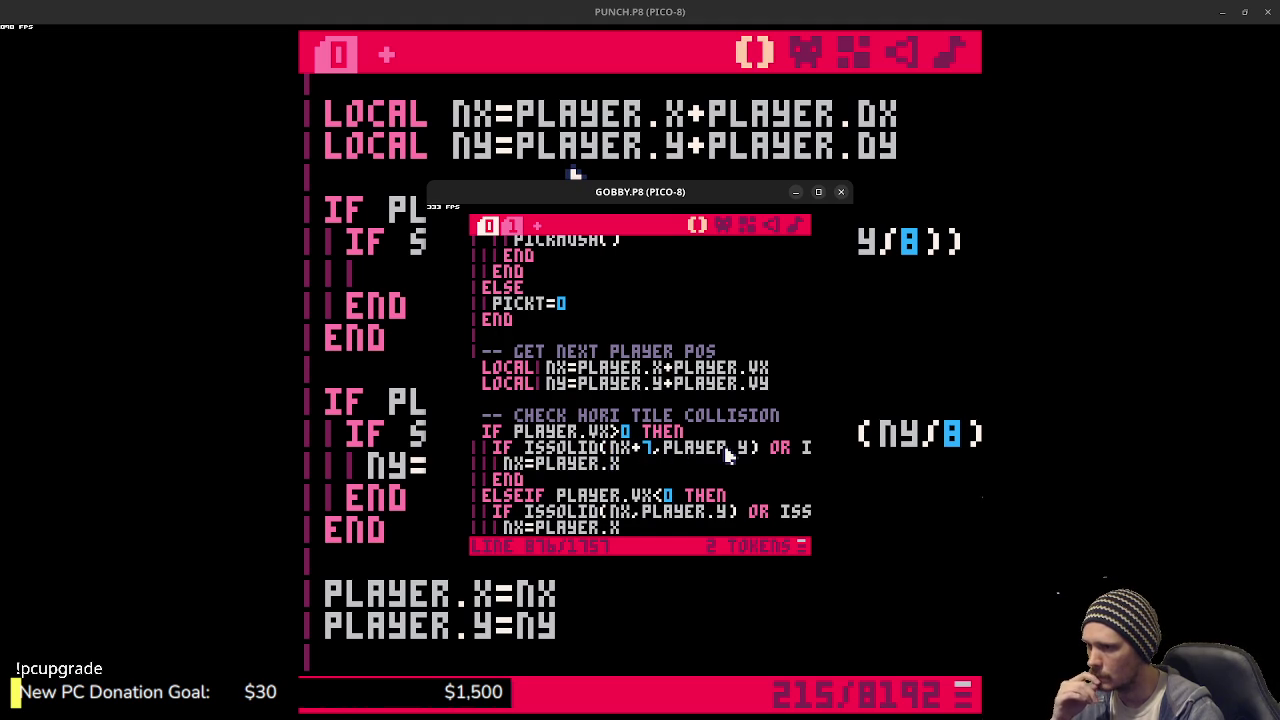
{"action": "left_click", "coordinate": [663, 171]}
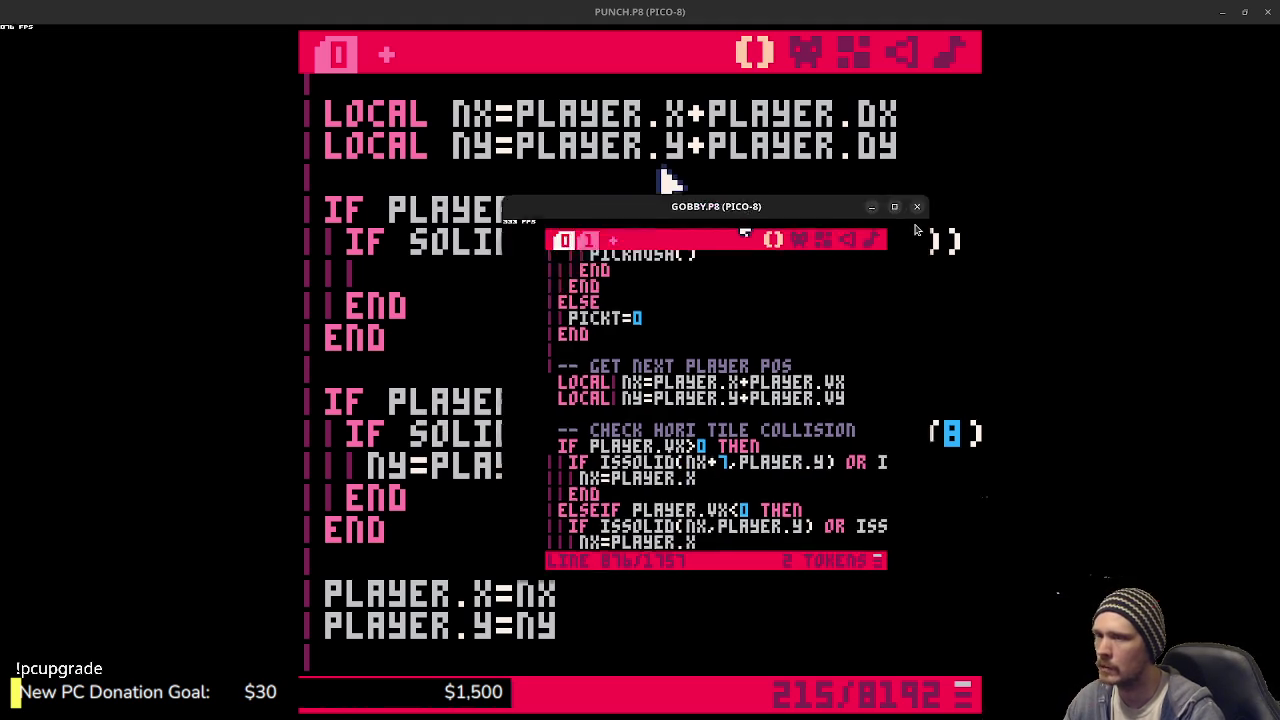
- Change DY=0 to VY=0 in the player table
{"action": "scroll", "coordinate": [612, 378], "scroll_direction": "up", "scroll_amount": 2}
{"action": "scroll", "coordinate": [600, 365], "scroll_direction": "up", "scroll_amount": 10}
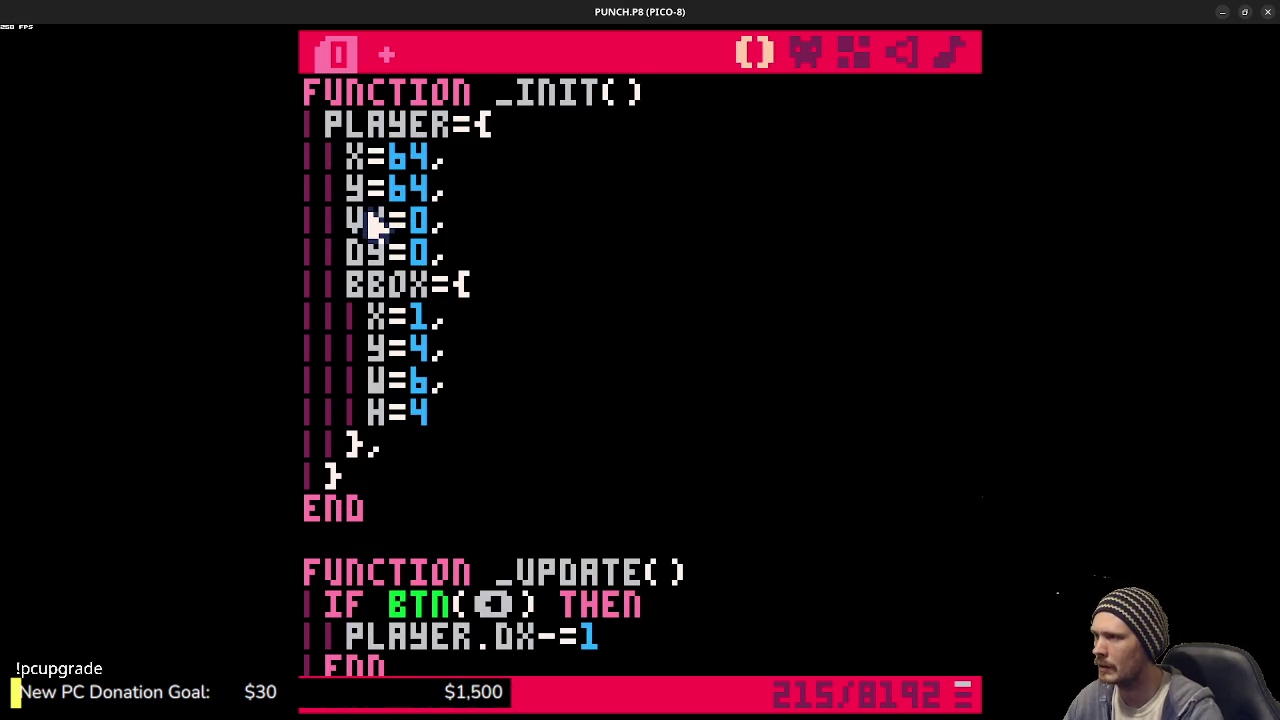
{"action": "key", "text": "Down"}
{"action": "key", "text": "BackSpace"}
{"action": "type", "text": "v"}
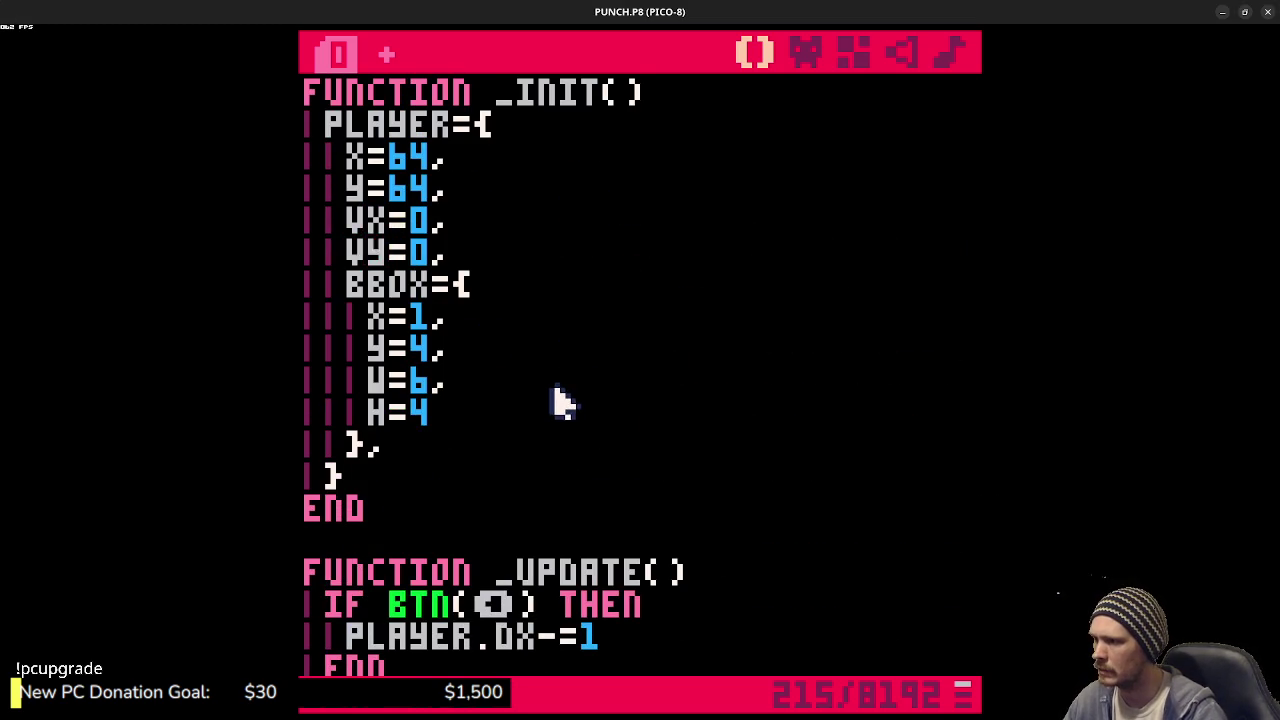
- Rename PLAYER.DX and PLAYER.DY to VX and VY in the button-input lines
{"action": "scroll", "coordinate": [561, 403], "scroll_direction": "down", "scroll_amount": 3}
{"action": "left_click", "coordinate": [528, 440]}
{"action": "key", "text": "BackSpace"}
{"action": "type", "text": "v"}
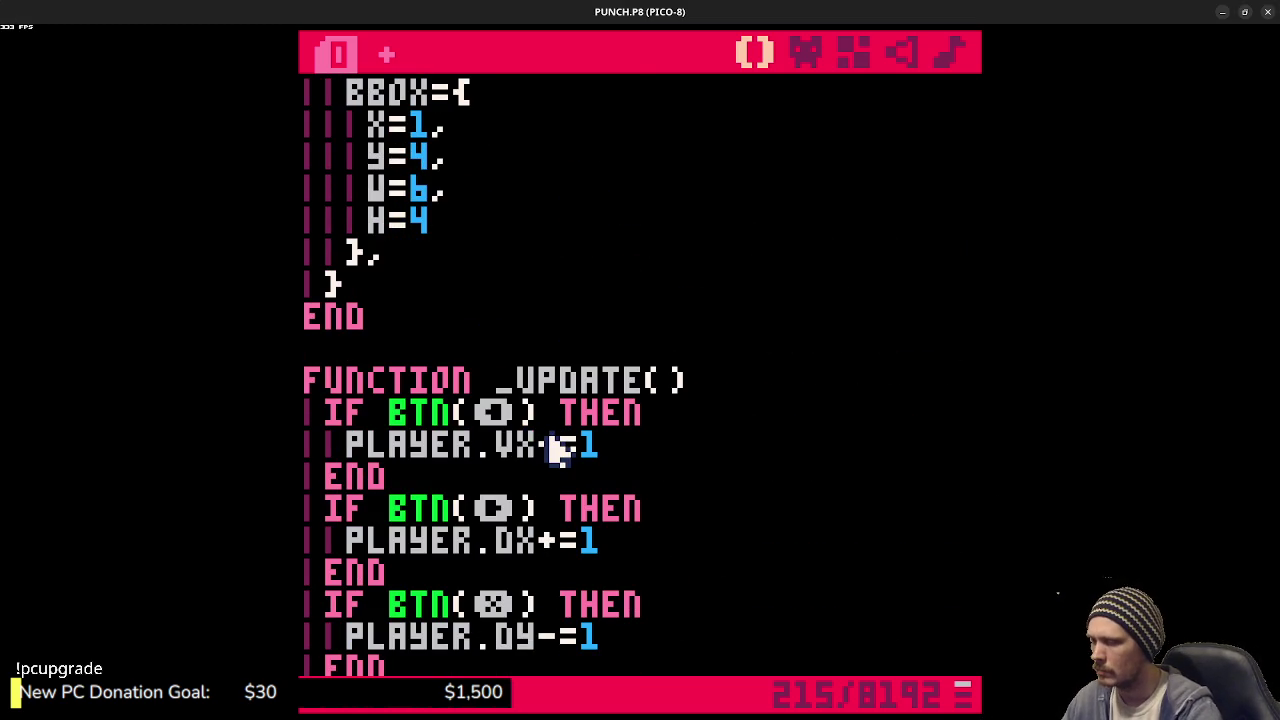
{"action": "key", "text": "Down"}
{"action": "key", "text": "Down"}
{"action": "key", "text": "Down"}
{"action": "key", "text": "BackSpace"}
{"action": "type", "text": "v"}
{"action": "key", "text": "Down"}
{"action": "key", "text": "Down"}
{"action": "key", "text": "Down"}
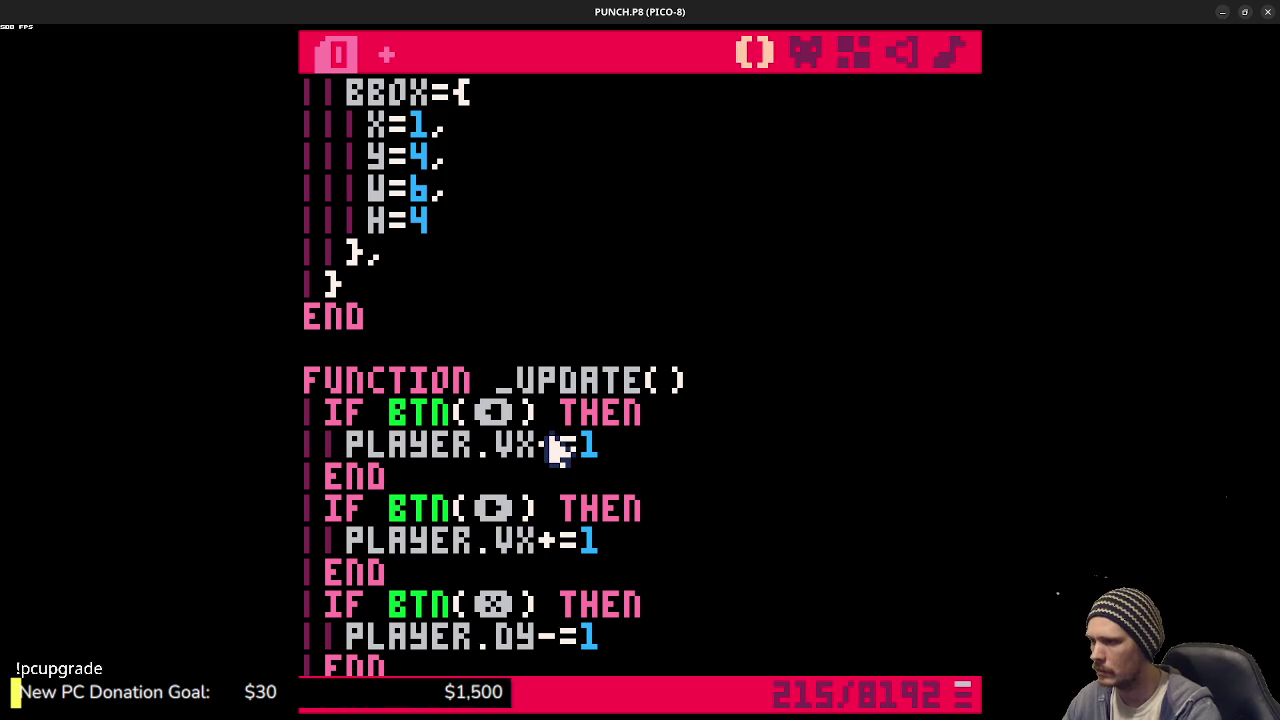
{"action": "key", "text": "BackSpace"}
{"action": "type", "text": "v"}
- Make the gravity line read PLAYER.VY+=0.25
{"action": "scroll", "coordinate": [560, 450], "scroll_direction": "down", "scroll_amount": 3}
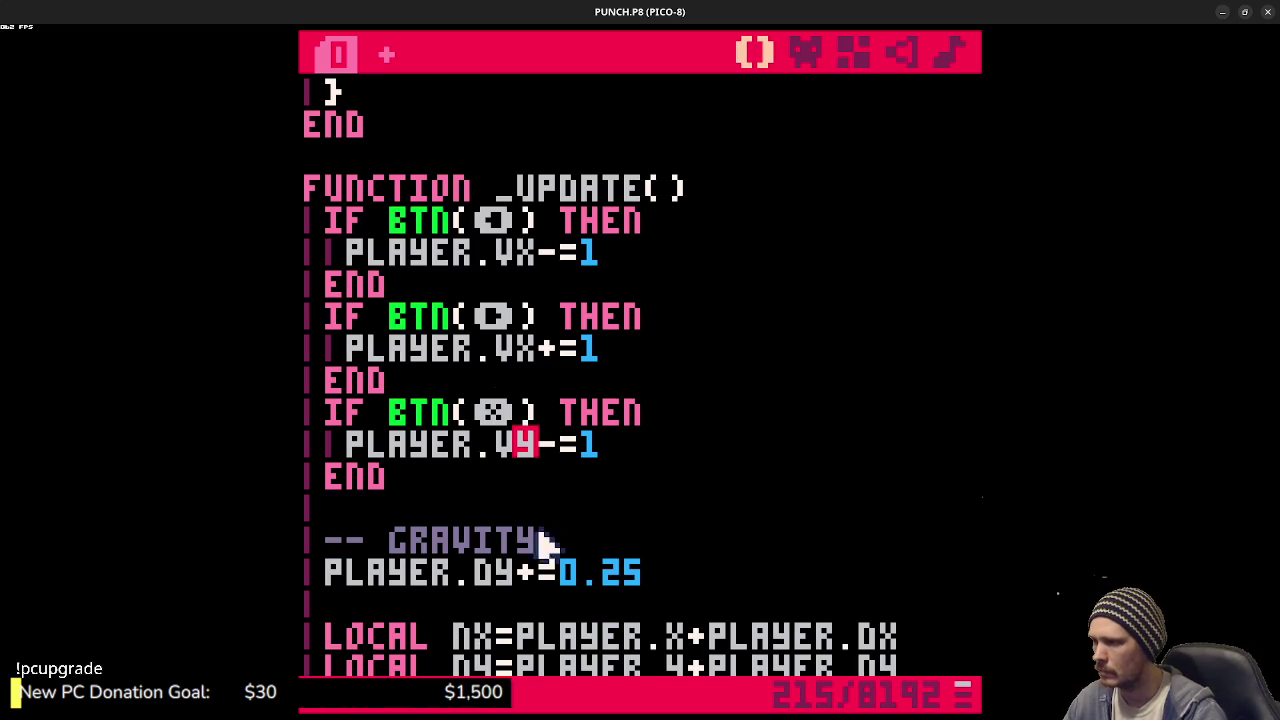
{"action": "left_click", "coordinate": [497, 570]}
{"action": "key", "text": "BackSpace"}
{"action": "type", "text": "v"}
- Select NX/8 inside the second SOLID call of the downward collision check
{"action": "scroll", "coordinate": [510, 565], "scroll_direction": "down", "scroll_amount": 2}
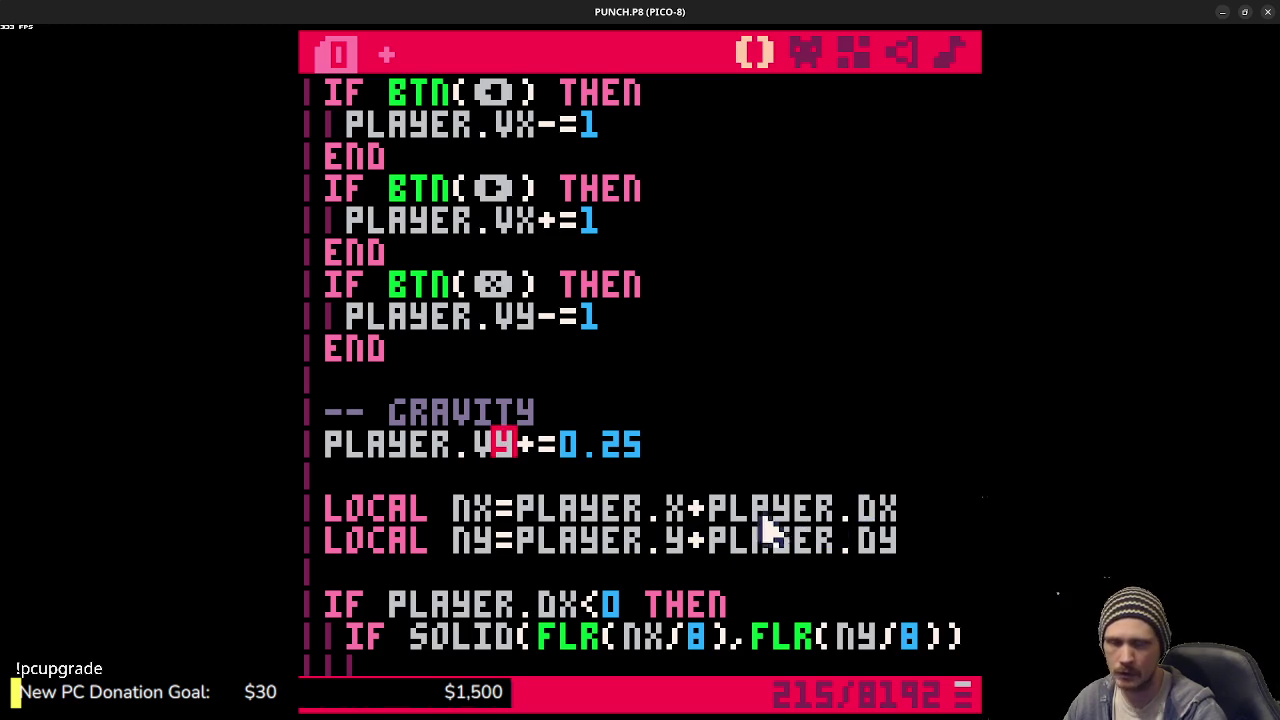
{"action": "scroll", "coordinate": [594, 608], "scroll_direction": "down", "scroll_amount": 4}
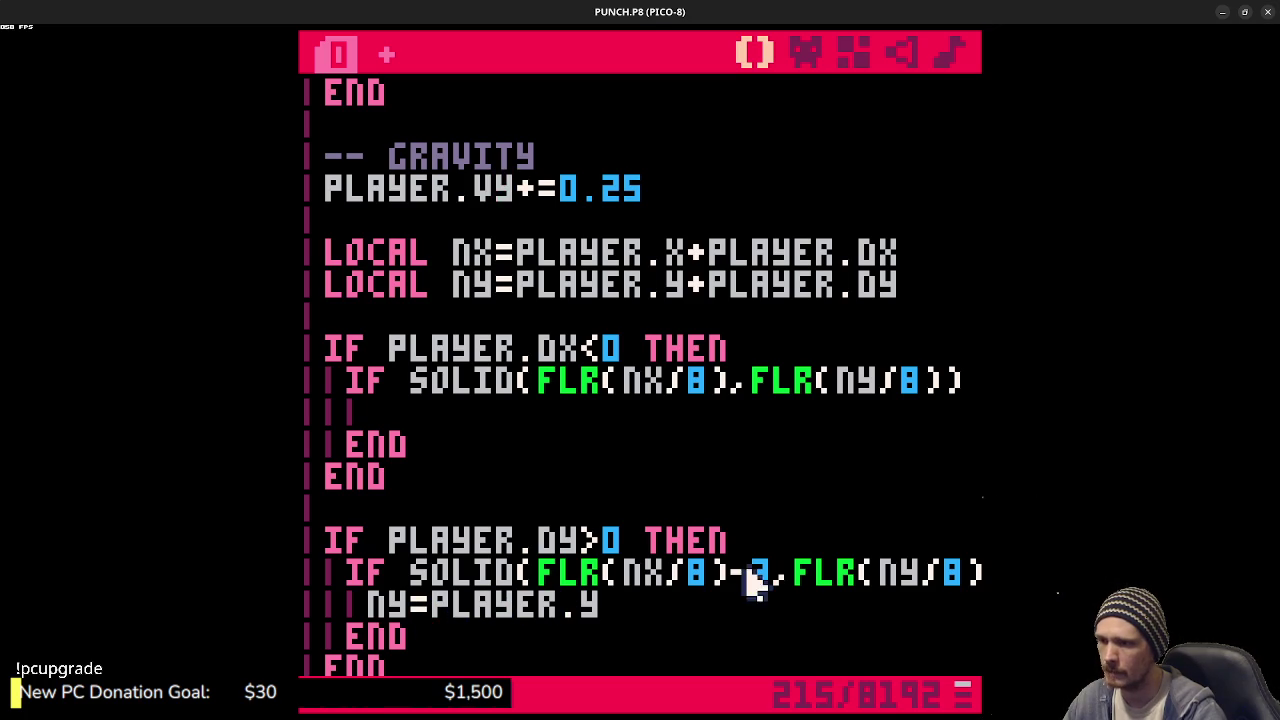
{"action": "left_click", "coordinate": [631, 578]}
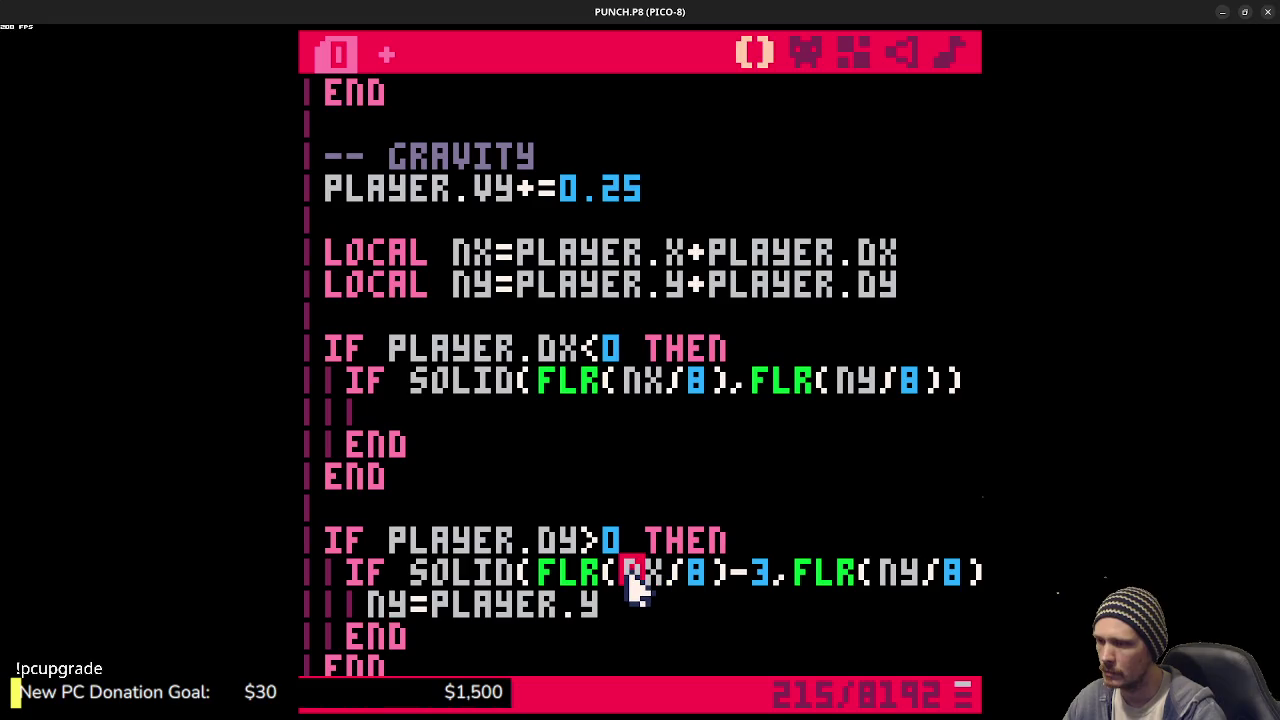
{"action": "double_click", "coordinate": [632, 578]}
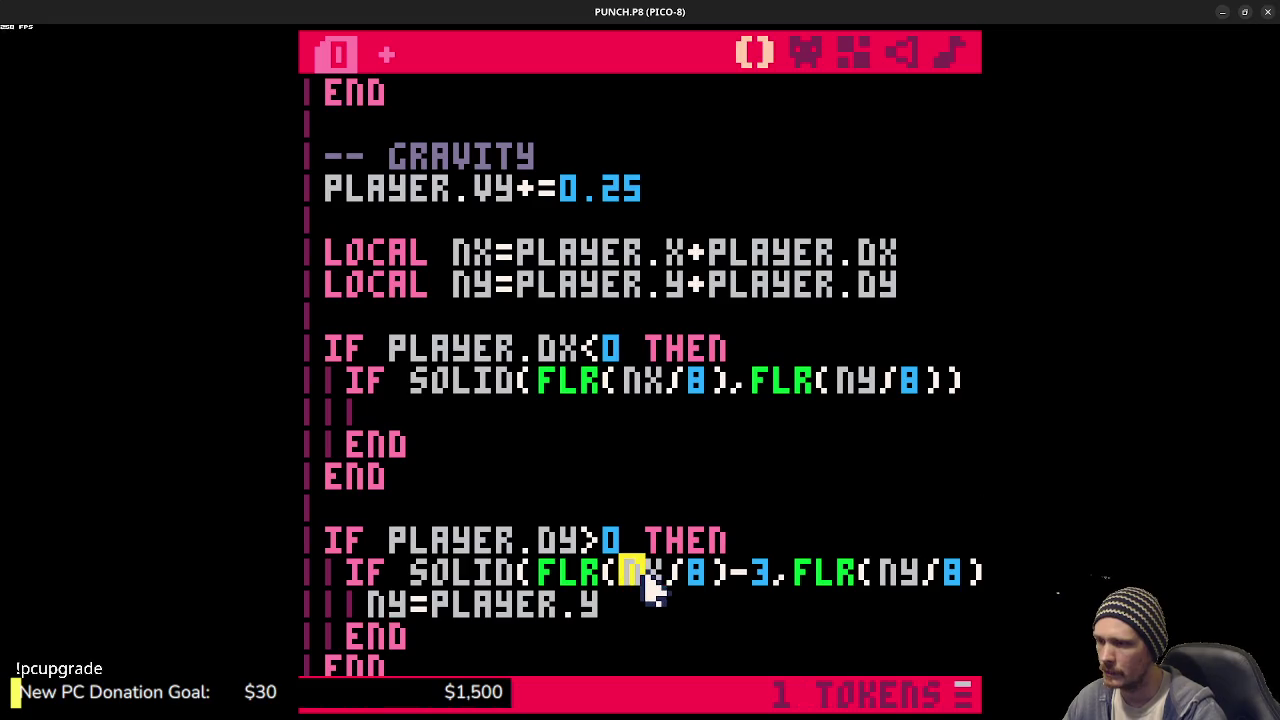
{"action": "left_click", "coordinate": [543, 578]}
{"action": "left_click_drag", "start_coordinate": [543, 580], "coordinate": [731, 580]}
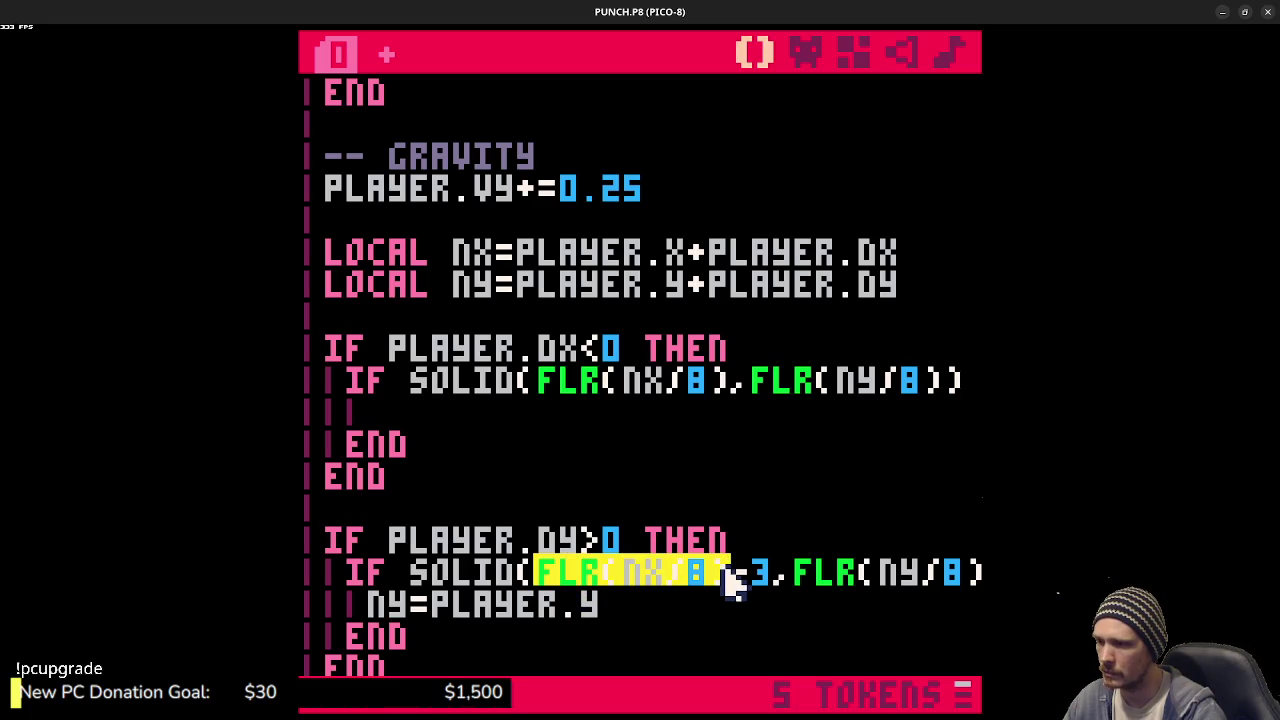
{"action": "left_click_drag", "start_coordinate": [622, 578], "coordinate": [708, 578]}
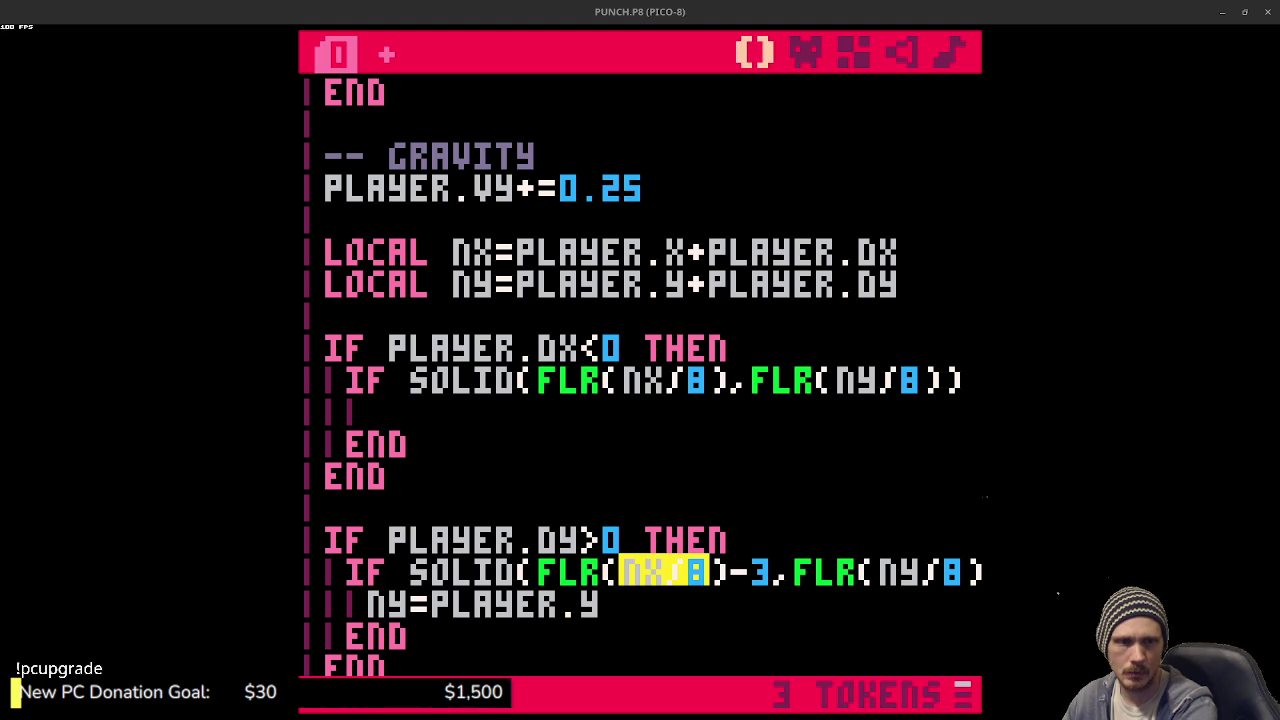
- Change the SOLID function's lookup to MGET(FLR(X/8),FLR(Y/8))
{"action": "scroll", "coordinate": [509, 363], "scroll_direction": "down", "scroll_amount": 10}
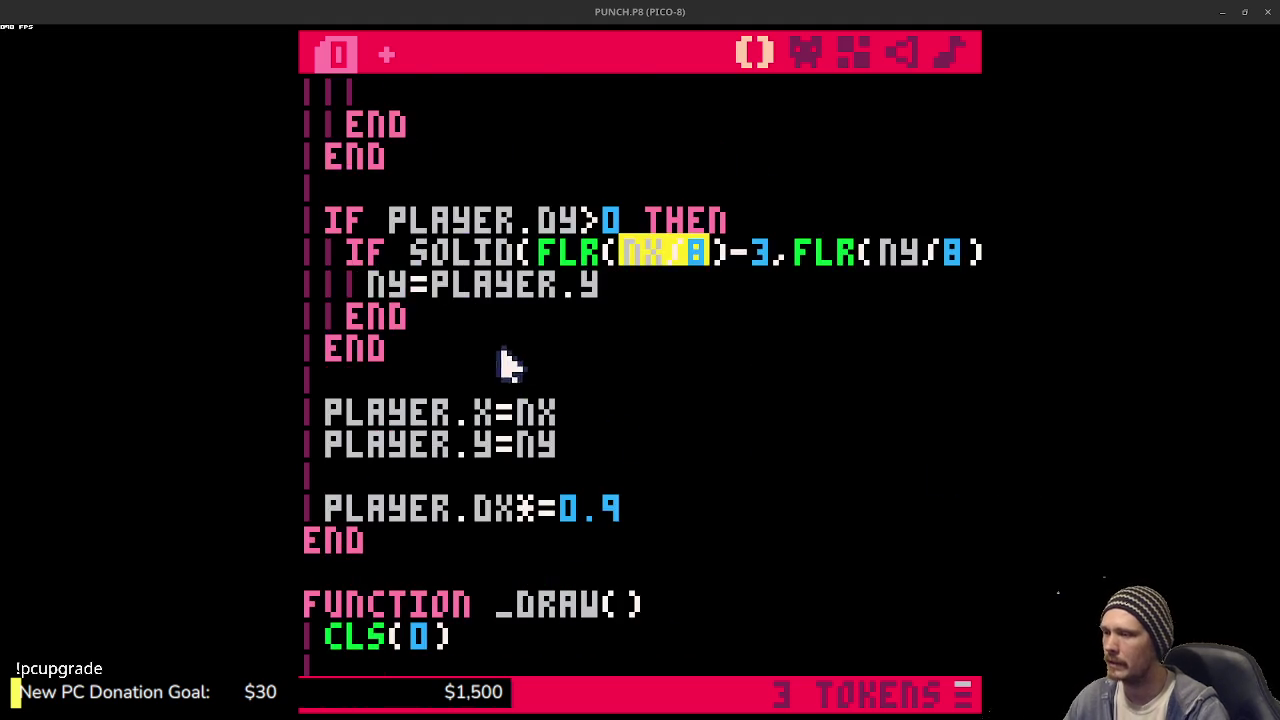
{"action": "scroll", "coordinate": [610, 410], "scroll_direction": "up", "scroll_amount": 3}
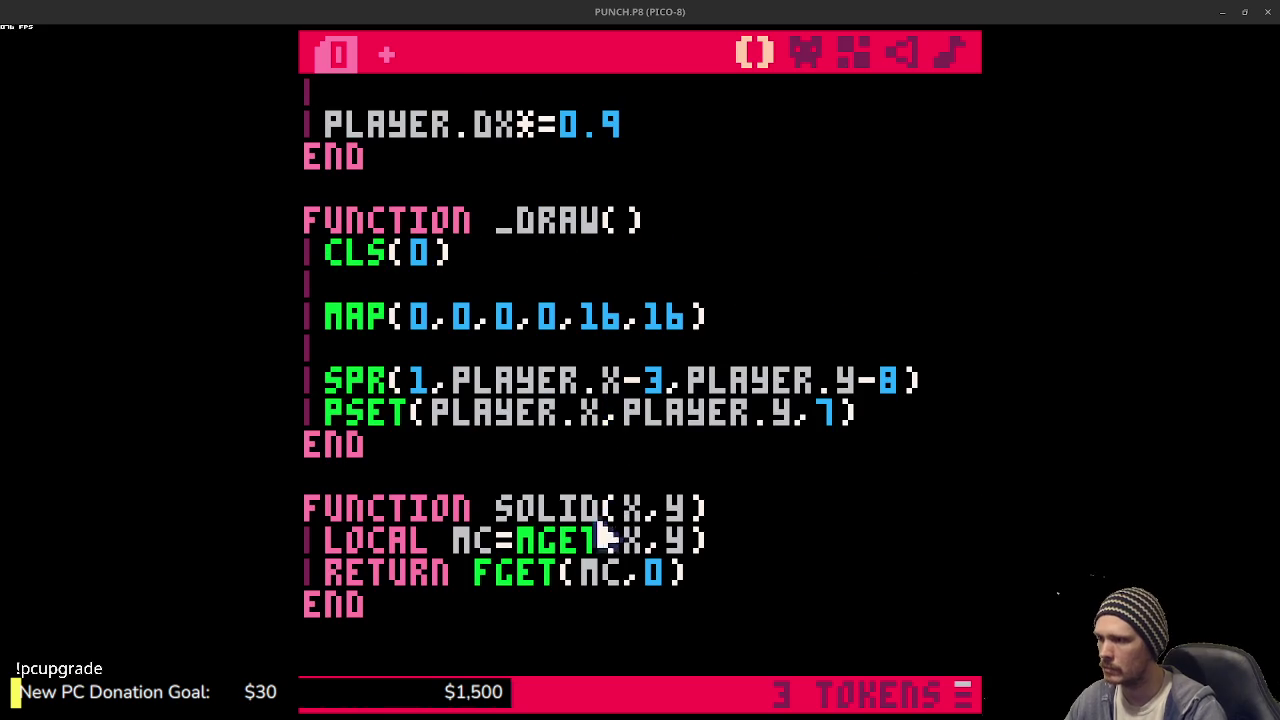
{"action": "left_click", "coordinate": [648, 542]}
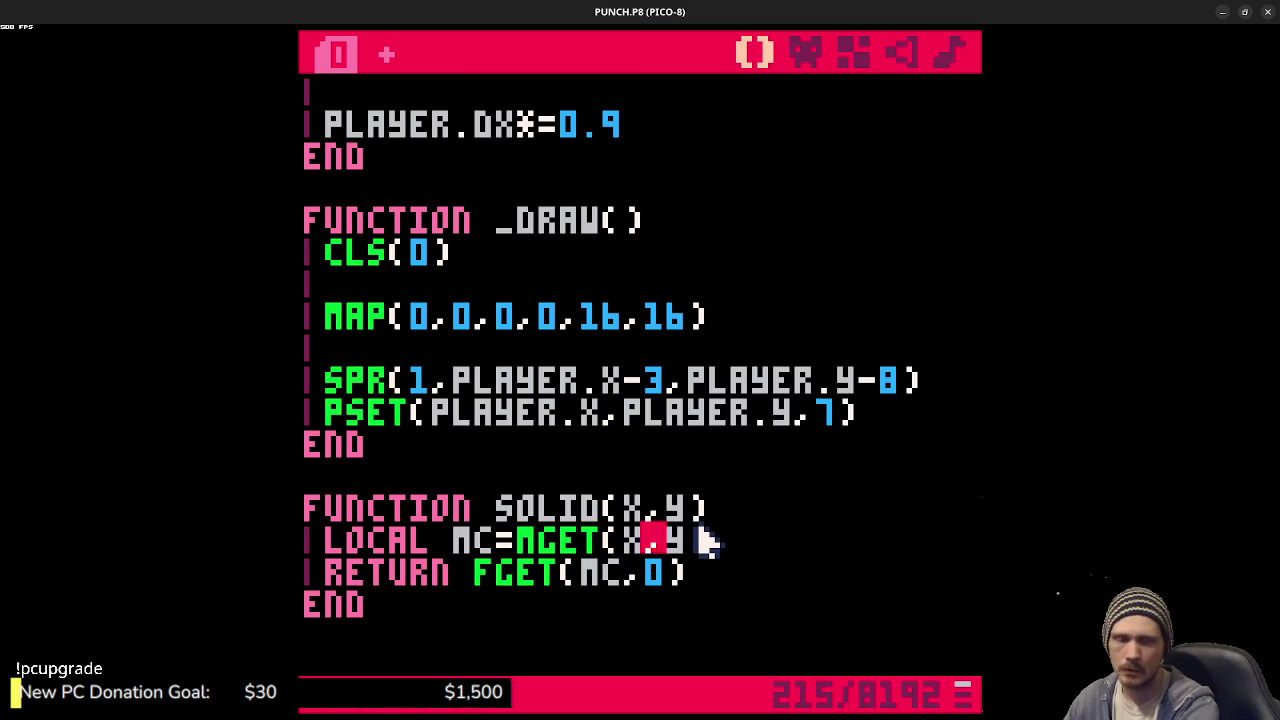
{"action": "key", "text": "BackSpace"}
{"action": "key", "text": "BackSpace"}
{"action": "type", "text": "(FLR("}
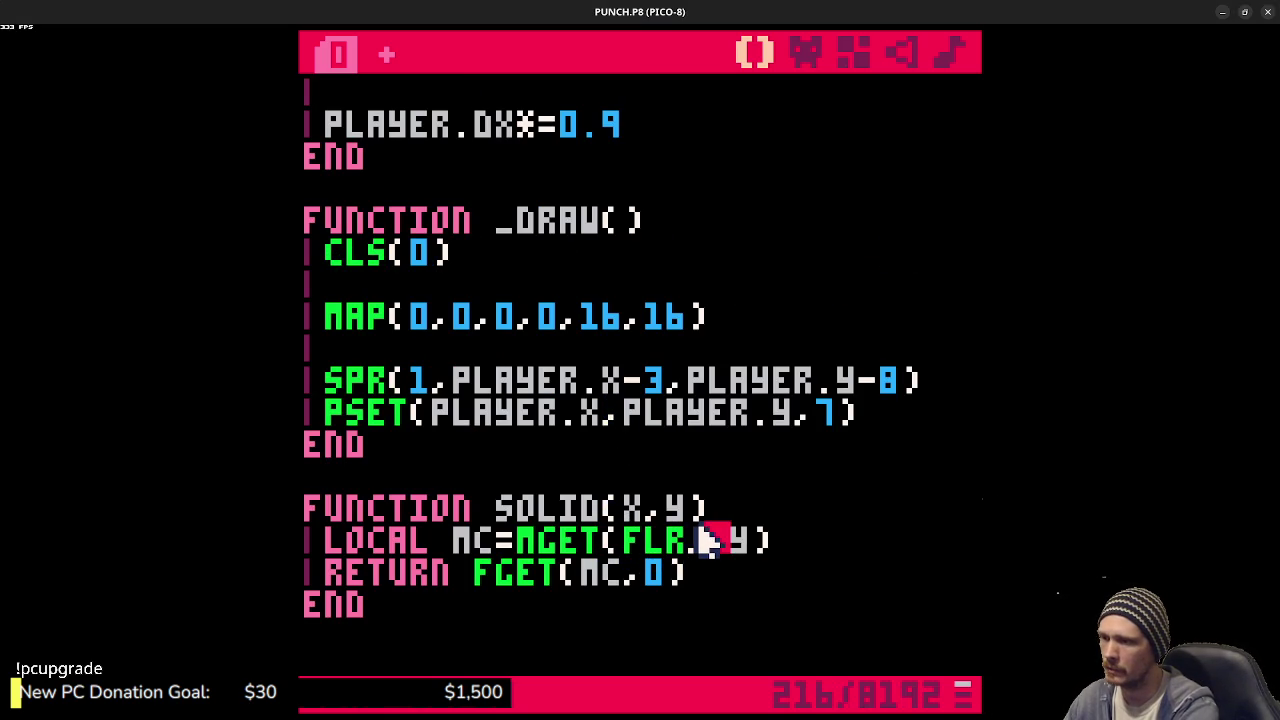
{"action": "type", "text": "x"}
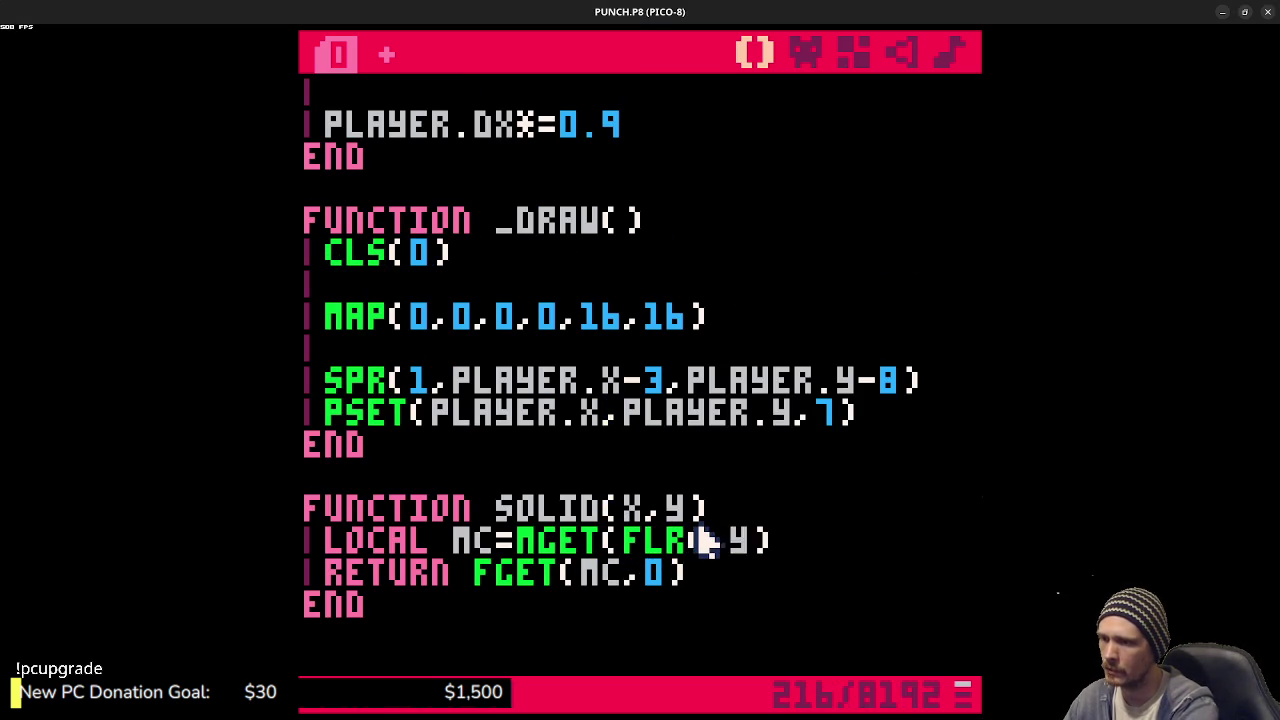
{"action": "key", "text": "BackSpace"}
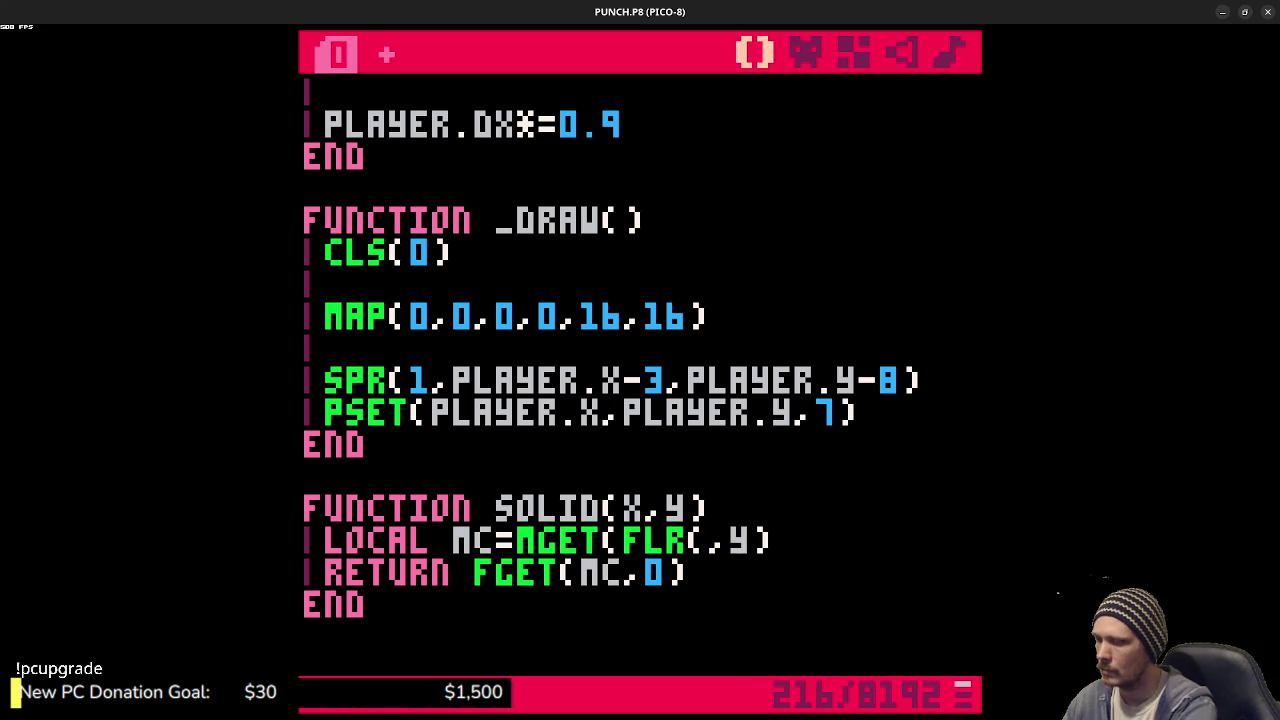
{"action": "type", "text": "x/8),"}
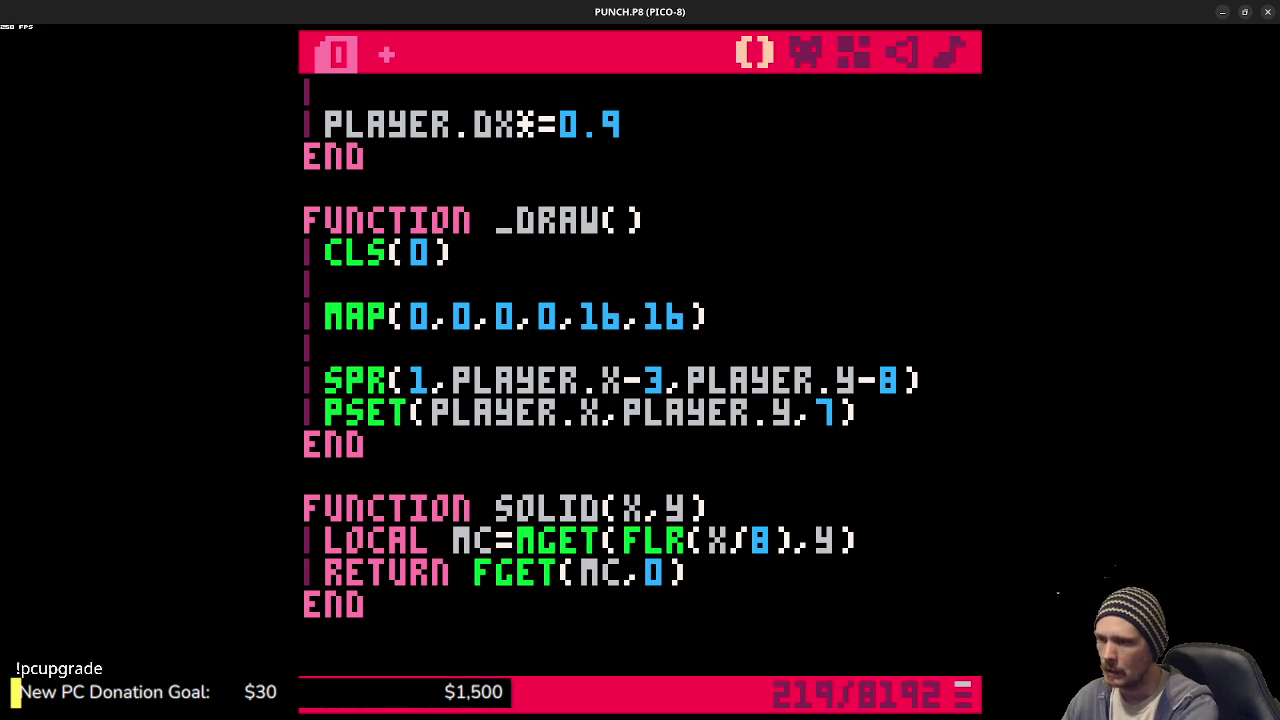
{"action": "type", "text": "flr(y"}
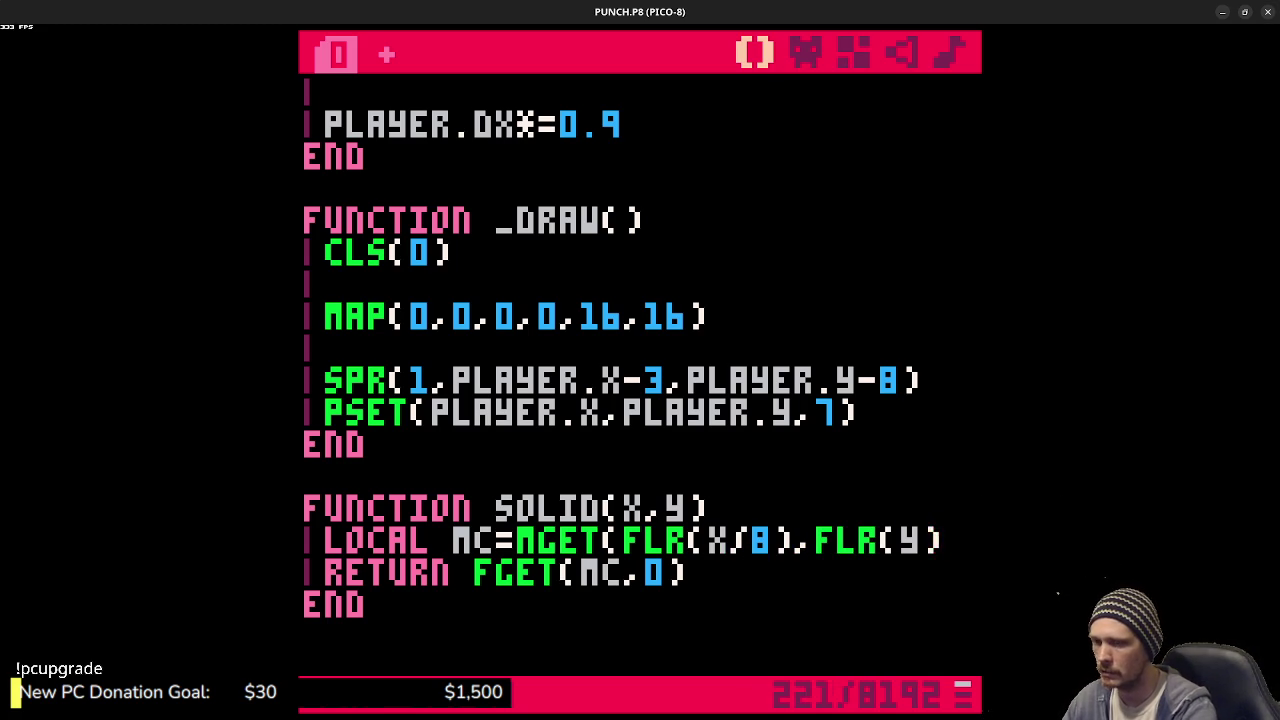
{"action": "type", "text": "/8))"}
- Save PUNCH.P8 with Ctrl+S
{"action": "key", "text": "ctrl+s"}
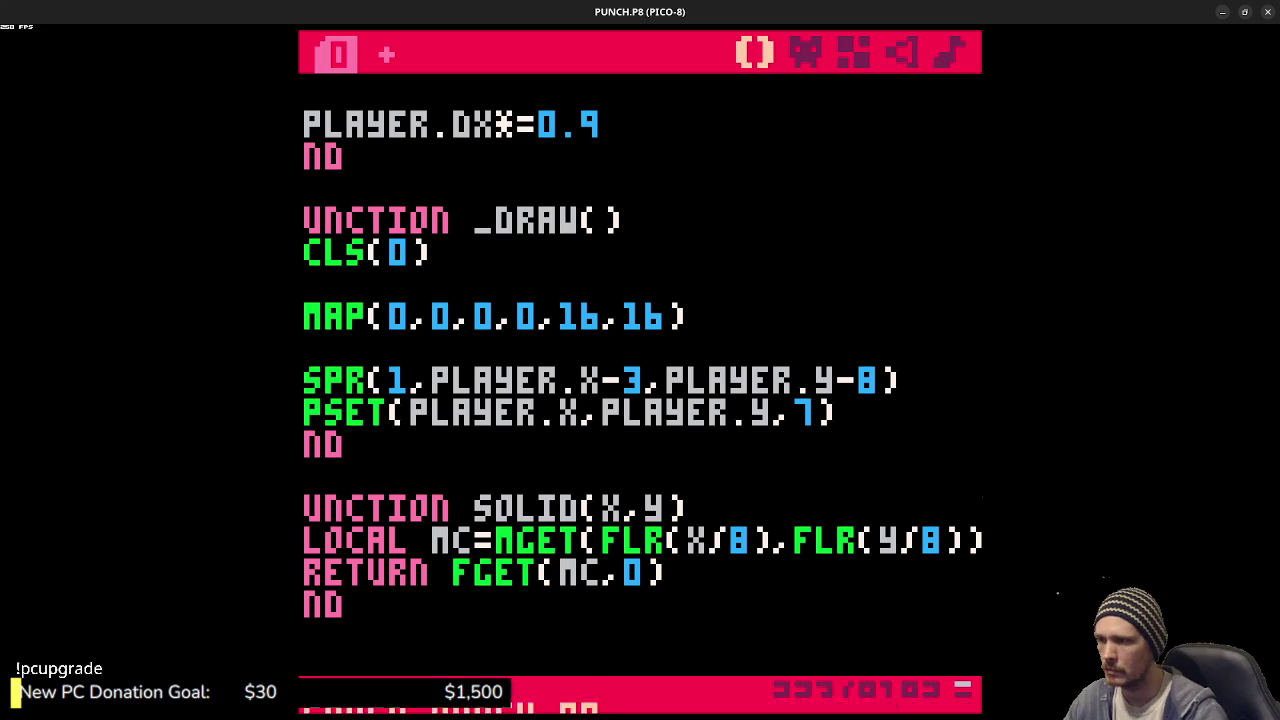
{"action": "mouse_move", "coordinate": [693, 548]}
{"action": "left_mouse_down"}
{"action": "mouse_move", "coordinate": [951, 523]}
{"action": "mouse_move", "coordinate": [926, 540]}
{"action": "left_mouse_up"}
{"action": "left_click", "coordinate": [716, 545]}
{"action": "scroll", "coordinate": [709, 491], "scroll_direction": "up", "scroll_amount": 5}
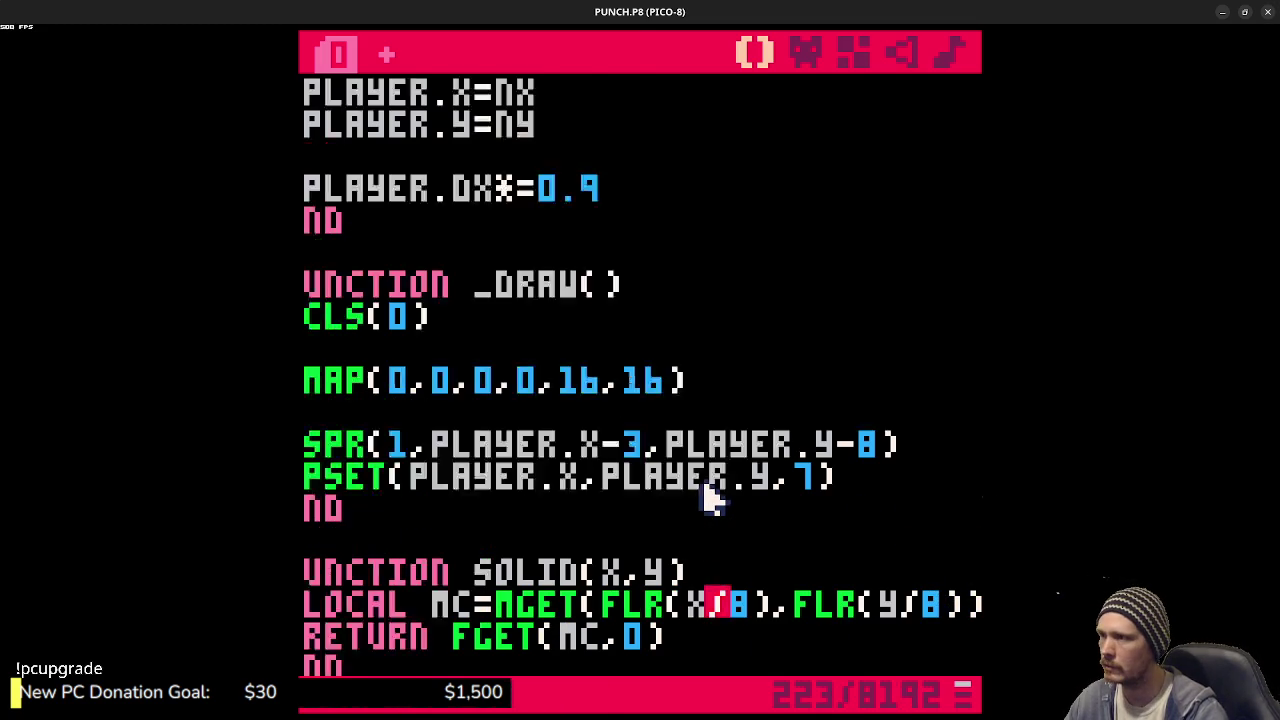
{"action": "scroll", "coordinate": [690, 488], "scroll_direction": "up", "scroll_amount": 4}
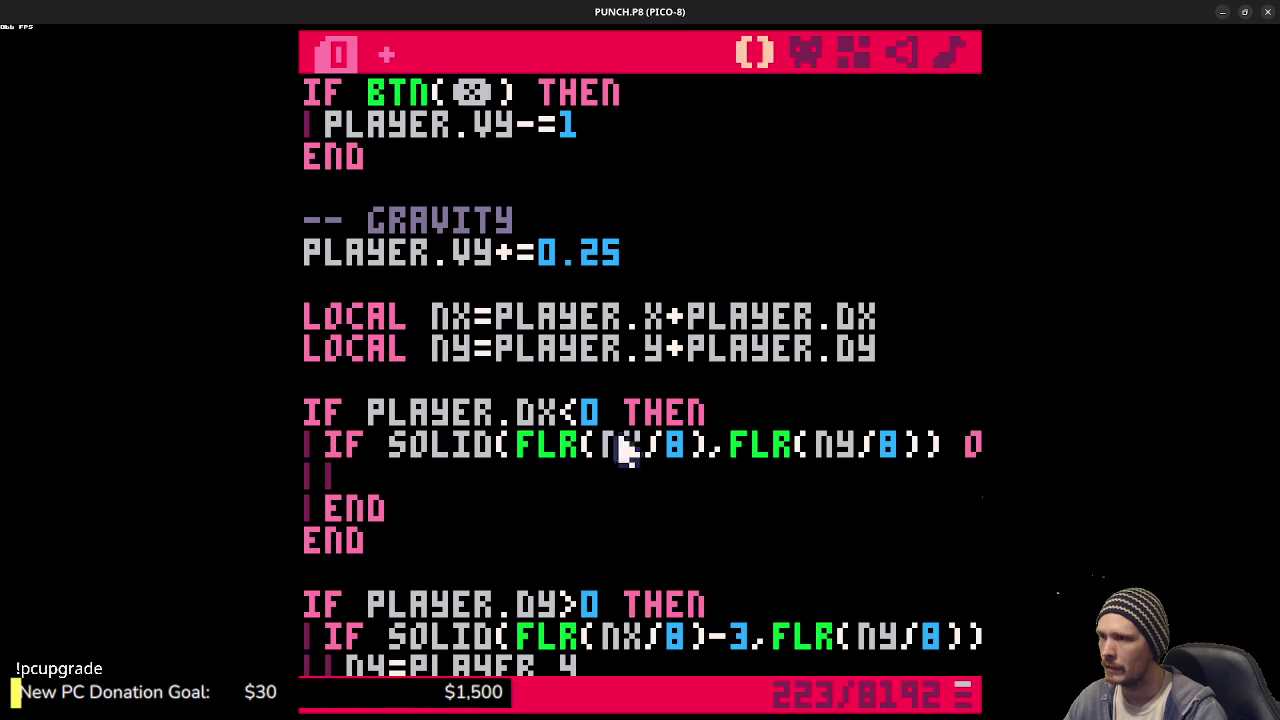
- Comment out the IF PLAYER.DX<0 left-wall collision block with Ctrl+B
{"action": "left_click_drag", "start_coordinate": [510, 452], "coordinate": [930, 455]}
{"action": "scroll", "coordinate": [703, 514], "scroll_direction": "down", "scroll_amount": 1}
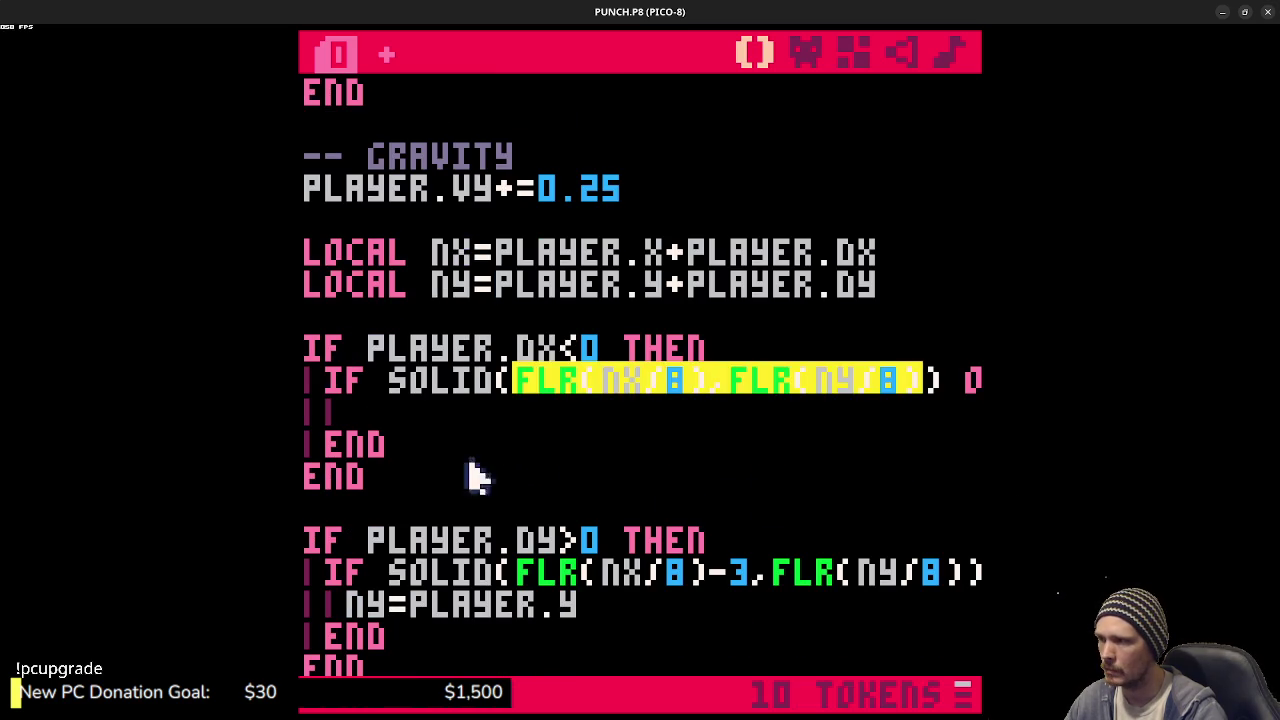
{"action": "left_click", "coordinate": [394, 486]}
{"action": "left_click_drag", "start_coordinate": [356, 470], "coordinate": [302, 362]}
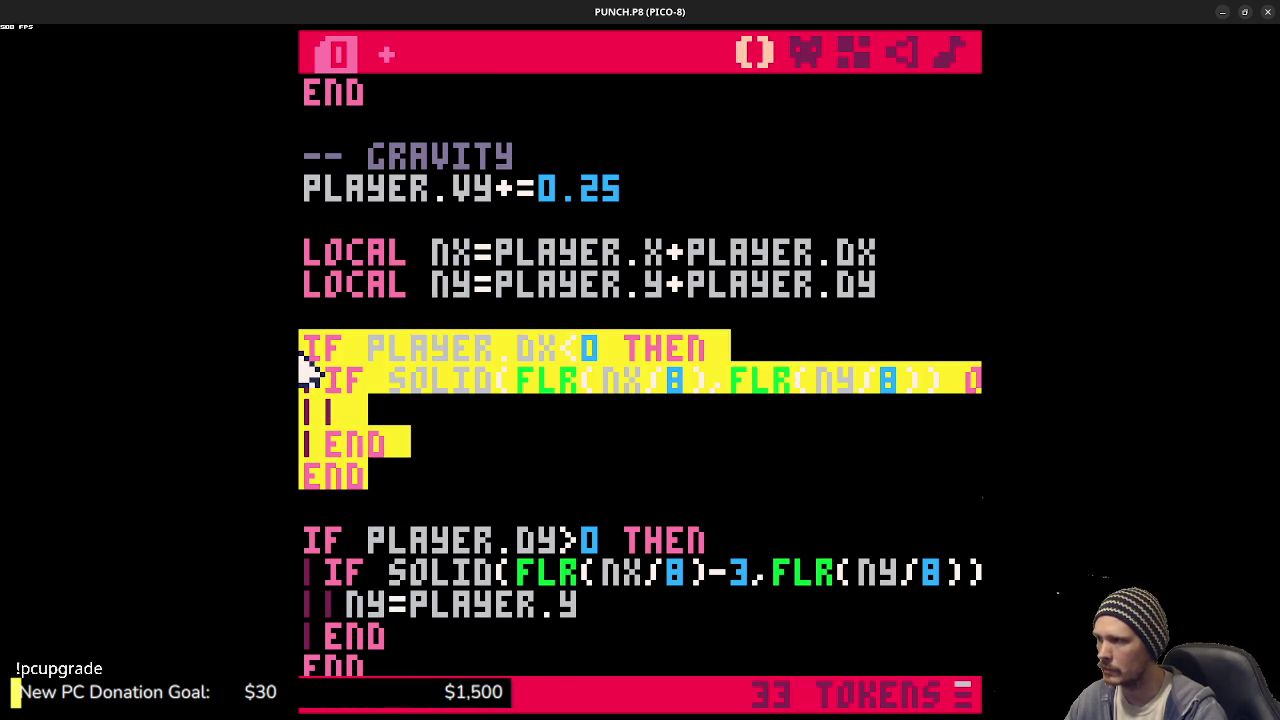
{"action": "key", "text": "ctrl+b"}
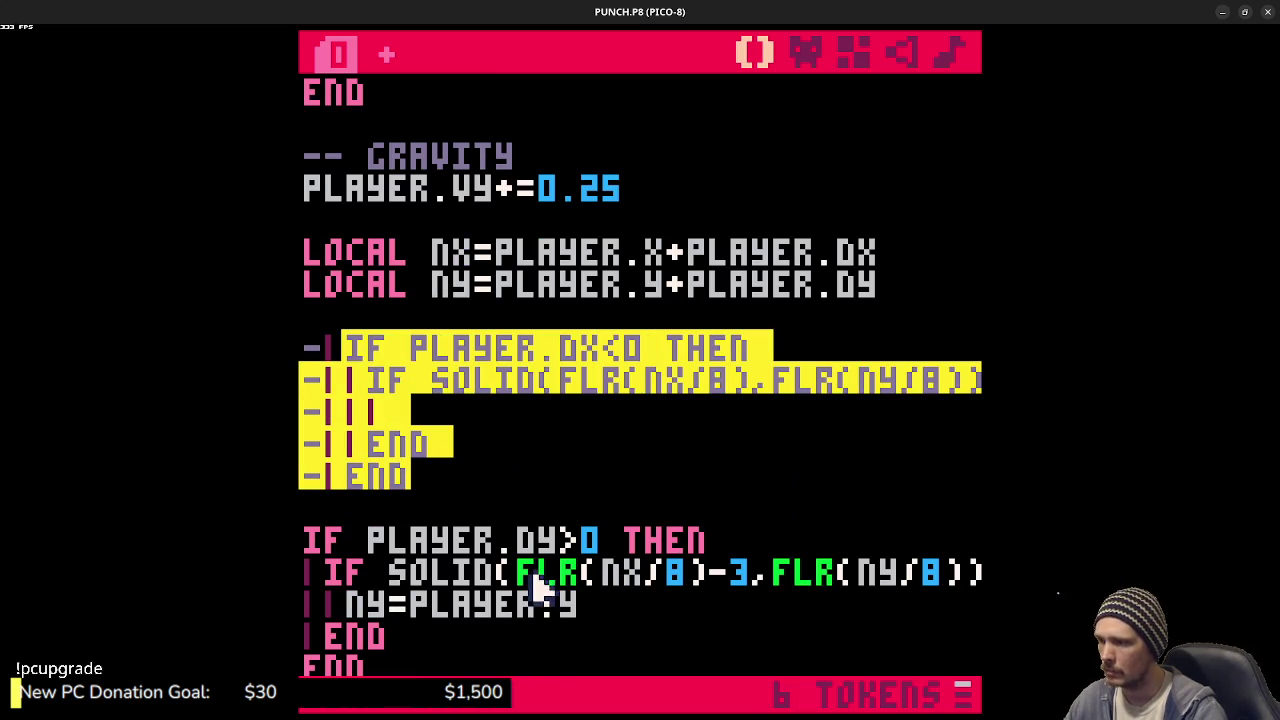
{"action": "left_click", "coordinate": [520, 578]}
- Replace the falling check's first test with SOLID(PLAYER.X-3,NY)
{"action": "left_click_drag", "start_coordinate": [520, 578], "coordinate": [752, 578]}
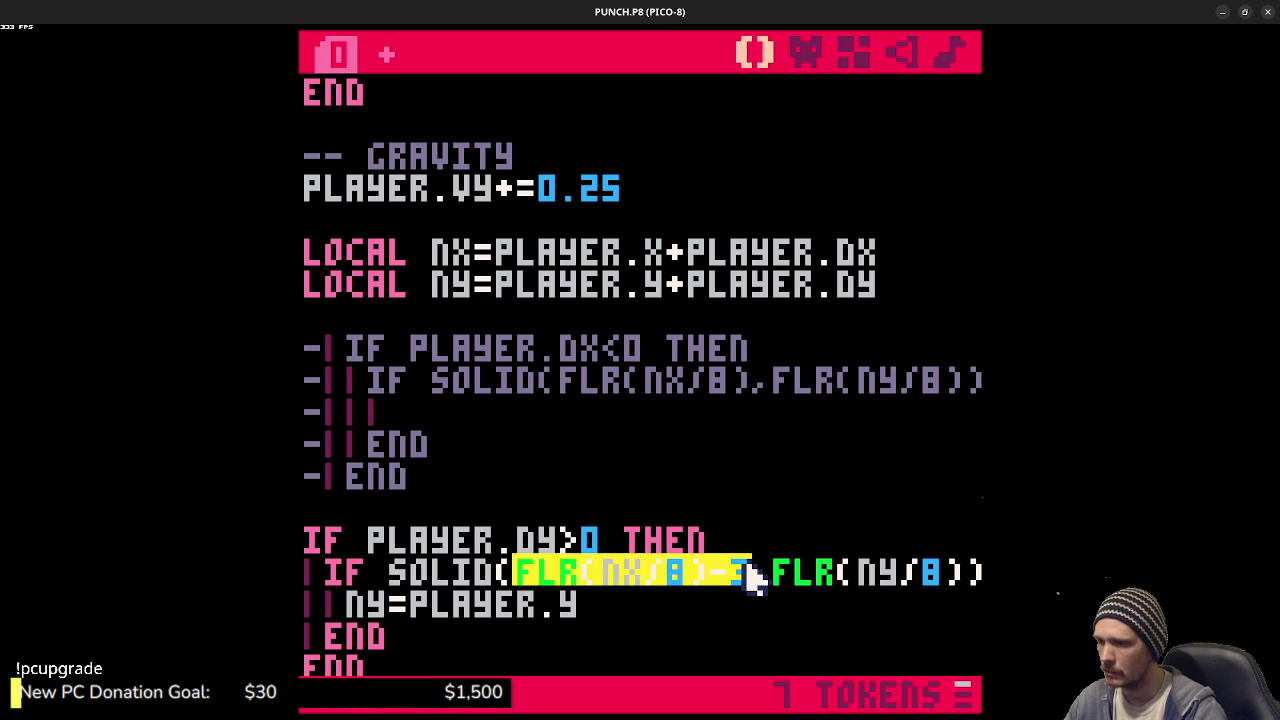
{"action": "key", "text": "BackSpace"}
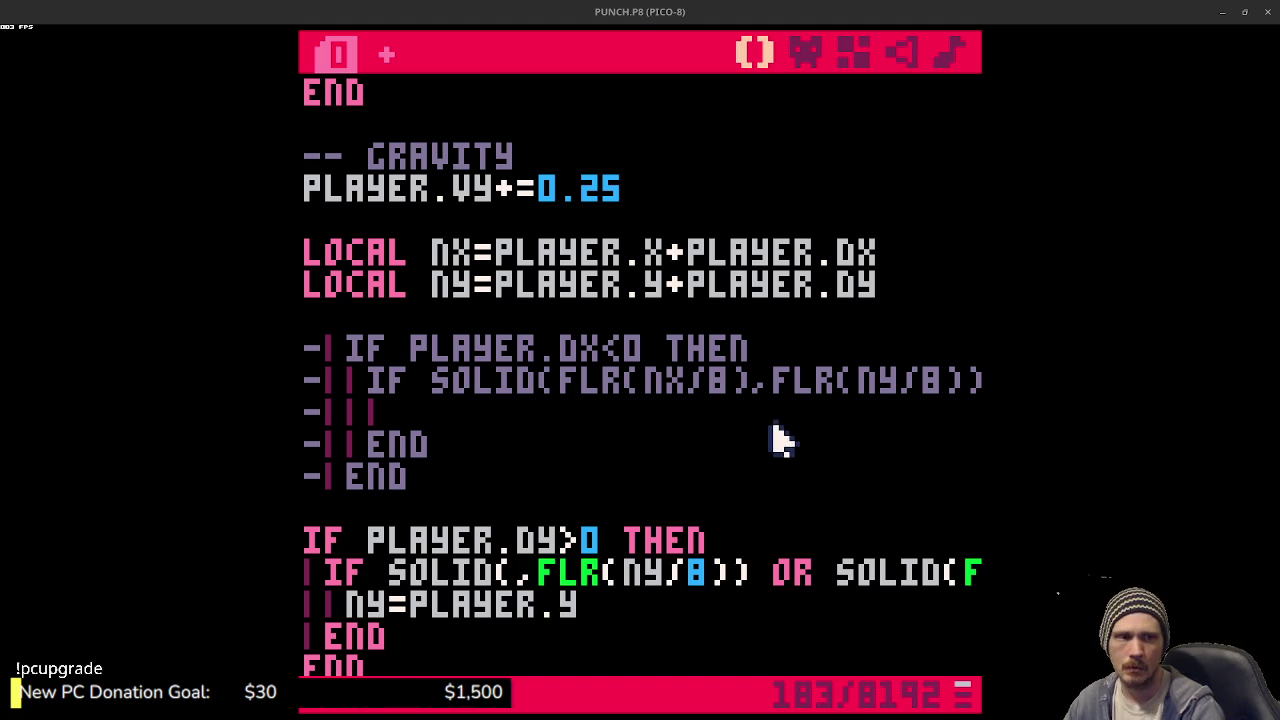
{"action": "left_click", "coordinate": [521, 572]}
{"action": "type", "text": "PLAYER.X"}
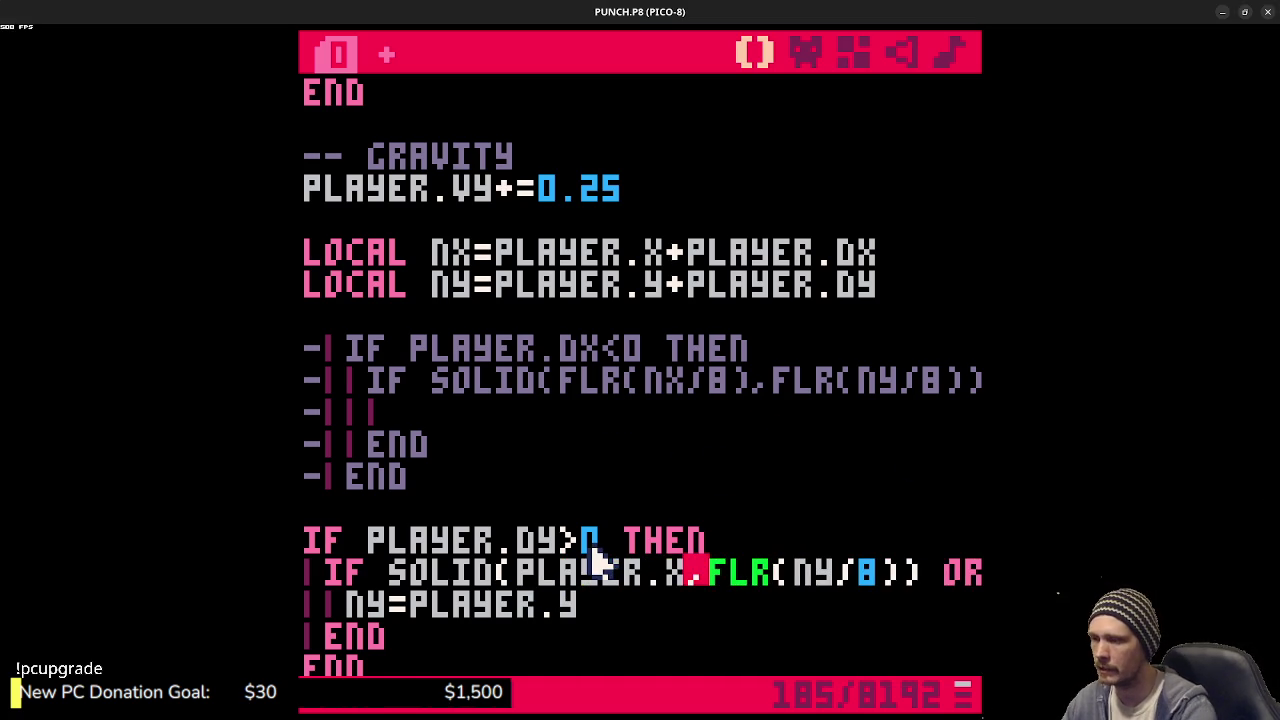
{"action": "type", "text": "-3"}
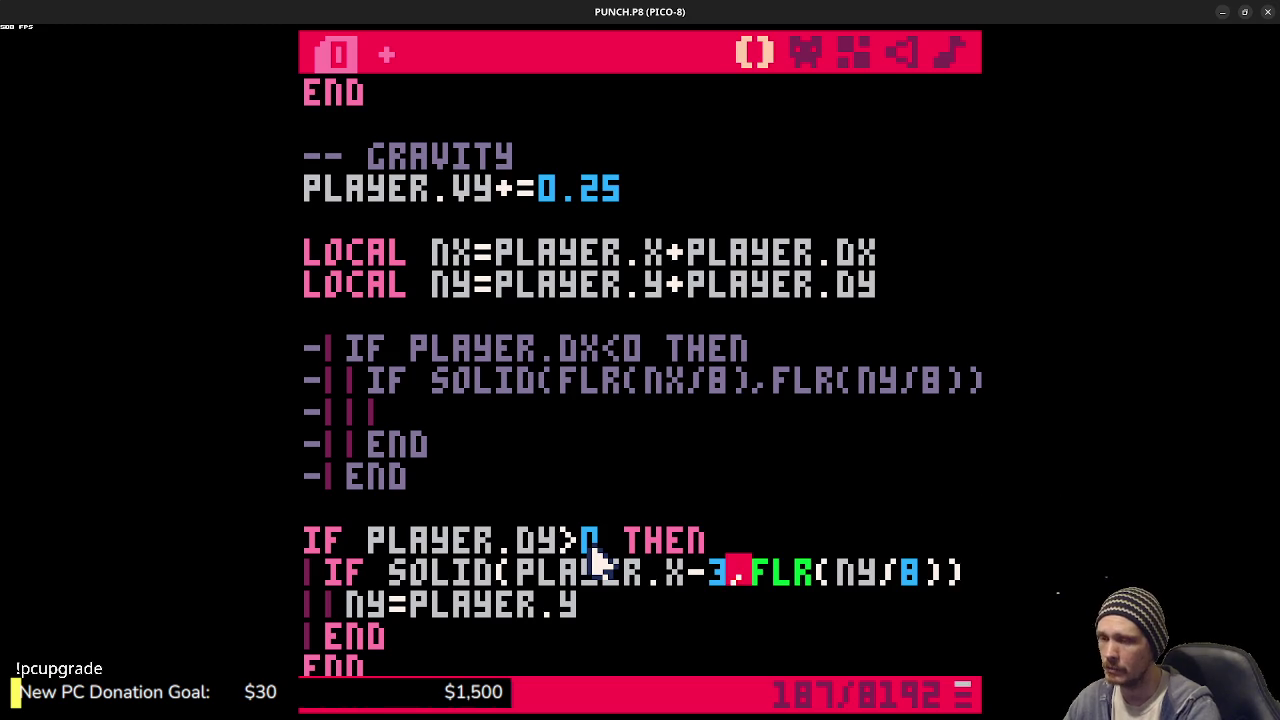
{"action": "key", "text": "Right"}
{"action": "key", "text": "shift+Right"}
{"action": "key", "text": "shift+Right"}
{"action": "key", "text": "shift+Right"}
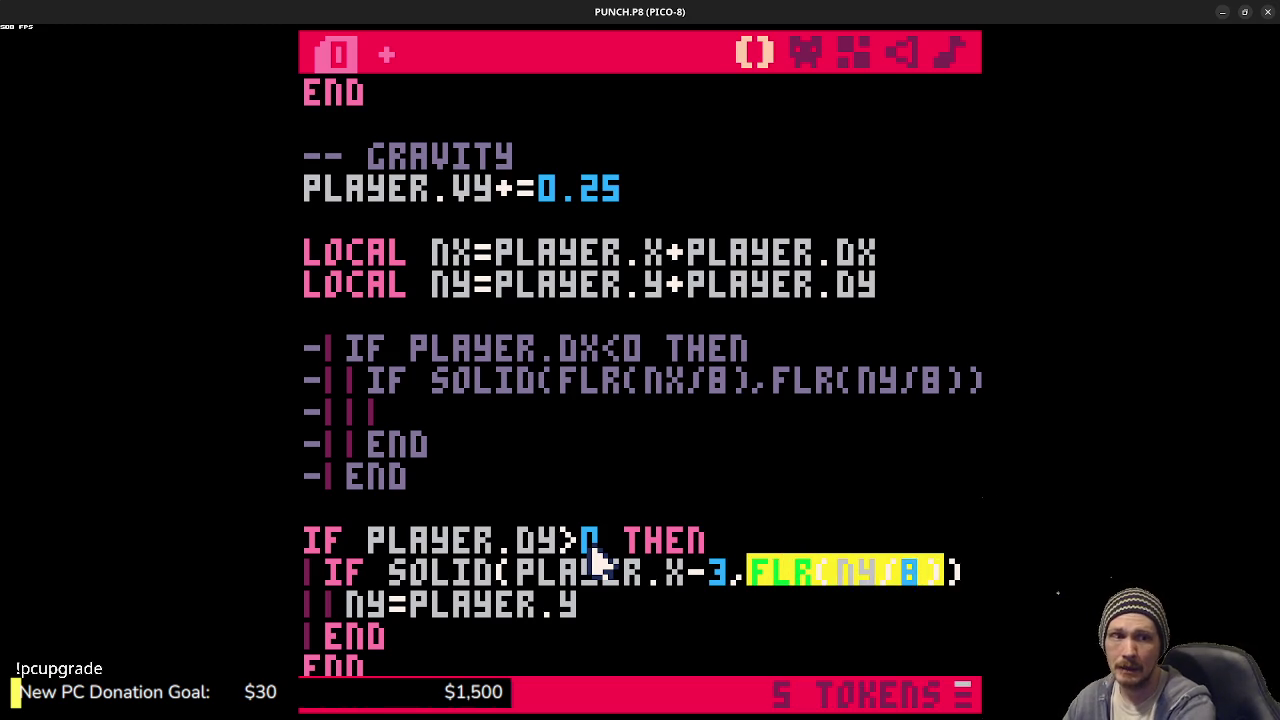
{"action": "type", "text": "ny"}
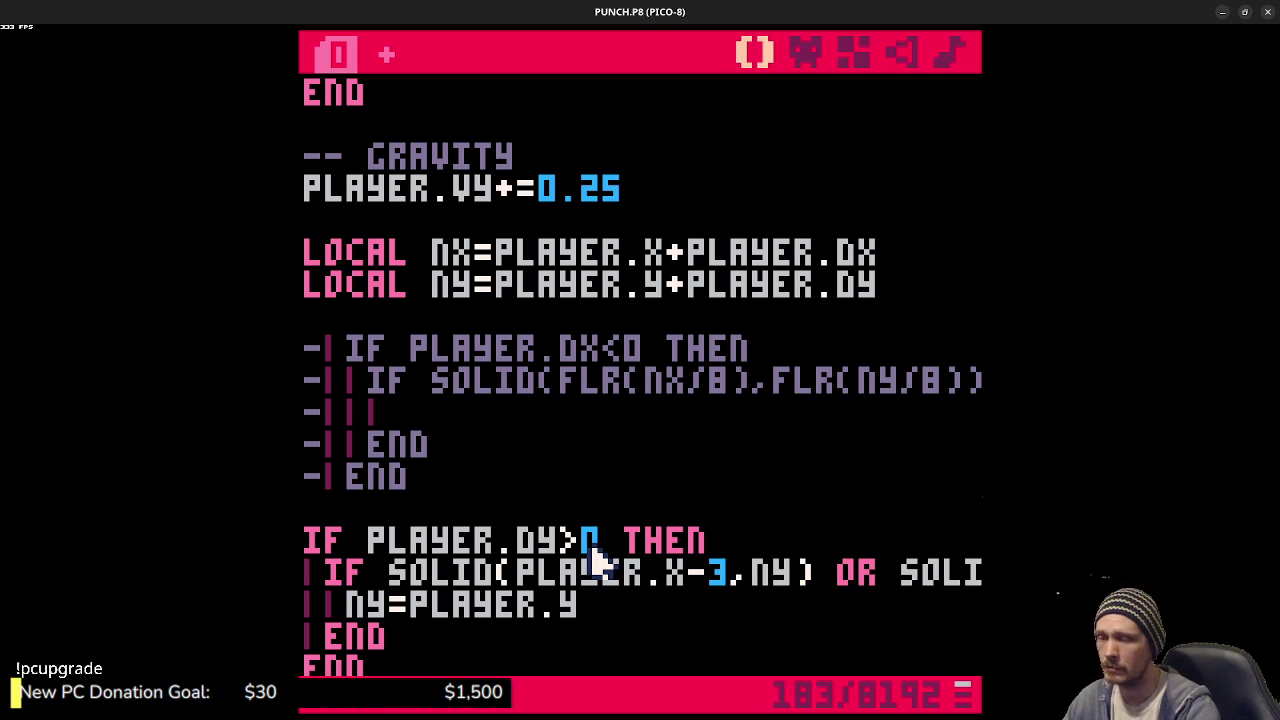
- Change the second floor test to SOLID(PLAYER.X+4,NY)
{"action": "key", "text": "Right"}
{"action": "key", "text": "Right"}
{"action": "key", "text": "Right"}
{"action": "key", "text": "Right"}
{"action": "key", "text": "Right"}
{"action": "key", "text": "Right"}
{"action": "key", "text": "Right"}
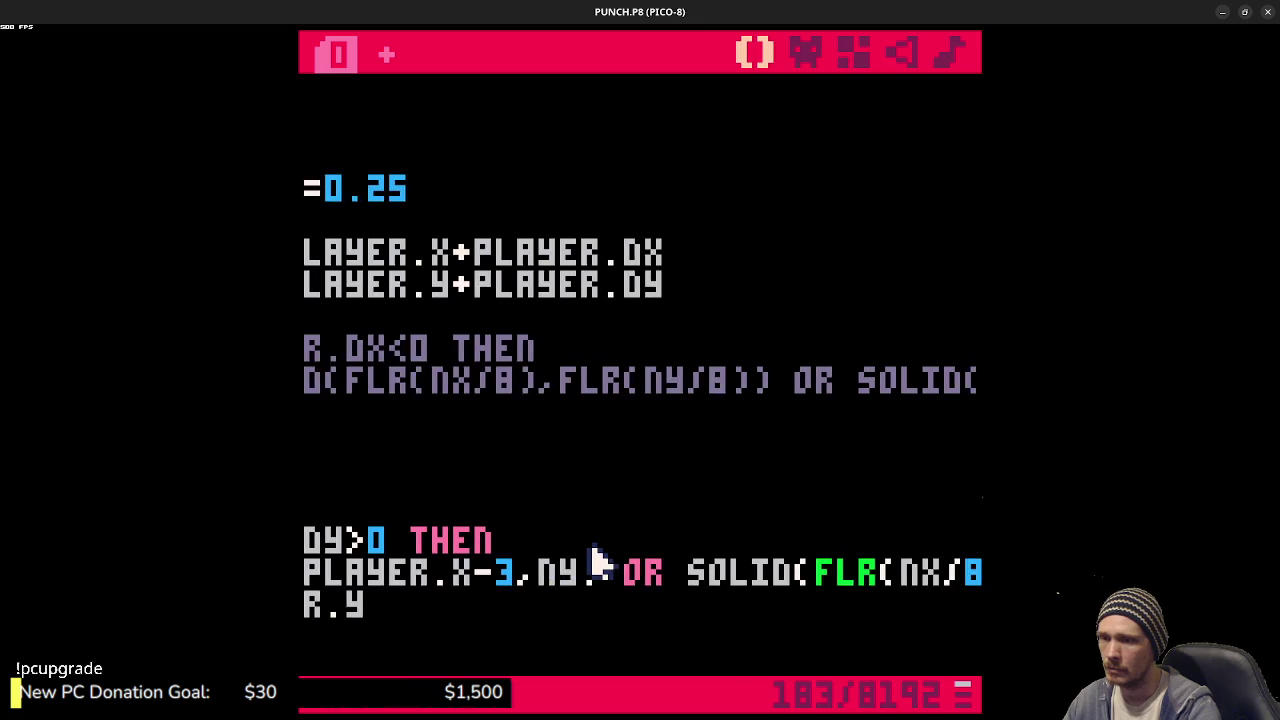
{"action": "key", "text": "Right"}
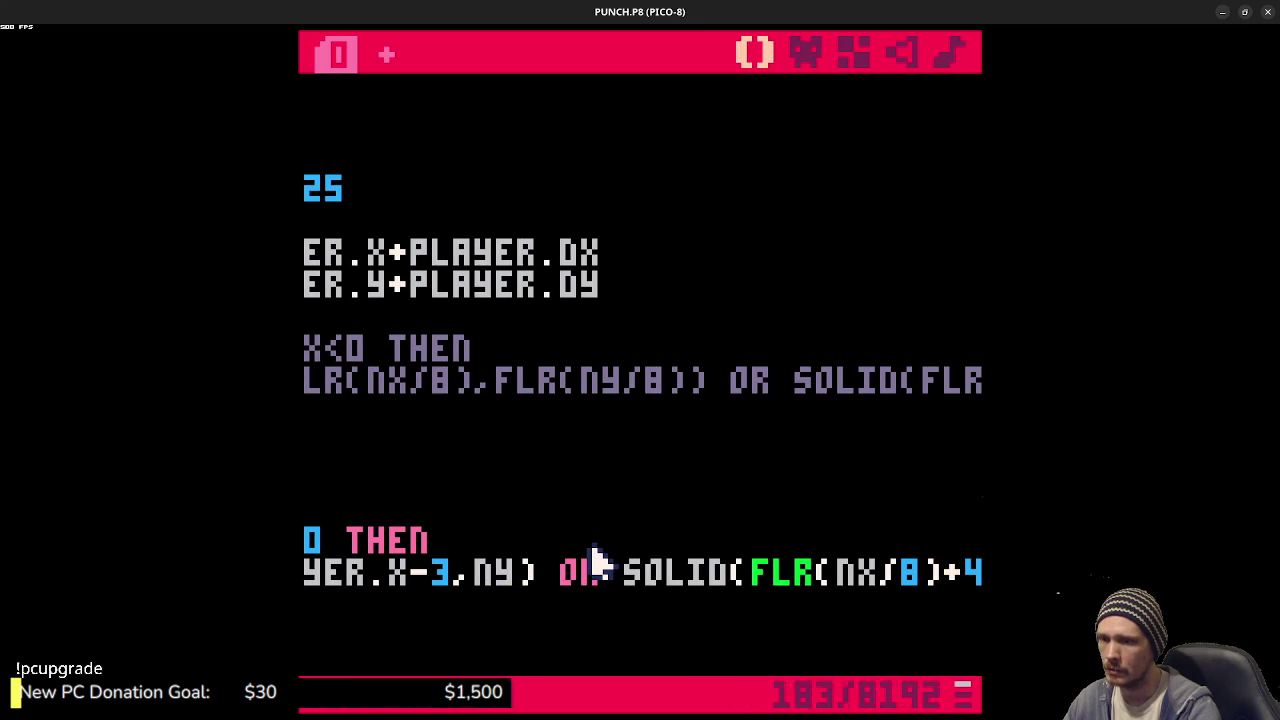
{"action": "key", "text": "shift+Left"}
{"action": "key", "text": "shift+Left"}
{"action": "key", "text": "shift+Left"}
{"action": "type", "text": "player.x"}
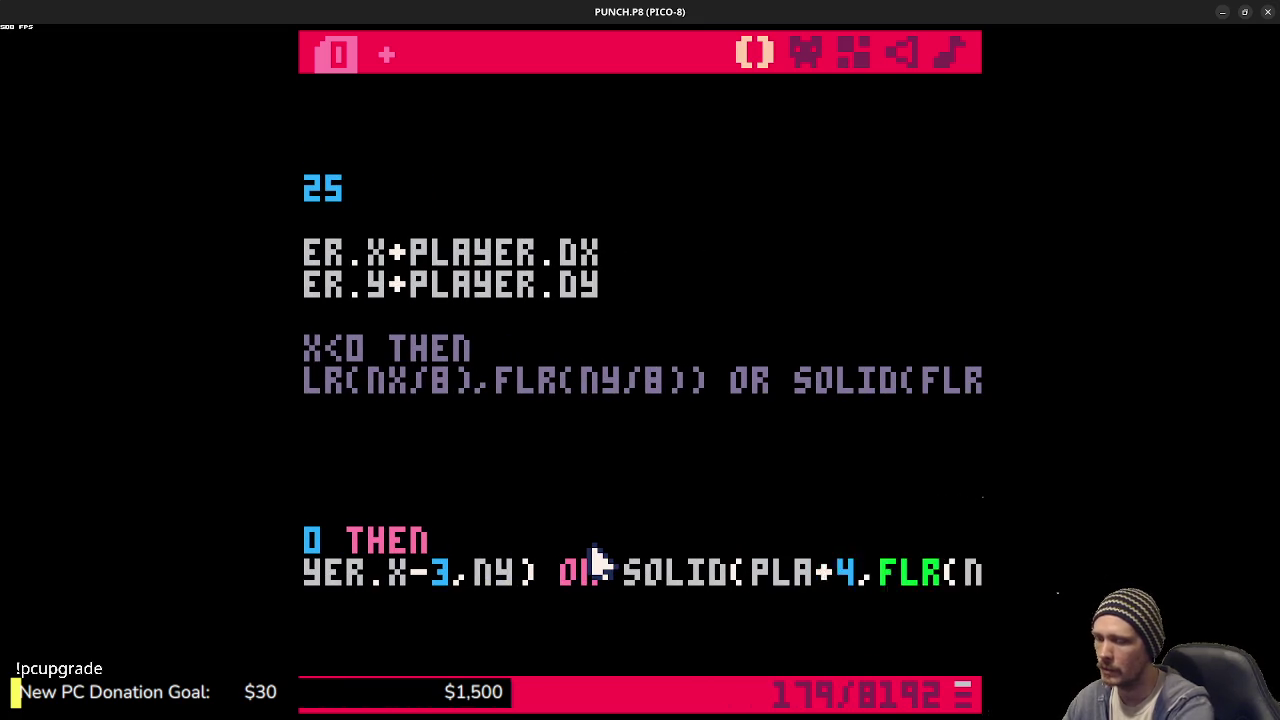
{"action": "key", "text": "Right"}
{"action": "key", "text": "Right"}
{"action": "key", "text": "Right"}
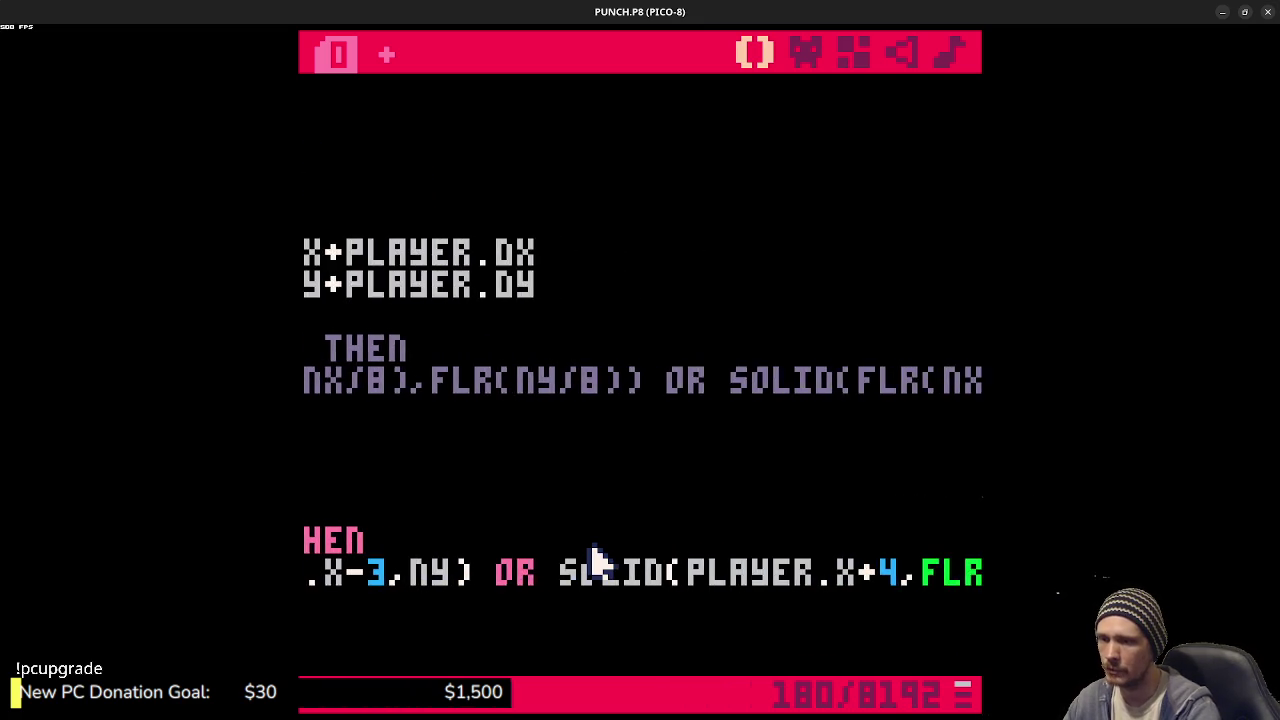
{"action": "key", "text": "shift+Right"}
{"action": "key", "text": "shift+Right"}
{"action": "key", "text": "shift+Right"}
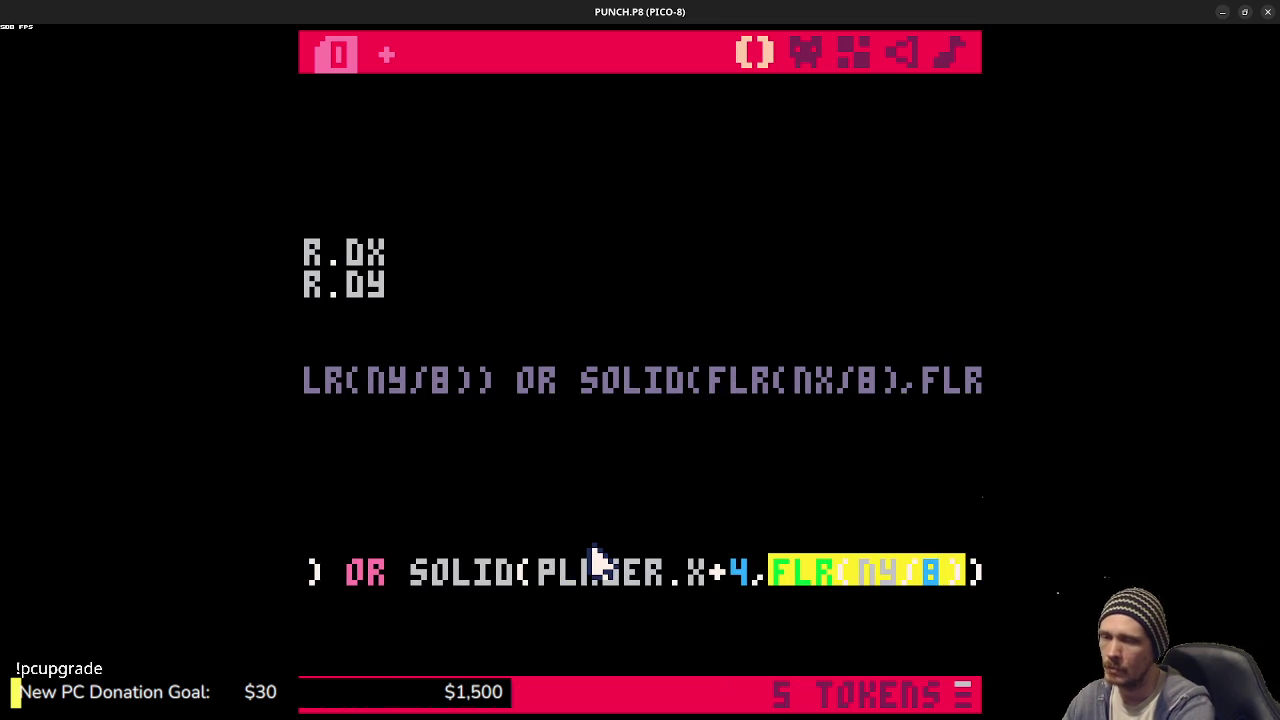
{"action": "type", "text": "ny"}
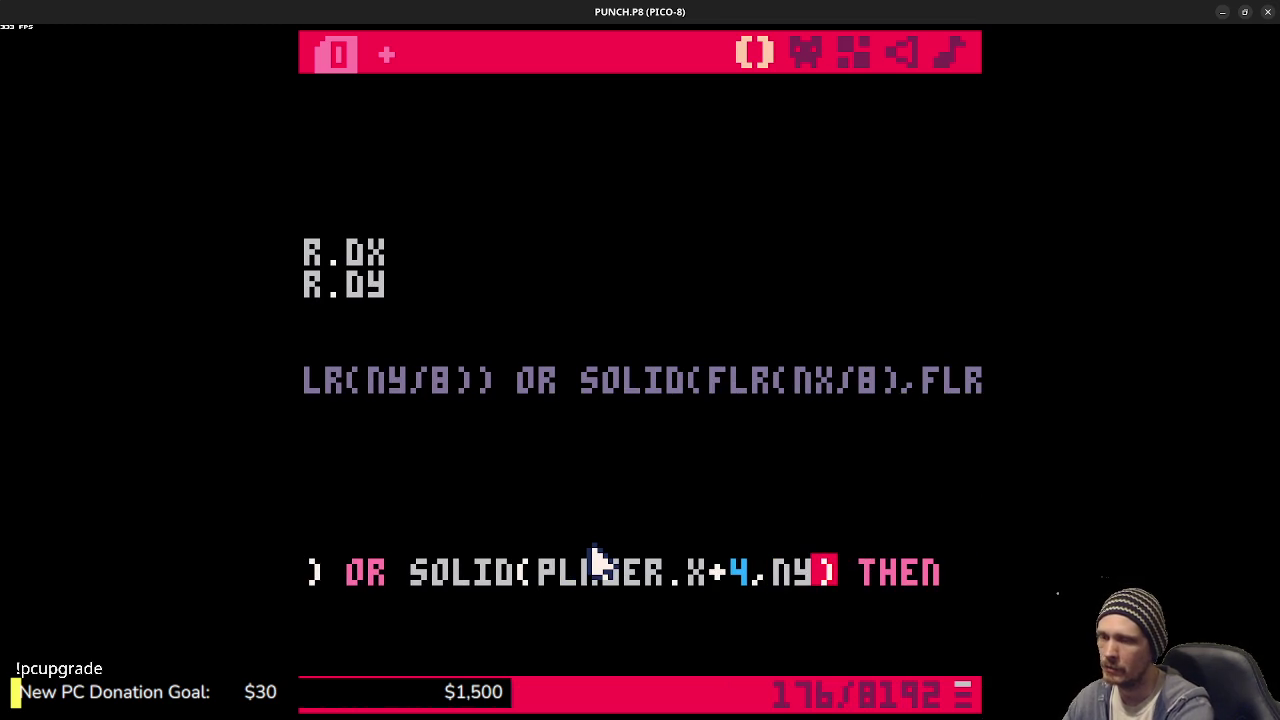
- Review the edited falling check, selecting SOLID(PLAYER.X-3,NY) and PLAYER.X-3
{"action": "mouse_move", "coordinate": [597, 562]}
{"action": "left_mouse_down"}
{"action": "mouse_move", "coordinate": [400, 584]}
{"action": "mouse_move", "coordinate": [300, 575]}
{"action": "left_mouse_up"}
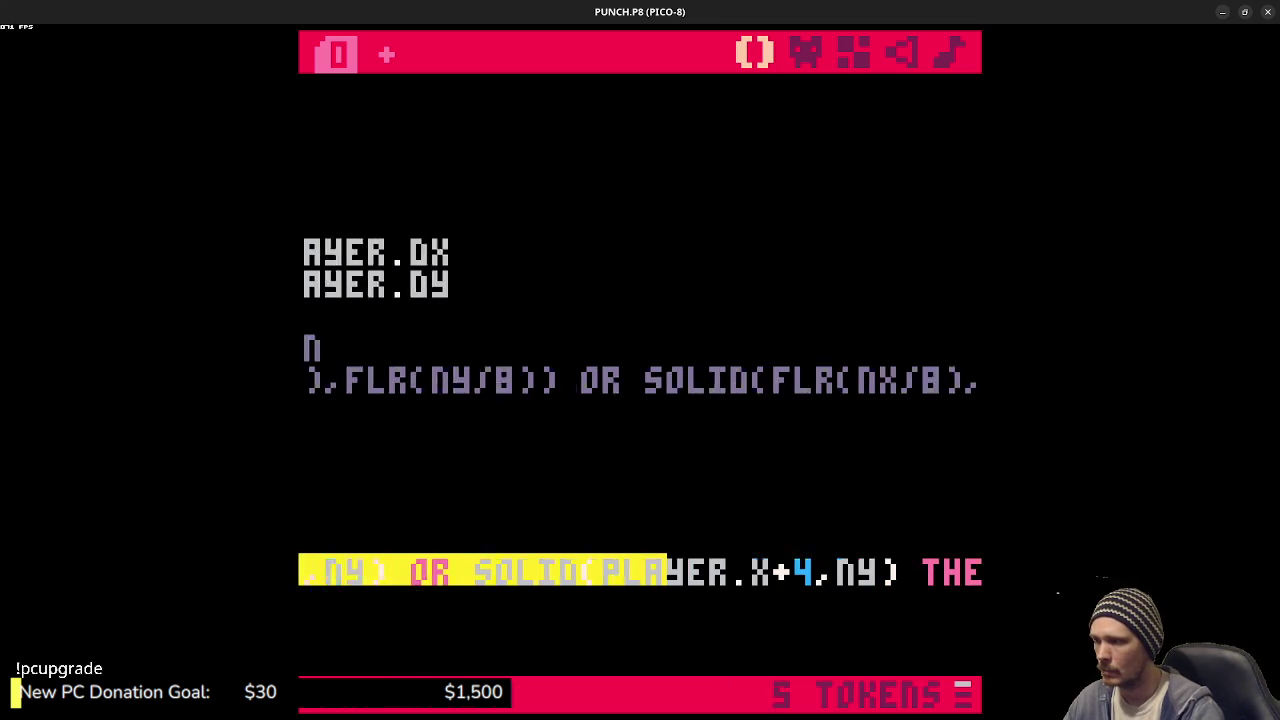
{"action": "left_click", "coordinate": [535, 540]}
{"action": "left_click_drag", "start_coordinate": [494, 580], "coordinate": [300, 580]}
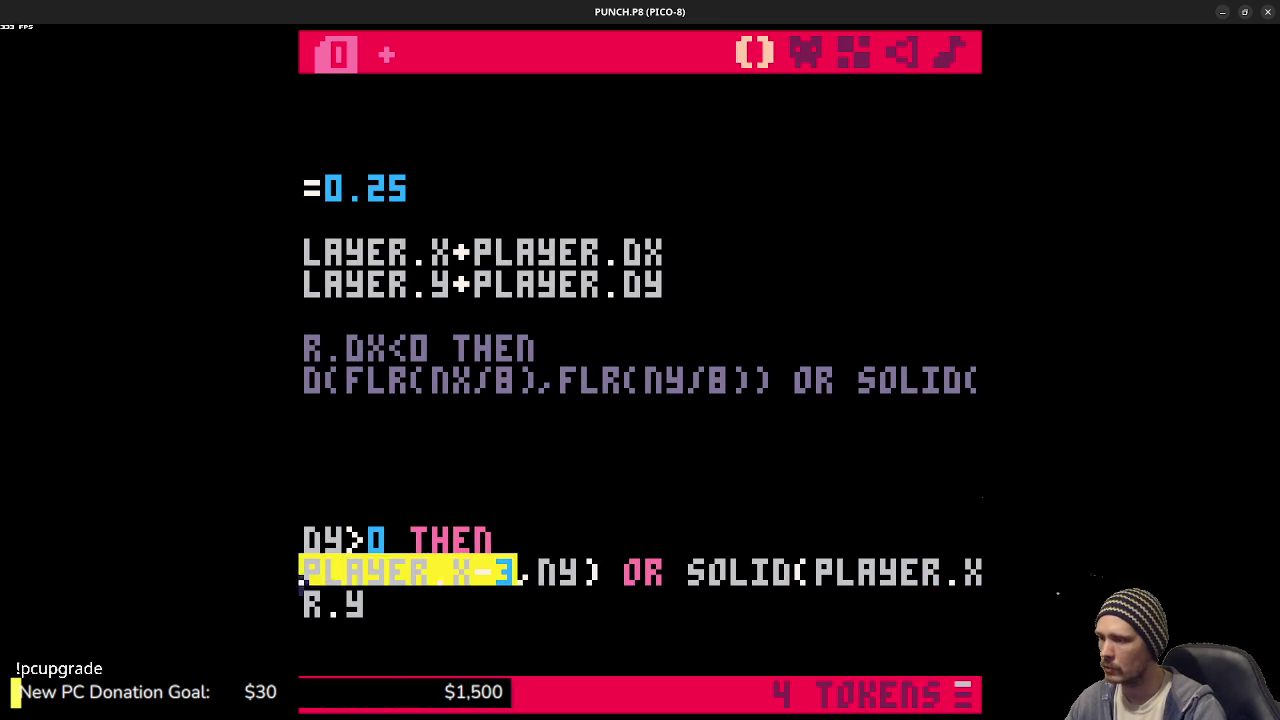
{"action": "left_click", "coordinate": [530, 540]}
{"action": "left_click", "coordinate": [310, 572]}
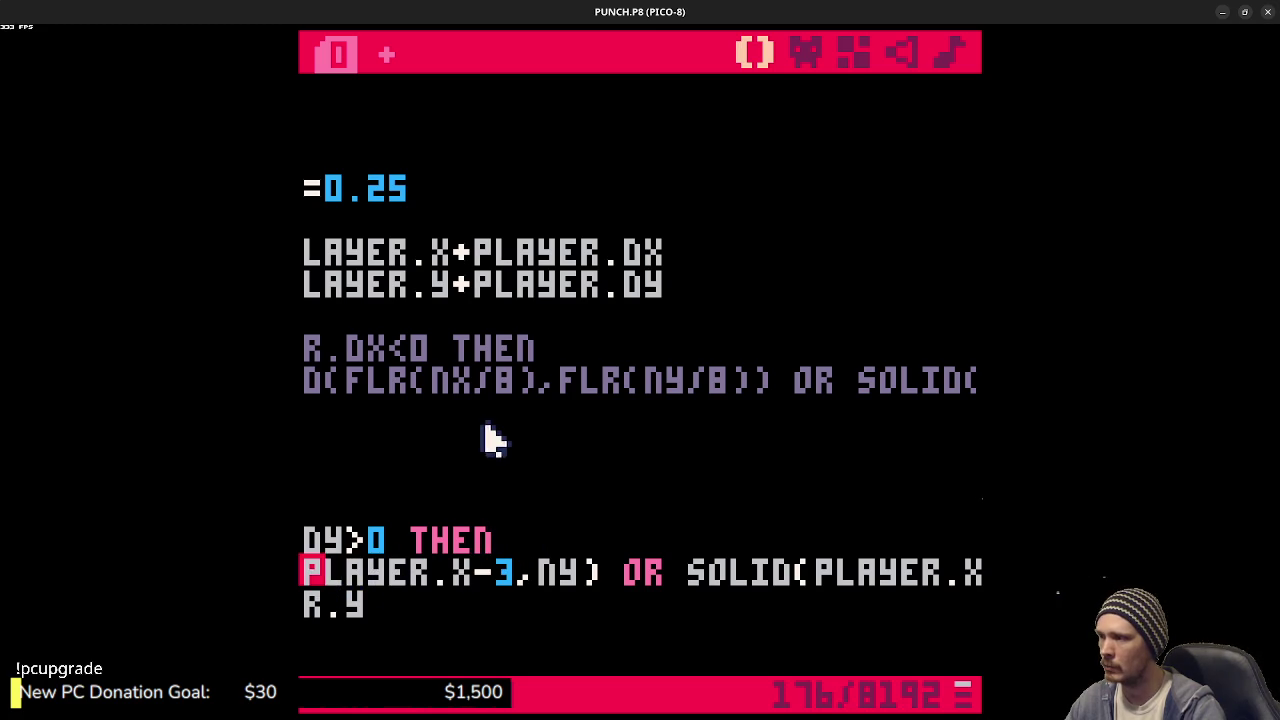
{"action": "left_click", "coordinate": [305, 455]}
{"action": "double_click", "coordinate": [331, 251]}
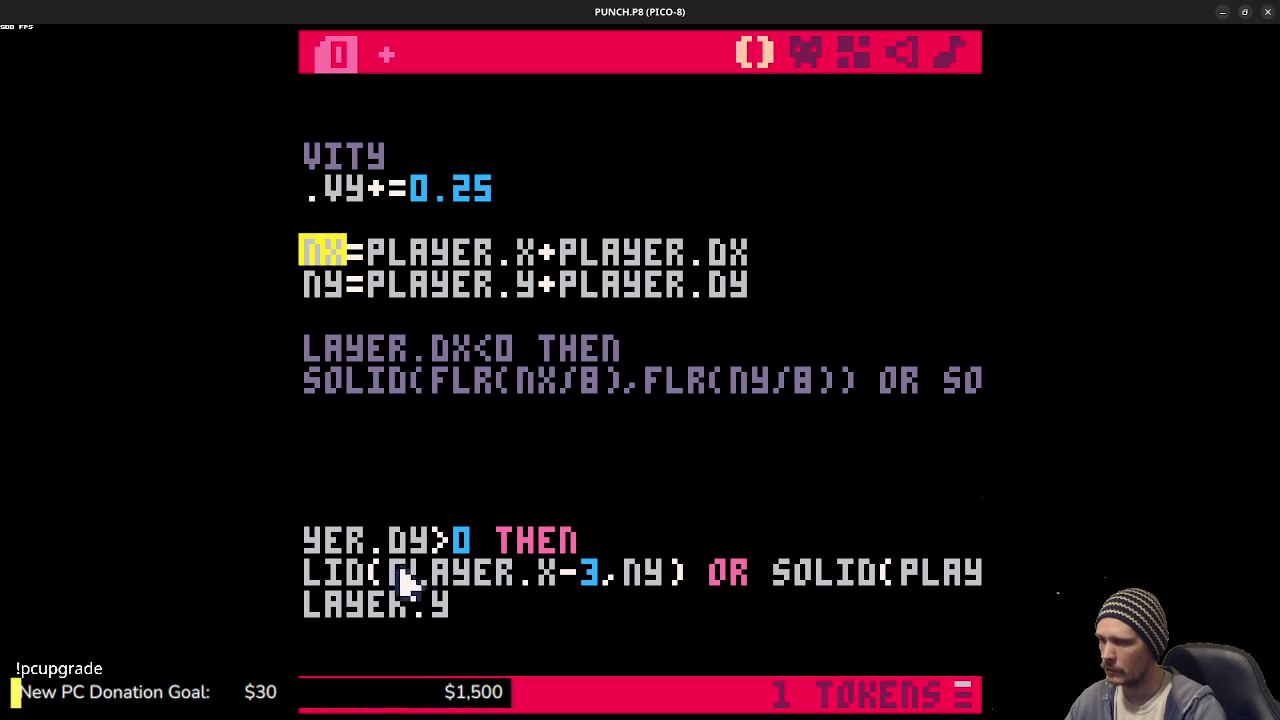
{"action": "left_click", "coordinate": [657, 530]}
{"action": "key", "text": "shift+Home"}
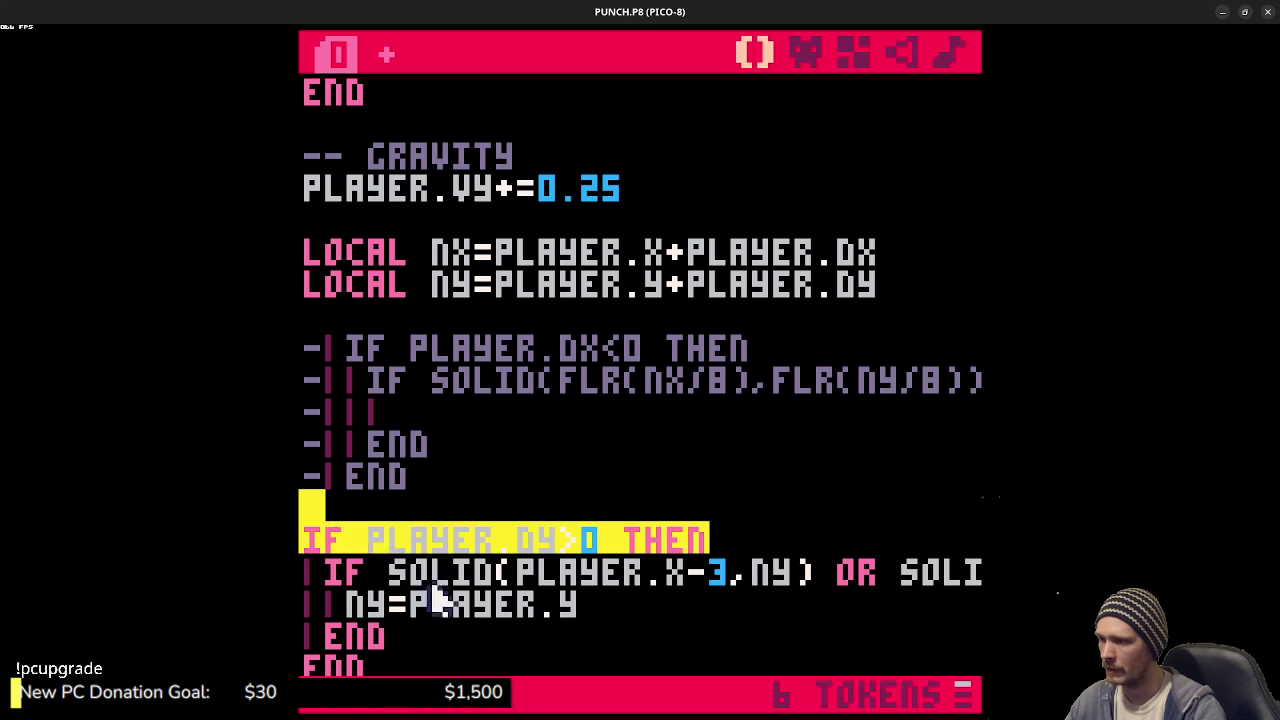
{"action": "left_click", "coordinate": [566, 572]}
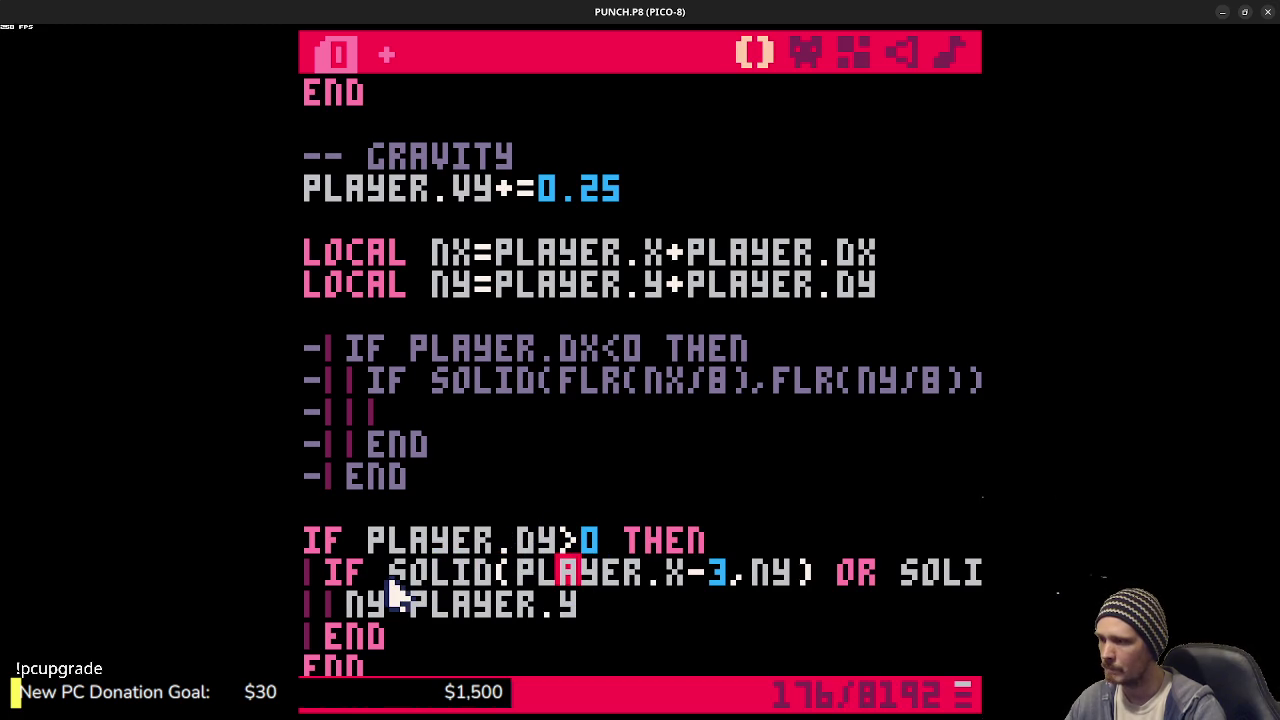
{"action": "left_click_drag", "start_coordinate": [386, 578], "coordinate": [818, 586]}
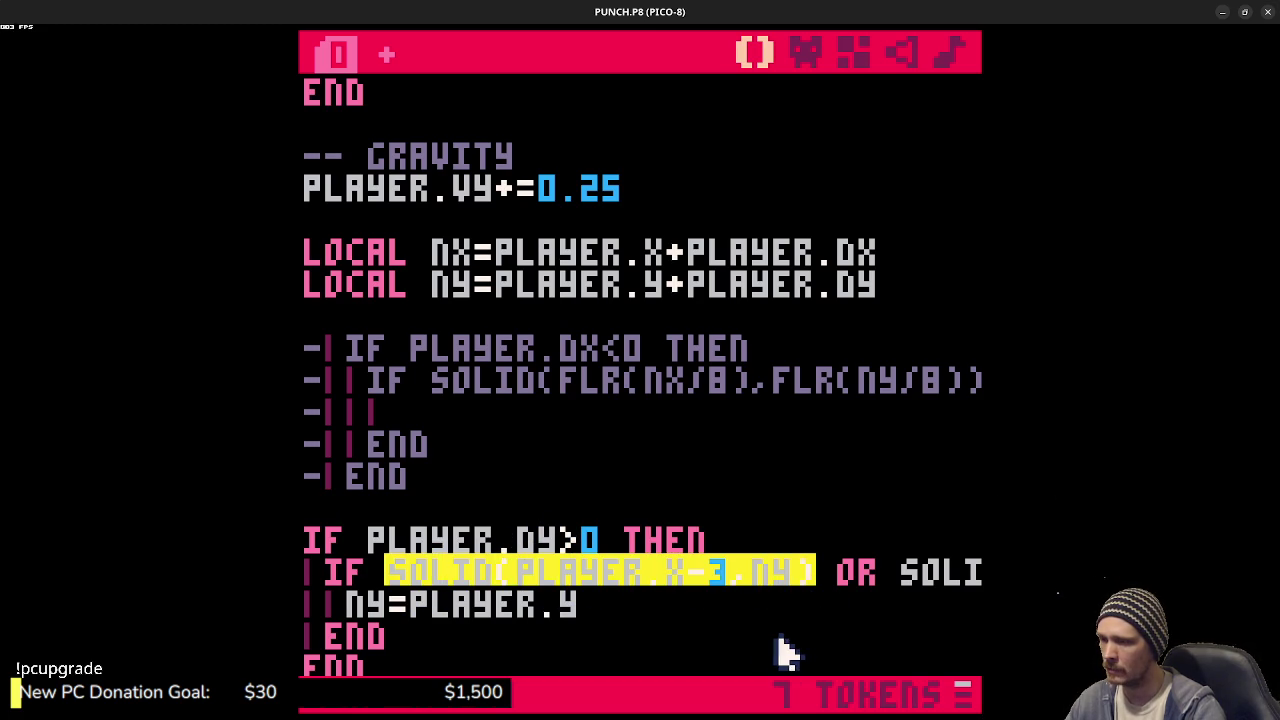
{"action": "left_click", "coordinate": [723, 586]}
{"action": "mouse_move", "coordinate": [730, 588]}
{"action": "left_mouse_down"}
{"action": "mouse_move", "coordinate": [514, 586]}
{"action": "mouse_move", "coordinate": [538, 586]}
{"action": "left_mouse_up"}
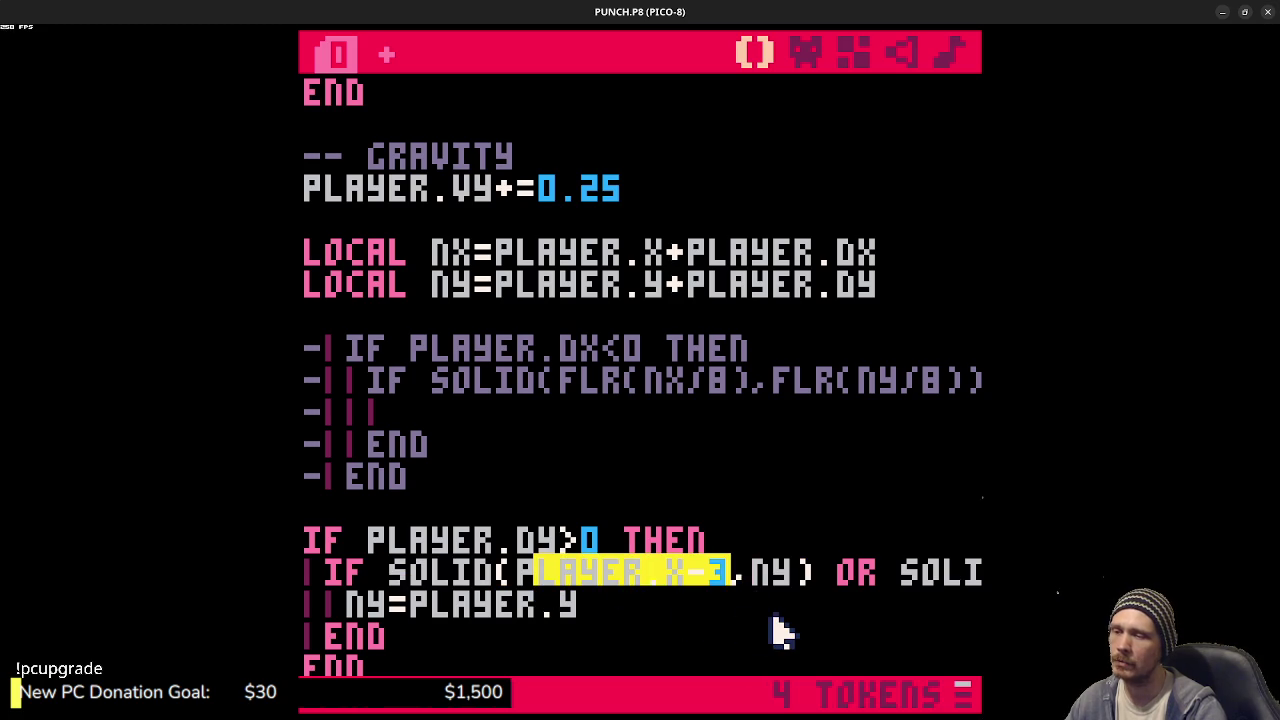
- Draw one white pixel between the feet of player sprite 001
{"action": "left_click", "coordinate": [810, 54]}
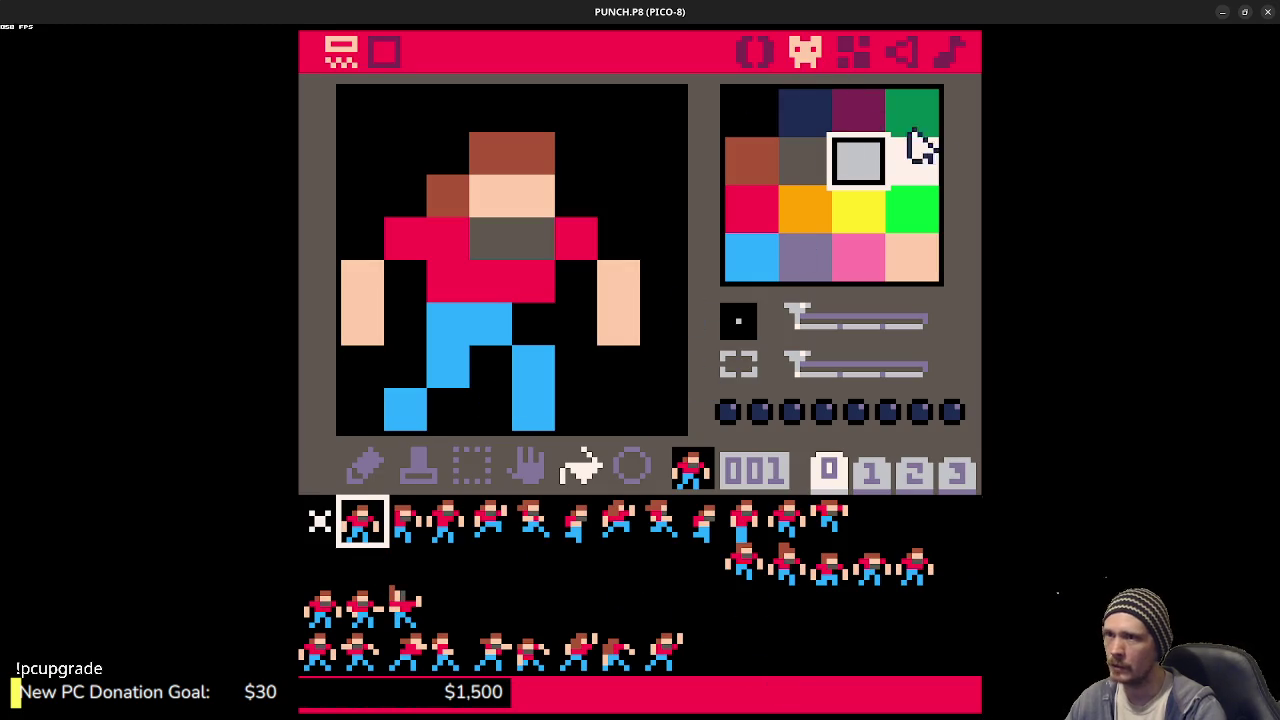
{"action": "left_click", "coordinate": [910, 158]}
{"action": "left_click", "coordinate": [491, 408]}
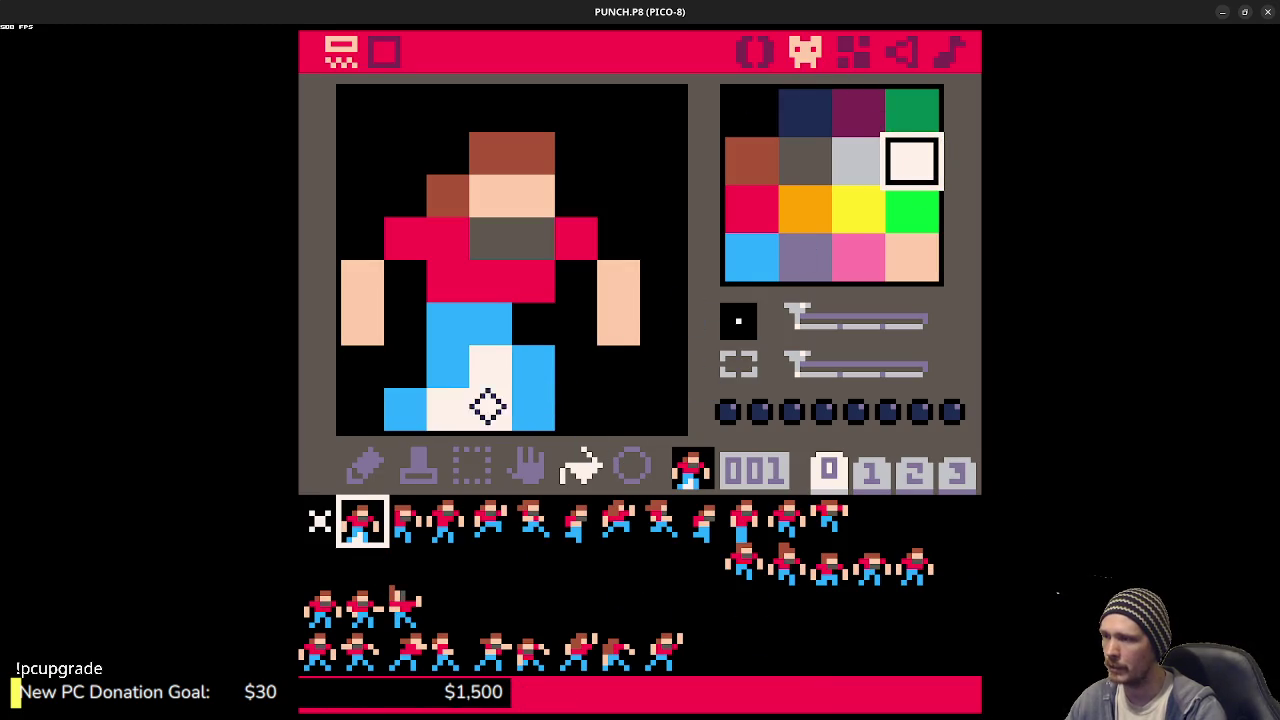
{"action": "key", "text": "ctrl+z"}
{"action": "left_click", "coordinate": [368, 466]}
{"action": "left_click", "coordinate": [488, 410]}
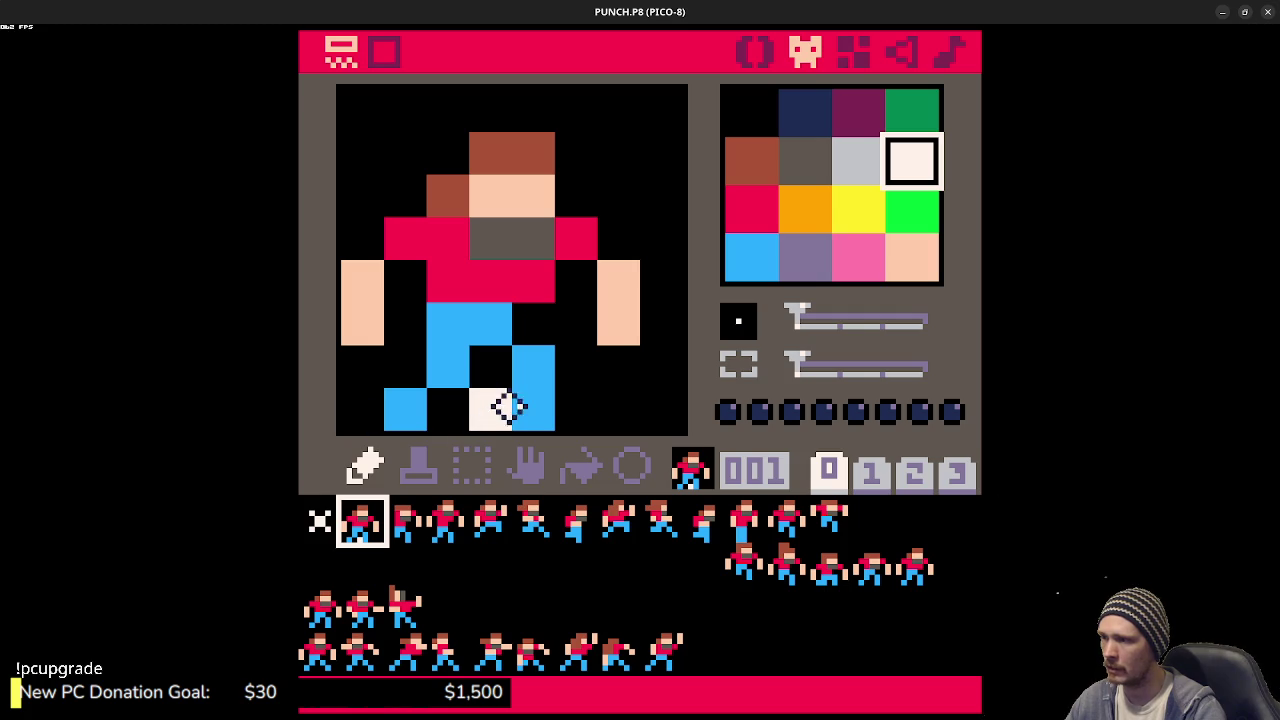
{"action": "left_click", "coordinate": [758, 58]}
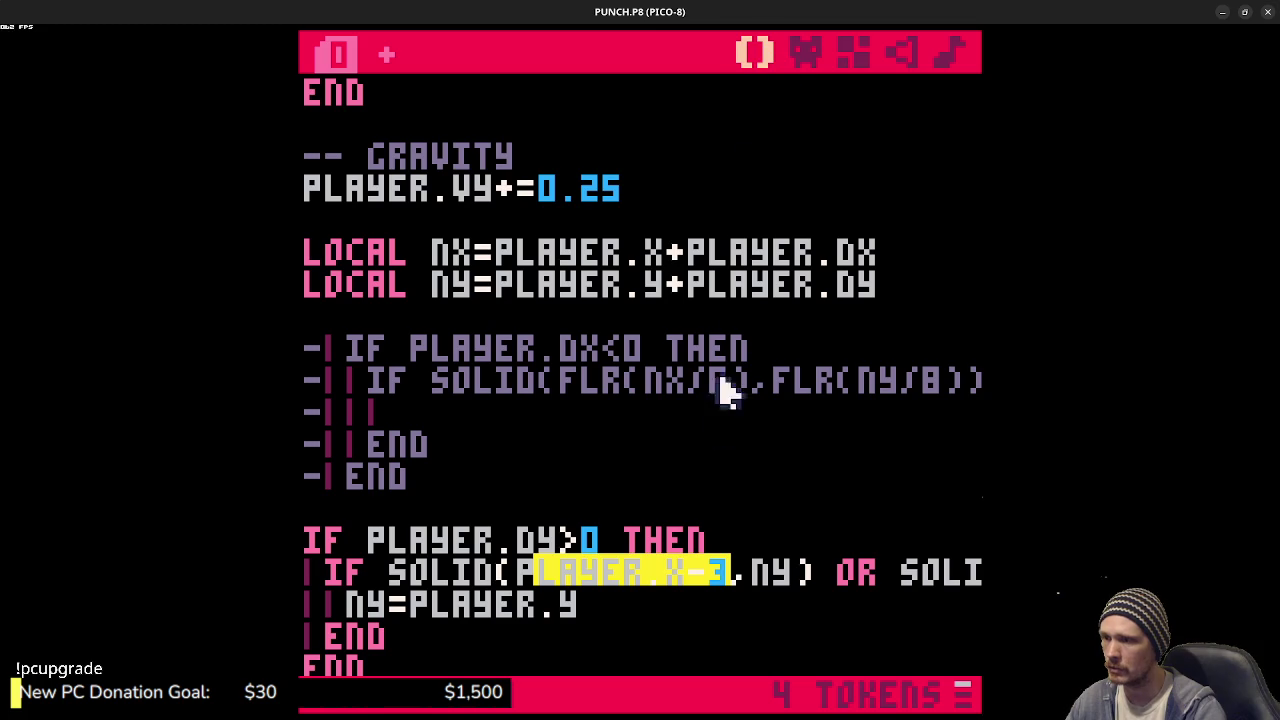
- Examine the arguments of both SOLID calls in the falling check
{"action": "left_click", "coordinate": [552, 545]}
{"action": "left_click_drag", "start_coordinate": [712, 568], "coordinate": [674, 580]}
{"action": "double_click", "coordinate": [772, 571]}
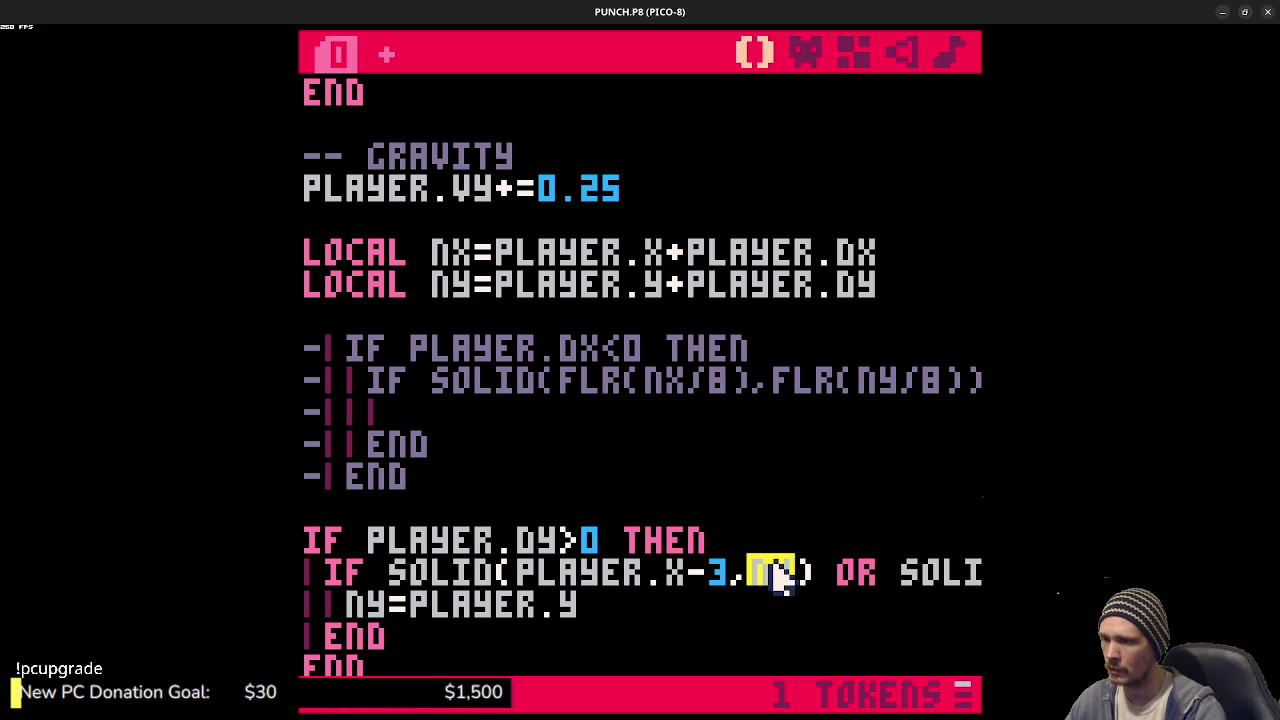
{"action": "left_click_drag", "start_coordinate": [860, 572], "coordinate": [710, 540]}
{"action": "left_click", "coordinate": [829, 571]}
{"action": "double_click", "coordinate": [900, 571]}
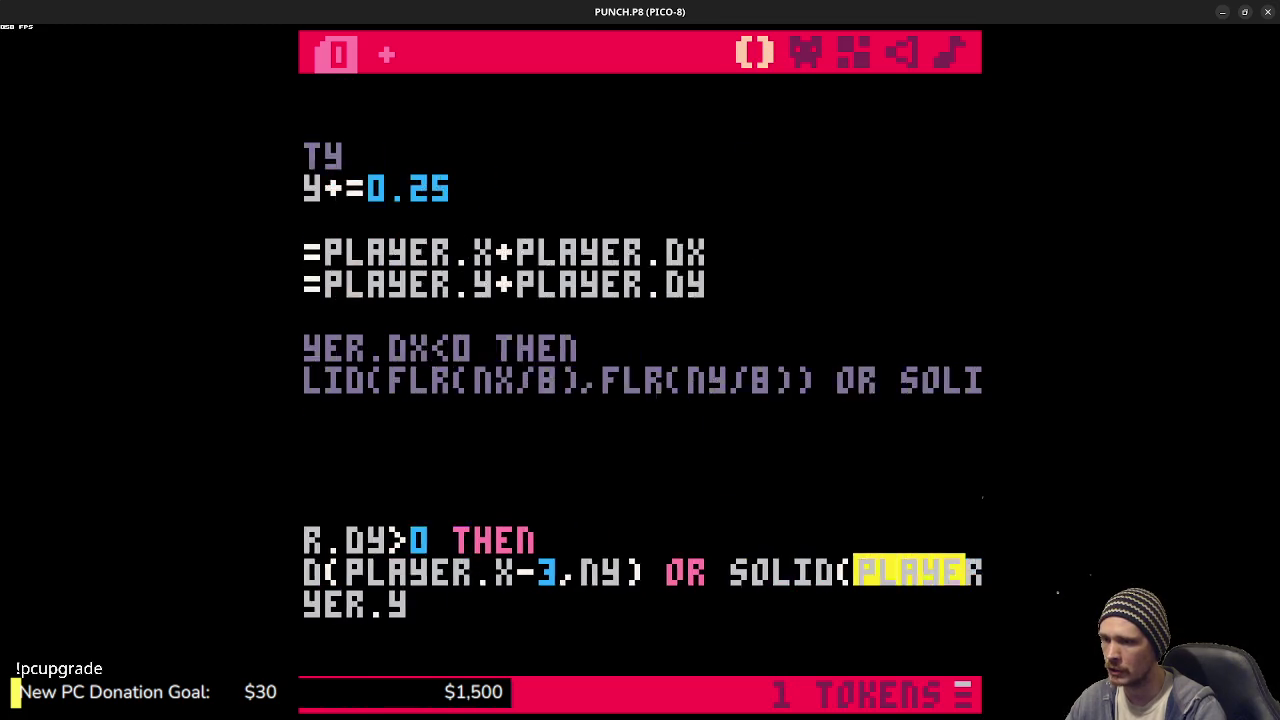
{"action": "key", "text": "shift+End"}
{"action": "left_click", "coordinate": [840, 568]}
{"action": "left_click", "coordinate": [691, 577]}
{"action": "key", "text": "shift+End"}
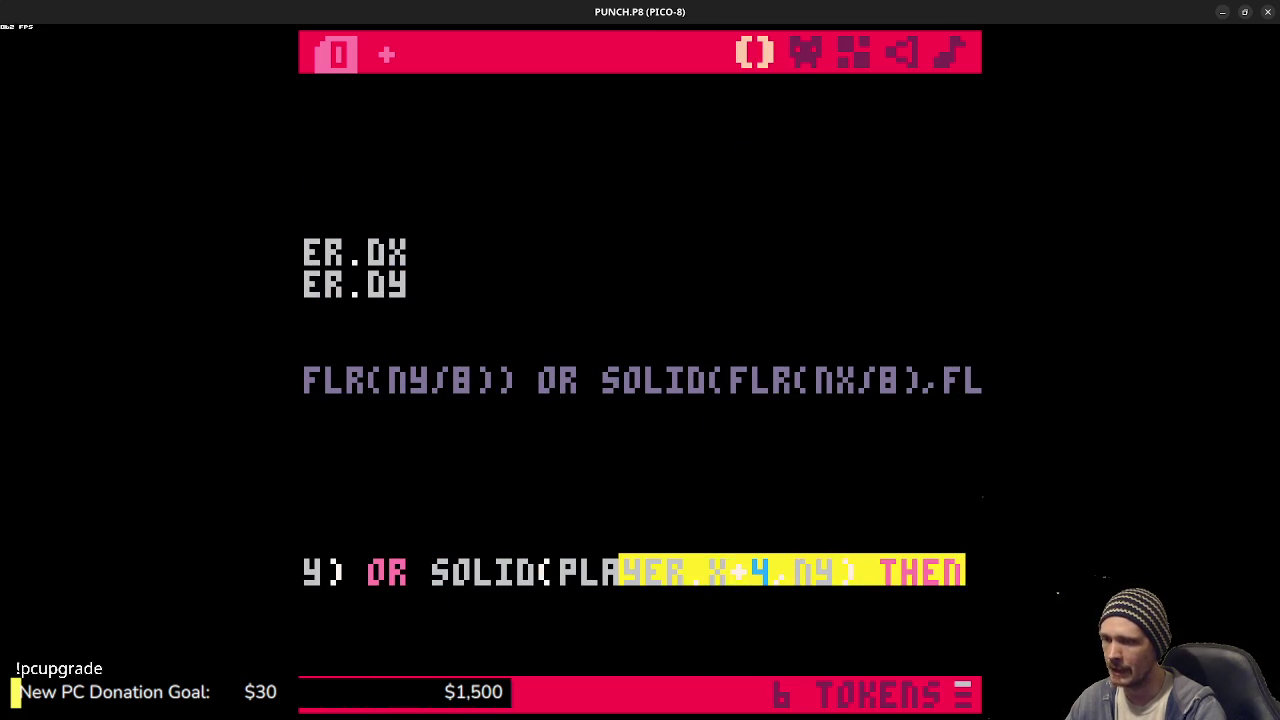
{"action": "left_click", "coordinate": [814, 578]}
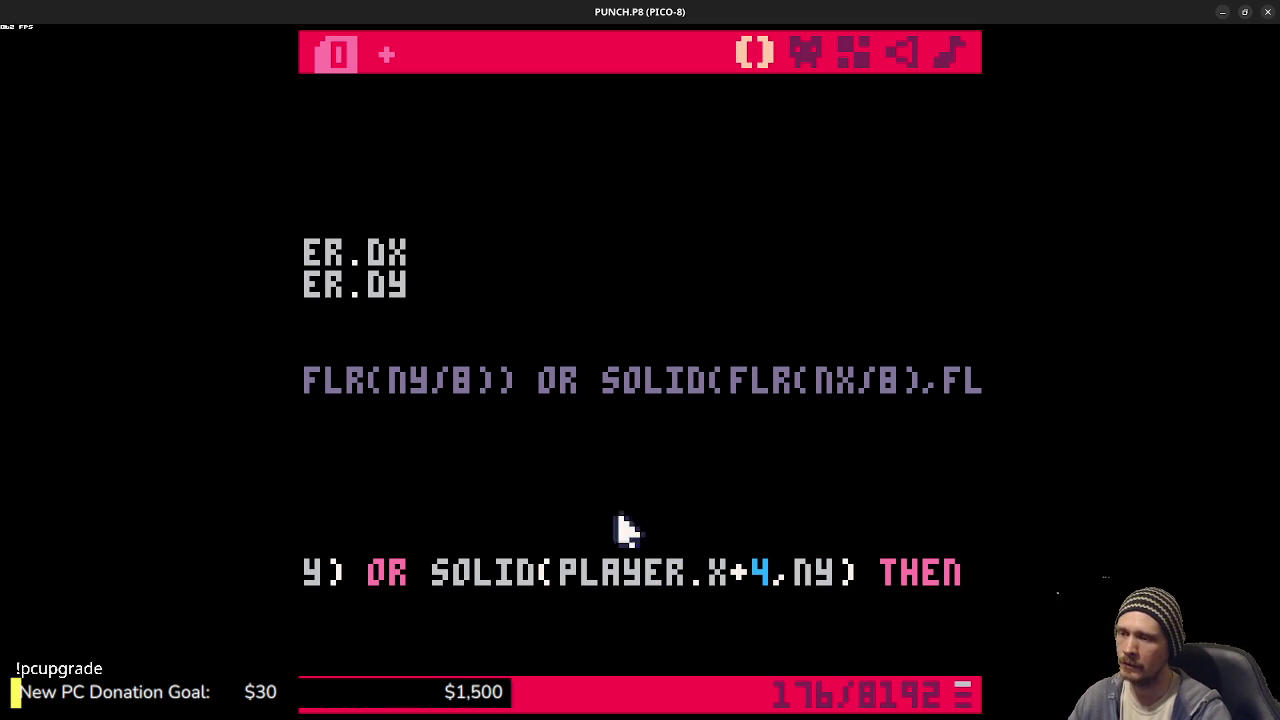
- Select the X+4,NY arguments of the second SOLID call and compare against the player sprite
{"action": "left_click_drag", "start_coordinate": [735, 580], "coordinate": [922, 580]}
{"action": "left_click", "coordinate": [700, 594]}
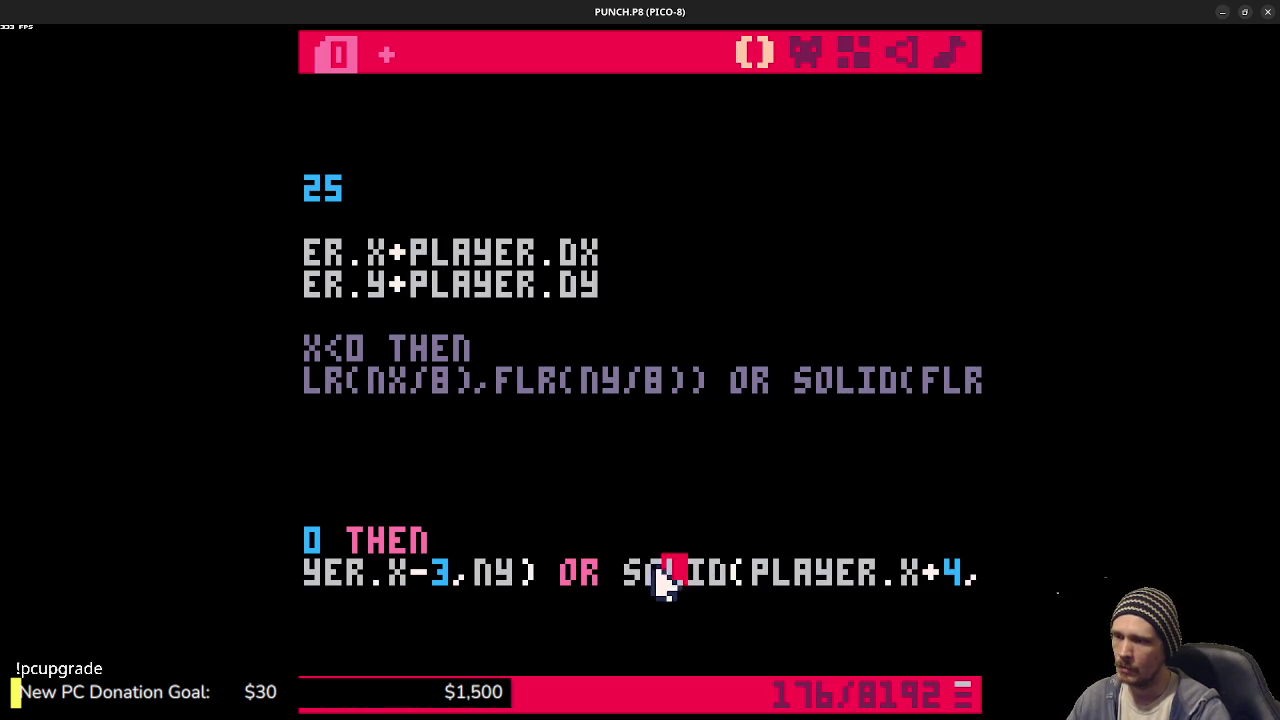
{"action": "left_click_drag", "start_coordinate": [620, 572], "coordinate": [965, 572]}
{"action": "left_click", "coordinate": [703, 572]}
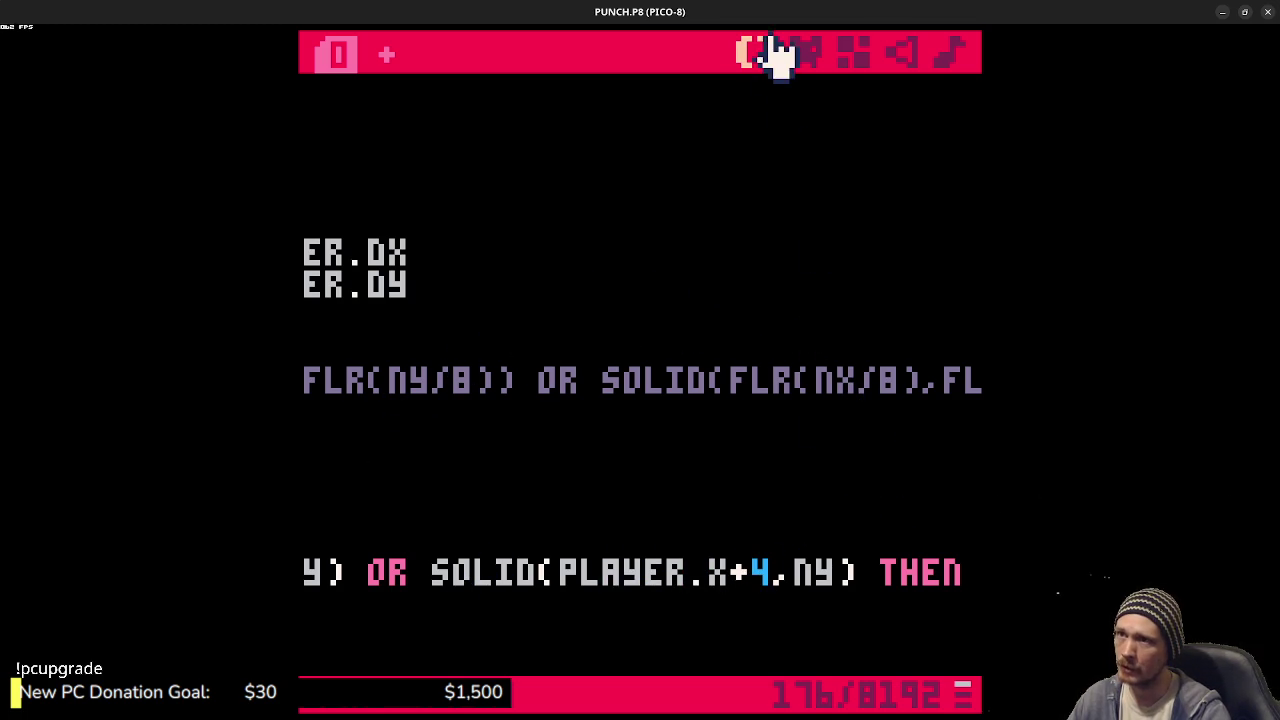
{"action": "left_click", "coordinate": [801, 52]}
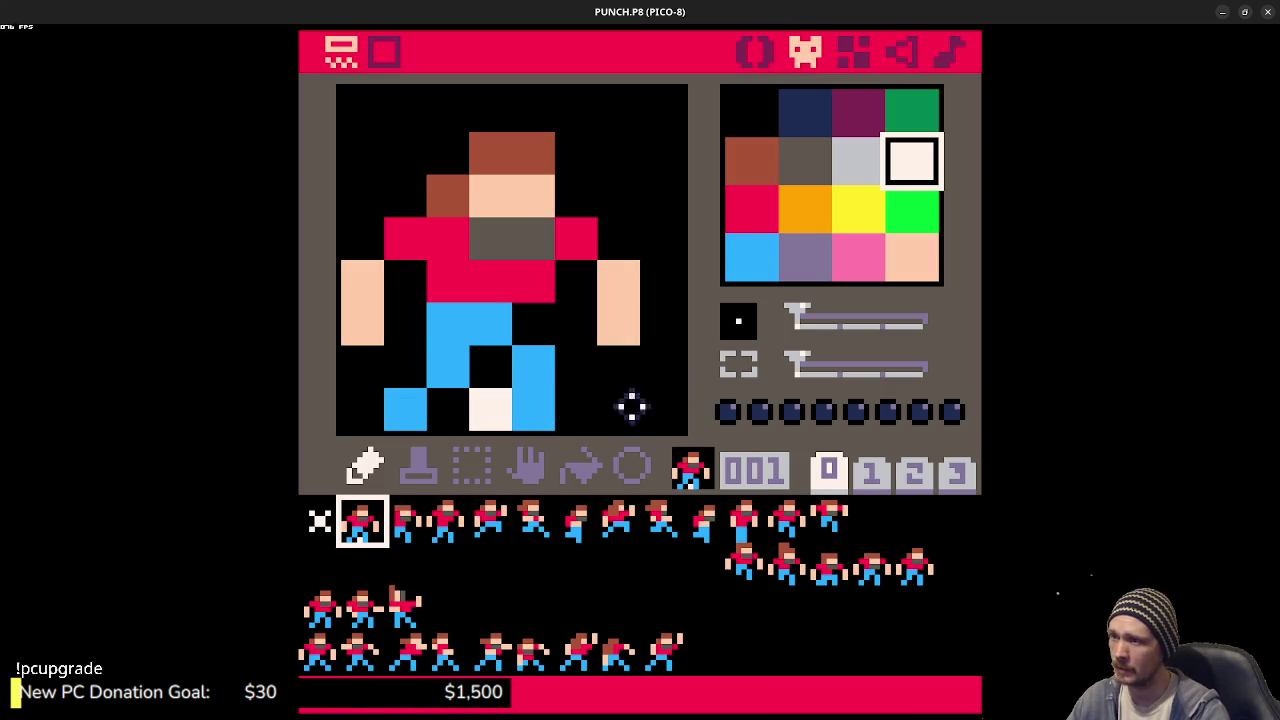
{"action": "left_click", "coordinate": [754, 54]}
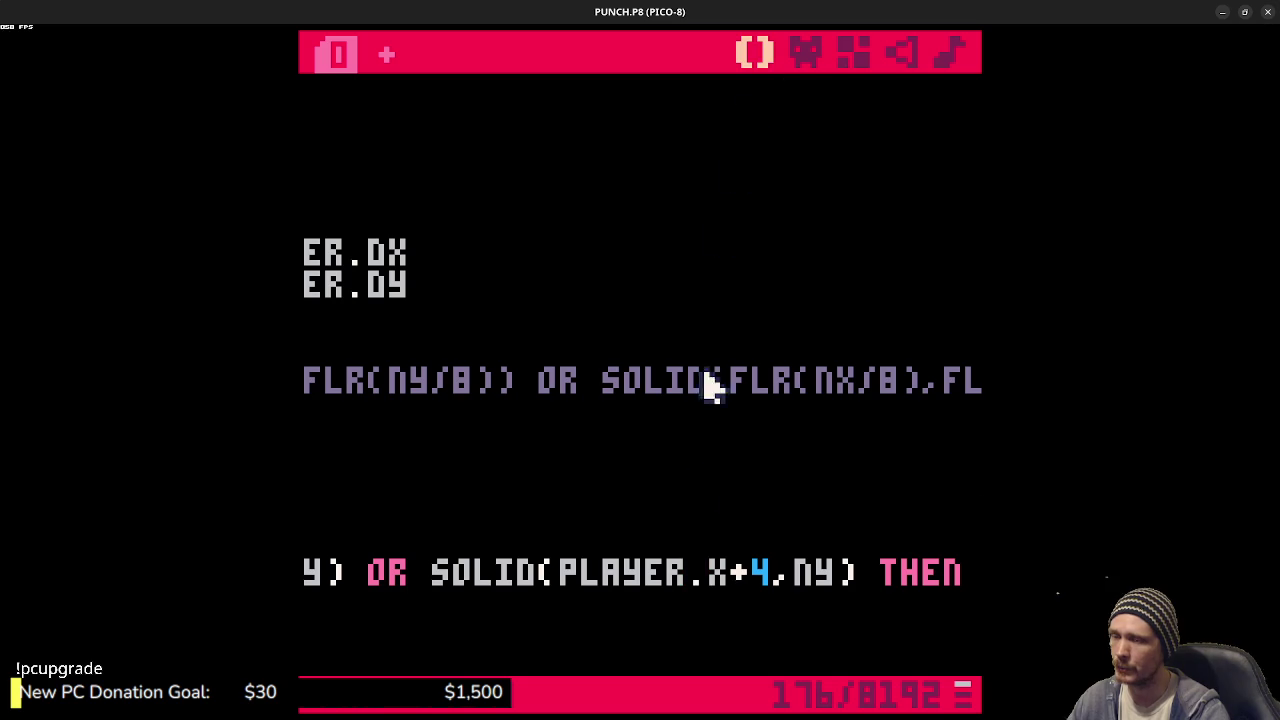
- Change the second check to SOLID(PLAYER.X+3,NY) and save the cart
{"action": "key", "text": "BackSpace"}
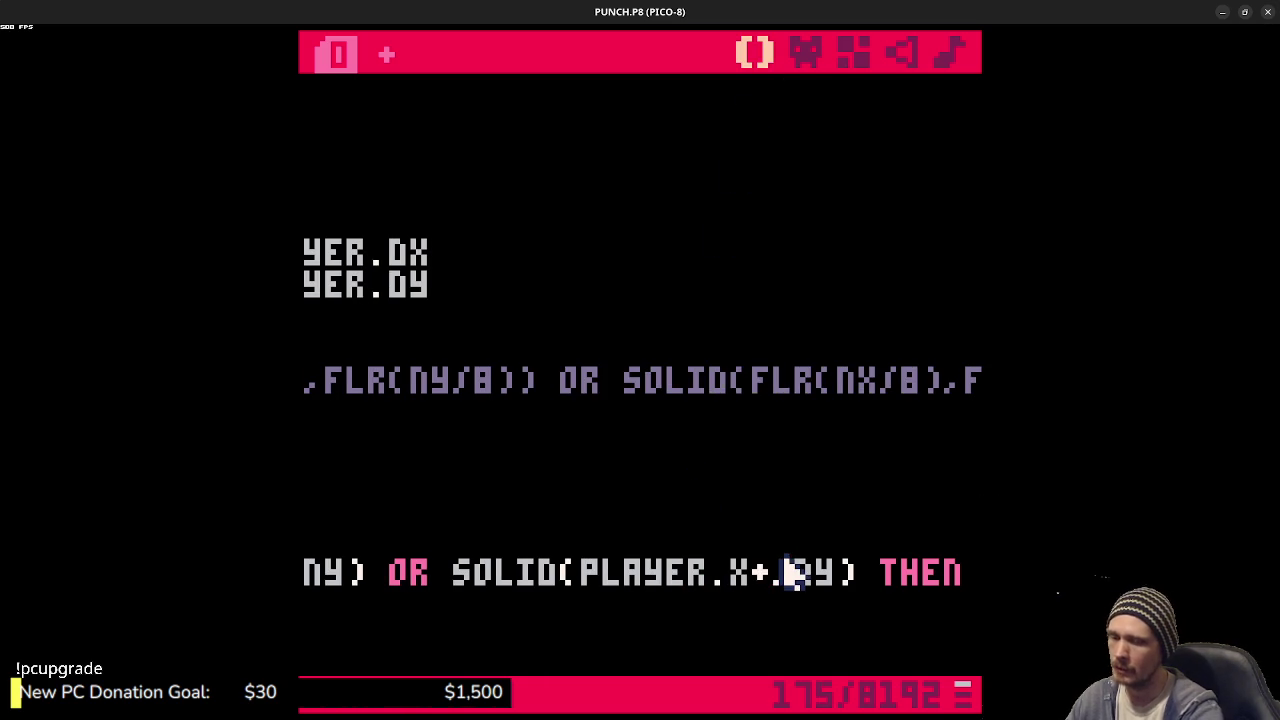
{"action": "type", "text": "n"}
{"action": "key", "text": "ctrl+s"}
{"action": "type", "text": "3"}
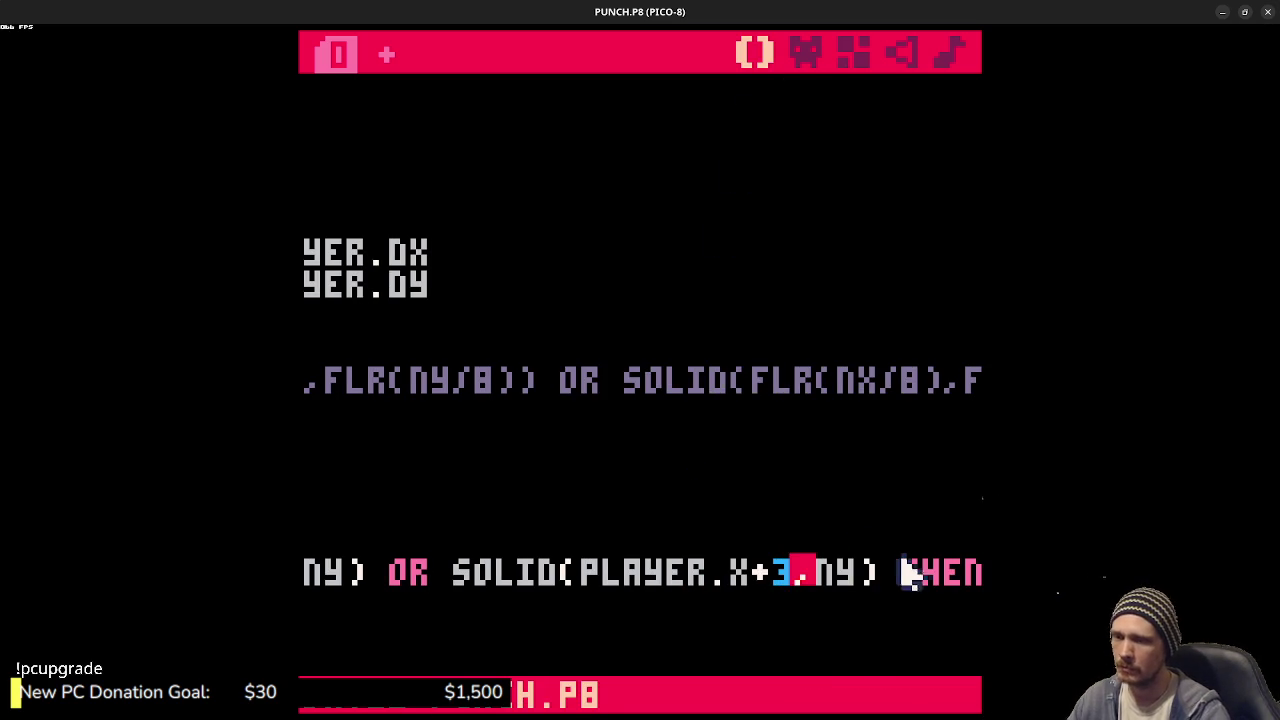
{"action": "mouse_move", "coordinate": [816, 572]}
{"action": "left_mouse_down"}
{"action": "mouse_move", "coordinate": [846, 583]}
{"action": "mouse_move", "coordinate": [965, 572]}
{"action": "mouse_move", "coordinate": [305, 580]}
{"action": "left_mouse_up"}
{"action": "left_click", "coordinate": [612, 604]}
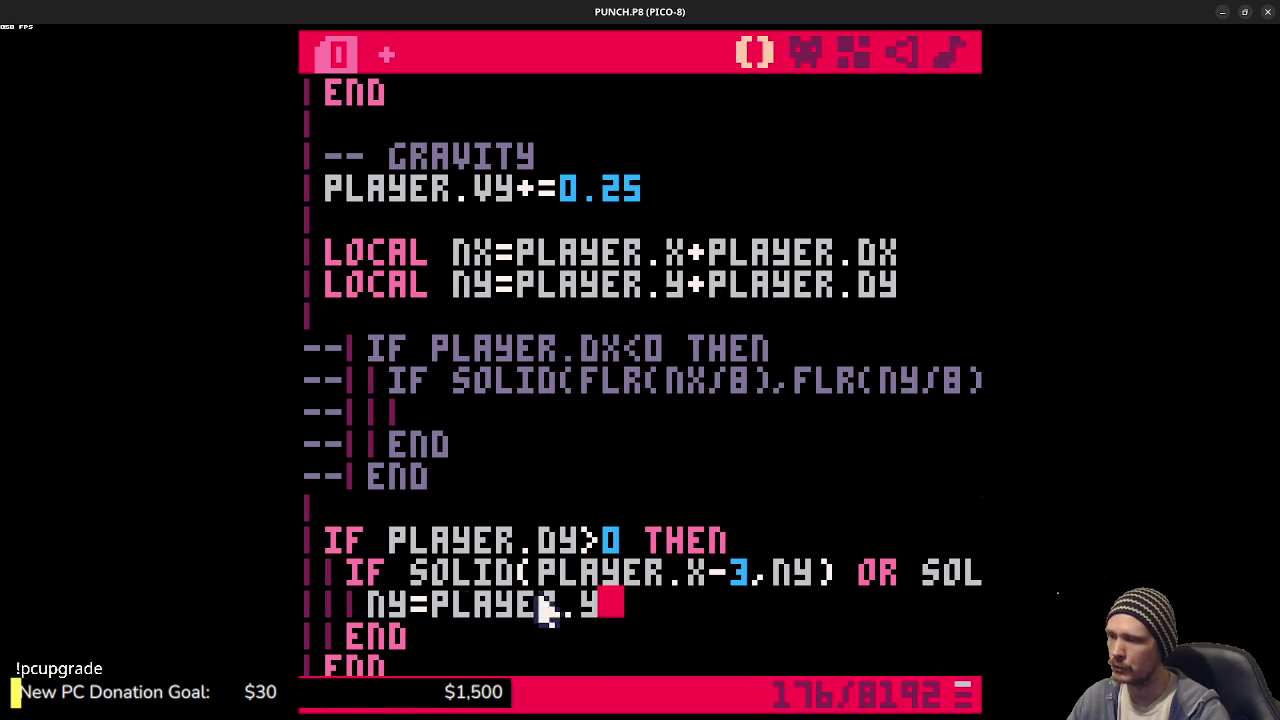
{"action": "scroll", "coordinate": [500, 605], "scroll_direction": "down", "scroll_amount": 2}
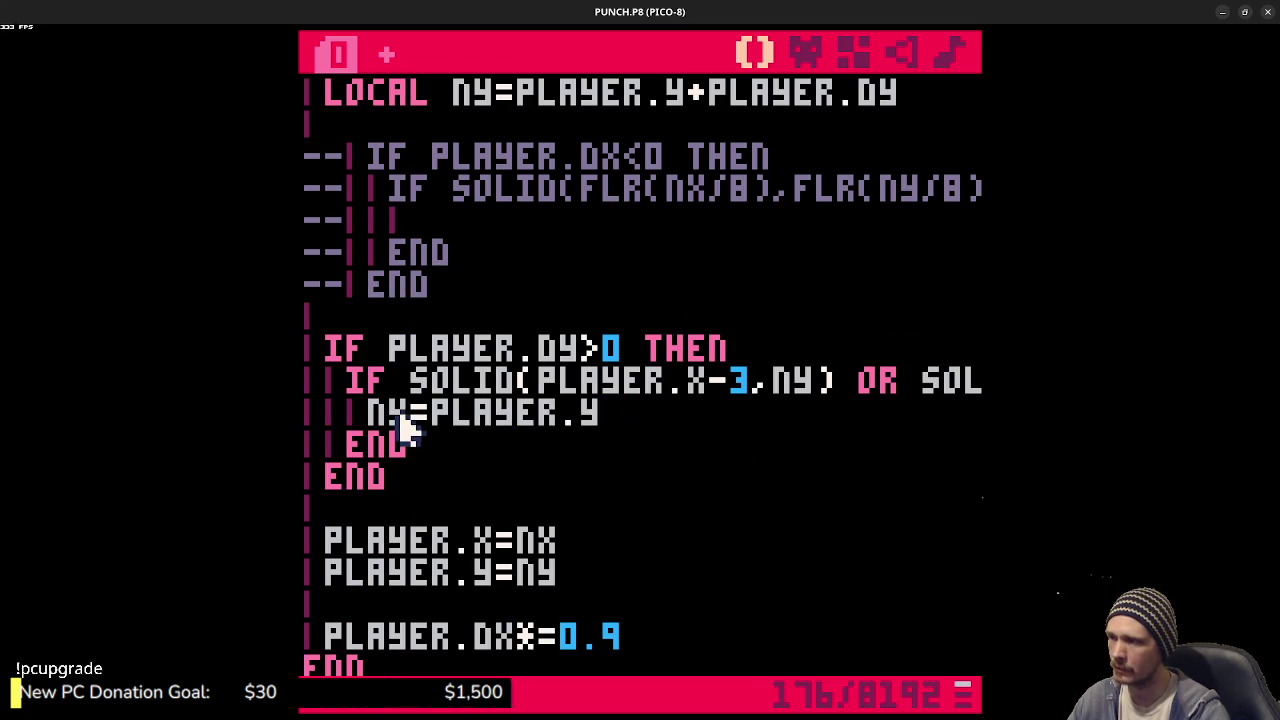
- Save and run the game, which stops on a nil-value error
{"action": "key", "text": "ctrl+s"}
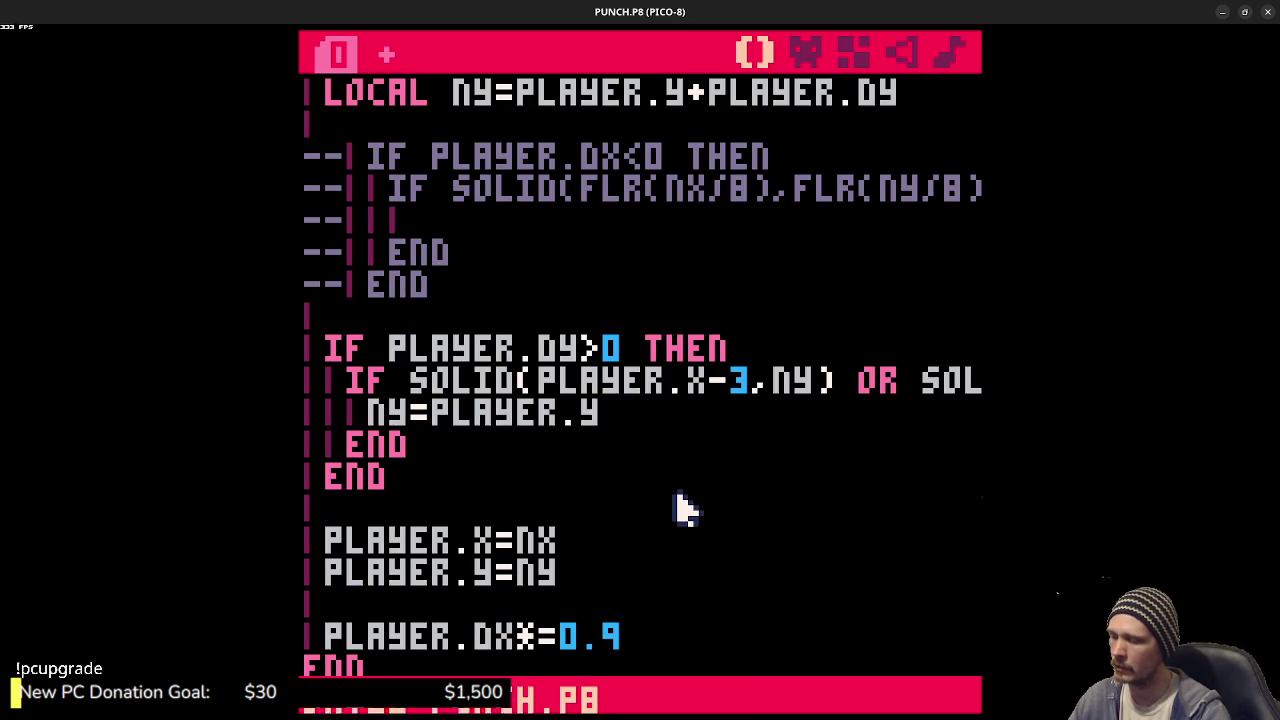
{"action": "key", "text": "ctrl+r"}
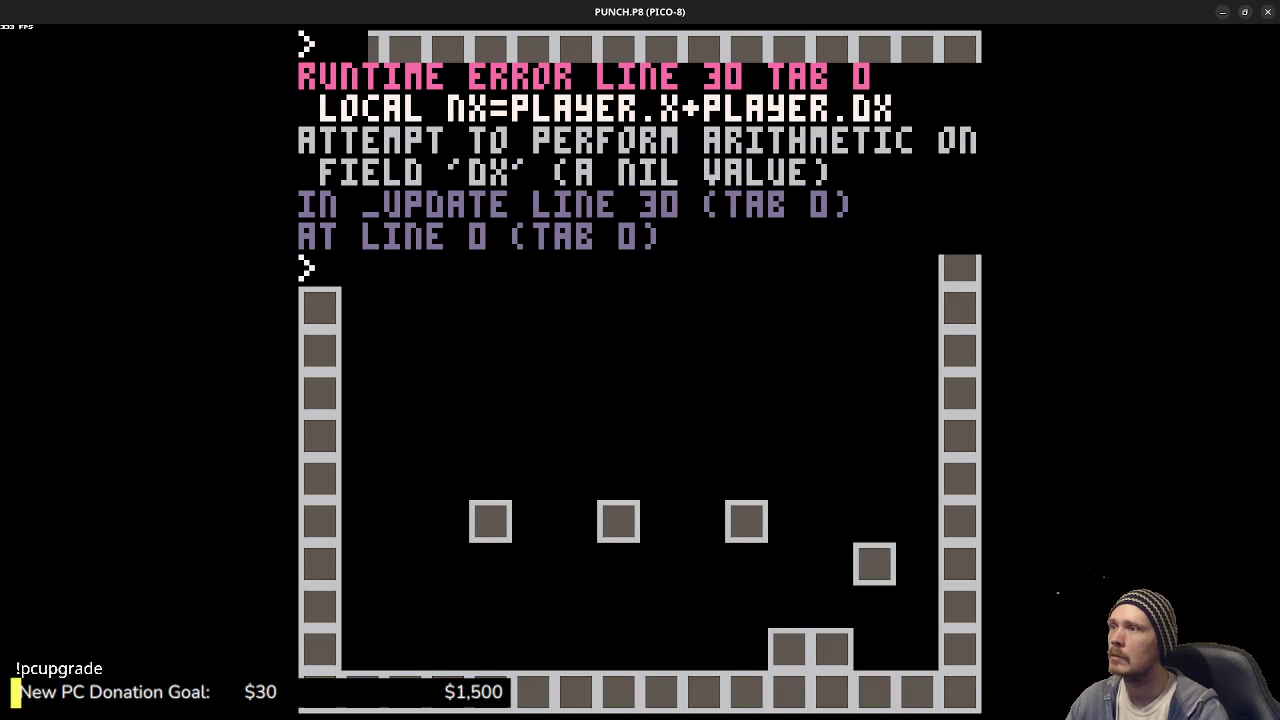
{"action": "key", "text": "Escape"}
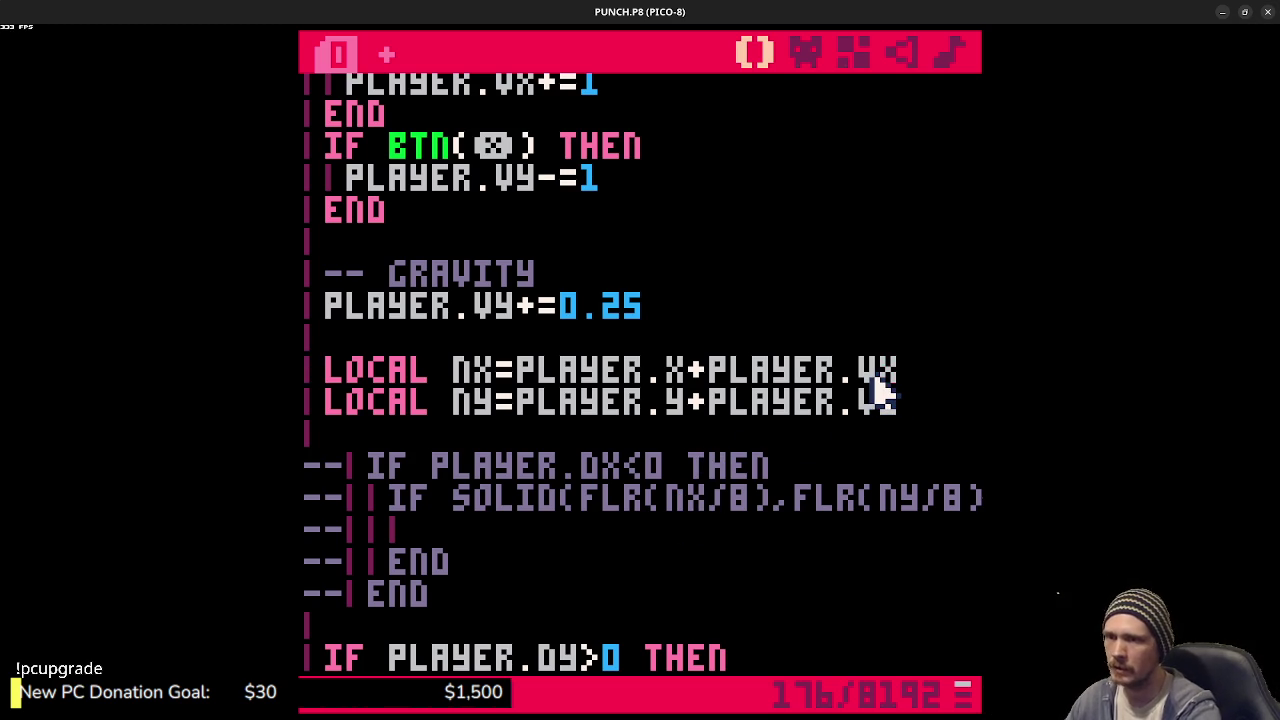
{"action": "left_click", "coordinate": [884, 400]}
{"action": "scroll", "coordinate": [822, 395], "scroll_direction": "down", "scroll_amount": 3}
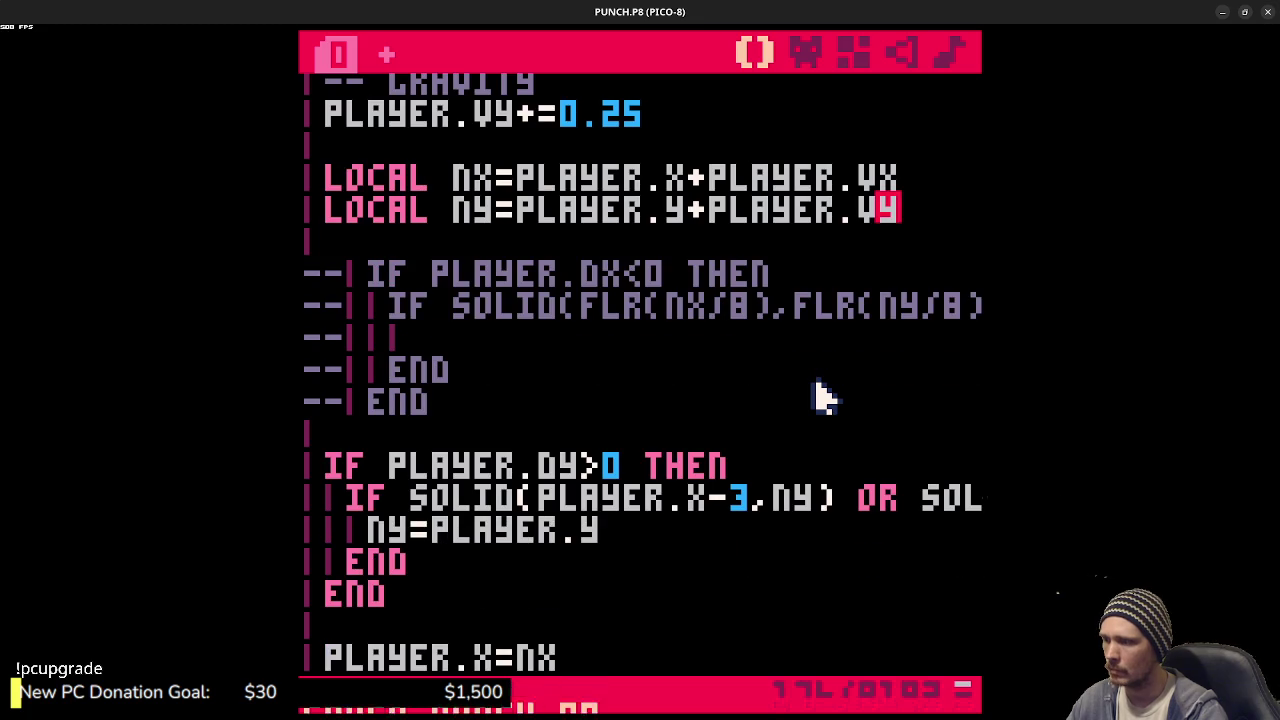
- Search for DX and rename the remaining DX/DY references to VX/VY
{"action": "key", "text": "ctrl+f"}
{"action": "type", "text": "dx"}
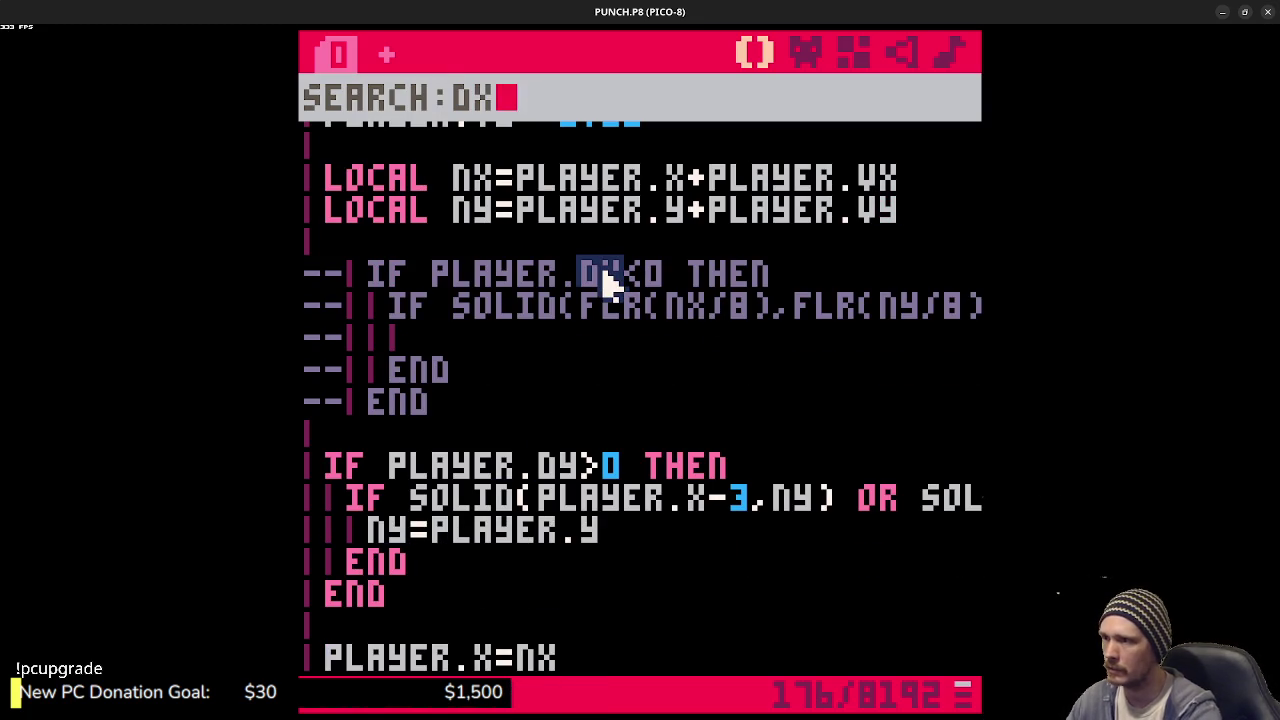
{"action": "left_click", "coordinate": [605, 276]}
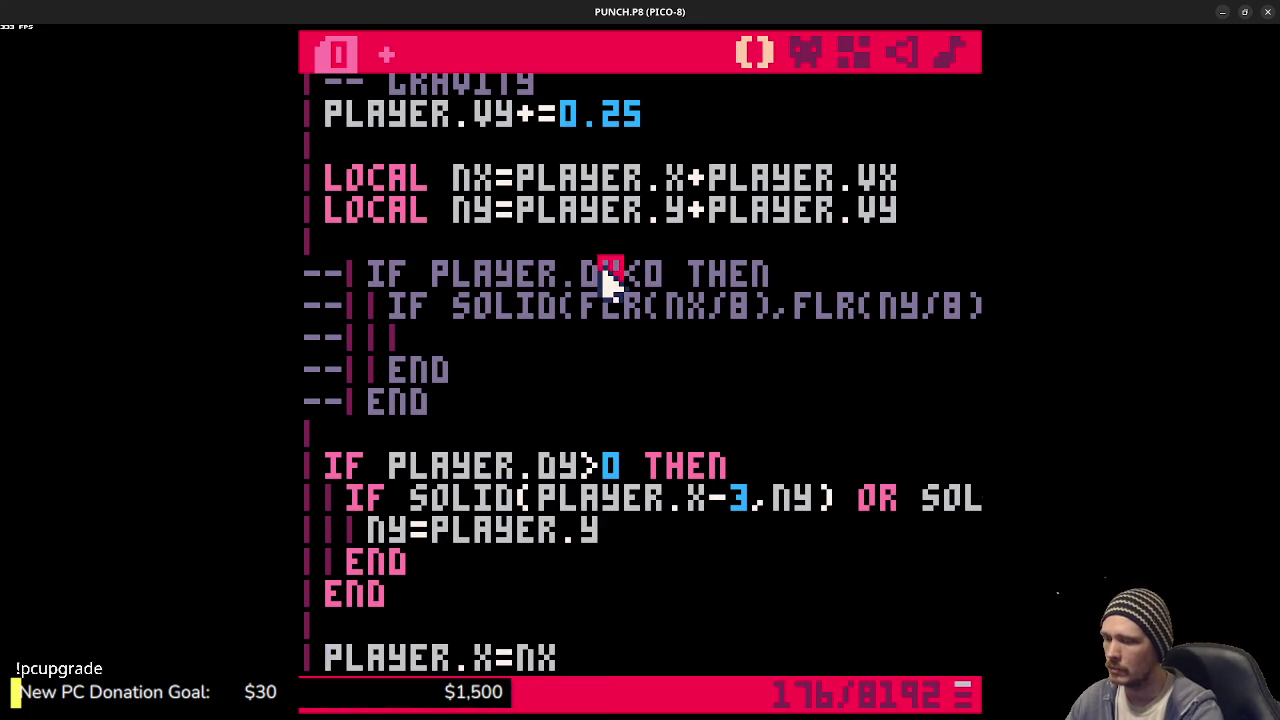
{"action": "type", "text": "V"}
{"action": "key", "text": "ctrl+s"}
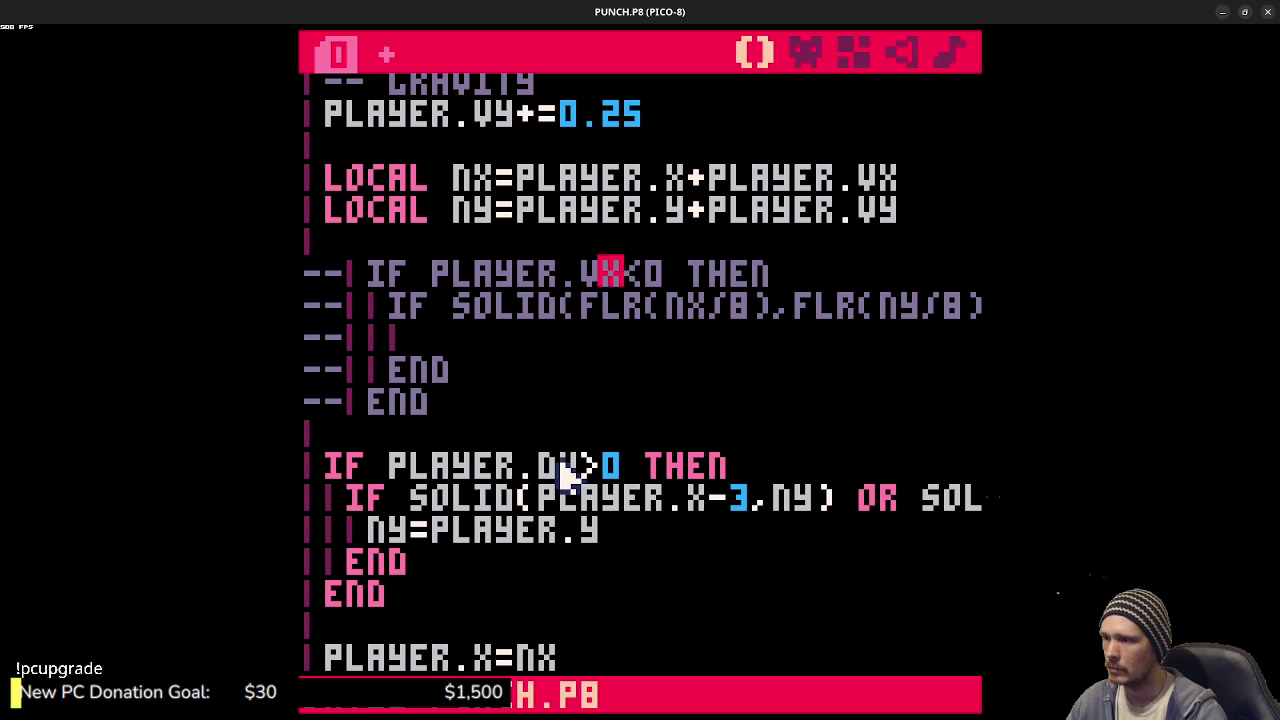
{"action": "key", "text": "BackSpace"}
{"action": "type", "text": "v"}
- Save and rerun the game until the player stands in the room
{"action": "key", "text": "ctrl+s"}
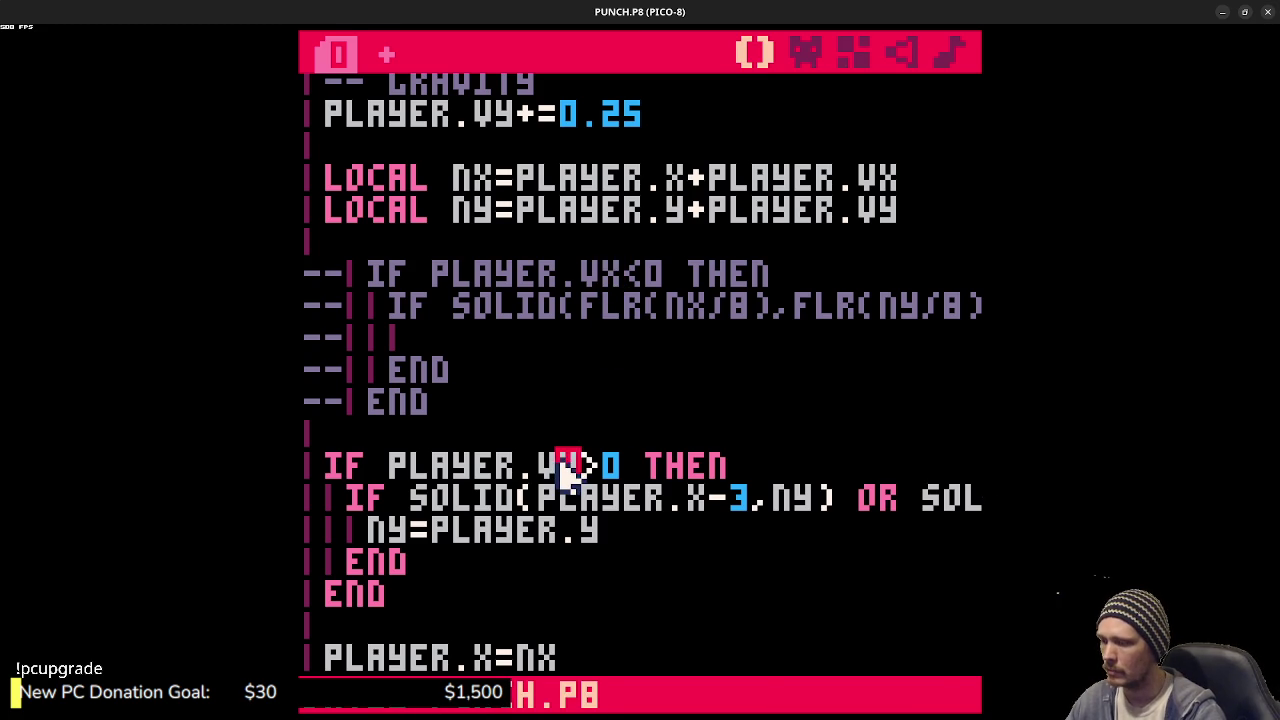
{"action": "key", "text": "ctrl+r"}
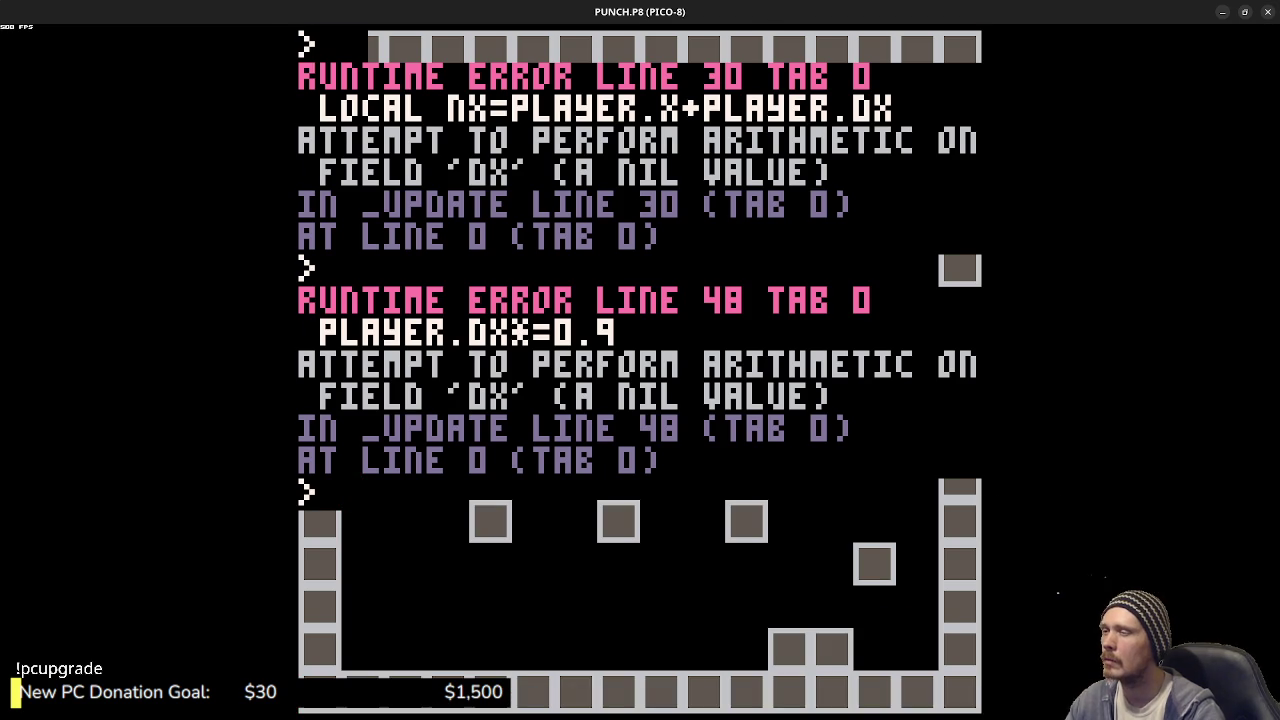
{"action": "key", "text": "Escape"}
{"action": "scroll", "coordinate": [443, 451], "scroll_direction": "up", "scroll_amount": 5}
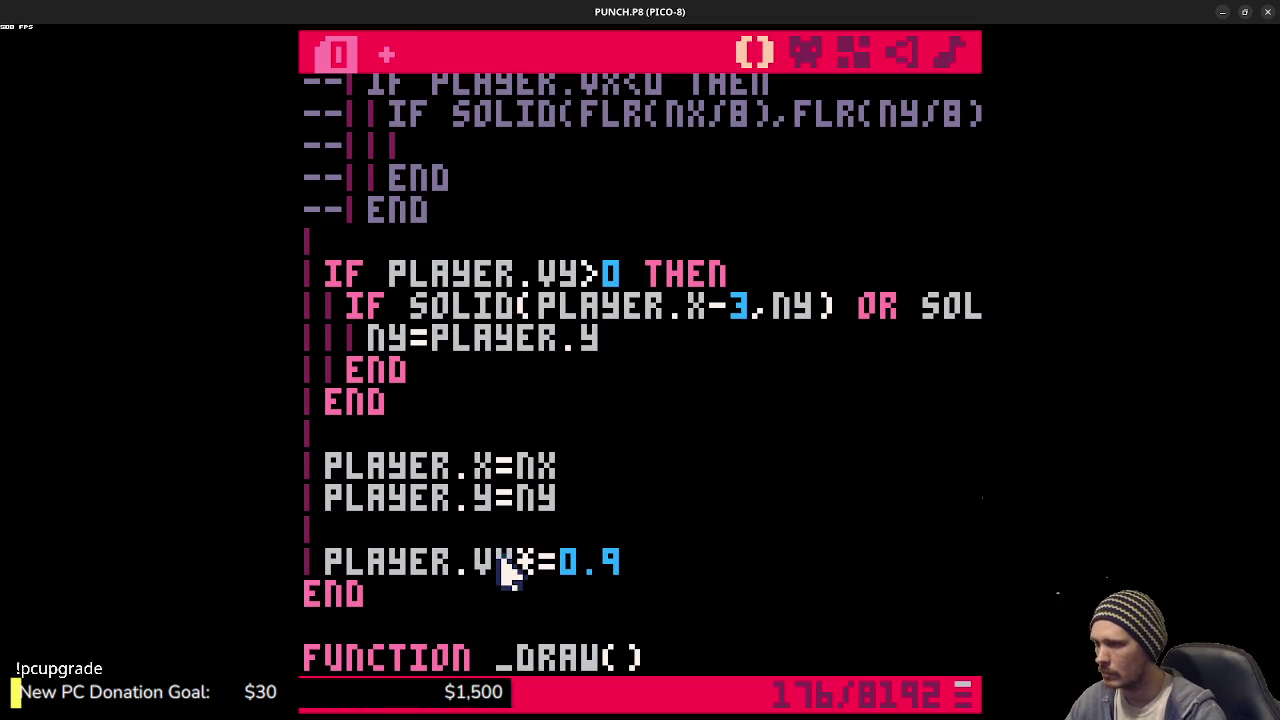
{"action": "key", "text": "ctrl+r"}
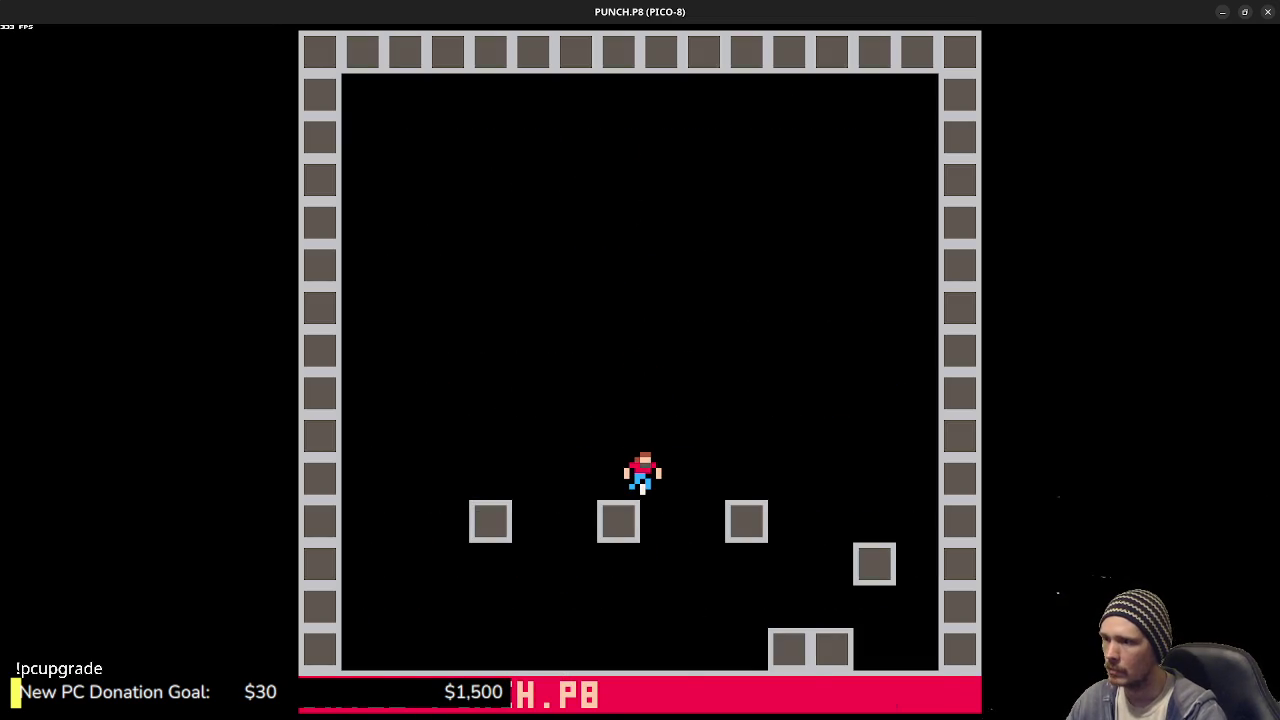
- Rerun the game, then inspect the SOLID collision checks in the falling branch
{"action": "key", "text": "Escape"}
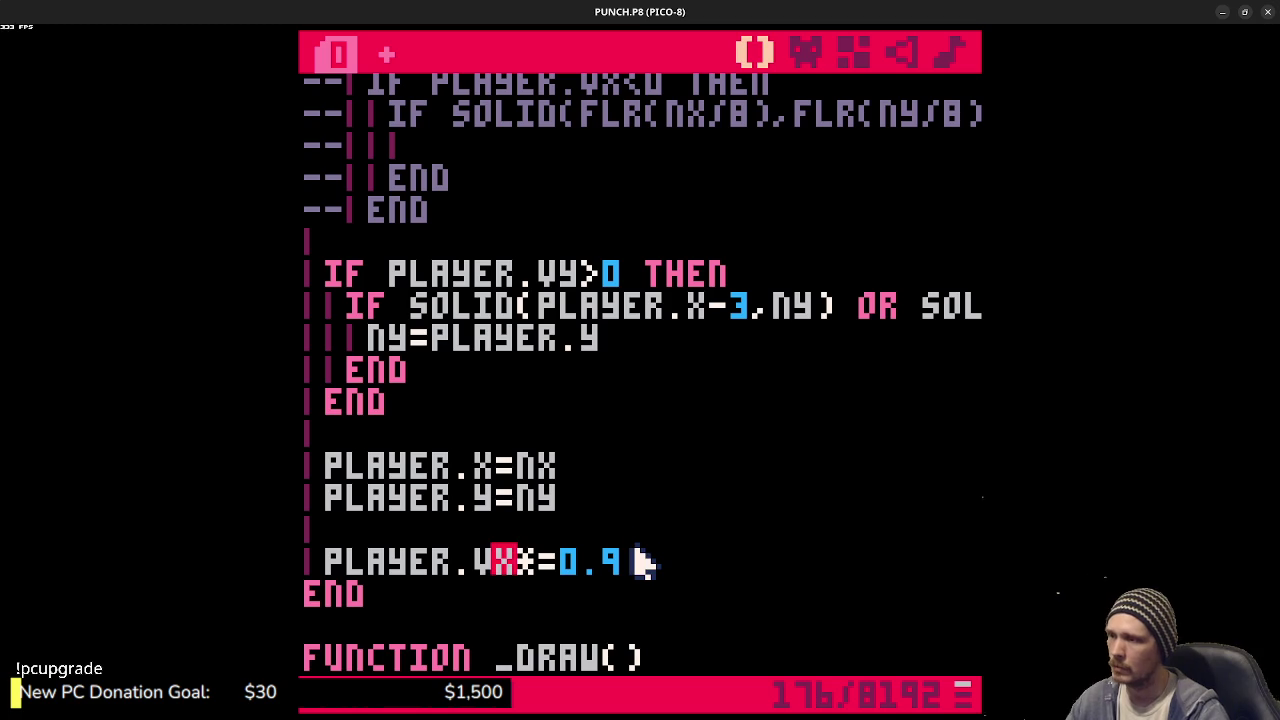
{"action": "key", "text": "ctrl+r"}
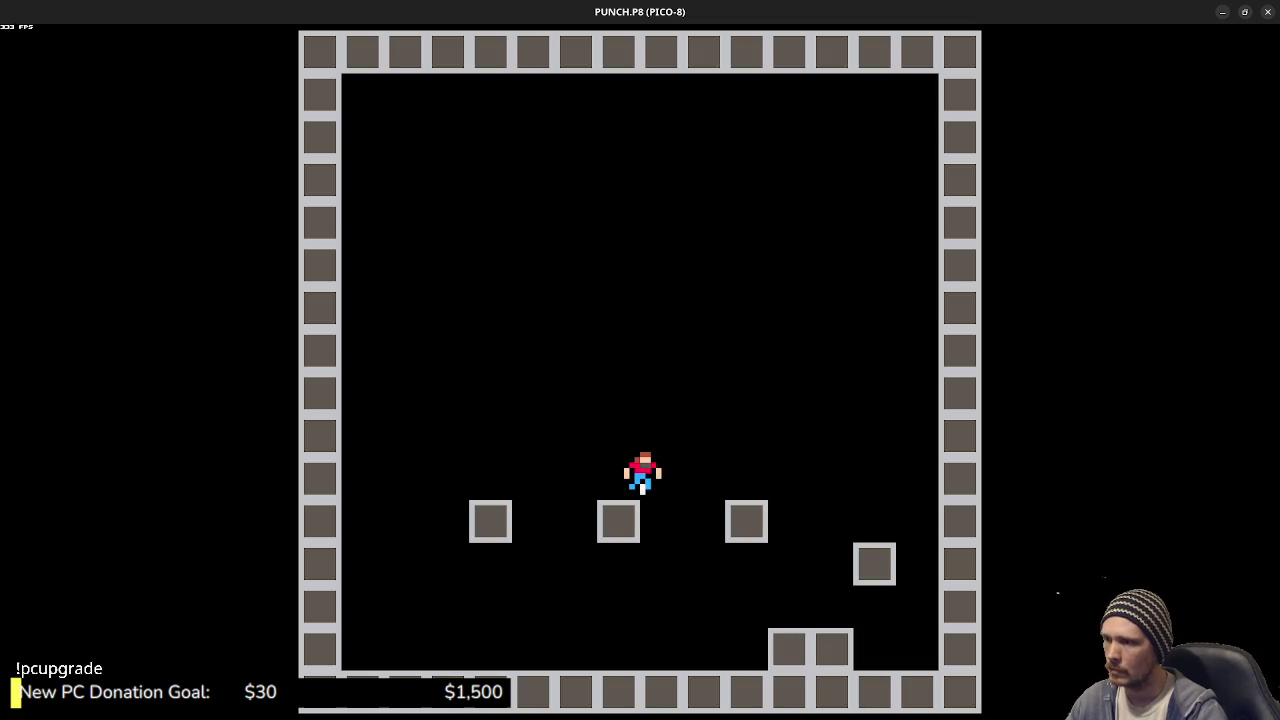
{"action": "key", "text": "Escape"}
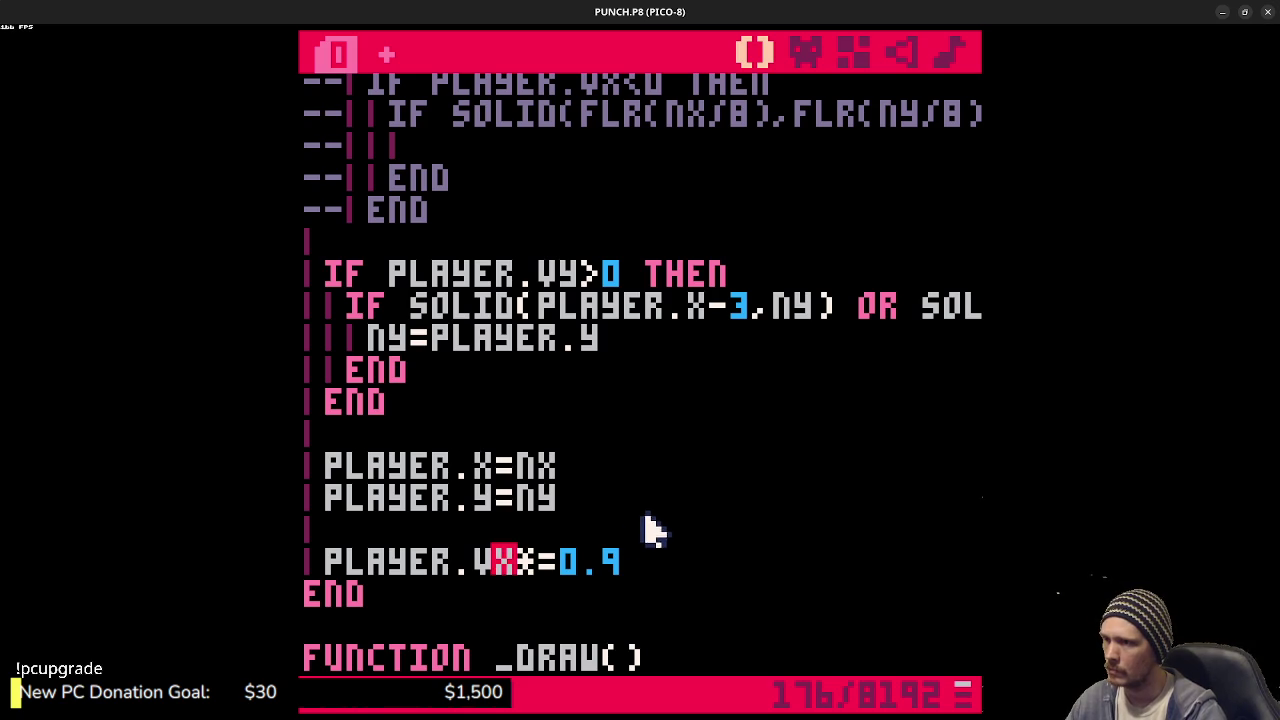
{"action": "left_click_drag", "start_coordinate": [622, 306], "coordinate": [1000, 312]}
{"action": "left_click", "coordinate": [831, 323]}
{"action": "left_click", "coordinate": [705, 315]}
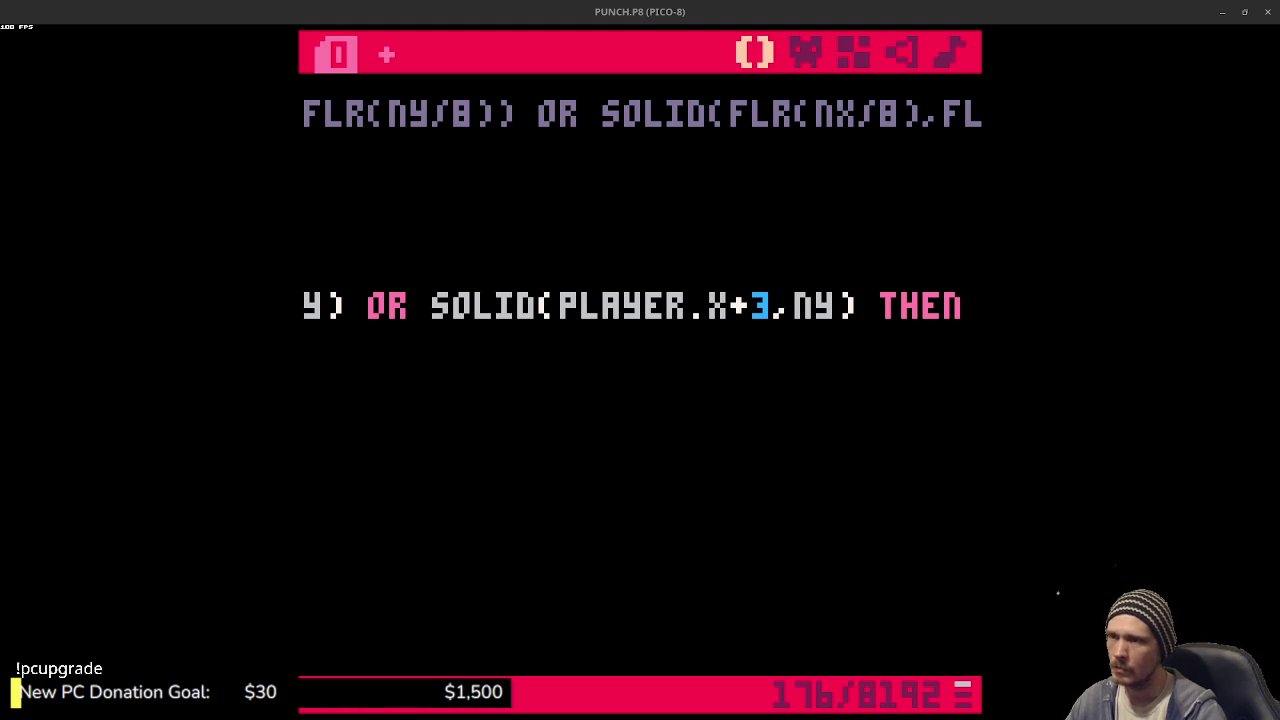
{"action": "left_click", "coordinate": [677, 308]}
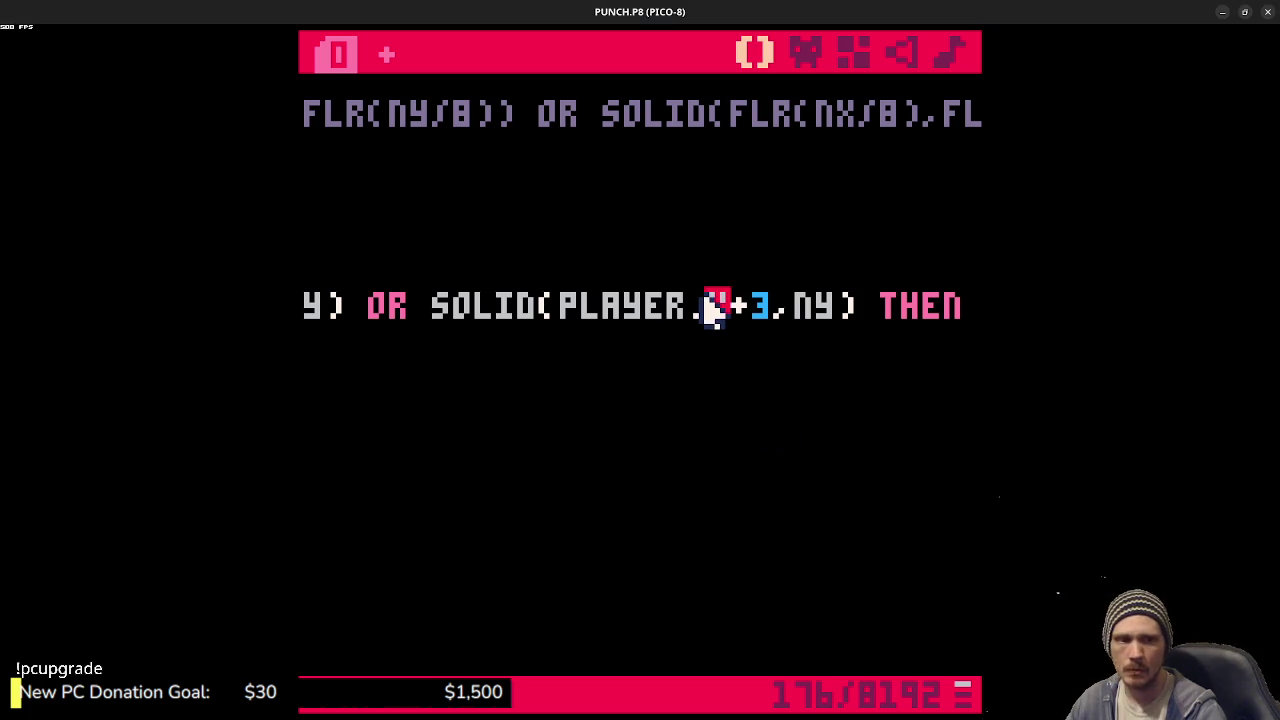
{"action": "left_click_drag", "start_coordinate": [712, 310], "coordinate": [298, 308]}
{"action": "left_click", "coordinate": [524, 336]}
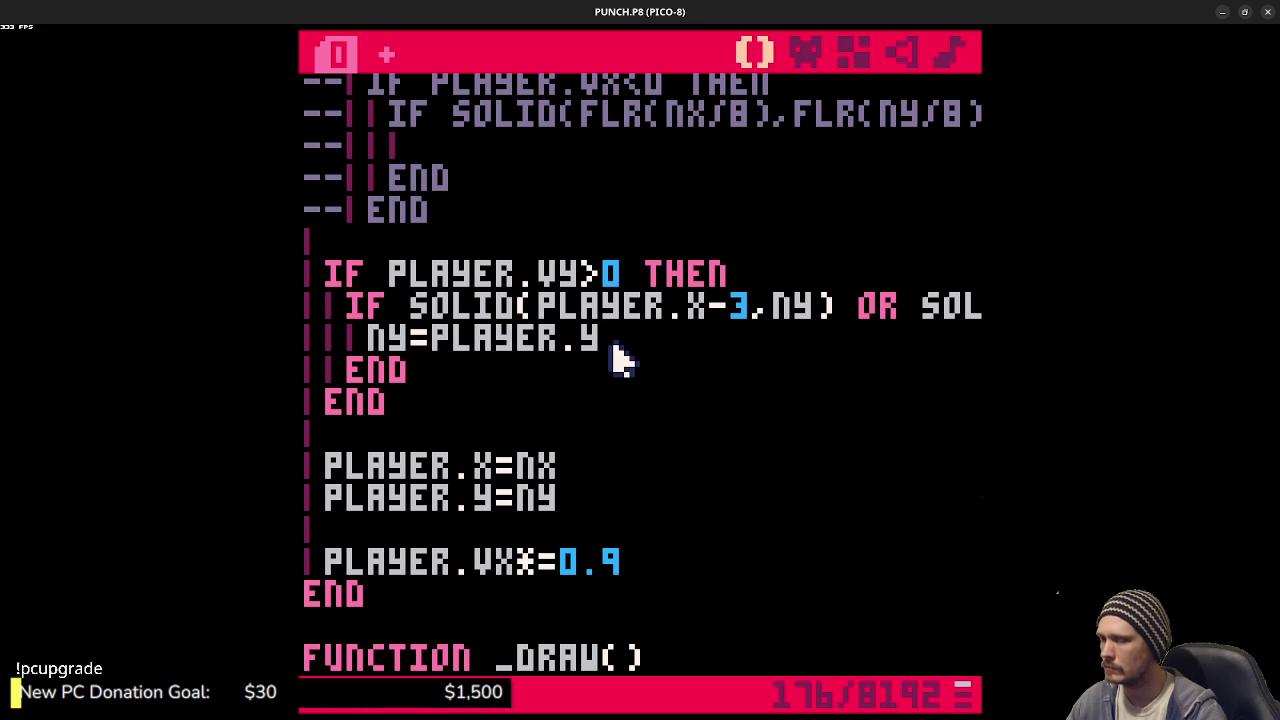
- Add PLAYER.VY=0 below NY=PLAYER.Y, save, and run the game to test landing
{"action": "key", "text": "Return"}
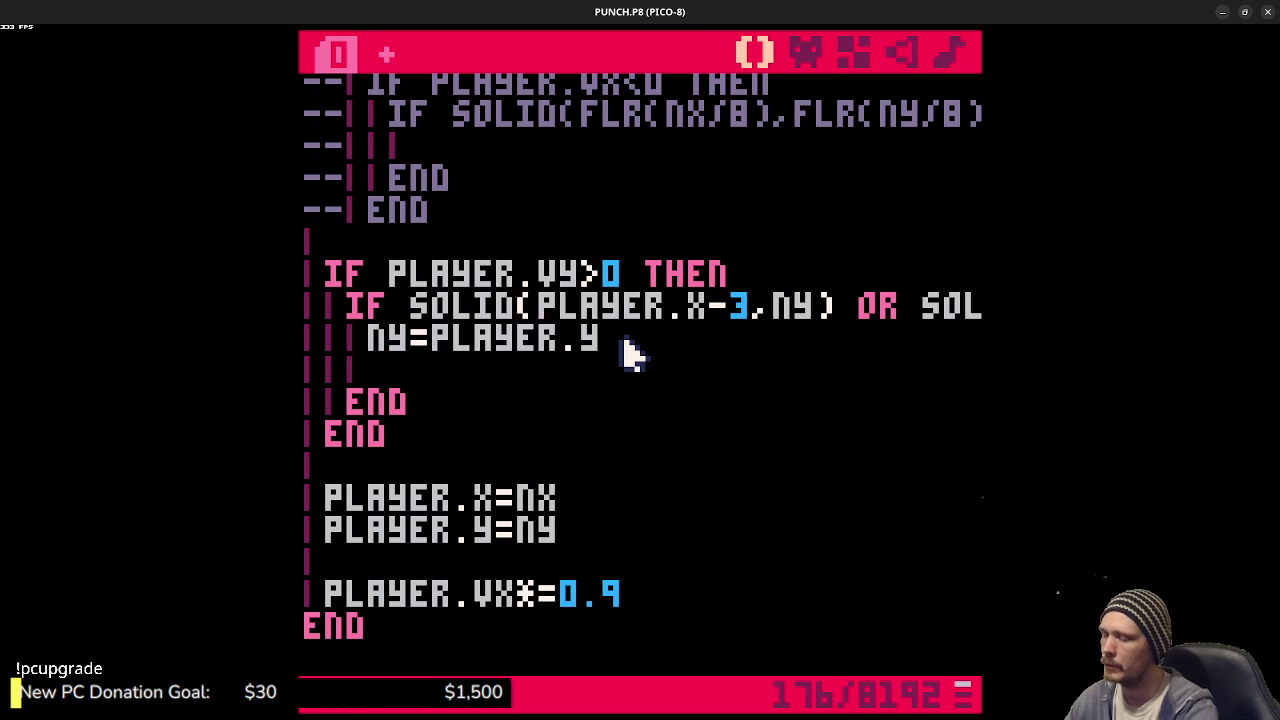
{"action": "type", "text": "vy"}
{"action": "key", "text": "BackSpace"}
{"action": "key", "text": "BackSpace"}
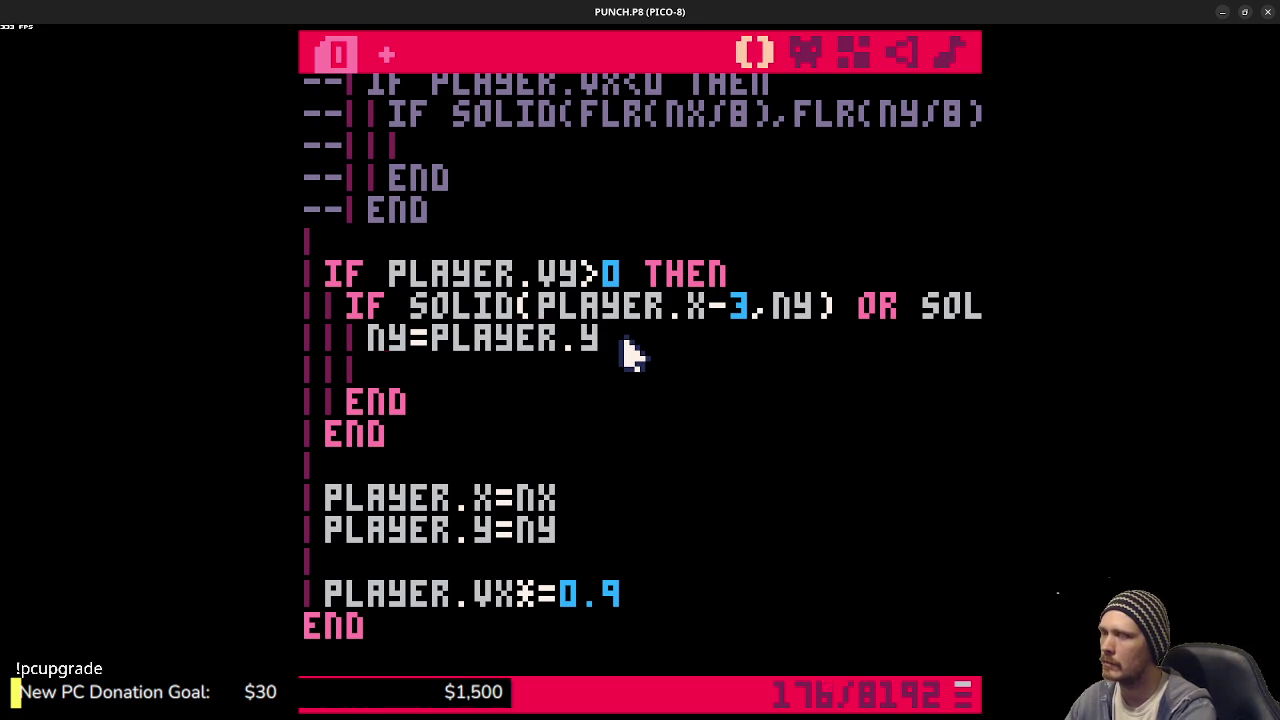
{"action": "type", "text": "player.vy=0"}
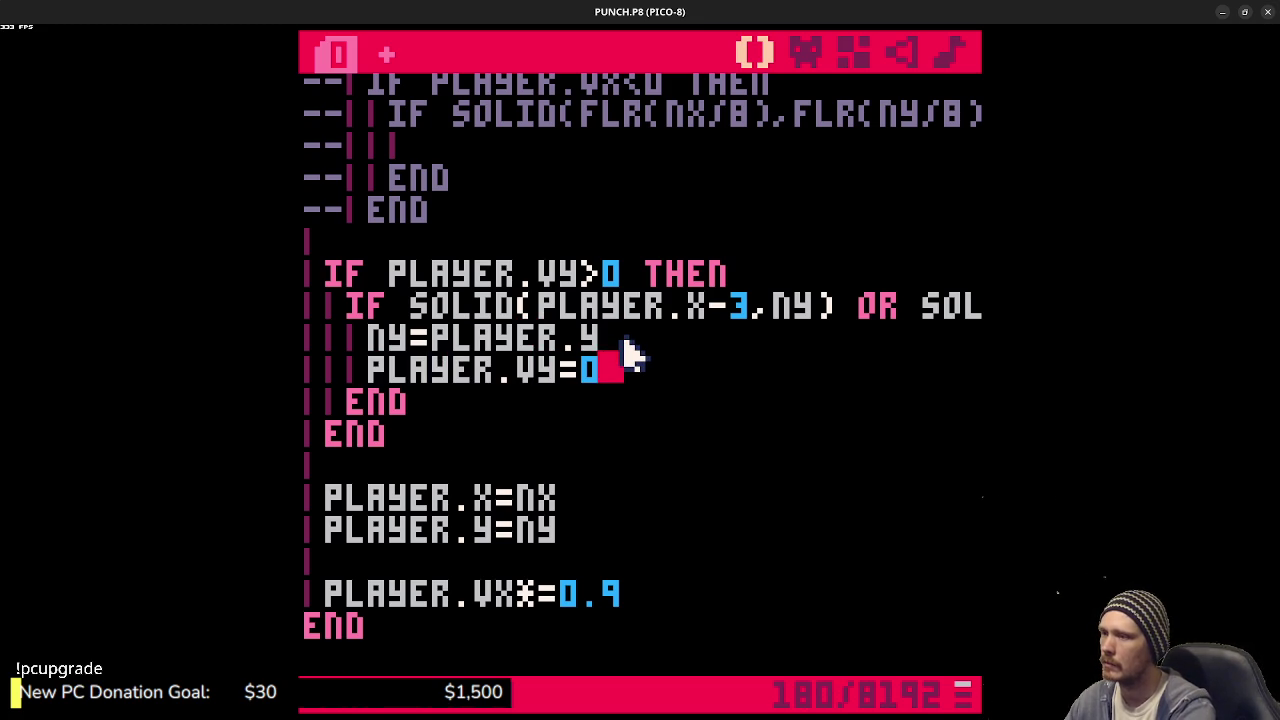
{"action": "key", "text": "ctrl+s"}
{"action": "key", "text": "ctrl+r"}
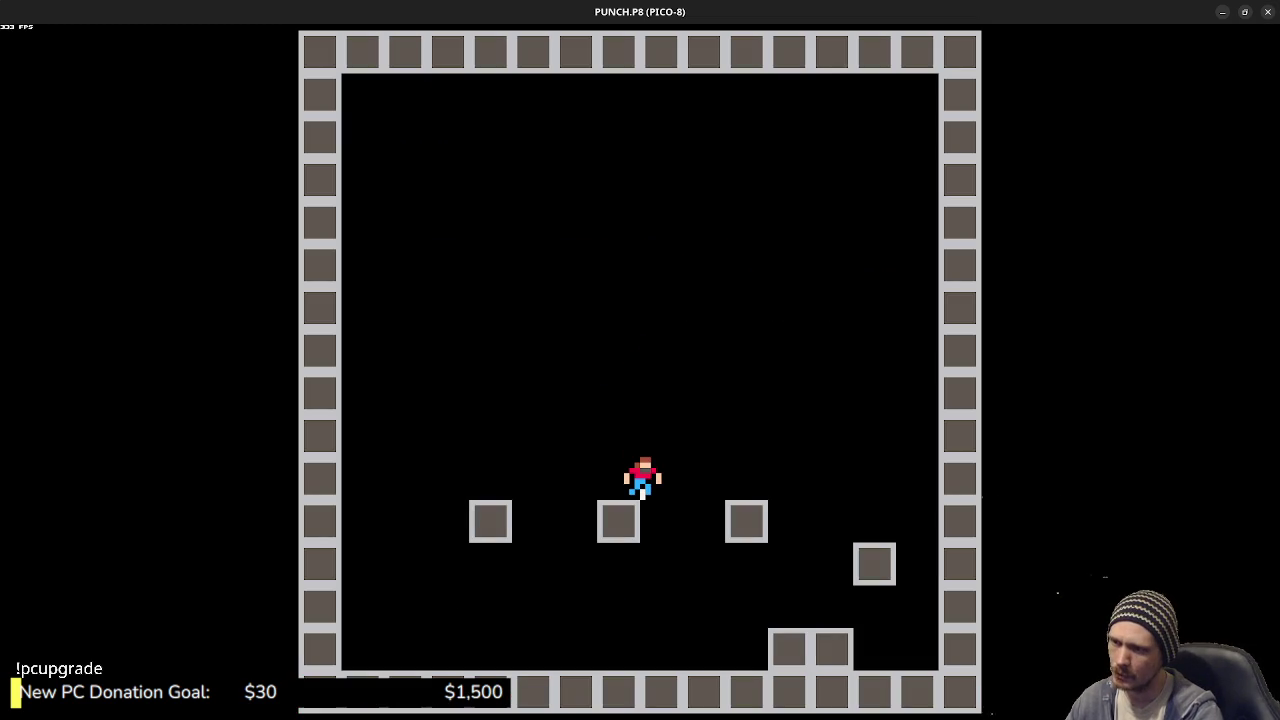
{"action": "key", "text": "Escape"}
{"action": "key", "text": "Escape"}
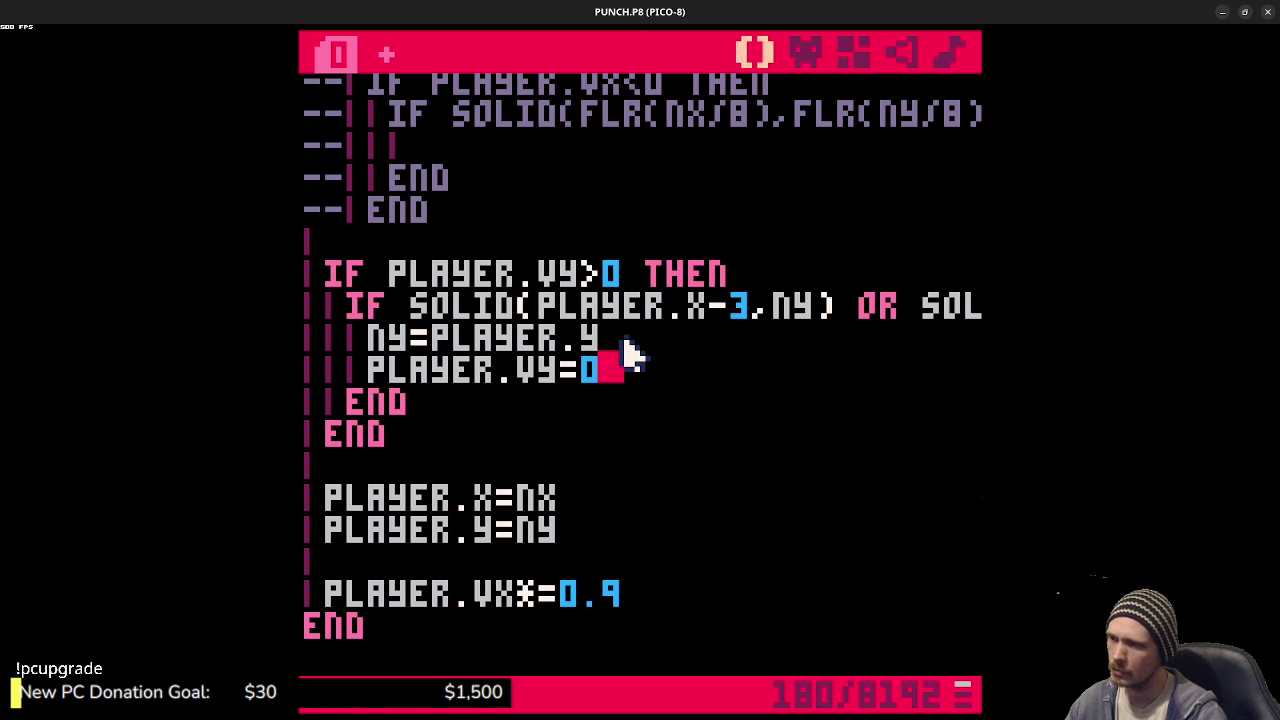
- Paint the stray light pixel in the player sprite black and run the game
{"action": "scroll", "coordinate": [623, 351], "scroll_direction": "down", "scroll_amount": 5}
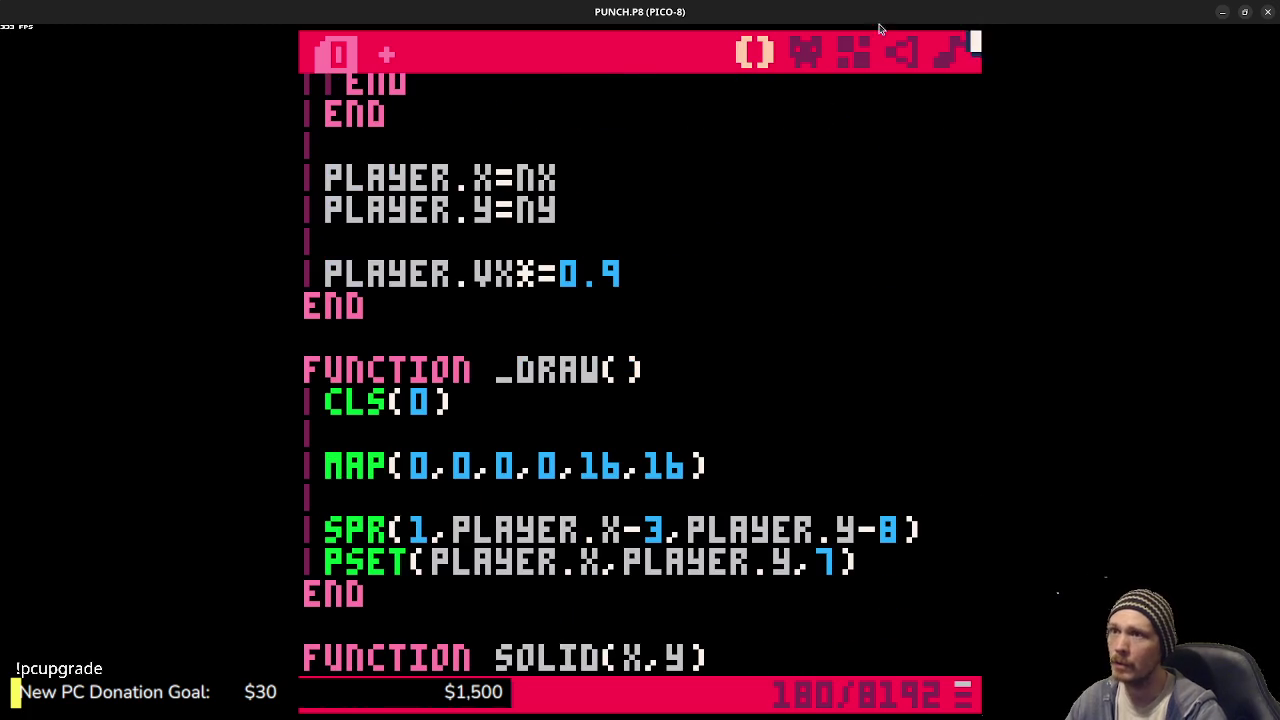
{"action": "left_click", "coordinate": [805, 52]}
{"action": "right_click", "coordinate": [491, 388]}
{"action": "left_click", "coordinate": [491, 400]}
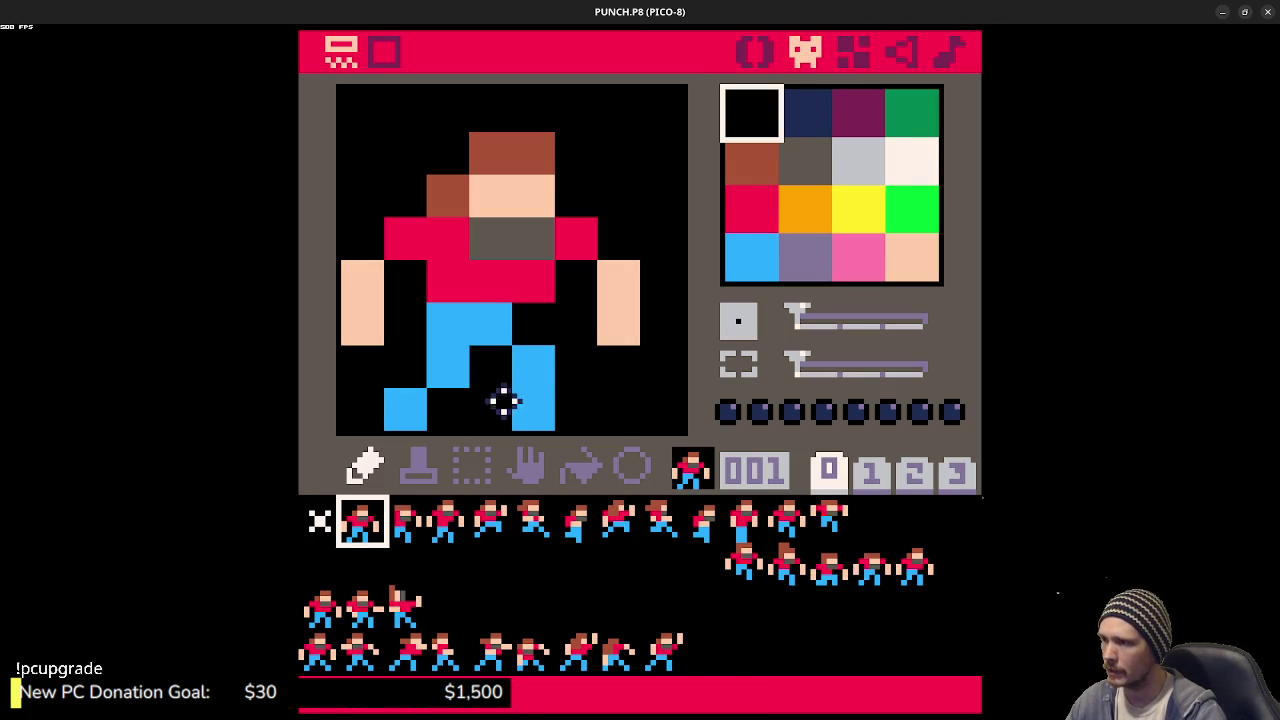
{"action": "key", "text": "ctrl+r"}
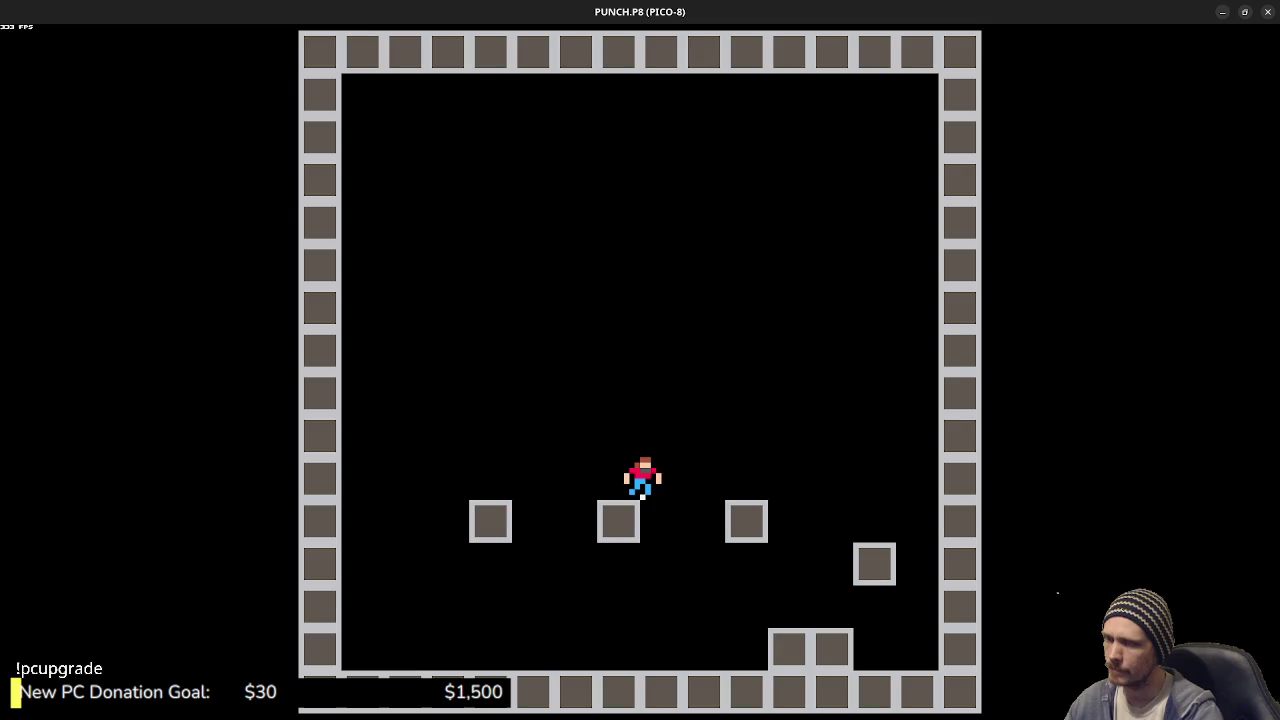
{"action": "key", "text": "Escape"}
- Change the sprite's y offset from PLAYER.Y-8 to PLAYER.Y-7 and walk the player around to check
{"action": "left_click", "coordinate": [757, 52]}
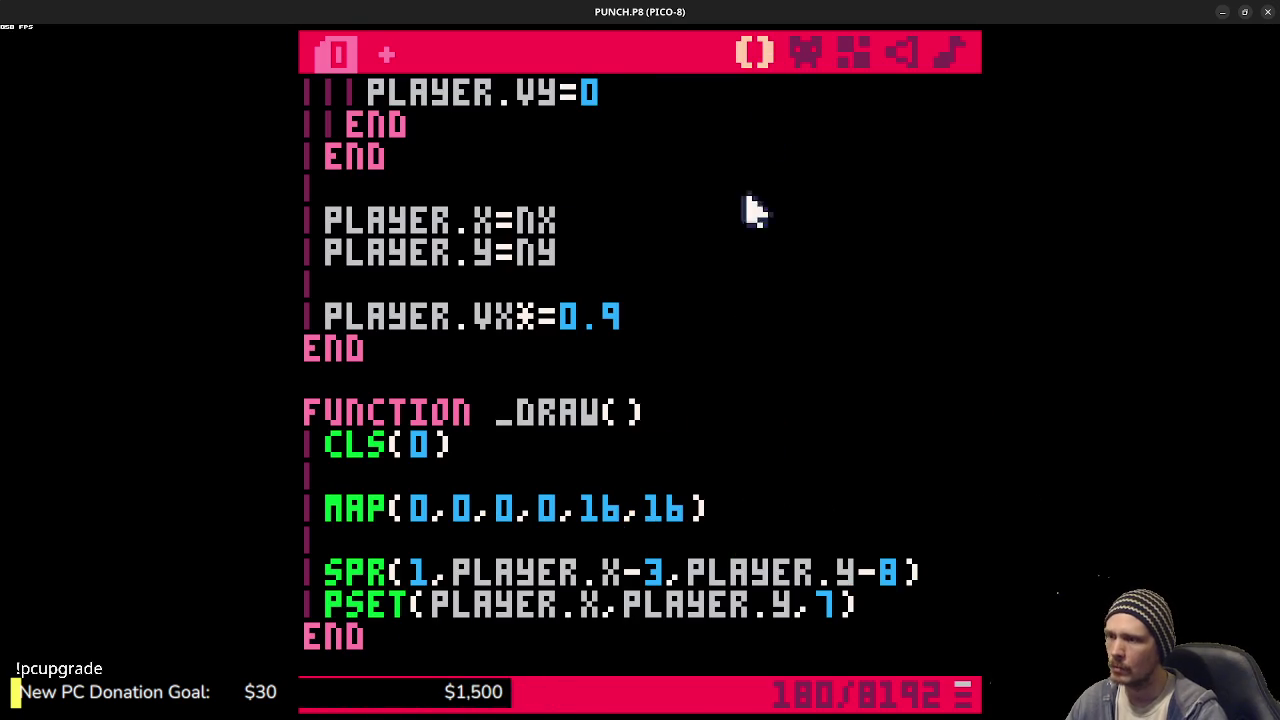
{"action": "scroll", "coordinate": [690, 450], "scroll_direction": "down", "scroll_amount": 4}
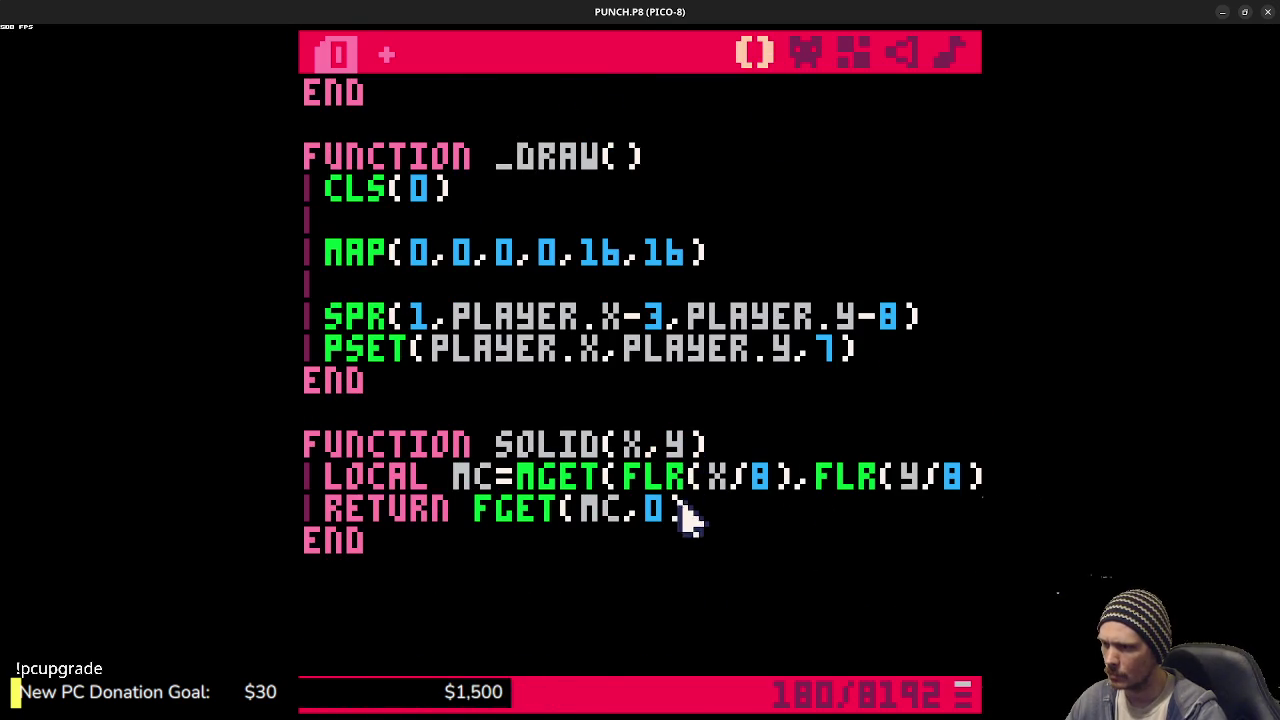
{"action": "scroll", "coordinate": [620, 451], "scroll_direction": "up", "scroll_amount": 1}
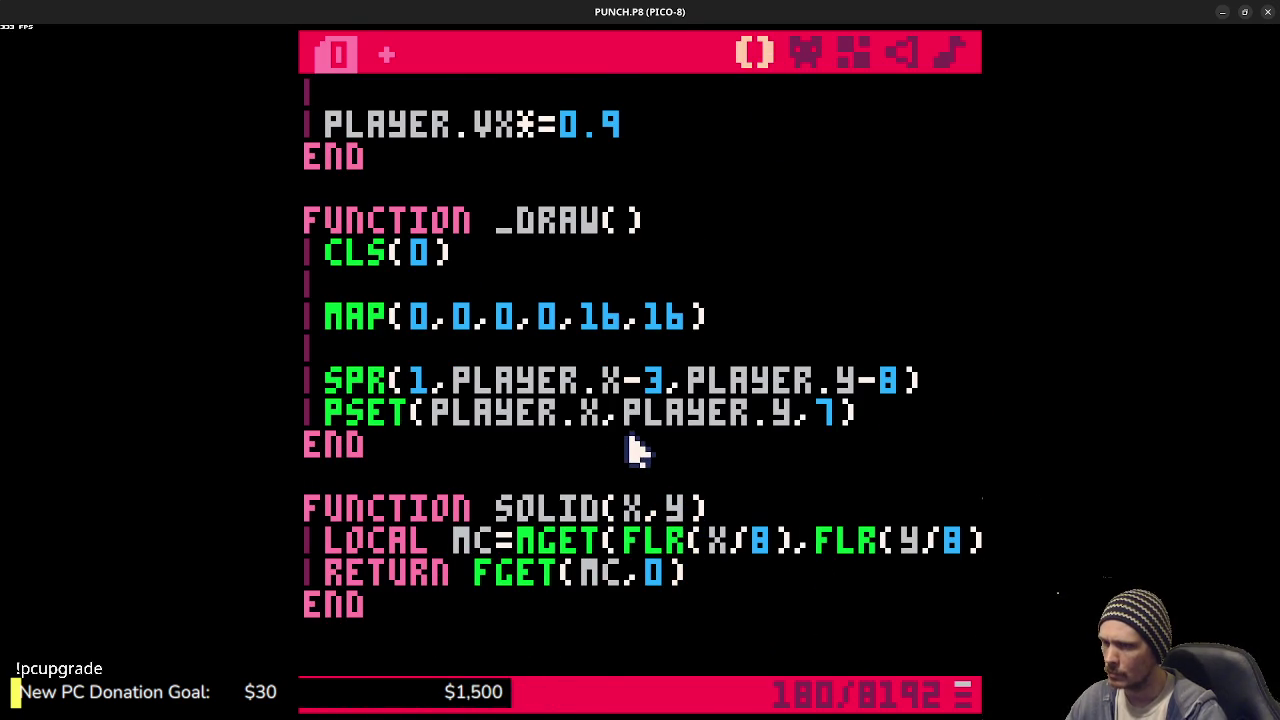
{"action": "key", "text": "Delete"}
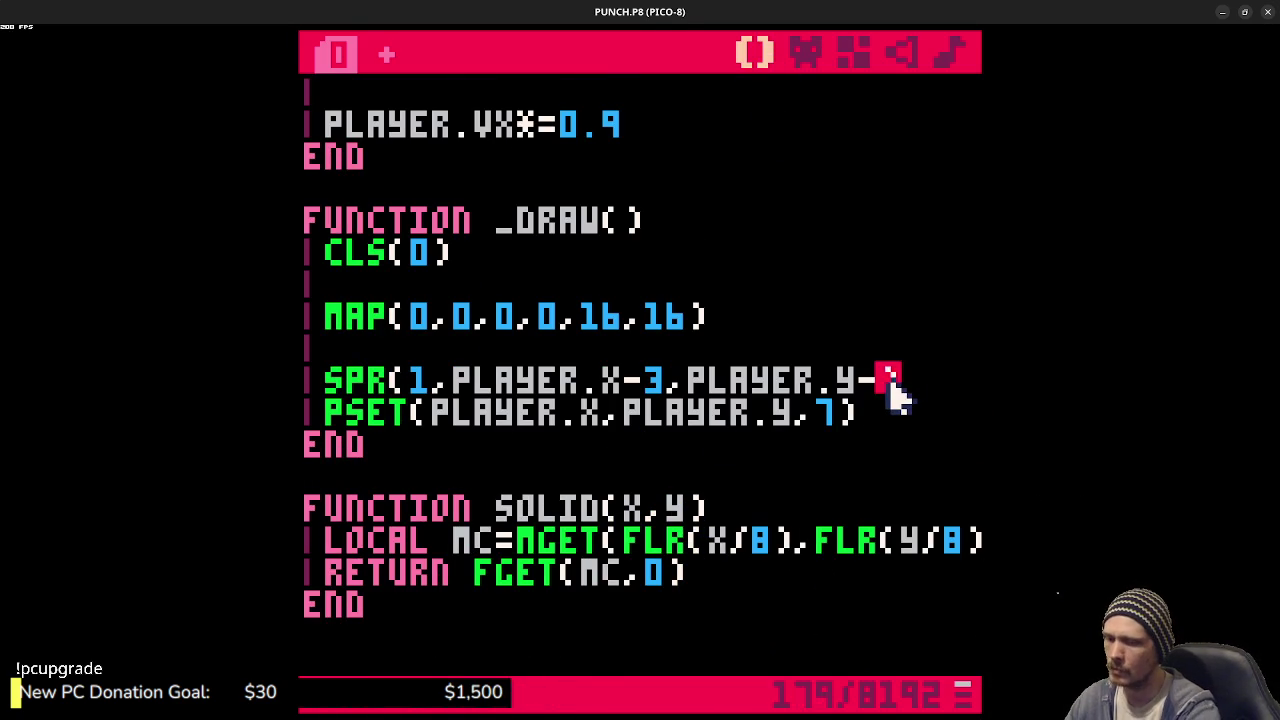
{"action": "type", "text": "7"}
{"action": "key", "text": "ctrl+r"}
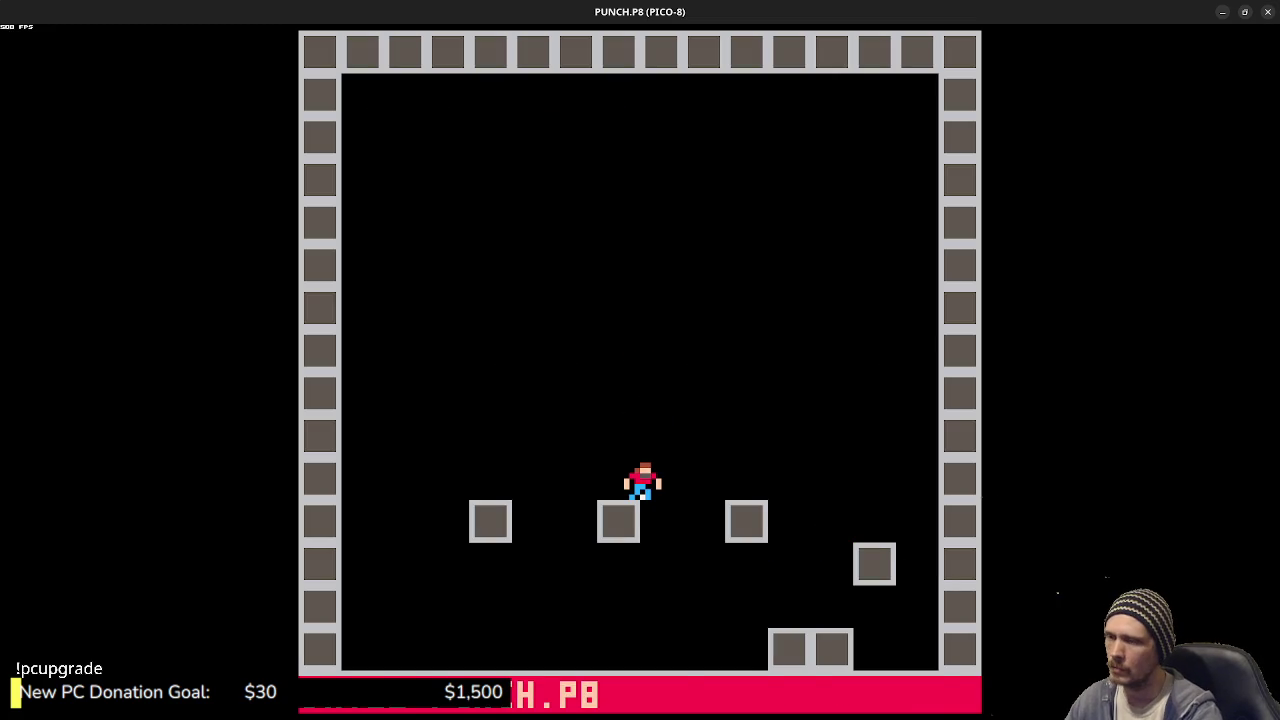
{"action": "key", "text": "Left"}
{"action": "key", "text": "Right"}
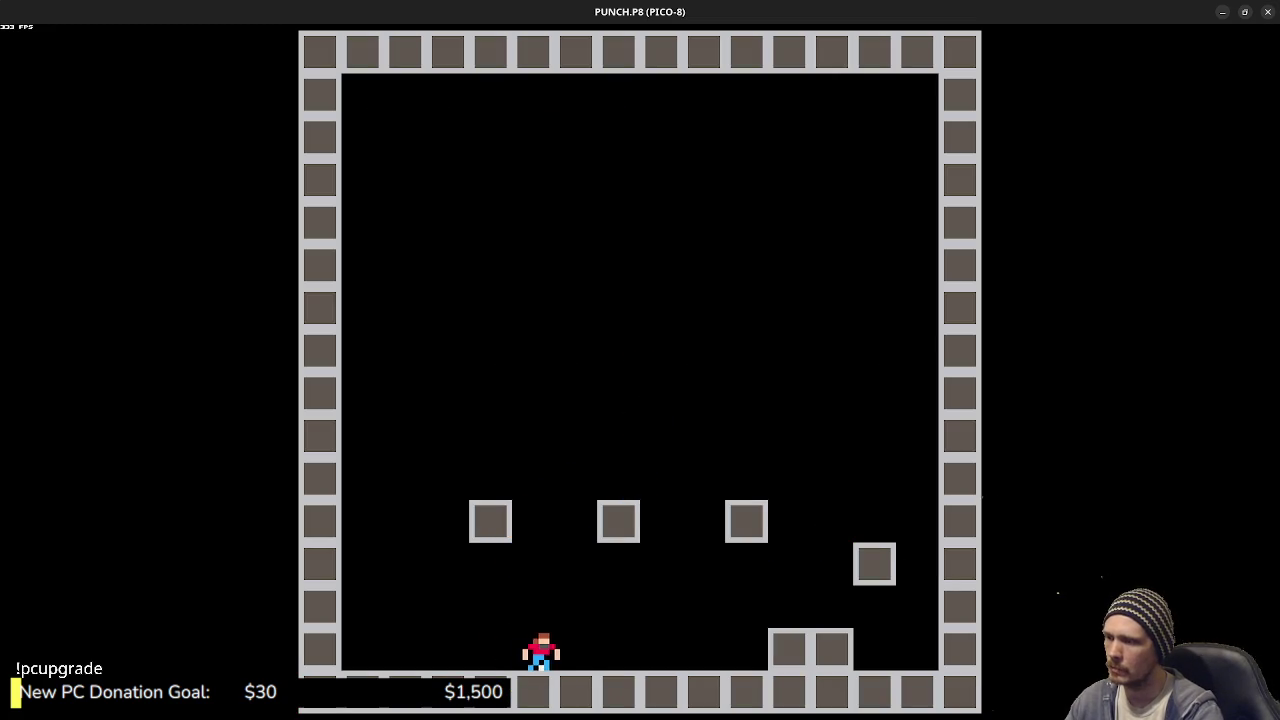
{"action": "key", "text": "Left"}
{"action": "key", "text": "Escape"}
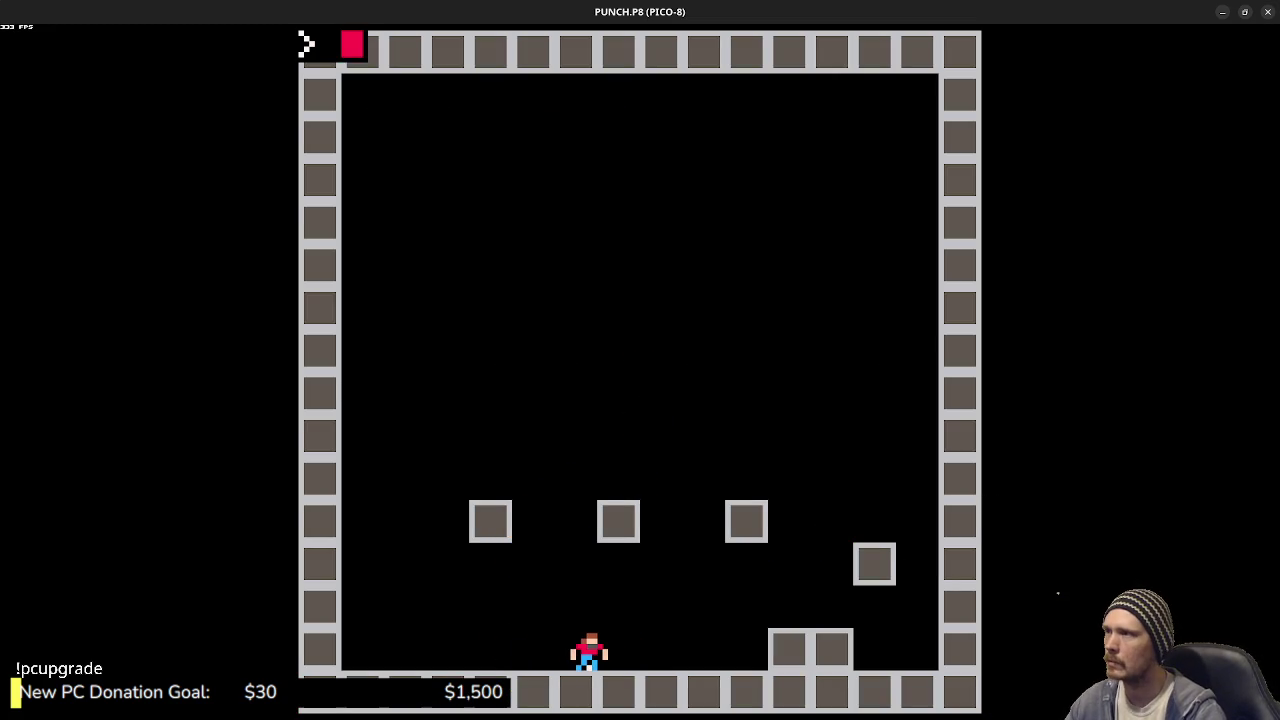
{"action": "key", "text": "Escape"}
{"action": "scroll", "coordinate": [709, 351], "scroll_direction": "up", "scroll_amount": 10}
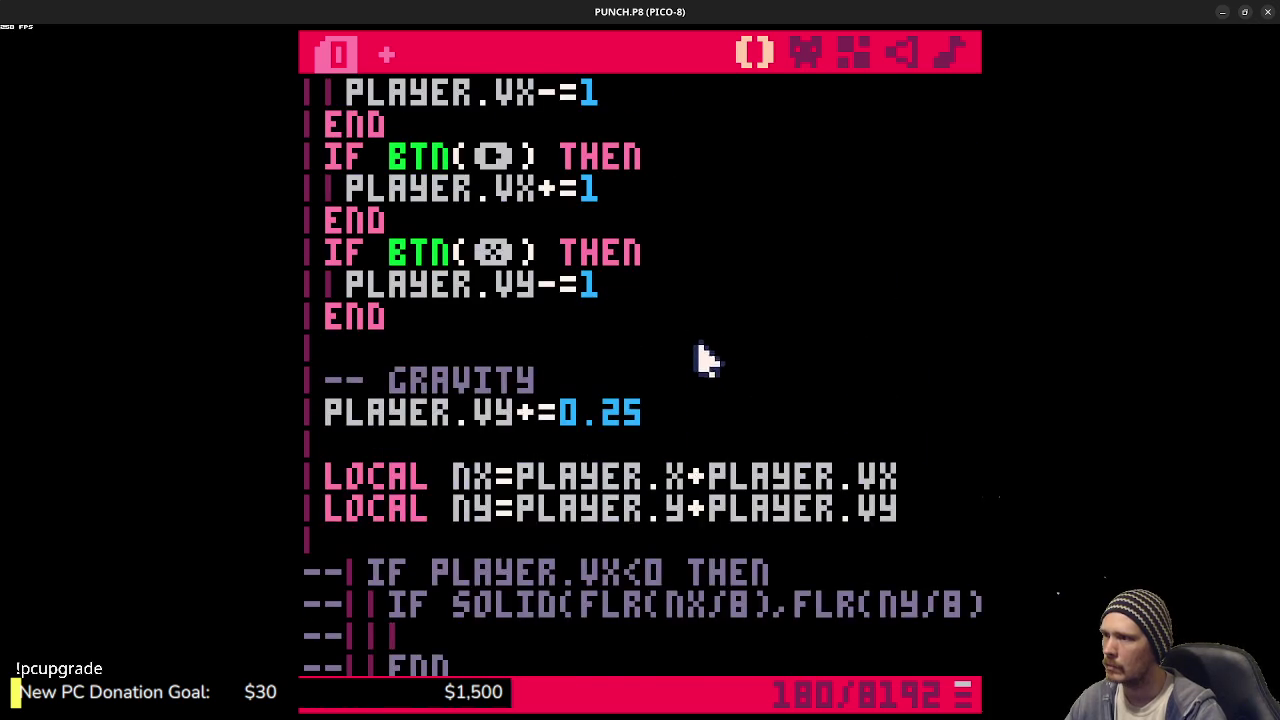
- Lower the left and right acceleration from 1 to 0.2 and save
{"action": "scroll", "coordinate": [700, 355], "scroll_direction": "up", "scroll_amount": 3}
{"action": "left_click", "coordinate": [617, 355]}
{"action": "key", "text": "BackSpace"}
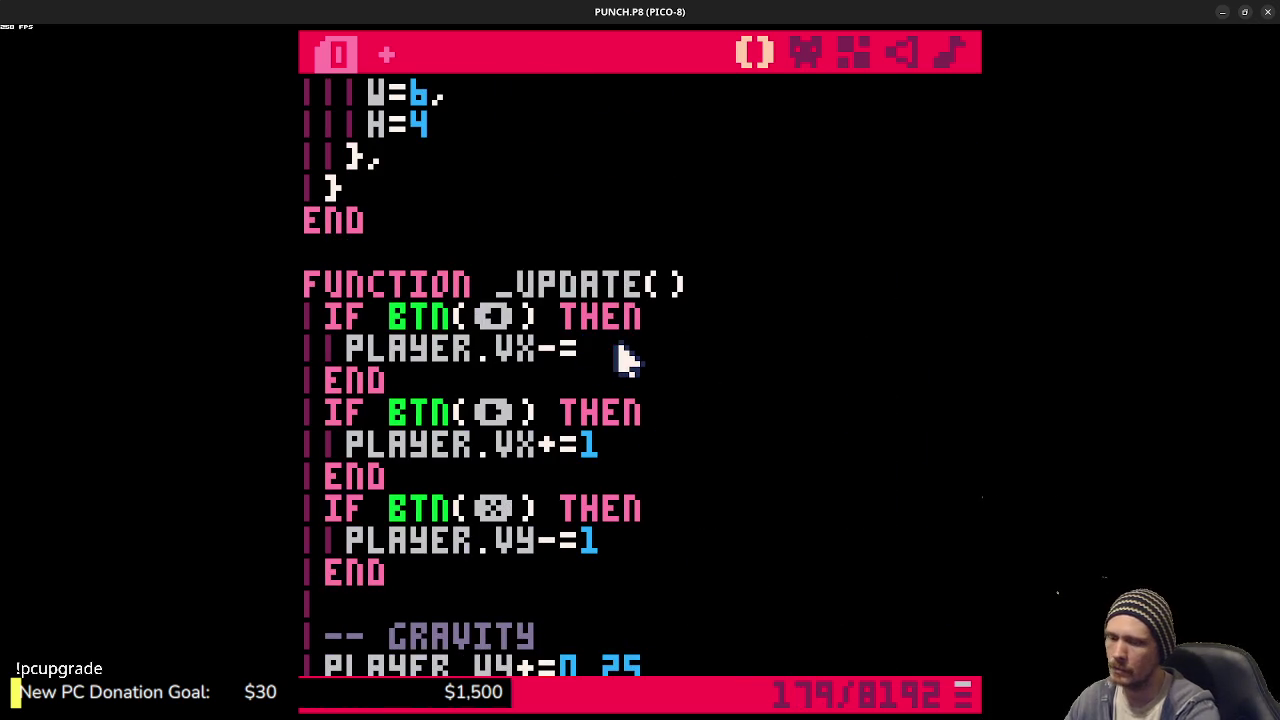
{"action": "type", "text": "0.2"}
{"action": "key", "text": "Down"}
{"action": "key", "text": "Down"}
{"action": "key", "text": "Down"}
{"action": "key", "text": "BackSpace"}
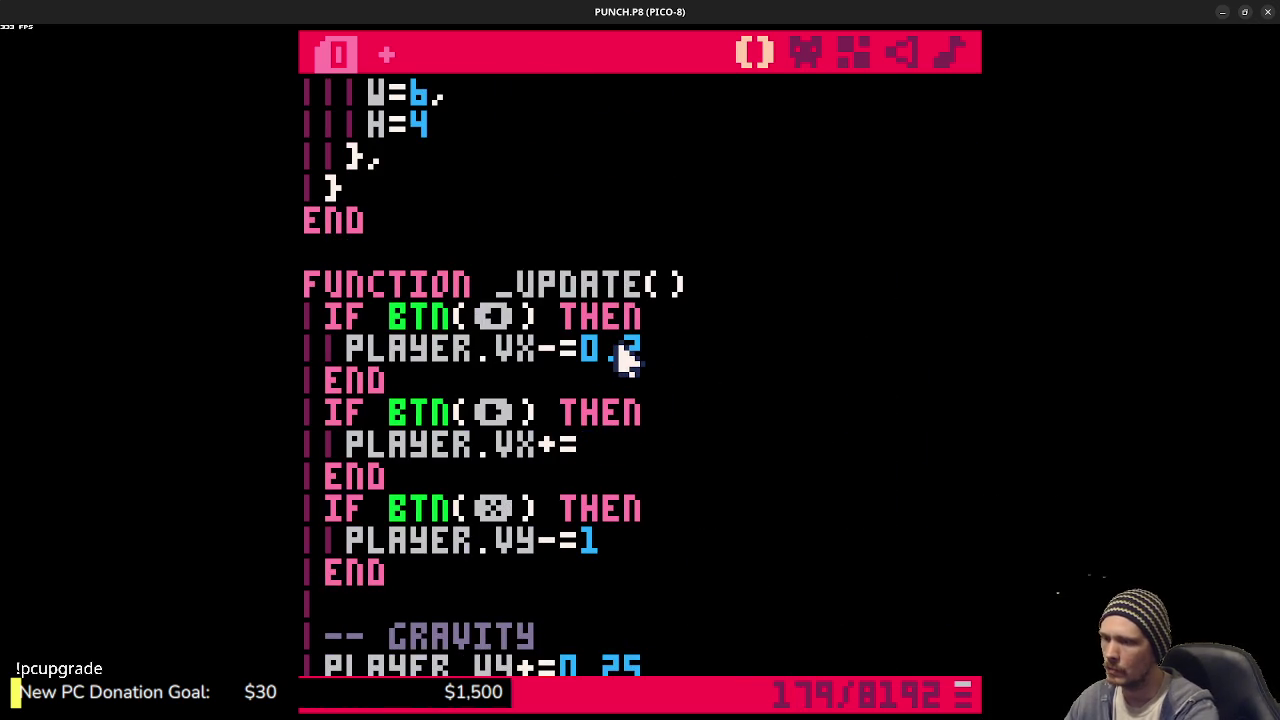
{"action": "type", "text": "0.2"}
{"action": "key", "text": "ctrl+s"}
- Playtest the slower horizontal movement and the jump across the blocks
{"action": "key", "text": "ctrl+r"}
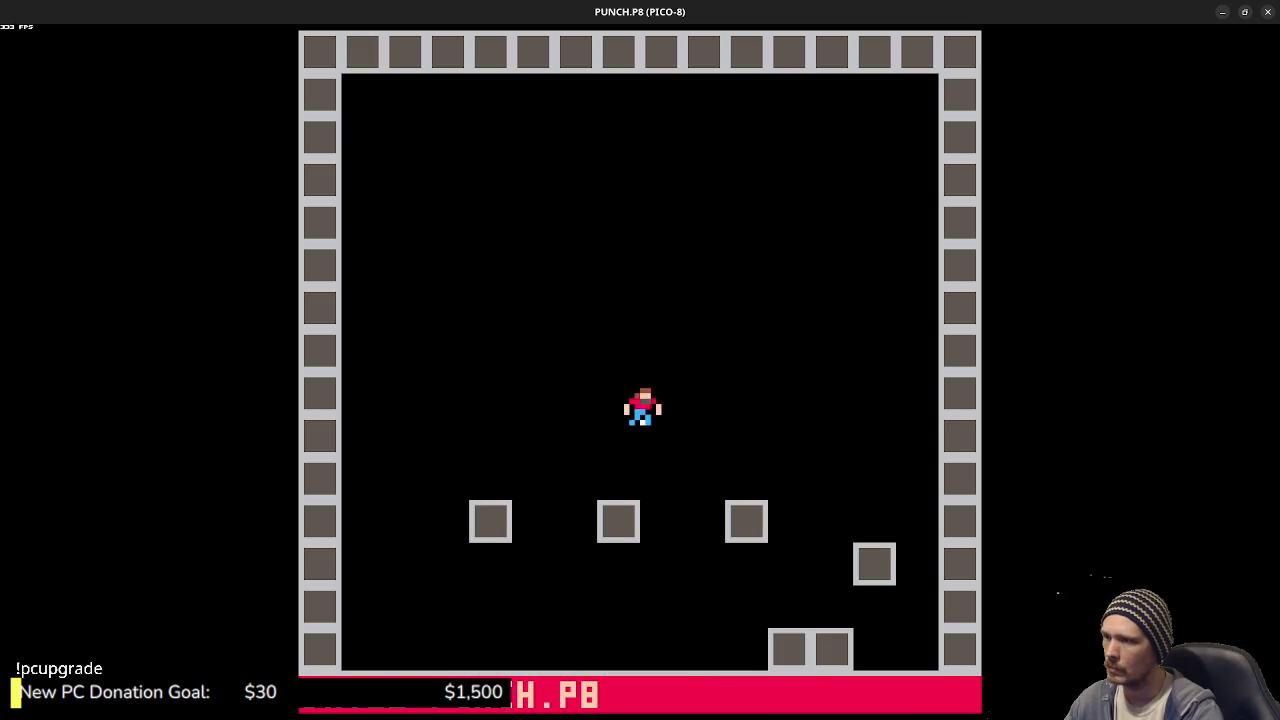
{"action": "key", "text": "Left"}
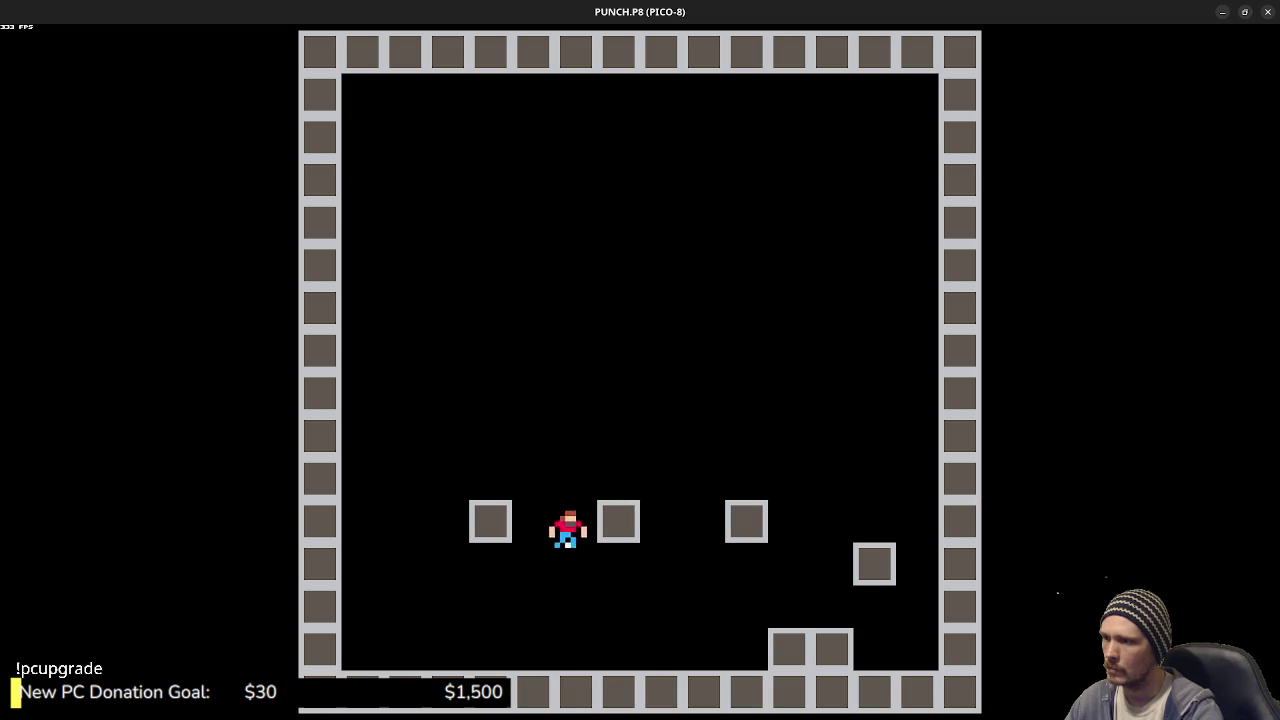
{"action": "key", "text": "Right"}
{"action": "key", "text": "Left"}
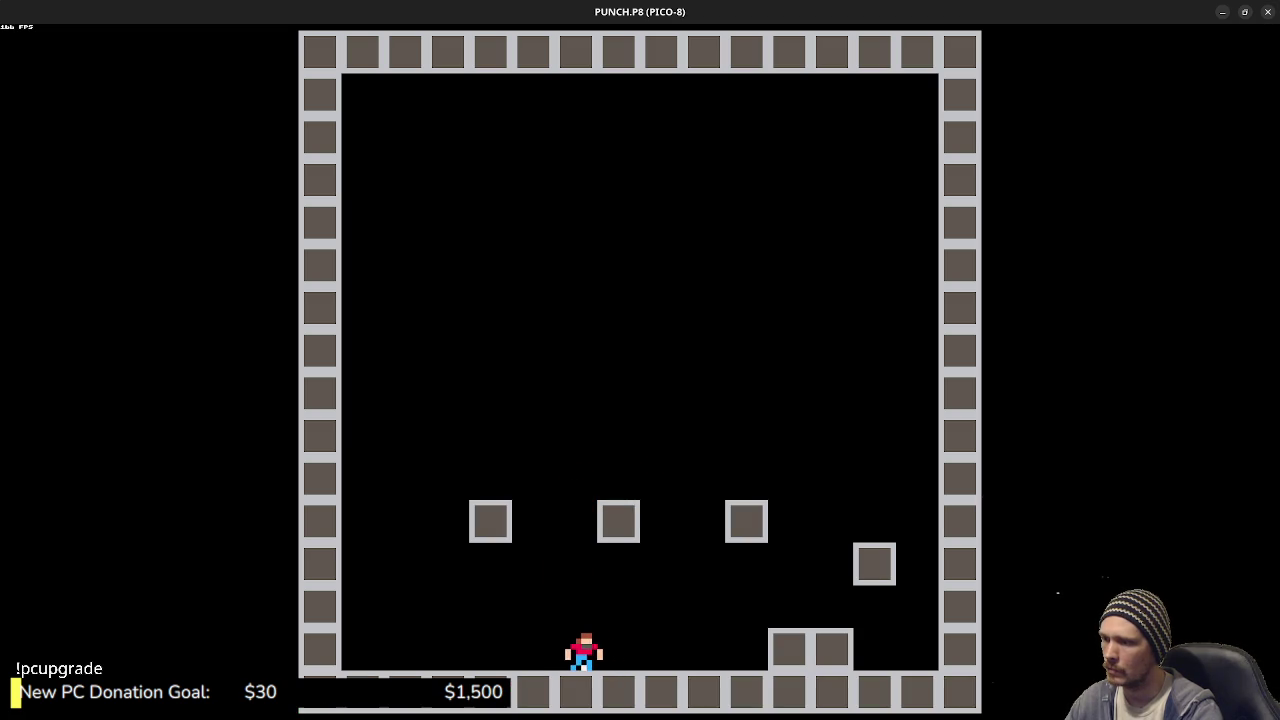
{"action": "key", "text": "Up"}
{"action": "key", "text": "Right"}
{"action": "key", "text": "Up"}
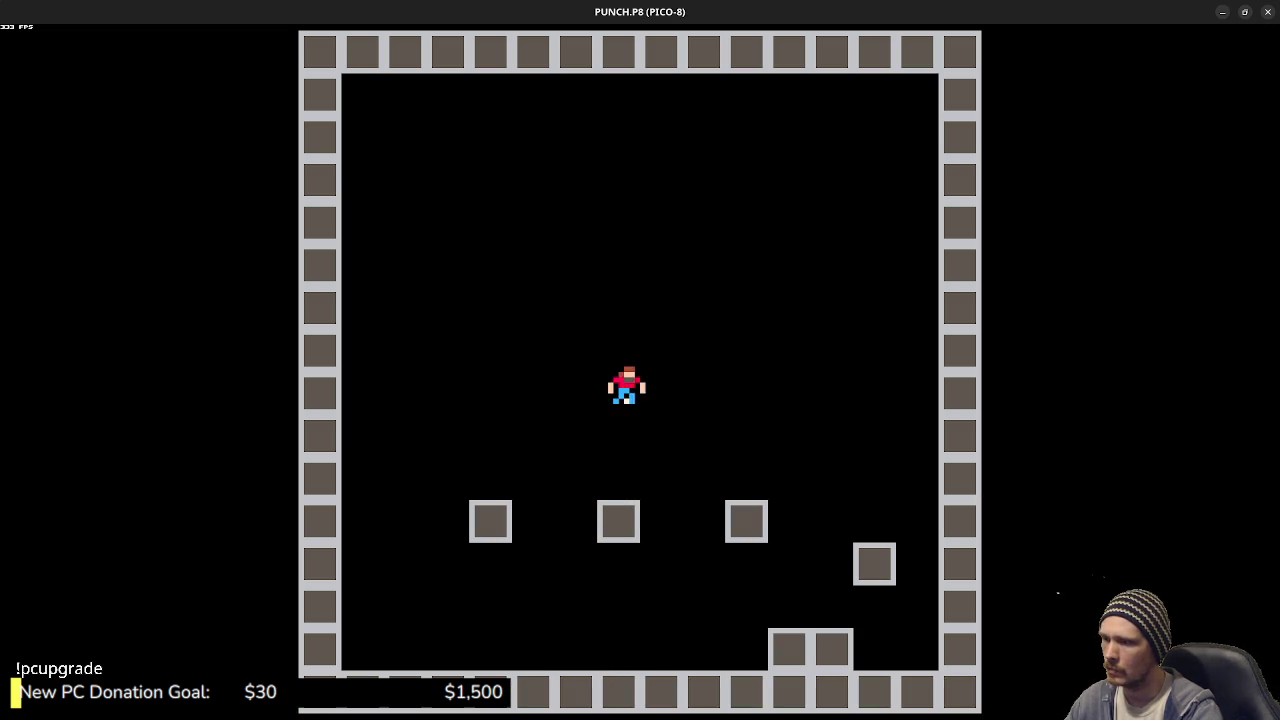
{"action": "key", "text": "Left"}
{"action": "key", "text": "Up"}
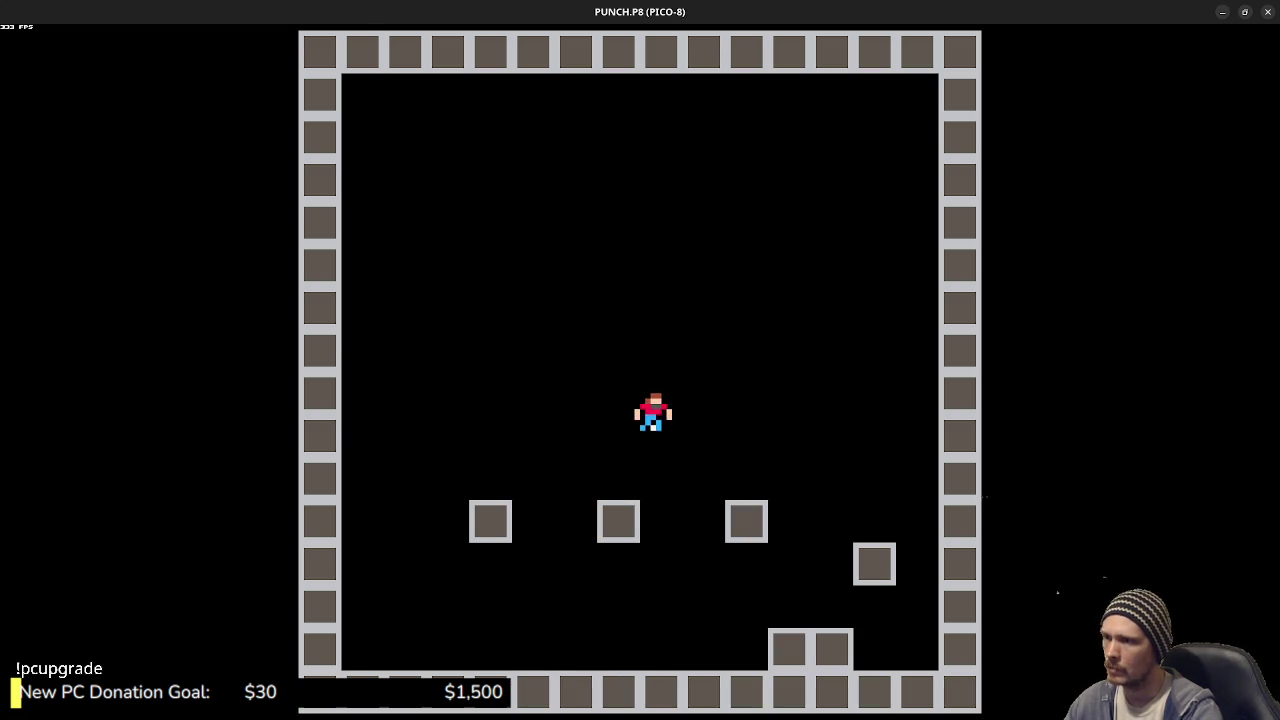
{"action": "key", "text": "Escape"}
- Change the jump check from BTN(❎) to BTNP(❎)
{"action": "left_click", "coordinate": [462, 508]}
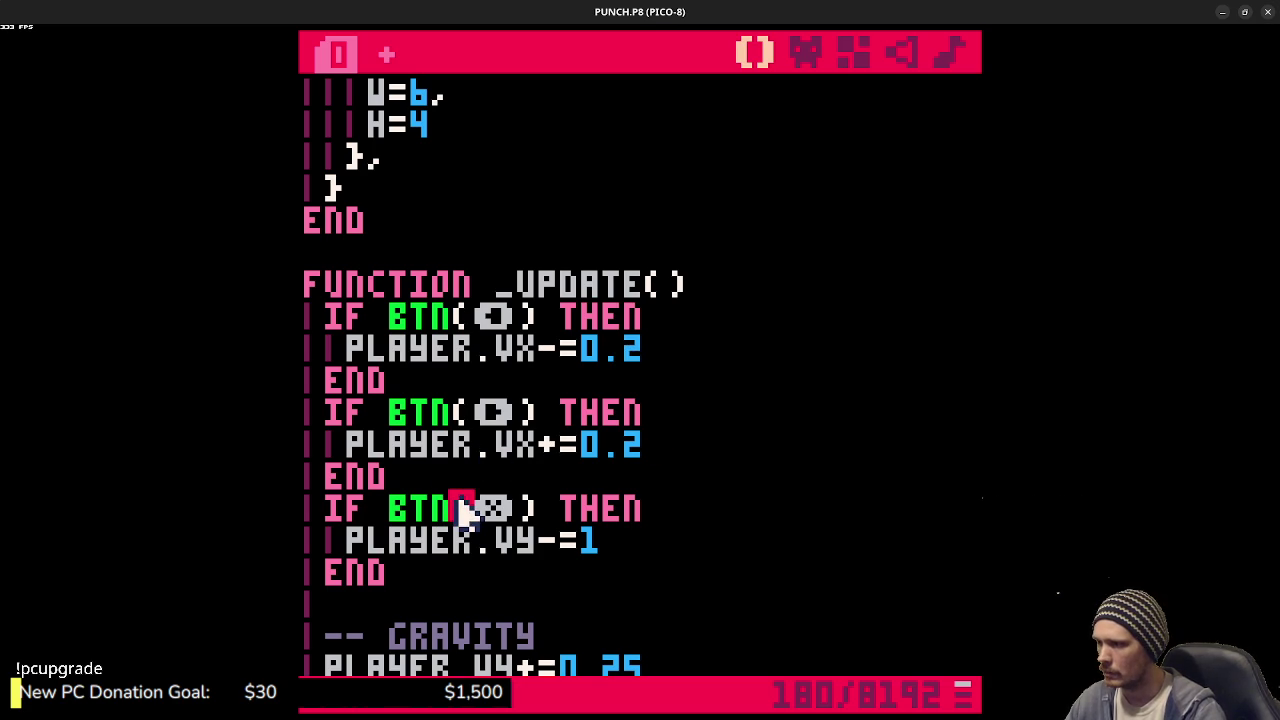
{"action": "type", "text": "p"}
{"action": "key", "text": "ctrl+s"}
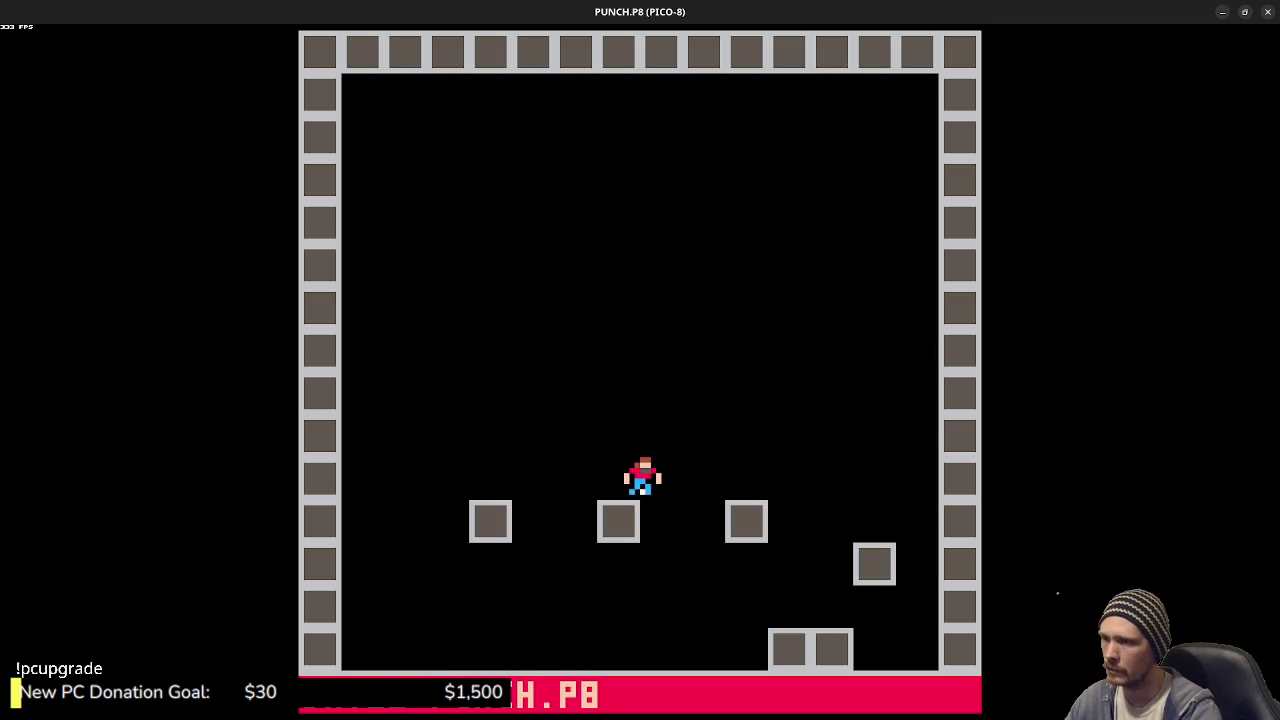
{"action": "key", "text": "Escape"}
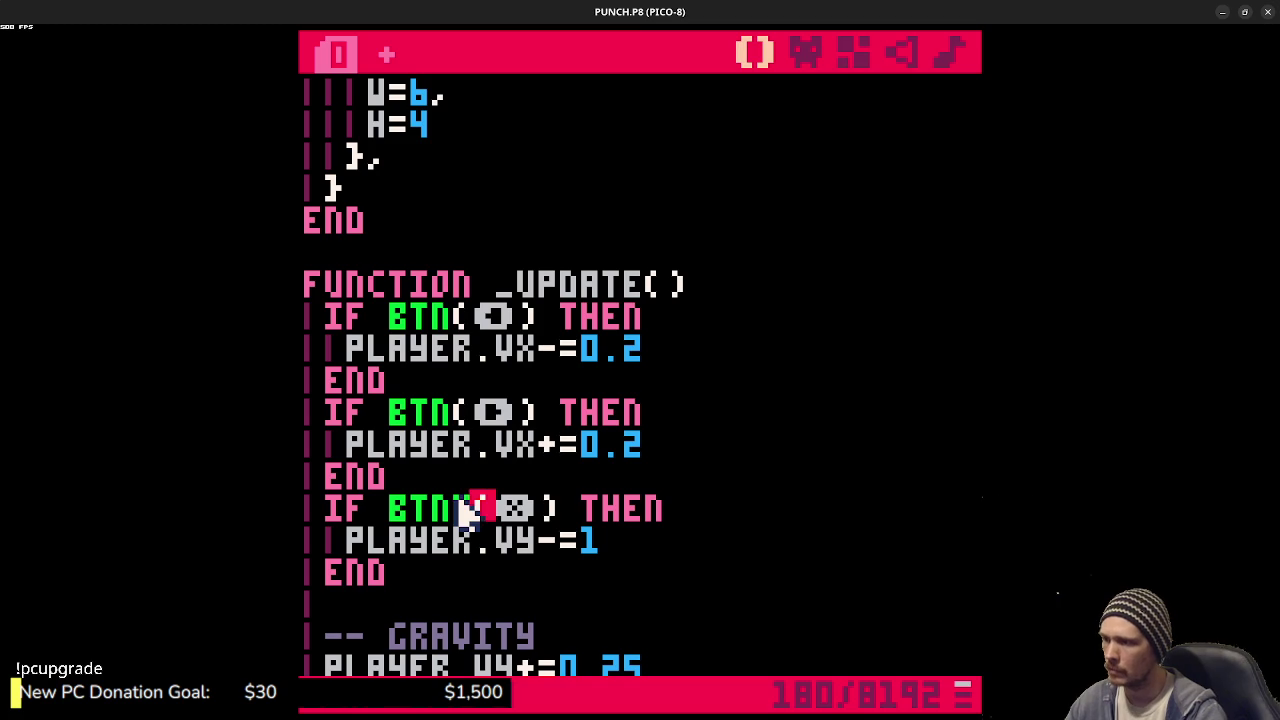
{"action": "left_click", "coordinate": [471, 509]}
{"action": "type", "text": "p"}
- Set the jump strength to PLAYER.VY-=3 and test the single-press hop
{"action": "left_click", "coordinate": [600, 545]}
{"action": "key", "text": "BackSpace"}
{"action": "type", "text": "3"}
{"action": "key", "text": "ctrl+r"}
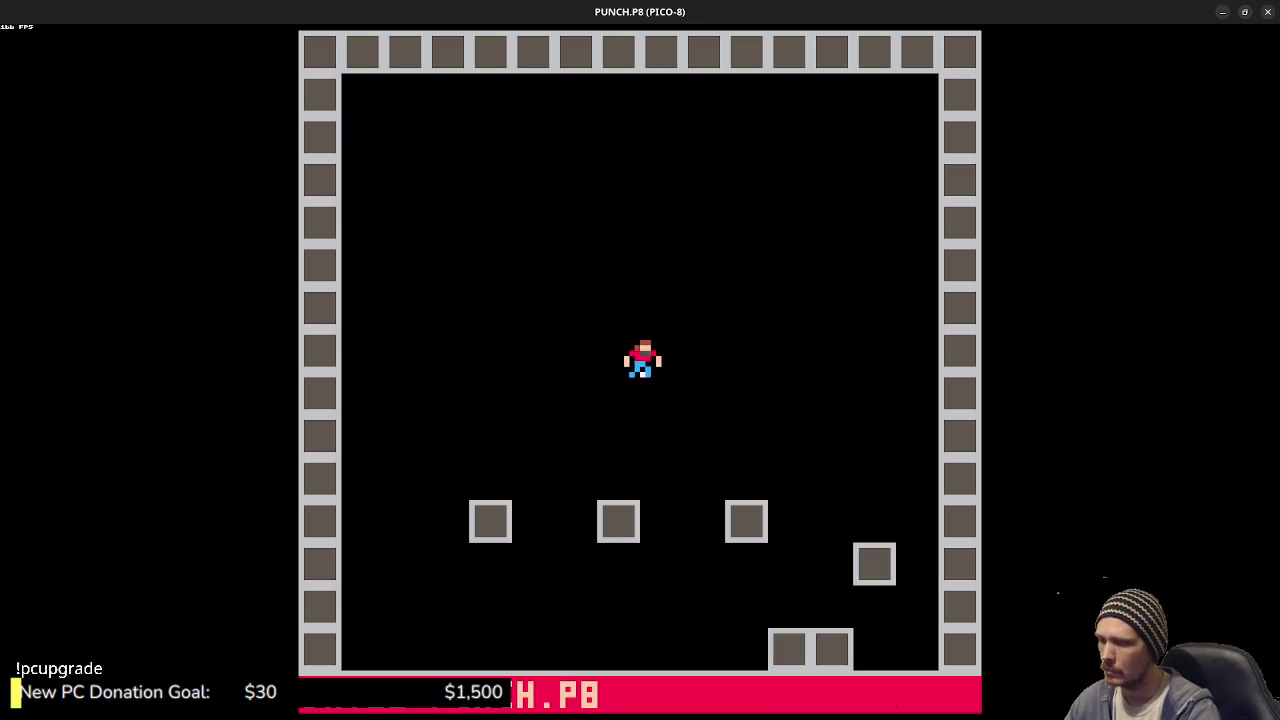
{"action": "key", "text": "x"}
{"action": "key", "text": "x"}
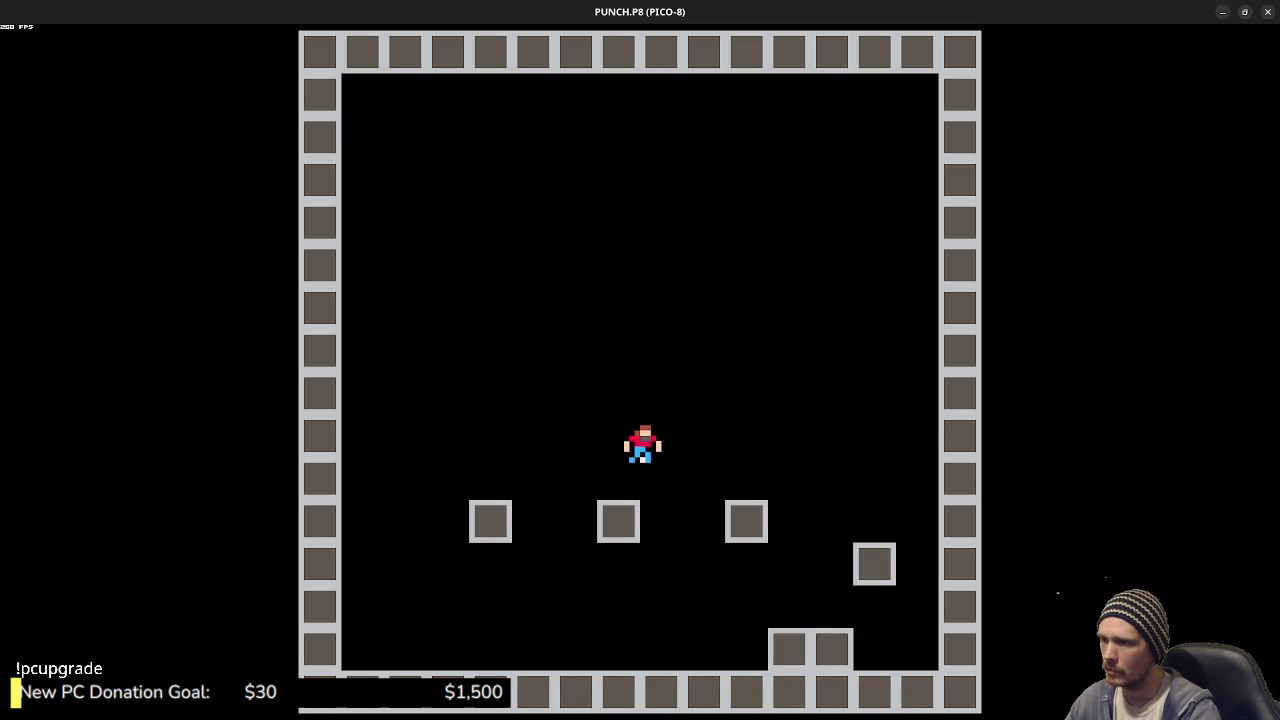
{"action": "key", "text": "x"}
{"action": "key", "text": "Escape"}
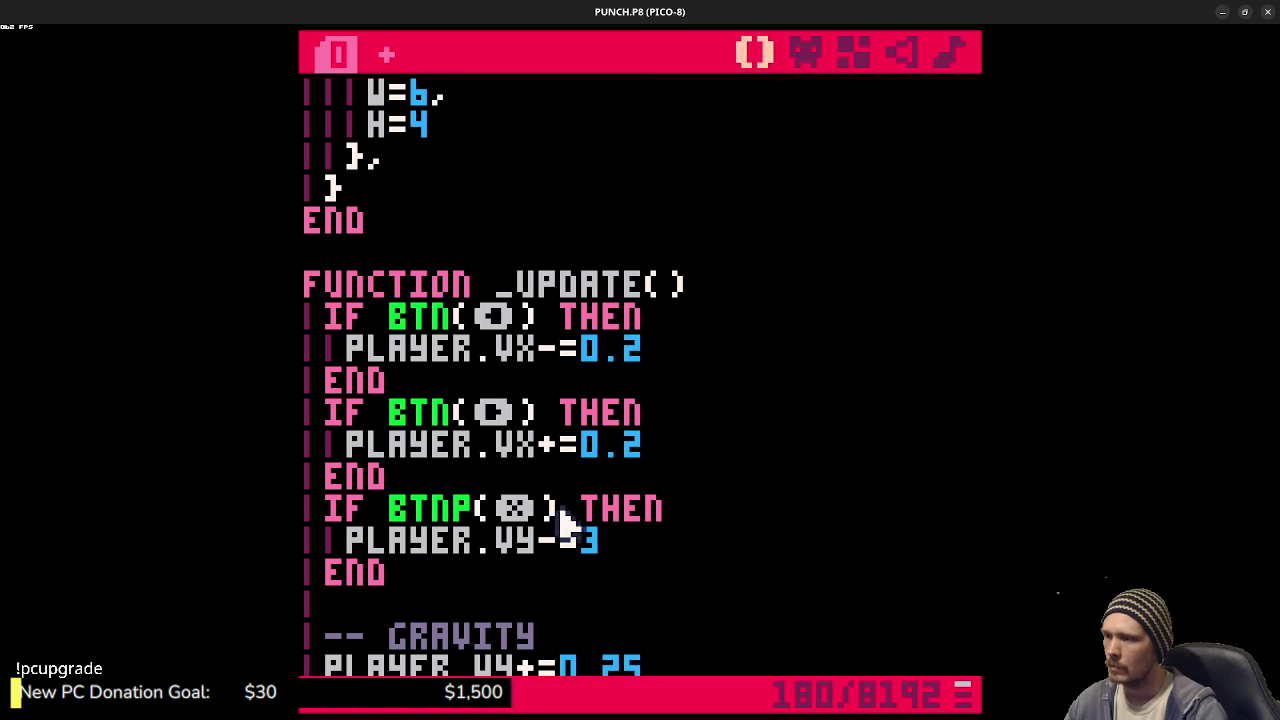
{"action": "scroll", "coordinate": [598, 513], "scroll_direction": "down", "scroll_amount": 10}
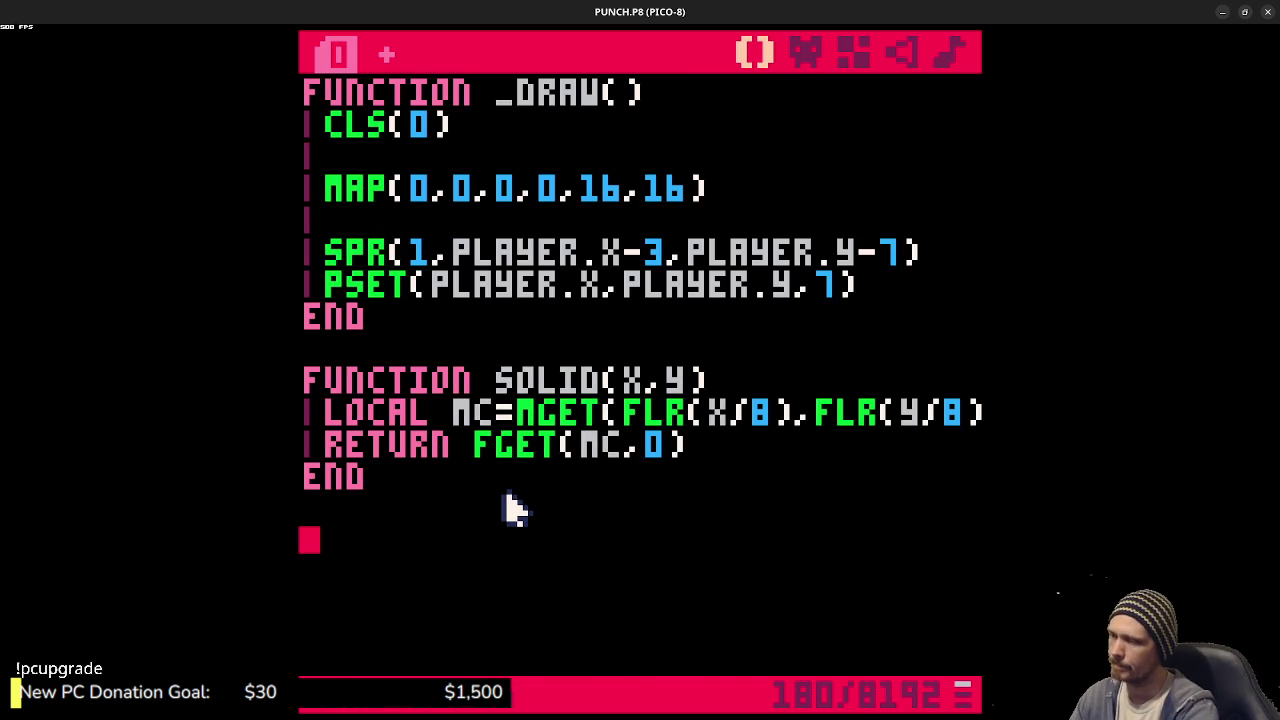
- Write an empty FUNCTION GROUNDED() ... END below solid()
{"action": "type", "text": "function "}
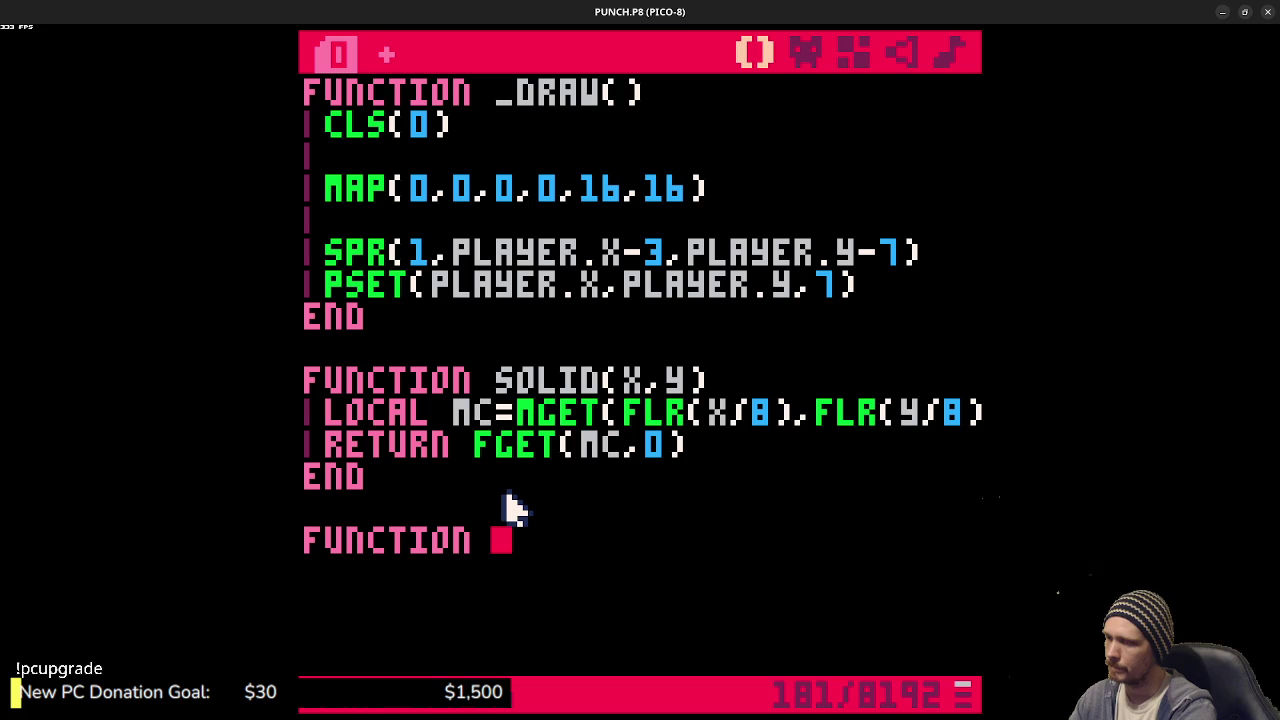
{"action": "type", "text": "grounded"}
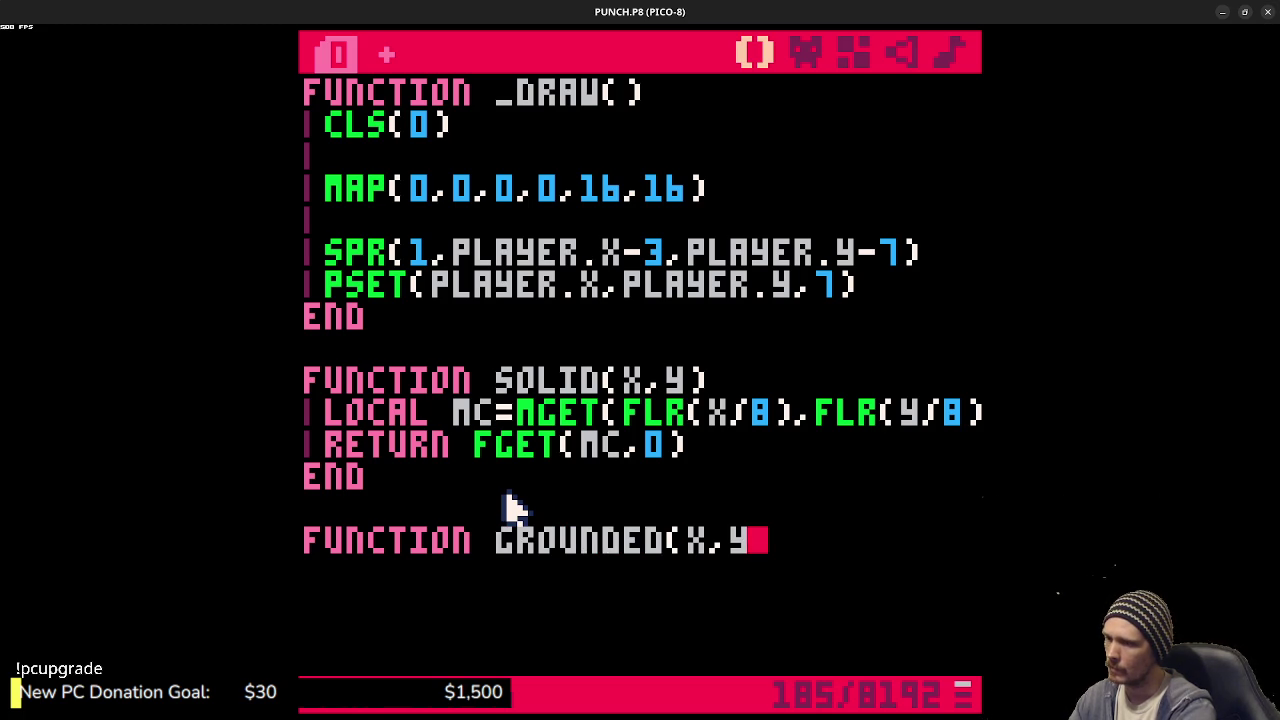
{"action": "key", "text": "BackSpace"}
{"action": "key", "text": "BackSpace"}
{"action": "type", "text": ")"}
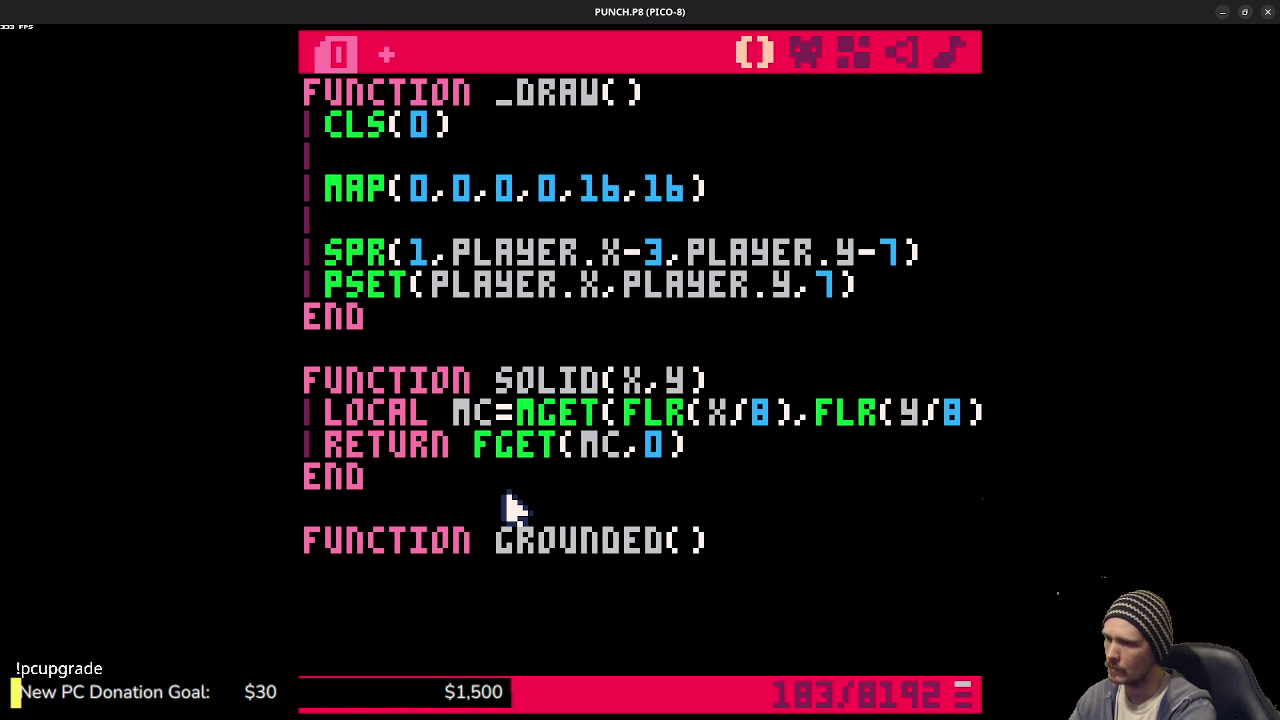
{"action": "key", "text": "Return"}
{"action": "key", "text": "Return"}
{"action": "type", "text": "end"}
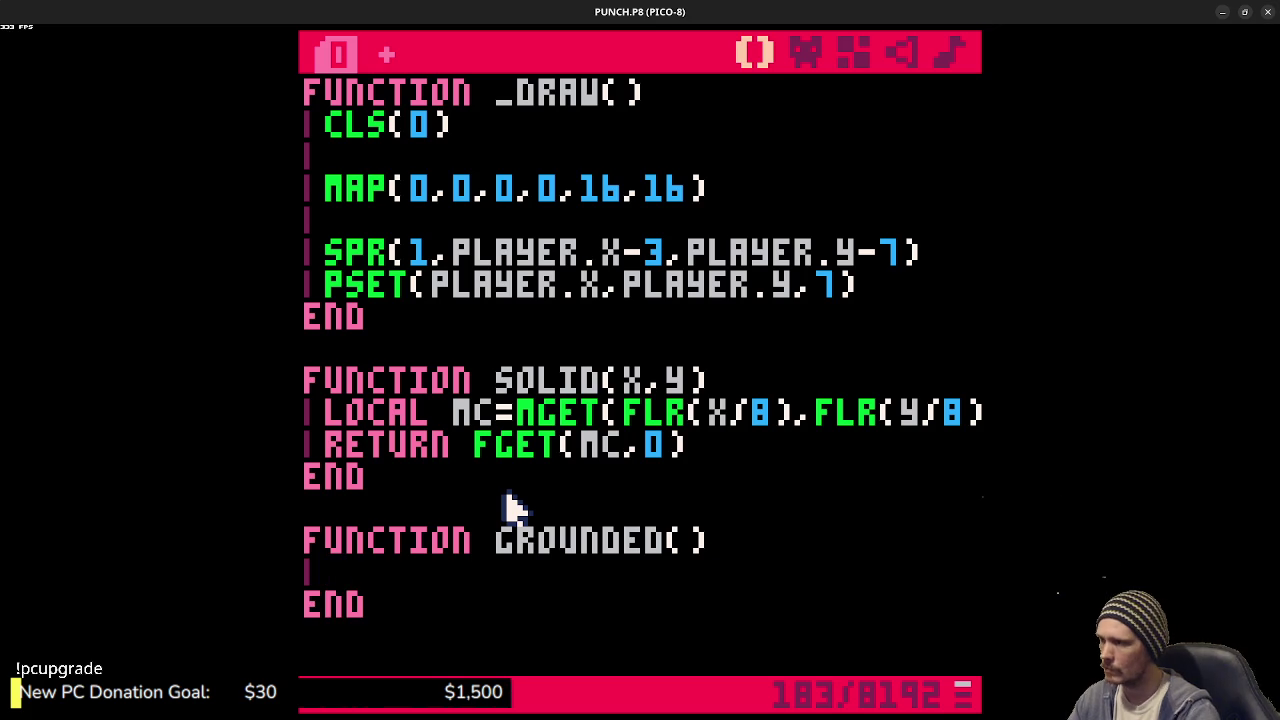
- Copy the two-sided SOLID floor check from the player update code into GROUNDED()
{"action": "scroll", "coordinate": [513, 507], "scroll_direction": "up", "scroll_amount": 6}
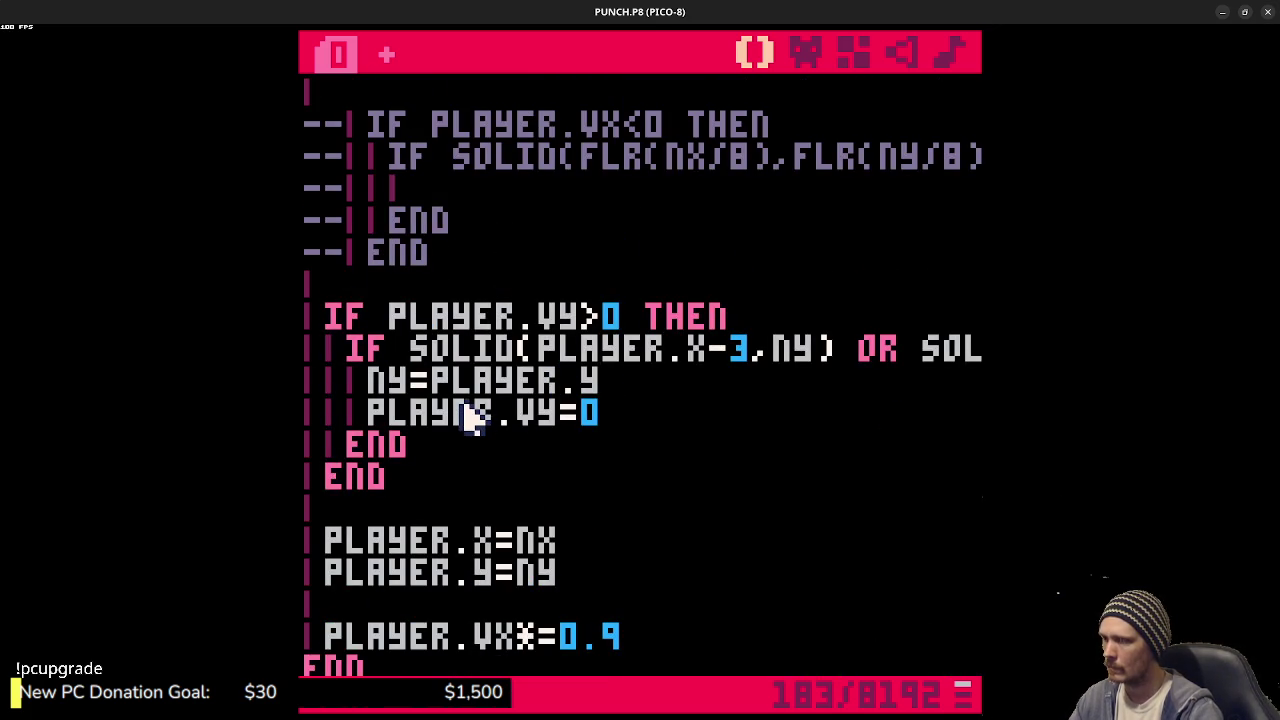
{"action": "scroll", "coordinate": [457, 434], "scroll_direction": "up", "scroll_amount": 1}
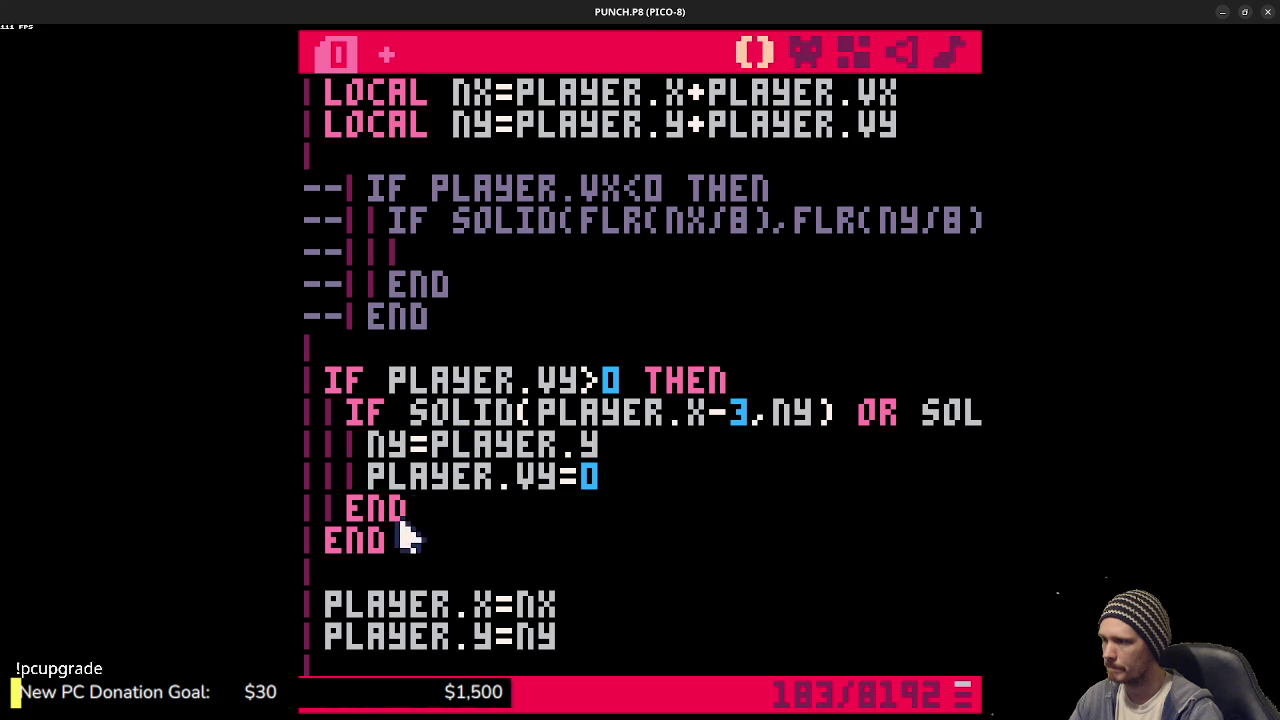
{"action": "left_click_drag", "start_coordinate": [410, 548], "coordinate": [334, 400]}
{"action": "left_click", "coordinate": [463, 432]}
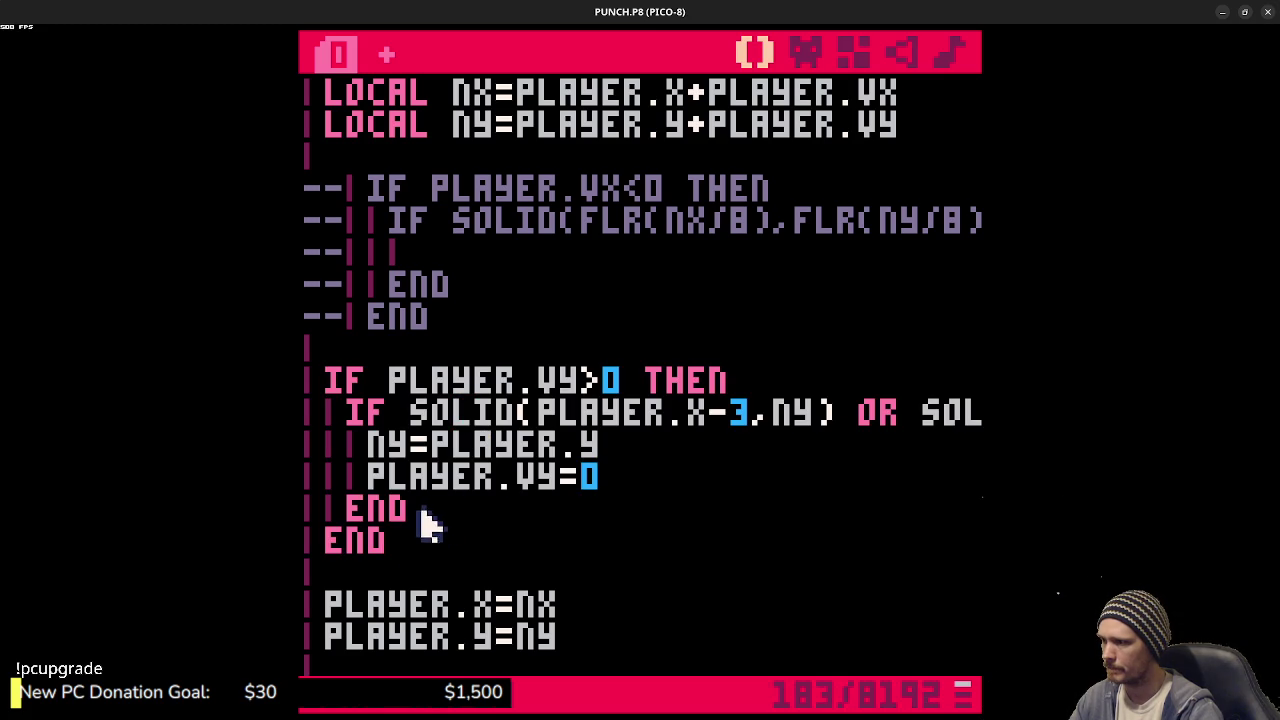
{"action": "left_click_drag", "start_coordinate": [423, 517], "coordinate": [352, 418]}
{"action": "scroll", "coordinate": [380, 434], "scroll_direction": "down", "scroll_amount": 10}
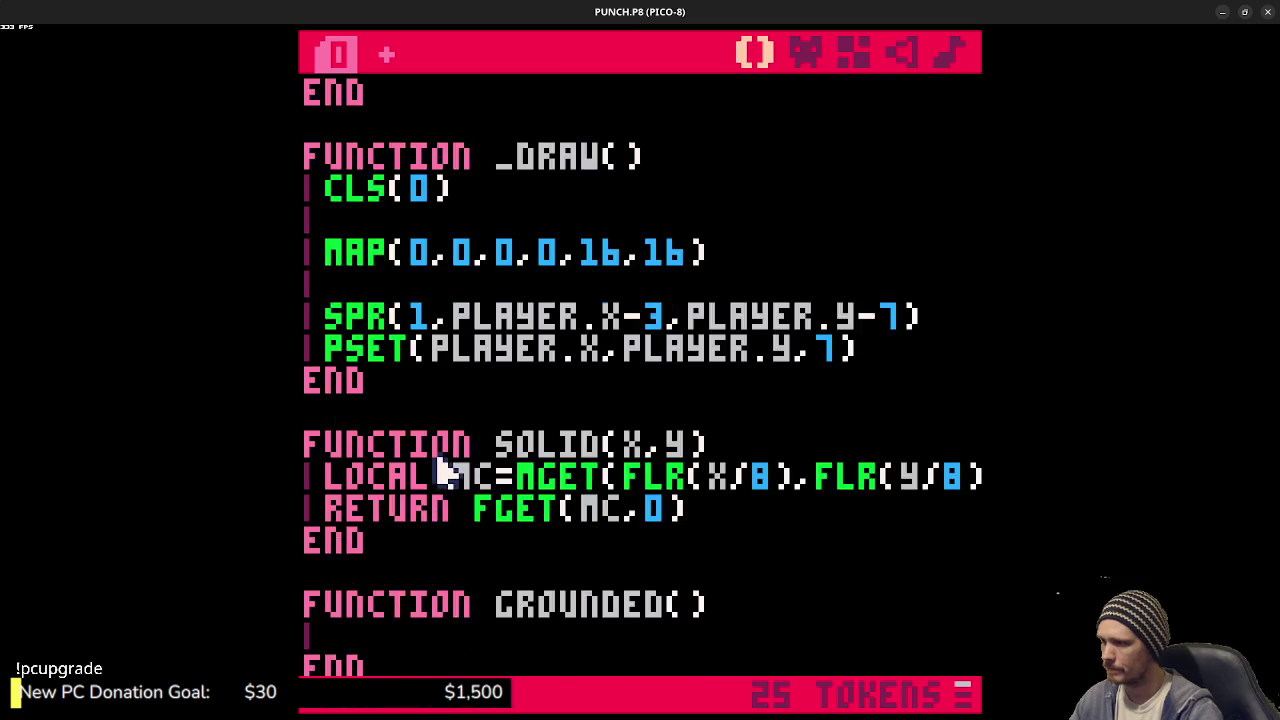
{"action": "left_click", "coordinate": [406, 455]}
{"action": "key", "text": "ctrl+v"}
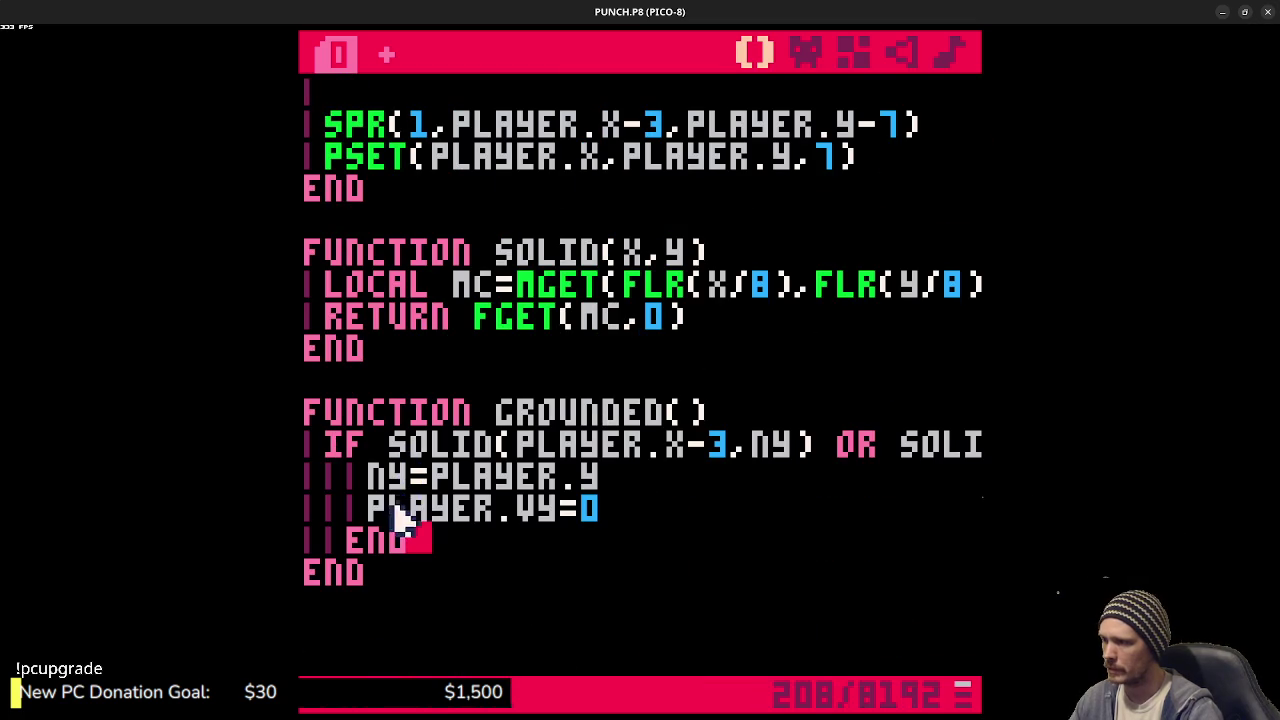
- Unindent the pasted check and delete its assignment lines, inner END and THEN
{"action": "left_click_drag", "start_coordinate": [405, 545], "coordinate": [378, 490]}
{"action": "key", "text": "shift+Tab"}
{"action": "left_click", "coordinate": [640, 495]}
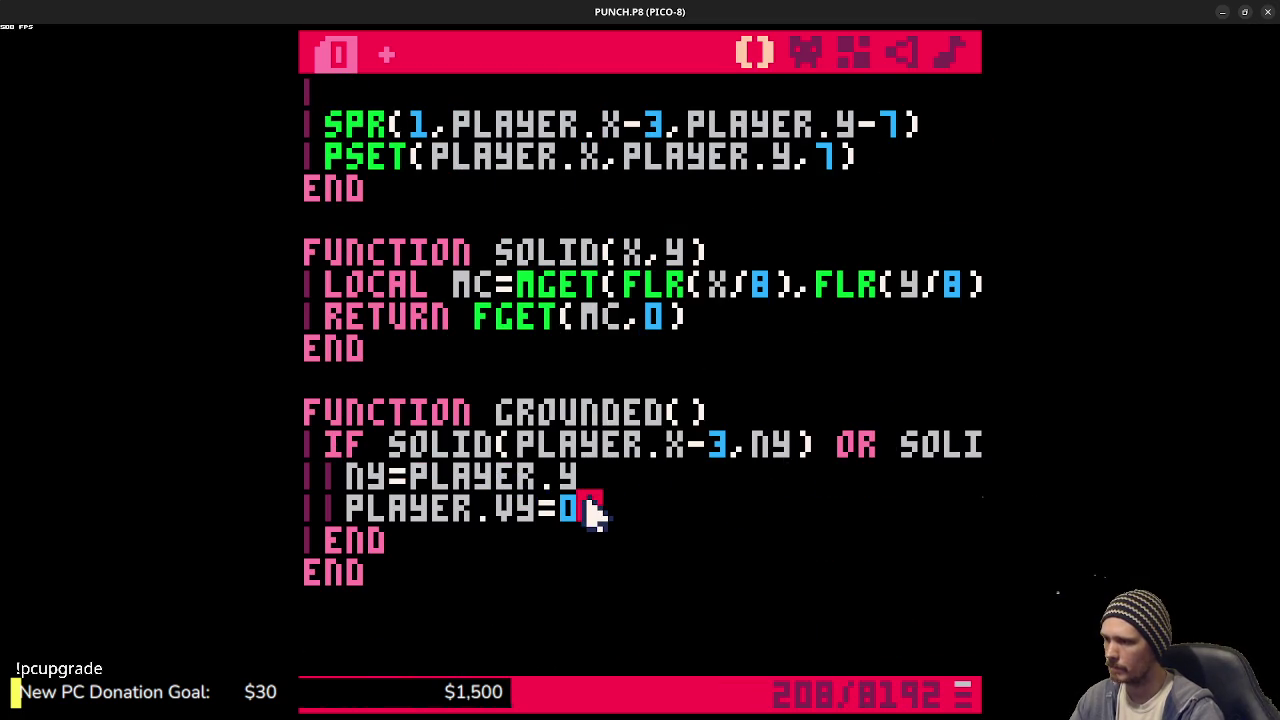
{"action": "mouse_move", "coordinate": [605, 508]}
{"action": "left_mouse_down"}
{"action": "mouse_move", "coordinate": [366, 486]}
{"action": "mouse_move", "coordinate": [555, 495]}
{"action": "left_mouse_up"}
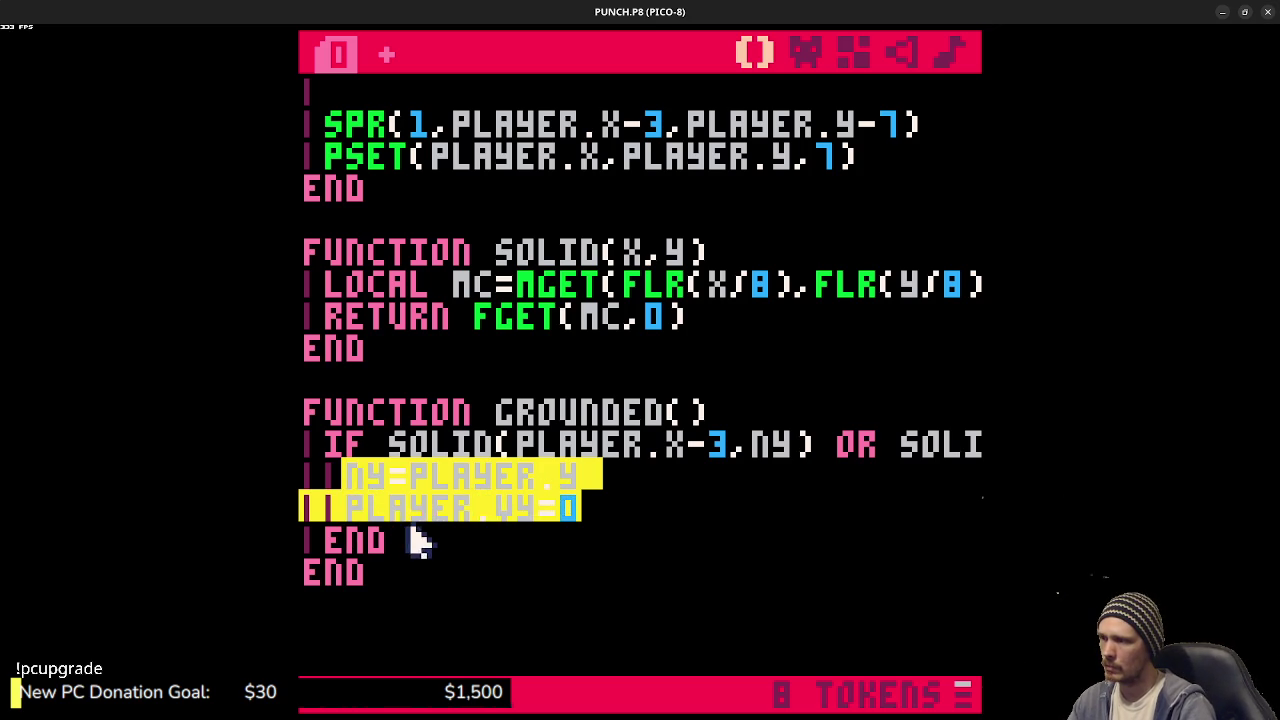
{"action": "left_click_drag", "start_coordinate": [414, 540], "coordinate": [312, 475]}
{"action": "key", "text": "BackSpace"}
{"action": "key", "text": "BackSpace"}
{"action": "key", "text": "BackSpace"}
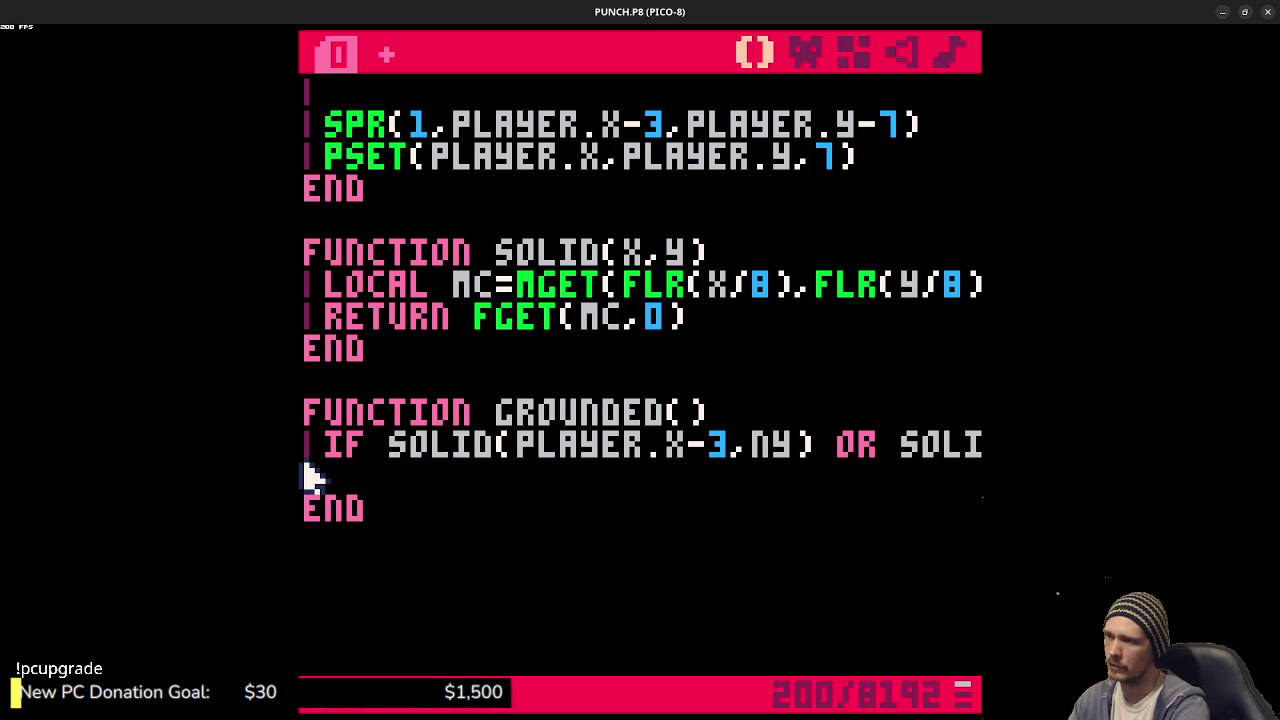
{"action": "key", "text": "BackSpace"}
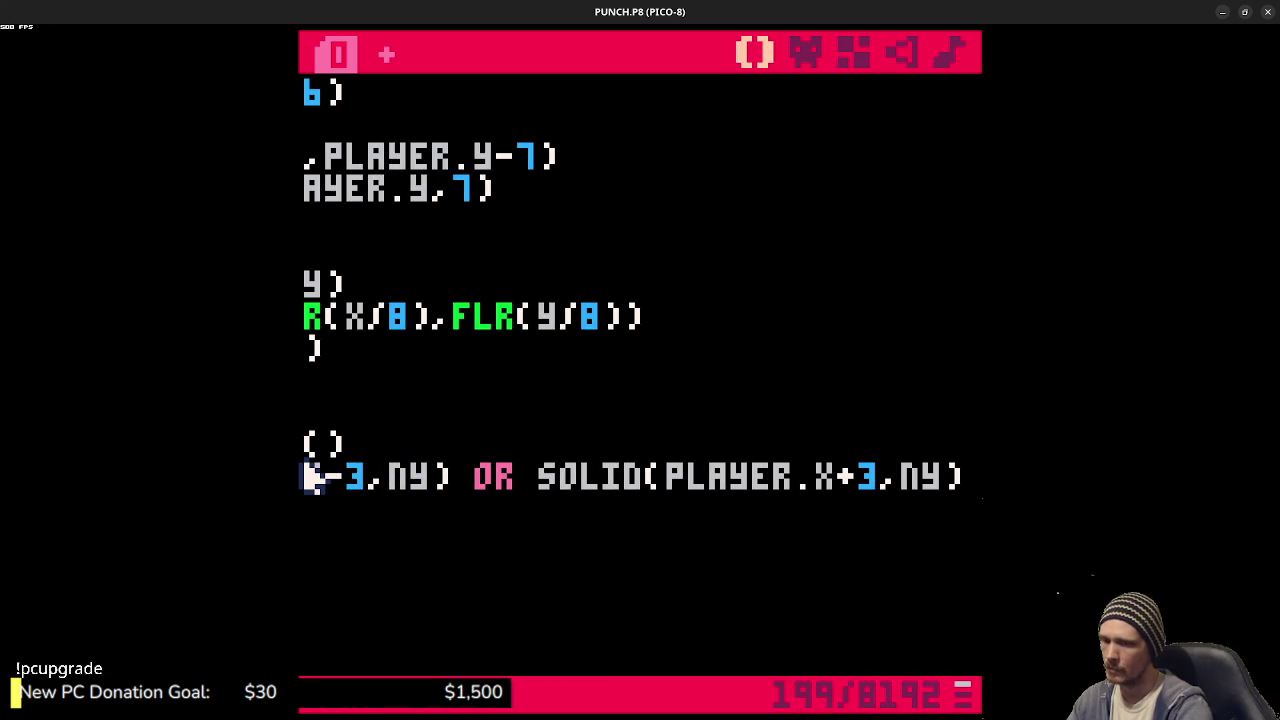
{"action": "key", "text": "shift+Left"}
{"action": "key", "text": "shift+Left"}
{"action": "key", "text": "shift+Left"}
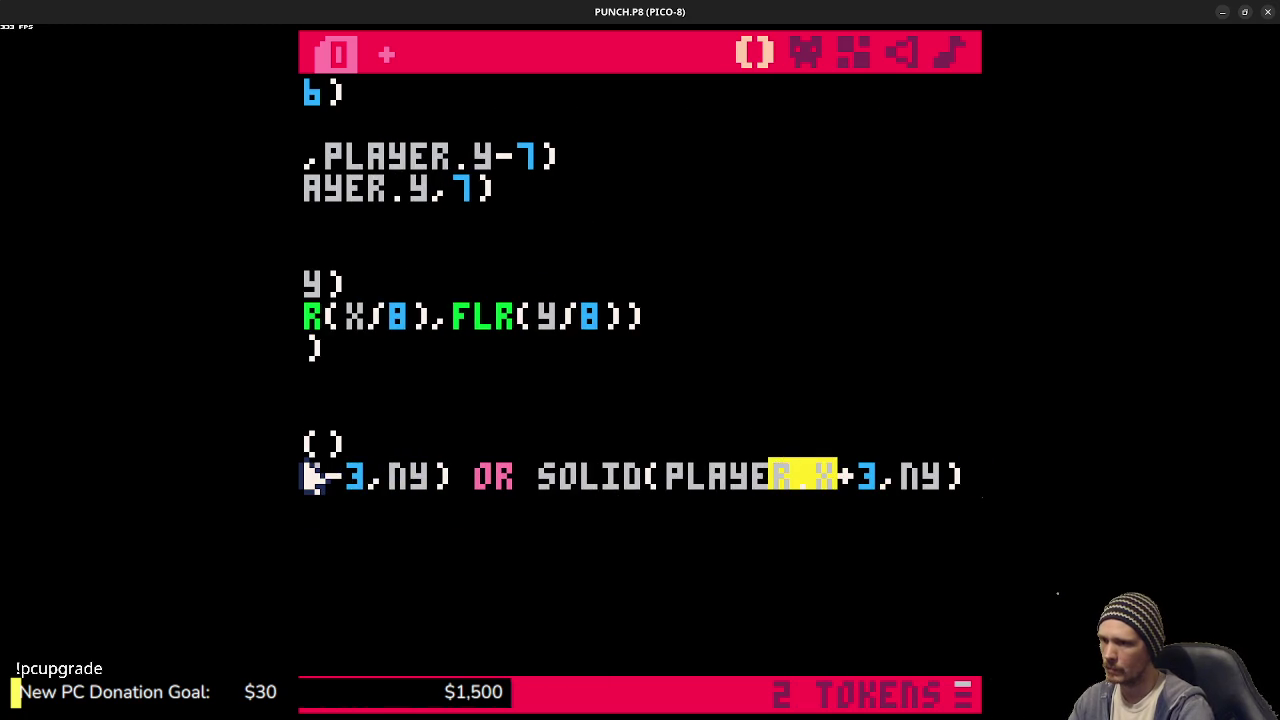
{"action": "key", "text": "alt+Right"}
{"action": "key", "text": "alt+Right"}
{"action": "key", "text": "alt+Right"}
{"action": "key", "text": "alt+Right"}
{"action": "key", "text": "alt+Right"}
{"action": "key", "text": "ctrl+Left"}
{"action": "key", "text": "ctrl+Left"}
{"action": "key", "text": "ctrl+Left"}
{"action": "key", "text": "ctrl+Left"}
{"action": "key", "text": "ctrl+Left"}
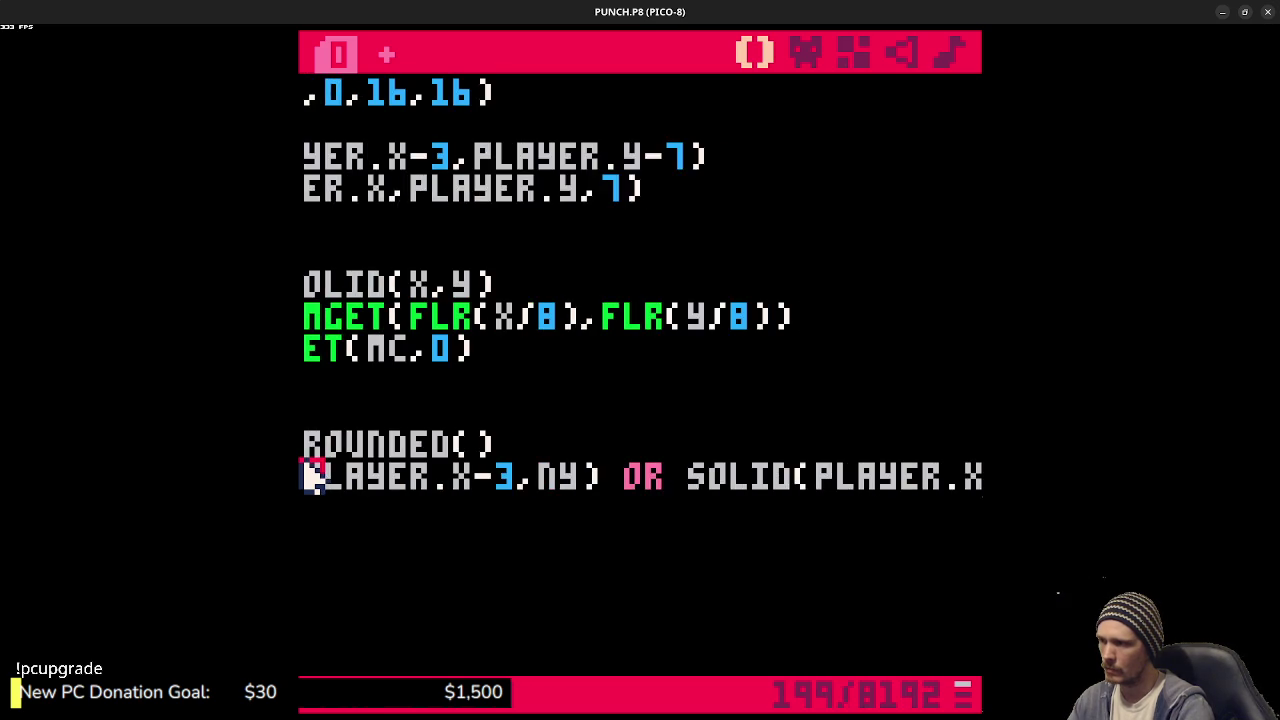
{"action": "key", "text": "ctrl+Left"}
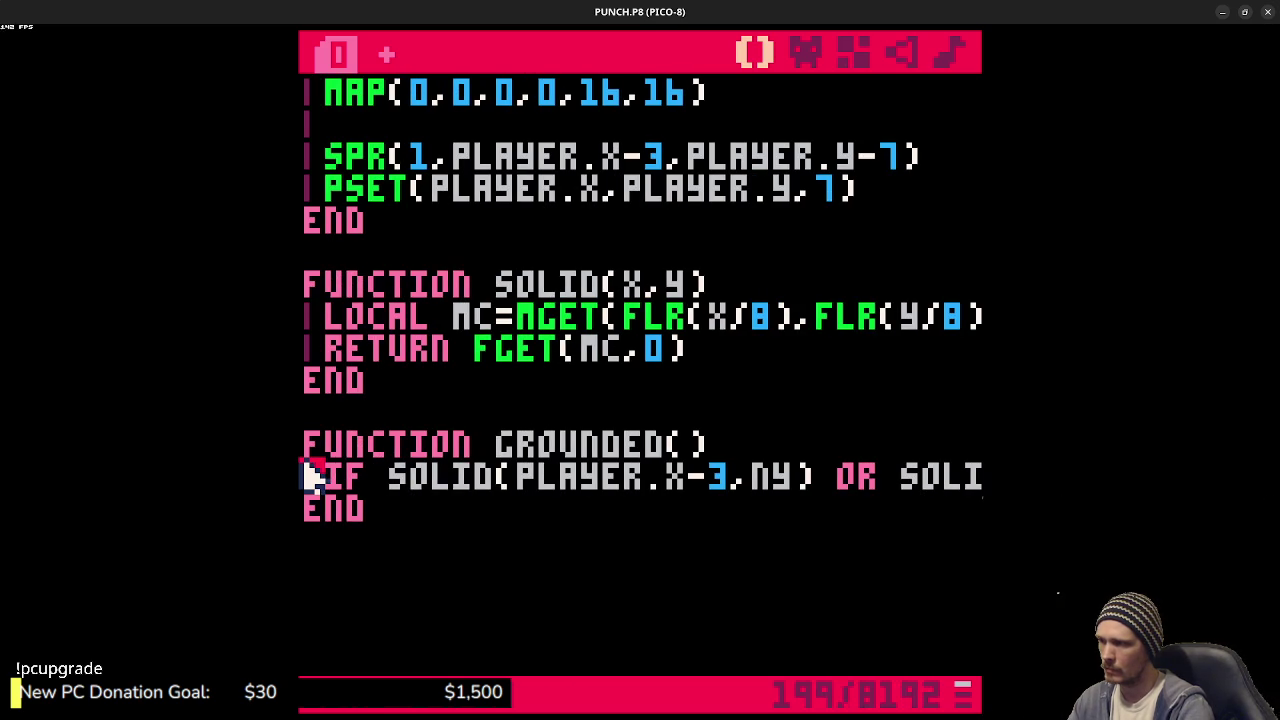
- Replace IF with RETURN in GROUNDED() and save
{"action": "key", "text": "shift+Right"}
{"action": "key", "text": "shift+Right"}
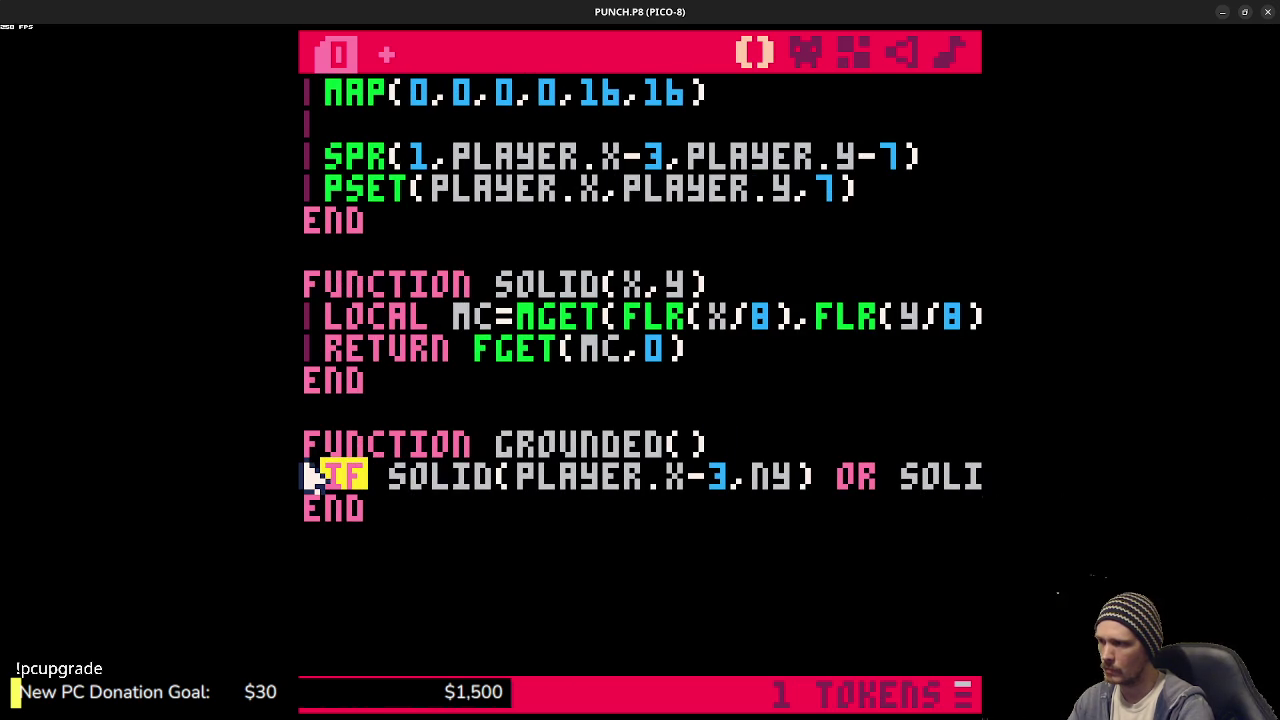
{"action": "type", "text": "RETURN"}
{"action": "key", "text": "ctrl+s"}
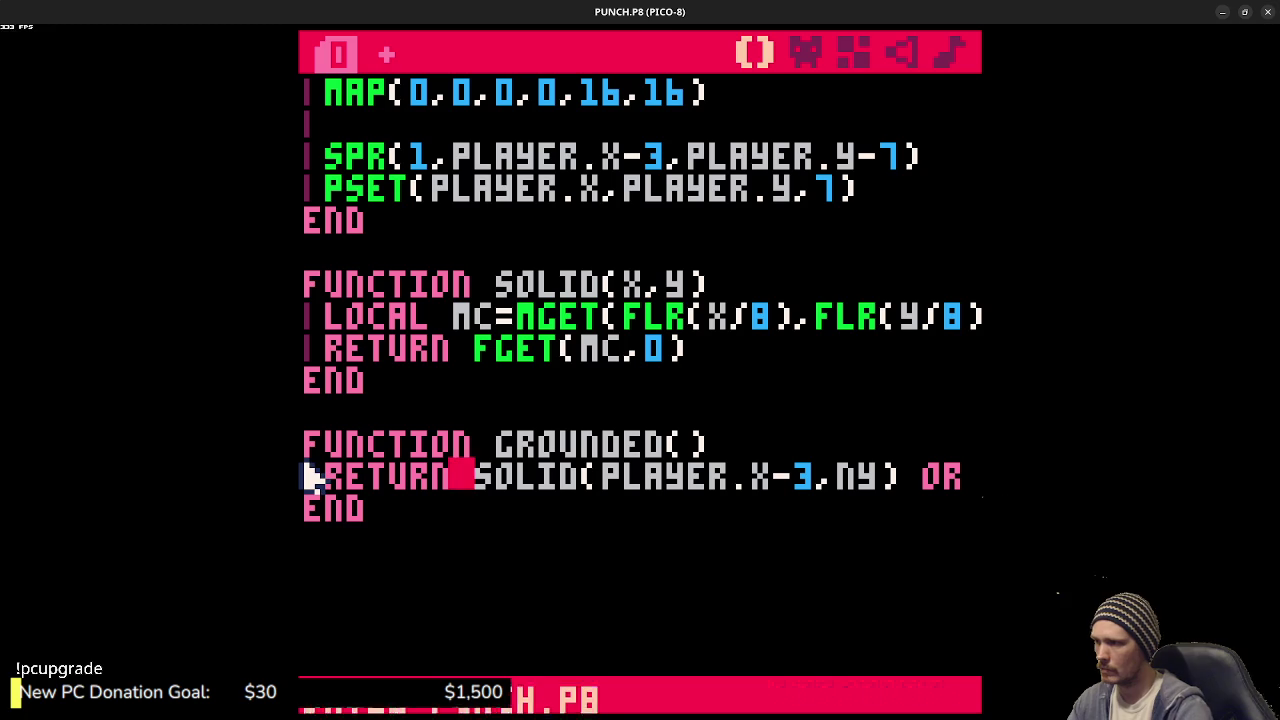
- Add AND GROUNDED() to the BTNP(❎) jump condition, save, and run the cart
{"action": "scroll", "coordinate": [417, 406], "scroll_direction": "up", "scroll_amount": 7}
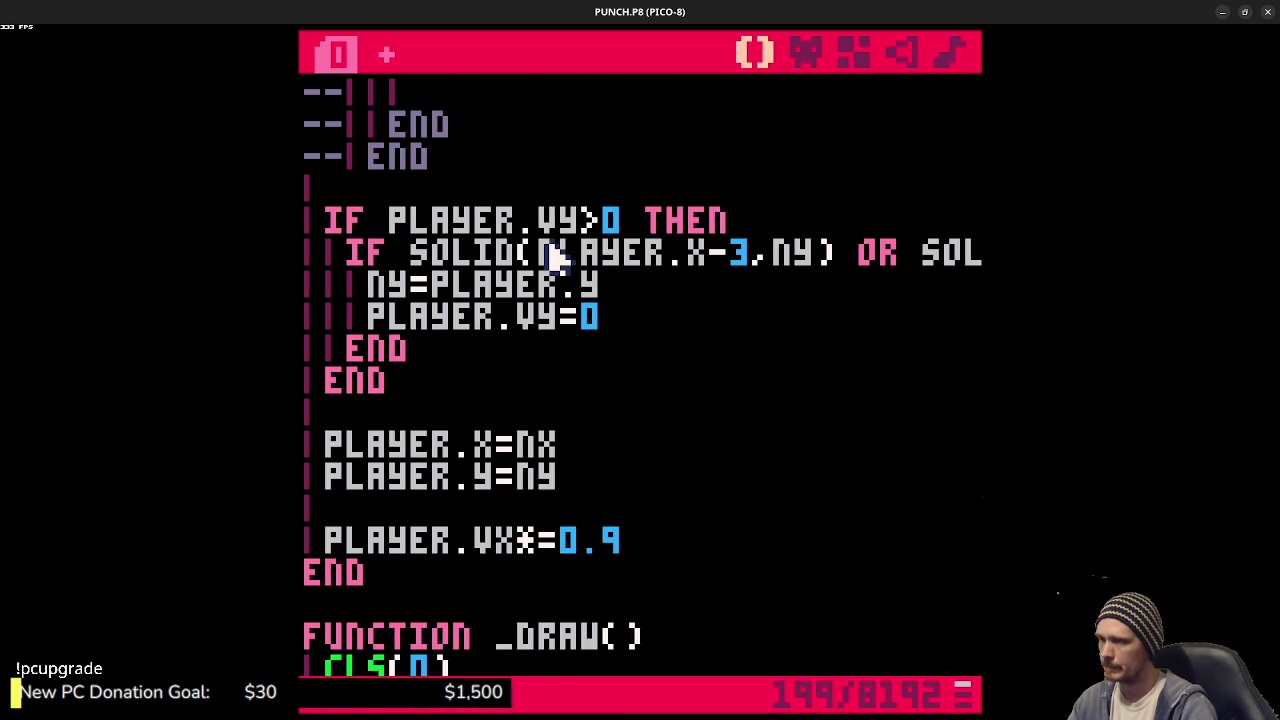
{"action": "scroll", "coordinate": [550, 300], "scroll_direction": "up", "scroll_amount": 3}
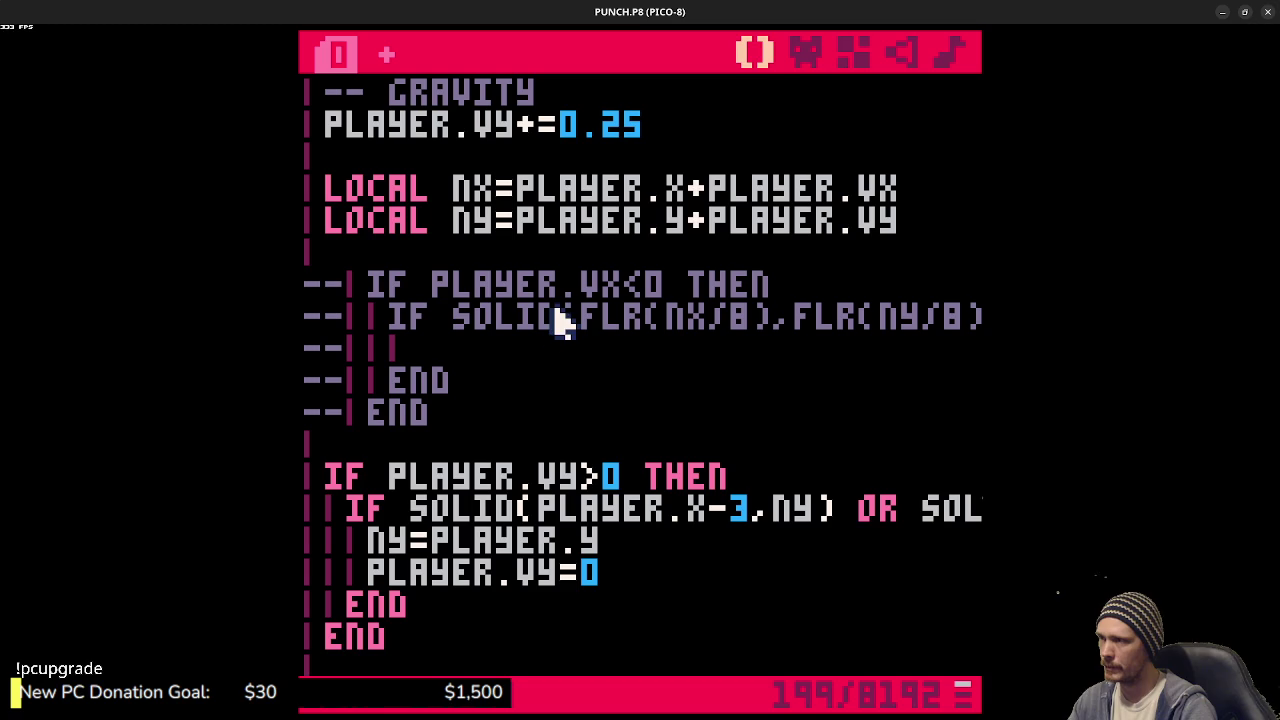
{"action": "scroll", "coordinate": [528, 471], "scroll_direction": "up", "scroll_amount": 4}
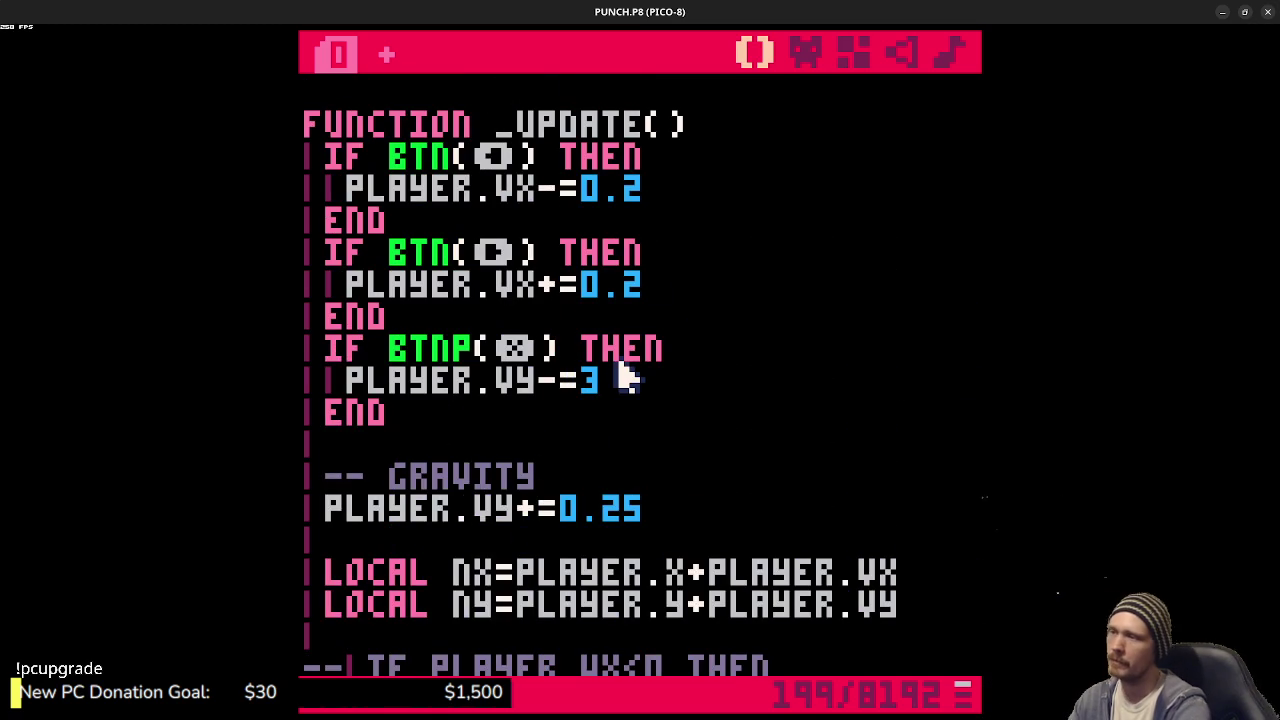
{"action": "type", "text": "AND  "}
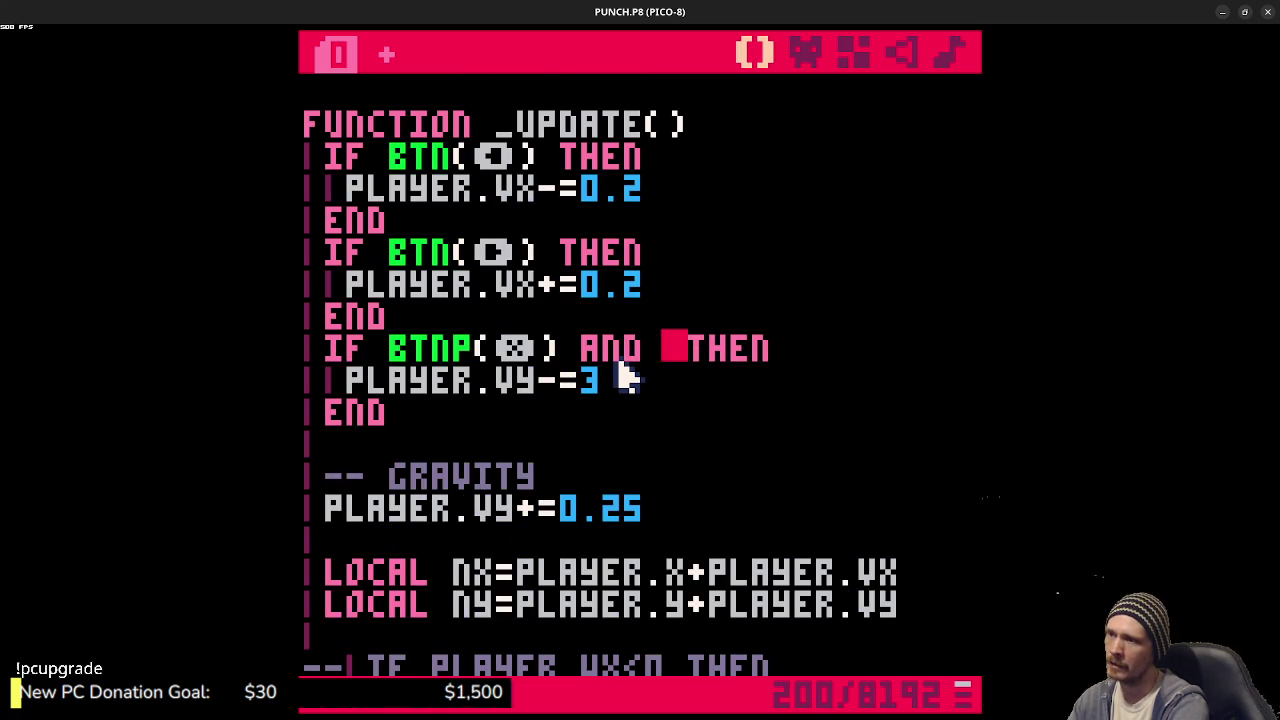
{"action": "type", "text": "GROUNDED()"}
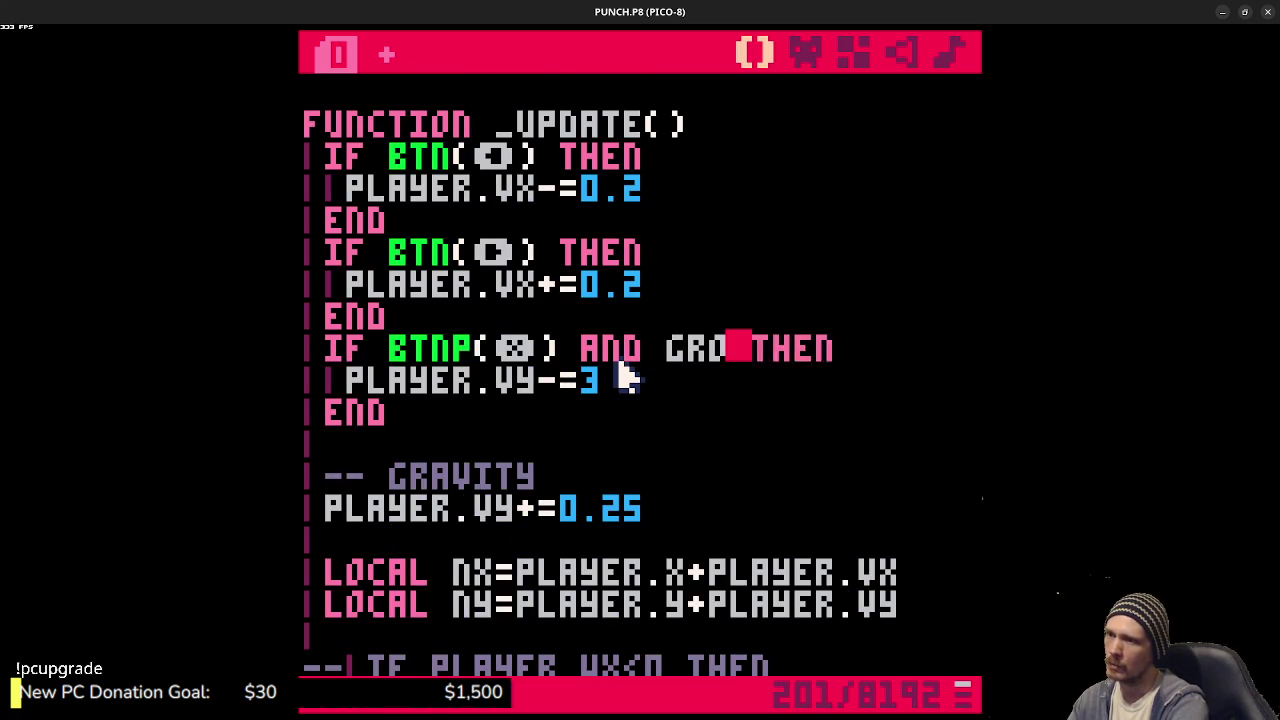
{"action": "key", "text": "ctrl+s"}
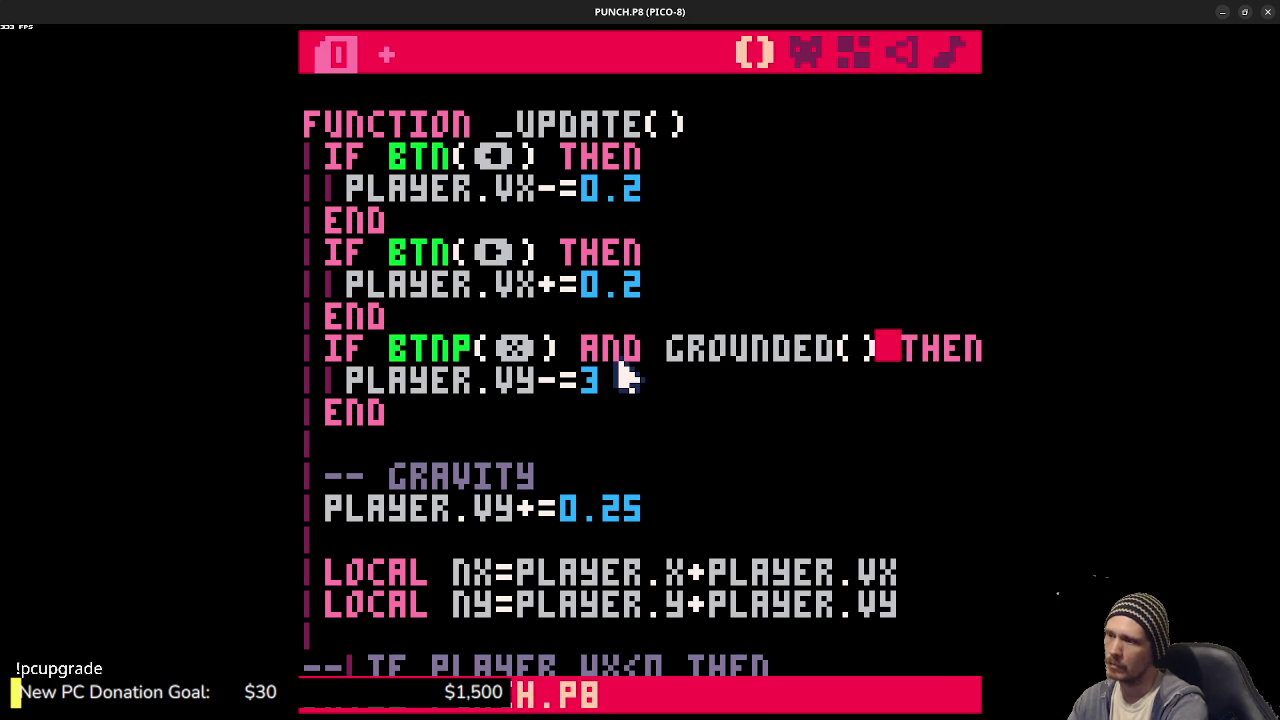
{"action": "key", "text": "ctrl+r"}
- Replace NY with PLAYER.Y in both SOLID checks of GROUNDED(), then save and run
{"action": "key", "text": "x"}
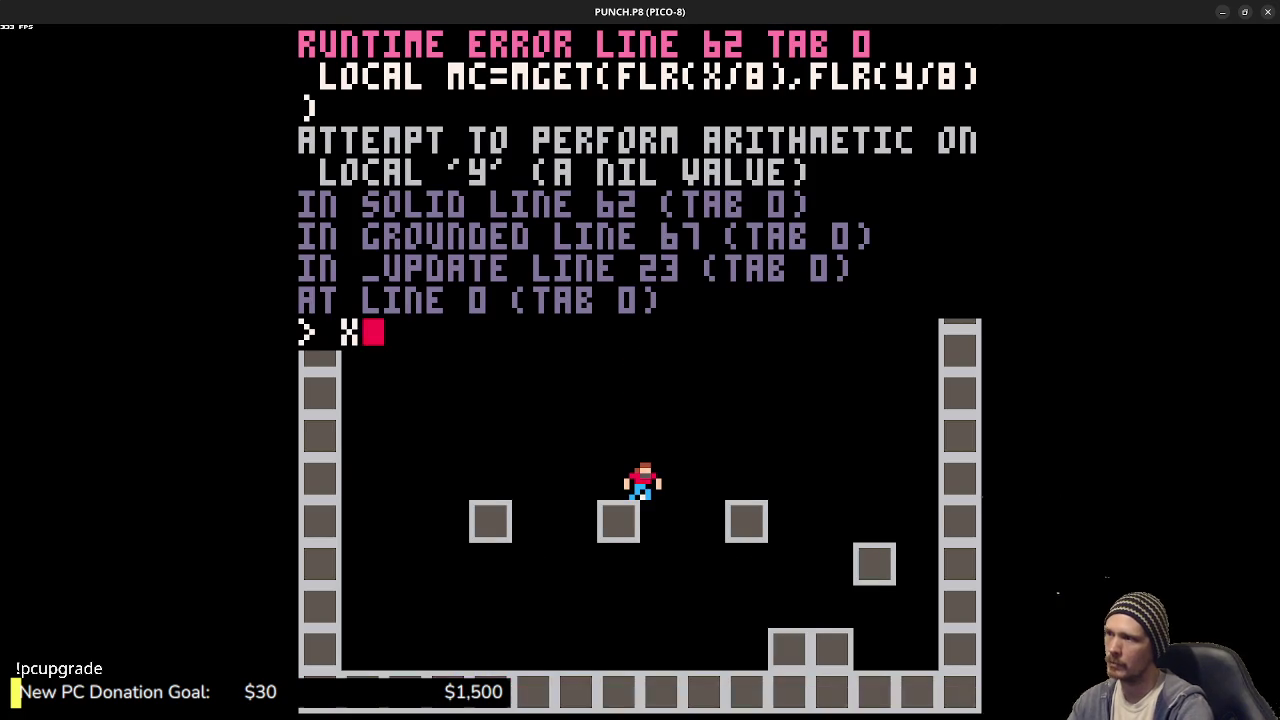
{"action": "key", "text": "Escape"}
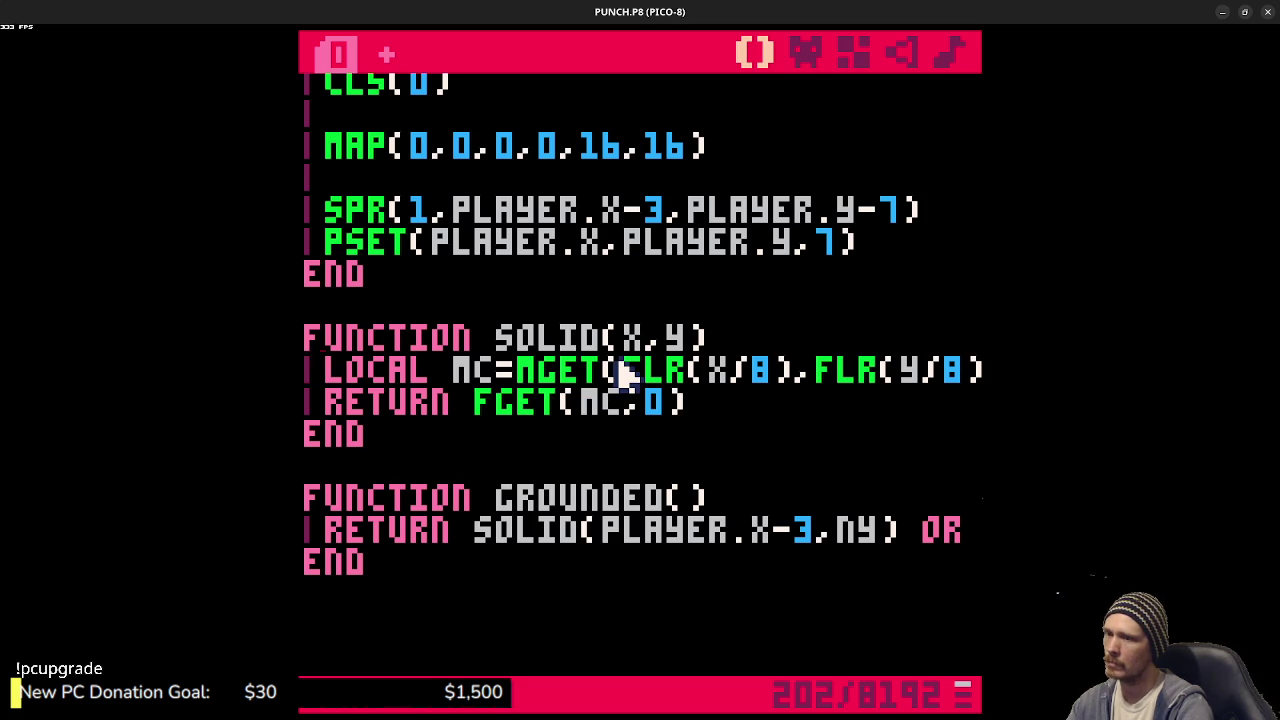
{"action": "double_click", "coordinate": [855, 530]}
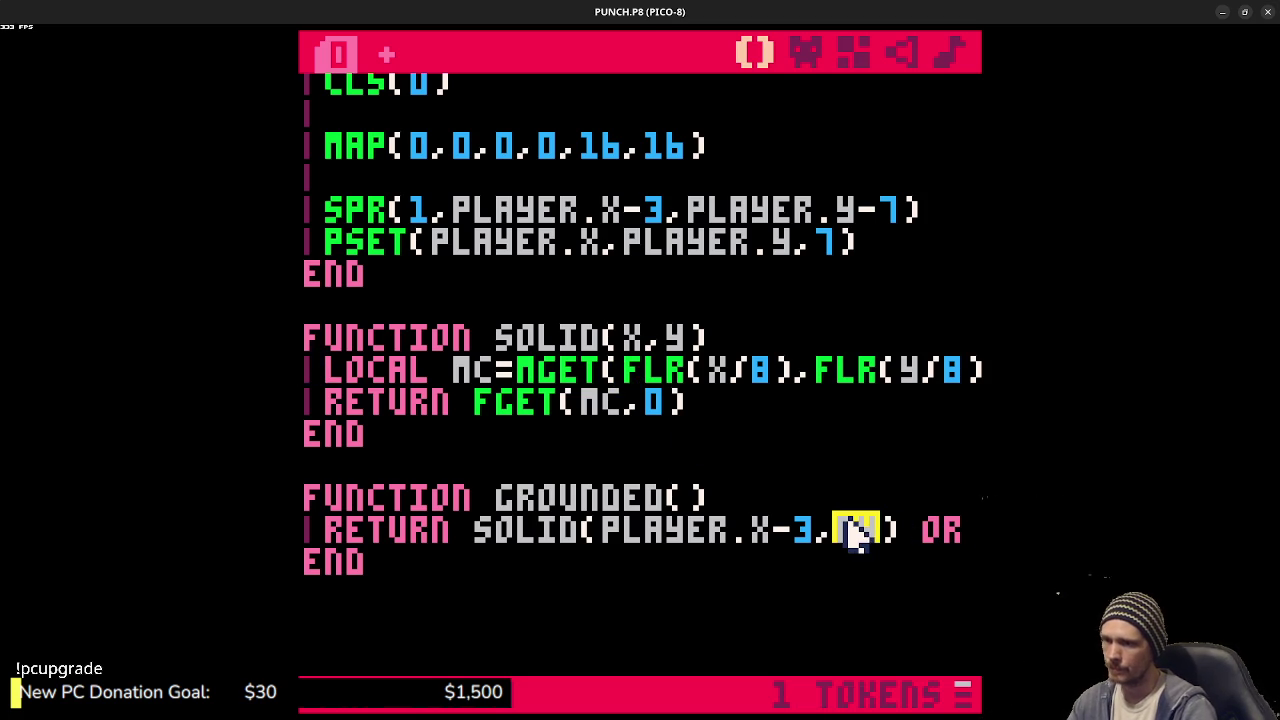
{"action": "type", "text": "player.y) o"}
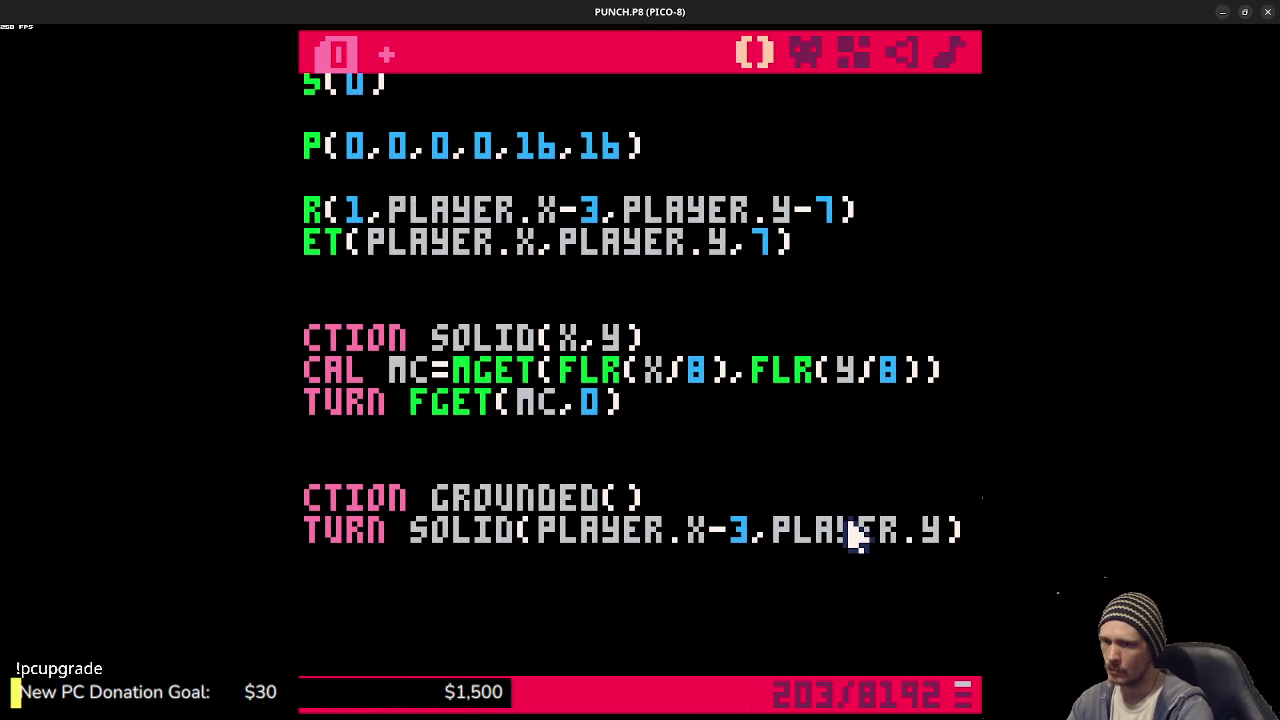
{"action": "type", "text": "r solid(player.x+3,p"}
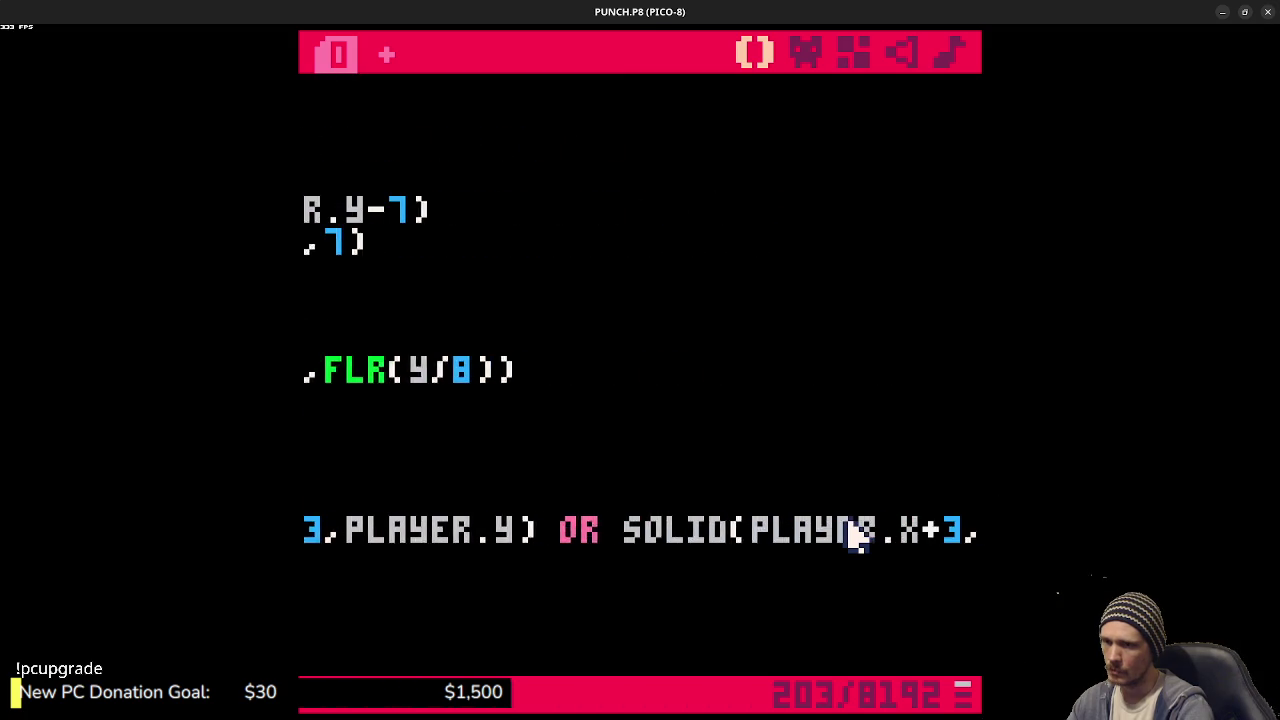
{"action": "key", "text": "Right"}
{"action": "key", "text": "Right"}
{"action": "key", "text": "BackSpace"}
{"action": "key", "text": "BackSpace"}
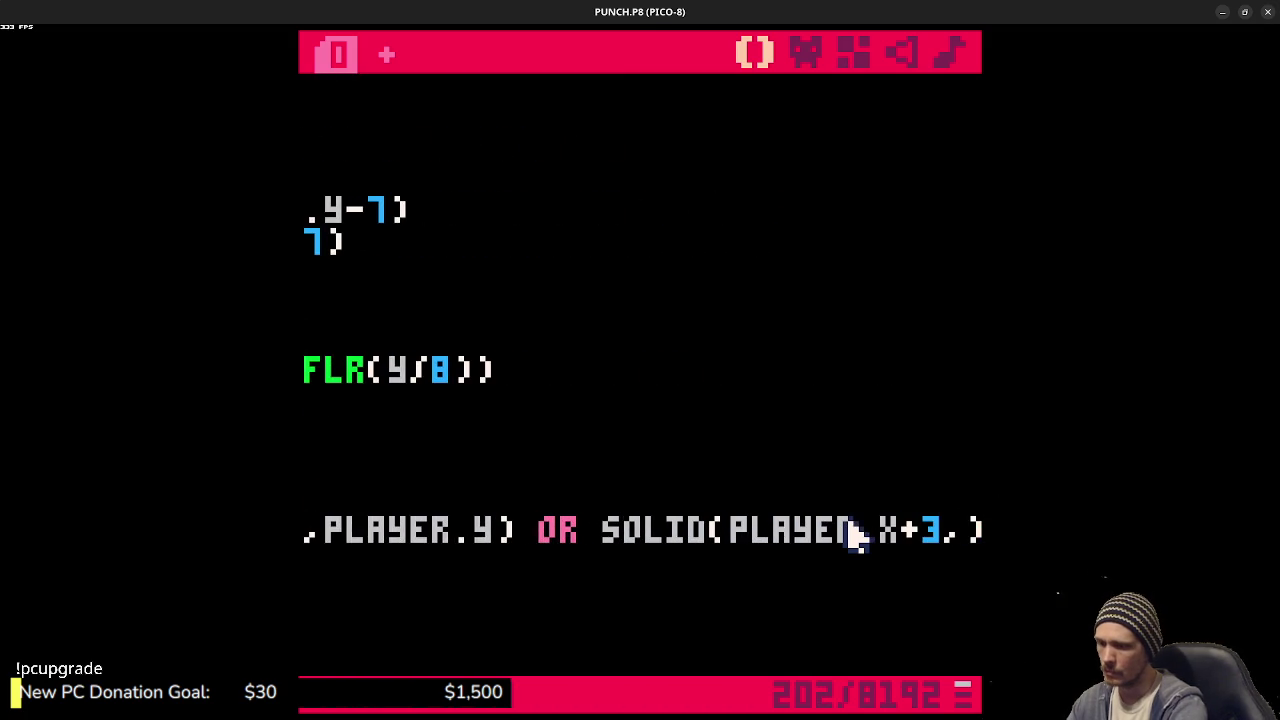
{"action": "type", "text": "player.y"}
{"action": "key", "text": "ctrl+s"}
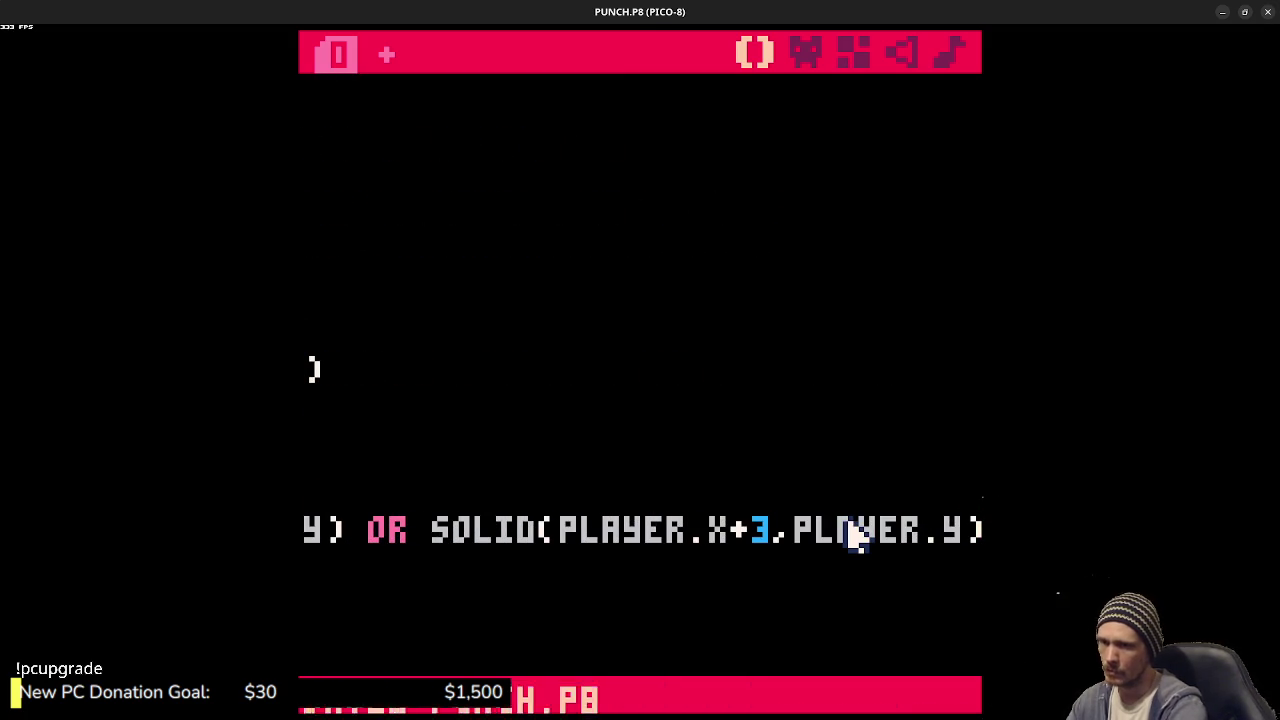
{"action": "key", "text": "ctrl+r"}
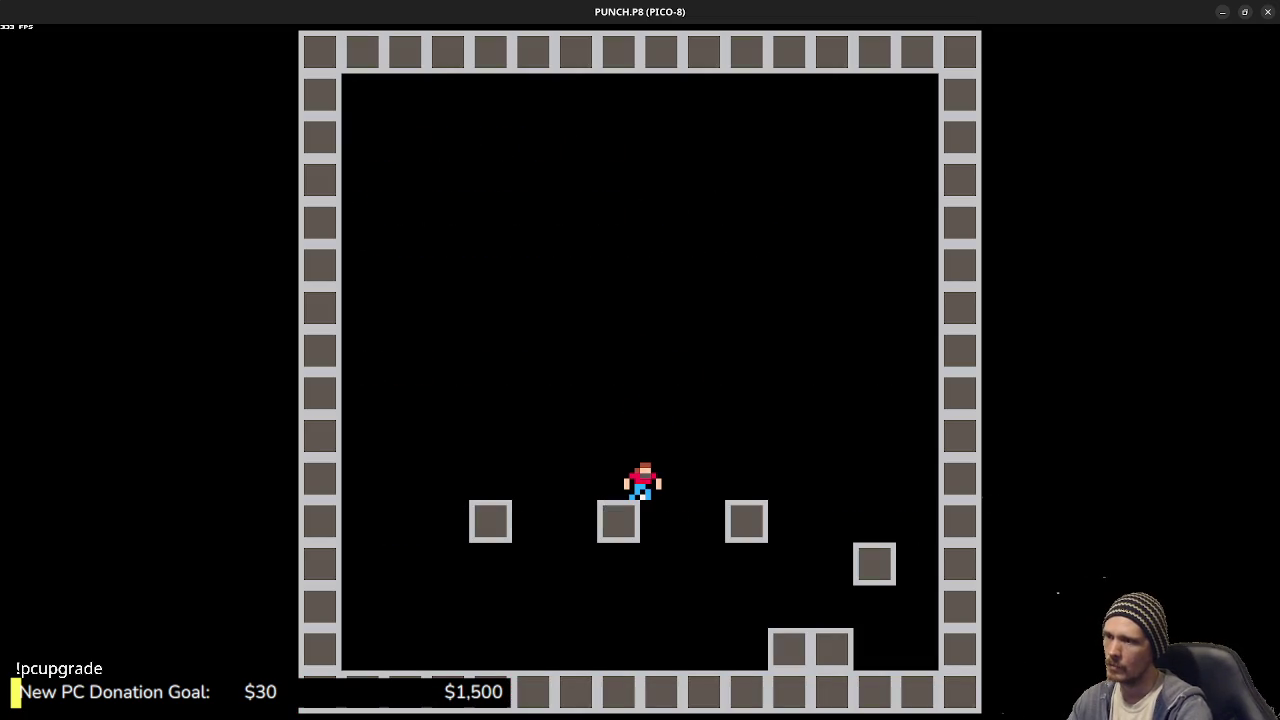
- Change the jump strength from PLAYER.VY-=3 to PLAYER.VY-=8 and rerun the game to test it
{"action": "key", "text": "Left"}
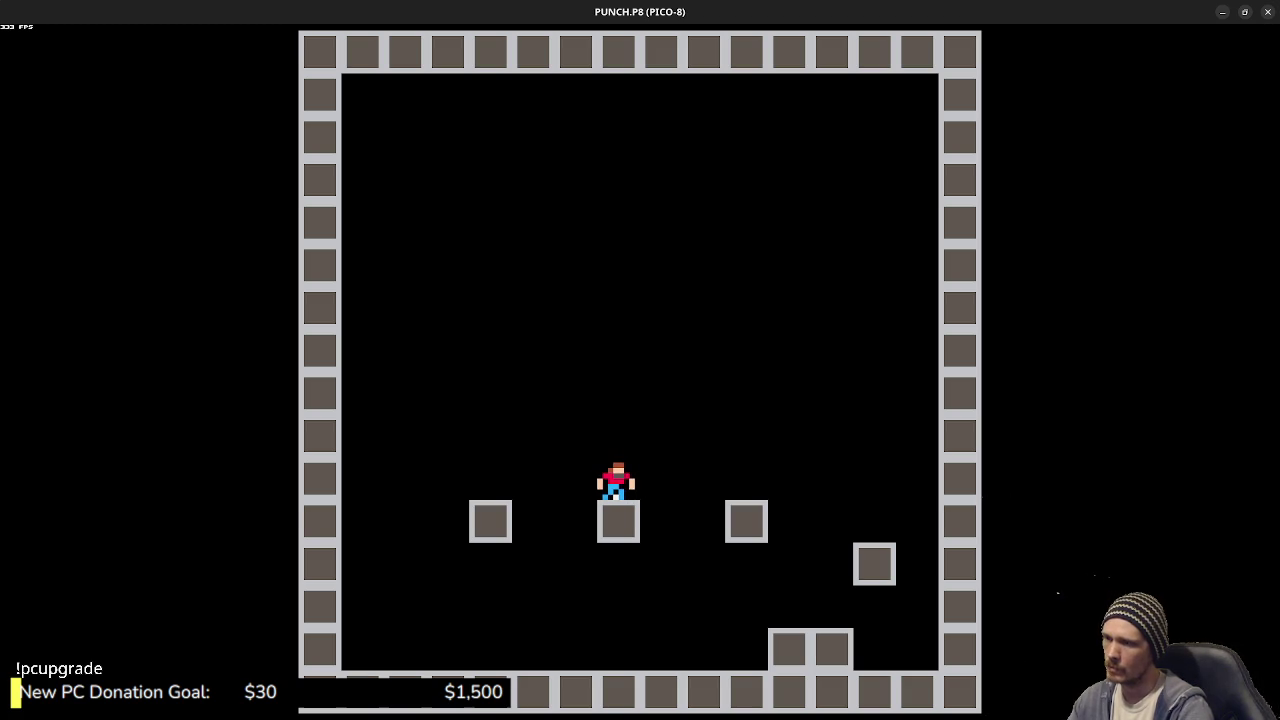
{"action": "key", "text": "Escape"}
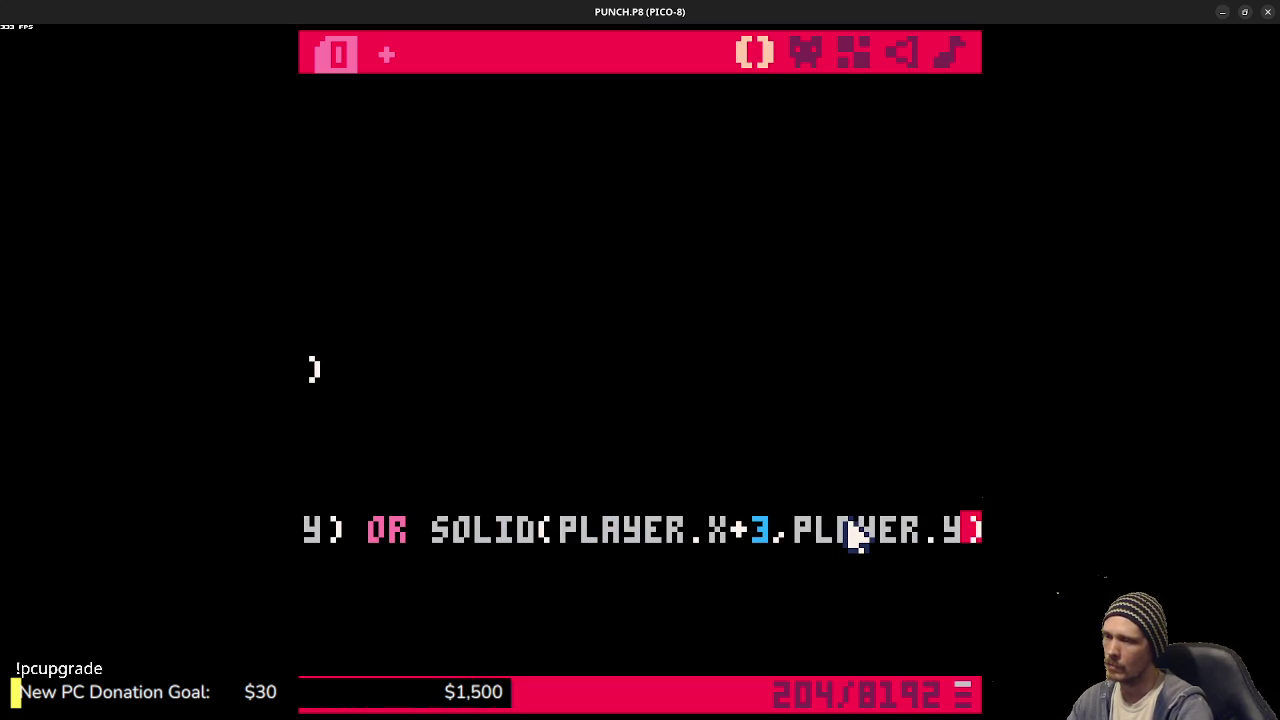
{"action": "mouse_move", "coordinate": [591, 514]}
{"action": "left_mouse_down"}
{"action": "mouse_move", "coordinate": [437, 509]}
{"action": "mouse_move", "coordinate": [420, 486]}
{"action": "left_mouse_up"}
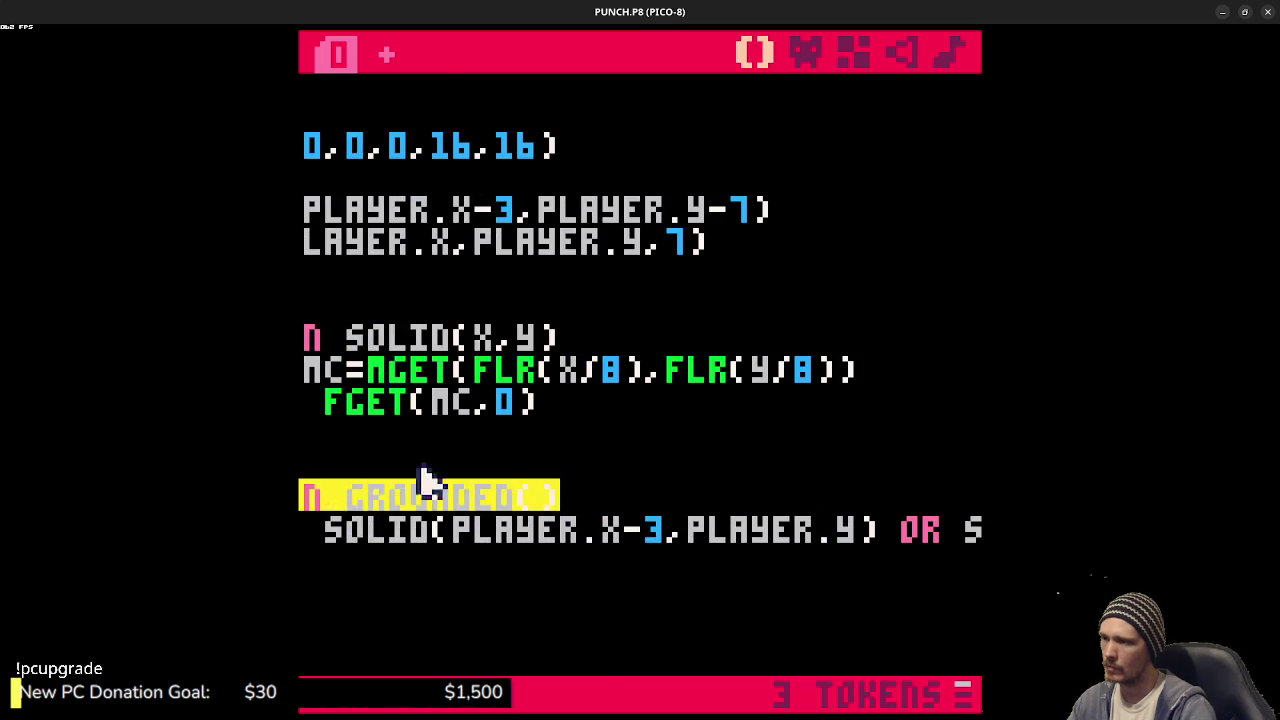
{"action": "left_click", "coordinate": [560, 466]}
{"action": "scroll", "coordinate": [565, 465], "scroll_direction": "up", "scroll_amount": 10}
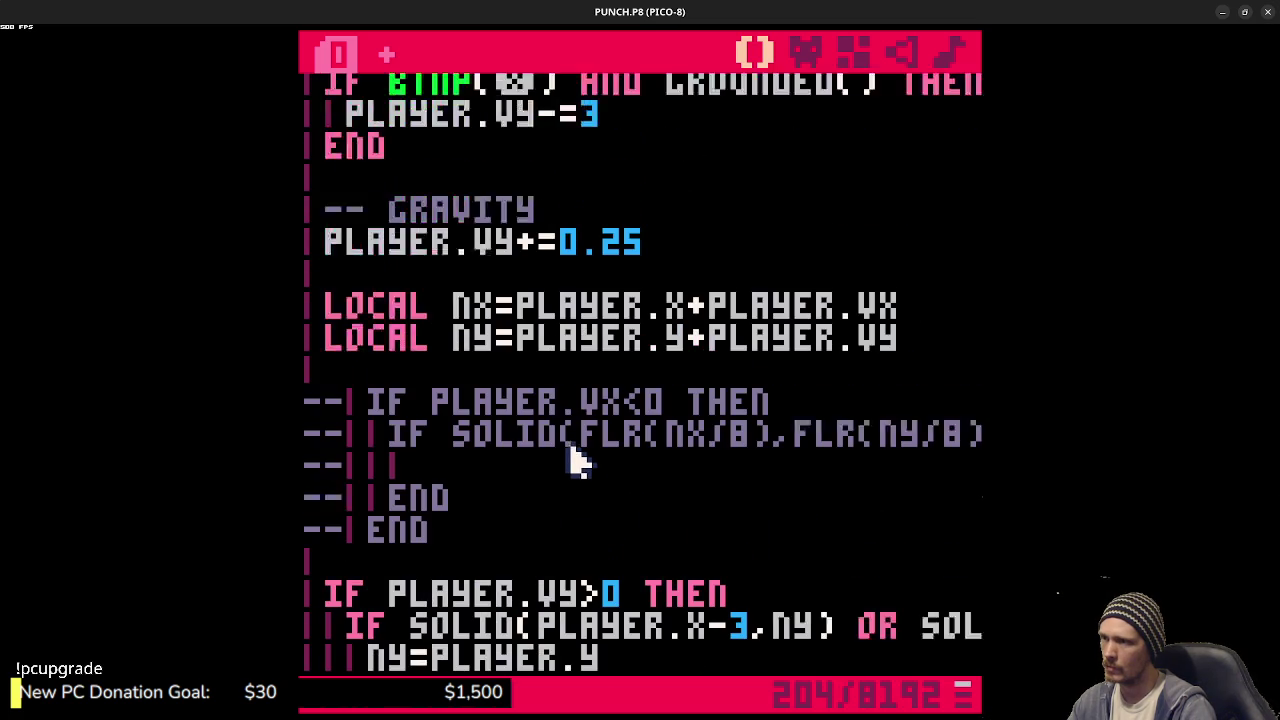
{"action": "scroll", "coordinate": [582, 463], "scroll_direction": "up", "scroll_amount": 2}
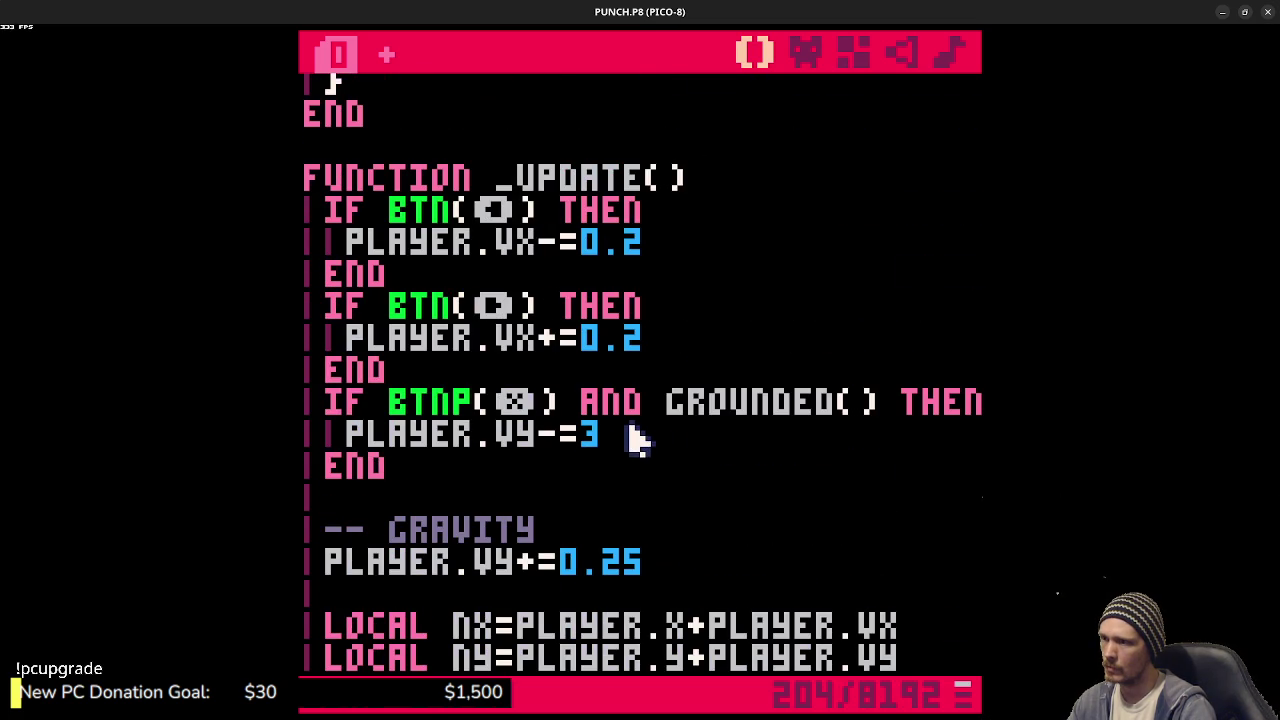
{"action": "key", "text": "BackSpace"}
{"action": "type", "text": "8"}
{"action": "key", "text": "ctrl+r"}
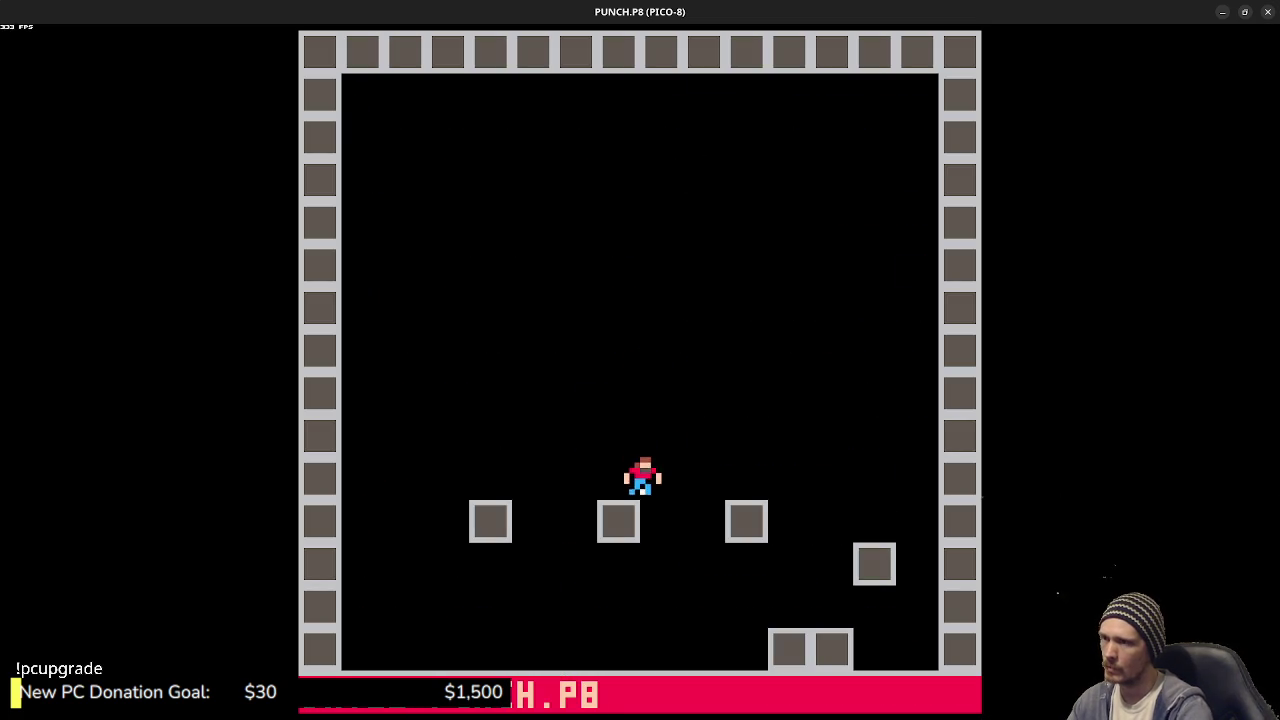
{"action": "key", "text": "Left"}
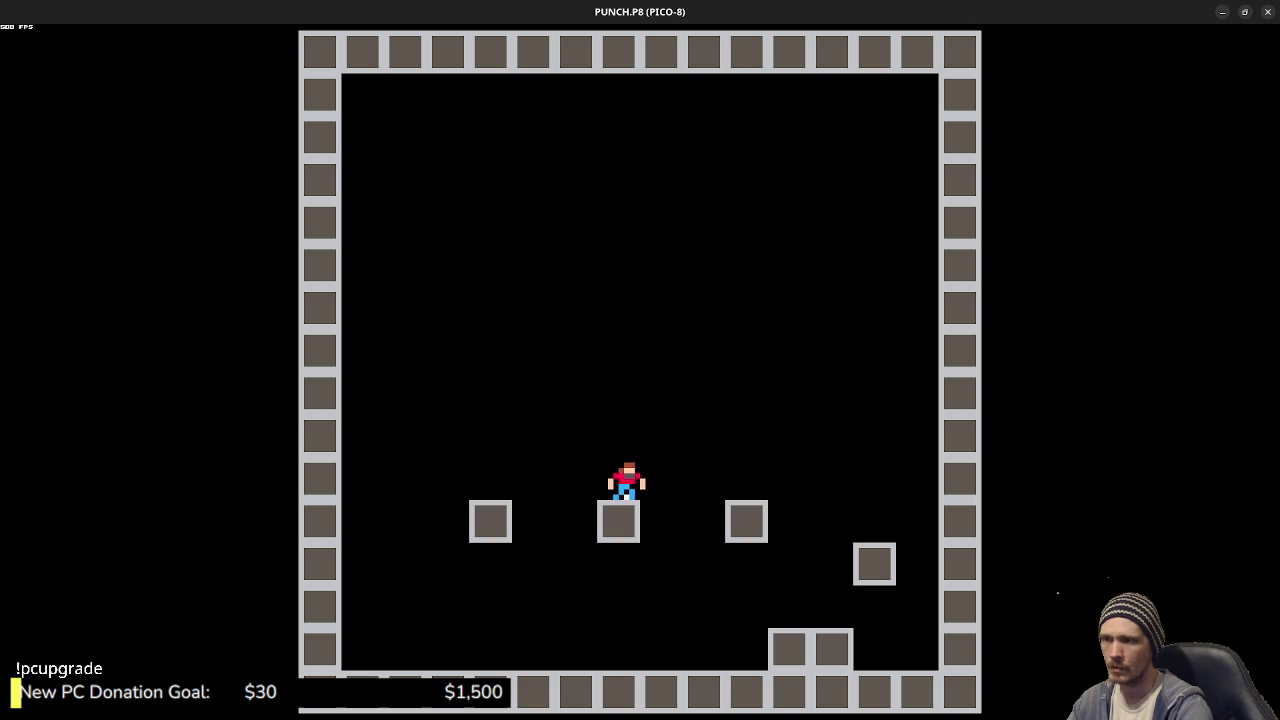
{"action": "key", "text": "Escape"}
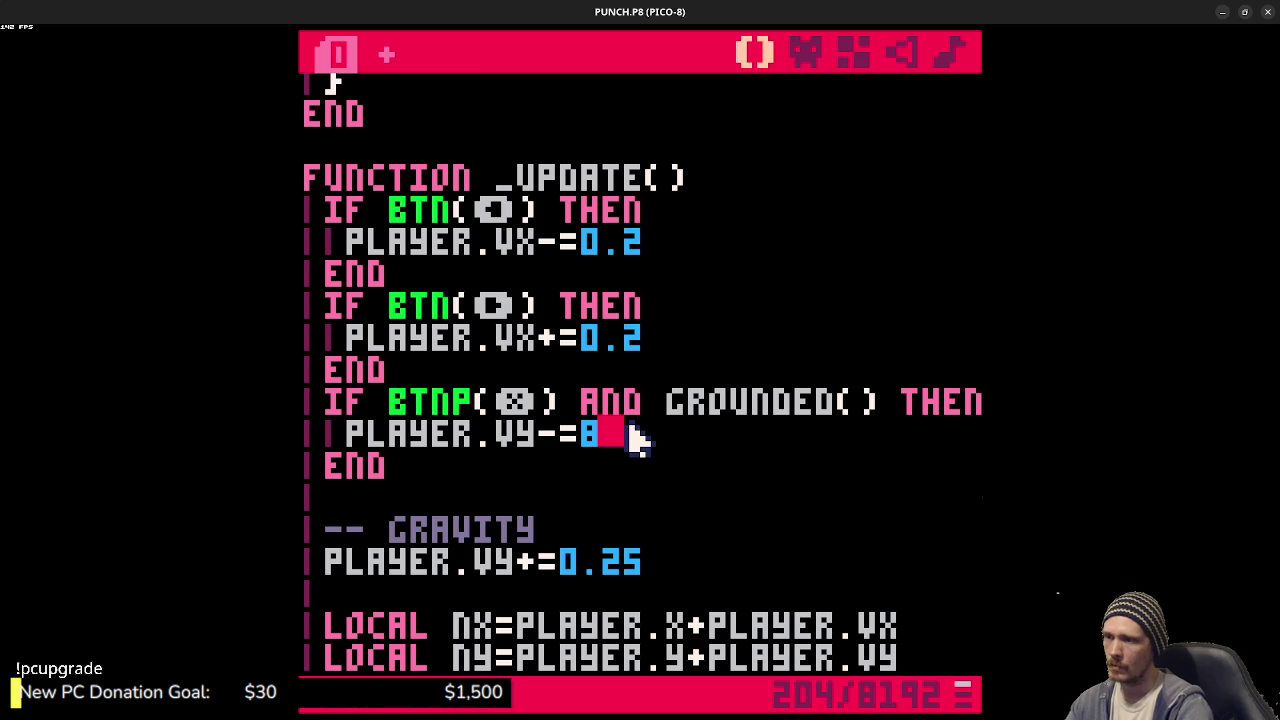
{"action": "scroll", "coordinate": [632, 437], "scroll_direction": "down", "scroll_amount": 10}
{"action": "scroll", "coordinate": [636, 437], "scroll_direction": "down", "scroll_amount": 6}
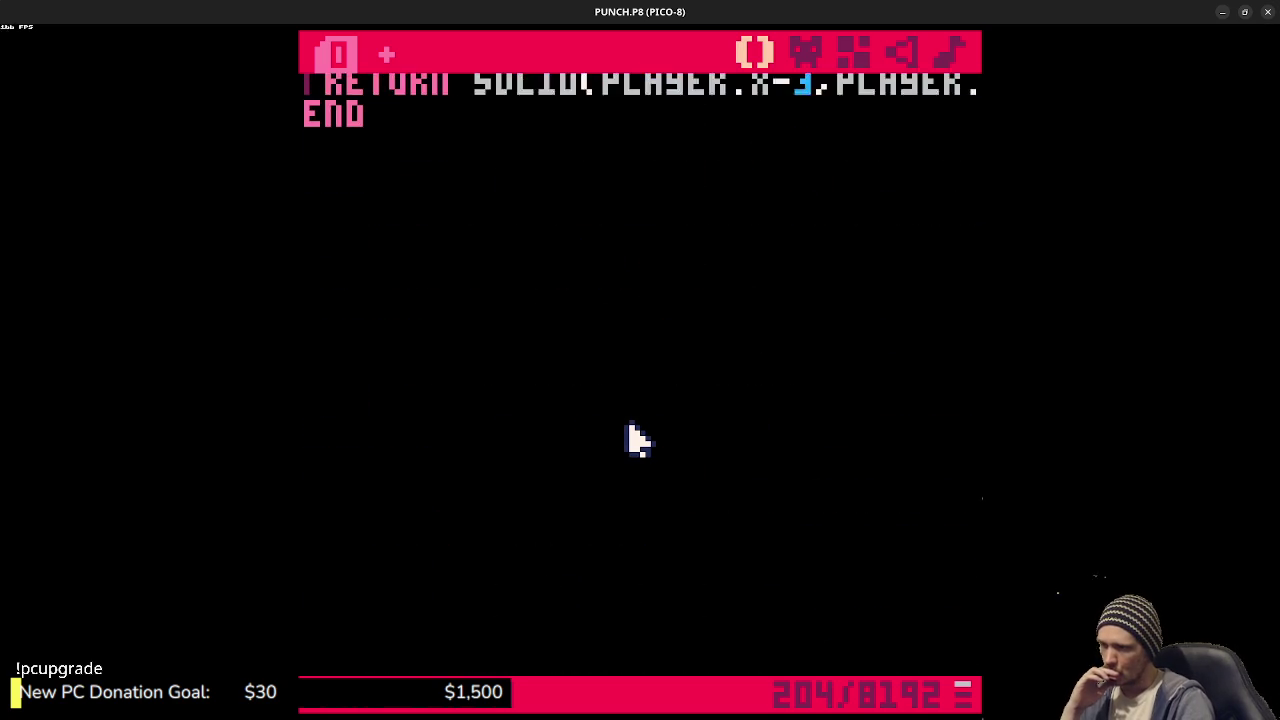
{"action": "scroll", "coordinate": [636, 437], "scroll_direction": "up", "scroll_amount": 5}
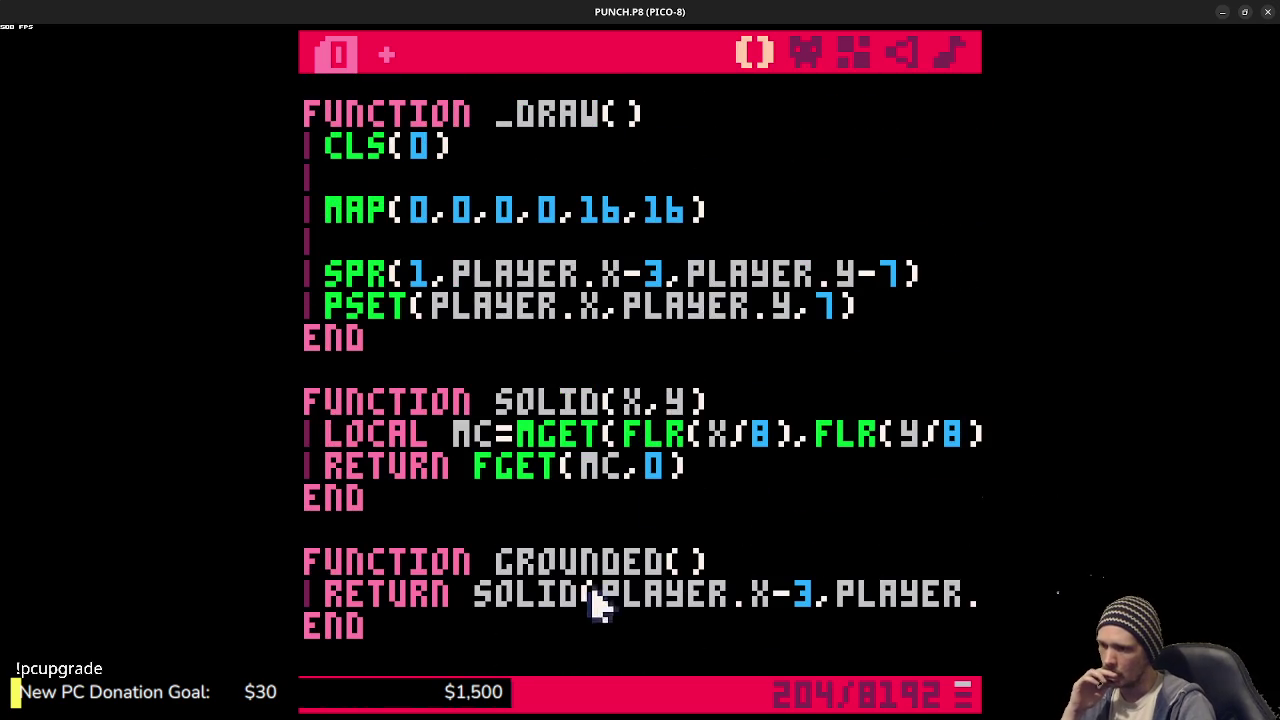
{"action": "left_click", "coordinate": [697, 594]}
{"action": "mouse_move", "coordinate": [697, 594]}
{"action": "left_mouse_down"}
{"action": "mouse_move", "coordinate": [966, 589]}
{"action": "mouse_move", "coordinate": [714, 560]}
{"action": "mouse_move", "coordinate": [975, 593]}
{"action": "left_mouse_up"}
{"action": "left_click", "coordinate": [908, 594]}
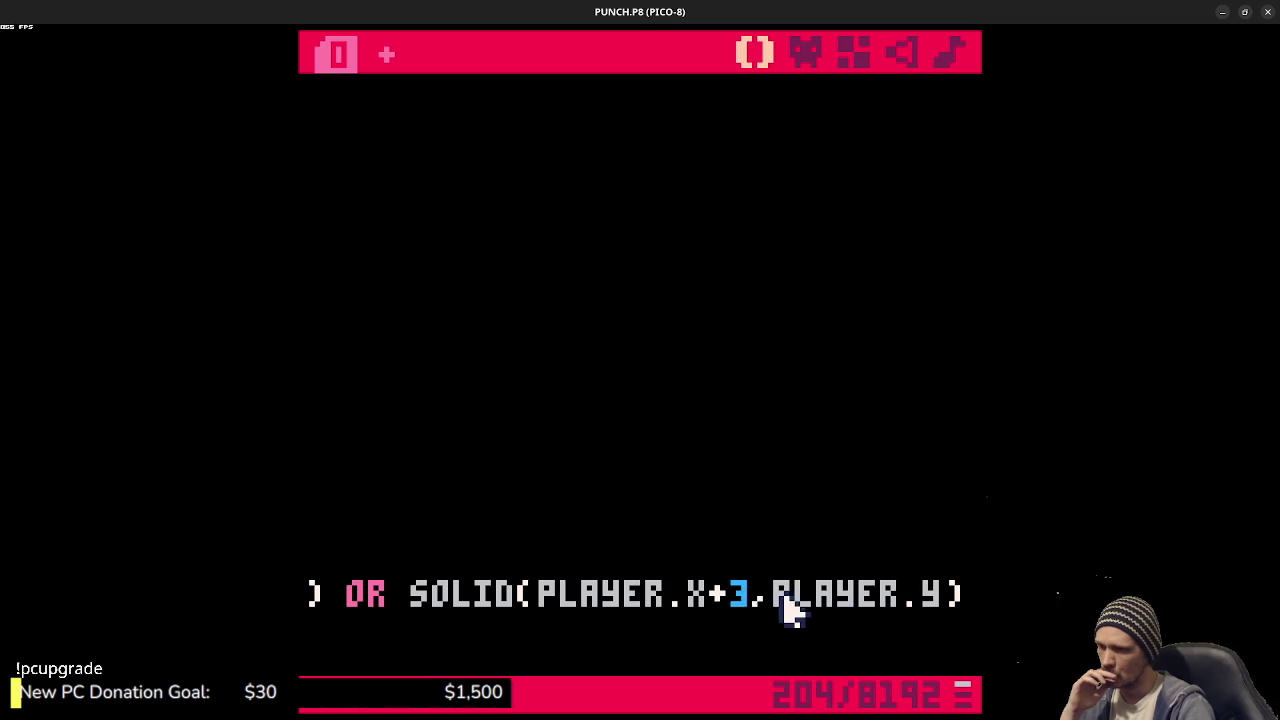
{"action": "left_click_drag", "start_coordinate": [791, 606], "coordinate": [280, 600]}
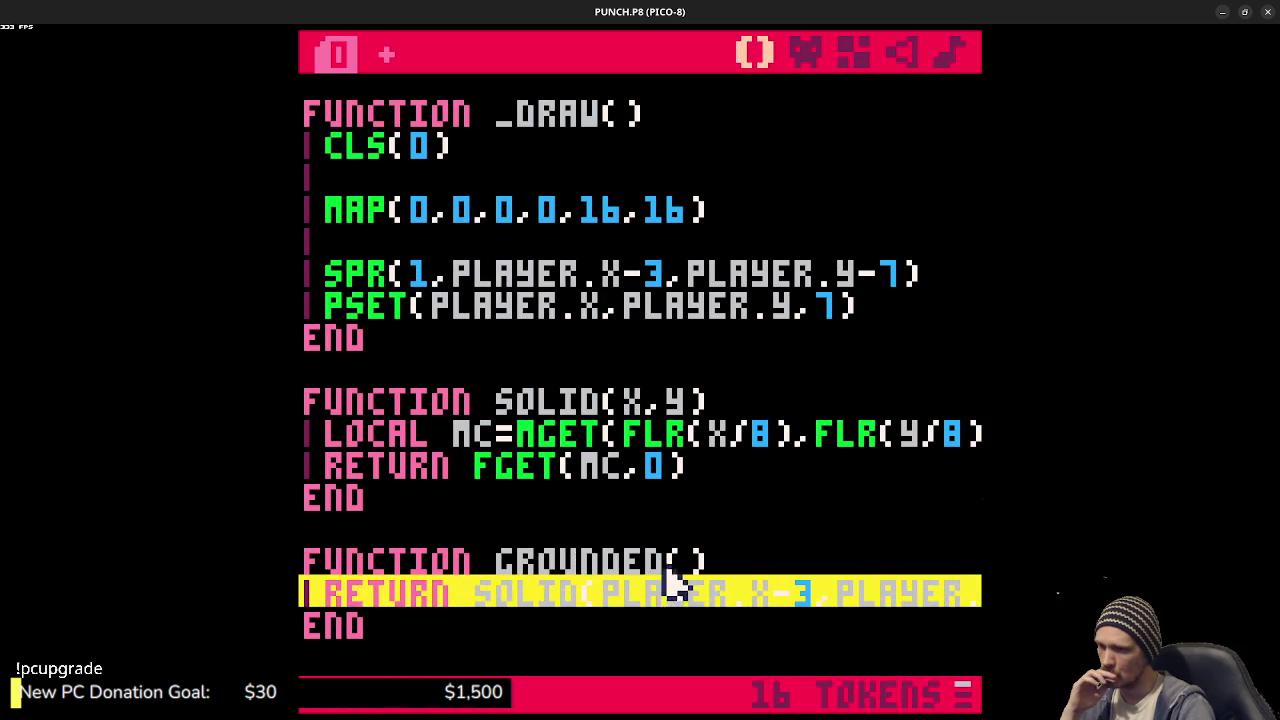
{"action": "left_click", "coordinate": [742, 604]}
{"action": "left_click", "coordinate": [790, 604]}
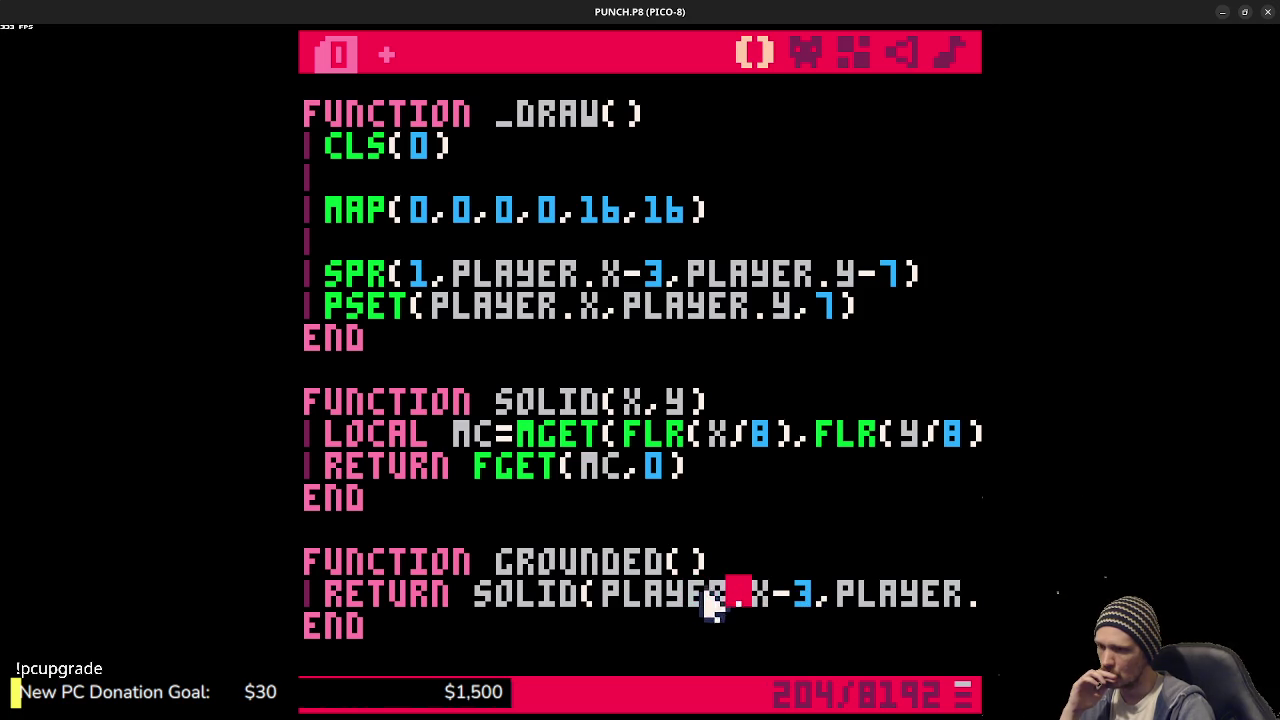
{"action": "left_click_drag", "start_coordinate": [660, 600], "coordinate": [976, 596]}
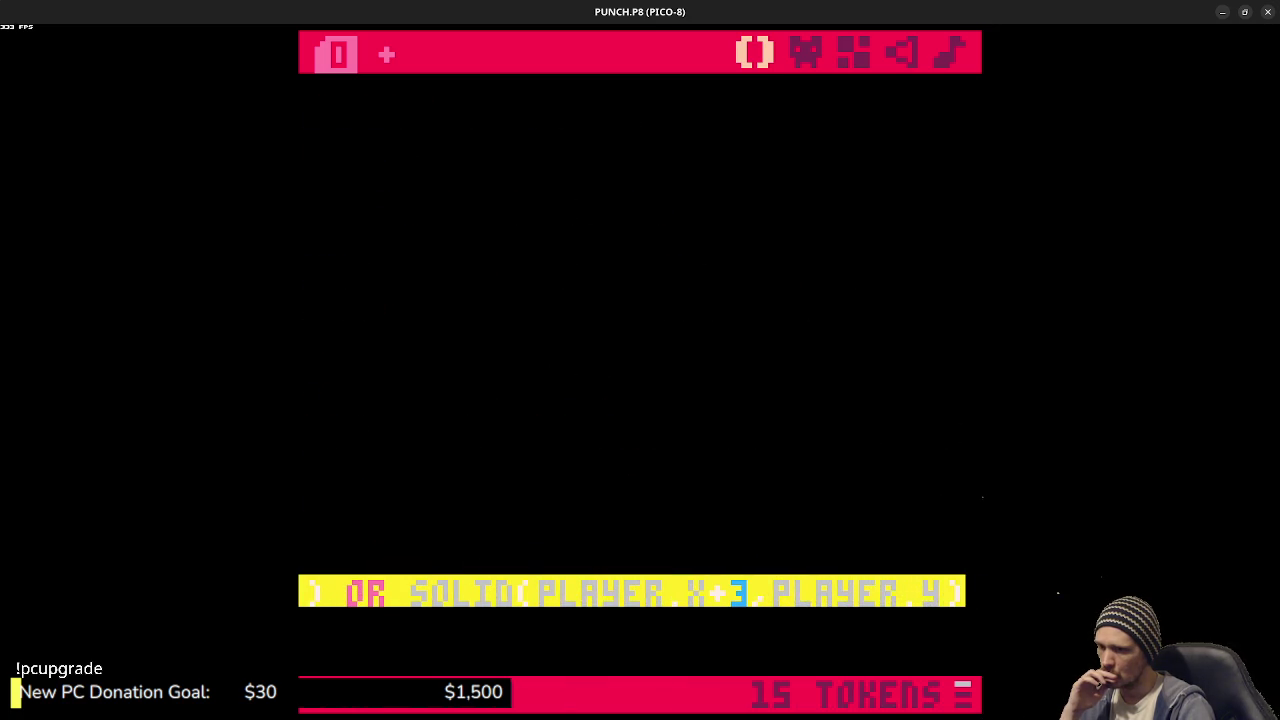
{"action": "left_click", "coordinate": [663, 614]}
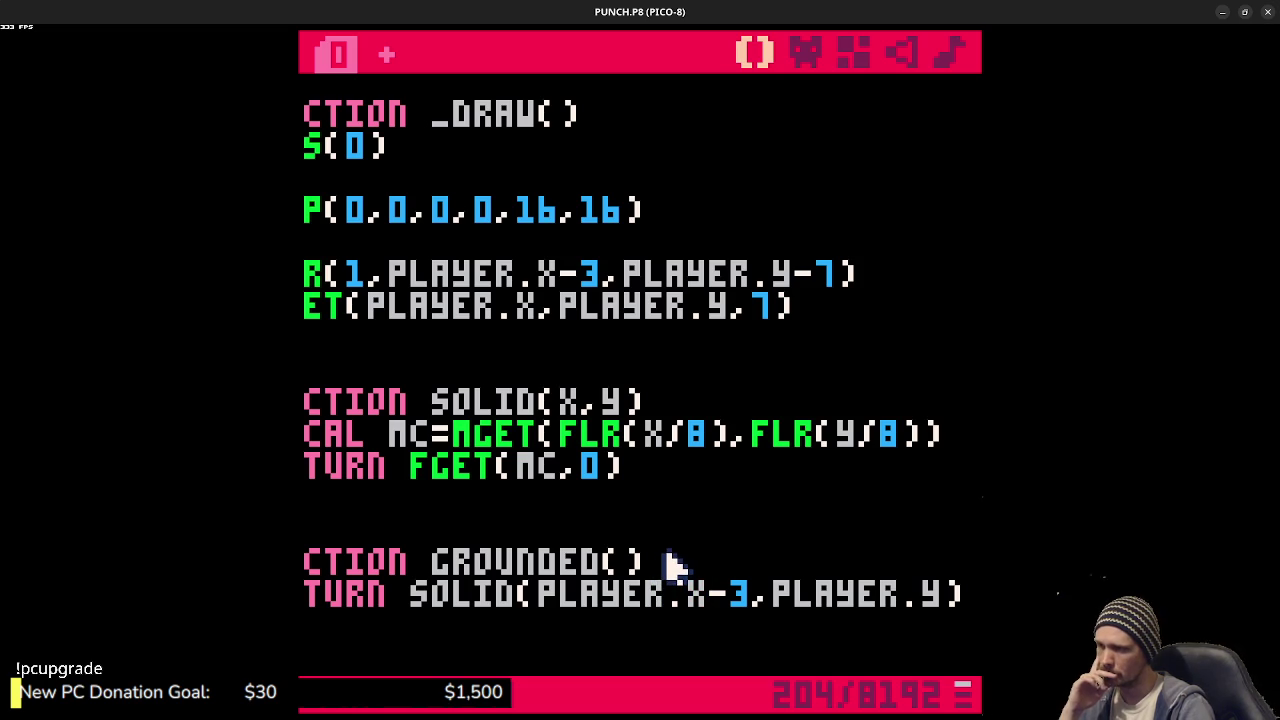
{"action": "scroll", "coordinate": [672, 566], "scroll_direction": "up", "scroll_amount": 10}
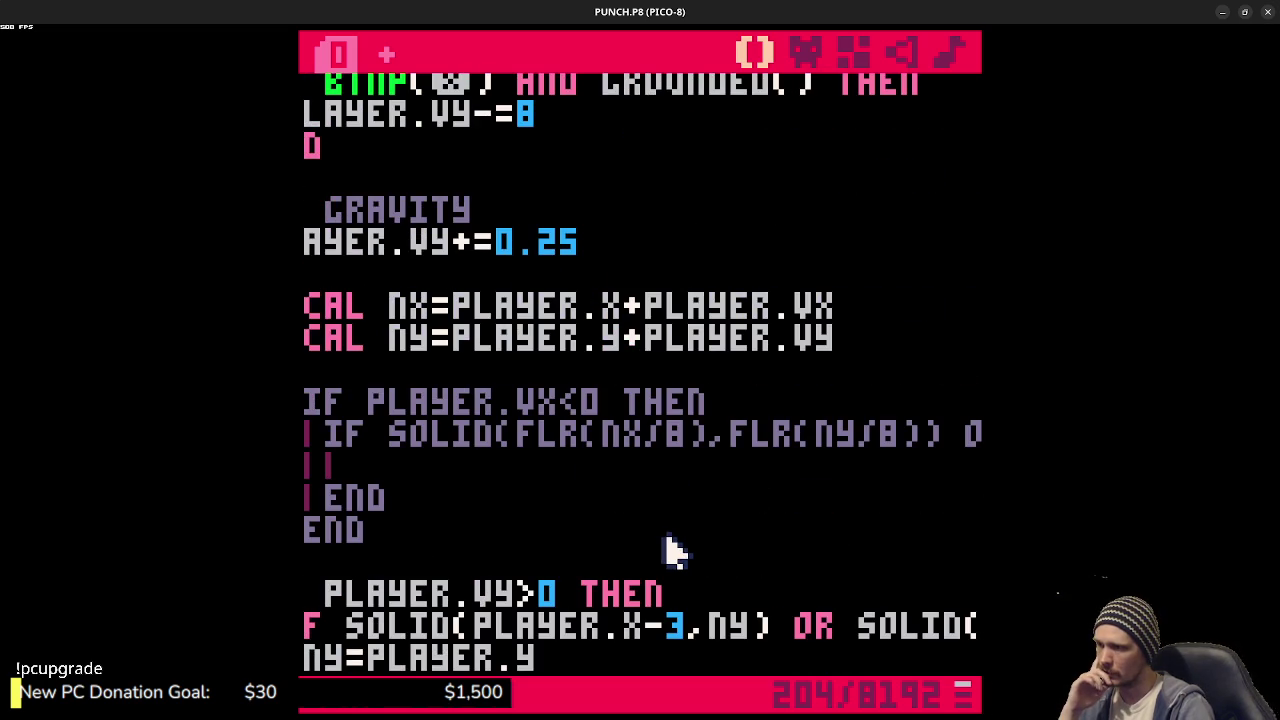
{"action": "scroll", "coordinate": [666, 545], "scroll_direction": "up", "scroll_amount": 7}
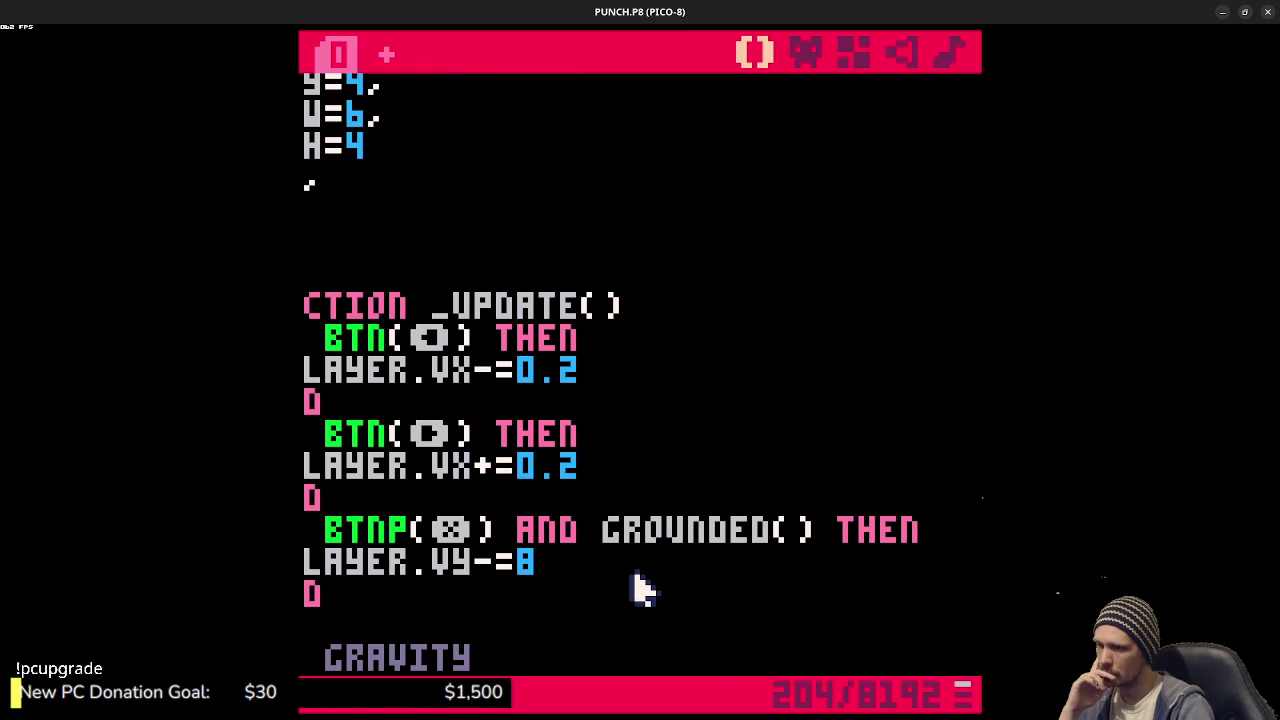
{"action": "left_click", "coordinate": [615, 566]}
{"action": "left_click", "coordinate": [638, 566]}
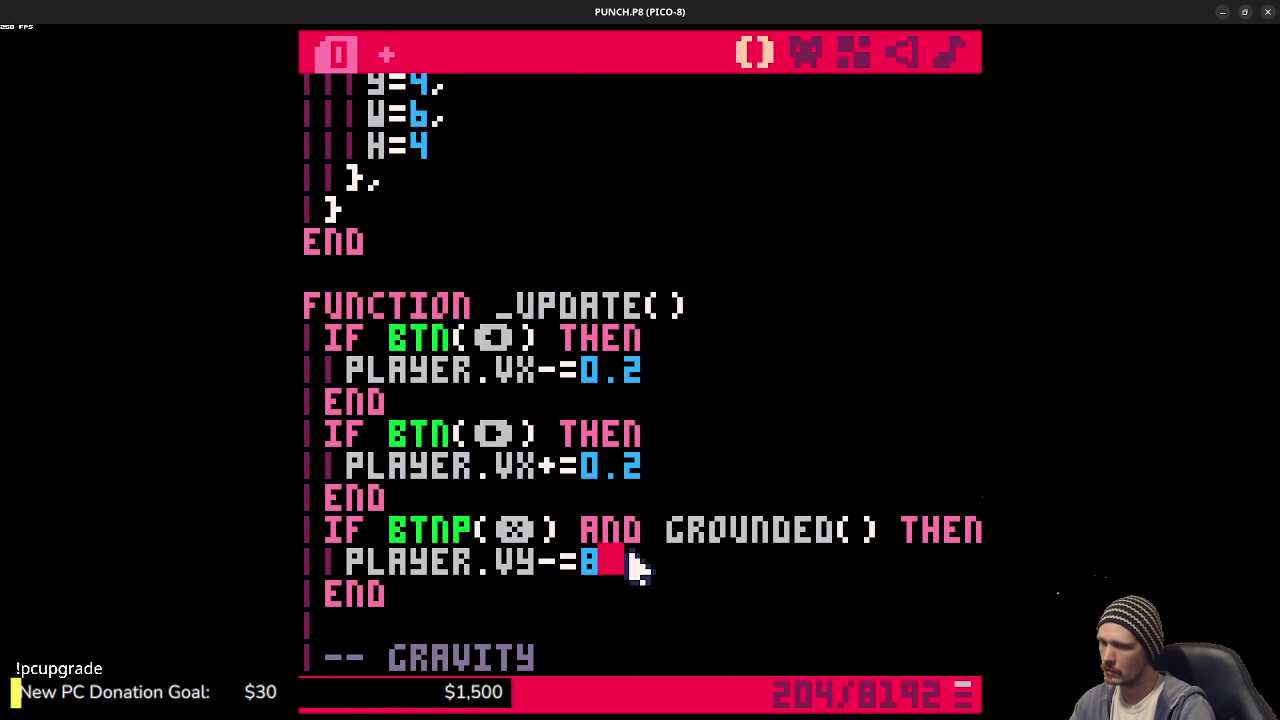
- Playtest, then remove the grounded condition from the jump line and test jumping without it
{"action": "key", "text": "ctrl+r"}
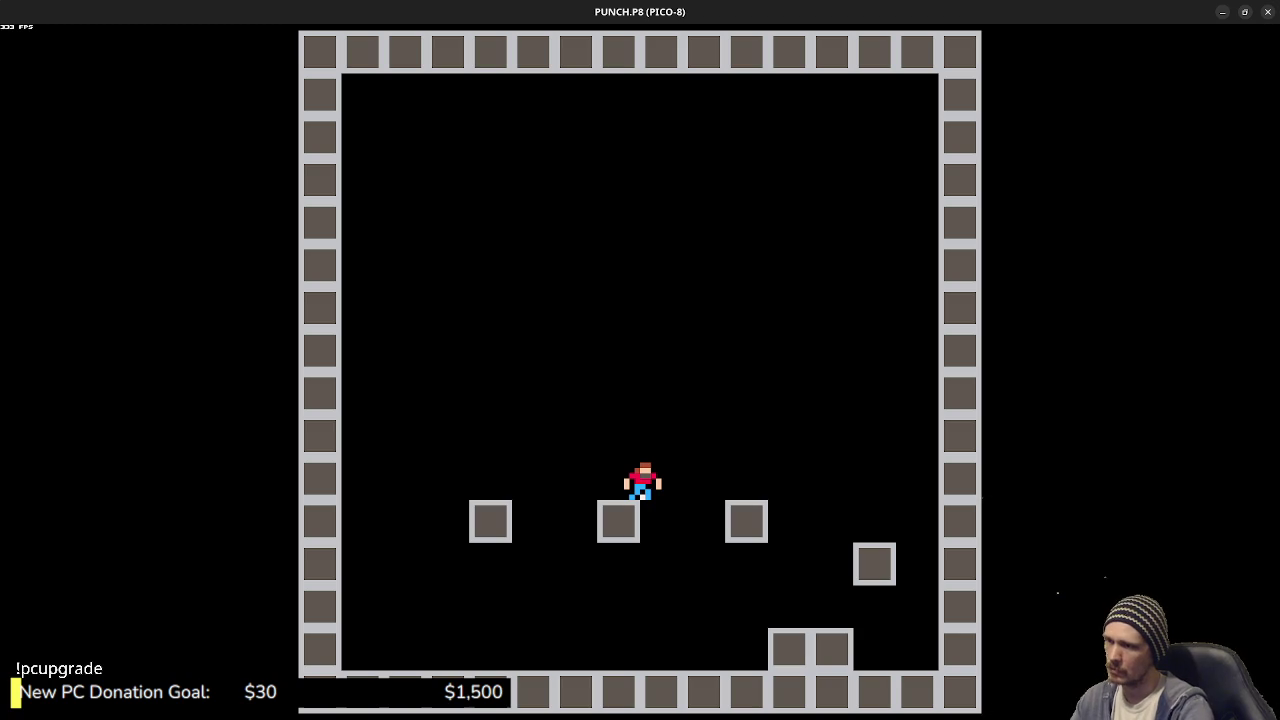
{"action": "key", "text": "Left"}
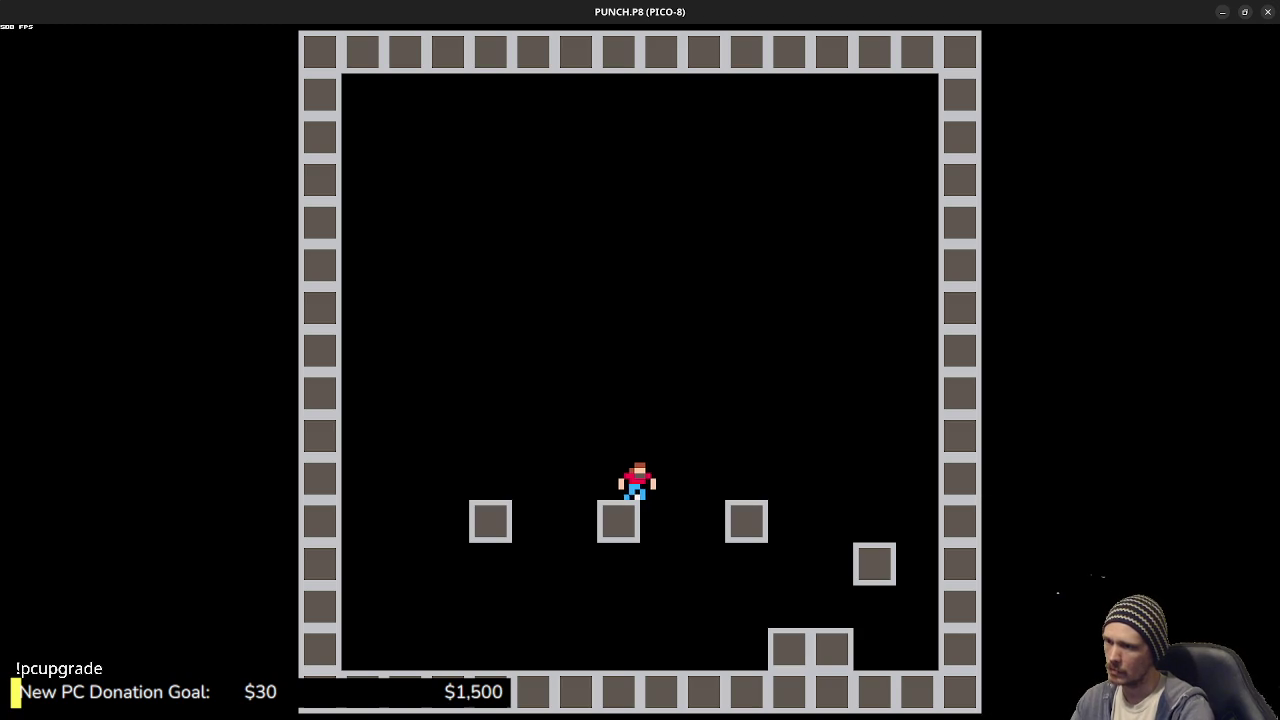
{"action": "key", "text": "Right"}
{"action": "key", "text": "Escape"}
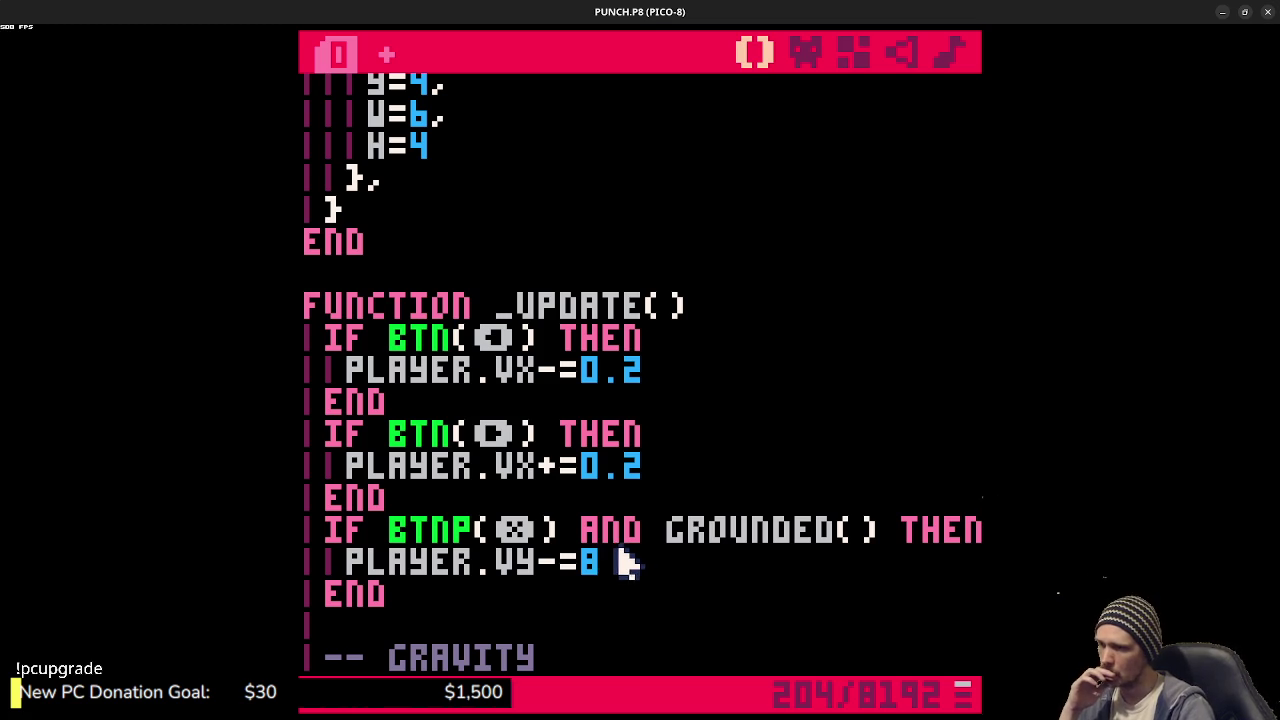
{"action": "left_click_drag", "start_coordinate": [578, 532], "coordinate": [881, 518]}
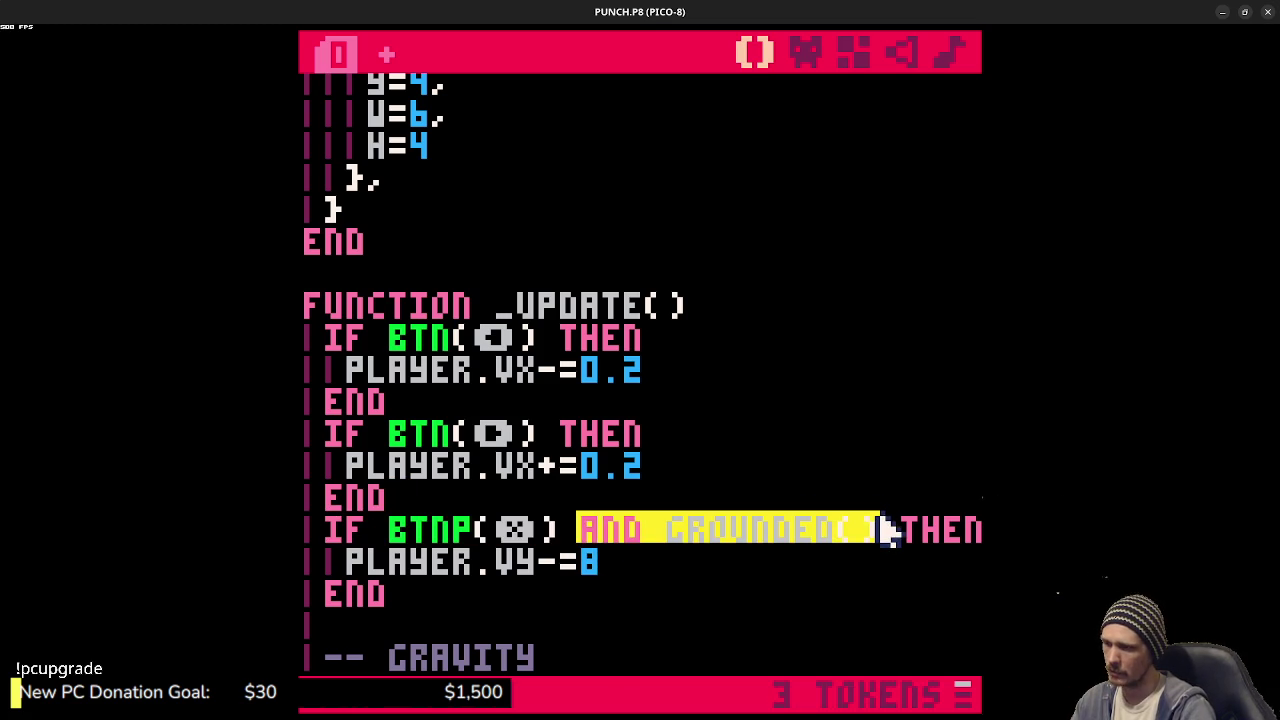
{"action": "key", "text": "BackSpace"}
{"action": "key", "text": "BackSpace"}
{"action": "key", "text": "ctrl+r"}
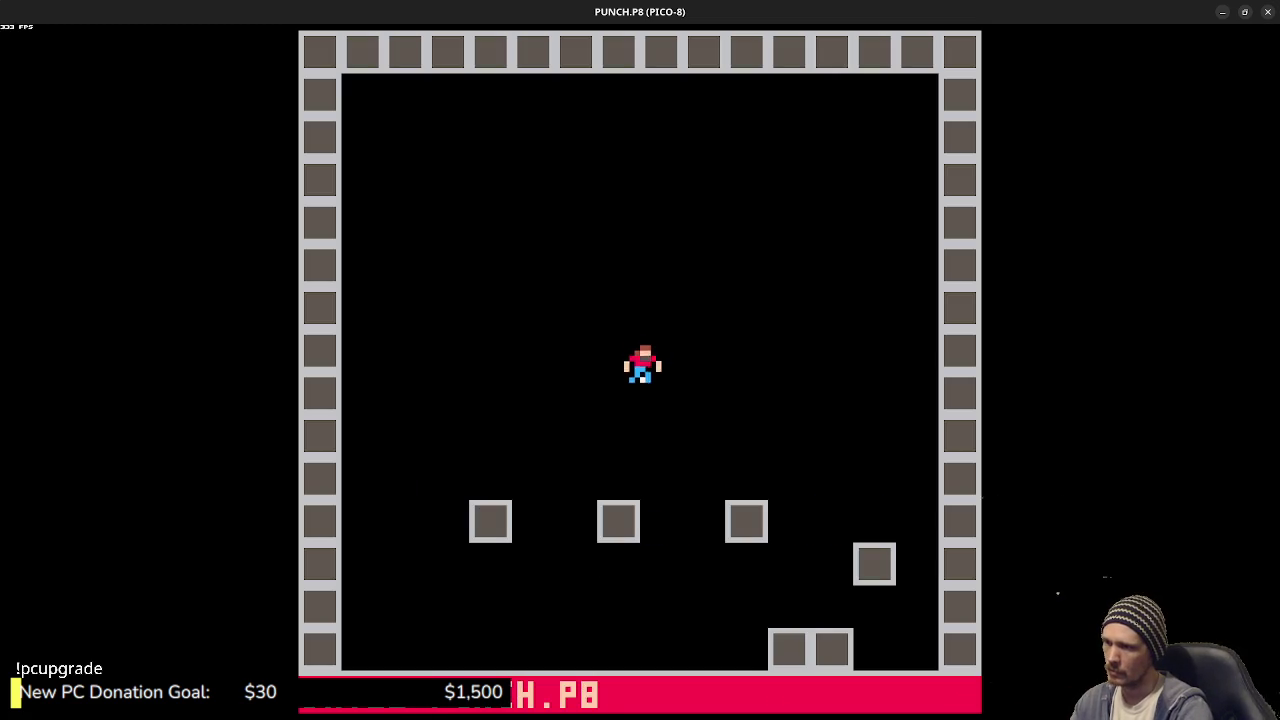
{"action": "key", "text": "z"}
{"action": "key", "text": "z"}
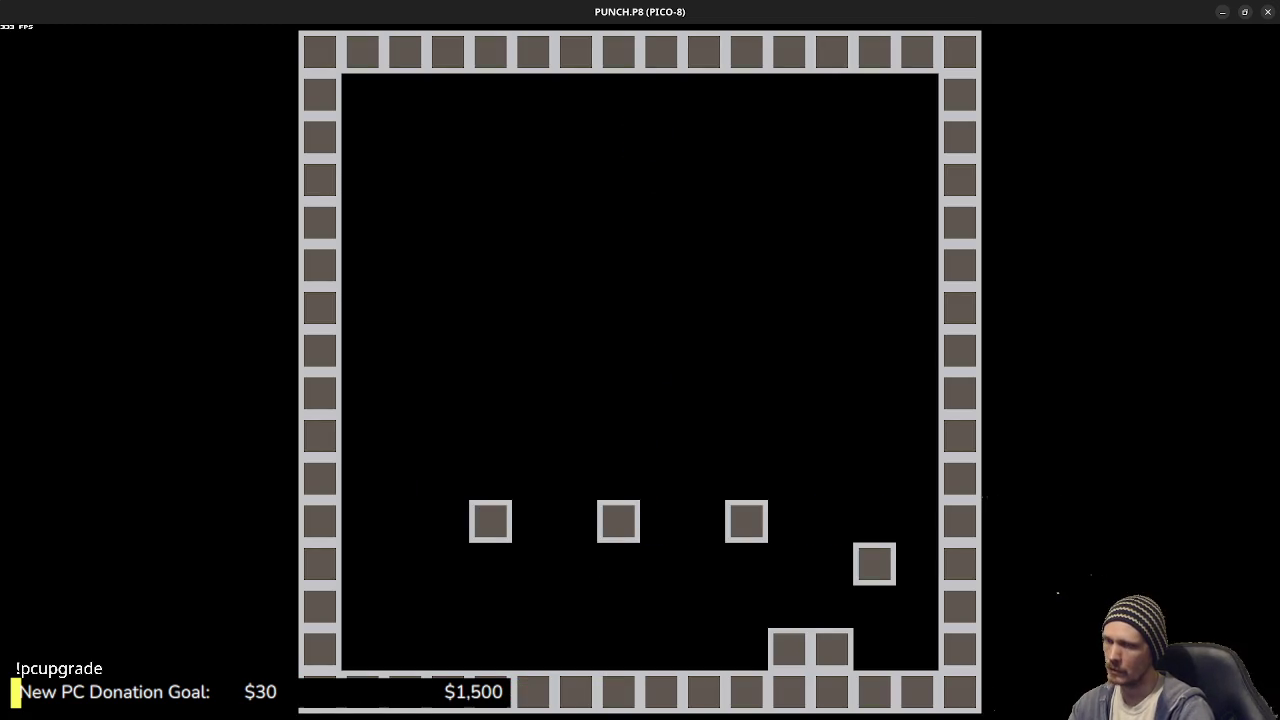
{"action": "key", "text": "Escape"}
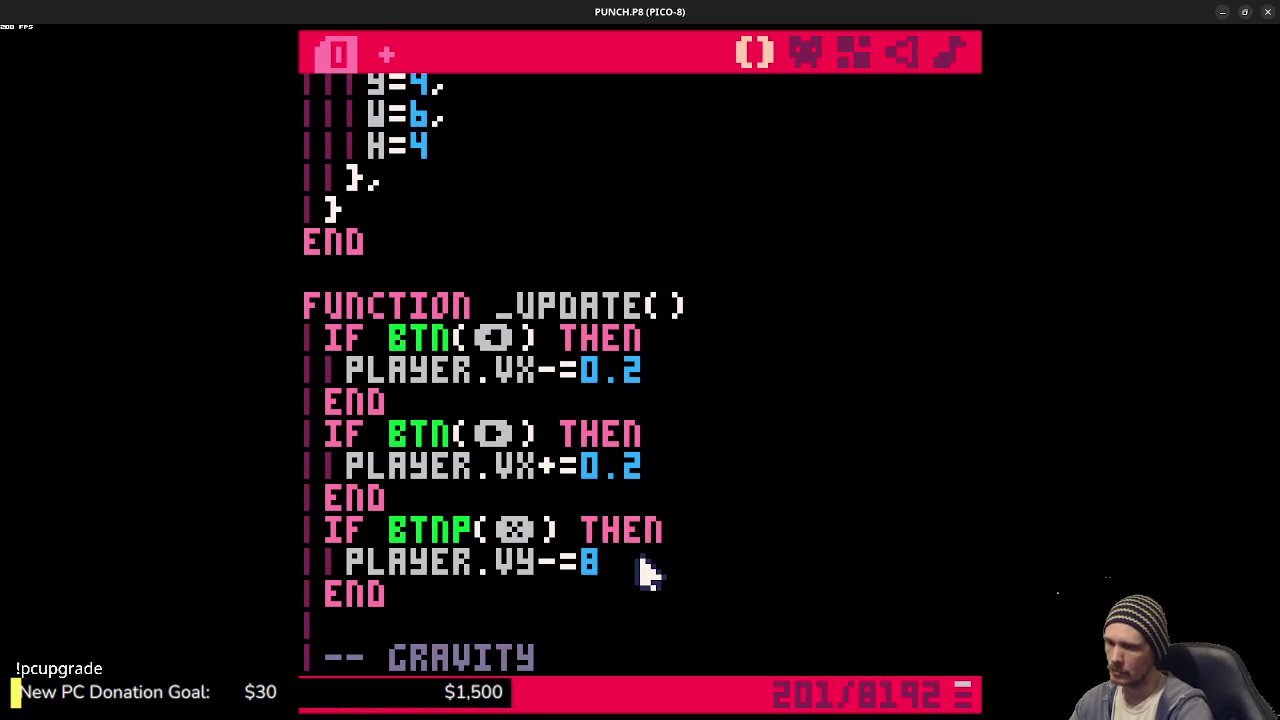
- Lower the jump strength from 8 to 4 and test the weaker jump
{"action": "key", "text": "BackSpace"}
{"action": "type", "text": "4"}
{"action": "key", "text": "ctrl+r"}
{"action": "key", "text": "x"}
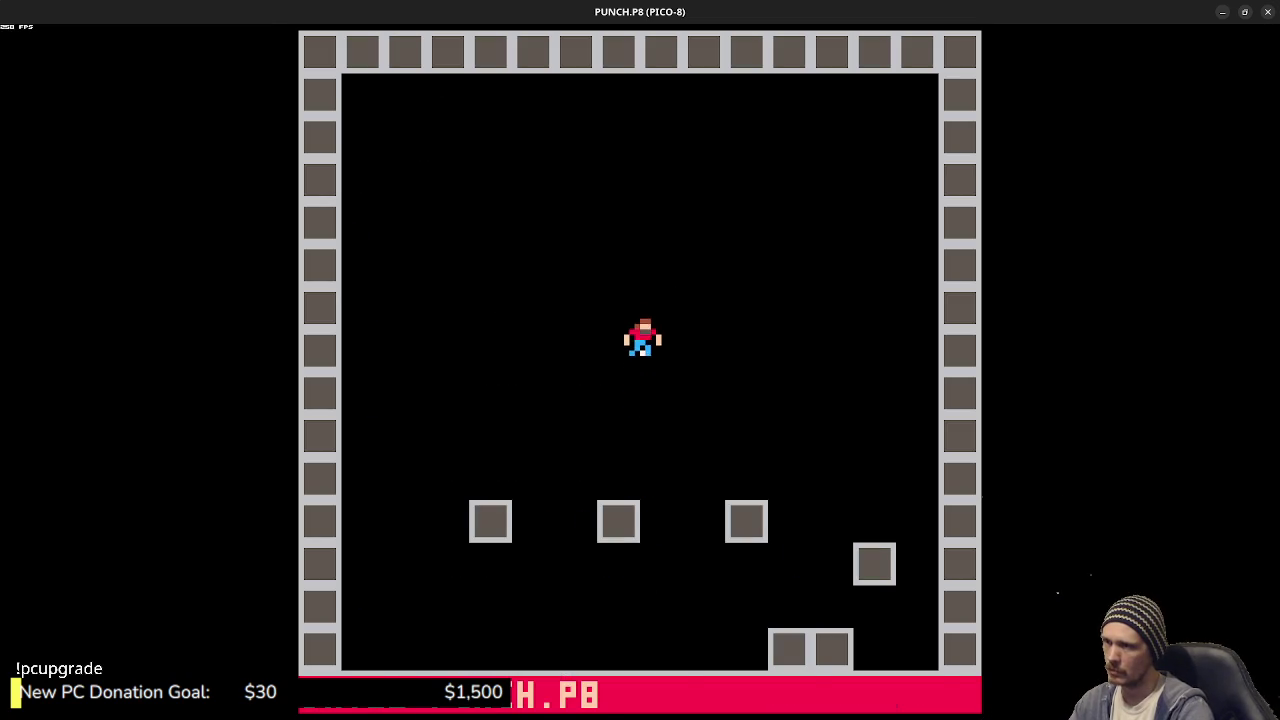
{"action": "key", "text": "Escape"}
{"action": "key", "text": "Escape"}
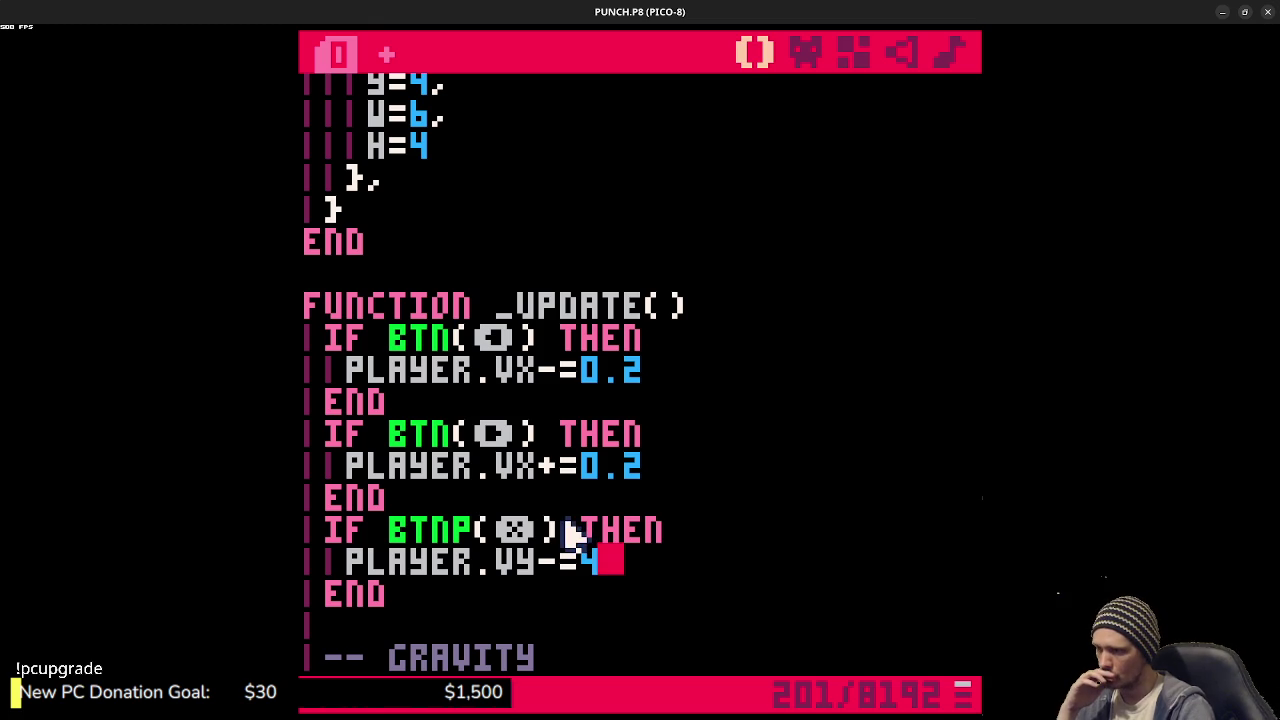
- Restore AND GROUNDED() before THEN on the jump line and playtest around the blocks
{"action": "left_click", "coordinate": [566, 531]}
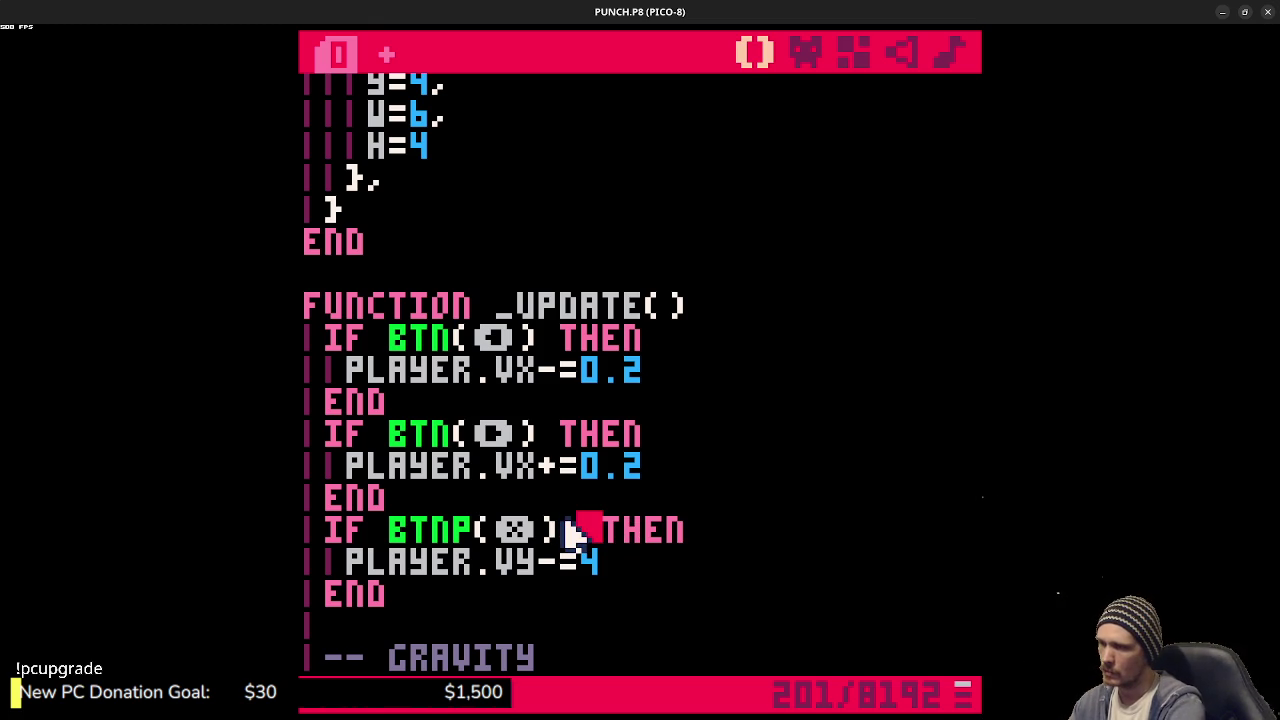
{"action": "type", "text": "and grounde"}
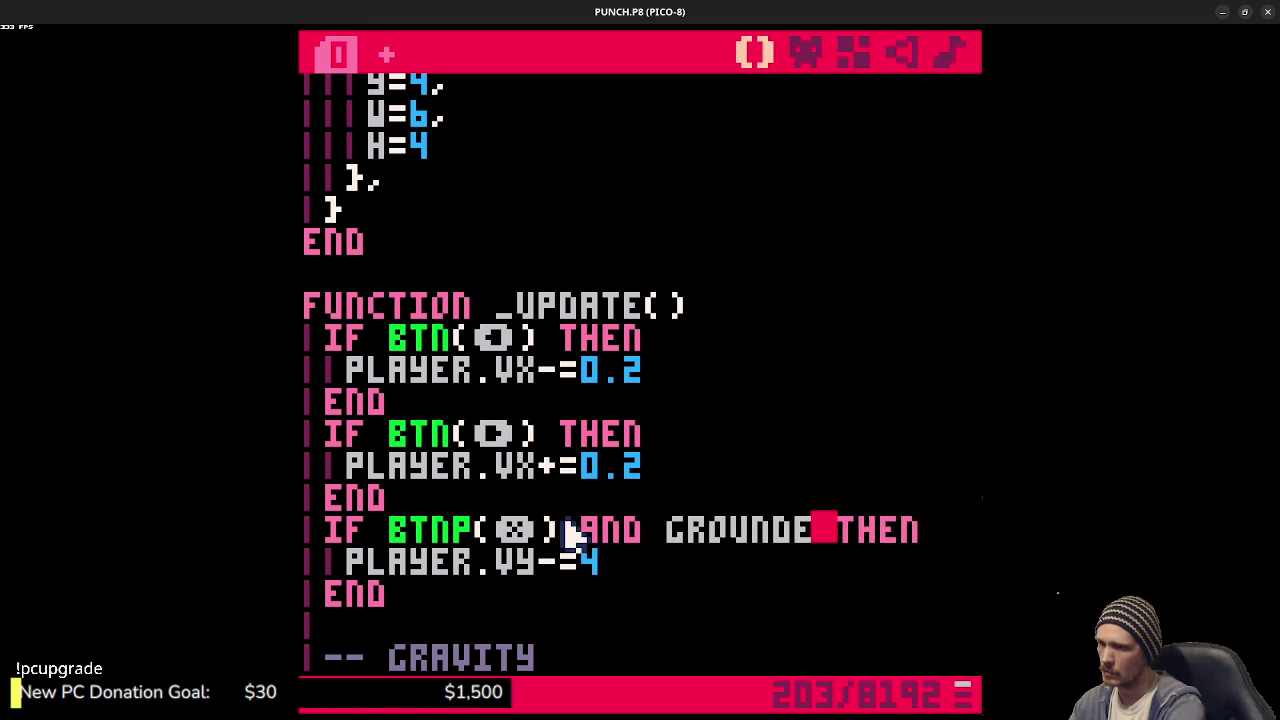
{"action": "type", "text": "d()"}
{"action": "key", "text": "ctrl+r"}
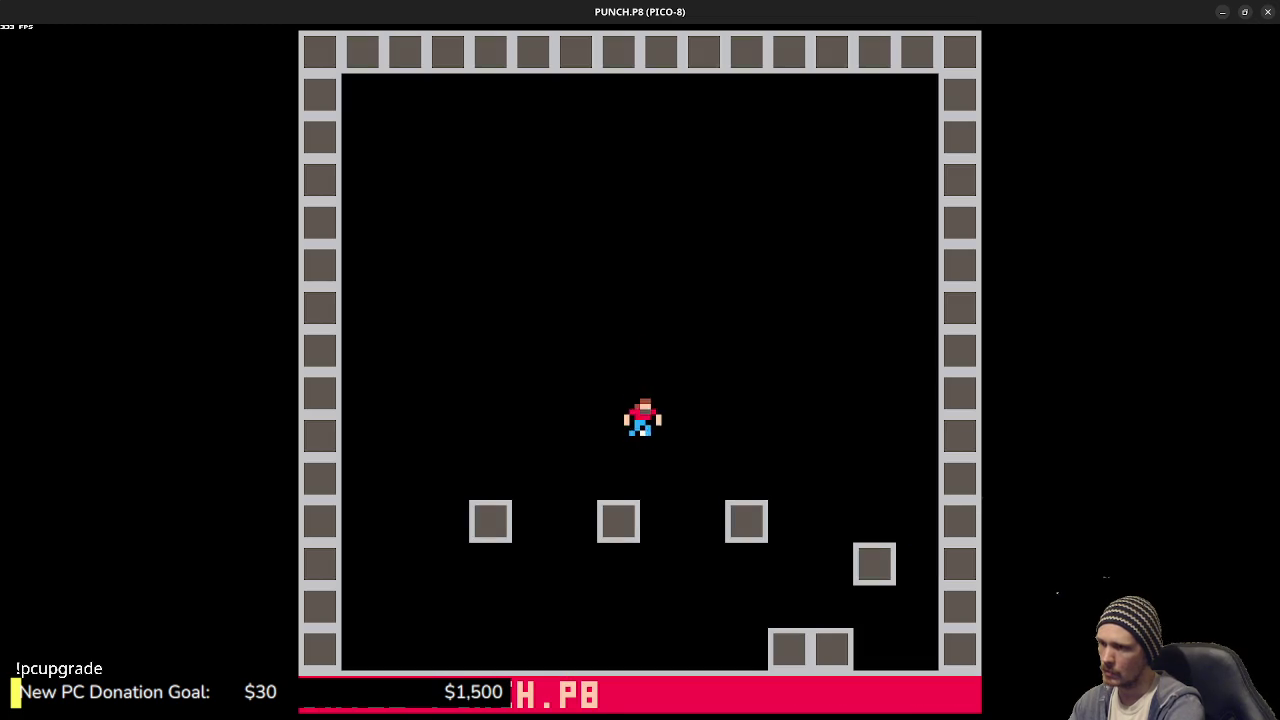
{"action": "key", "text": "Left"}
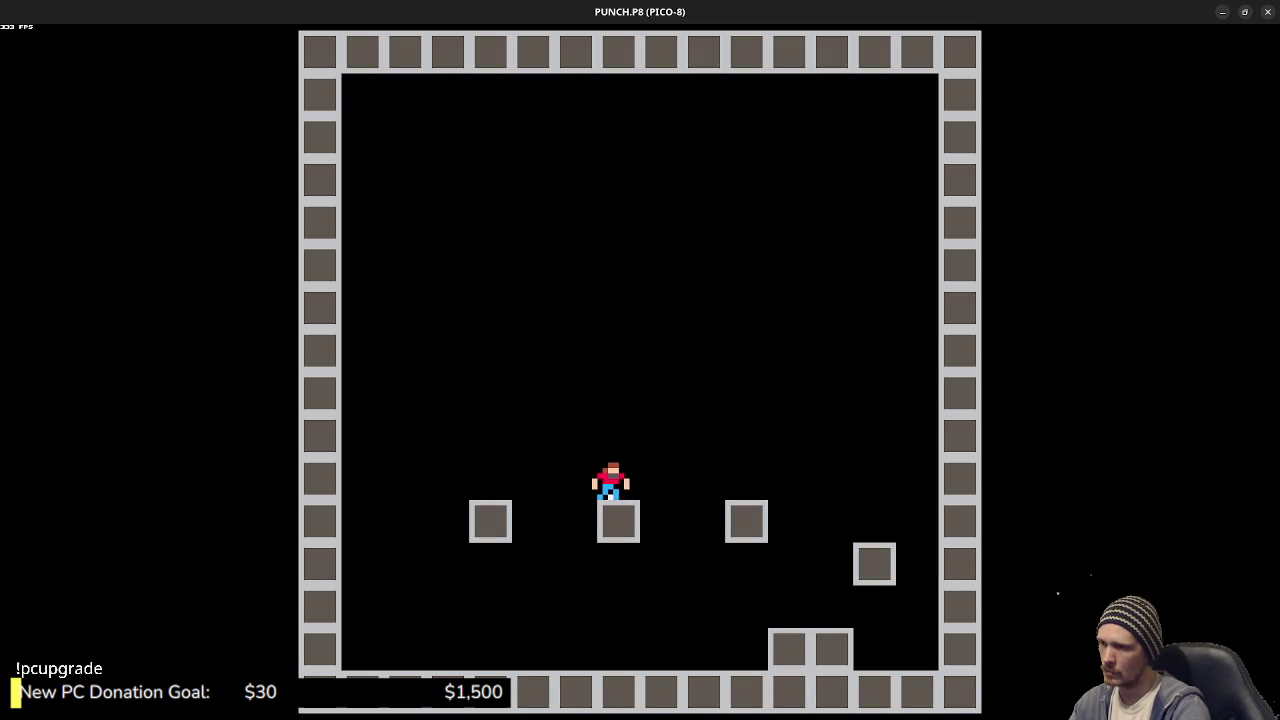
{"action": "key", "text": "Right"}
{"action": "key", "text": "Escape"}
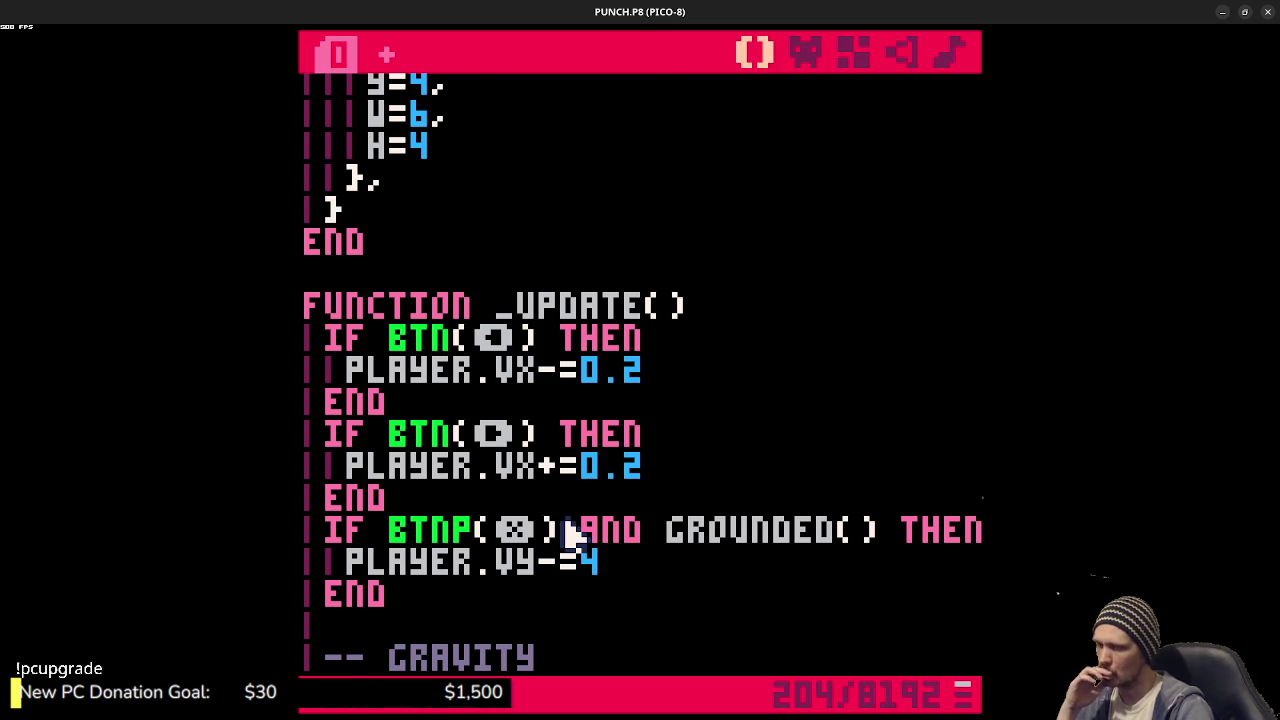
- Add print(grounded(),8,8) on a new line below the pset line in _DRAW
{"action": "scroll", "coordinate": [567, 533], "scroll_direction": "down", "scroll_amount": 10}
{"action": "scroll", "coordinate": [577, 535], "scroll_direction": "up", "scroll_amount": 5}
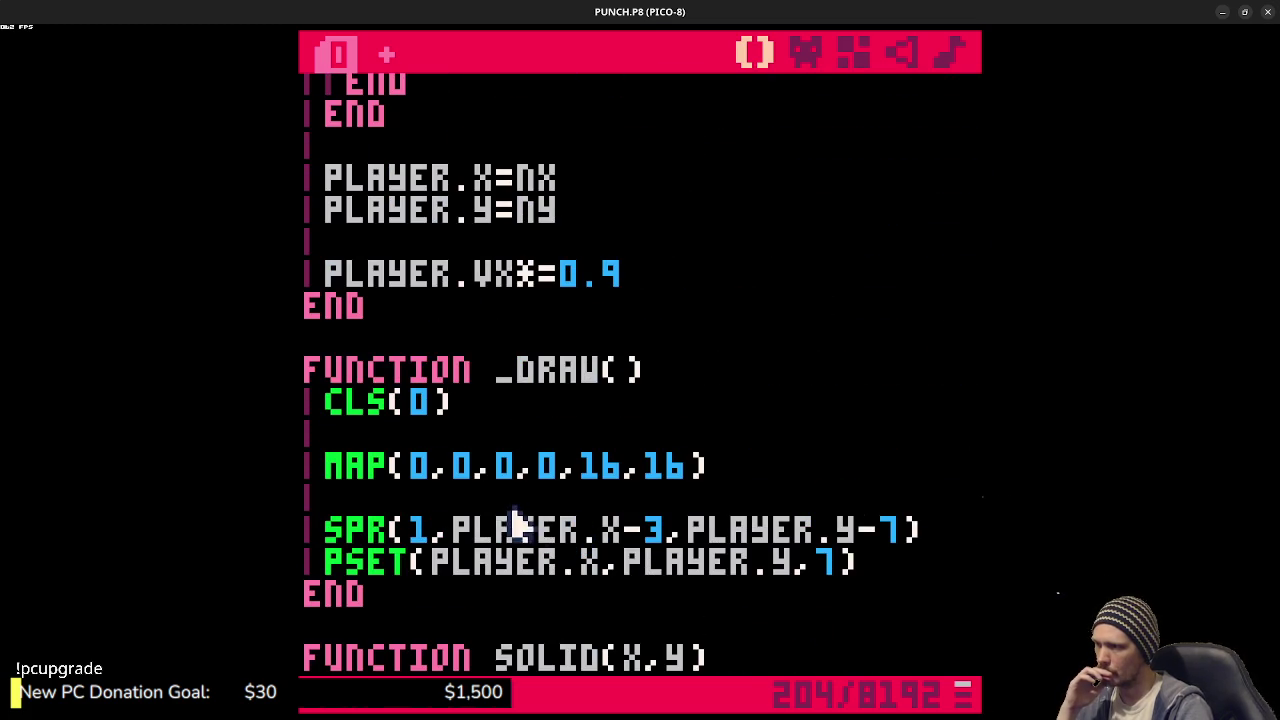
{"action": "left_click", "coordinate": [894, 566]}
{"action": "key", "text": "Return"}
{"action": "key", "text": "Return"}
{"action": "type", "text": "r"}
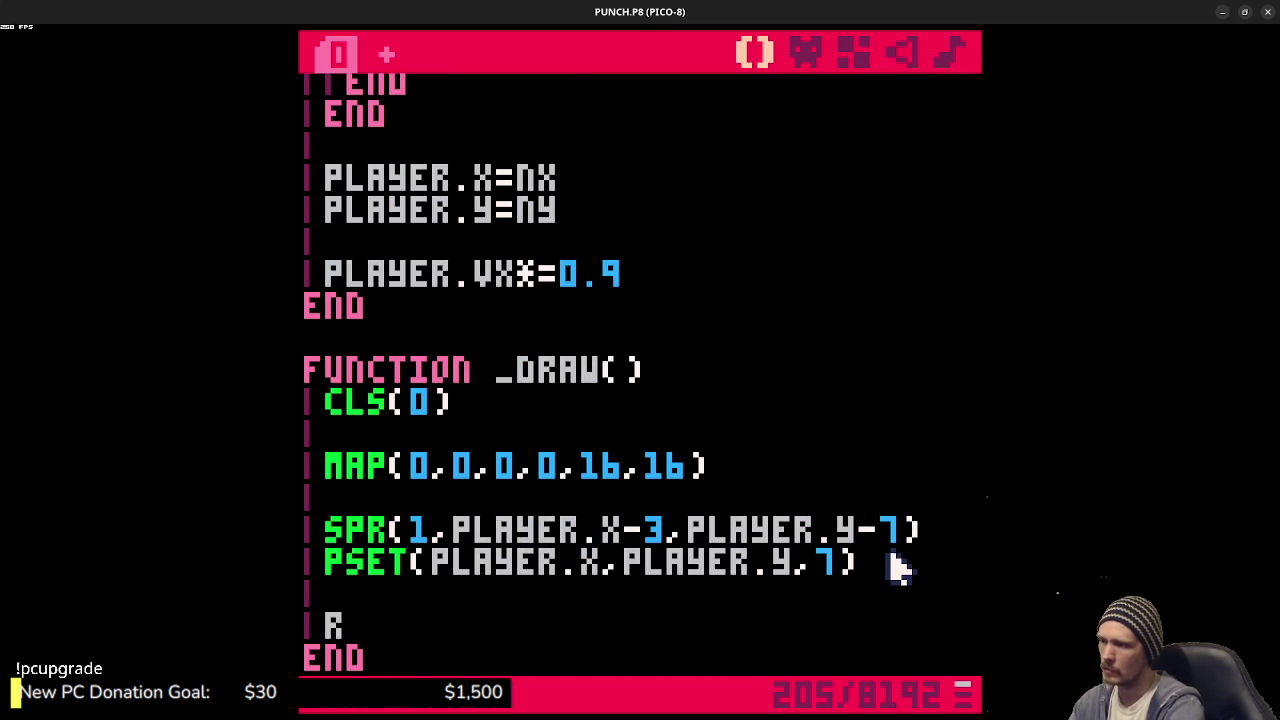
{"action": "type", "text": "print("}
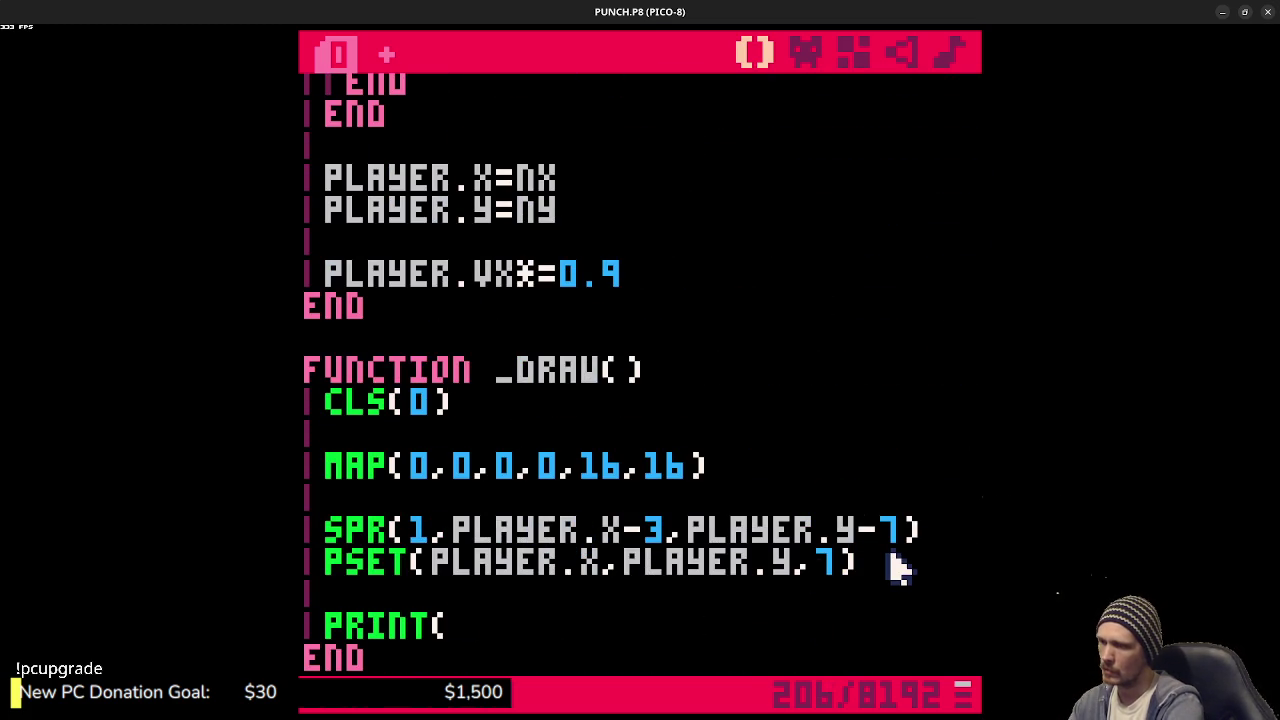
{"action": "type", "text": "grou"}
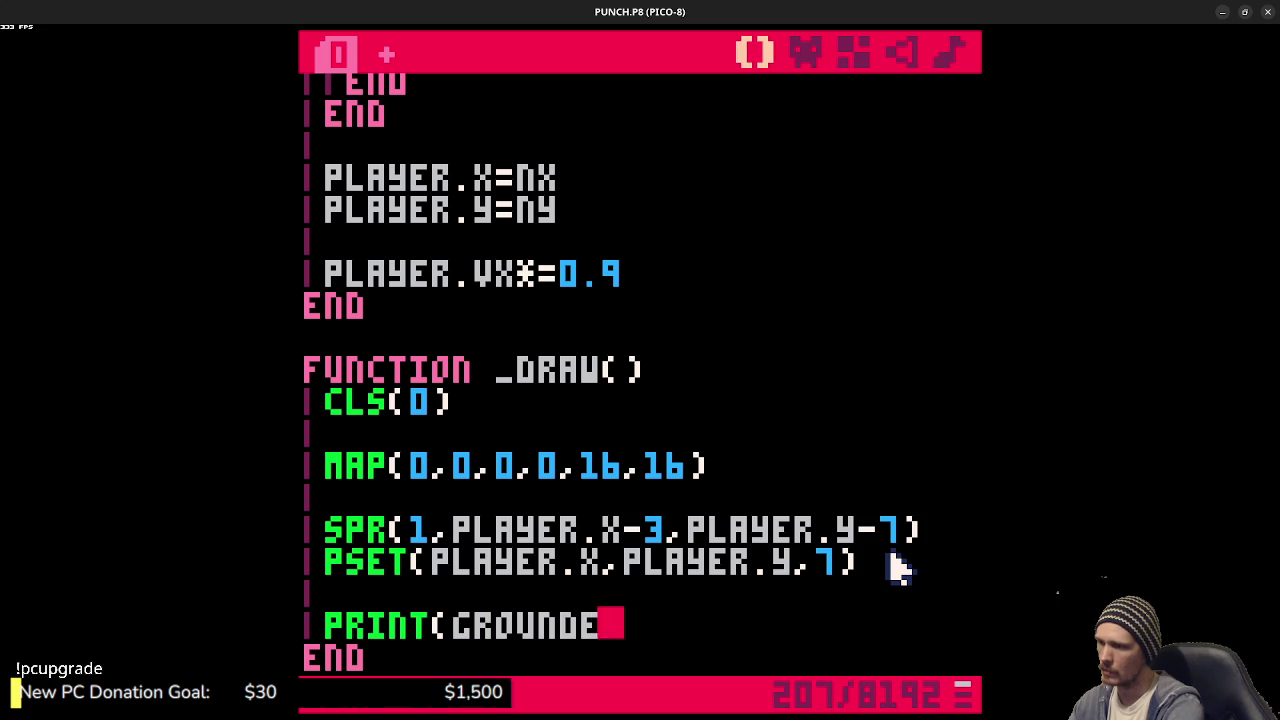
{"action": "type", "text": "d()"}
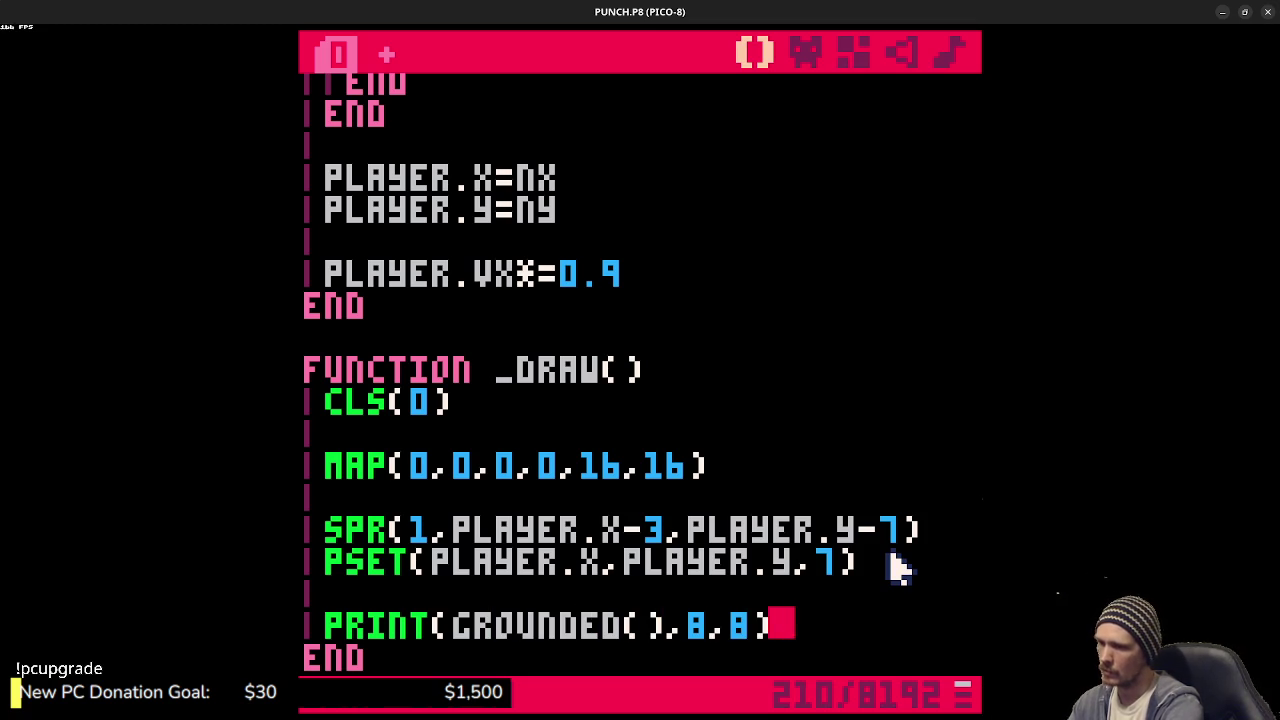
- Save and run the cart to see FALSE in the corner, then return to the code
{"action": "key", "text": "ctrl+s"}
{"action": "key", "text": "ctrl+r"}
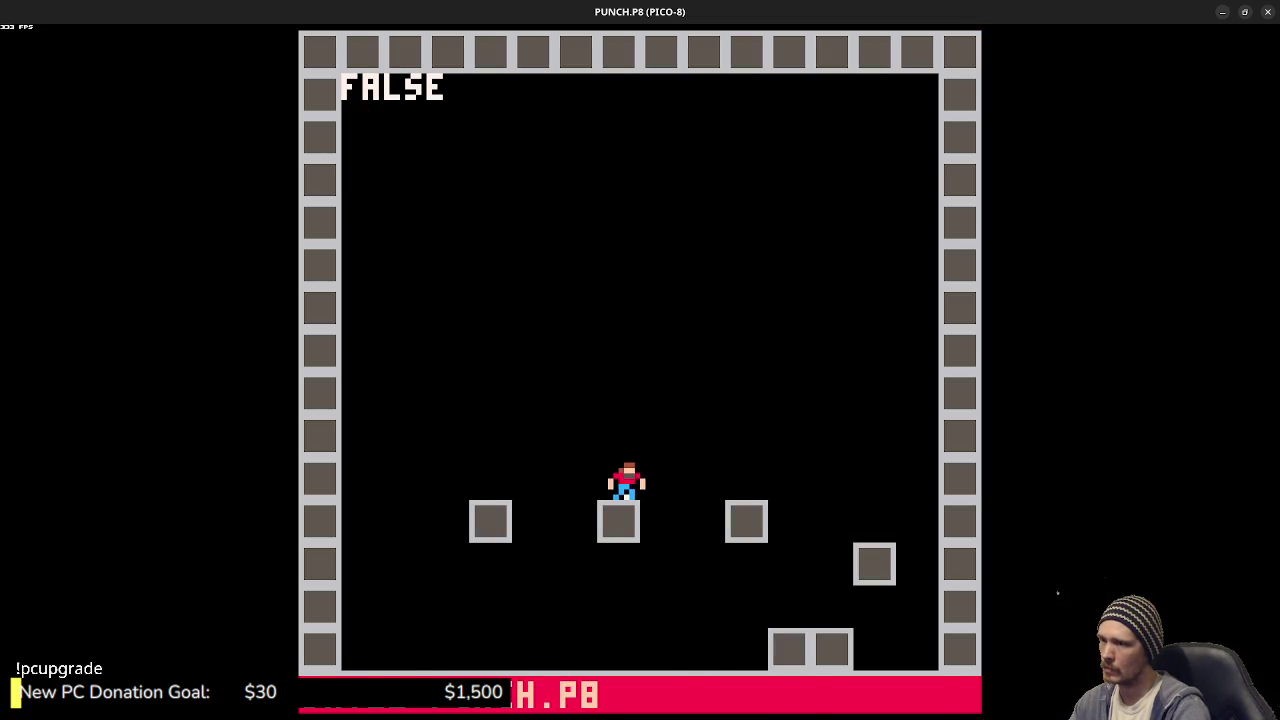
{"action": "key", "text": "Escape"}
{"action": "key", "text": "Escape"}
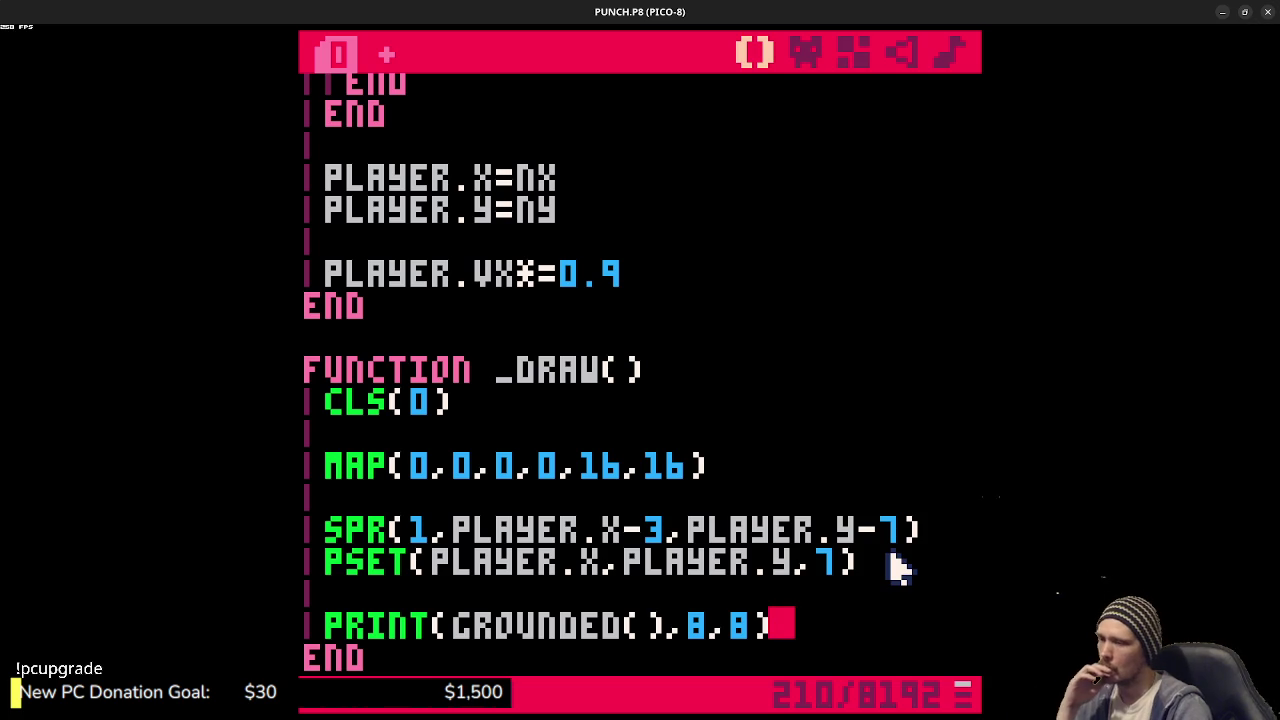
{"action": "scroll", "coordinate": [900, 543], "scroll_direction": "down", "scroll_amount": 2}
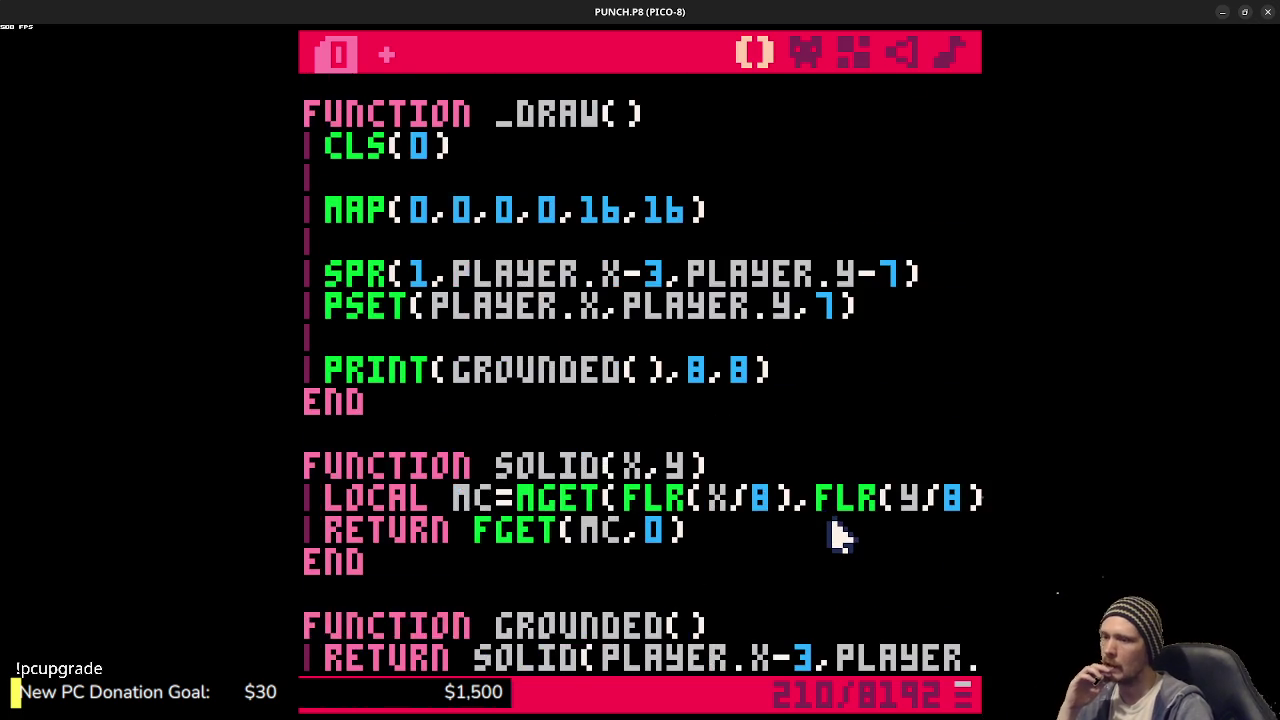
- In grounded(), change both player.y arguments to player.y+1
{"action": "scroll", "coordinate": [823, 528], "scroll_direction": "down", "scroll_amount": 2}
{"action": "scroll", "coordinate": [830, 520], "scroll_direction": "up", "scroll_amount": 1}
{"action": "left_click_drag", "start_coordinate": [872, 531], "coordinate": [978, 531]}
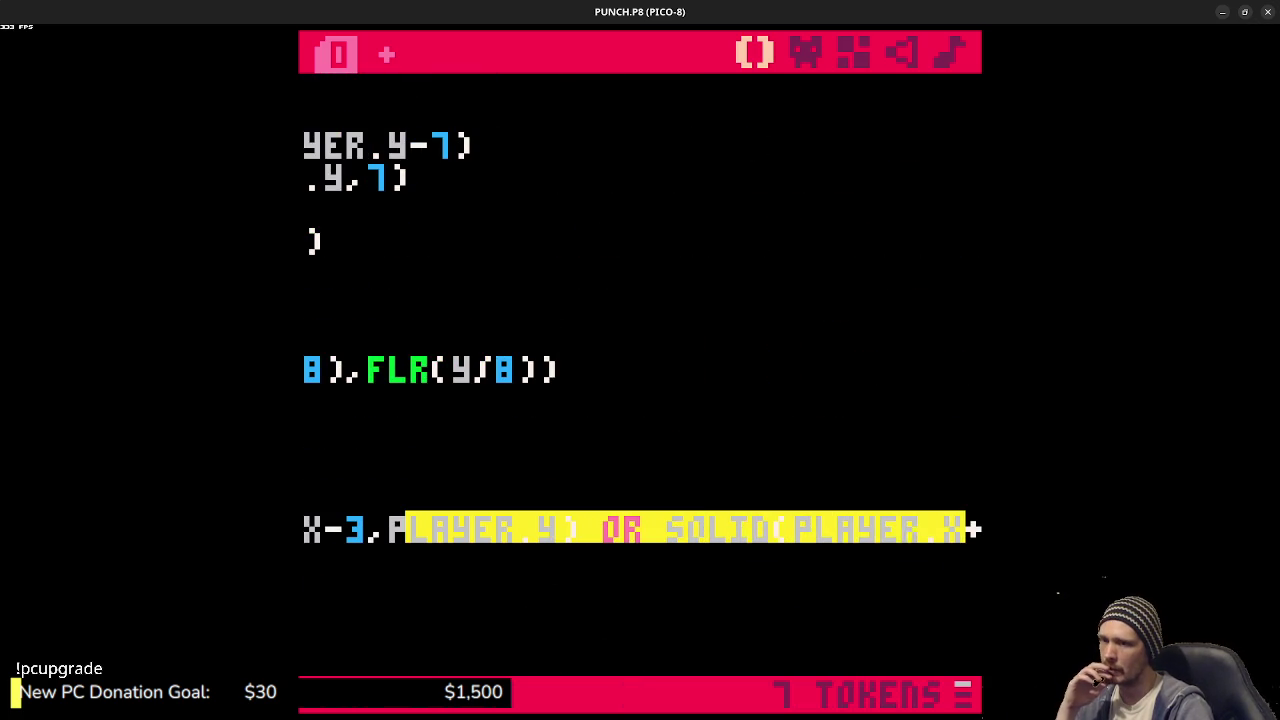
{"action": "left_click", "coordinate": [606, 538]}
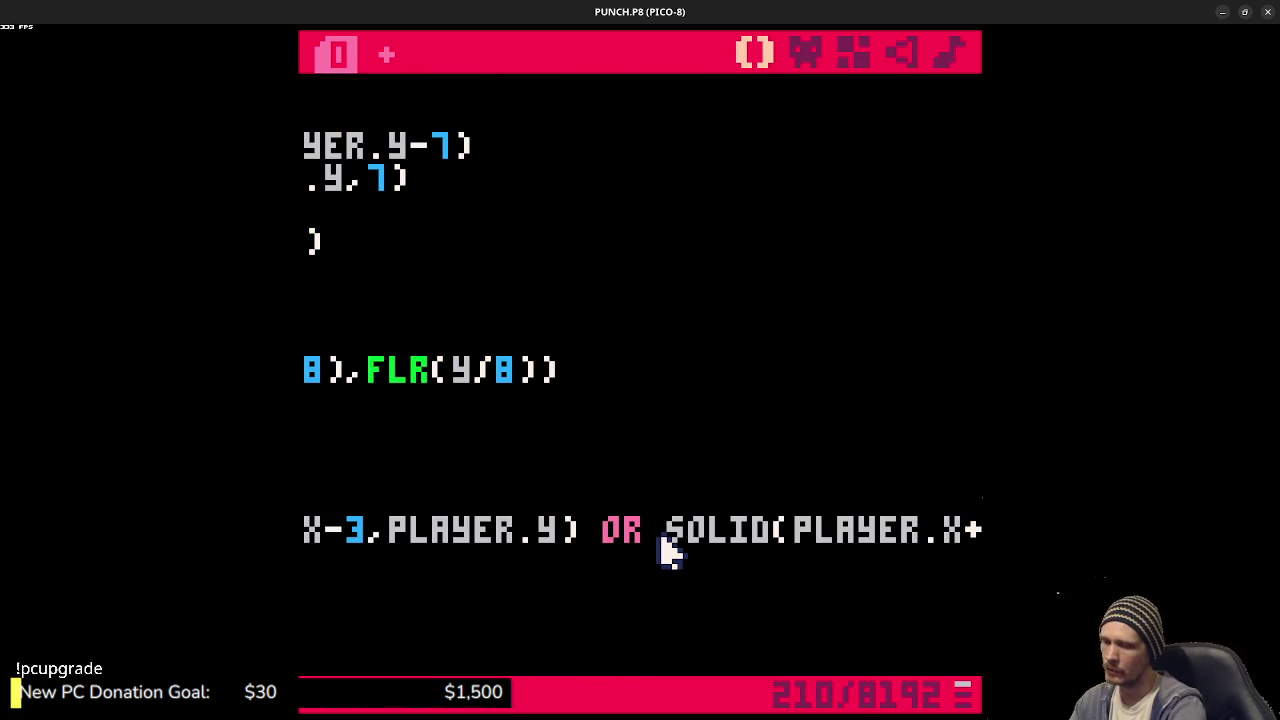
{"action": "type", "text": "+1"}
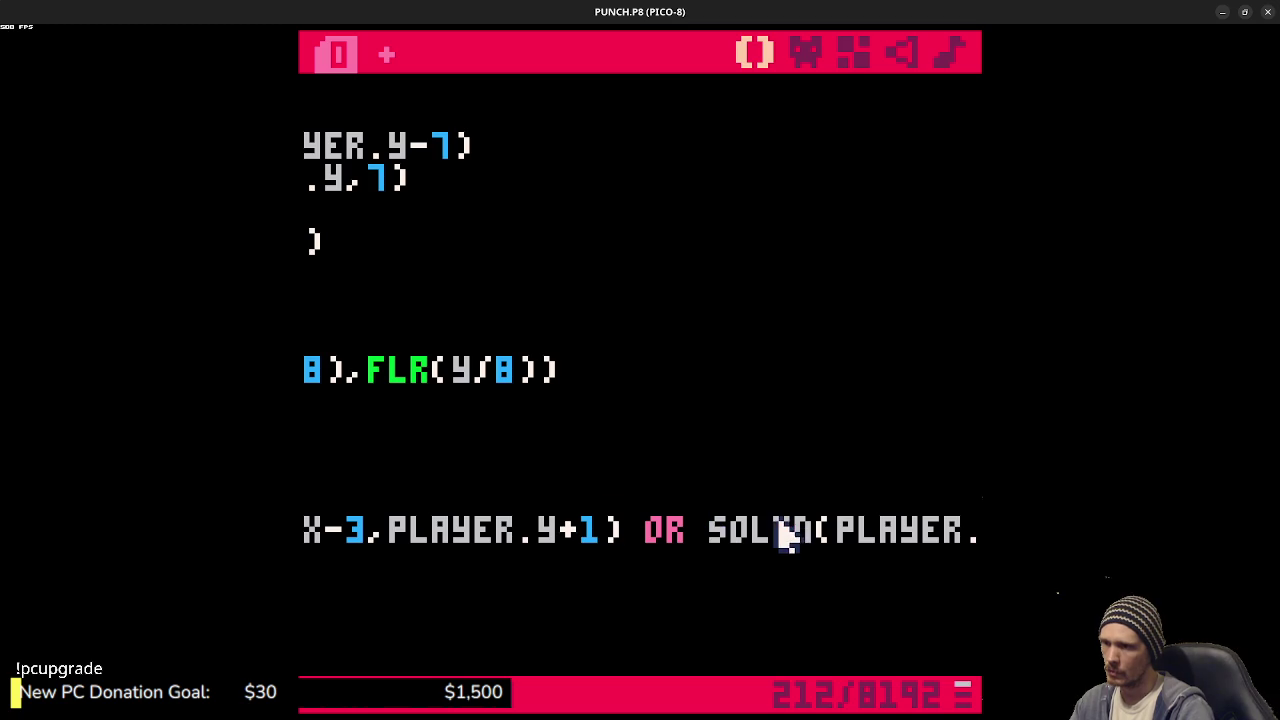
{"action": "mouse_move", "coordinate": [787, 536]}
{"action": "left_mouse_down"}
{"action": "mouse_move", "coordinate": [980, 531]}
{"action": "mouse_move", "coordinate": [960, 530]}
{"action": "left_mouse_up"}
{"action": "left_click", "coordinate": [960, 535]}
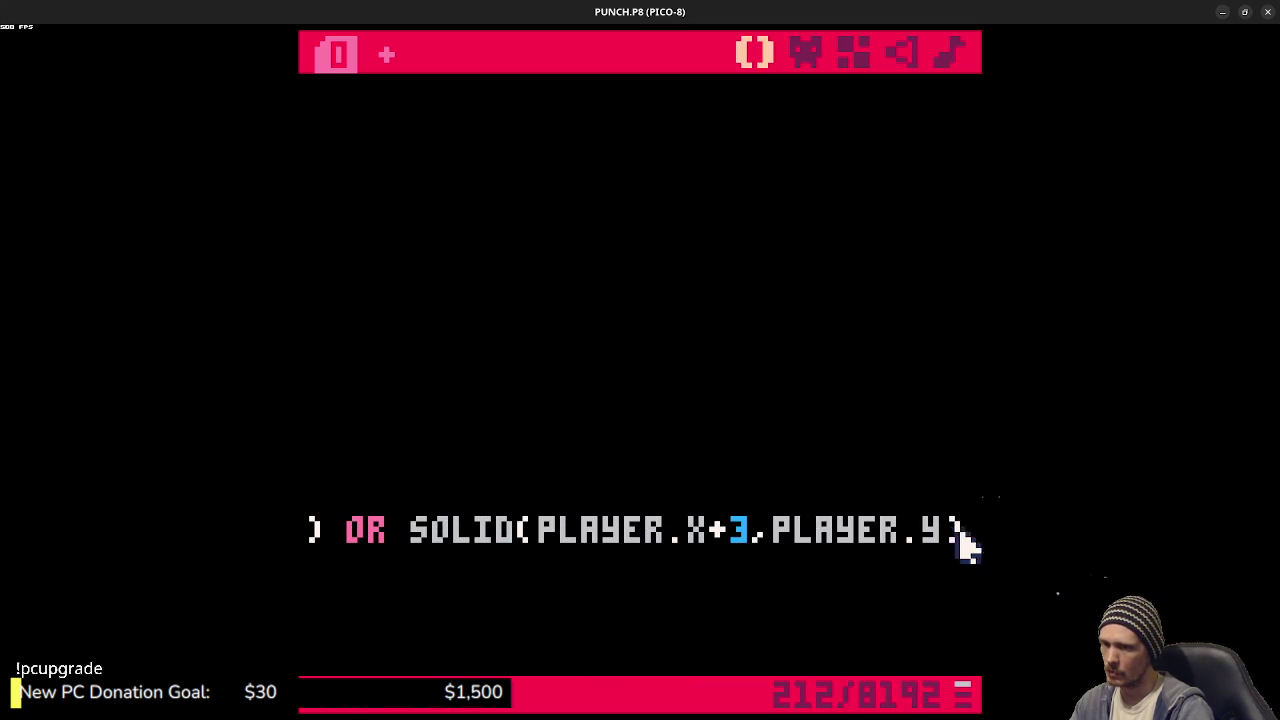
{"action": "type", "text": "1"}
- Save, run, and jump between blocks to see the readout turn TRUE on landing
{"action": "key", "text": "ctrl+s"}
{"action": "key", "text": "ctrl+r"}
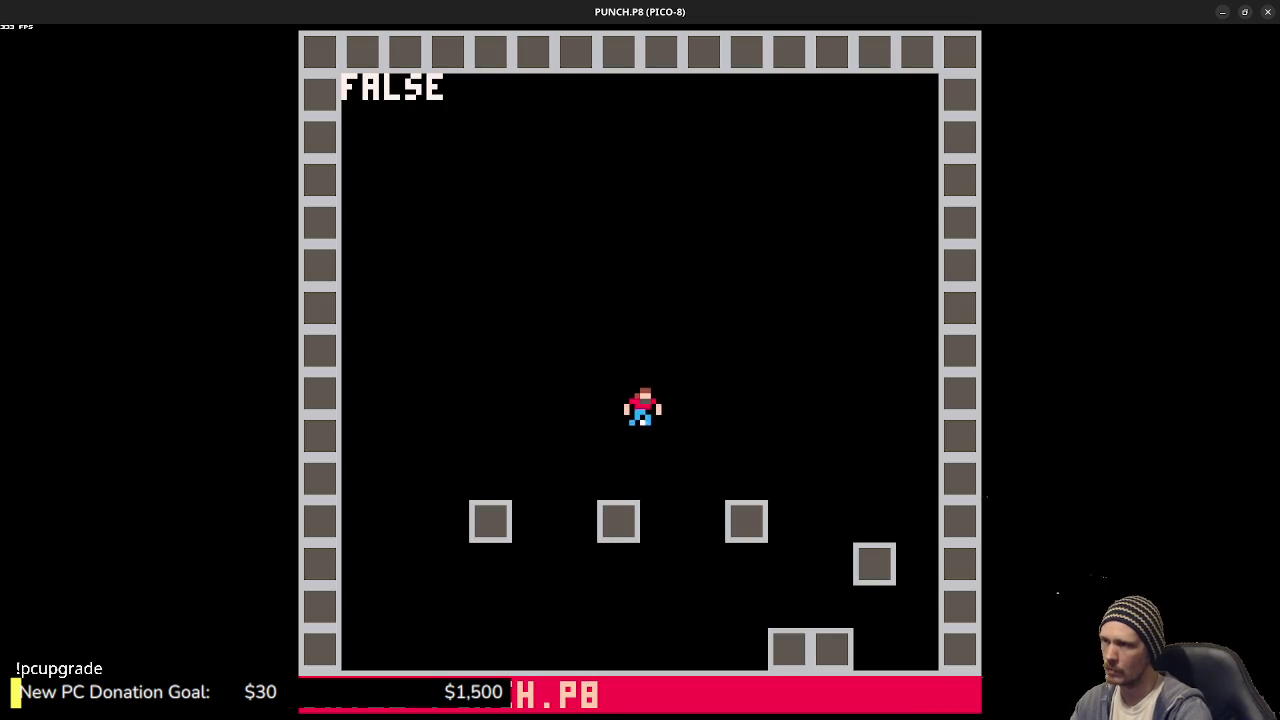
{"action": "key", "text": "Left"}
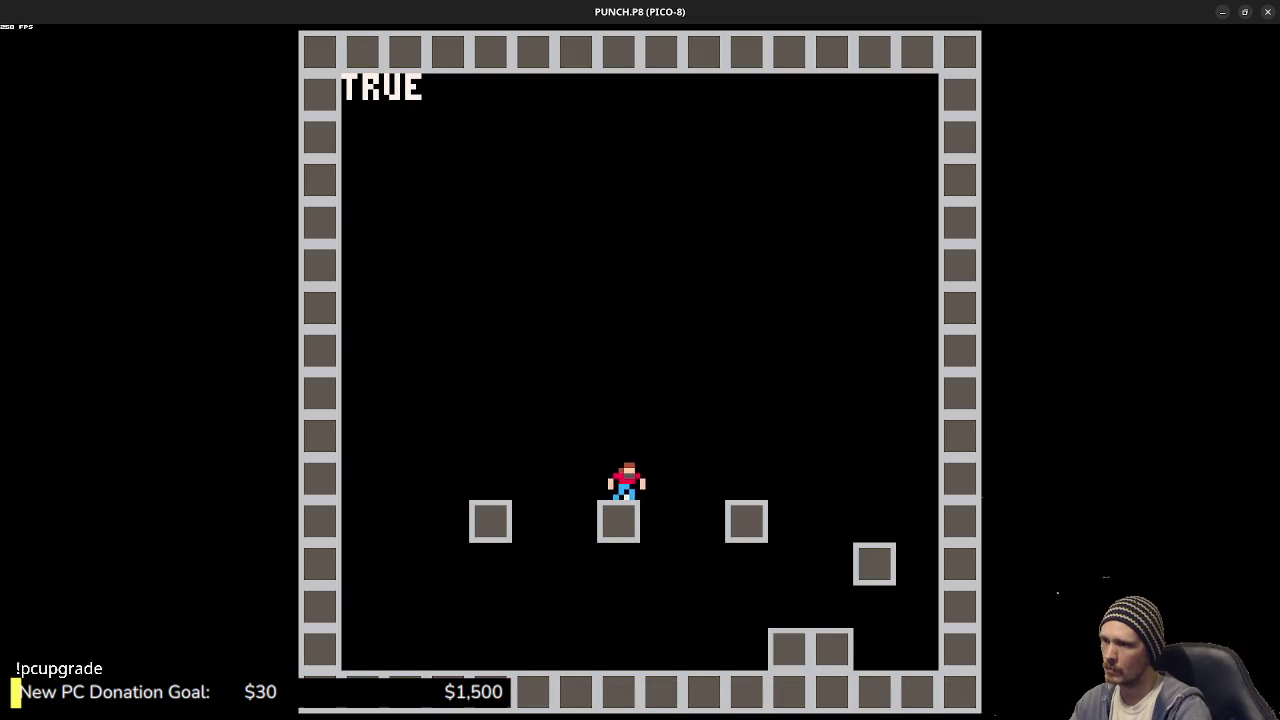
{"action": "key", "text": "z"}
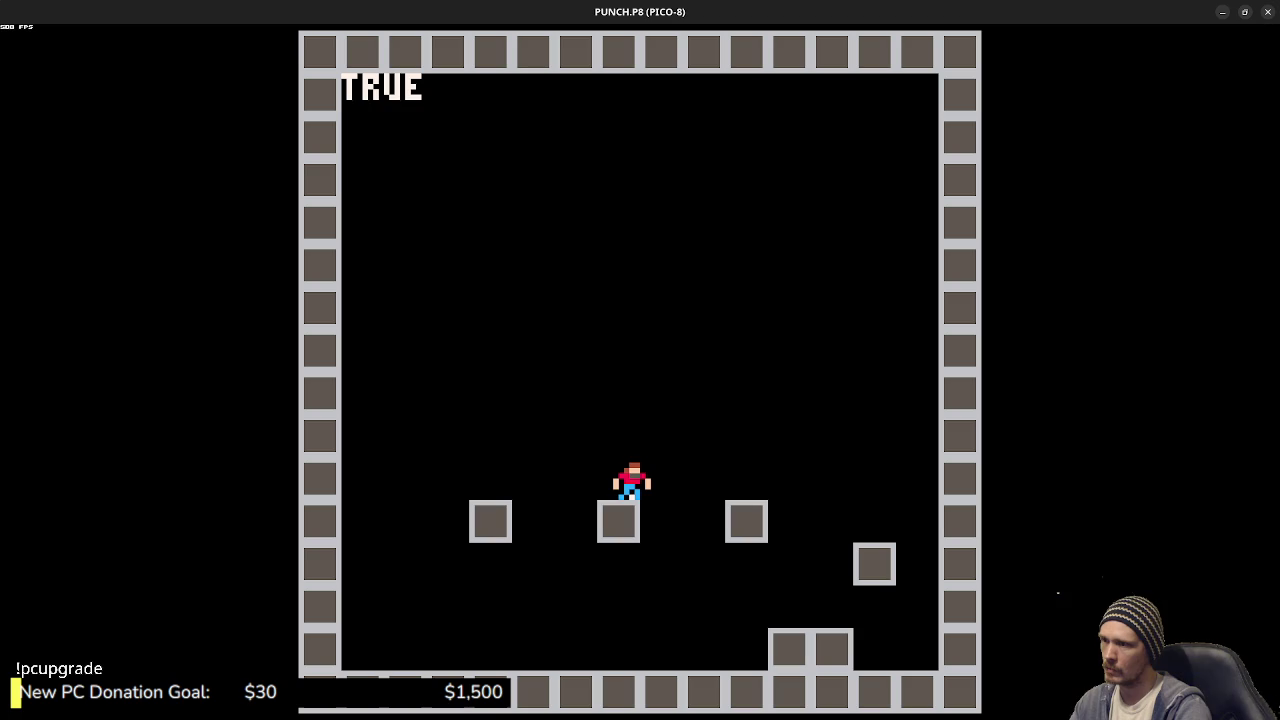
{"action": "key", "text": "z"}
{"action": "key", "text": "Right"}
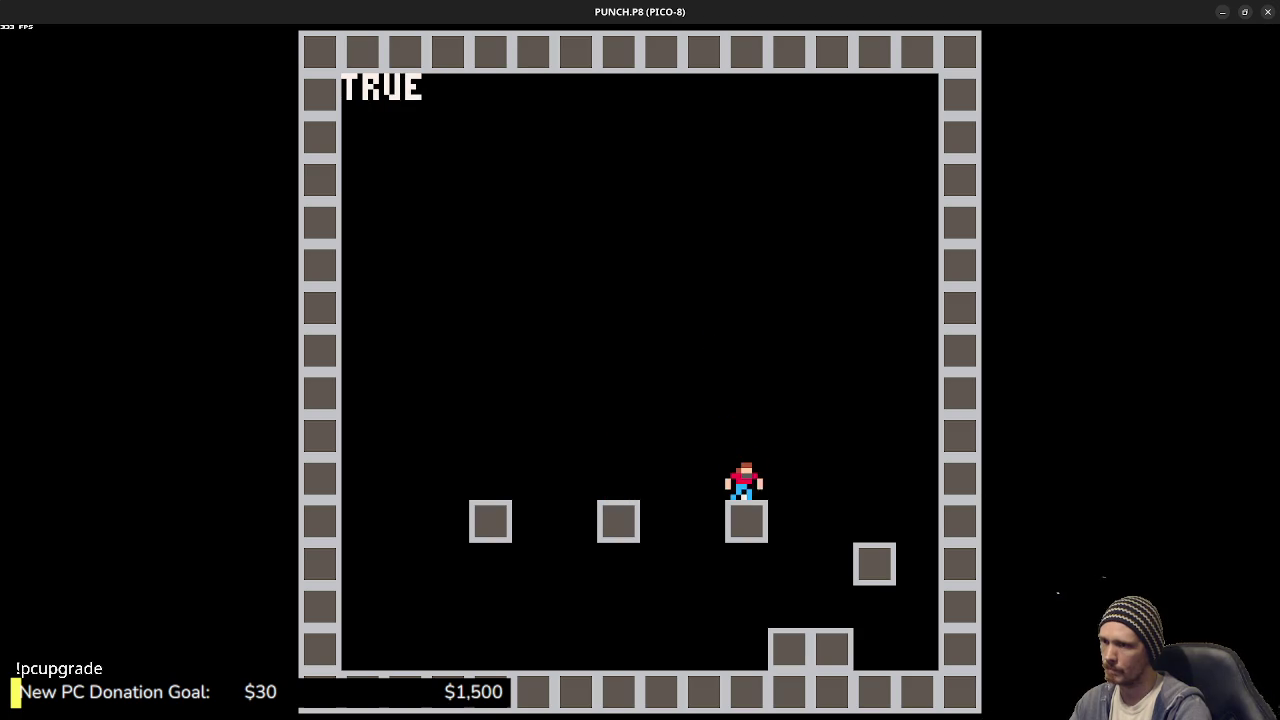
{"action": "key", "text": "z"}
{"action": "key", "text": "Left"}
{"action": "key", "text": "z"}
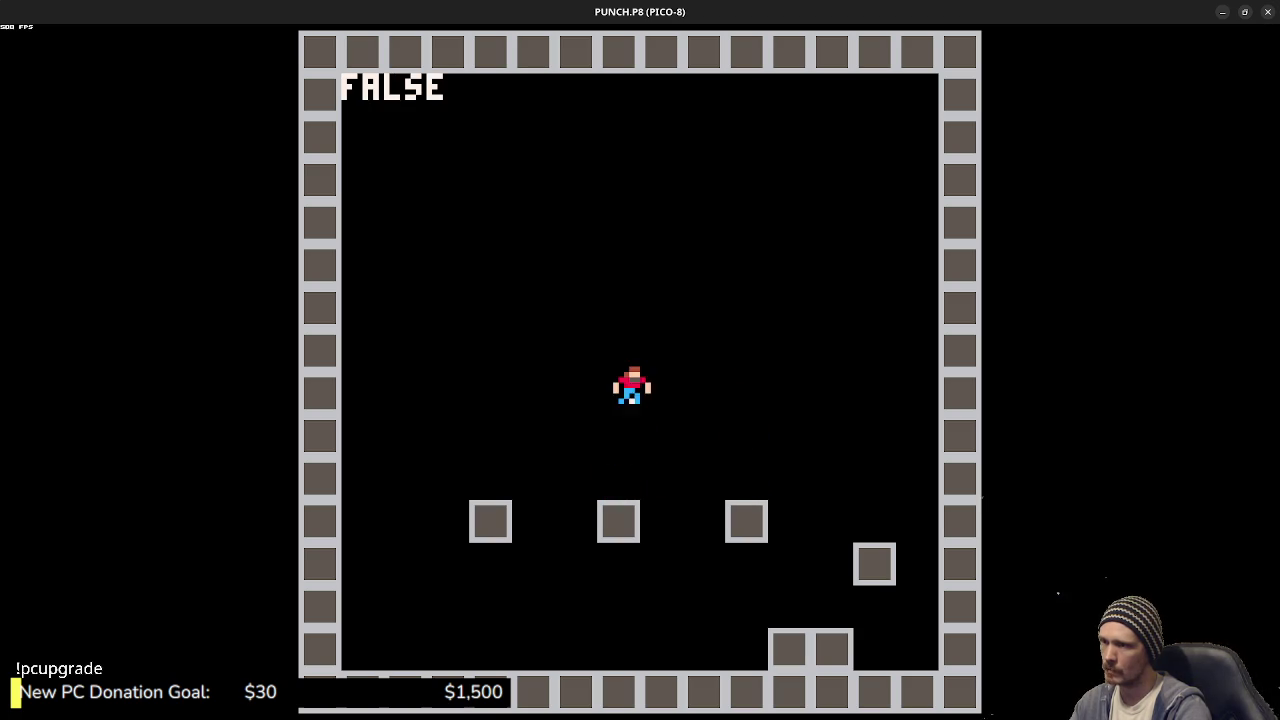
{"action": "key", "text": "Right"}
- Stop the game and go back to the code editor
{"action": "key", "text": "Escape"}
{"action": "type", "text": "x"}
{"action": "key", "text": "Escape"}
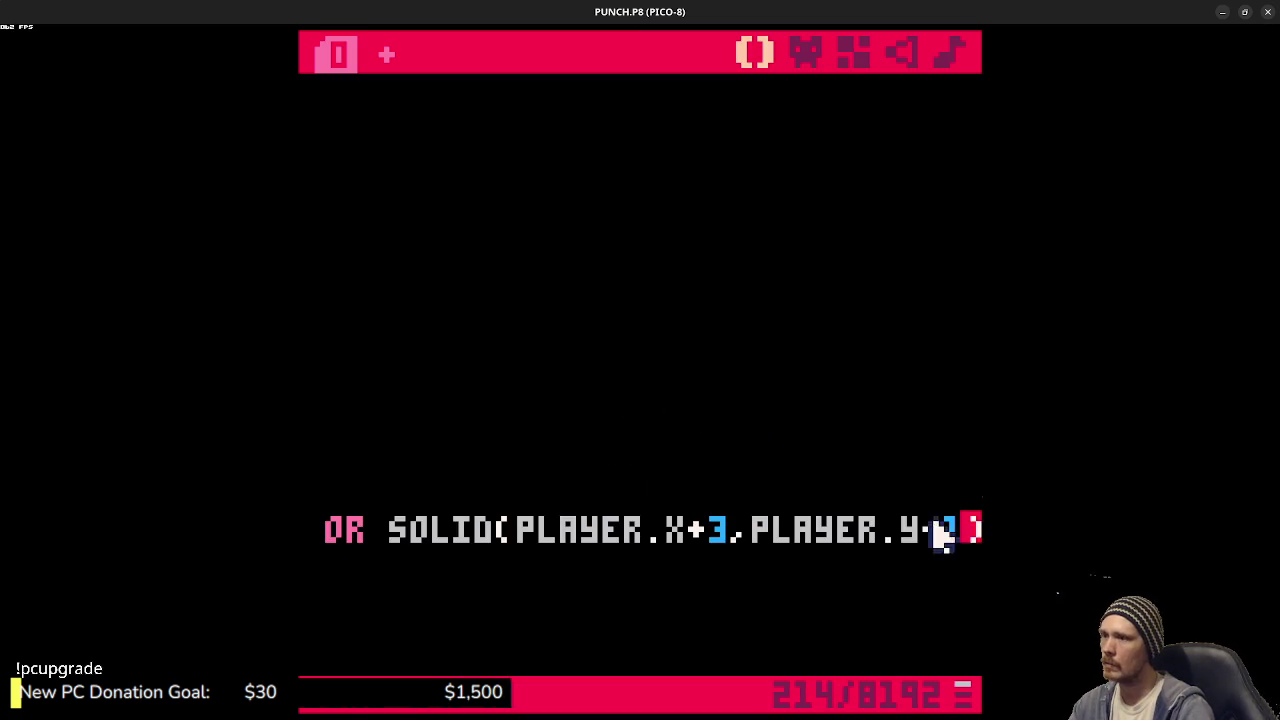
{"action": "scroll", "coordinate": [551, 560], "scroll_direction": "up", "scroll_amount": 3}
- Lower the jump strength to PLAYER.VY-=2 and save
{"action": "left_click_drag", "start_coordinate": [571, 514], "coordinate": [300, 496]}
{"action": "scroll", "coordinate": [571, 443], "scroll_direction": "up", "scroll_amount": 10}
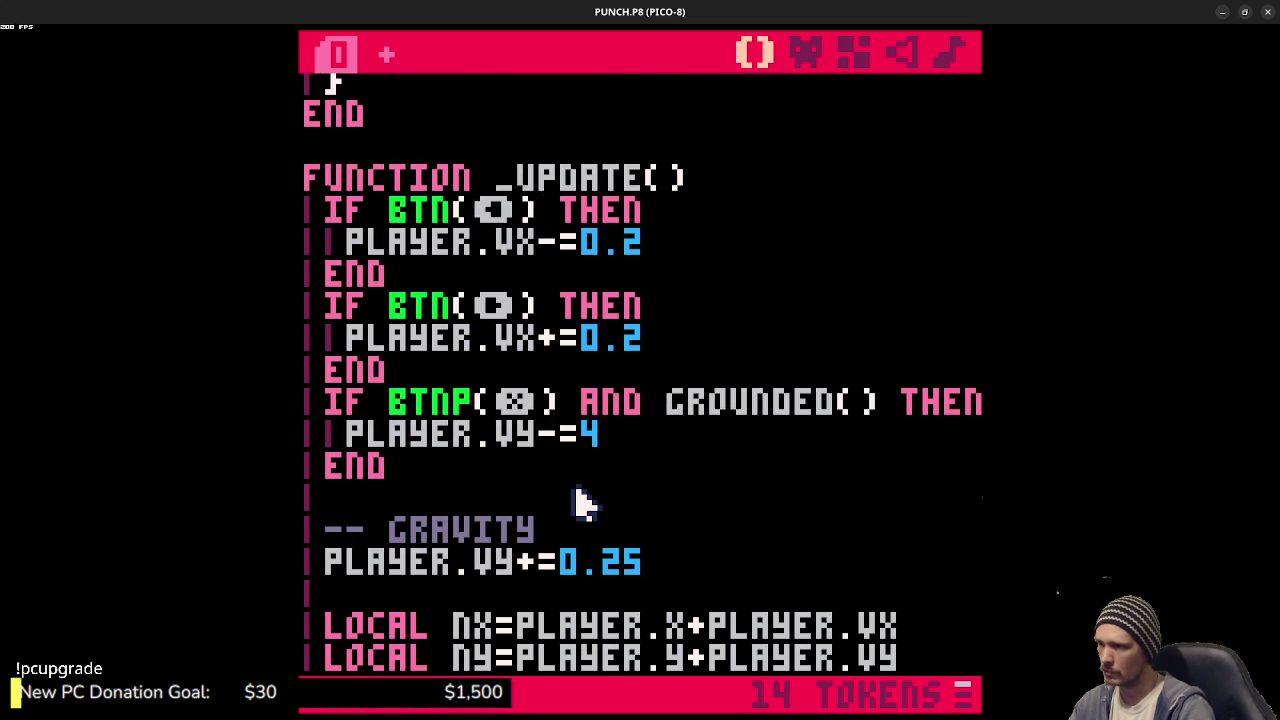
{"action": "scroll", "coordinate": [585, 503], "scroll_direction": "up", "scroll_amount": 6}
{"action": "scroll", "coordinate": [585, 503], "scroll_direction": "down", "scroll_amount": 4}
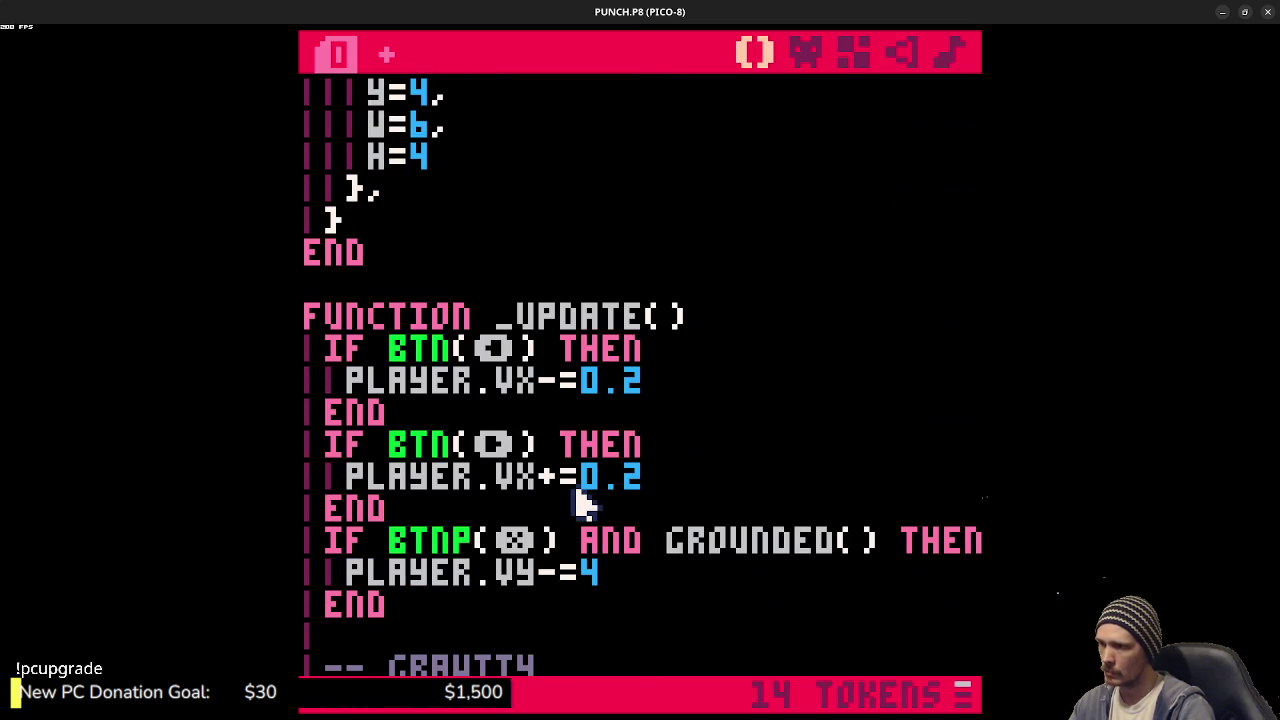
{"action": "scroll", "coordinate": [590, 510], "scroll_direction": "down", "scroll_amount": 2}
{"action": "type", "text": "2"}
{"action": "key", "text": "ctrl+s"}
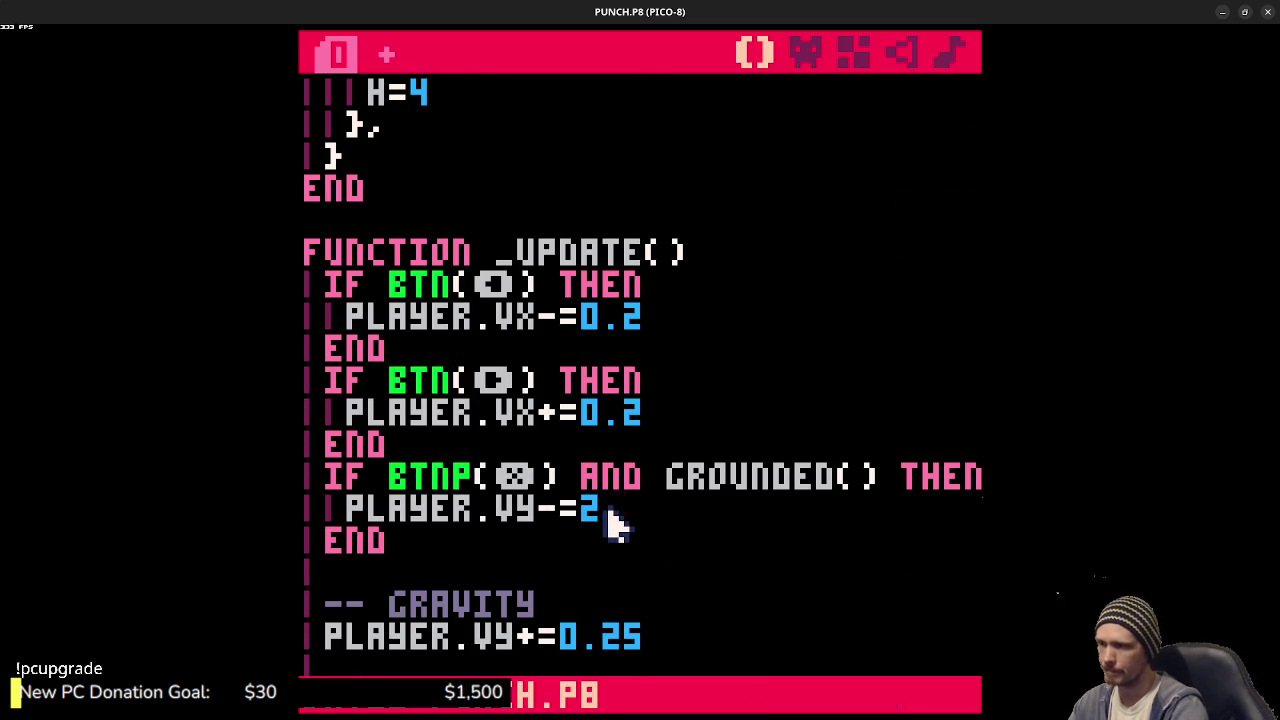
- Run the game to test the weaker jump off the middle block, then return to code
{"action": "key", "text": "ctrl+r"}
{"action": "key", "text": "x"}
{"action": "key", "text": "x"}
{"action": "key", "text": "Right"}
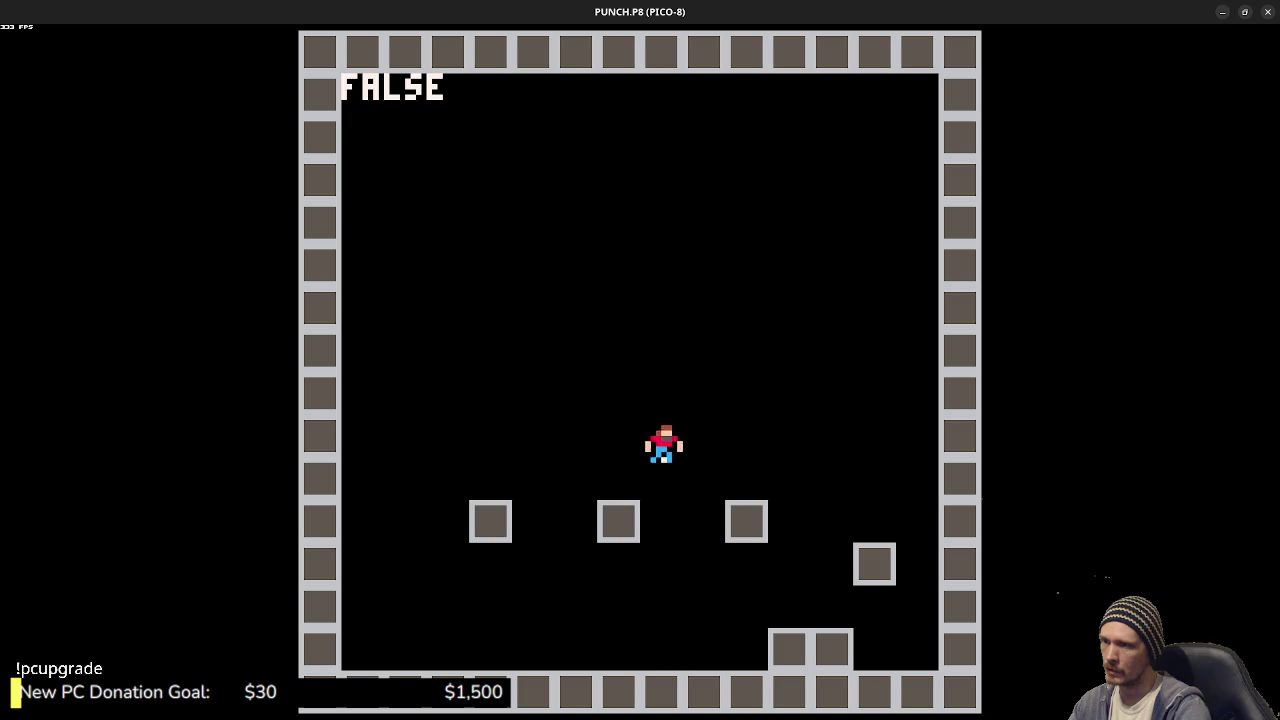
{"action": "key", "text": "Left"}
{"action": "key", "text": "Escape"}
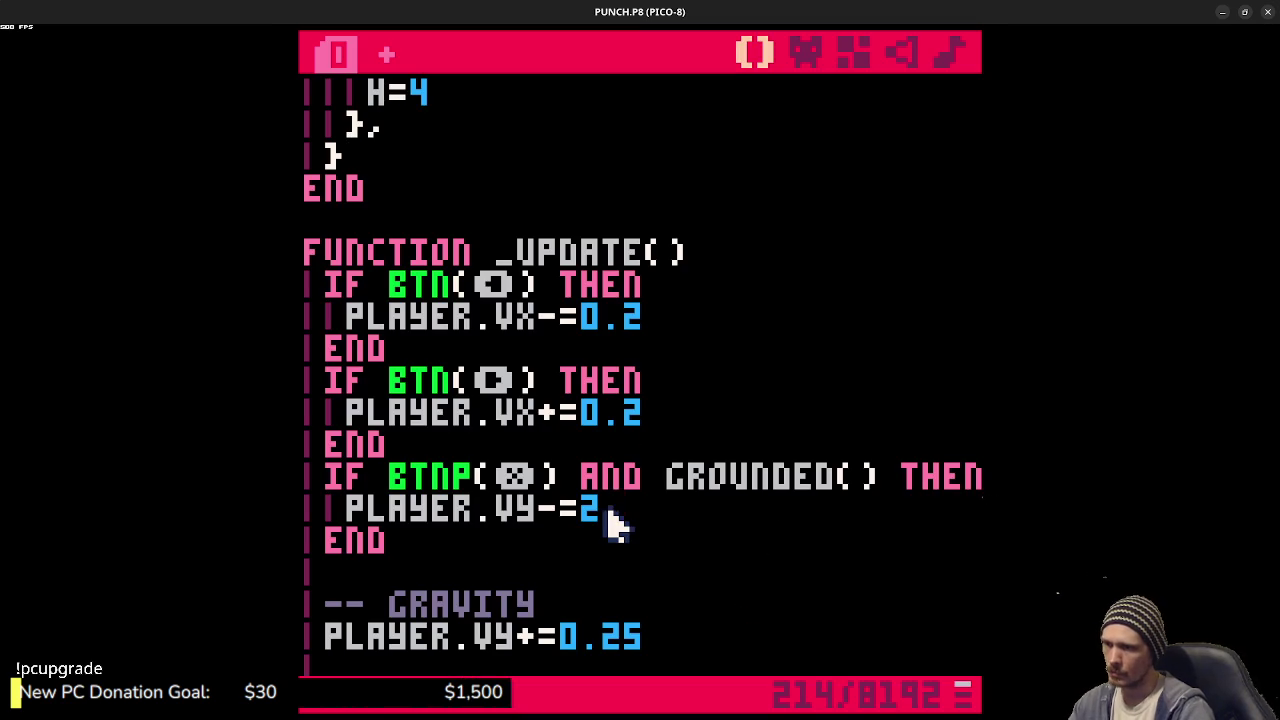
- Set the jump to PLAYER.VY-=3, save, and test hops between the blocks
{"action": "type", "text": "3"}
{"action": "key", "text": "ctrl+s"}
{"action": "key", "text": "ctrl+r"}
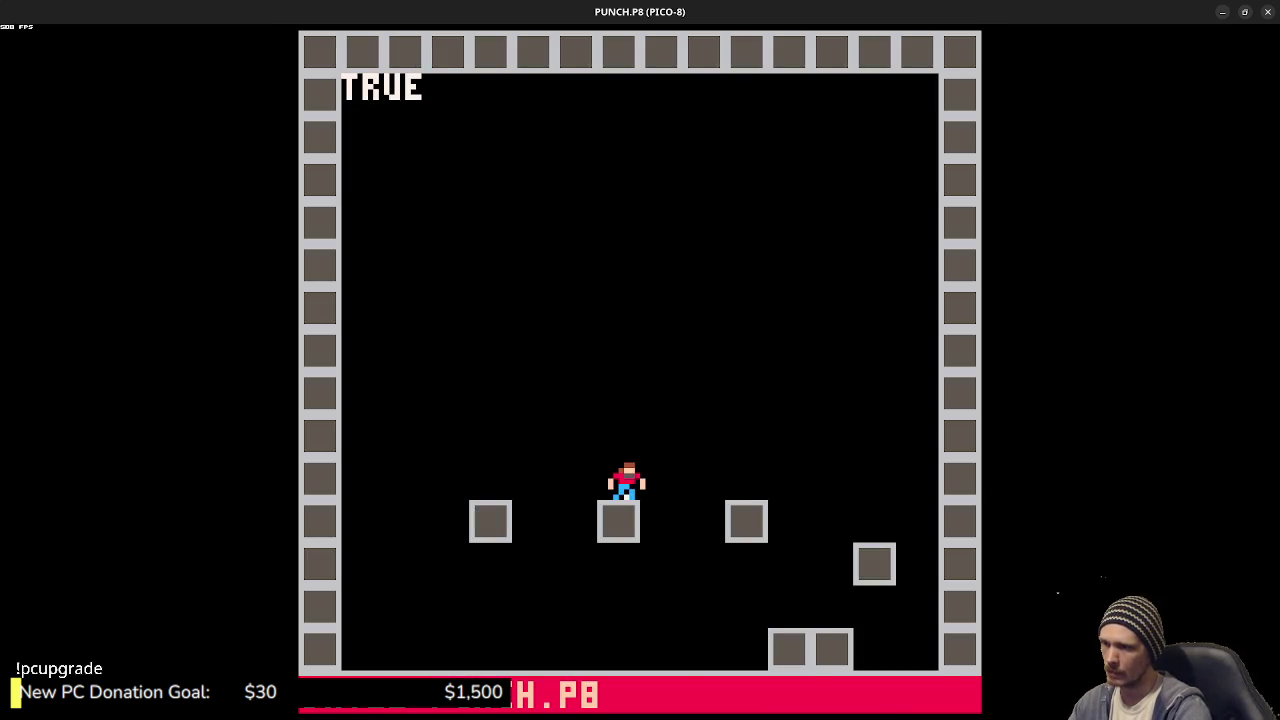
{"action": "key", "text": "x"}
{"action": "key", "text": "Left"}
{"action": "key", "text": "x"}
{"action": "key", "text": "Right"}
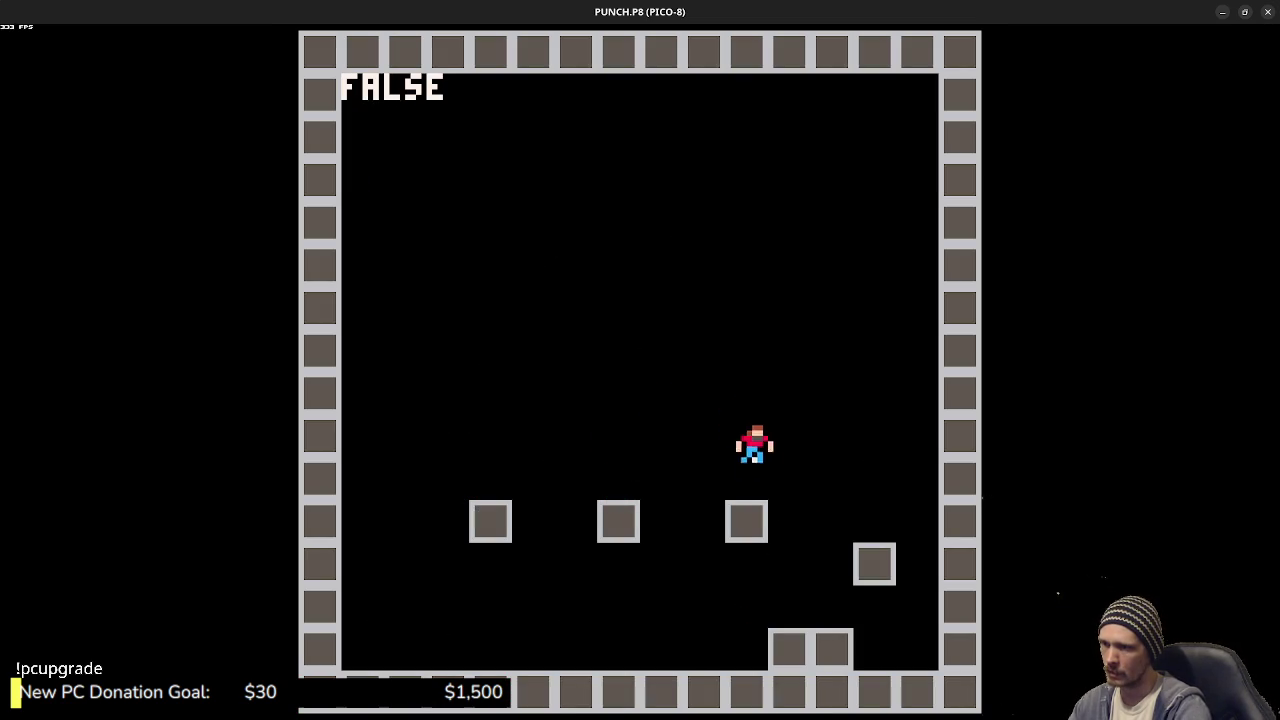
{"action": "key", "text": "x"}
{"action": "key", "text": "Left"}
{"action": "key", "text": "x"}
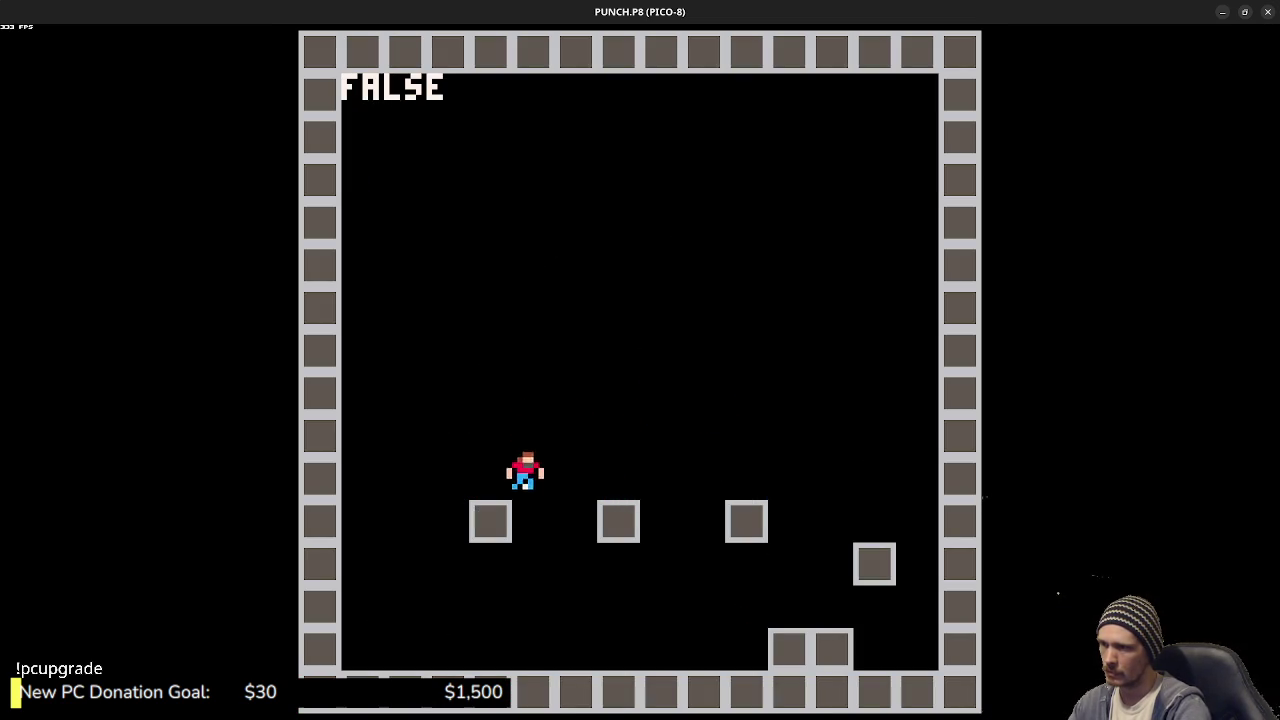
- Keep jumping across blocks and floor watching the grounded readout, then stop the game
{"action": "key", "text": "x"}
{"action": "key", "text": "Right"}
{"action": "key", "text": "x"}
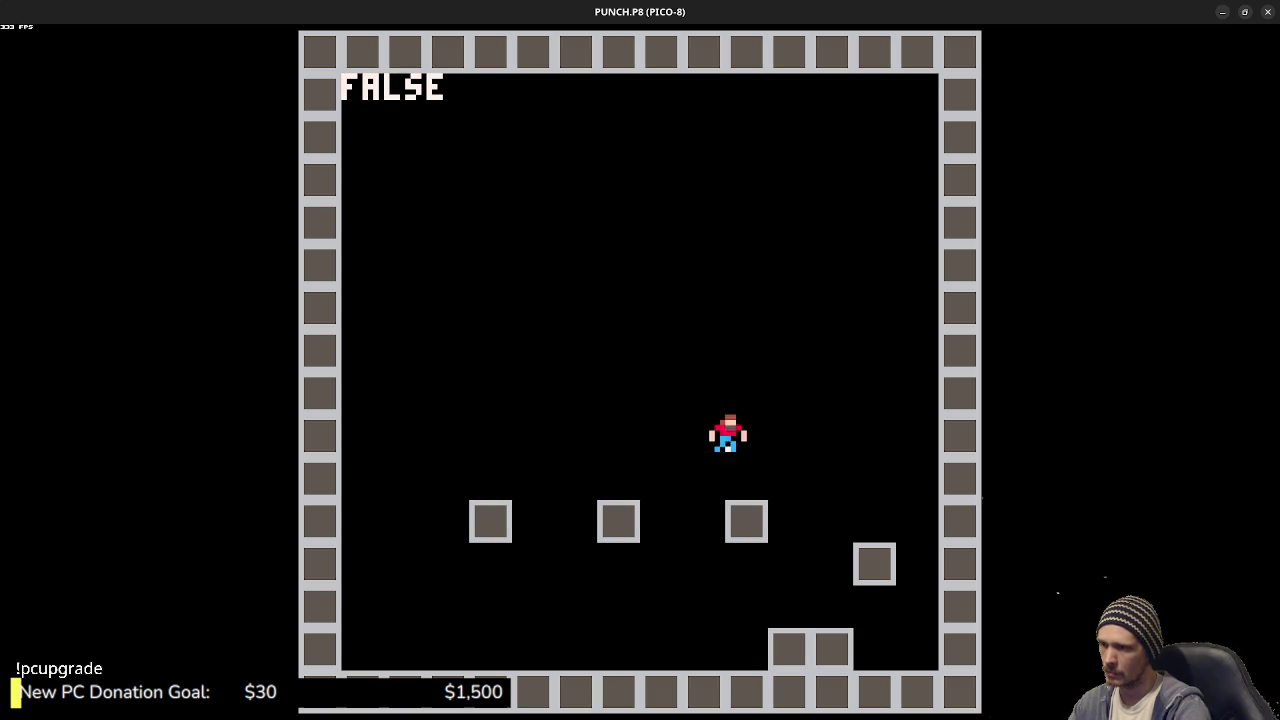
{"action": "key", "text": "x"}
{"action": "key", "text": "Left"}
{"action": "key", "text": "x"}
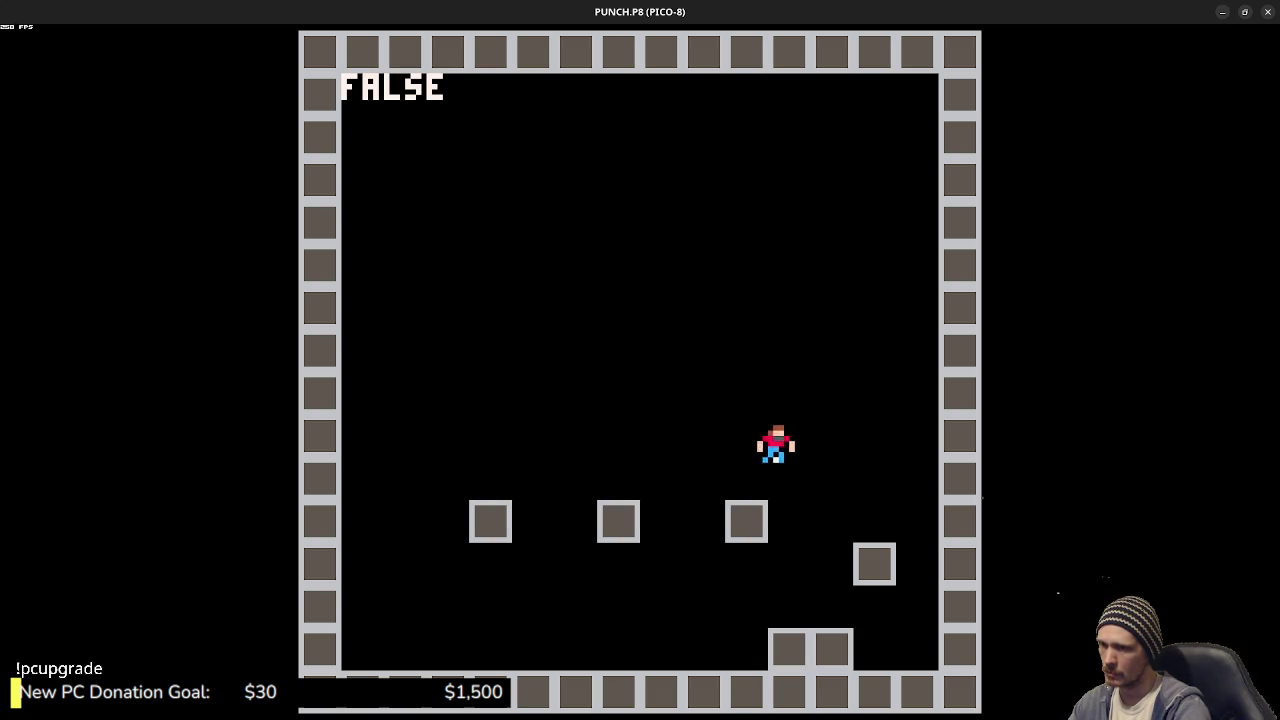
{"action": "key", "text": "Right"}
{"action": "key", "text": "x"}
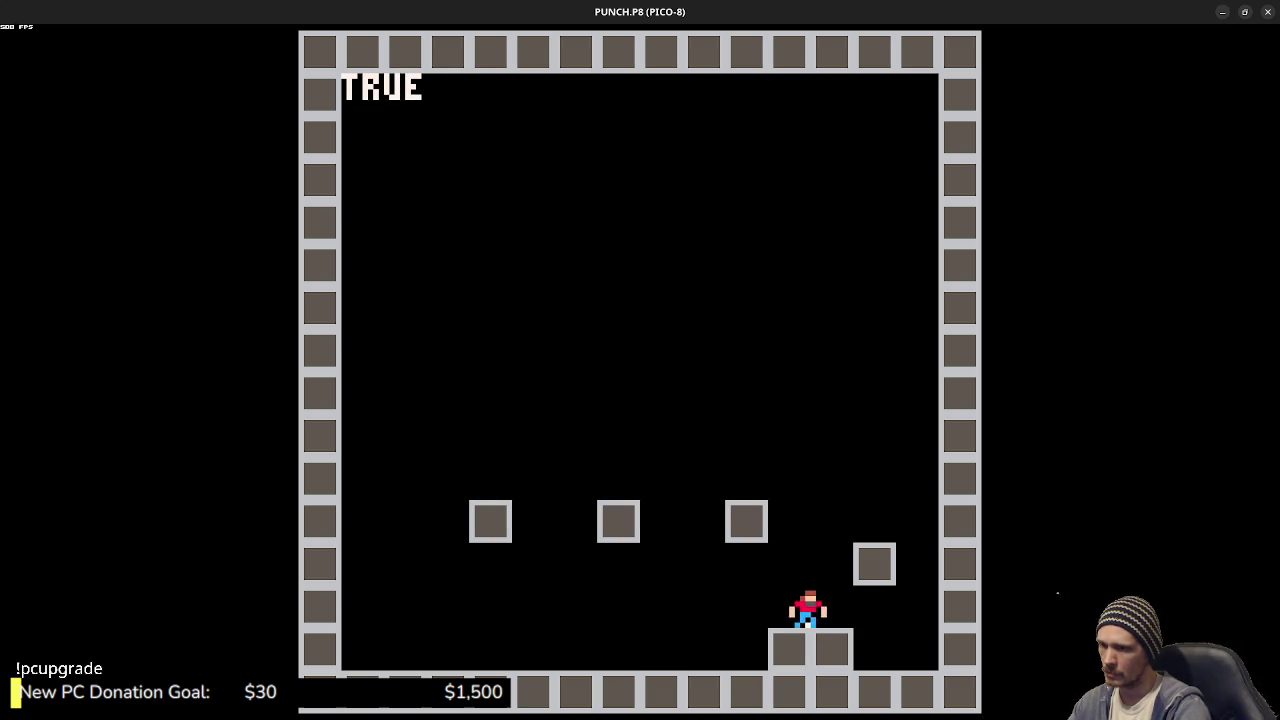
{"action": "key", "text": "x"}
{"action": "key", "text": "Right"}
{"action": "key", "text": "Left"}
{"action": "key", "text": "x"}
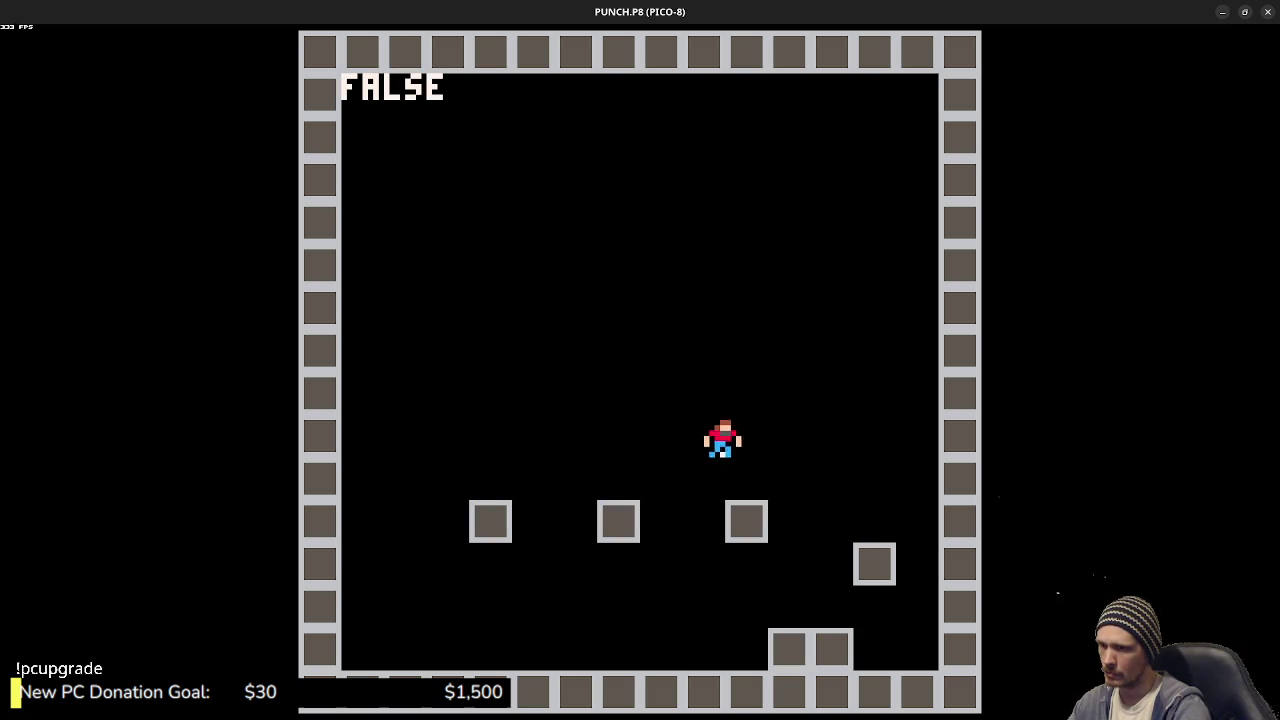
{"action": "key", "text": "Left"}
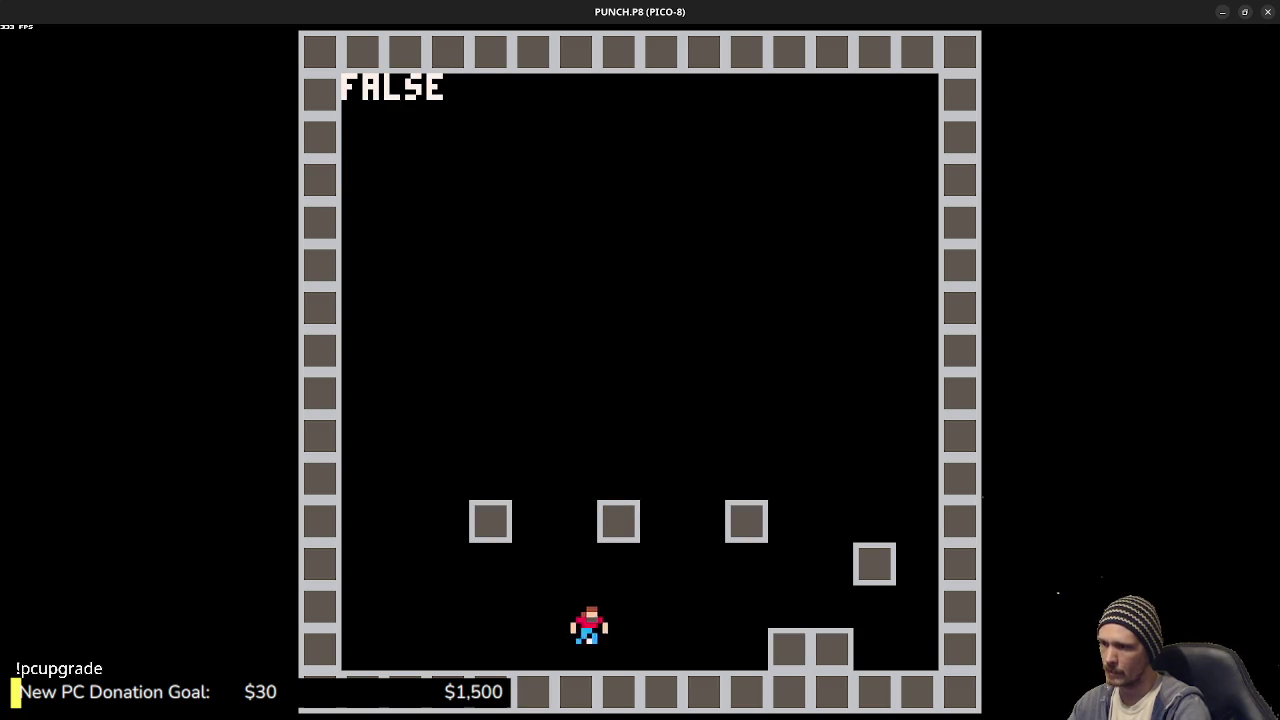
{"action": "key", "text": "Right"}
{"action": "key", "text": "Right"}
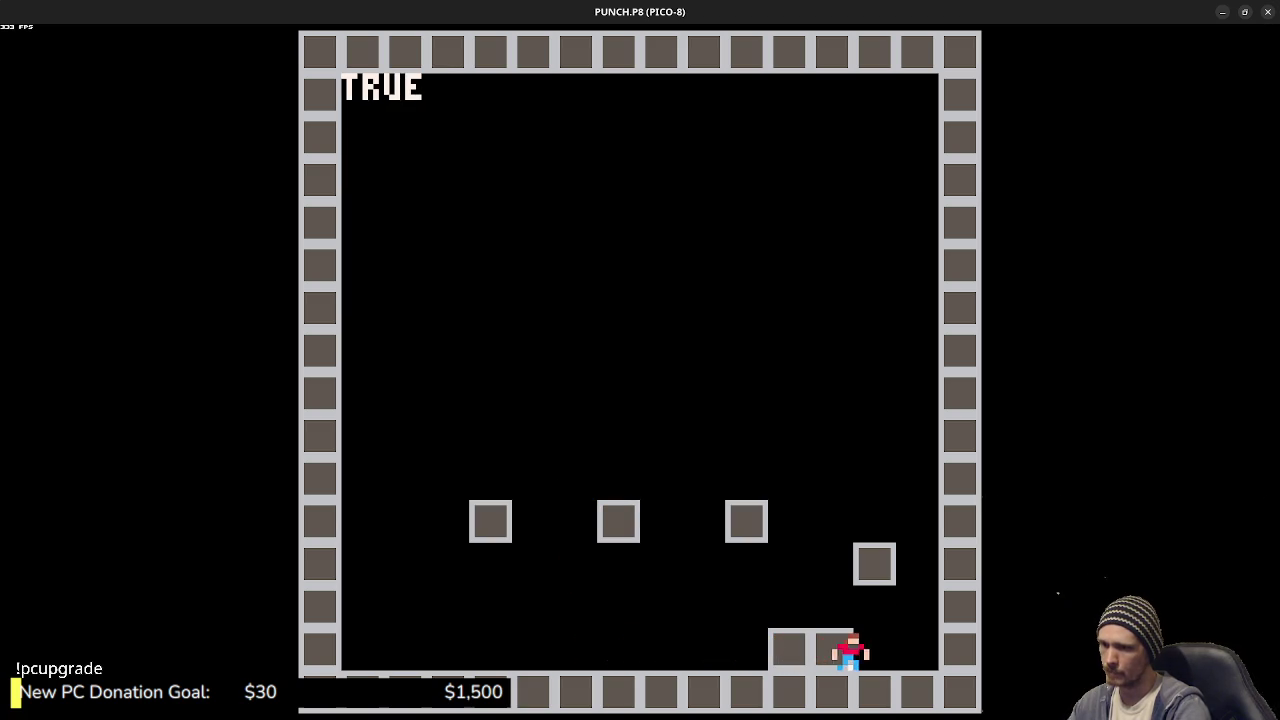
{"action": "key", "text": "Left"}
{"action": "key", "text": "Escape"}
{"action": "key", "text": "Escape"}
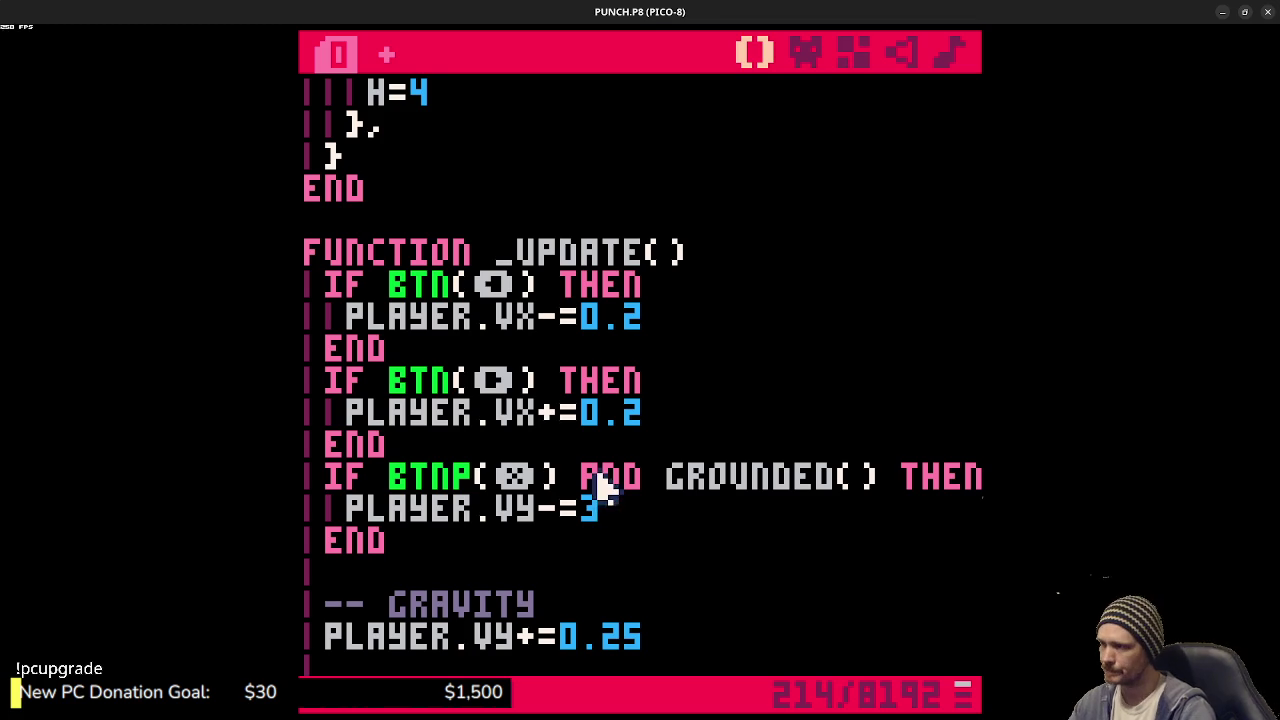
- Duplicate the IF PLAYER.VY>0 landing block below the original and save
{"action": "scroll", "coordinate": [603, 490], "scroll_direction": "up", "scroll_amount": 5}
{"action": "scroll", "coordinate": [603, 490], "scroll_direction": "down", "scroll_amount": 11}
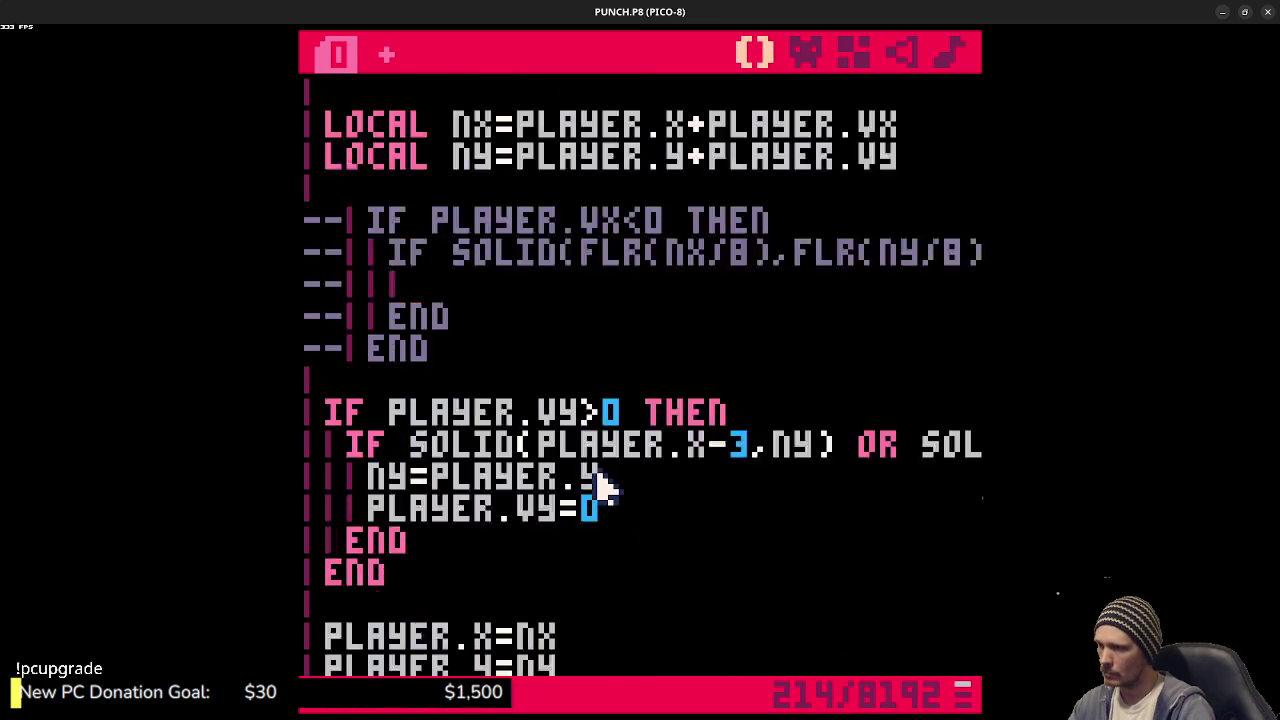
{"action": "scroll", "coordinate": [410, 400], "scroll_direction": "up", "scroll_amount": 2}
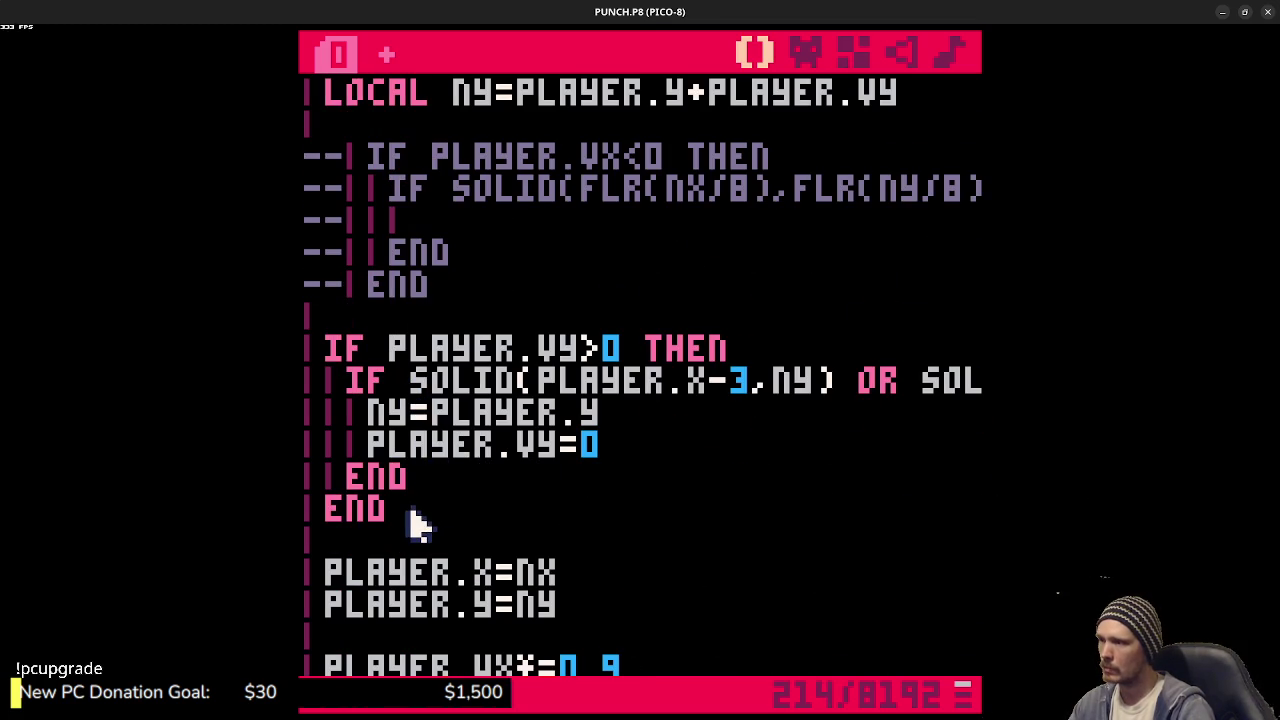
{"action": "mouse_move", "coordinate": [414, 520]}
{"action": "left_mouse_down"}
{"action": "mouse_move", "coordinate": [340, 370]}
{"action": "mouse_move", "coordinate": [300, 360]}
{"action": "left_mouse_up"}
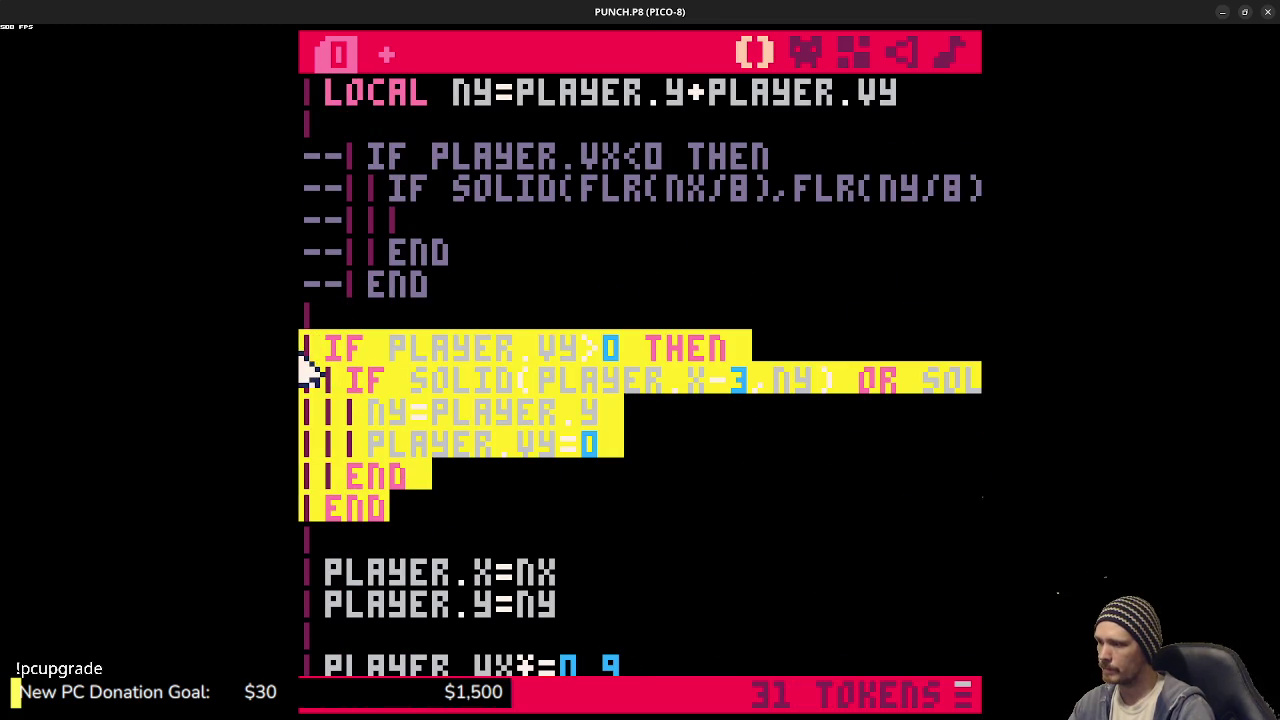
{"action": "key", "text": "ctrl+c"}
{"action": "left_click", "coordinate": [412, 322]}
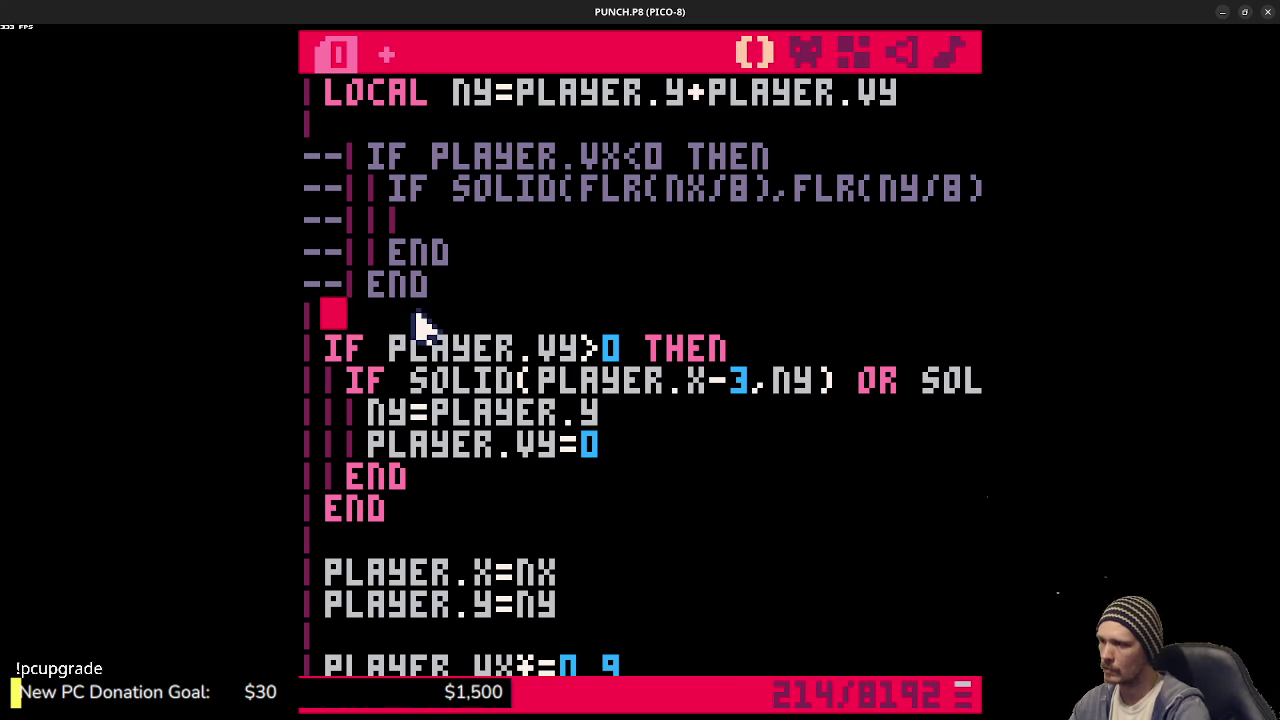
{"action": "key", "text": "Return"}
{"action": "key", "text": "ctrl+v"}
{"action": "key", "text": "Return"}
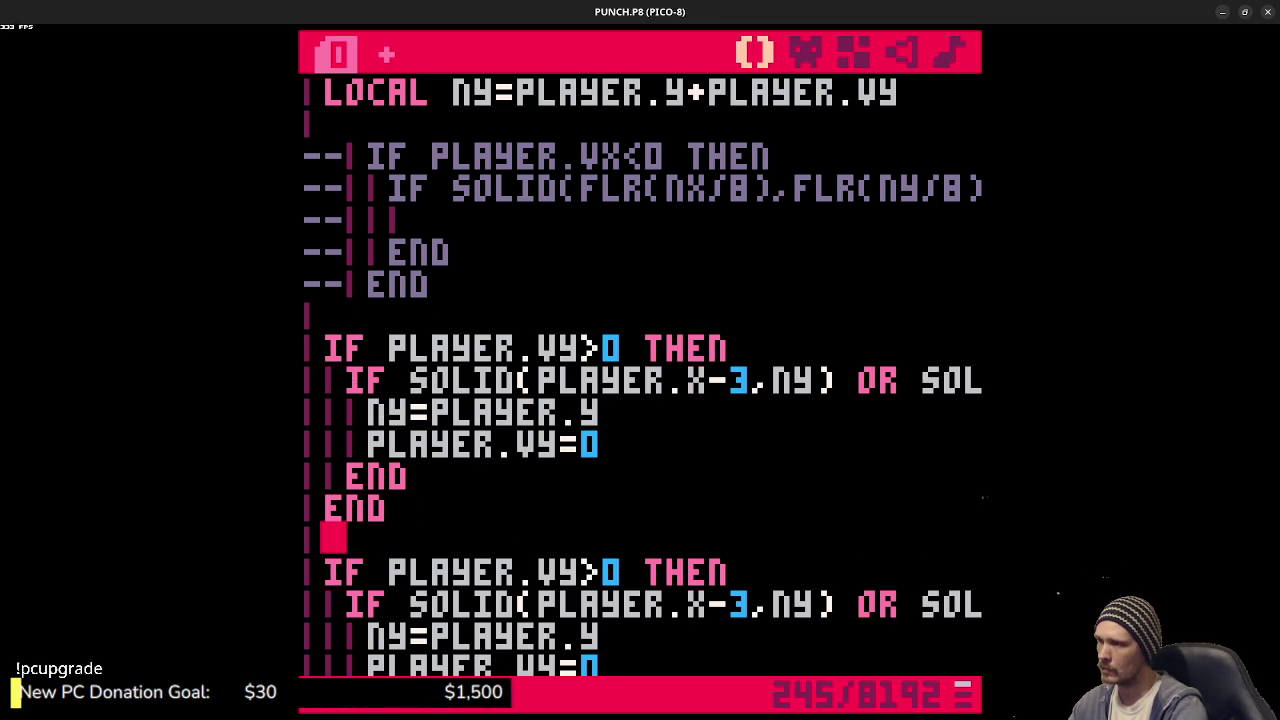
{"action": "key", "text": "ctrl+s"}
- Turn the copy into a ceiling check with < and ny-7 in both SOLID calls, save and run
{"action": "left_click", "coordinate": [600, 348]}
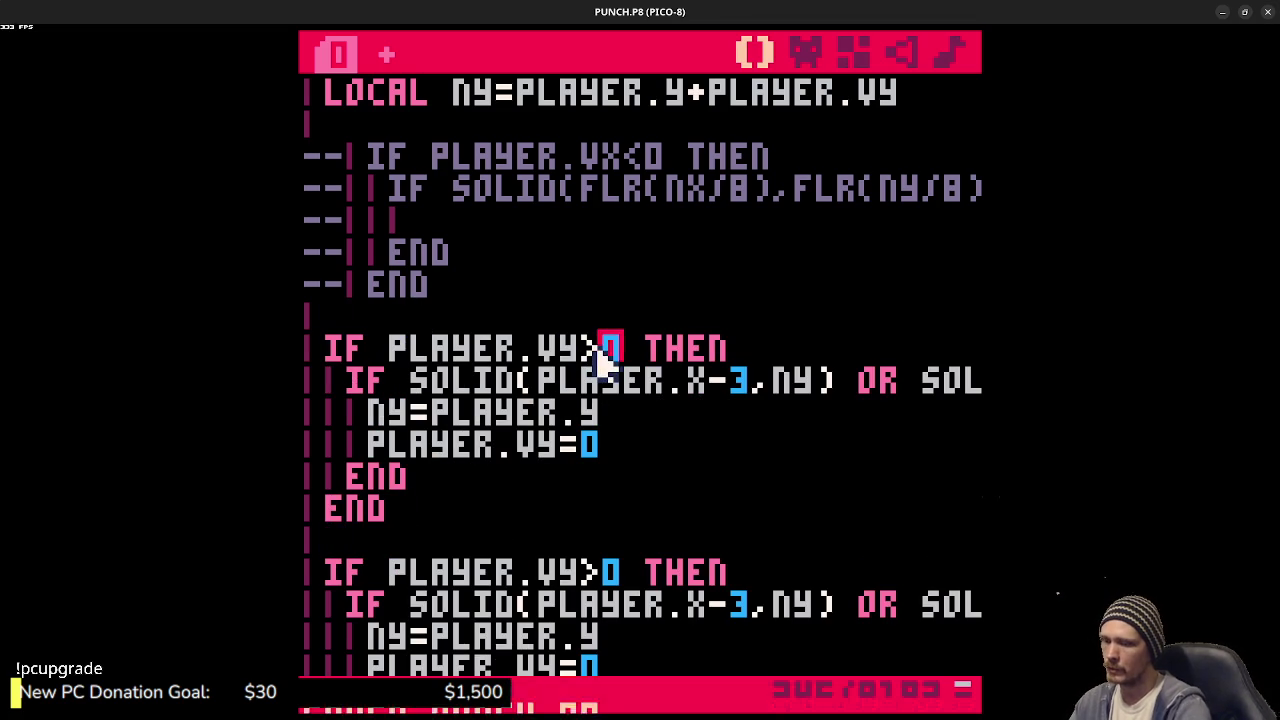
{"action": "key", "text": "BackSpace"}
{"action": "type", "text": "<"}
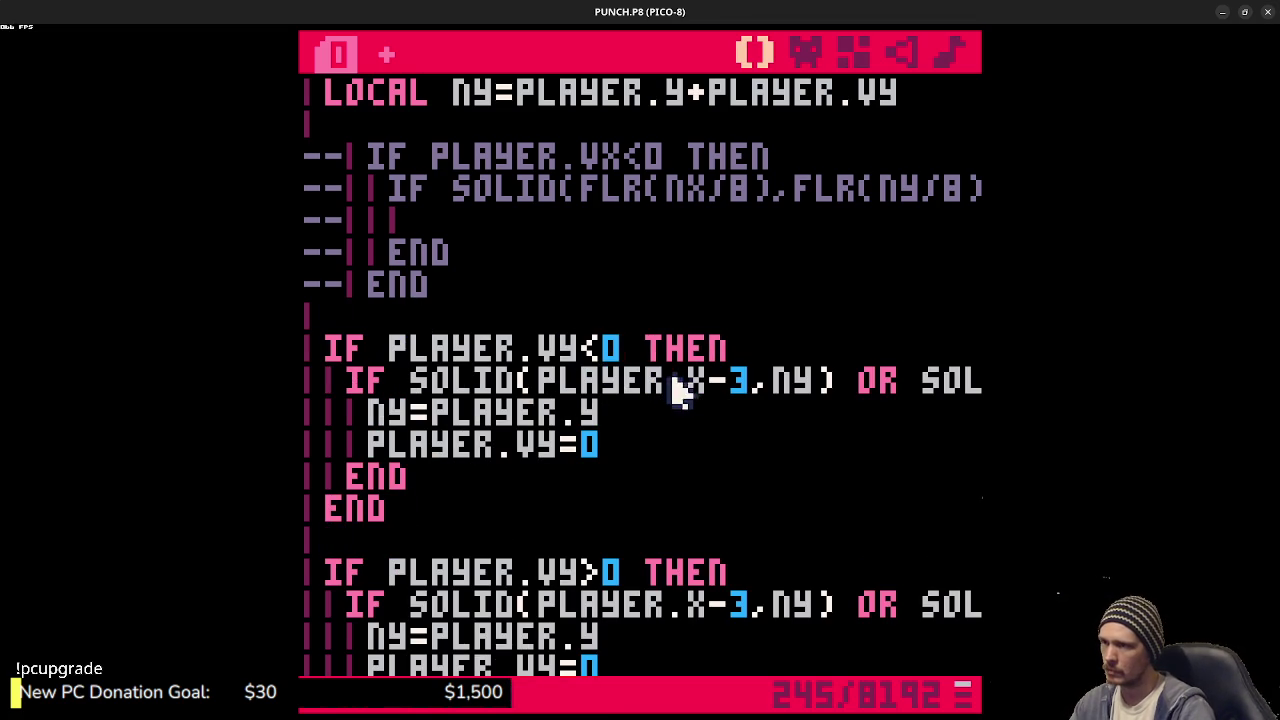
{"action": "left_click", "coordinate": [824, 381]}
{"action": "type", "text": "-"}
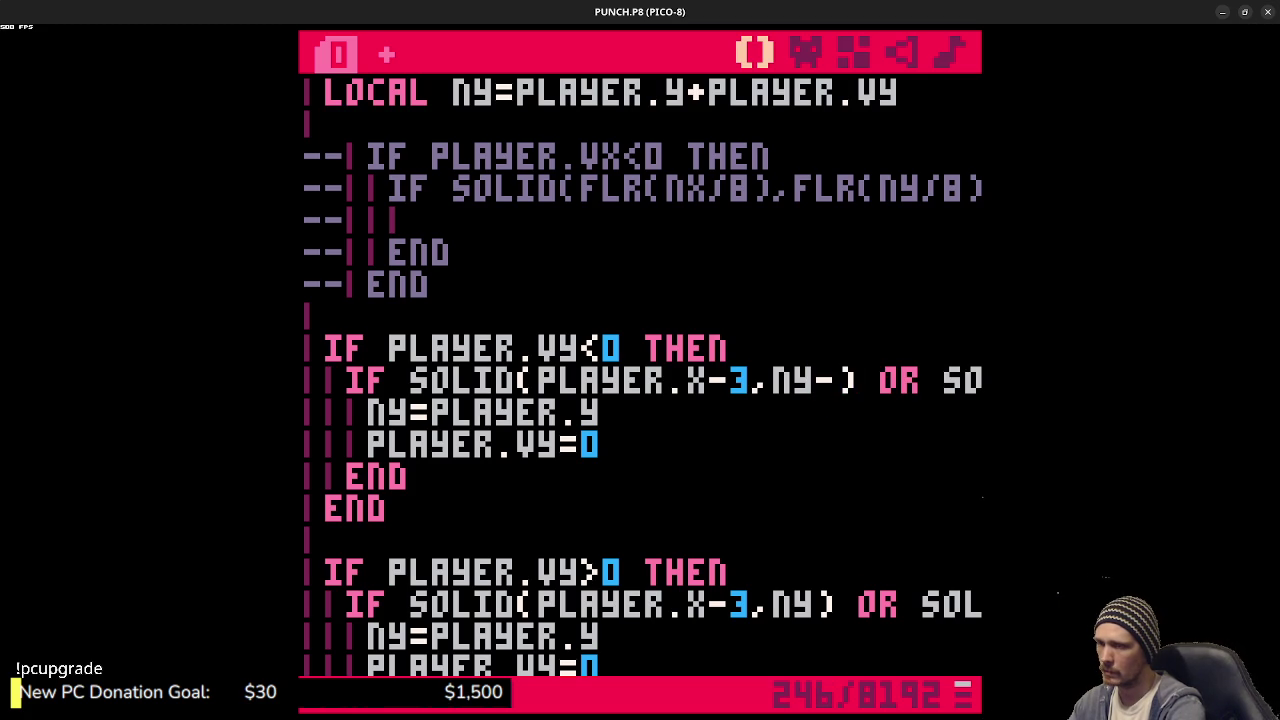
{"action": "type", "text": "7"}
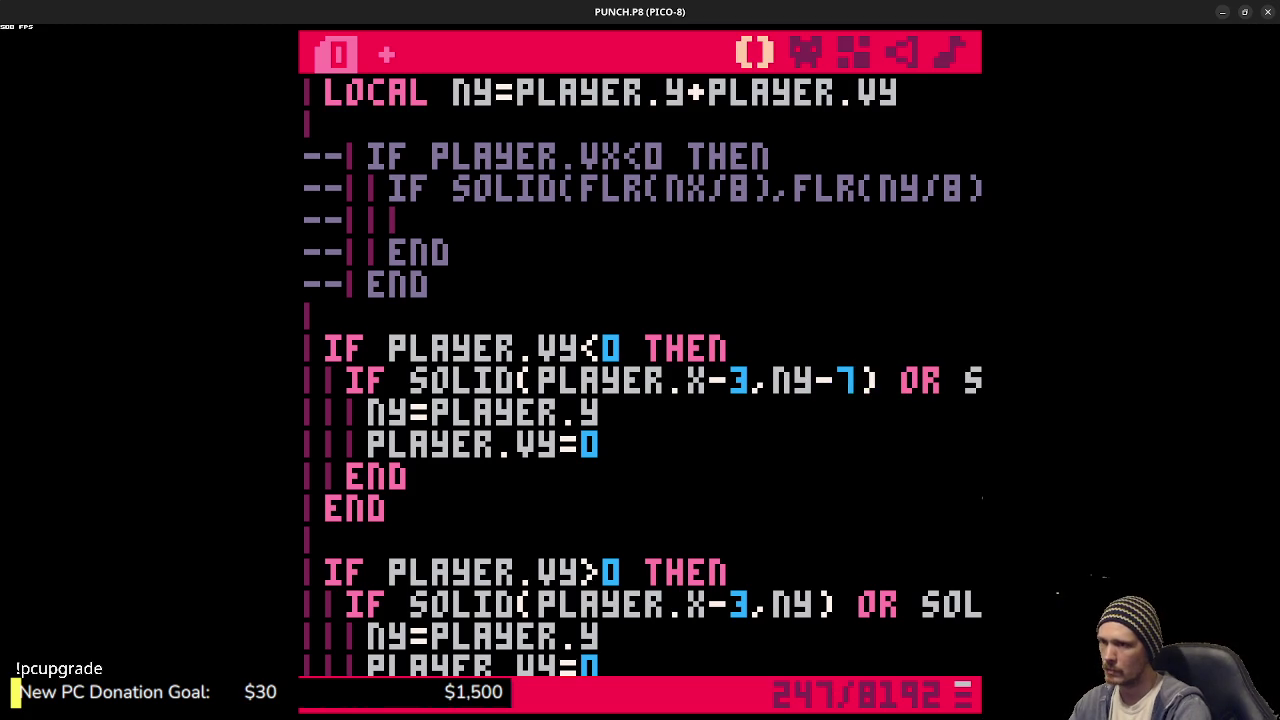
{"action": "key", "text": "Right"}
{"action": "key", "text": "Right"}
{"action": "key", "text": "Right"}
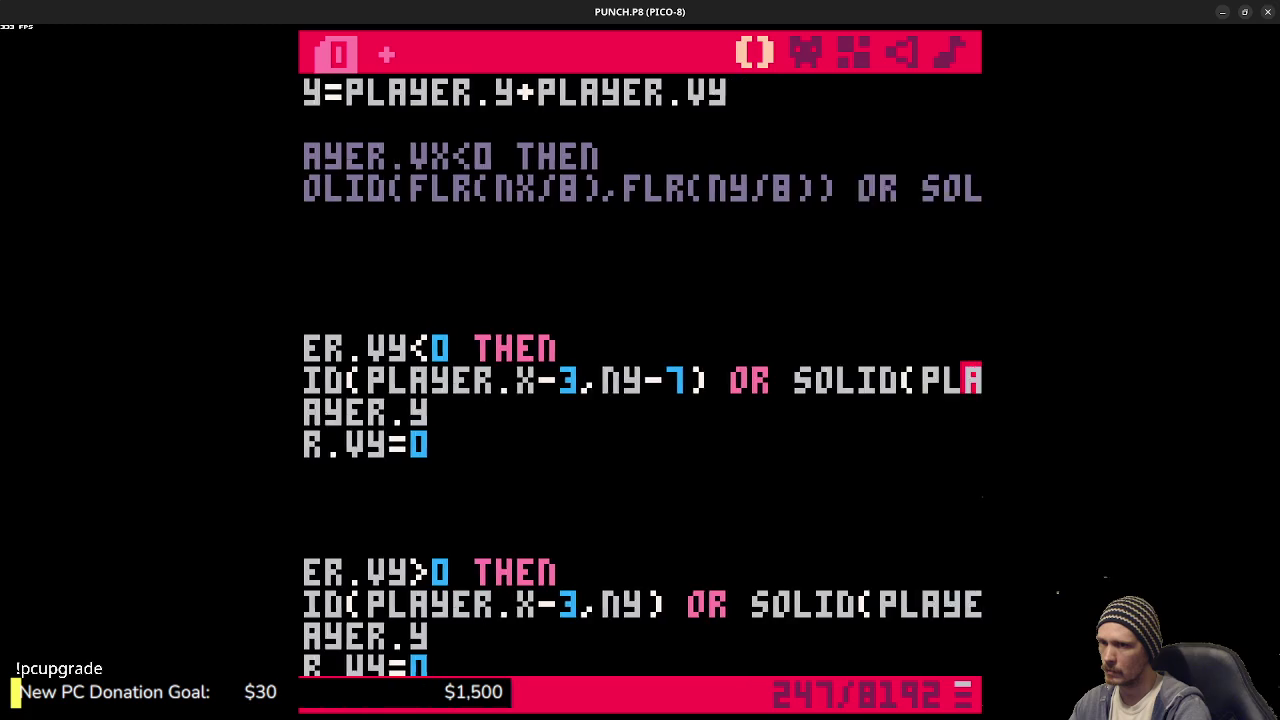
{"action": "key", "text": "Right"}
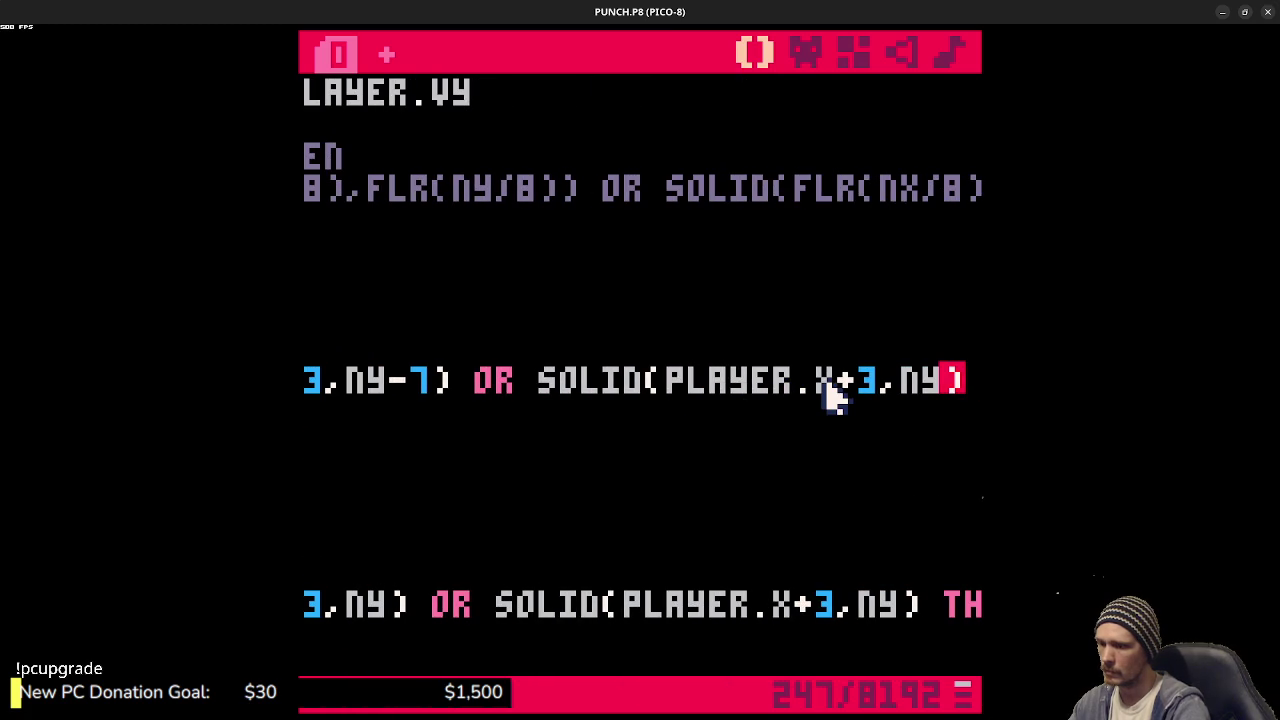
{"action": "type", "text": "-7"}
{"action": "key", "text": "ctrl+s"}
{"action": "key", "text": "Down"}
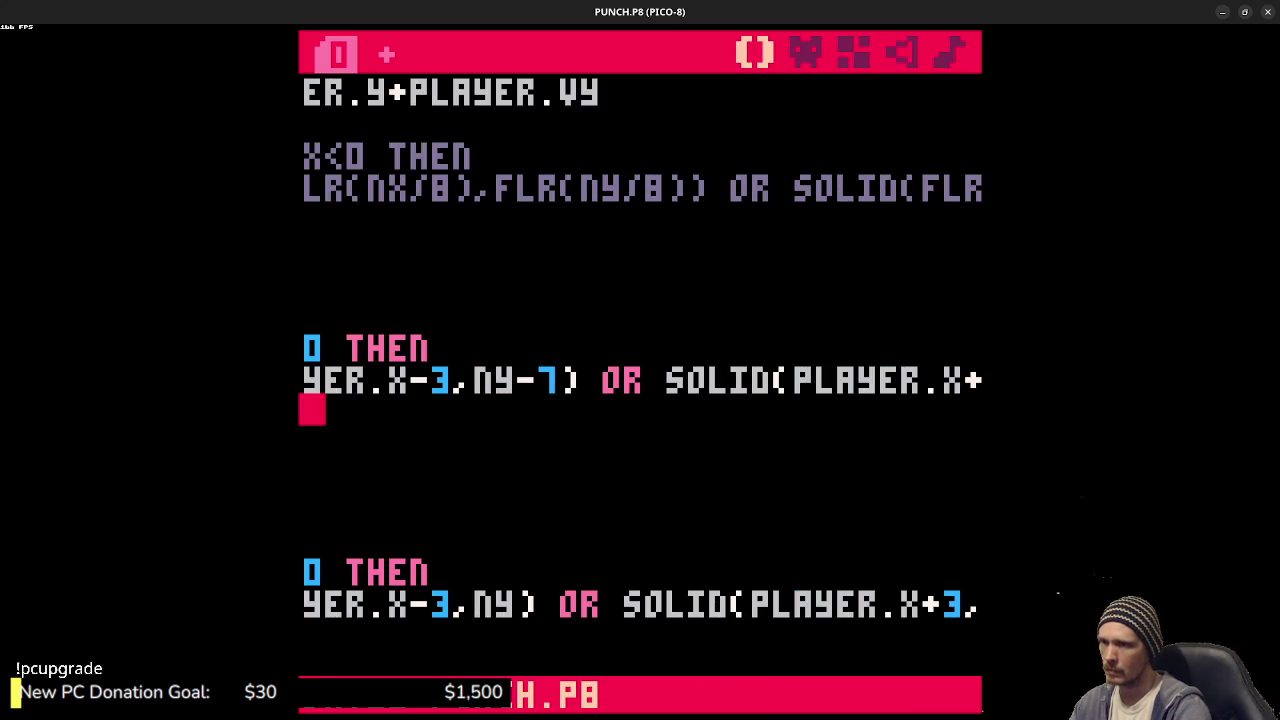
{"action": "key", "text": "Left"}
{"action": "key", "text": "Left"}
{"action": "key", "text": "Left"}
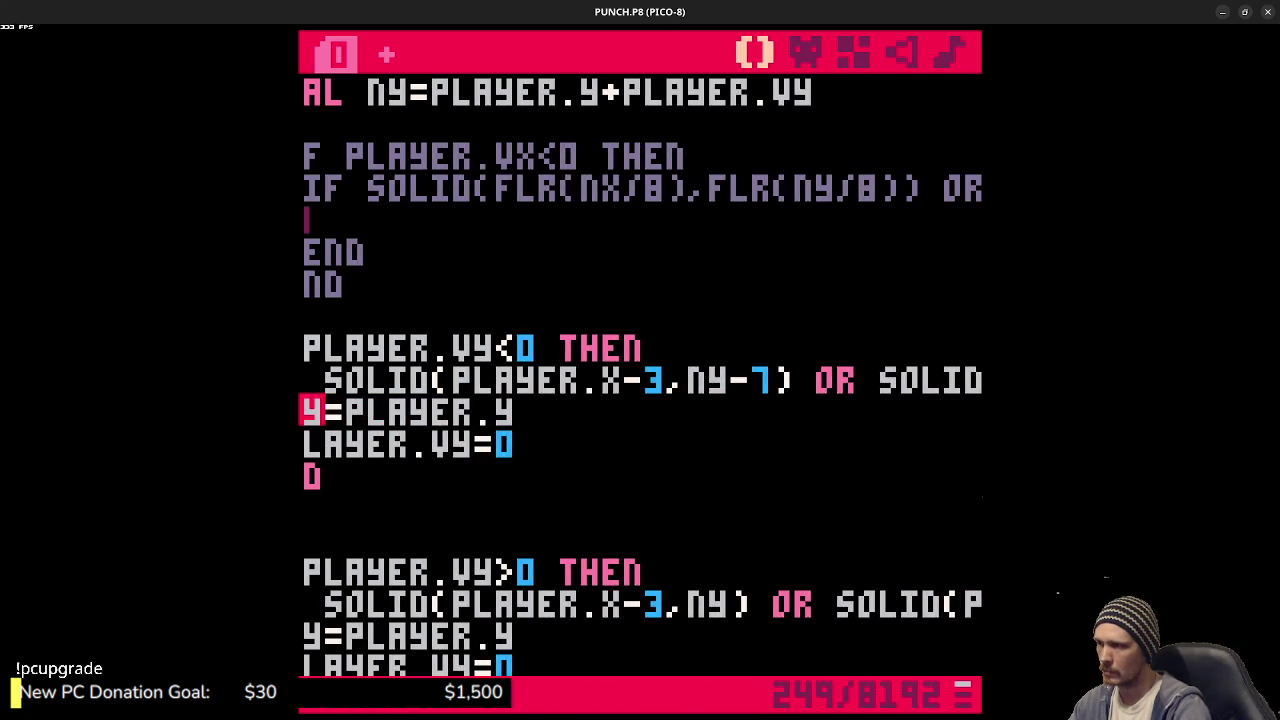
{"action": "key", "text": "ctrl+r"}
- Walk right and jump over the block steps to test the ceiling check, then stop the game
{"action": "key", "text": "Right"}
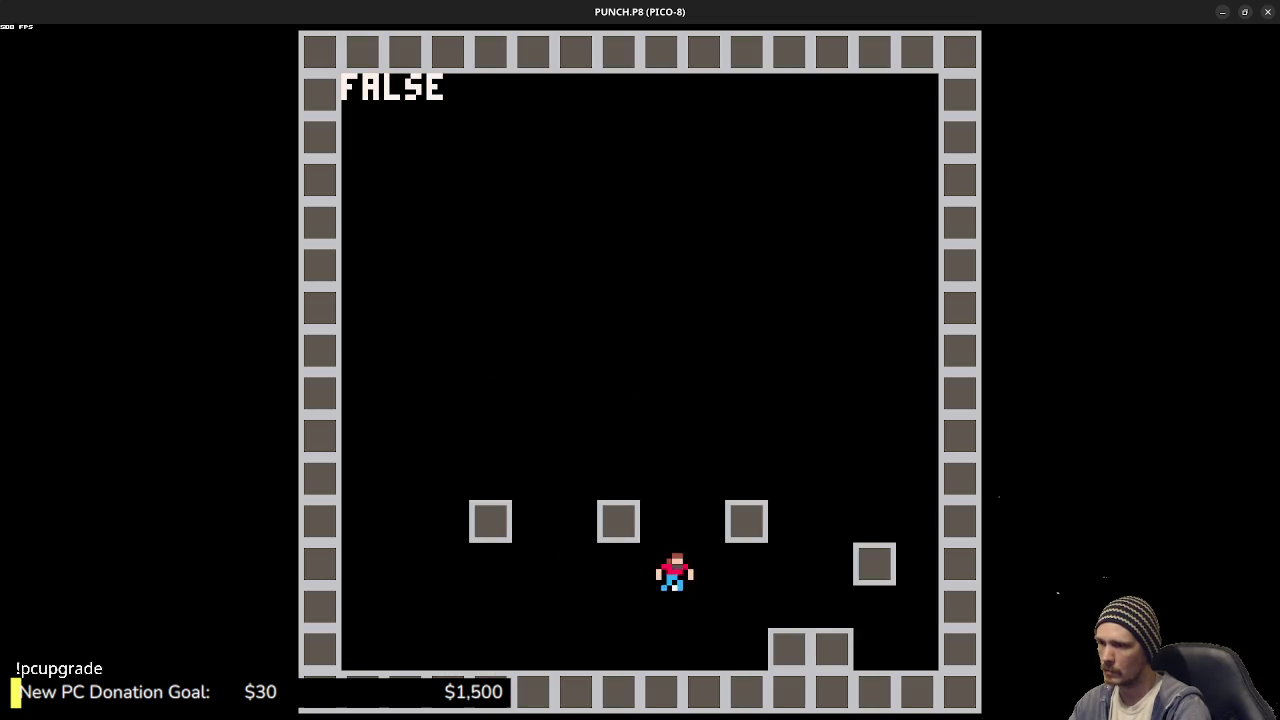
{"action": "key", "text": "Right"}
{"action": "key", "text": "z"}
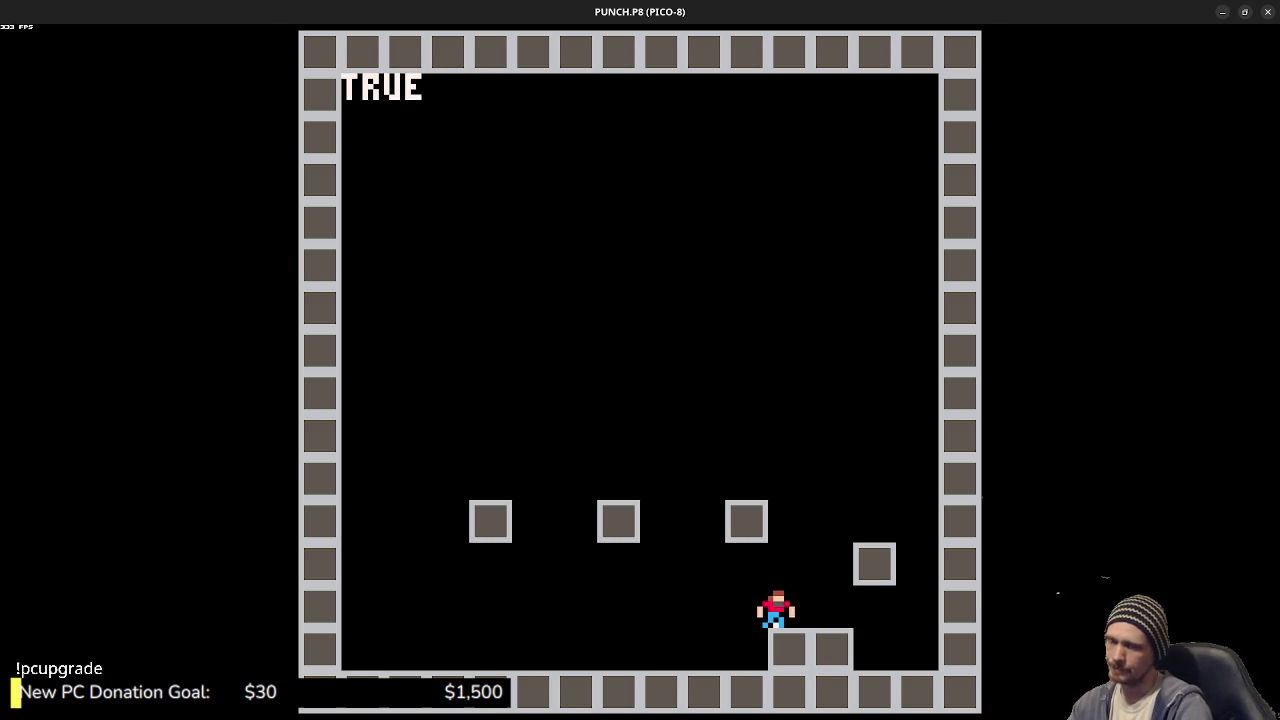
{"action": "key", "text": "Escape"}
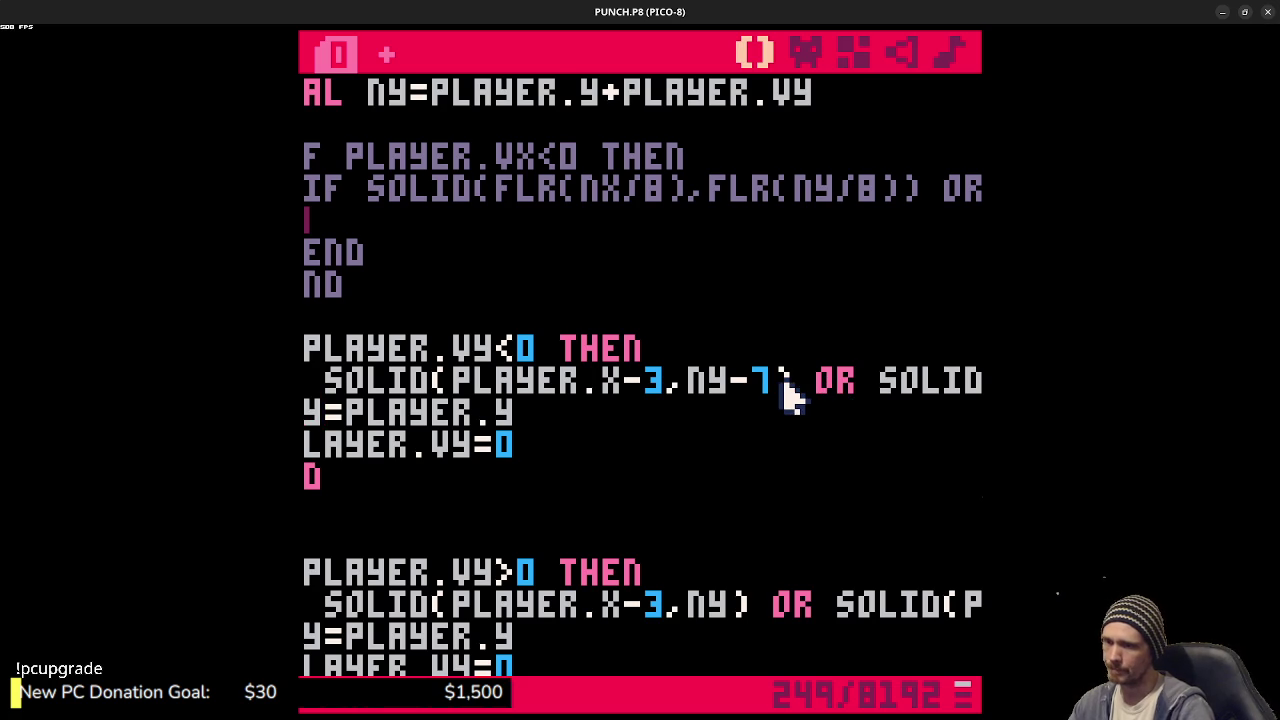
- Change both ceiling offsets from ny-7 to ny-4
{"action": "left_click", "coordinate": [784, 390]}
{"action": "key", "text": "BackSpace"}
{"action": "type", "text": "4"}
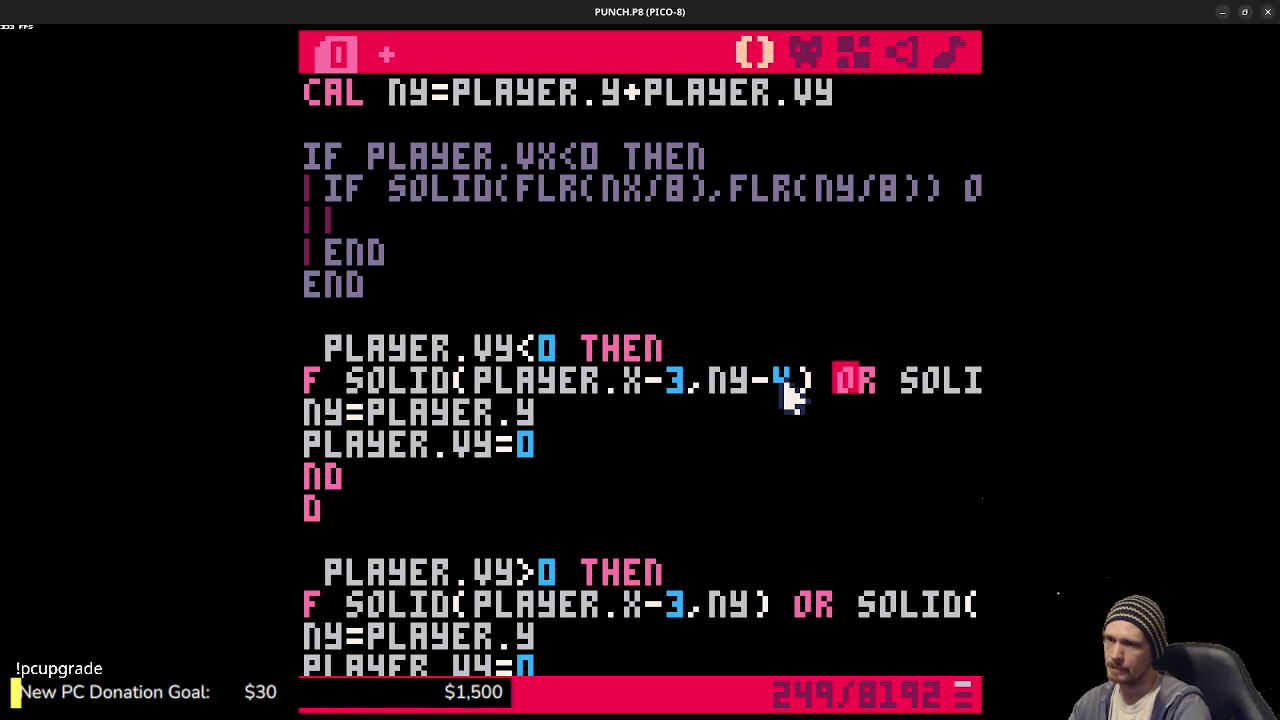
{"action": "key", "text": "Right"}
{"action": "key", "text": "Right"}
{"action": "key", "text": "Right"}
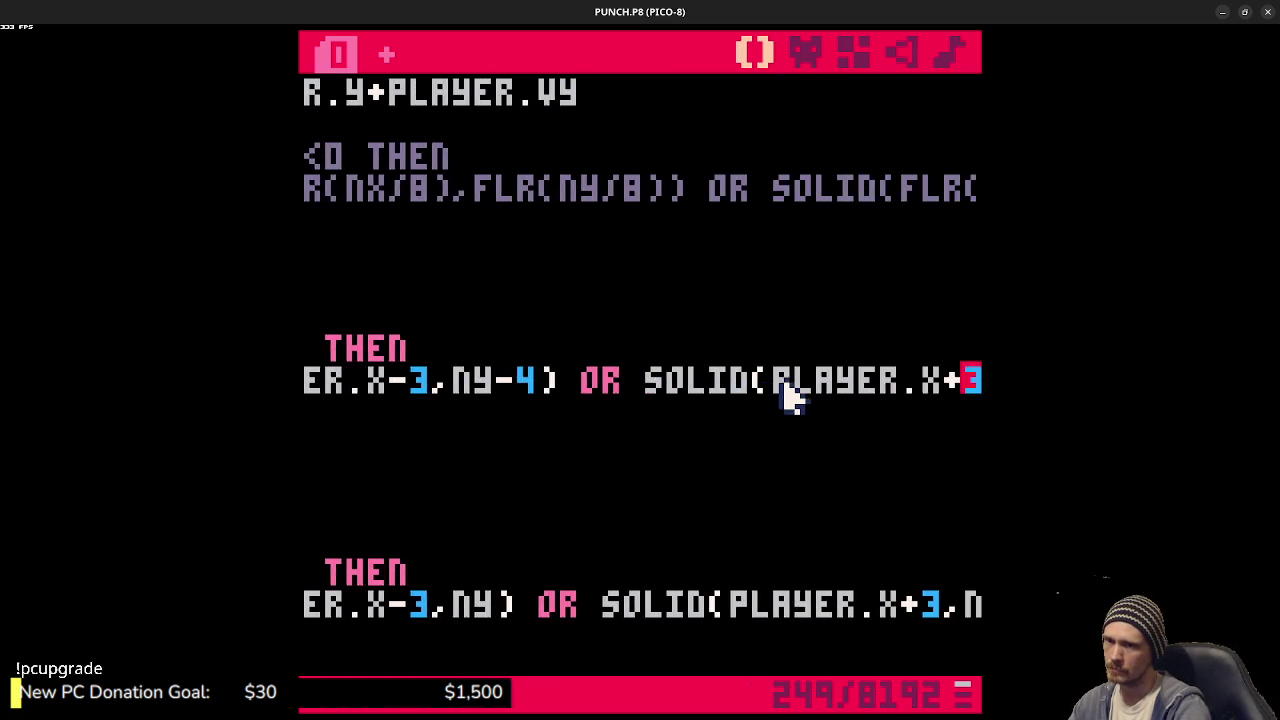
{"action": "key", "text": "Right"}
{"action": "key", "text": "Right"}
{"action": "key", "text": "Right"}
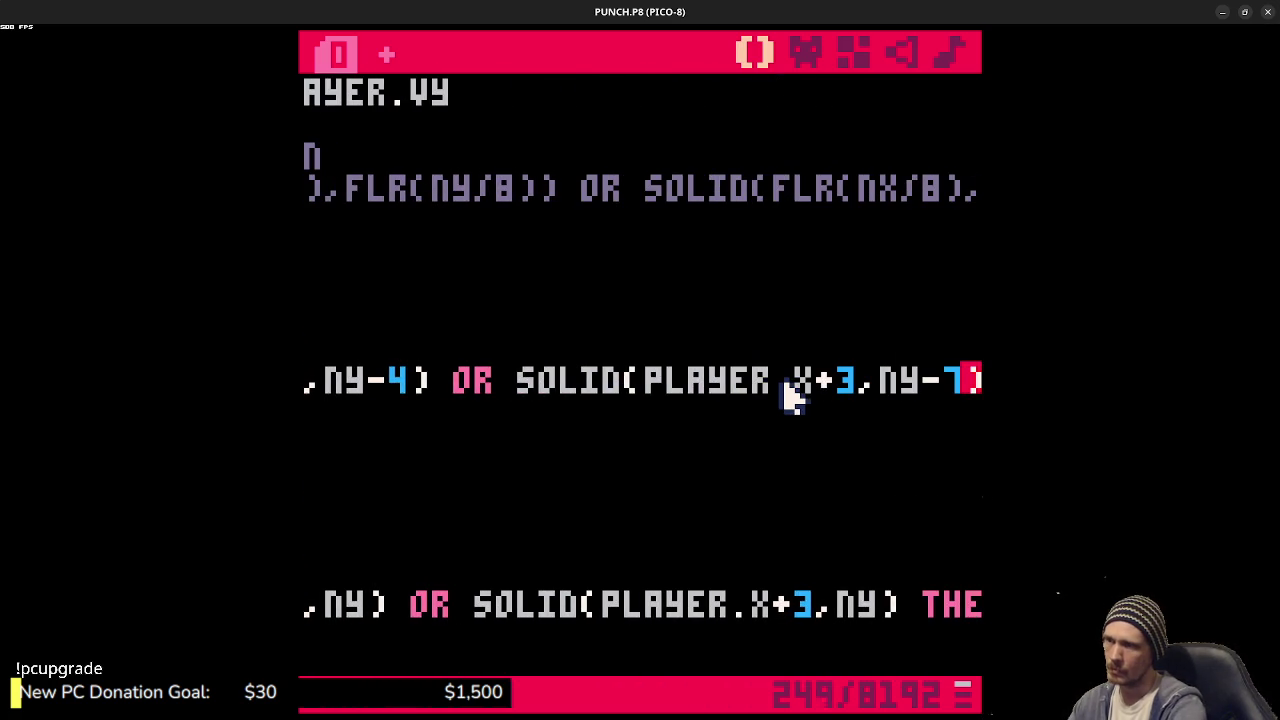
{"action": "key", "text": "BackSpace"}
{"action": "type", "text": "4"}
- Run the game and hop on and off the block to test the ny-4 offsets
{"action": "key", "text": "ctrl+r"}
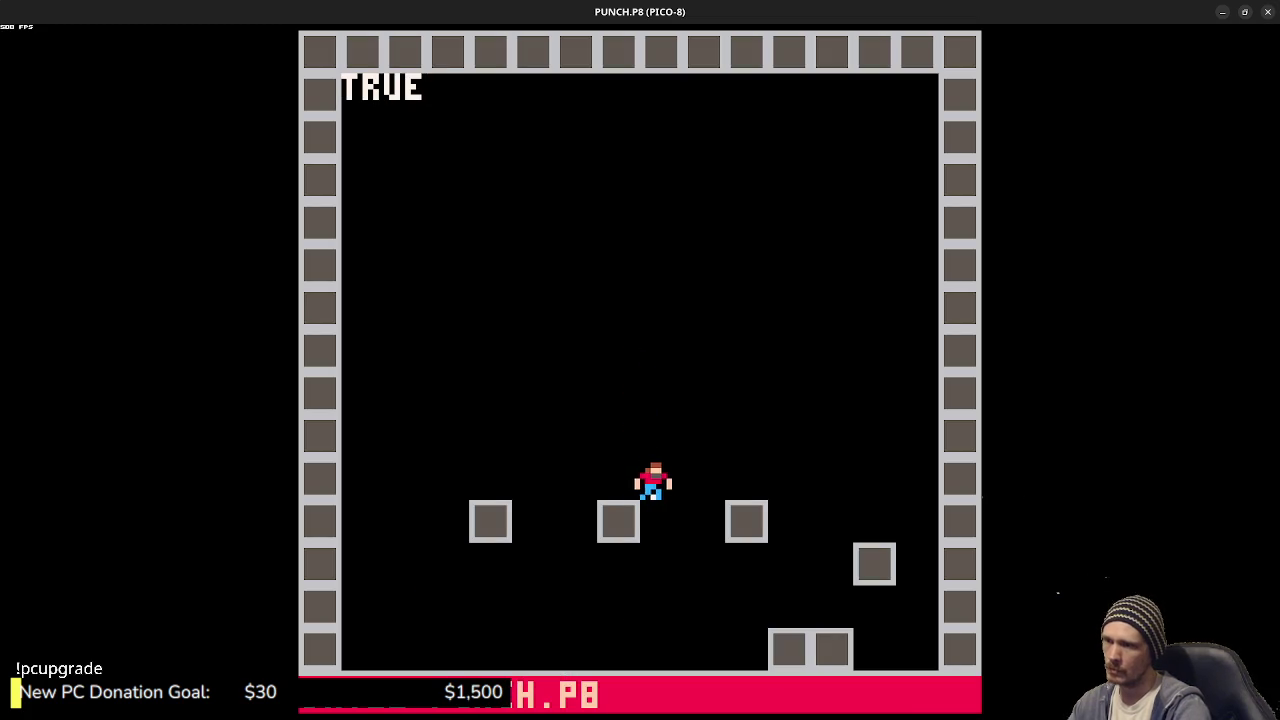
{"action": "key", "text": "Right"}
{"action": "key", "text": "Left"}
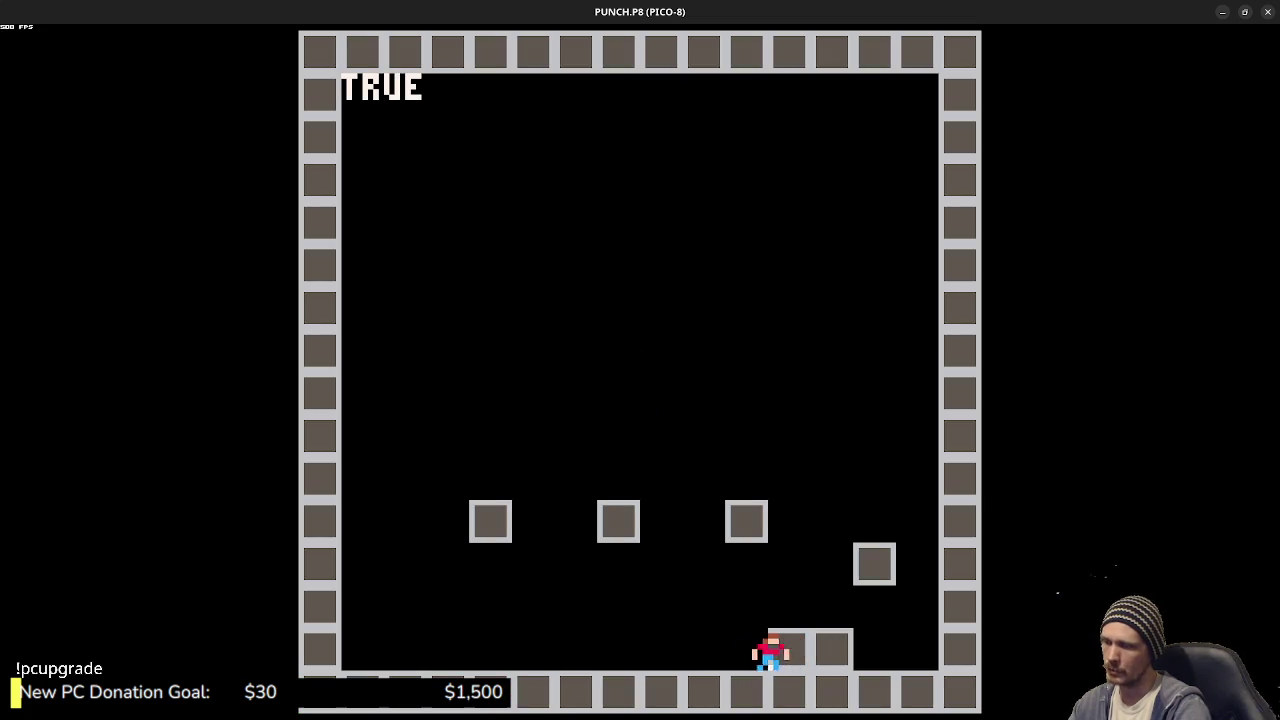
{"action": "key", "text": "z"}
{"action": "key", "text": "Right"}
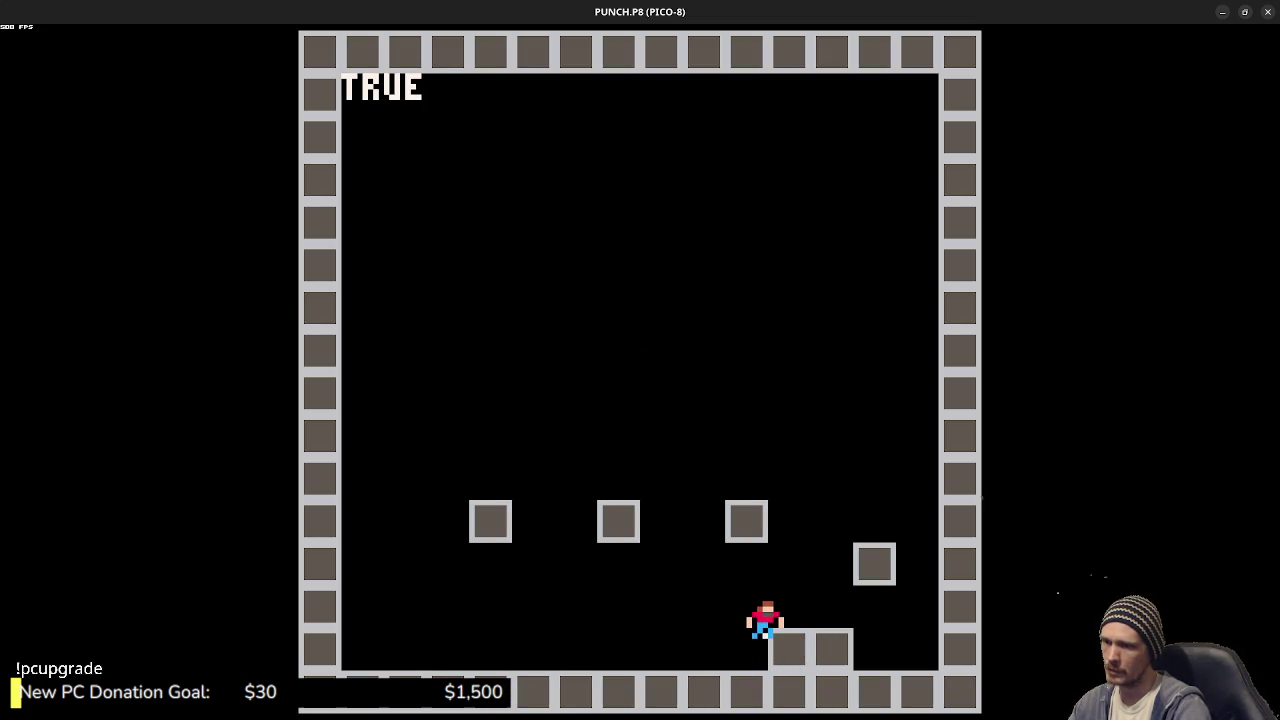
{"action": "key", "text": "Left"}
{"action": "key", "text": "z"}
{"action": "key", "text": "Right"}
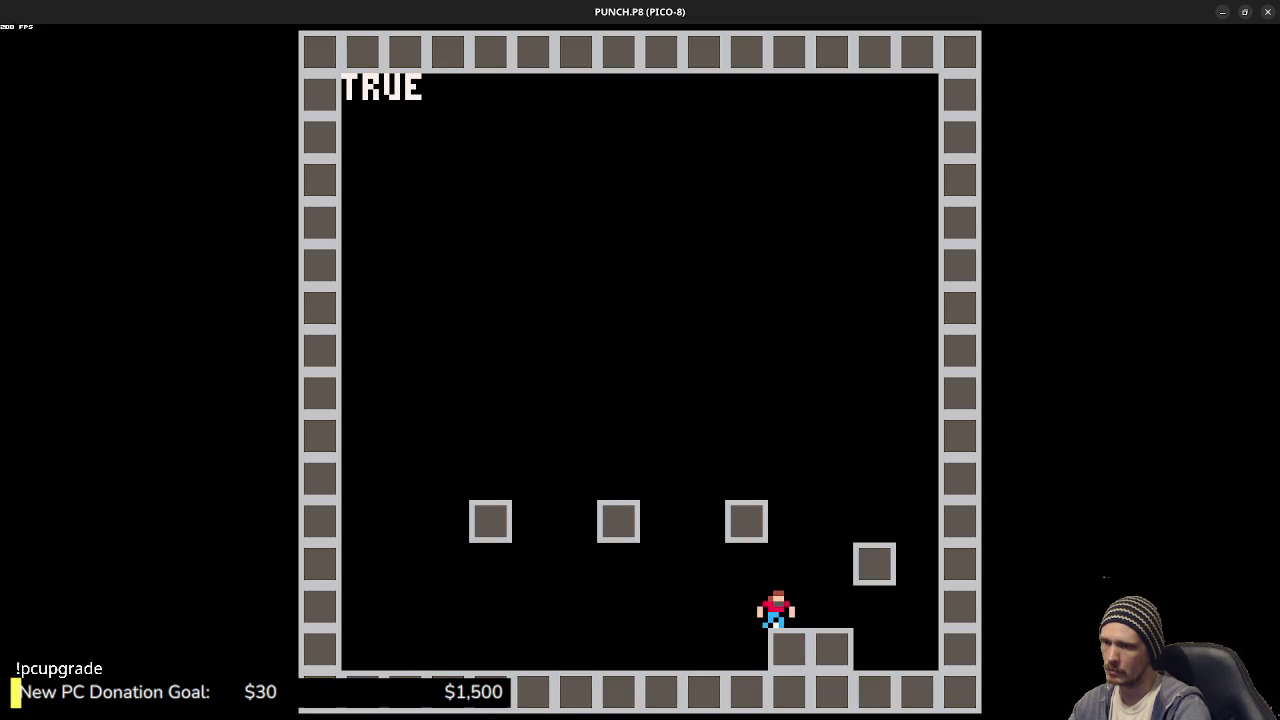
{"action": "key", "text": "z"}
{"action": "key", "text": "Left"}
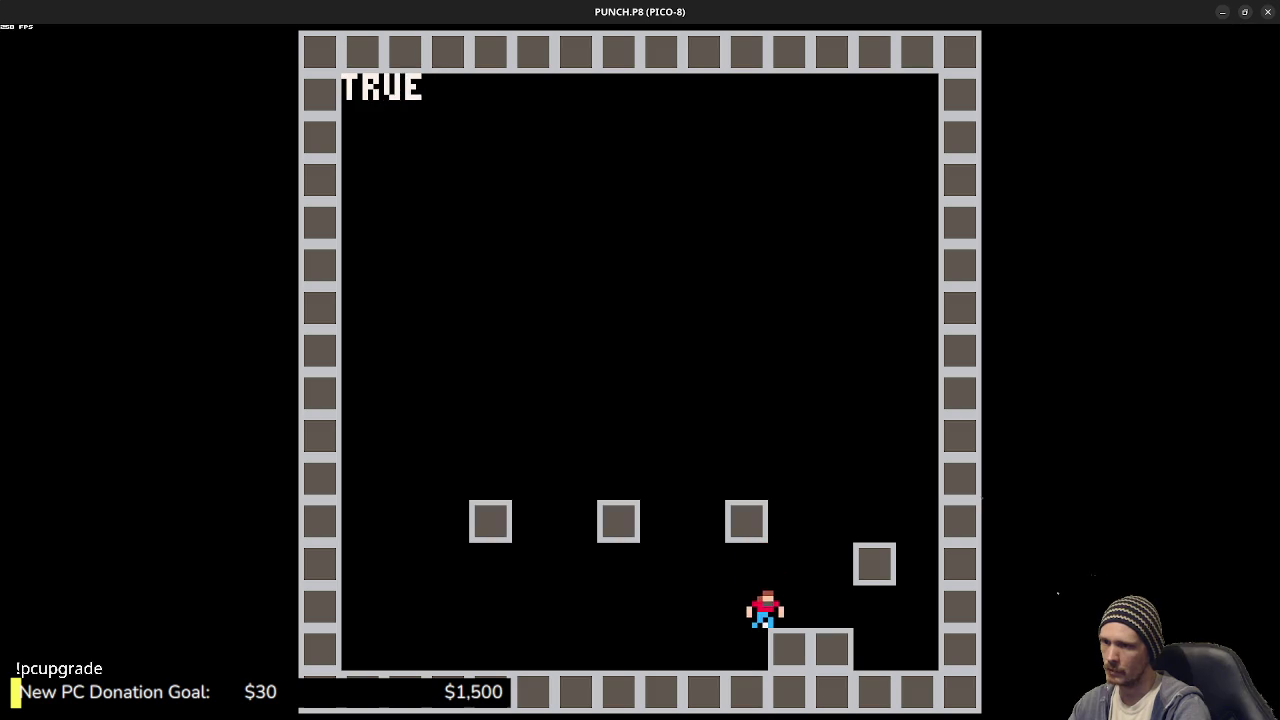
- Stop the playtest and set both ceiling offsets to ny-3
{"action": "key", "text": "z"}
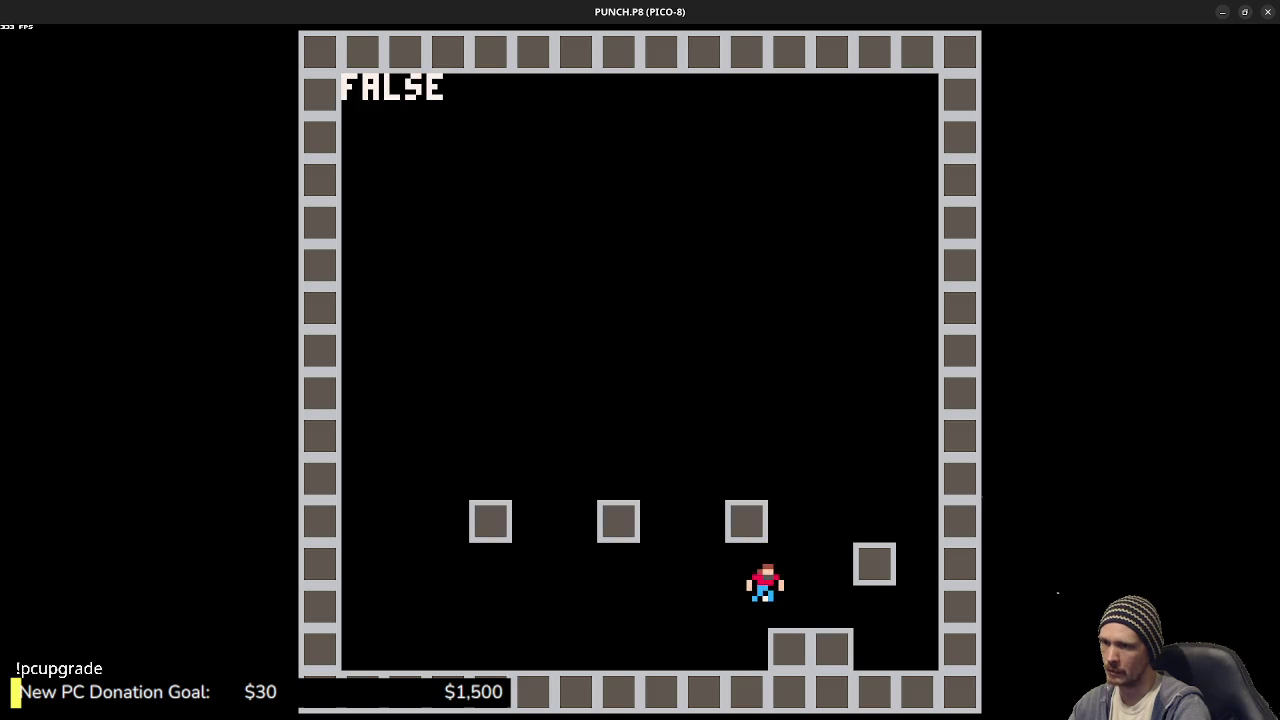
{"action": "key", "text": "z"}
{"action": "key", "text": "Escape"}
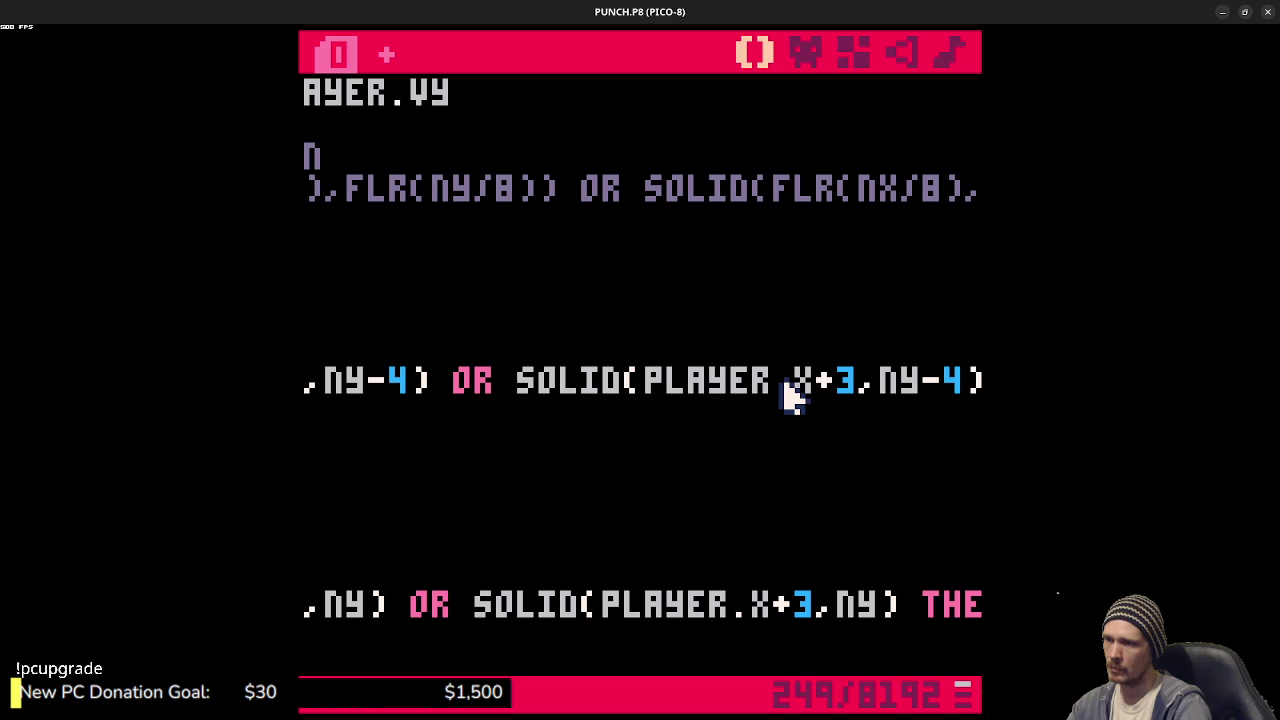
{"action": "key", "text": "BackSpace"}
{"action": "type", "text": "5"}
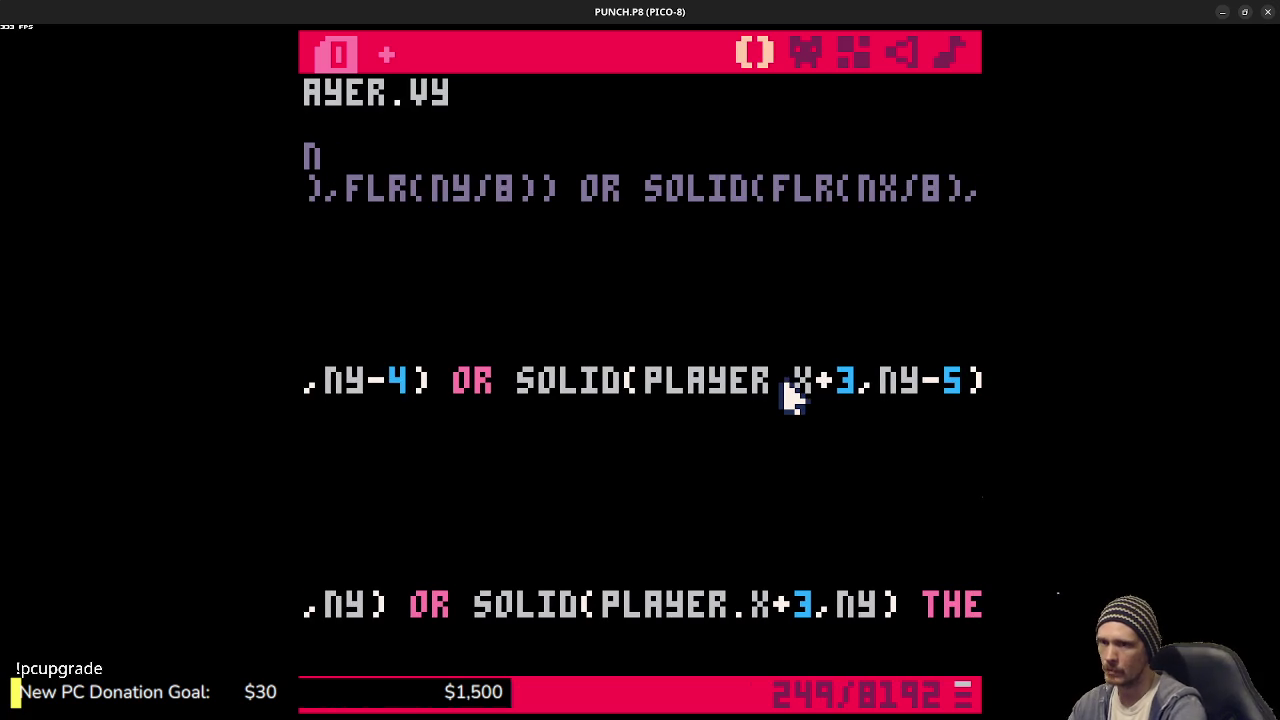
{"action": "key", "text": "BackSpace"}
{"action": "type", "text": "3"}
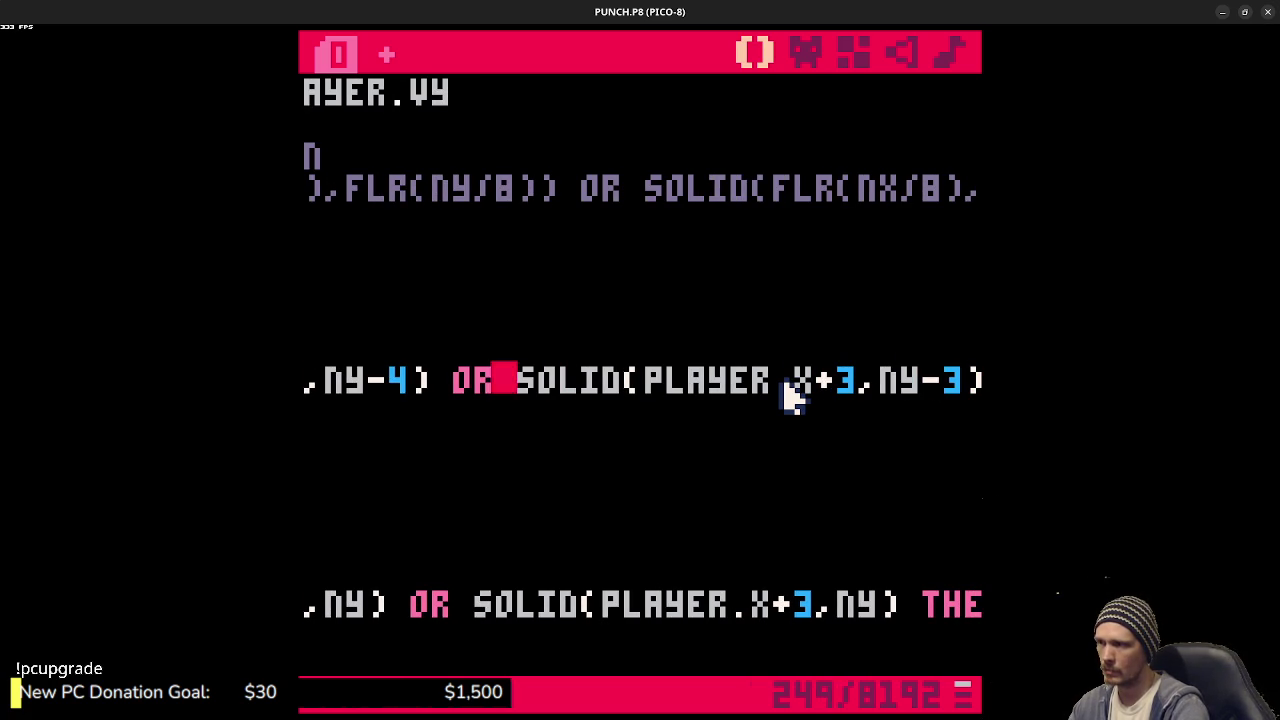
{"action": "key", "text": "BackSpace"}
{"action": "type", "text": "3"}
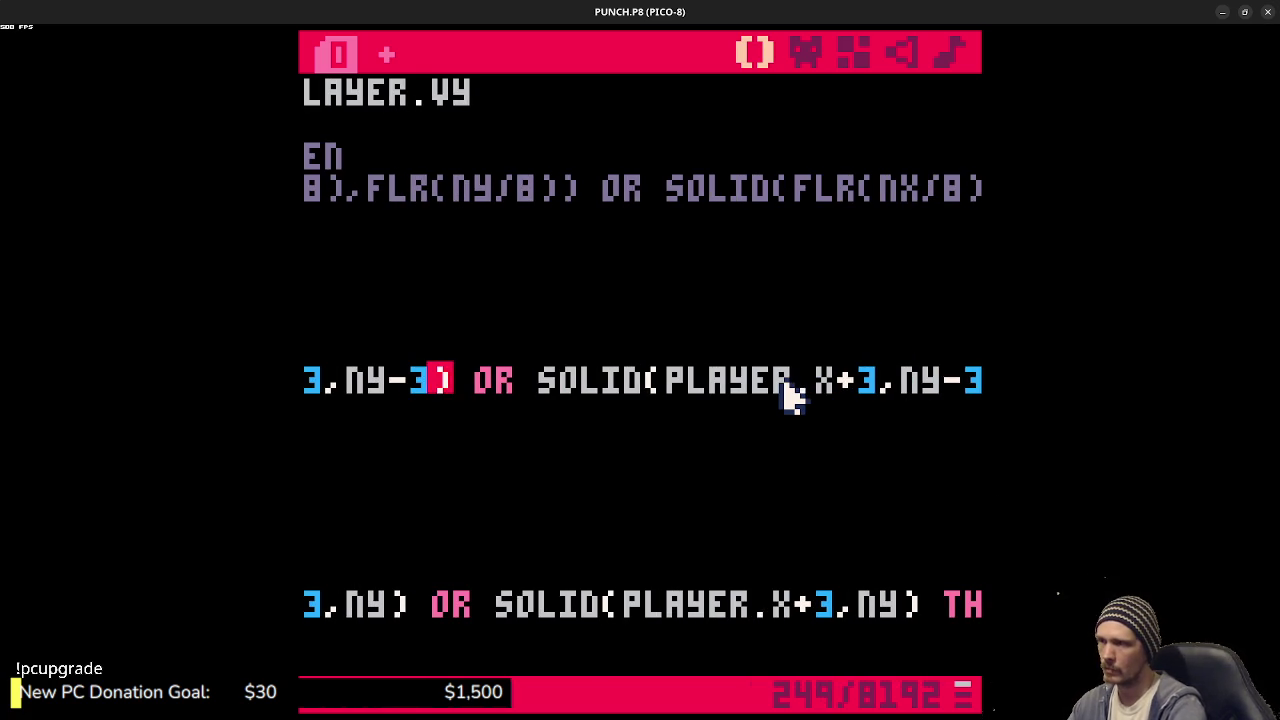
- Run the game and jump beneath the overhead block to test hitting its underside
{"action": "key", "text": "ctrl+r"}
{"action": "key", "text": "Right"}
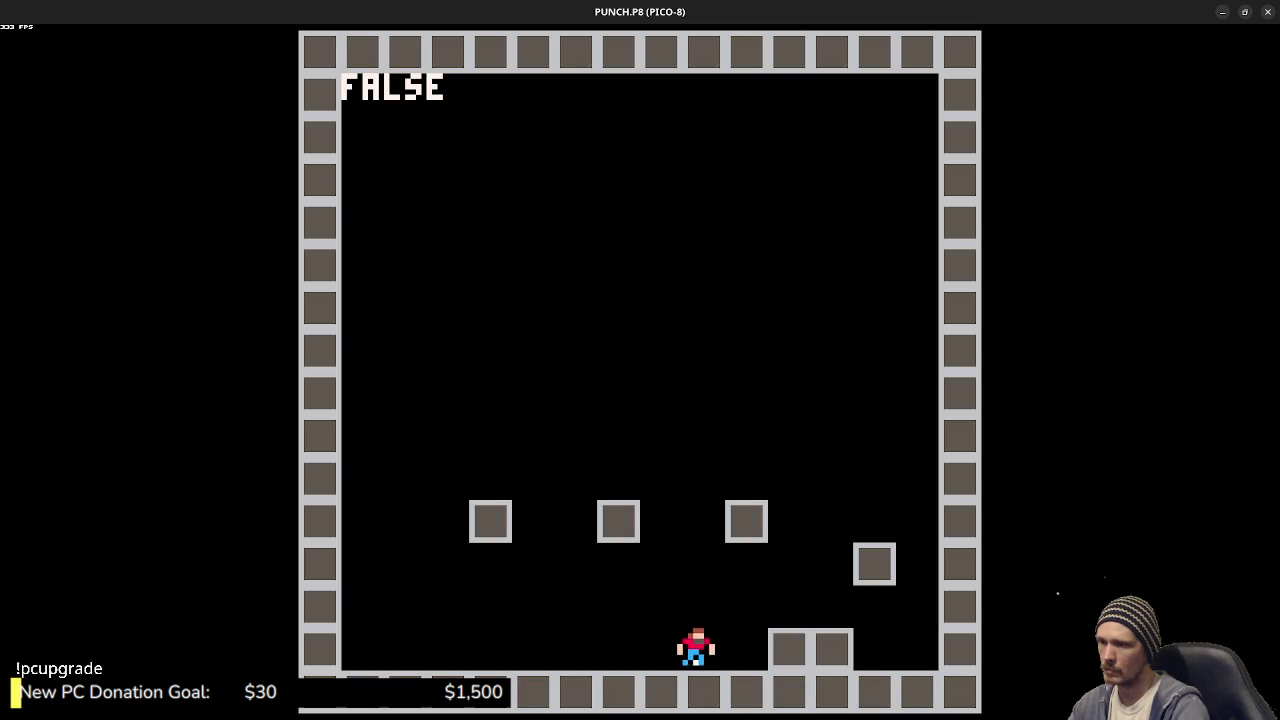
{"action": "key", "text": "z"}
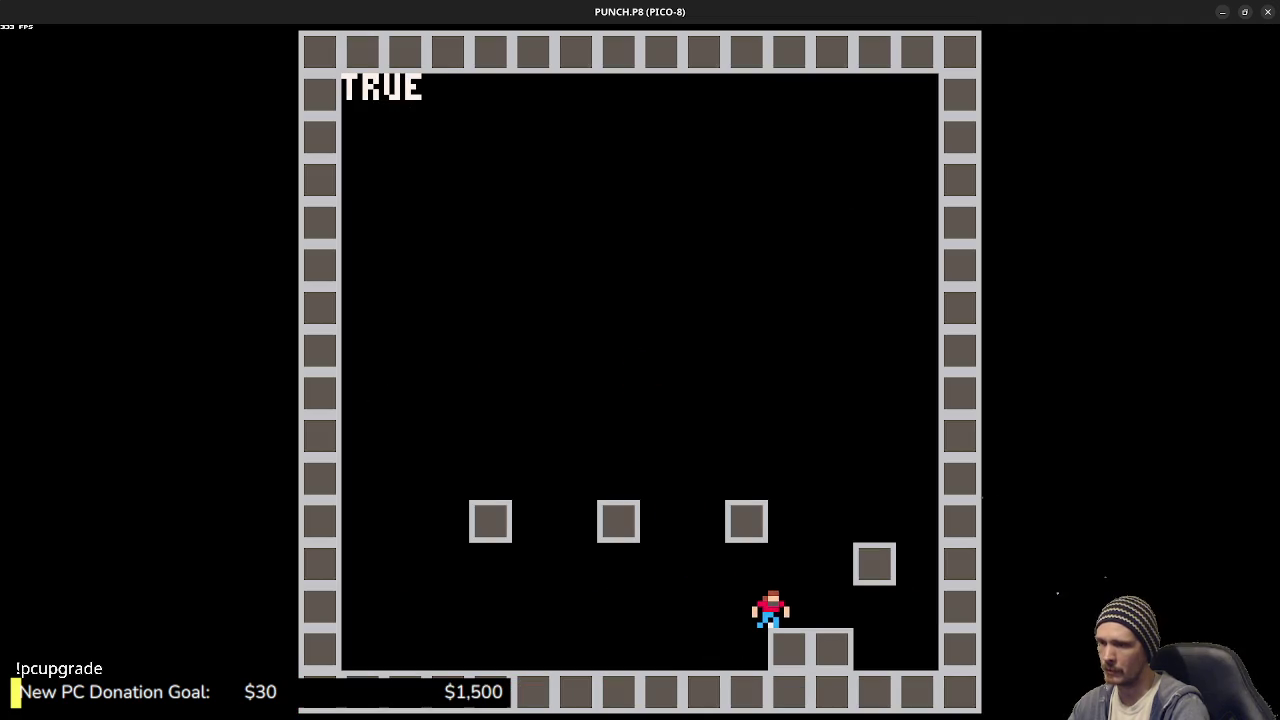
{"action": "key", "text": "z"}
{"action": "key", "text": "z"}
{"action": "key", "text": "z"}
{"action": "key", "text": "Left"}
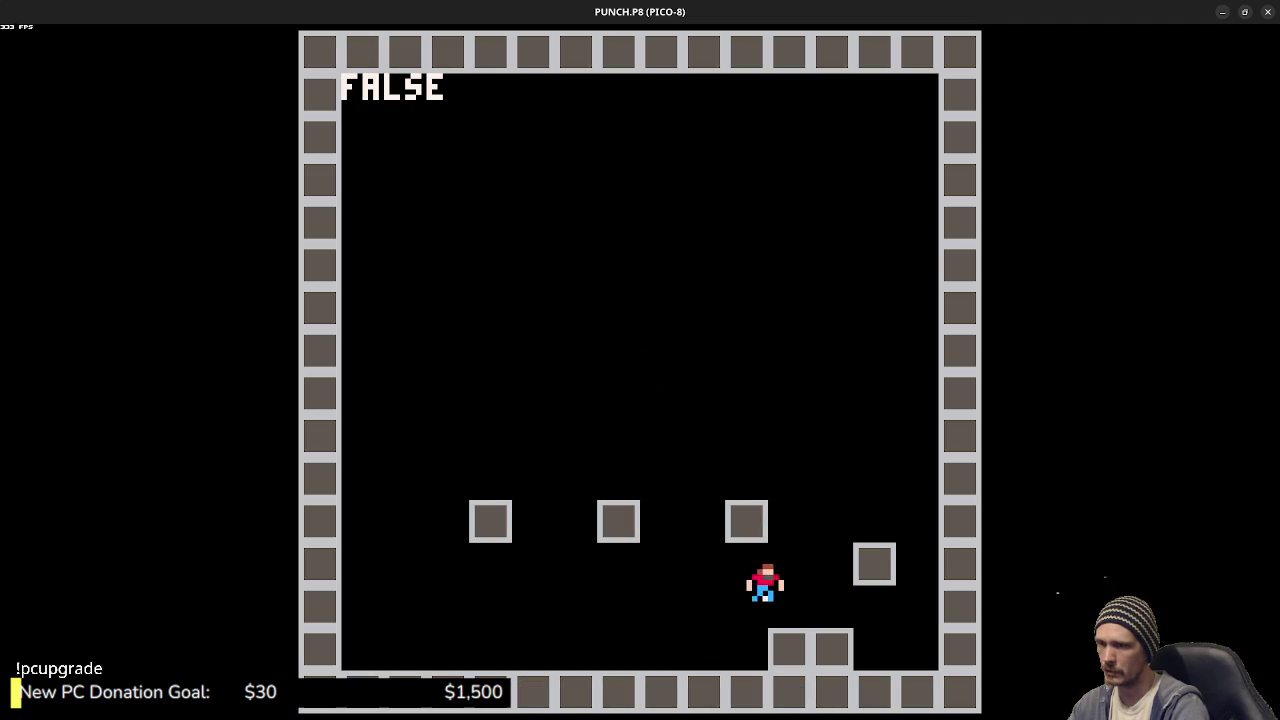
{"action": "key", "text": "z"}
{"action": "key", "text": "z"}
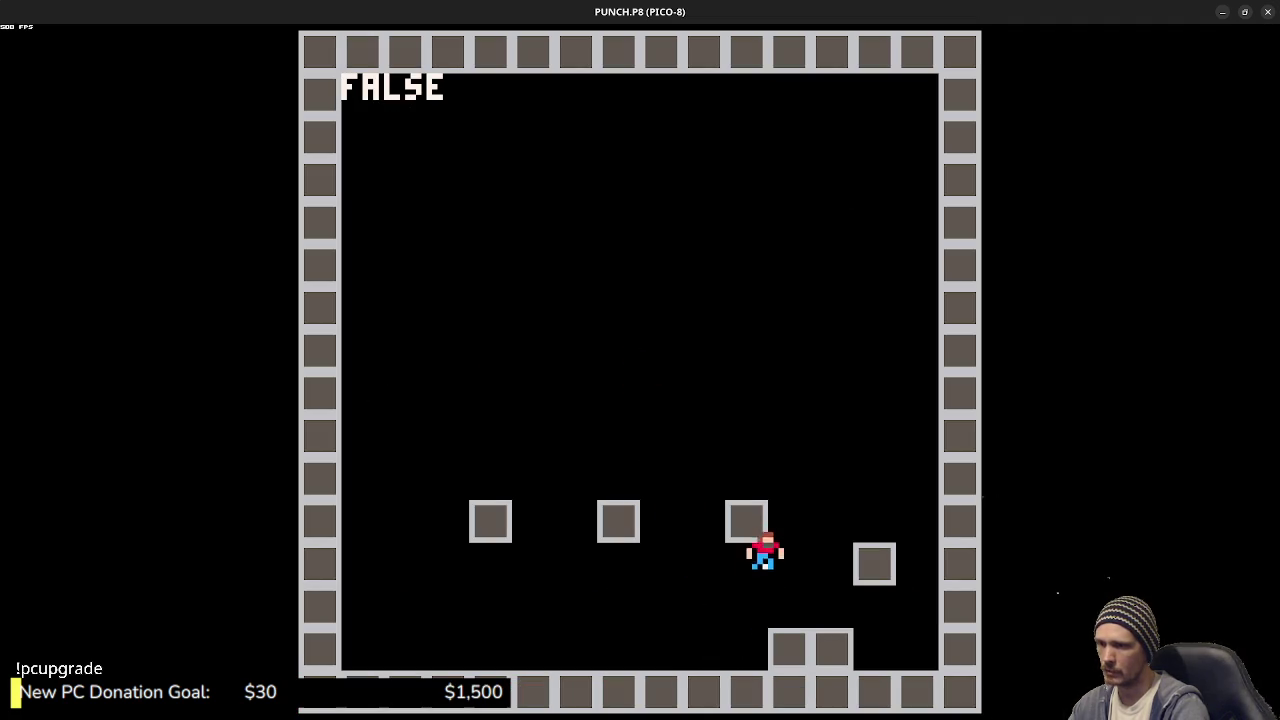
{"action": "key", "text": "z"}
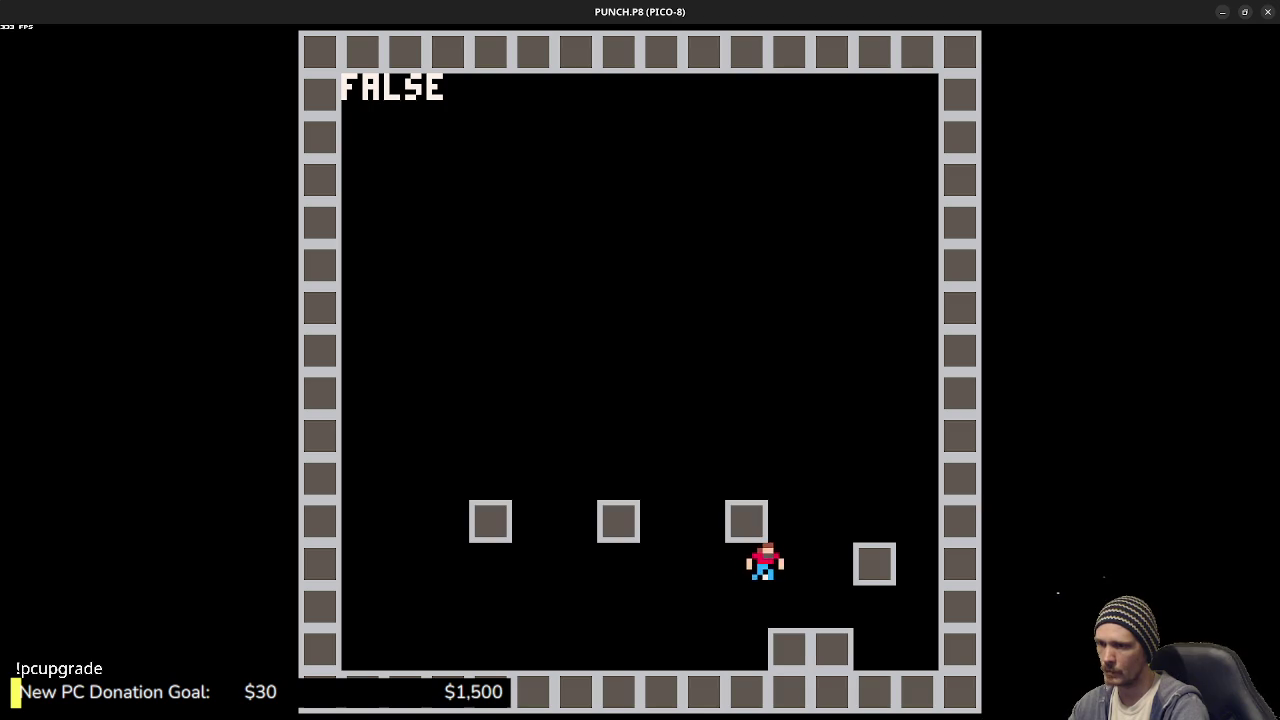
{"action": "key", "text": "z"}
{"action": "key", "text": "z"}
{"action": "key", "text": "z"}
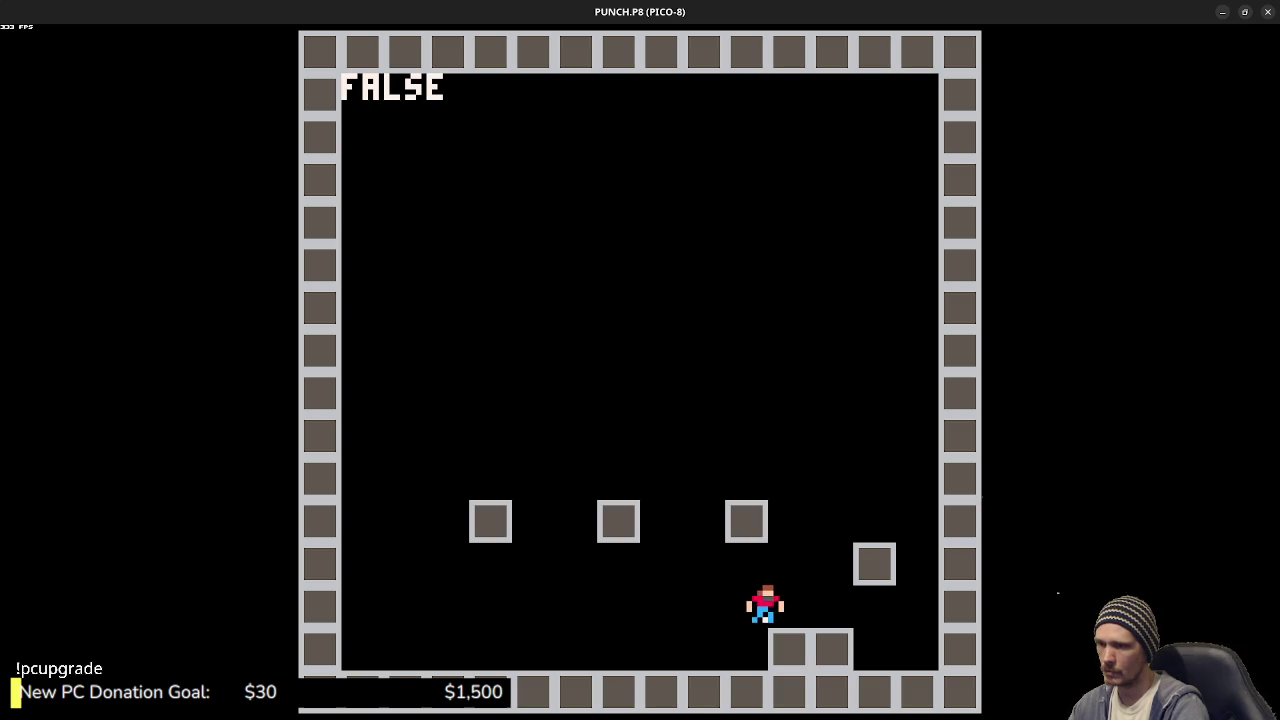
{"action": "key", "text": "z"}
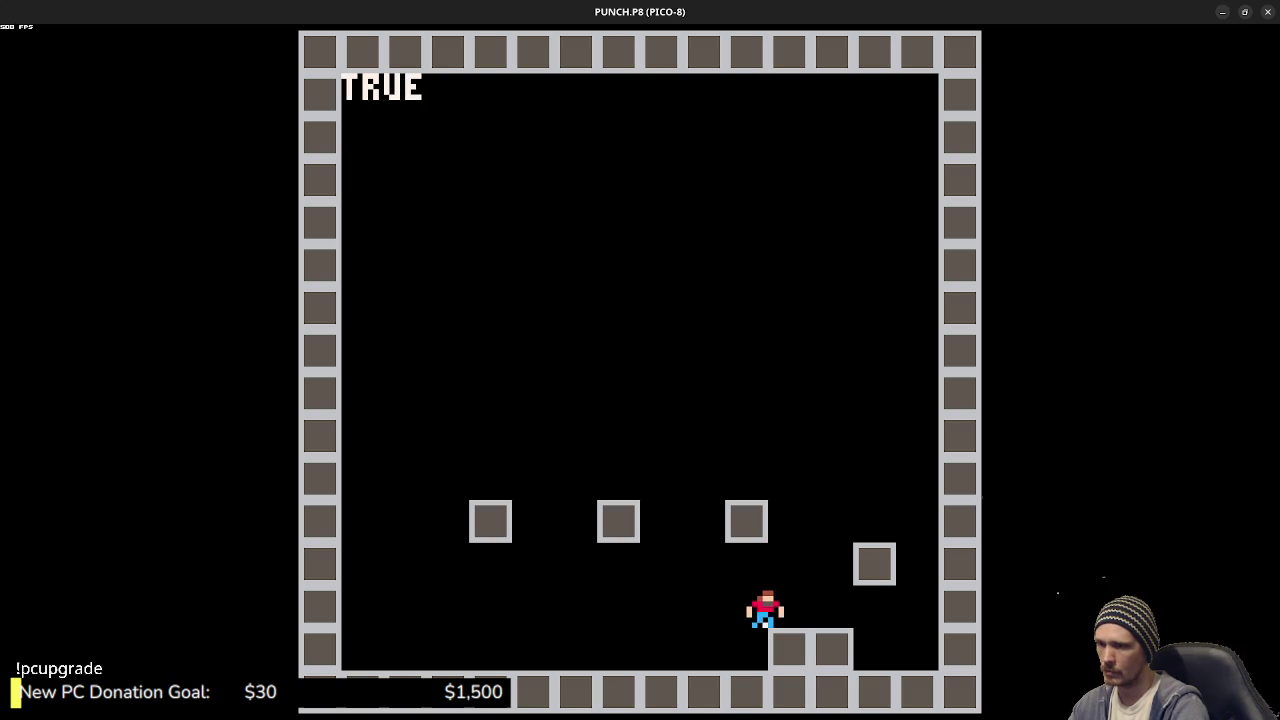
{"action": "key", "text": "Left"}
{"action": "key", "text": "z"}
{"action": "key", "text": "z"}
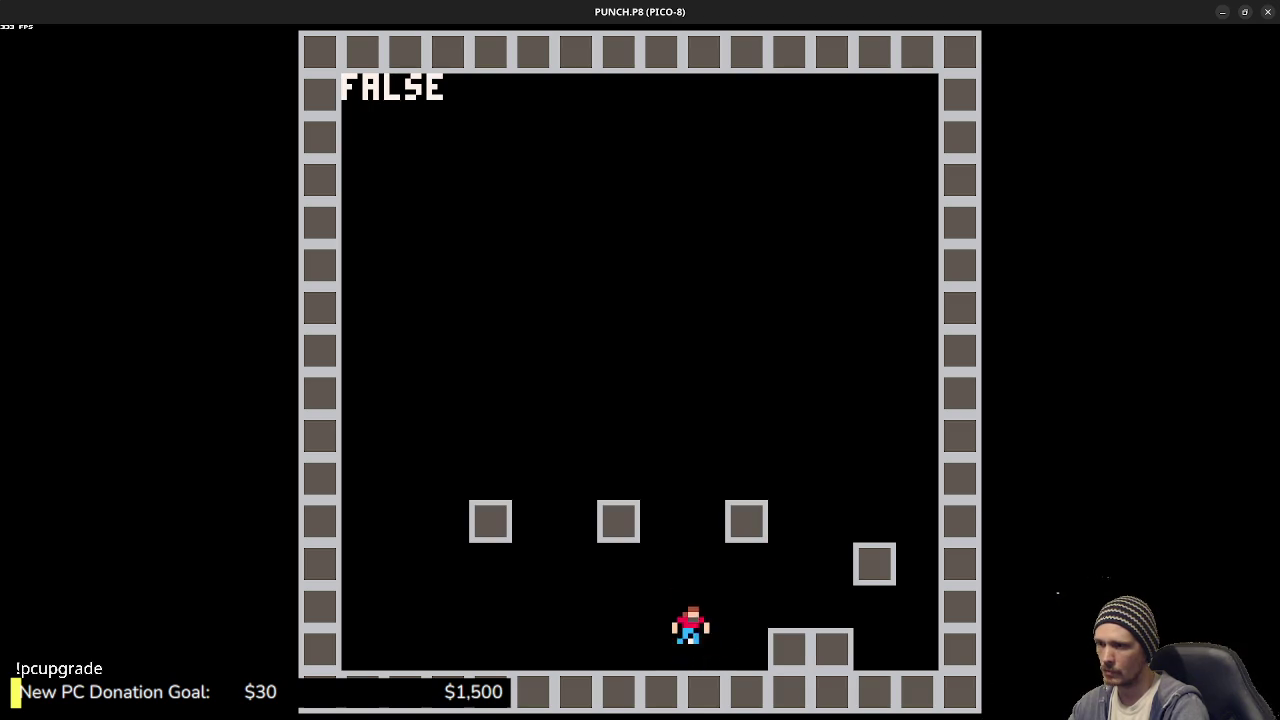
{"action": "key", "text": "z"}
- Stop the game and restore the IF PLAYER.VX<0 left-wall block without comment markers
{"action": "key", "text": "Escape"}
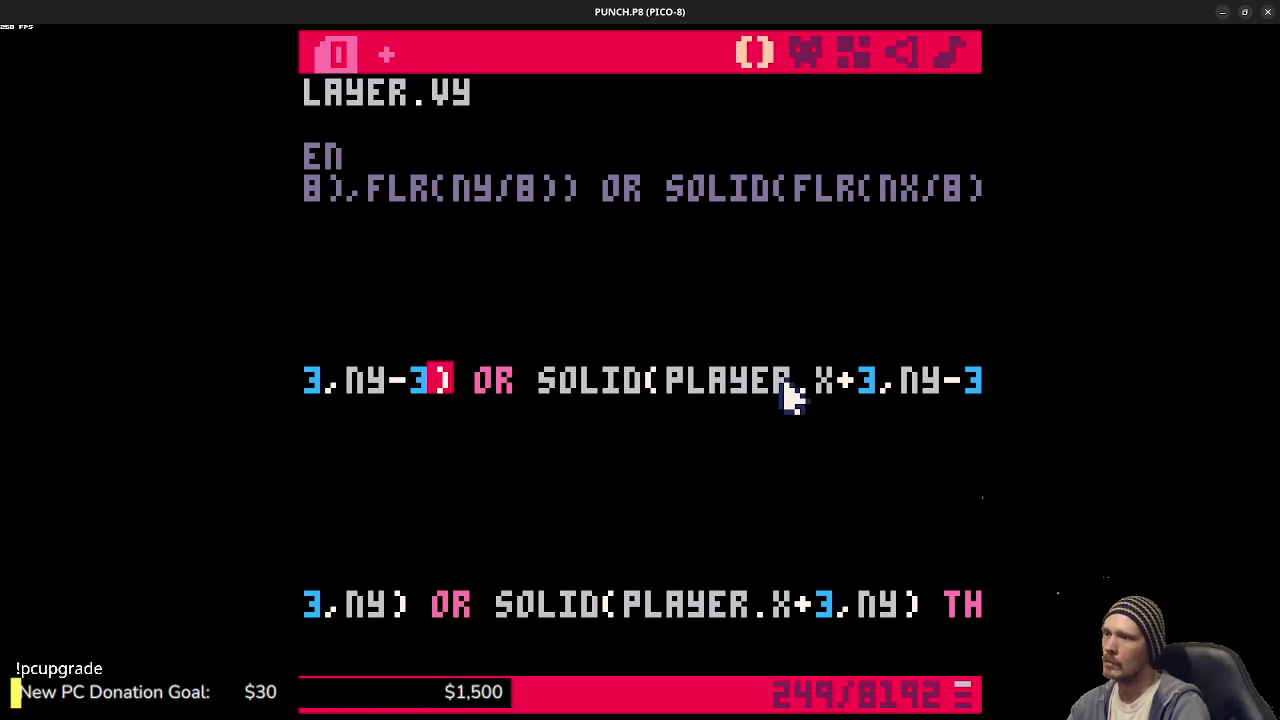
{"action": "mouse_move", "coordinate": [694, 423]}
{"action": "left_mouse_down"}
{"action": "mouse_move", "coordinate": [410, 478]}
{"action": "mouse_move", "coordinate": [305, 395]}
{"action": "left_mouse_up"}
{"action": "scroll", "coordinate": [316, 405], "scroll_direction": "up", "scroll_amount": 2}
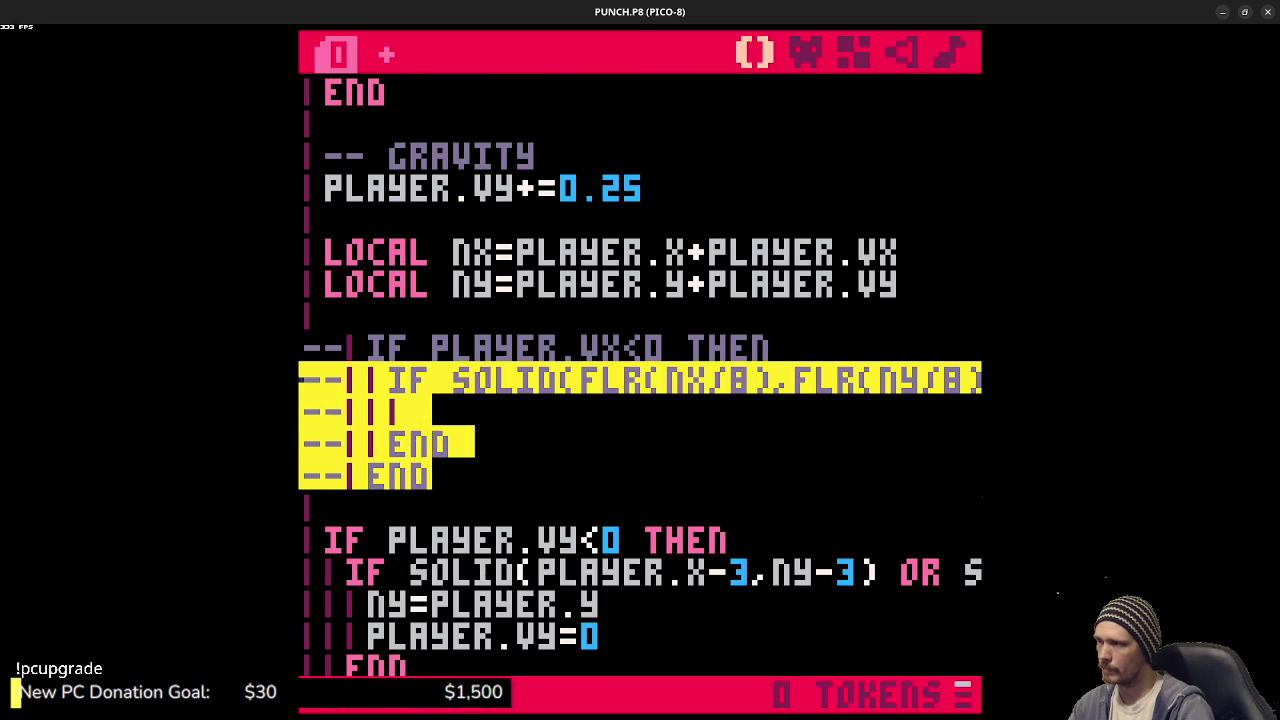
{"action": "key", "text": "shift+Up"}
{"action": "key", "text": "ctrl+v"}
{"action": "key", "text": "ctrl+z"}
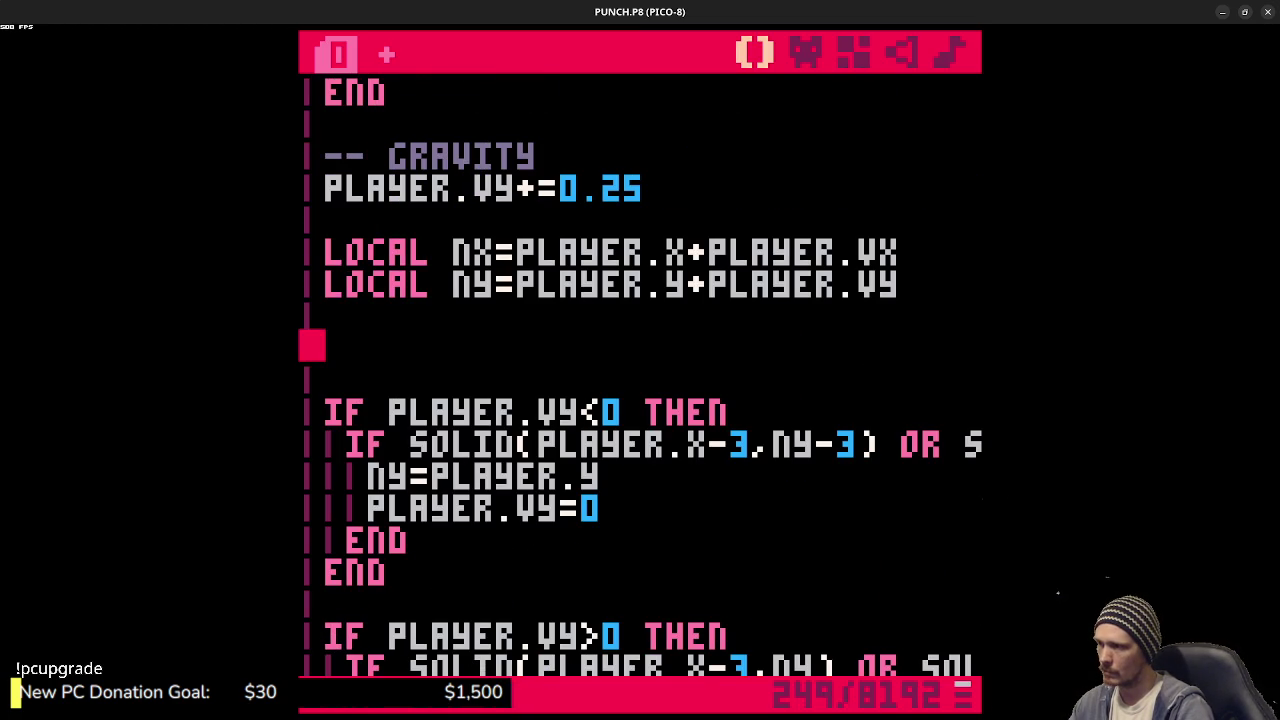
{"action": "key", "text": "ctrl+z"}
{"action": "key", "text": "ctrl+z"}
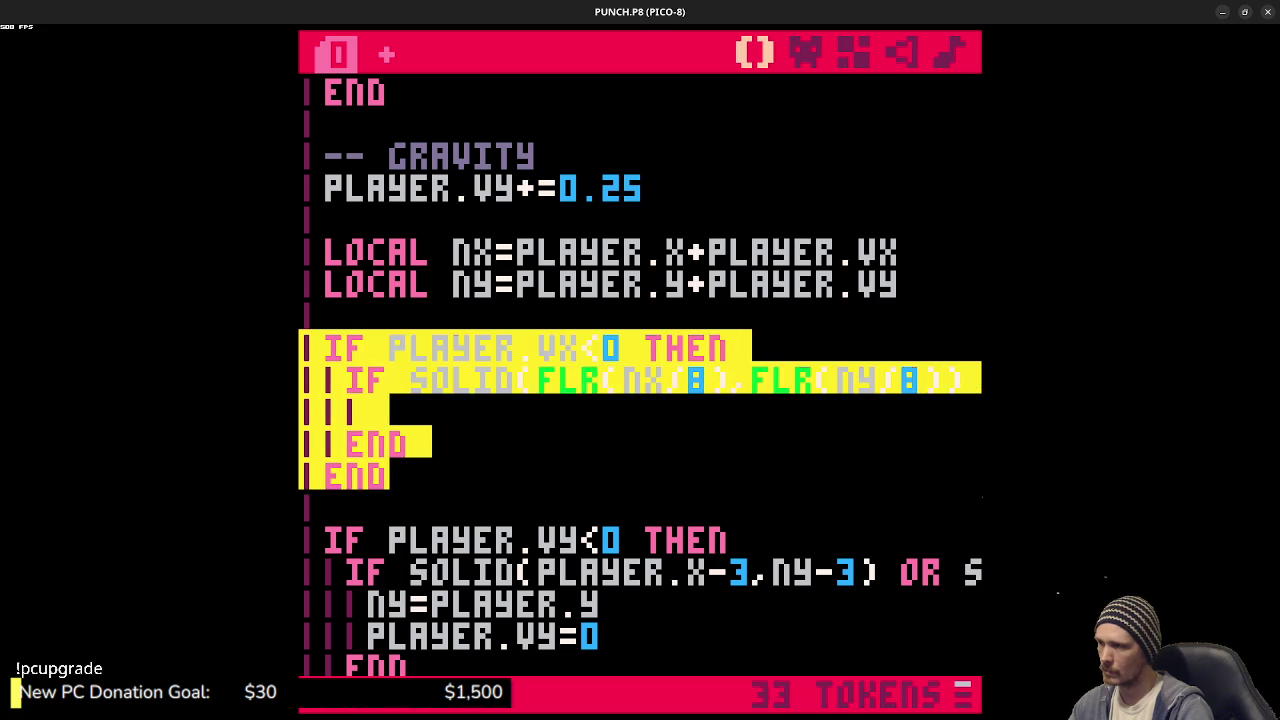
- Replace the first wall test's FLR arguments so it checks SOLID(NX,PLAYER.Y)
{"action": "left_click", "coordinate": [562, 352]}
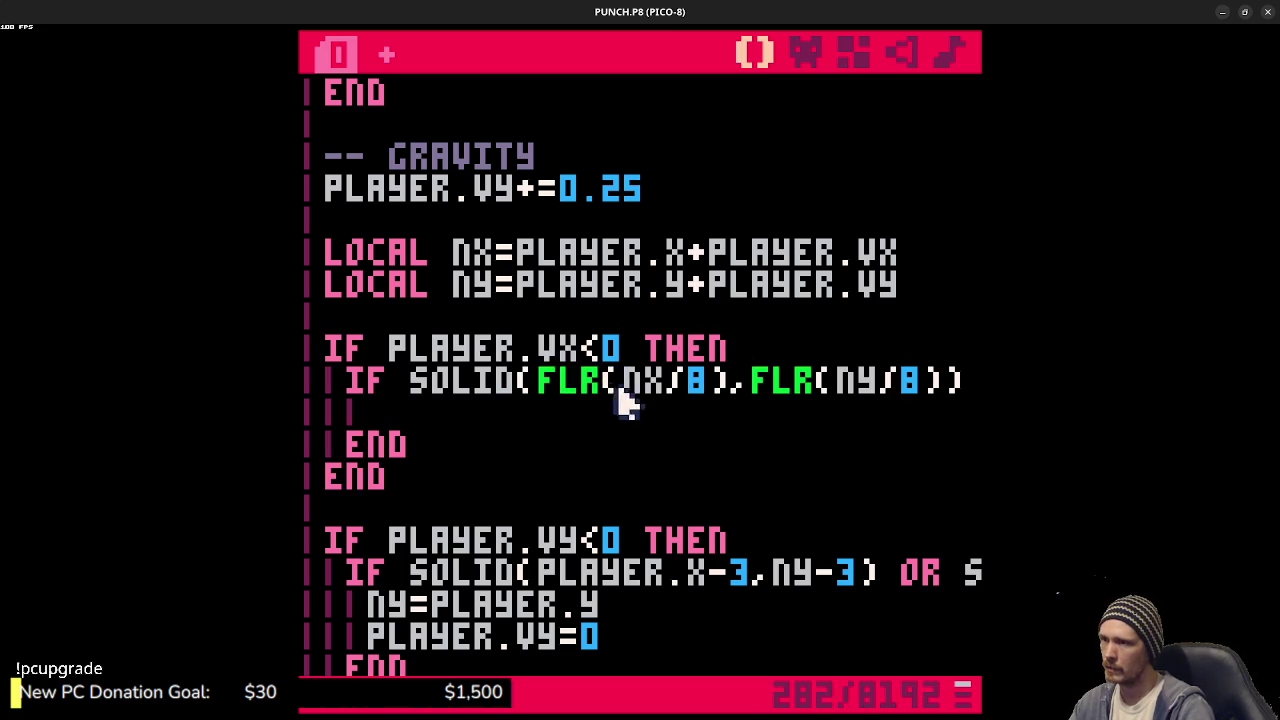
{"action": "left_click_drag", "start_coordinate": [540, 385], "coordinate": [930, 380]}
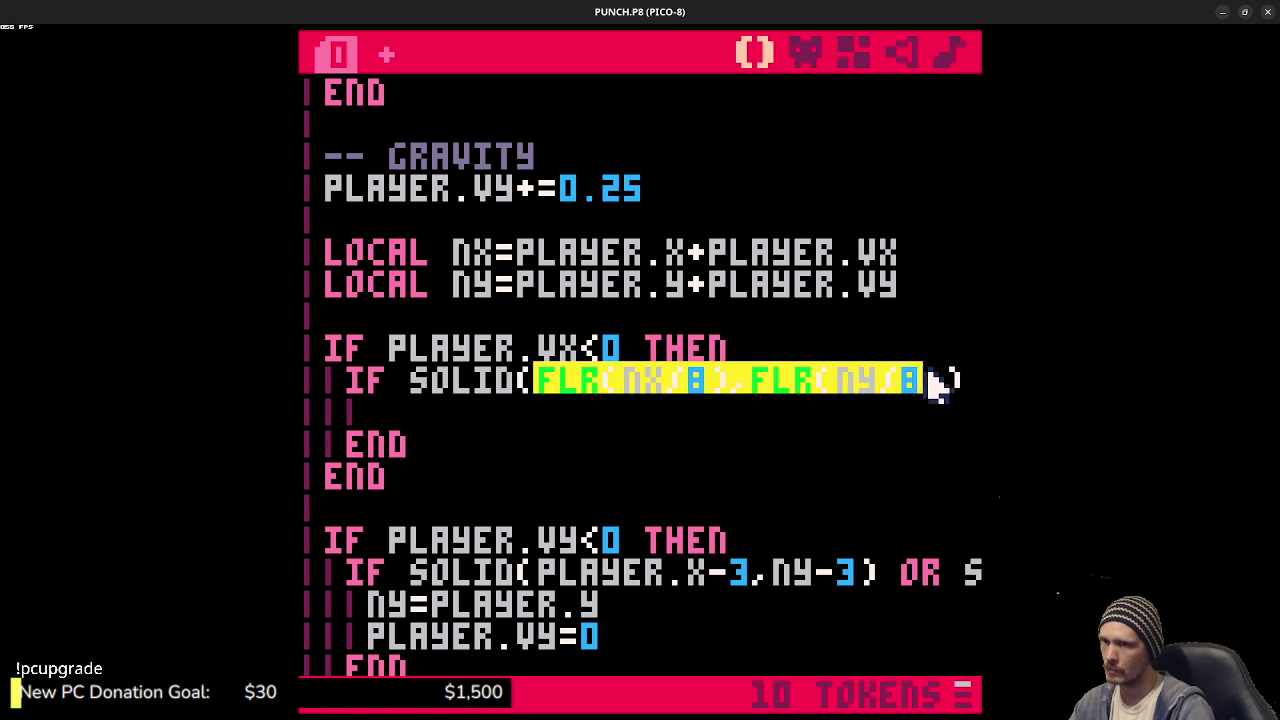
{"action": "type", "text": "nx"}
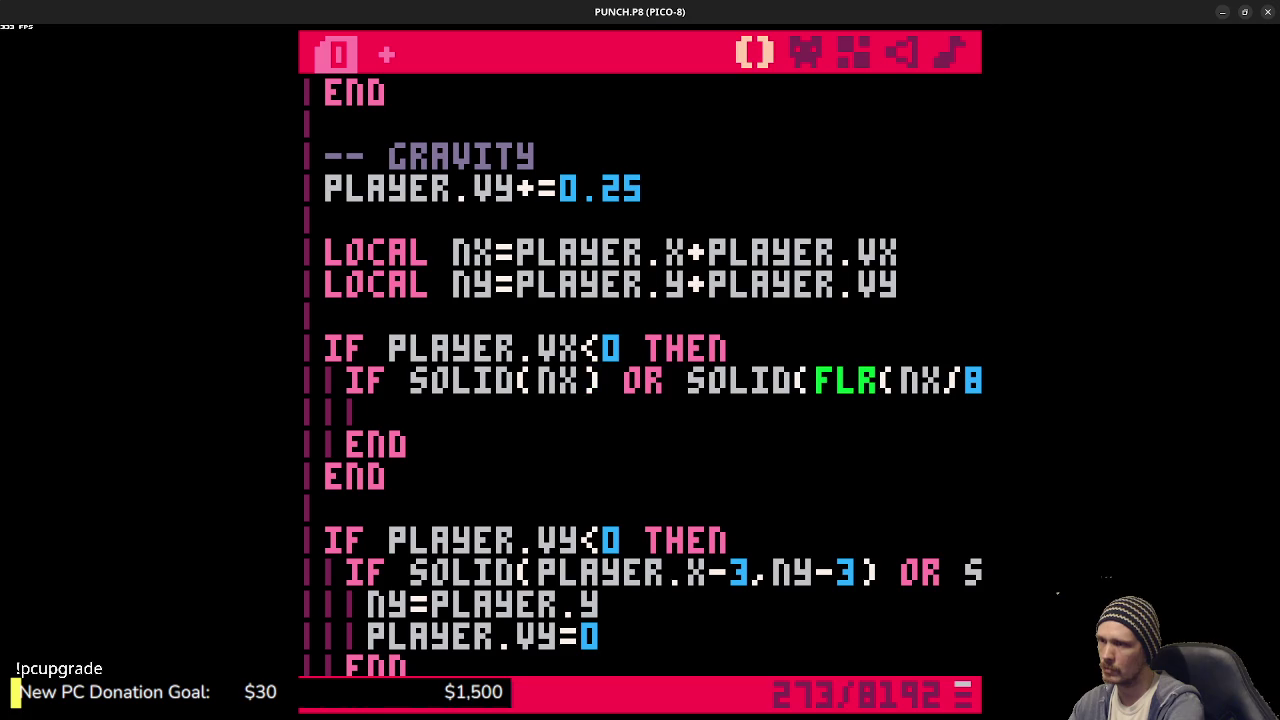
{"action": "type", "text": ","}
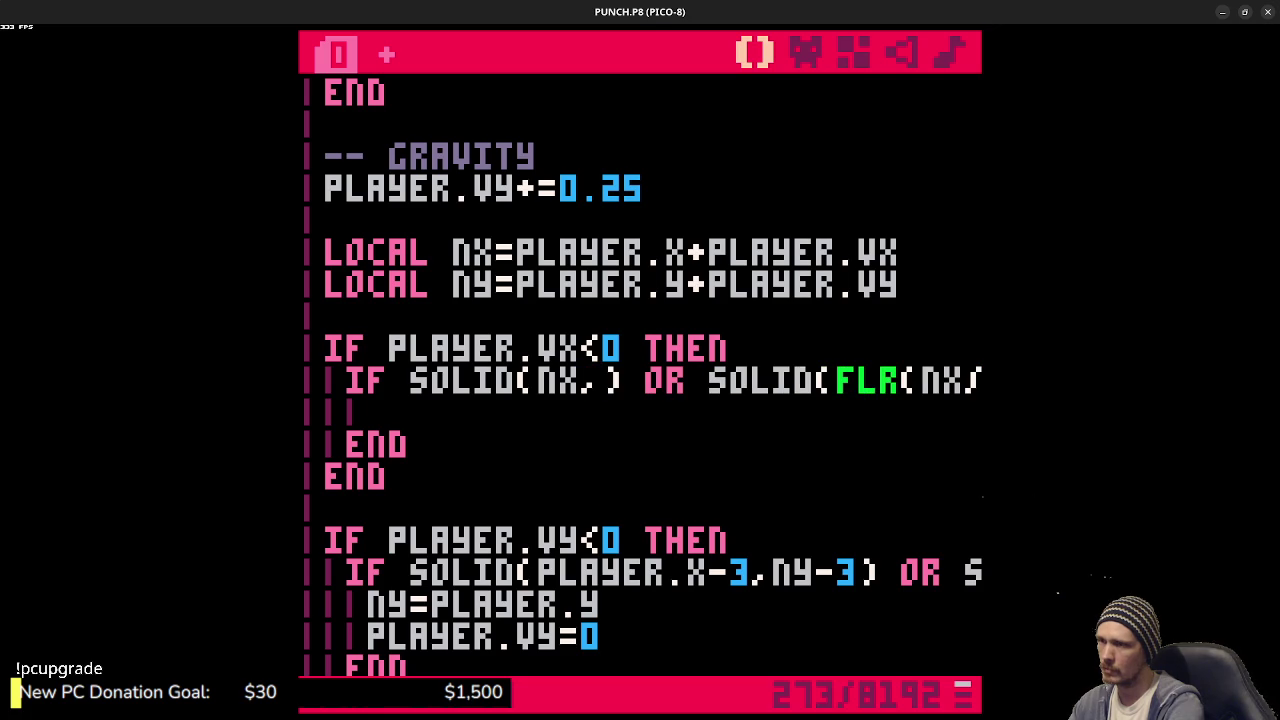
{"action": "type", "text": "player."}
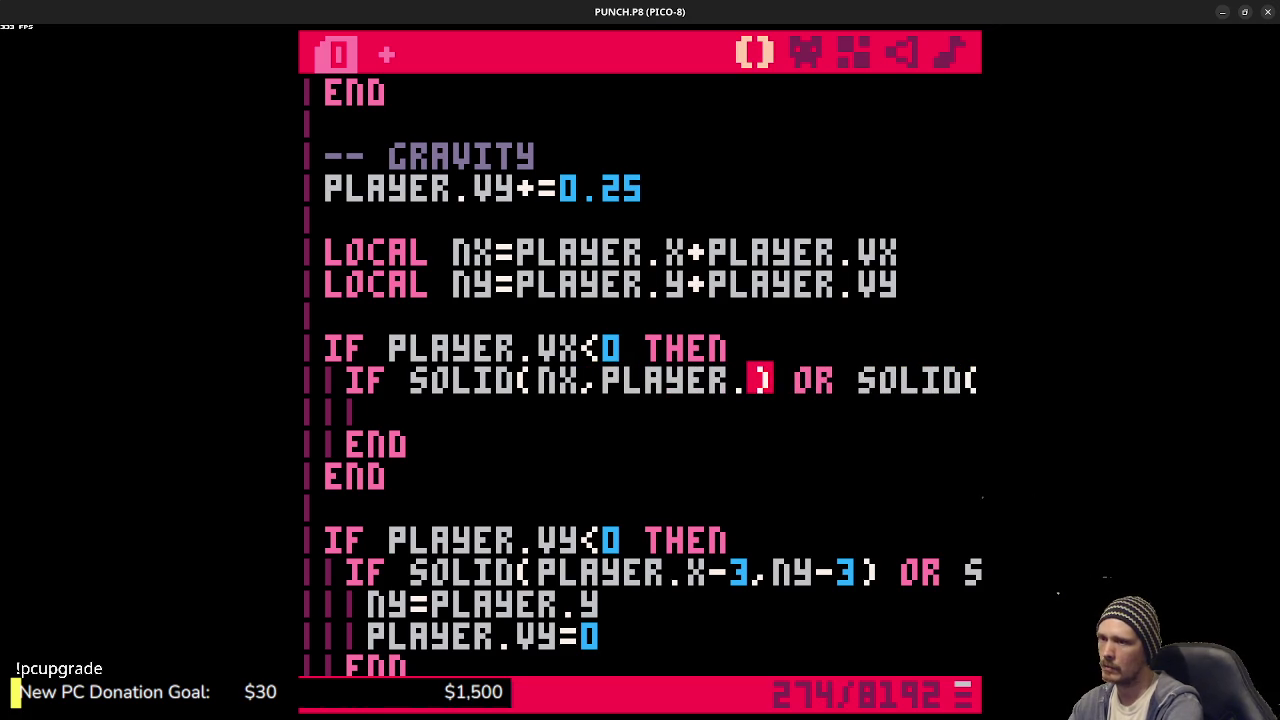
{"action": "type", "text": "y"}
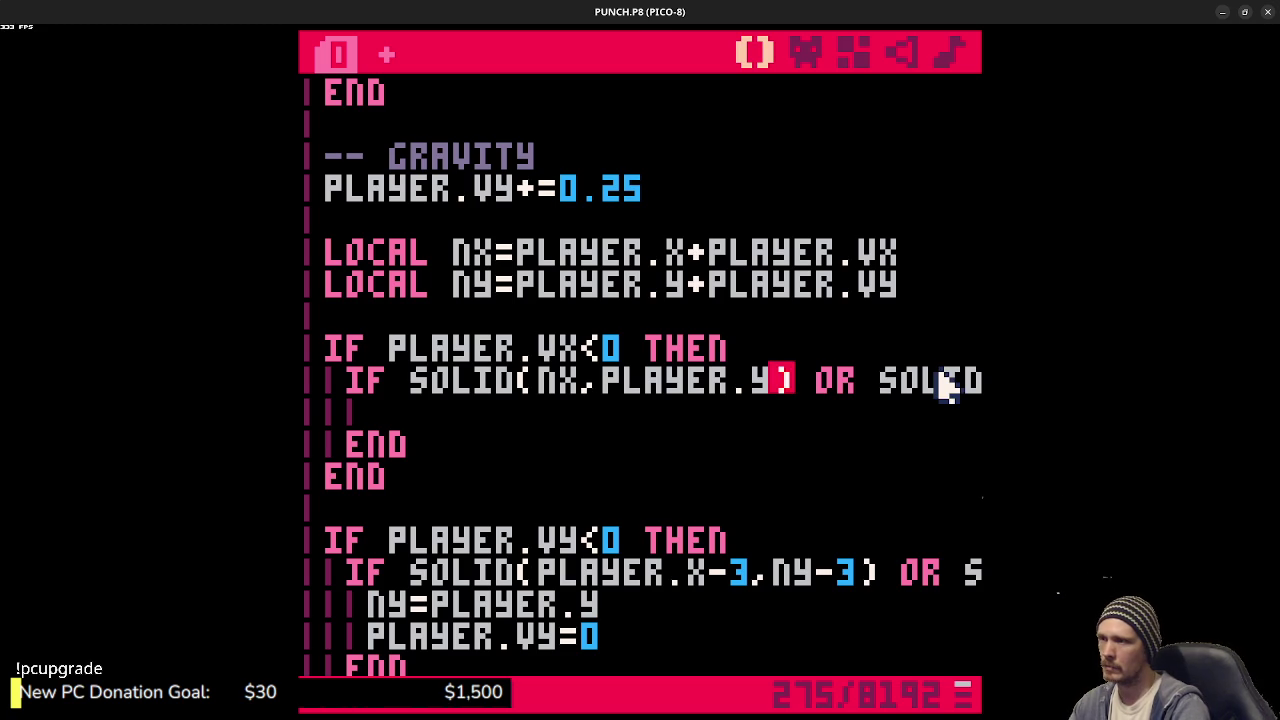
{"action": "type", "text": "(flr(nx/"}
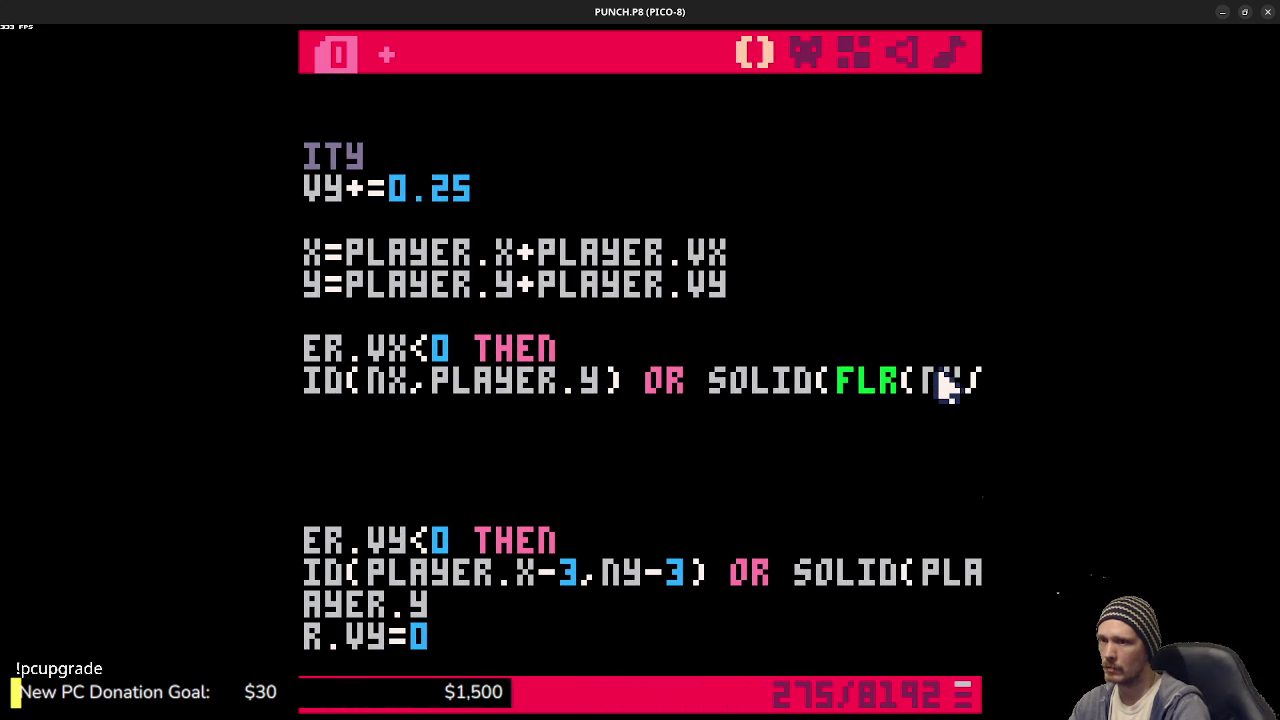
{"action": "key", "text": "shift+Right"}
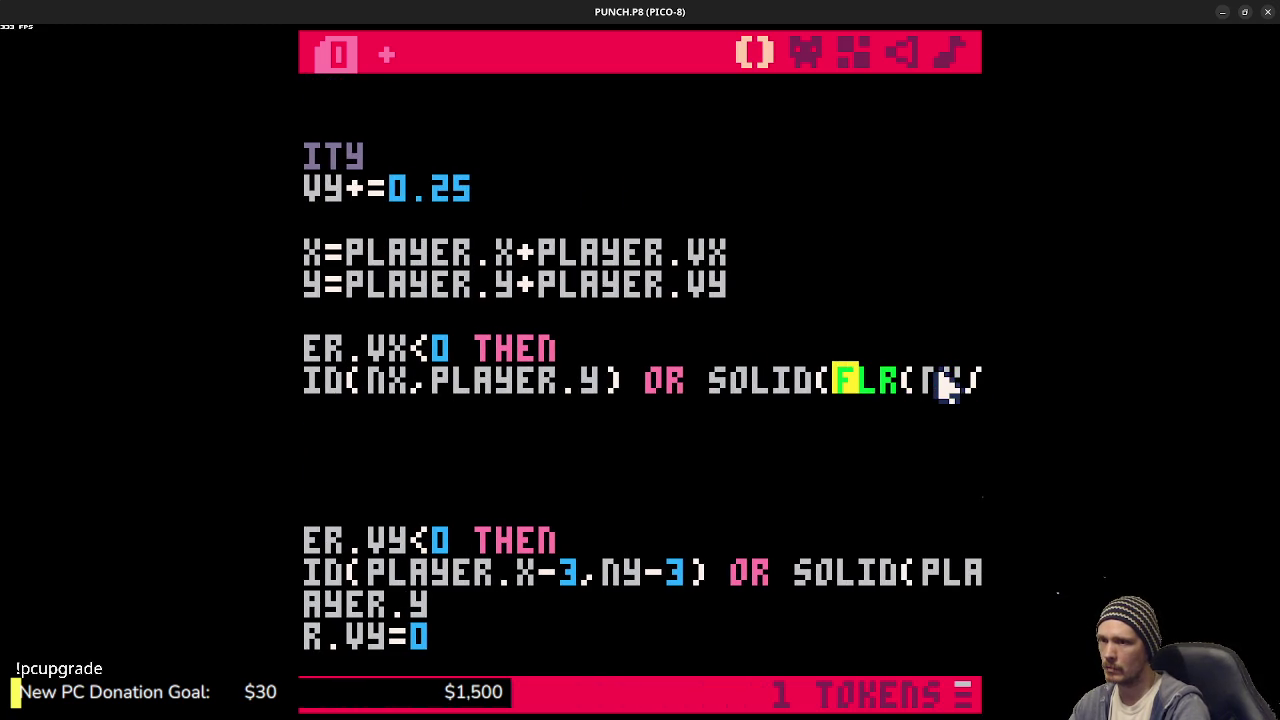
{"action": "key", "text": "shift+Right"}
{"action": "key", "text": "shift+Right"}
{"action": "key", "text": "shift+Right"}
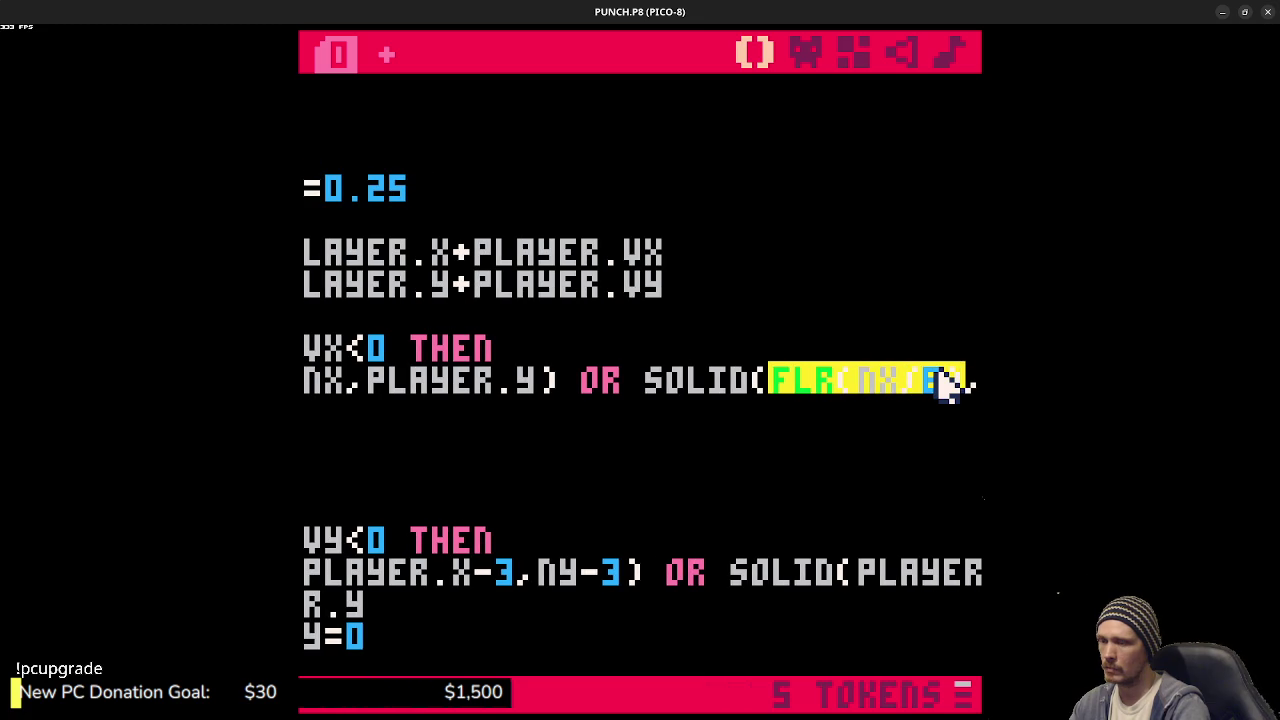
{"action": "type", "text": "pla"}
{"action": "key", "text": "BackSpace"}
{"action": "key", "text": "BackSpace"}
{"action": "key", "text": "BackSpace"}
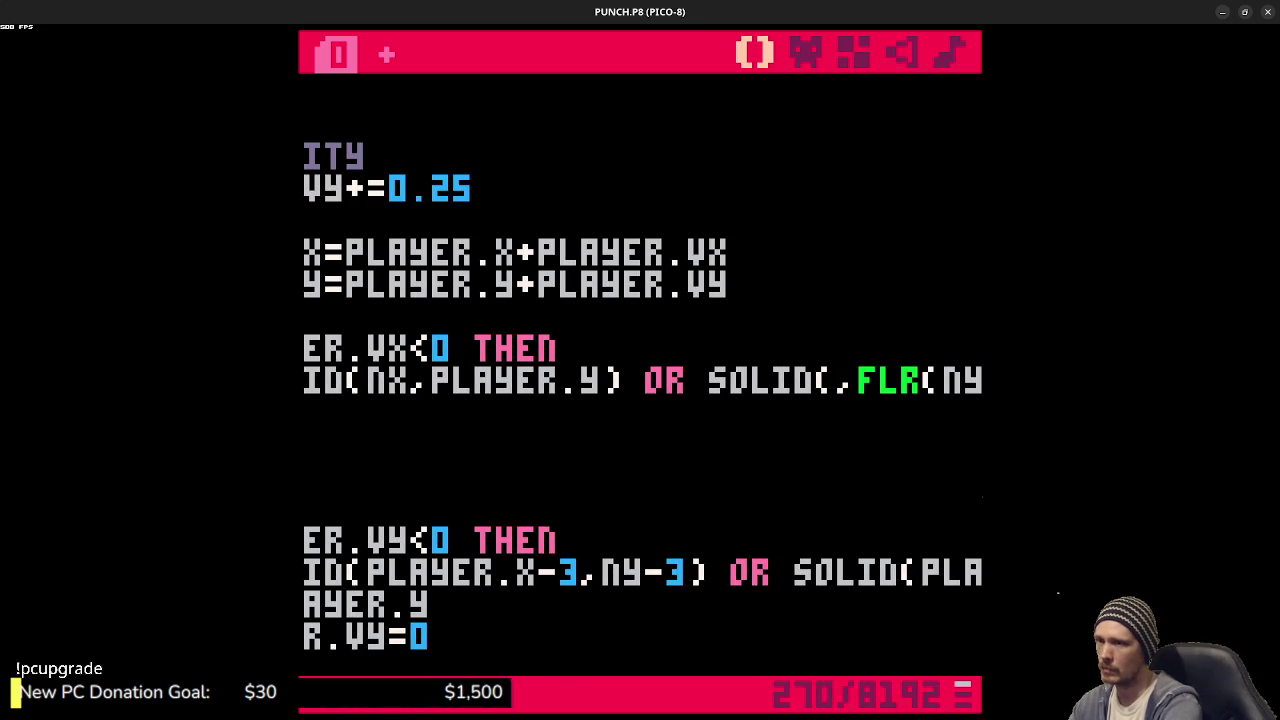
{"action": "type", "text": "nx"}
- Make the second test SOLID(NX,PLAYER.Y-3) and save the cart
{"action": "key", "text": "shift+Right"}
{"action": "key", "text": "shift+Right"}
{"action": "key", "text": "shift+Right"}
{"action": "key", "text": "shift+Right"}
{"action": "key", "text": "shift+Right"}
{"action": "key", "text": "shift+Right"}
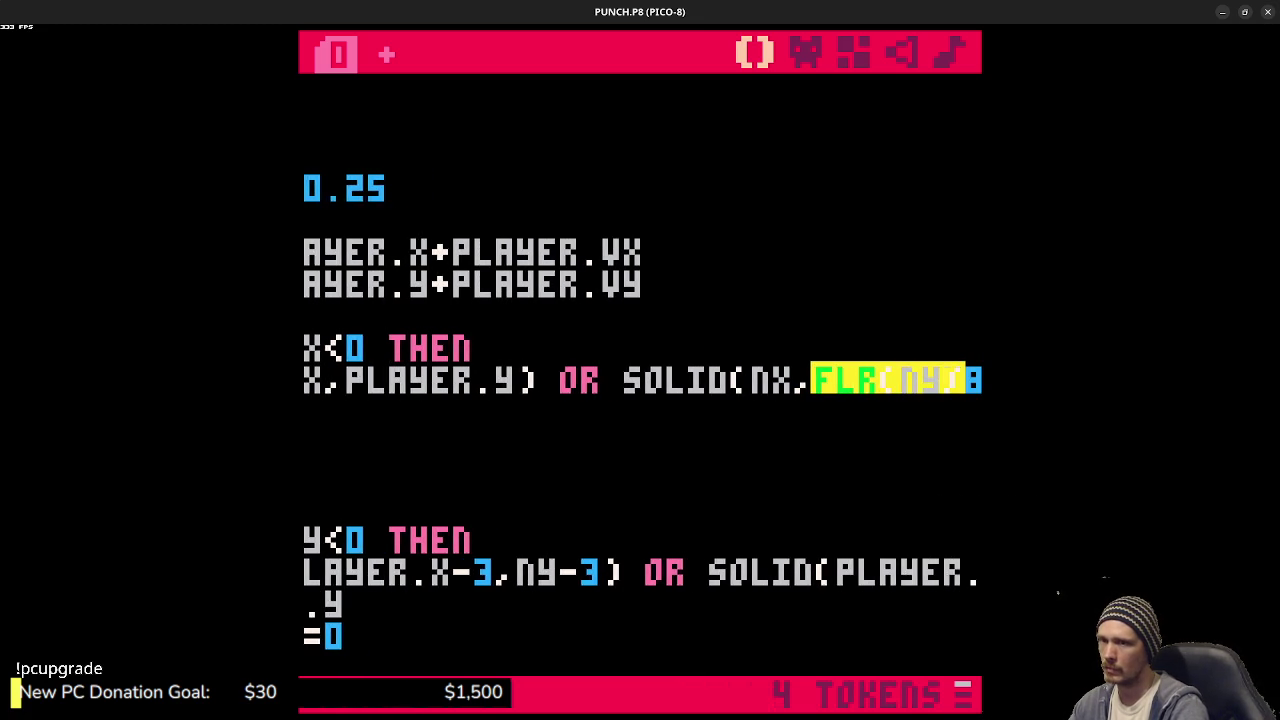
{"action": "key", "text": "shift+Right"}
{"action": "type", "text": "ny"}
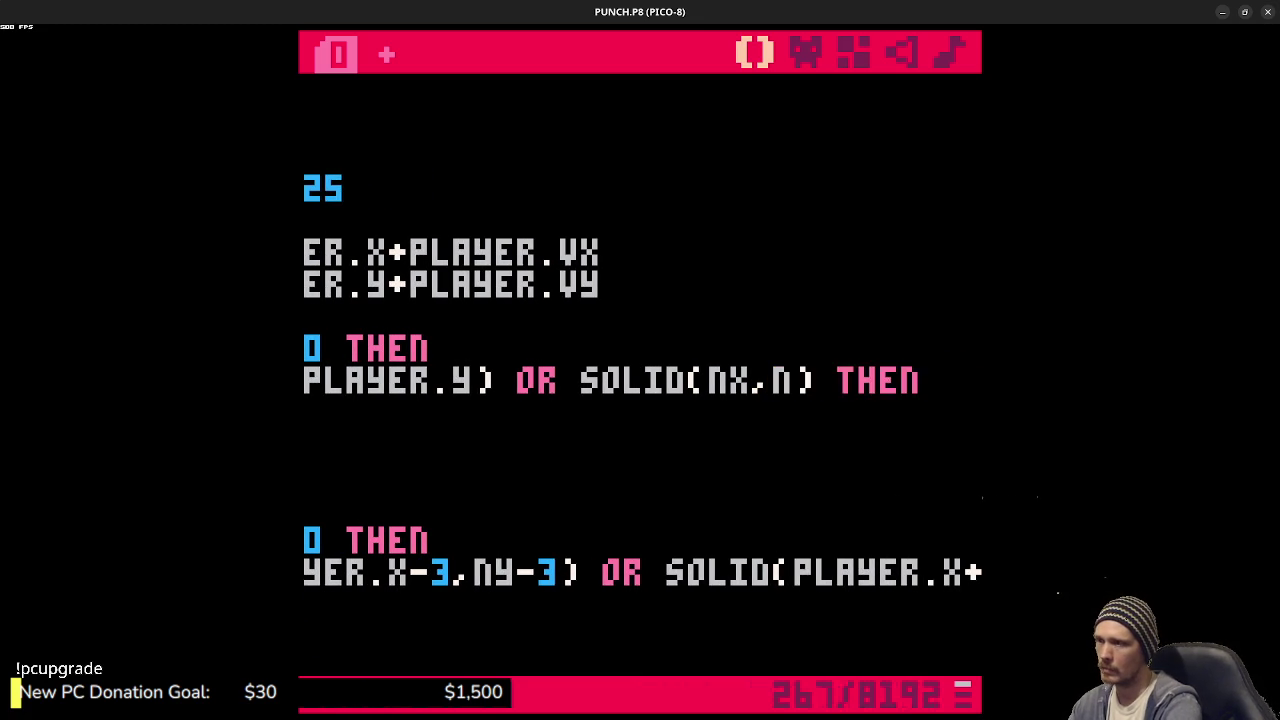
{"action": "key", "text": "BackSpace"}
{"action": "key", "text": "BackSpace"}
{"action": "type", "text": "player.y-"}
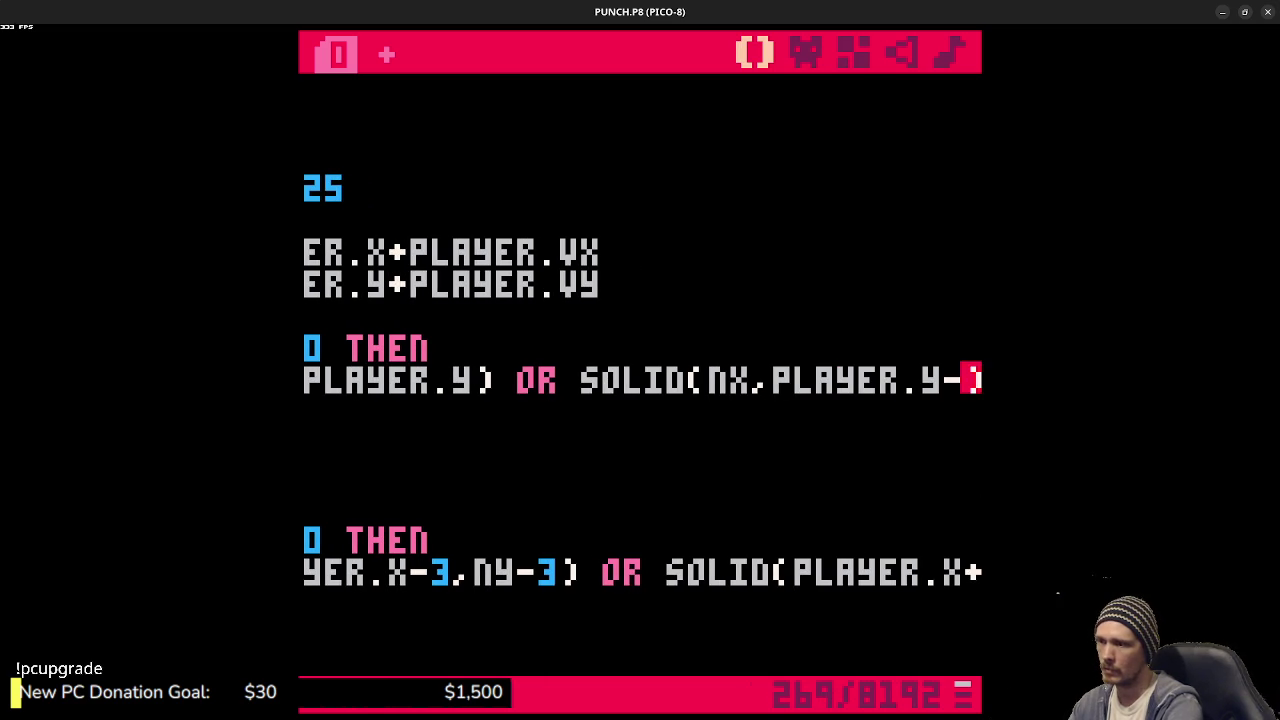
{"action": "type", "text": "7"}
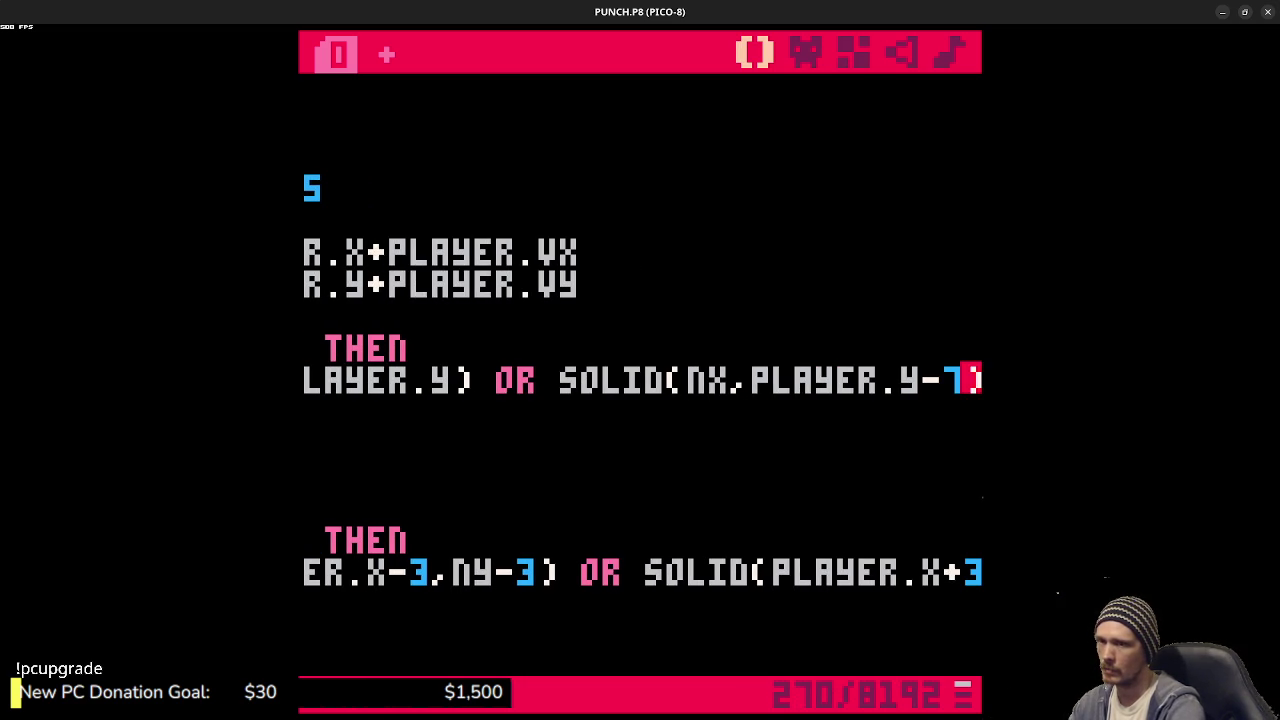
{"action": "key", "text": "BackSpace"}
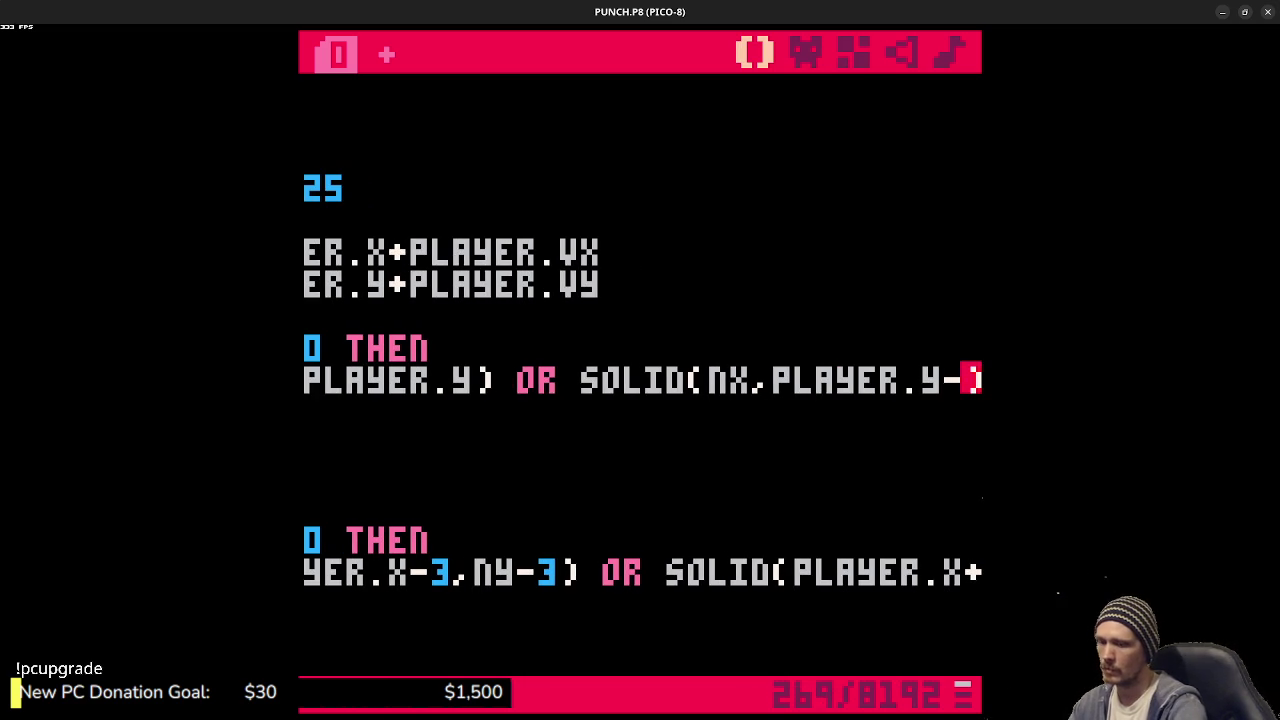
{"action": "type", "text": "3"}
{"action": "key", "text": "ctrl+s"}
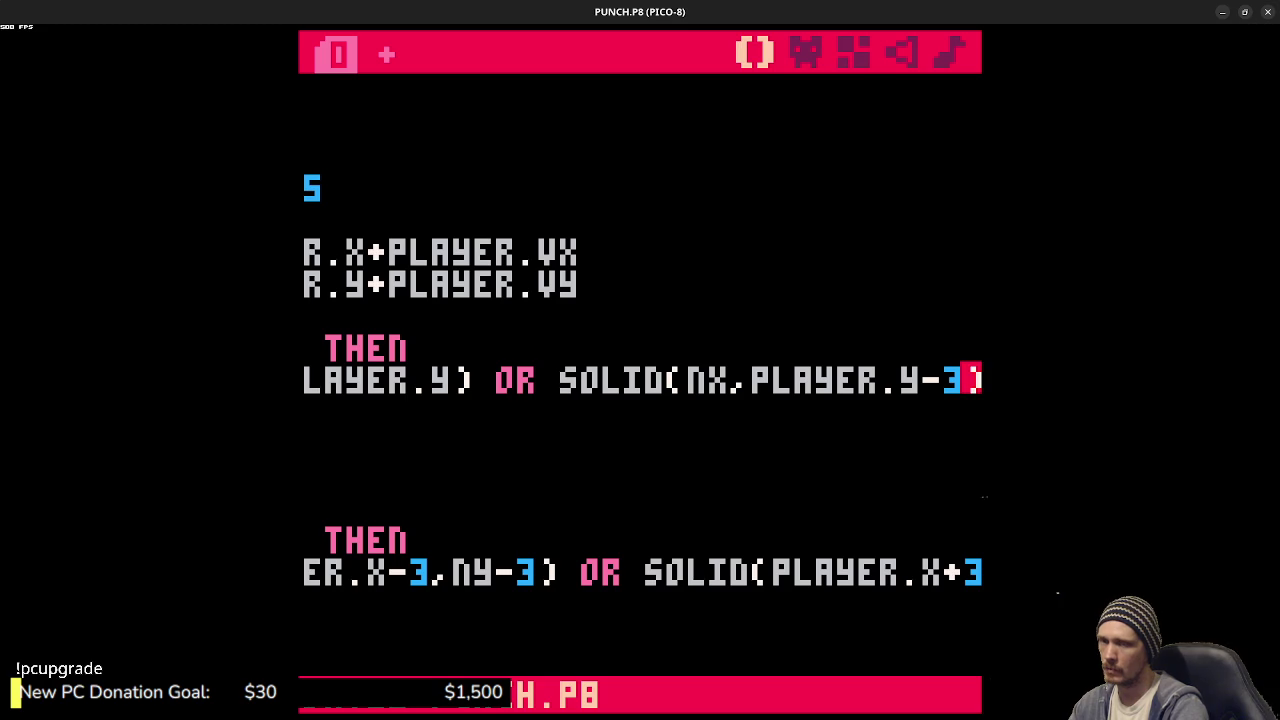
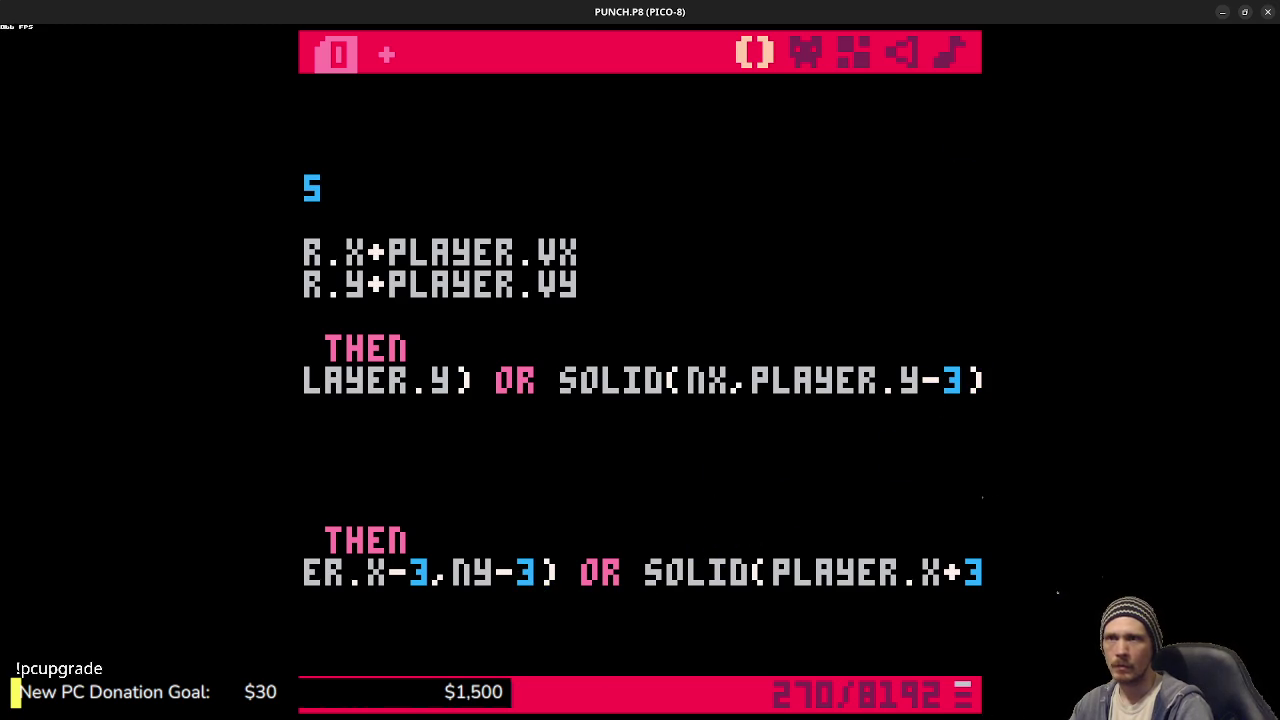
- Try painting pink pixels on the player sprite's feet and hands, then undo them
{"action": "left_click", "coordinate": [810, 55]}
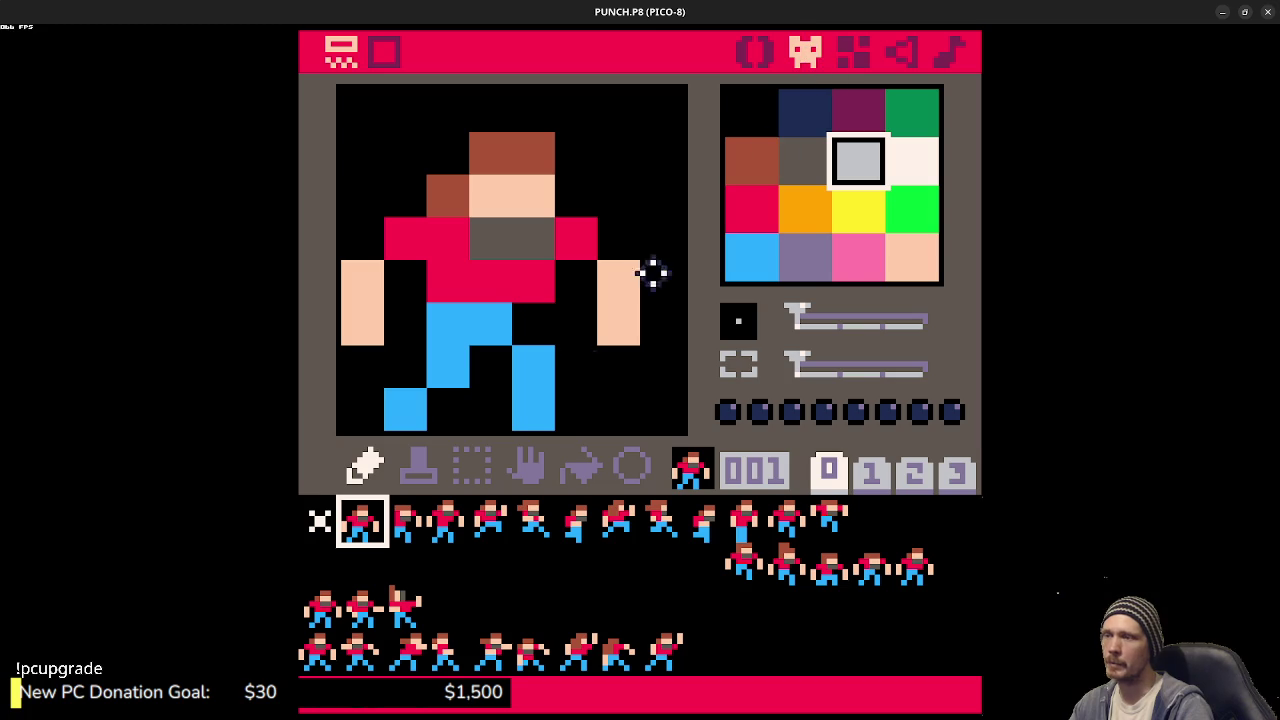
{"action": "left_click", "coordinate": [852, 256]}
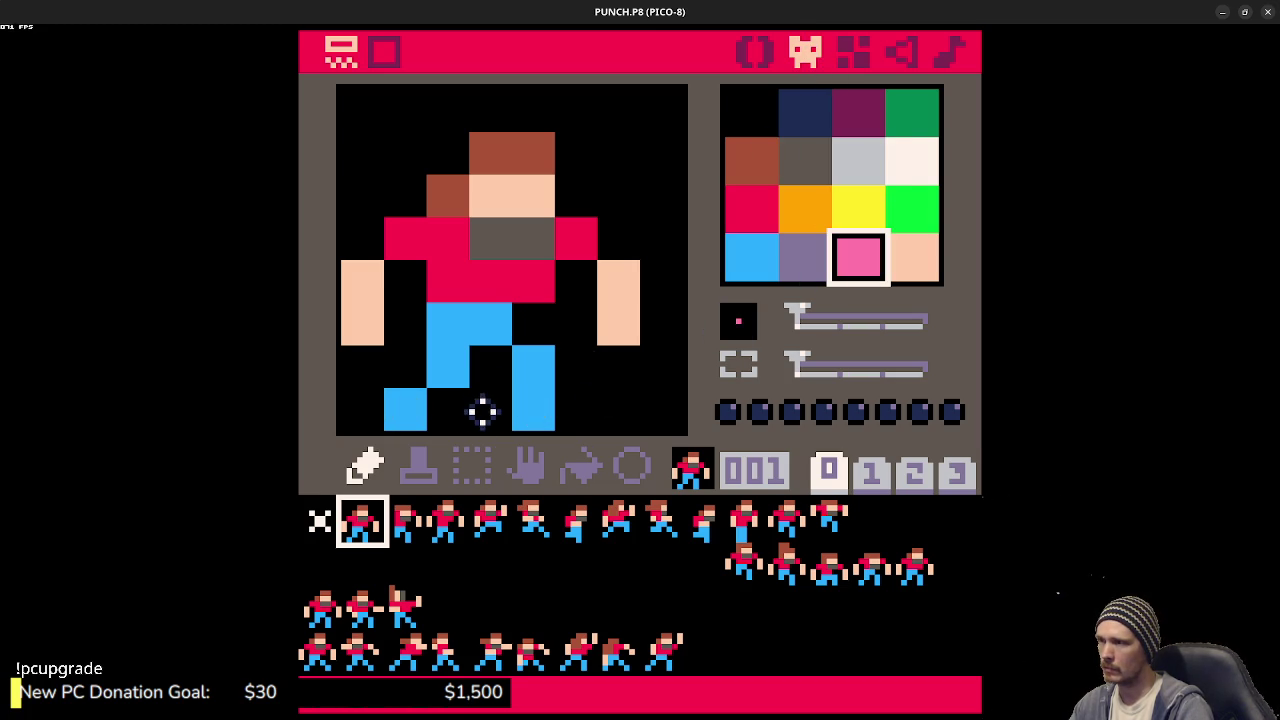
{"action": "left_click", "coordinate": [363, 410]}
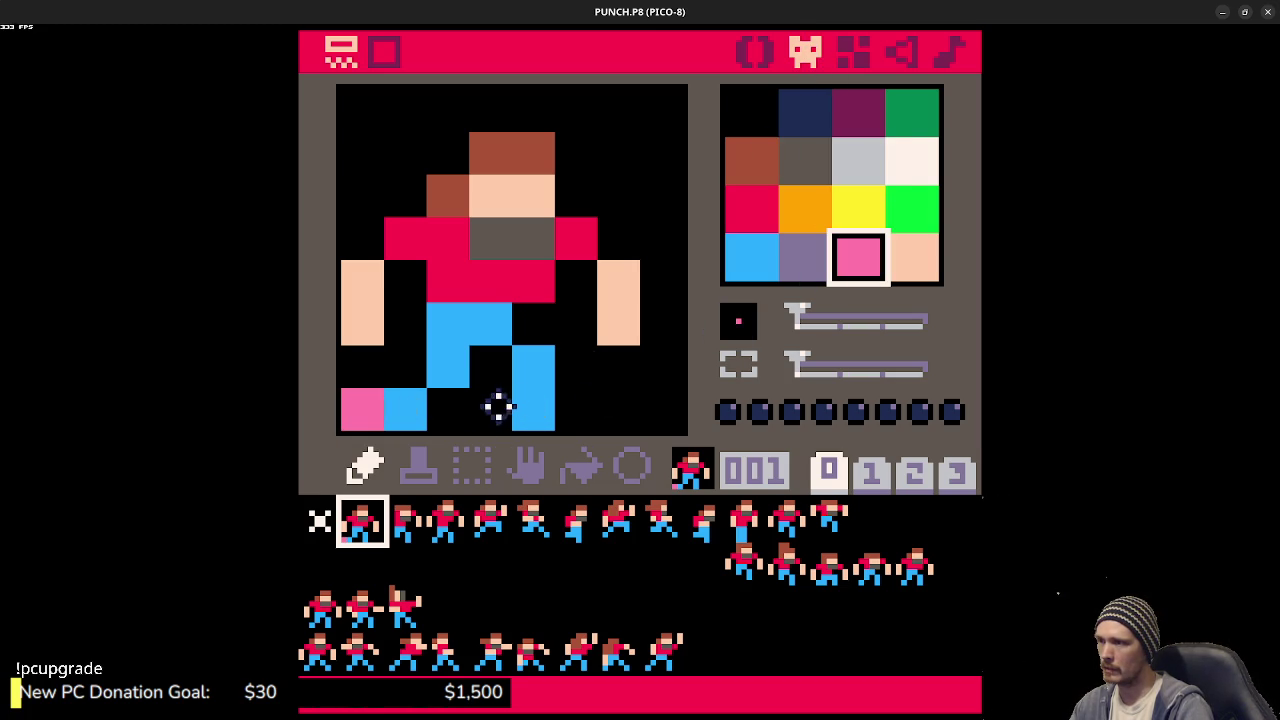
{"action": "left_click", "coordinate": [615, 407]}
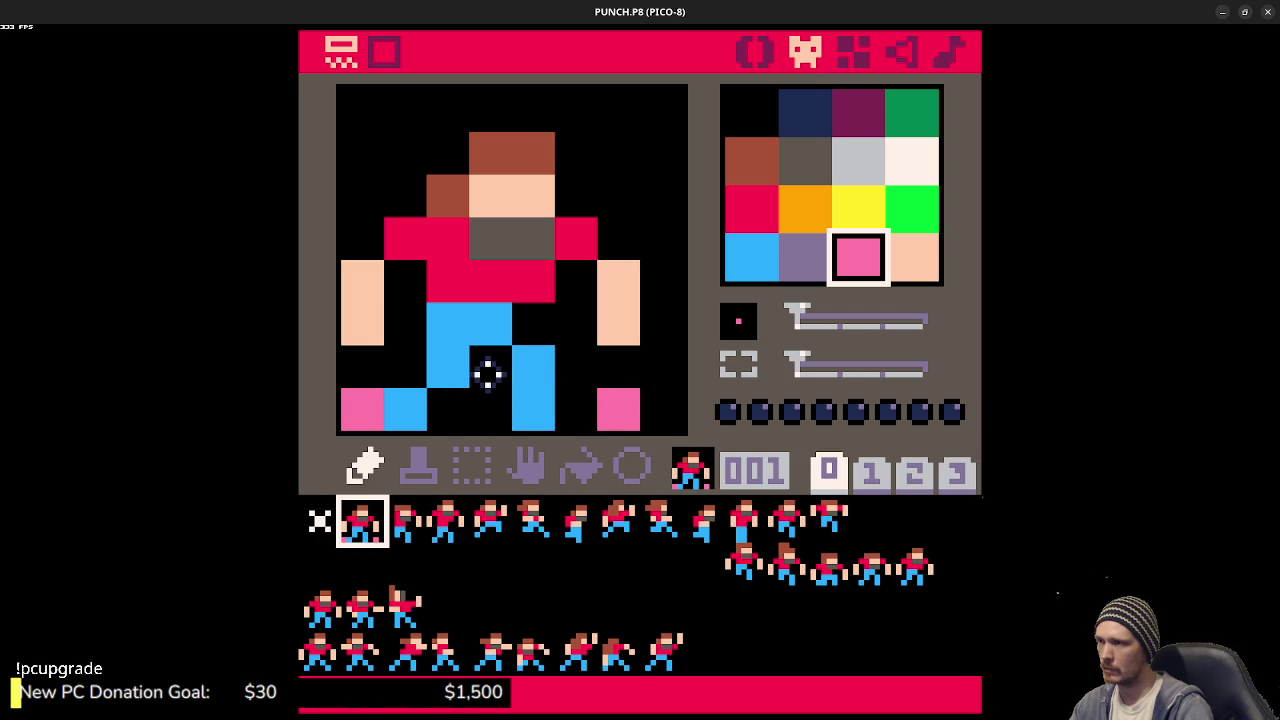
{"action": "left_click", "coordinate": [373, 278]}
{"action": "left_click", "coordinate": [610, 279]}
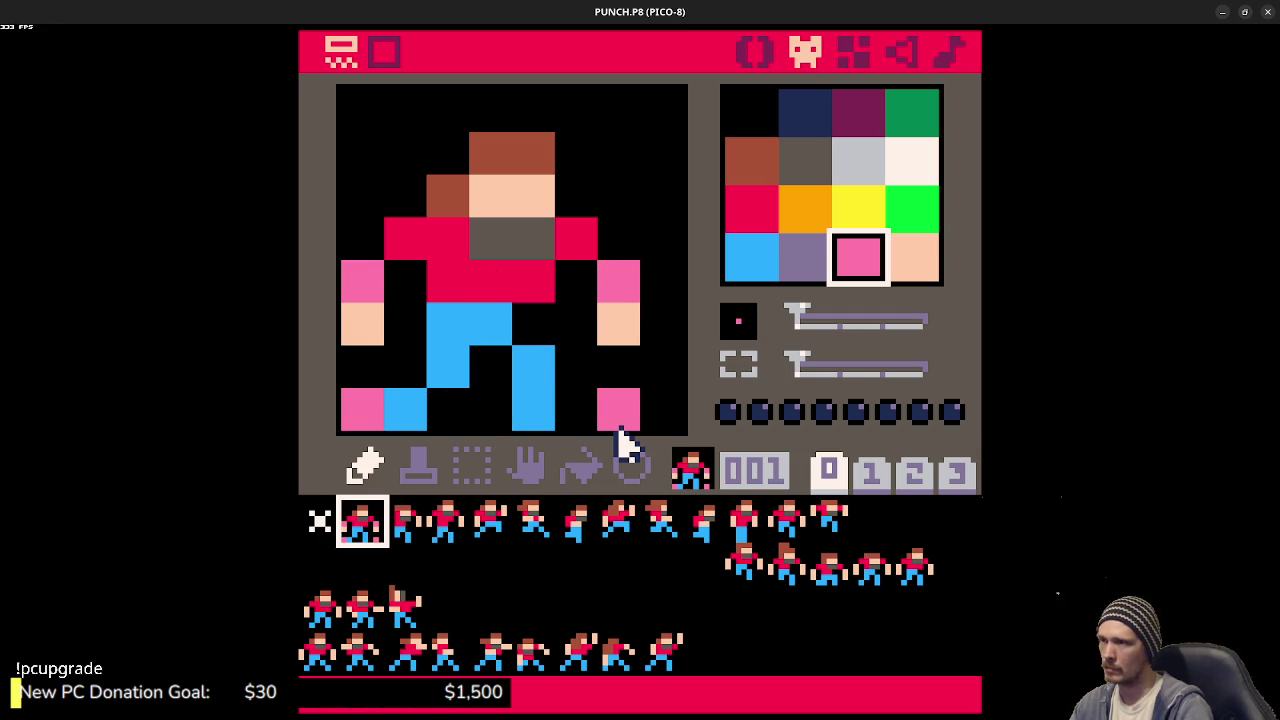
{"action": "key", "text": "ctrl+z"}
{"action": "key", "text": "ctrl+z"}
{"action": "key", "text": "ctrl+z"}
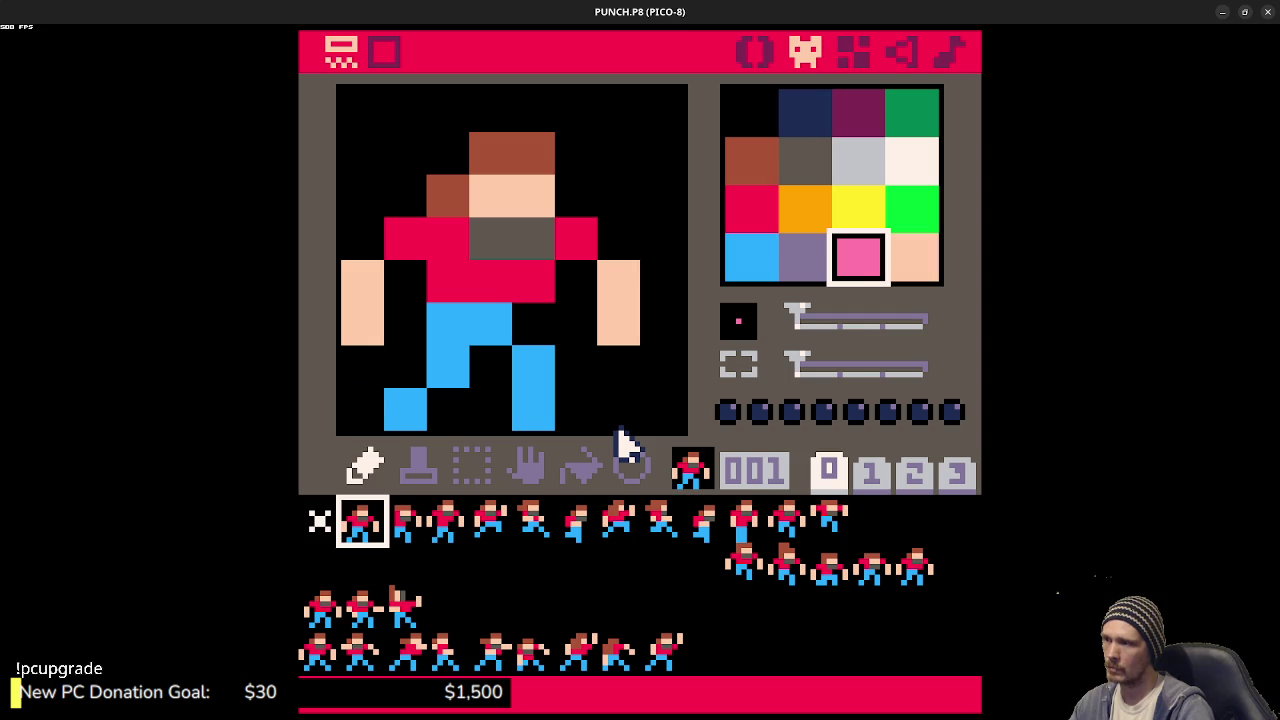
- Add nx=player.x on the empty line inside the left-collision check and save
{"action": "left_click", "coordinate": [752, 52]}
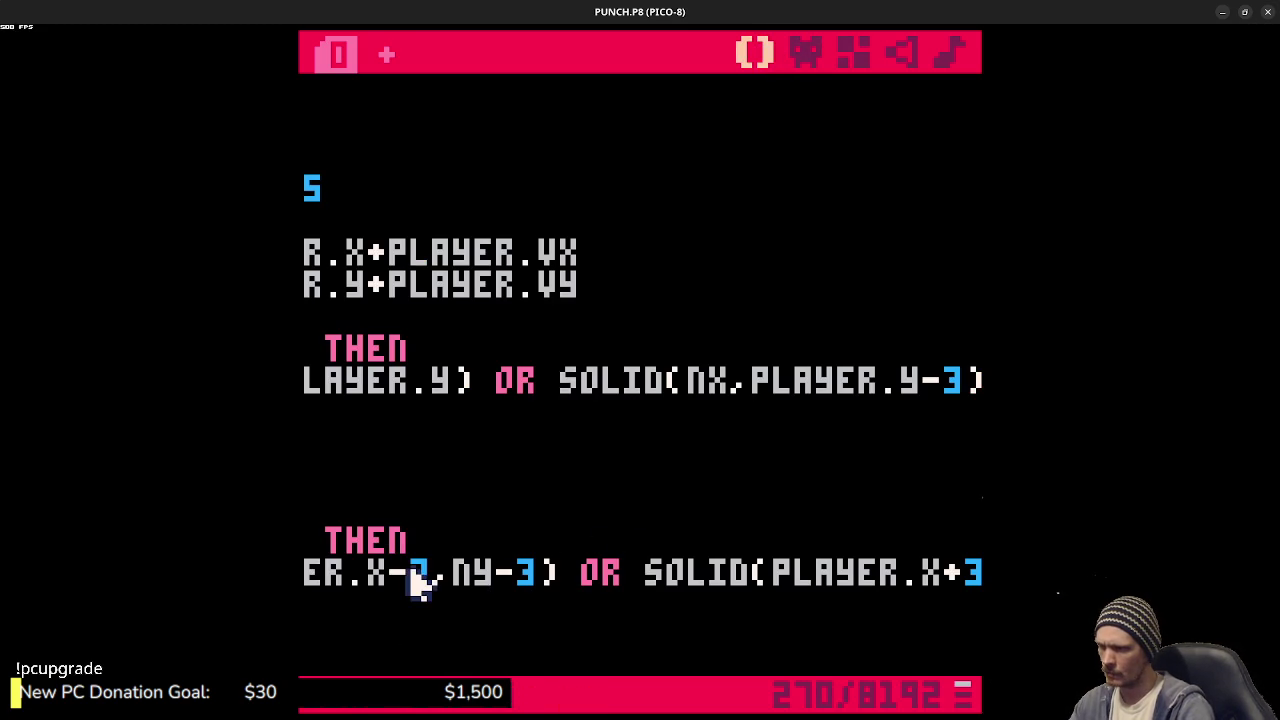
{"action": "left_click_drag", "start_coordinate": [572, 566], "coordinate": [330, 542]}
{"action": "left_click", "coordinate": [563, 568]}
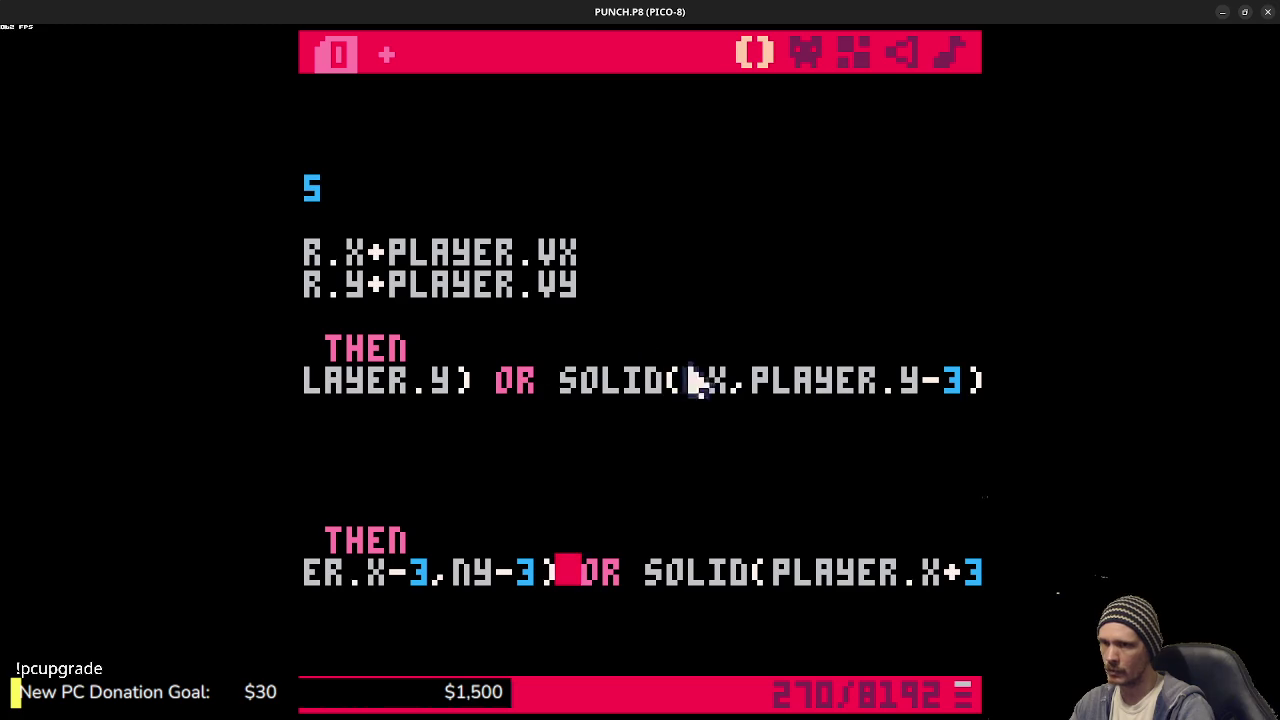
{"action": "key", "text": "Right"}
{"action": "key", "text": "Right"}
{"action": "key", "text": "Right"}
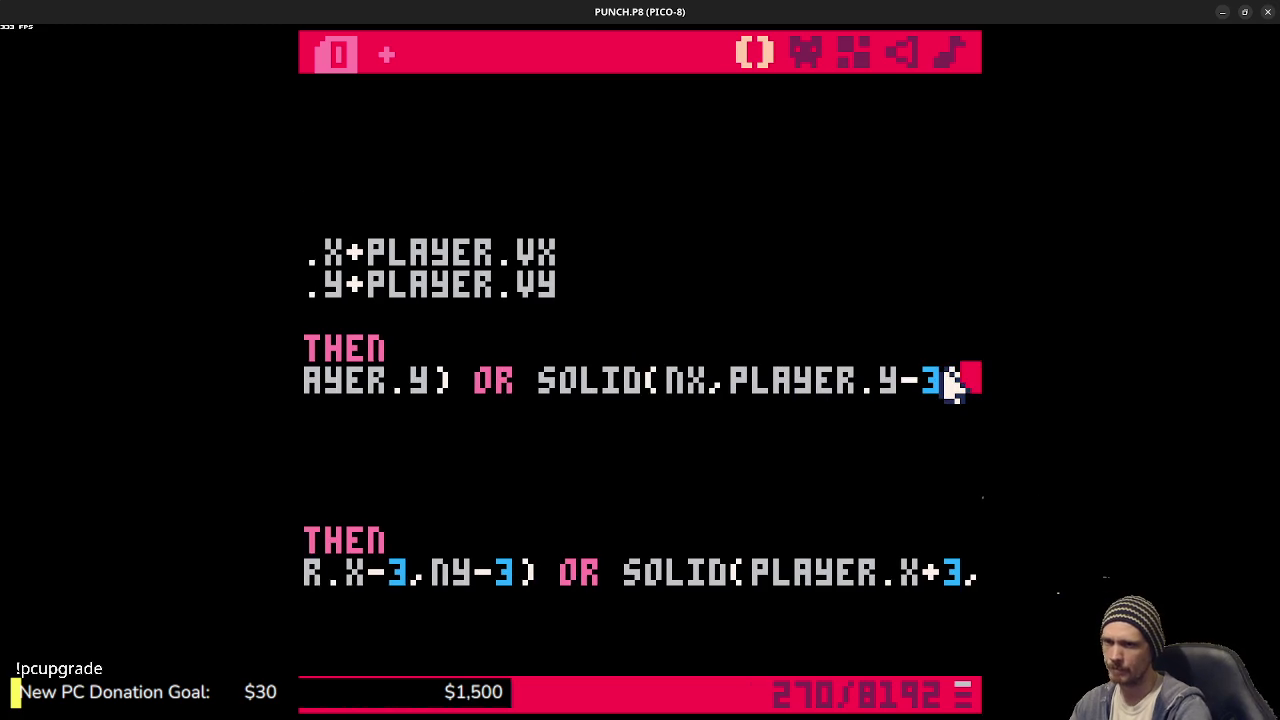
{"action": "key", "text": "Down"}
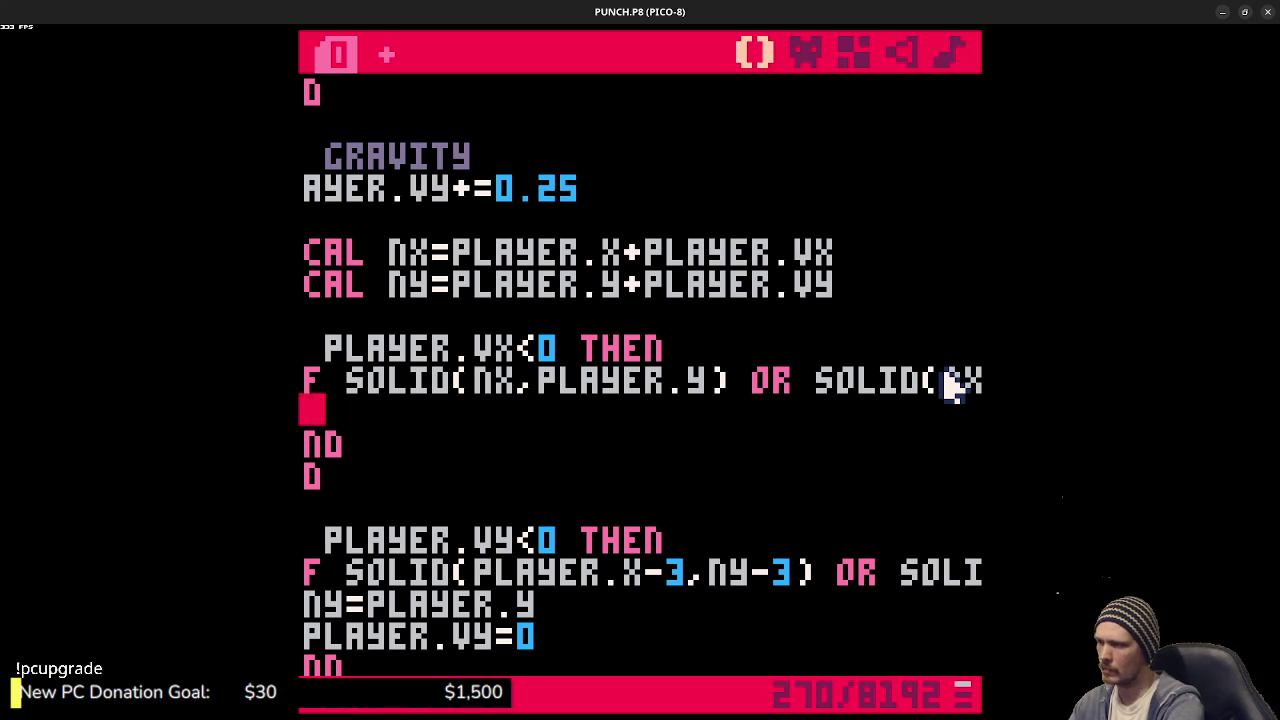
{"action": "type", "text": "nx=player.x"}
{"action": "key", "text": "ctrl+s"}
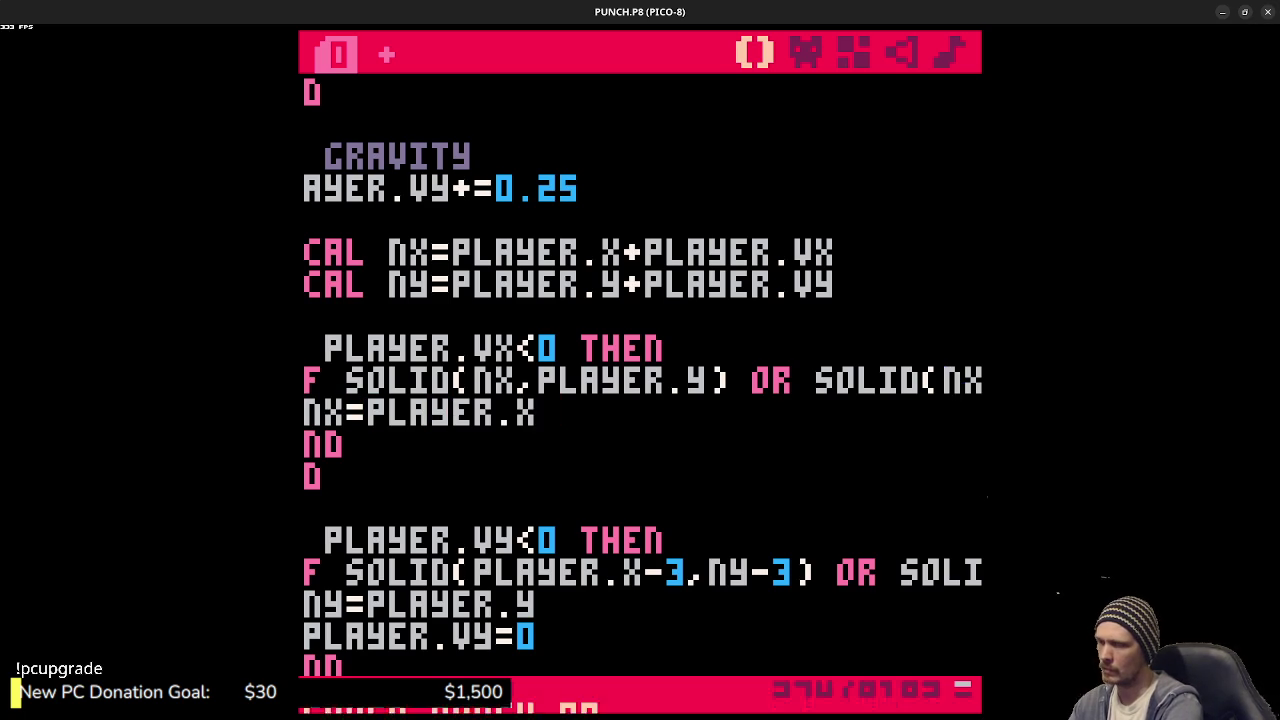
{"action": "key", "text": "Return"}
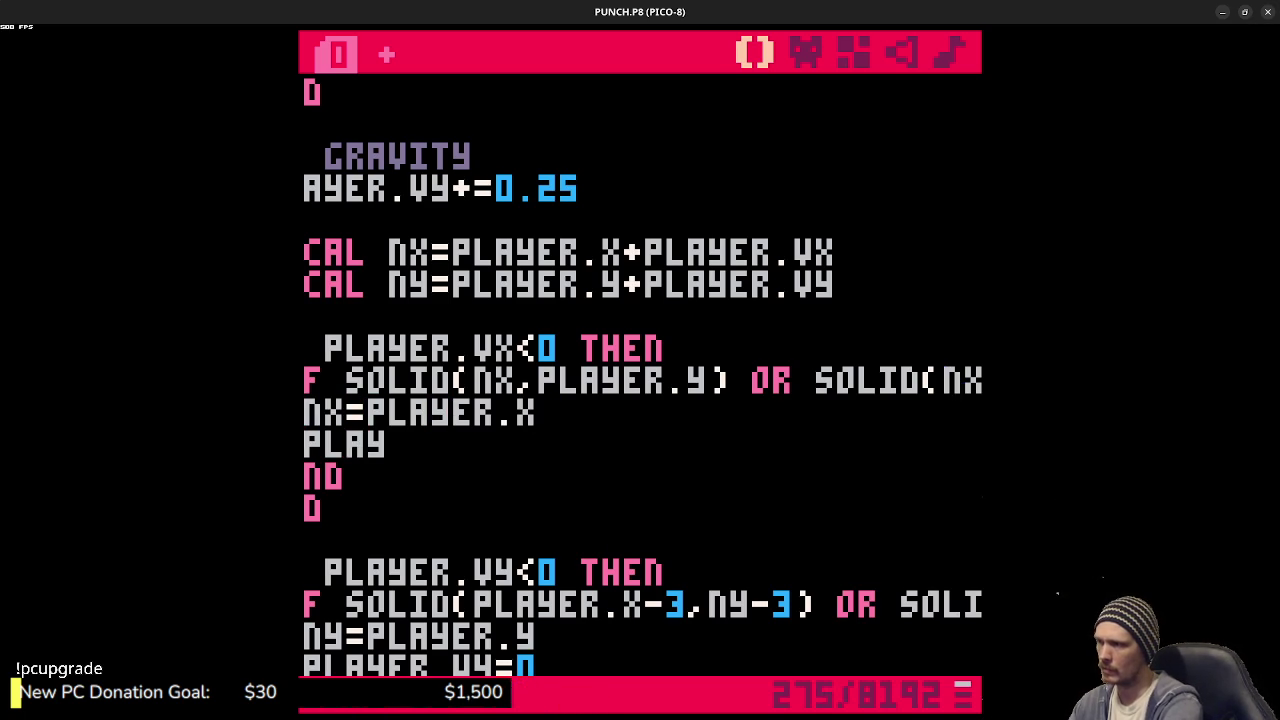
- Run the game and walk the player left into the wall to test collision
{"action": "key", "text": "ctrl+r"}
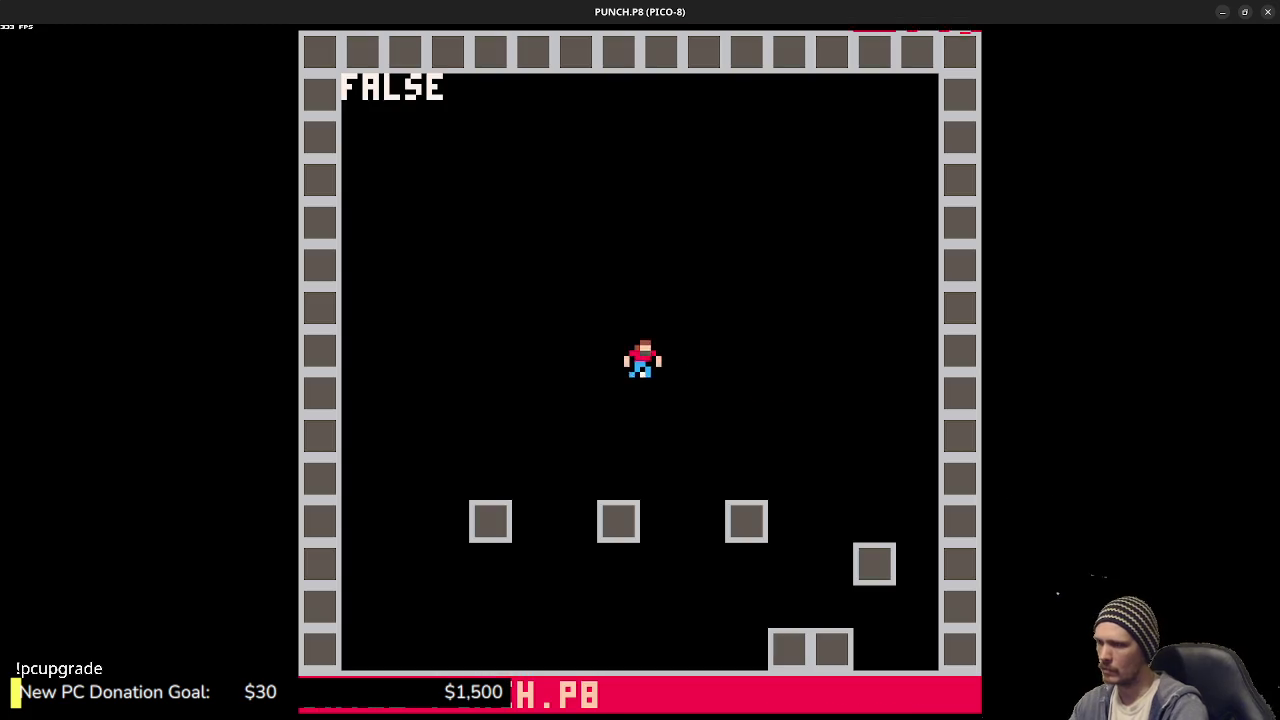
{"action": "key", "text": "Right"}
{"action": "key", "text": "Left"}
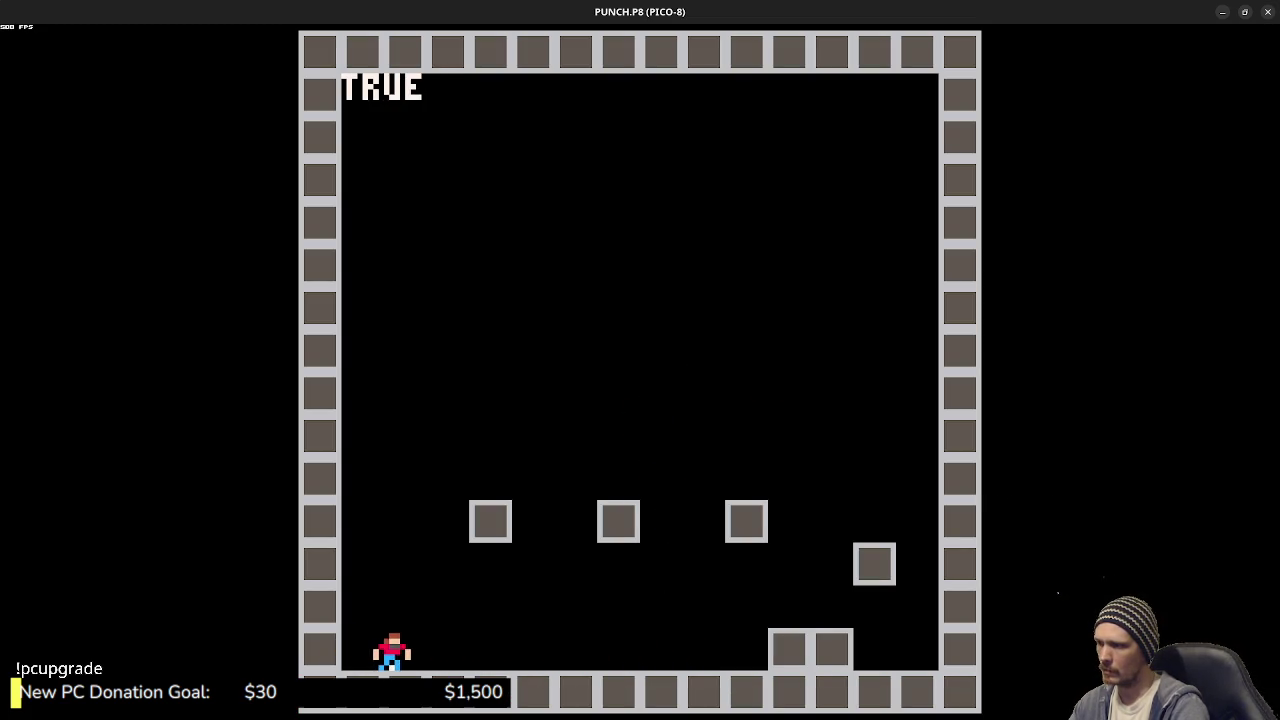
{"action": "key", "text": "Escape"}
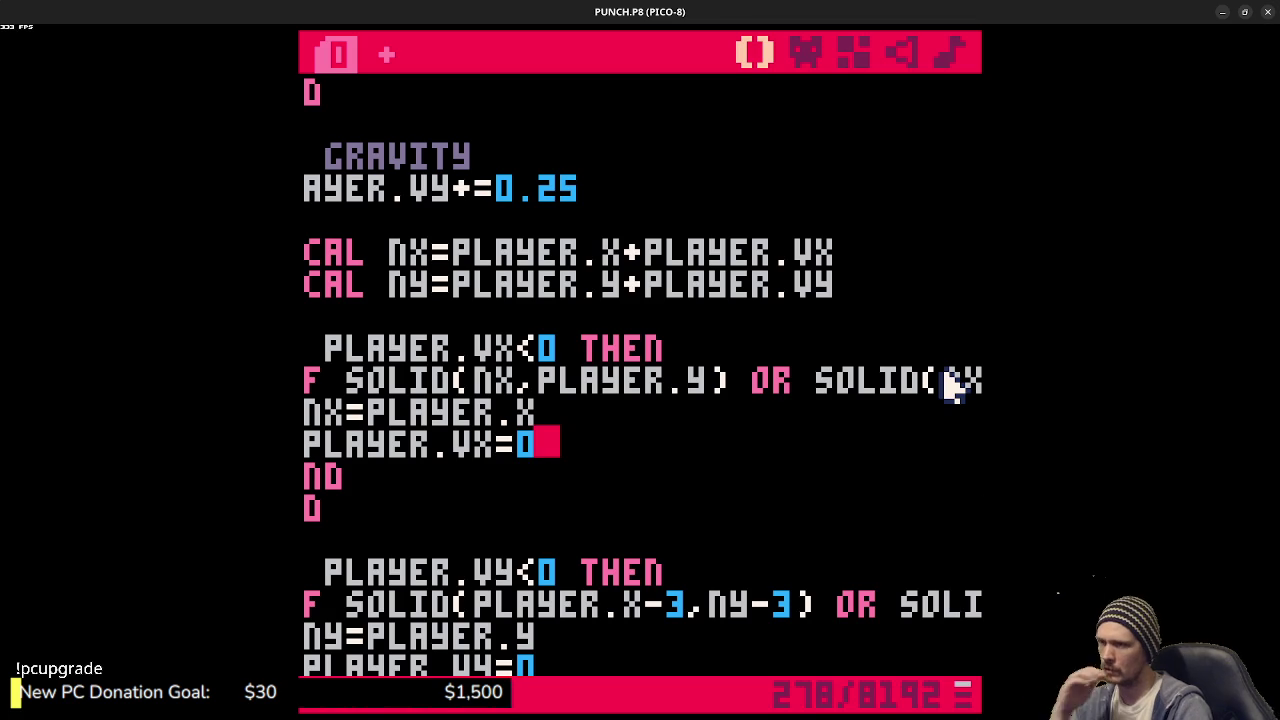
- Change both SOLID calls in the left-movement check to use NX-3
{"action": "left_click", "coordinate": [527, 381]}
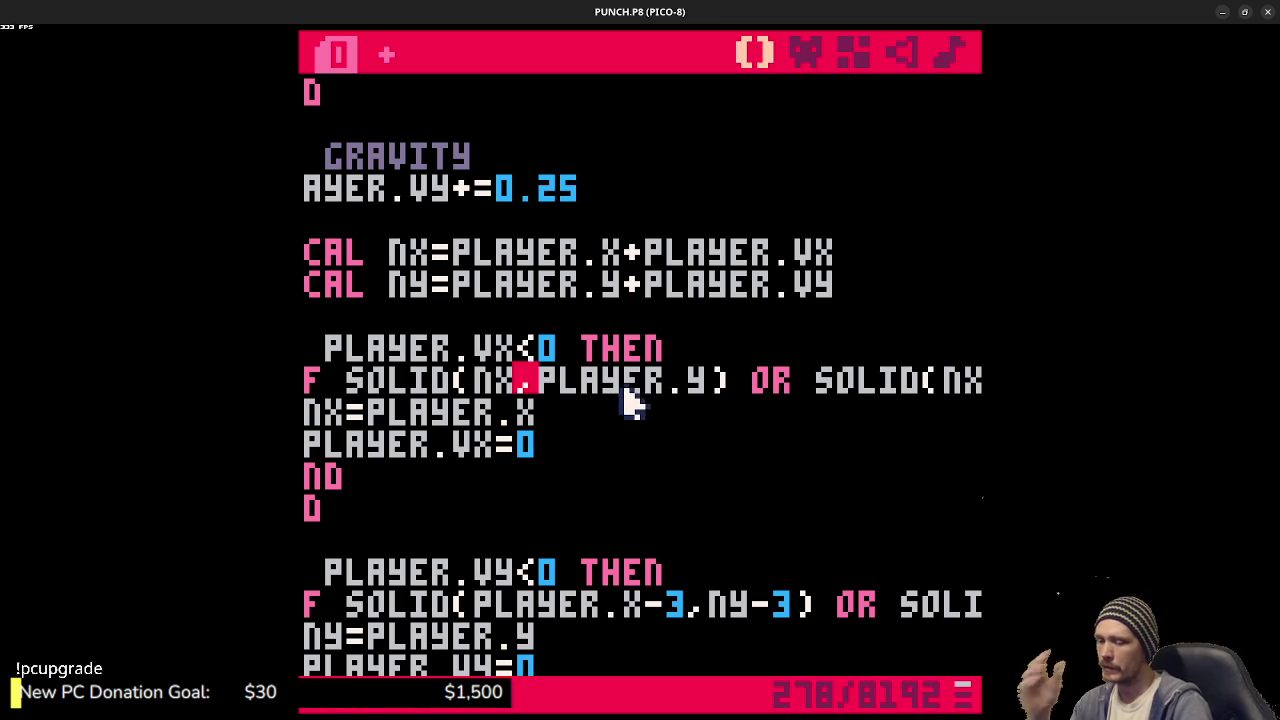
{"action": "type", "text": "-3"}
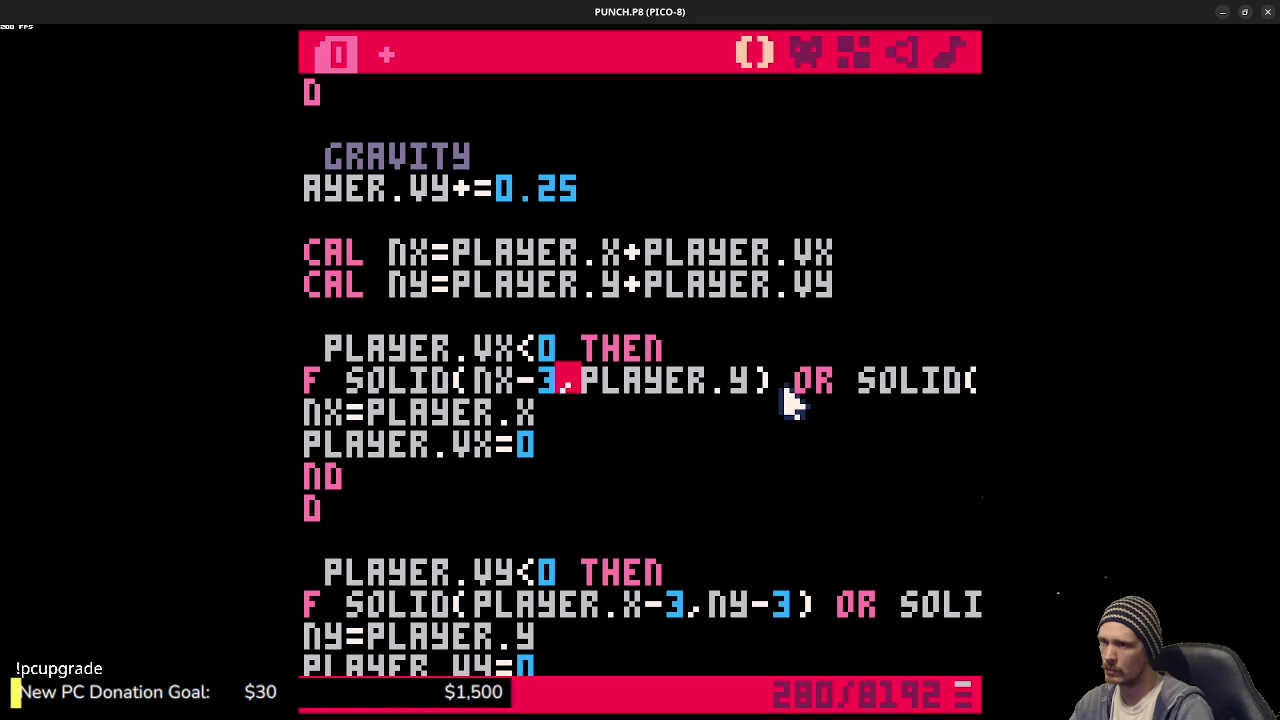
{"action": "mouse_move", "coordinate": [793, 392]}
{"action": "left_mouse_down"}
{"action": "mouse_move", "coordinate": [975, 395]}
{"action": "mouse_move", "coordinate": [918, 402]}
{"action": "left_mouse_up"}
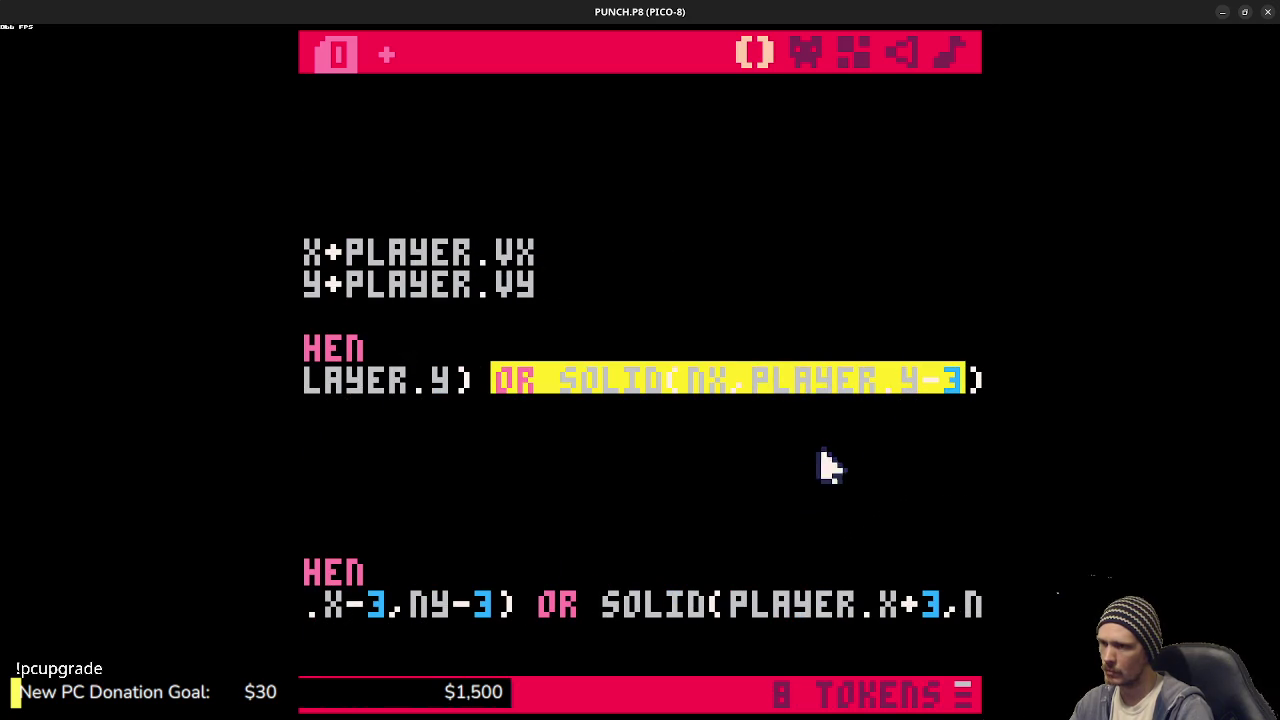
{"action": "left_click", "coordinate": [728, 393]}
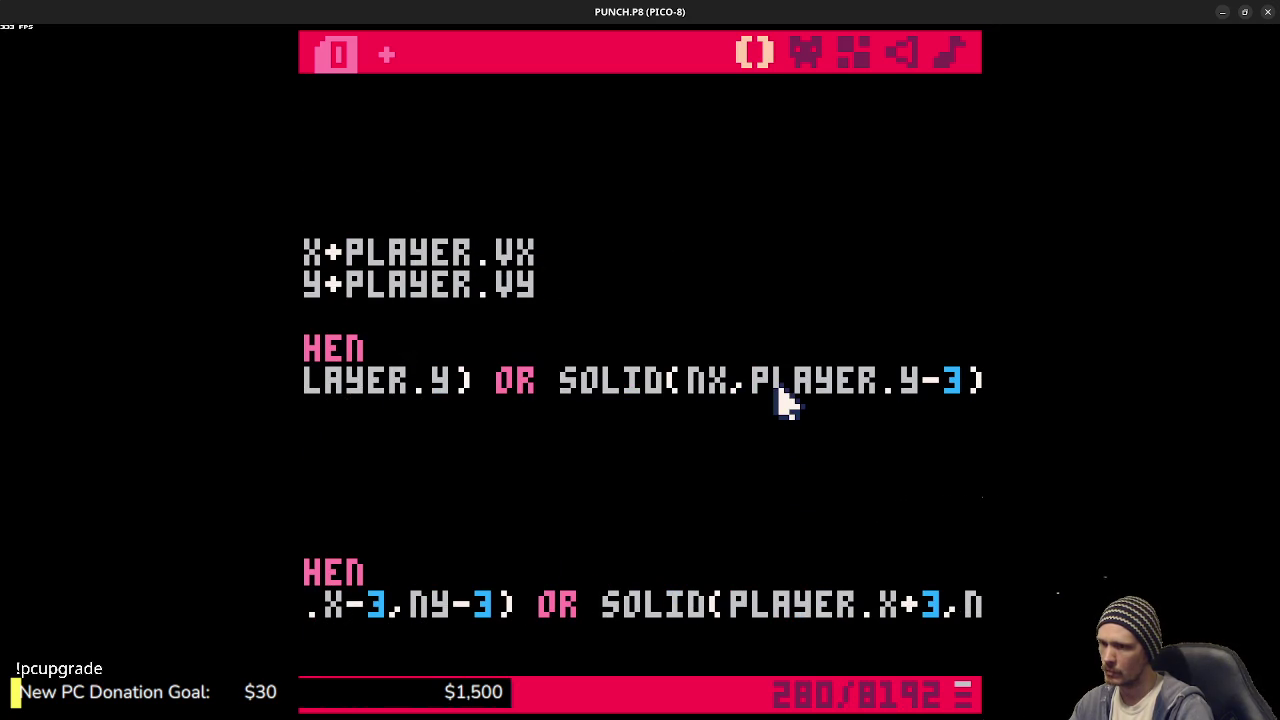
{"action": "type", "text": "-3"}
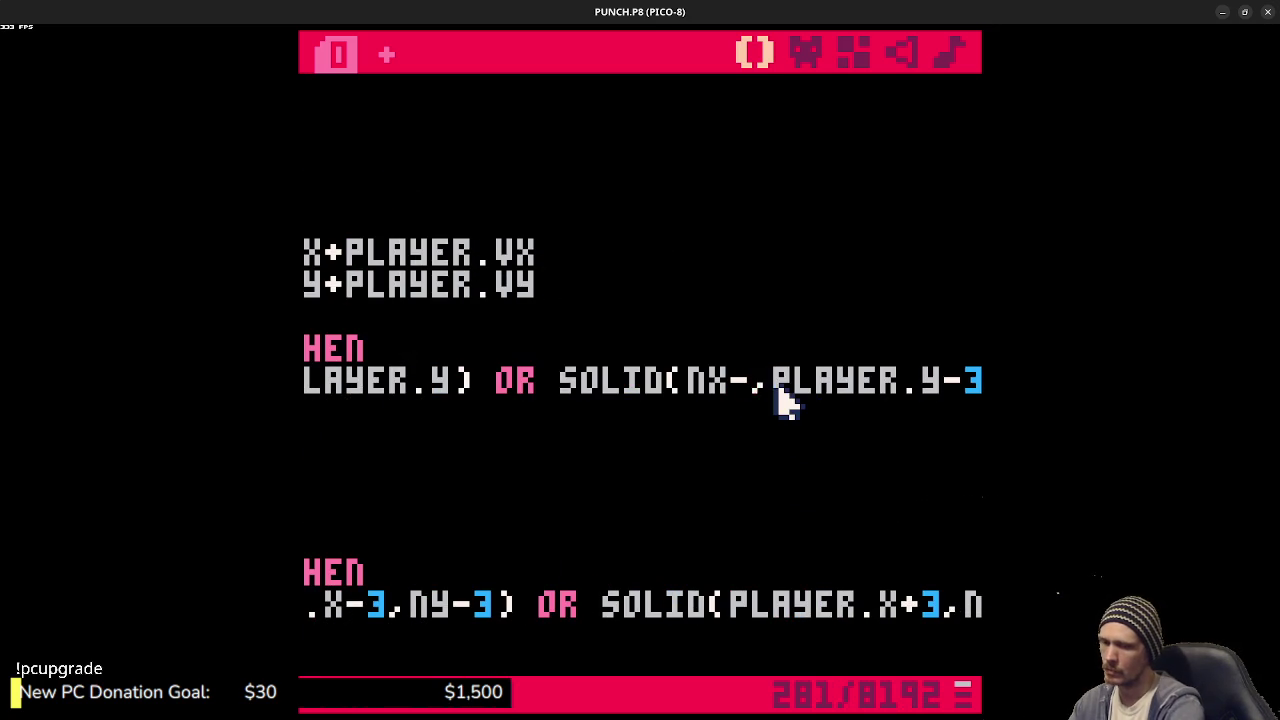
- Run the game, walk the player left against the wall and back right
{"action": "key", "text": "ctrl+r"}
{"action": "key", "text": "Left"}
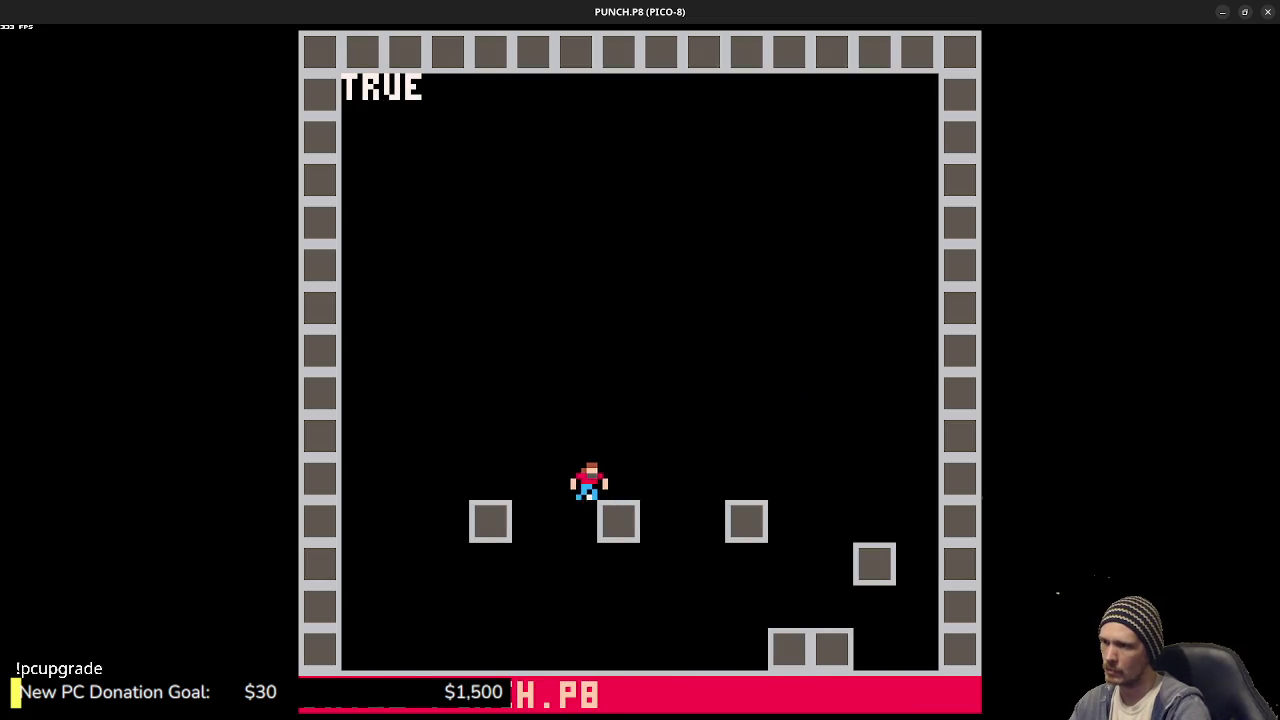
{"action": "key", "text": "Left"}
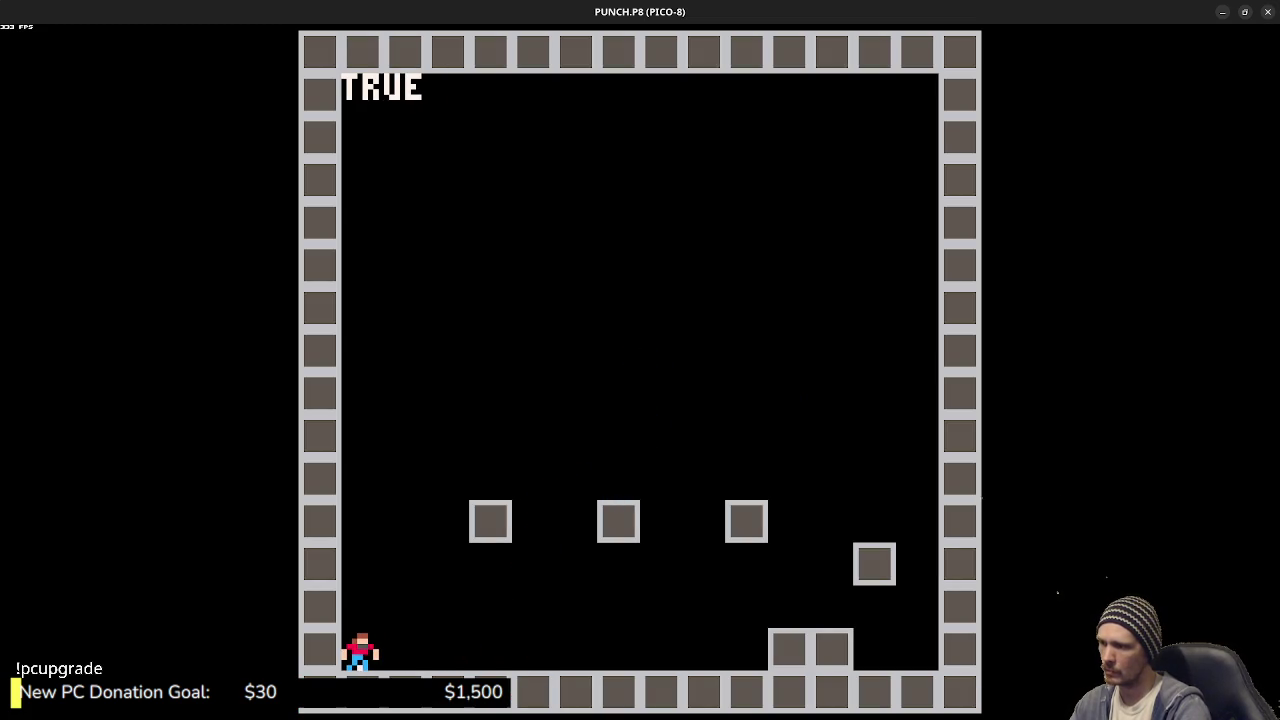
{"action": "key", "text": "Right"}
{"action": "key", "text": "Escape"}
{"action": "key", "text": "Escape"}
- Duplicate the left-movement collision block below itself and save the cartridge
{"action": "key", "text": "Down"}
{"action": "key", "text": "Down"}
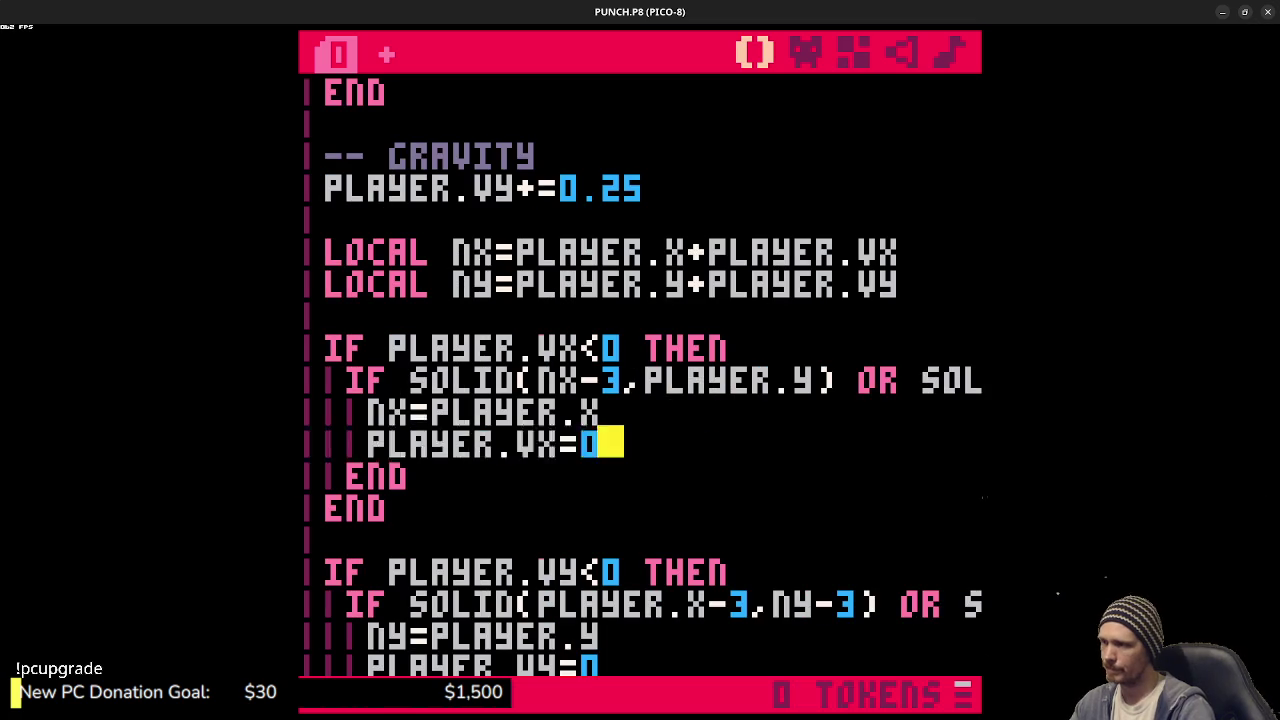
{"action": "key", "text": "shift+Home"}
{"action": "left_click", "coordinate": [420, 474]}
{"action": "mouse_move", "coordinate": [400, 512]}
{"action": "left_mouse_down"}
{"action": "mouse_move", "coordinate": [312, 388]}
{"action": "mouse_move", "coordinate": [309, 355]}
{"action": "left_mouse_up"}
{"action": "left_click", "coordinate": [309, 356]}
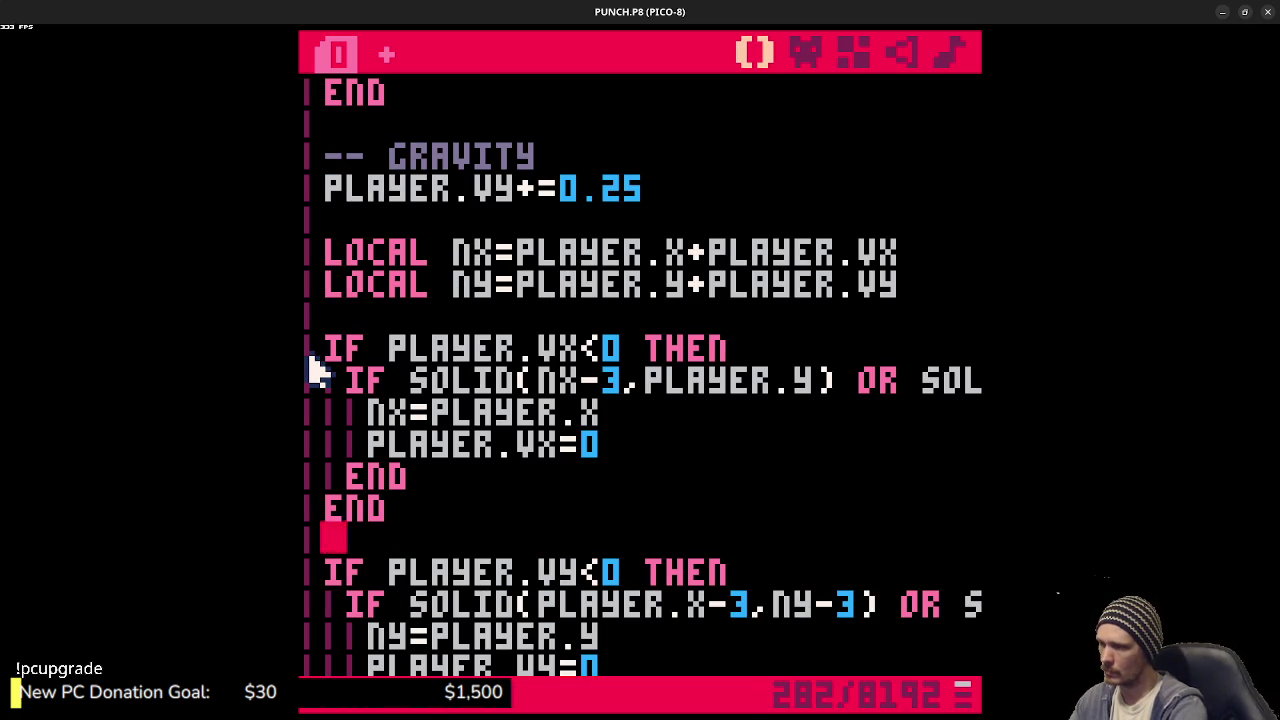
{"action": "key", "text": "Return"}
{"action": "key", "text": "ctrl+v"}
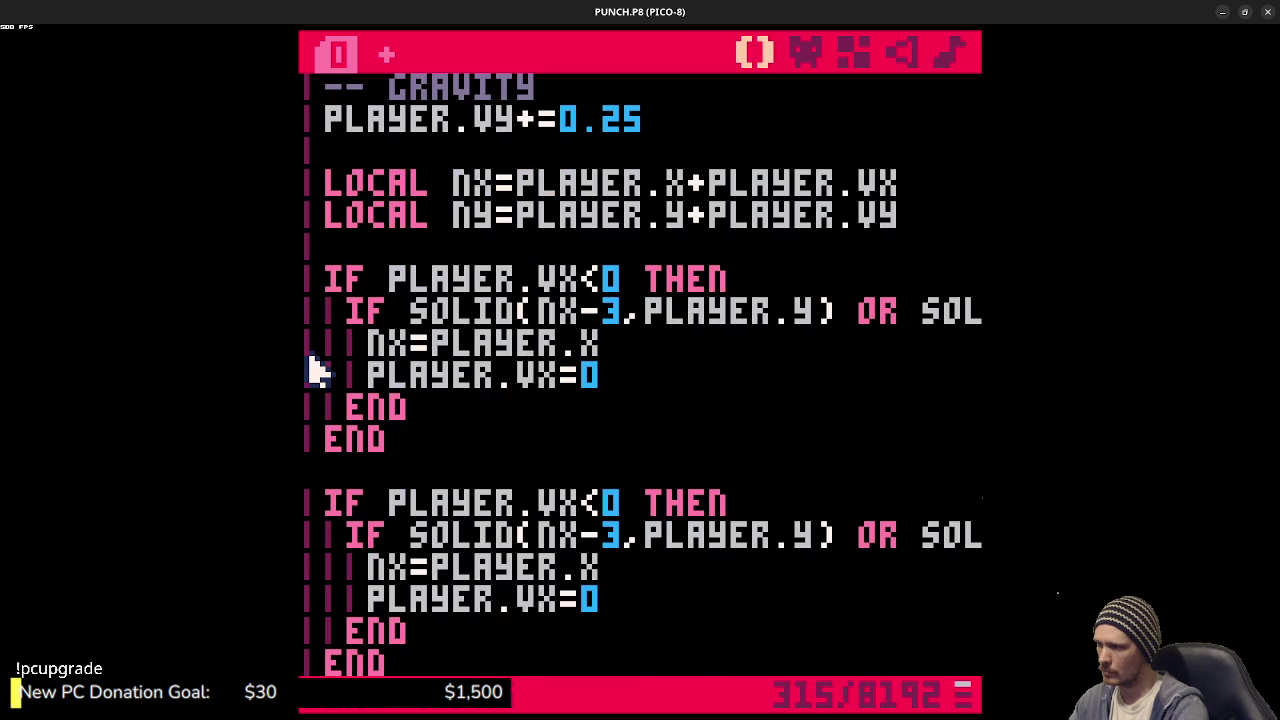
{"action": "scroll", "coordinate": [312, 370], "scroll_direction": "up", "scroll_amount": 1}
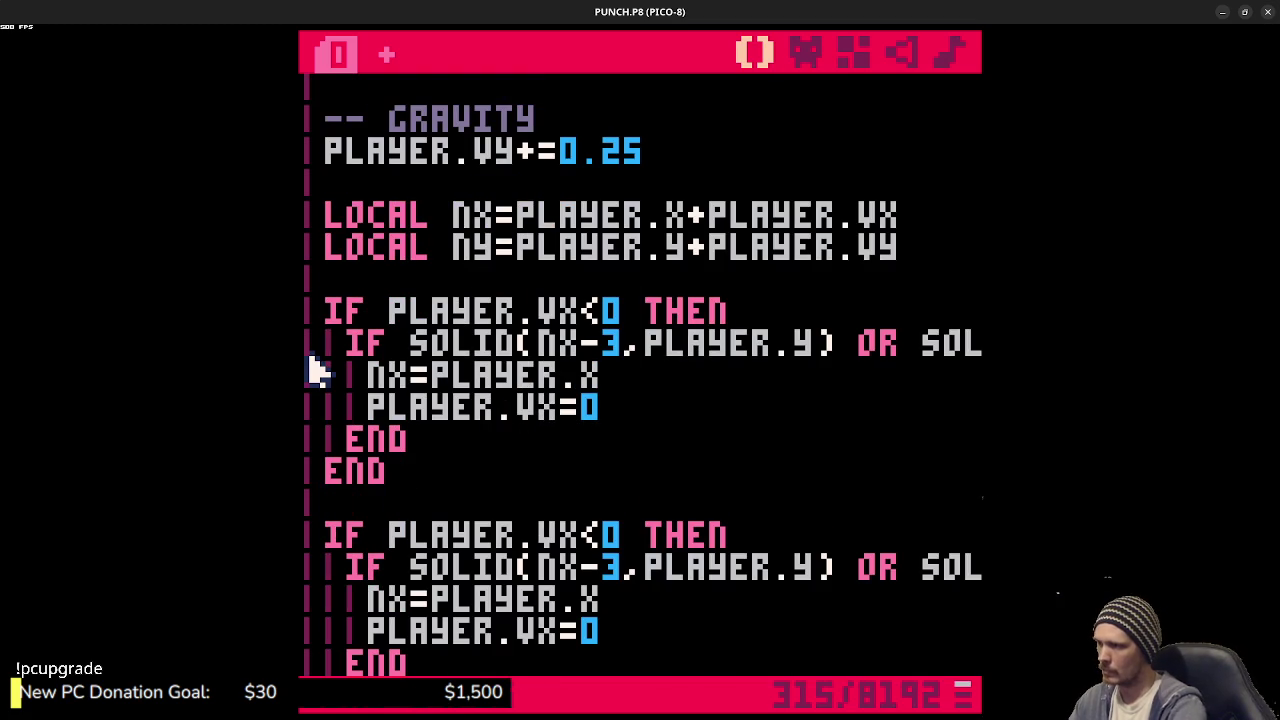
{"action": "scroll", "coordinate": [370, 500], "scroll_direction": "down", "scroll_amount": 6}
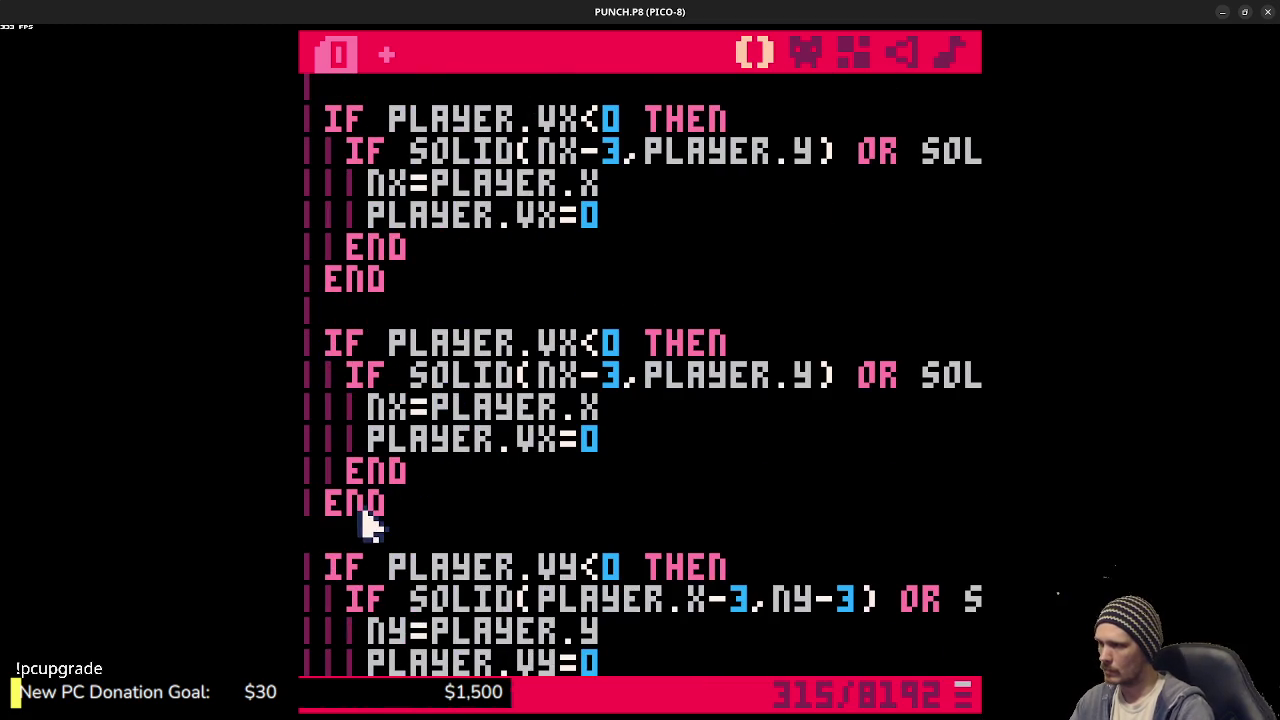
{"action": "scroll", "coordinate": [378, 535], "scroll_direction": "up", "scroll_amount": 1}
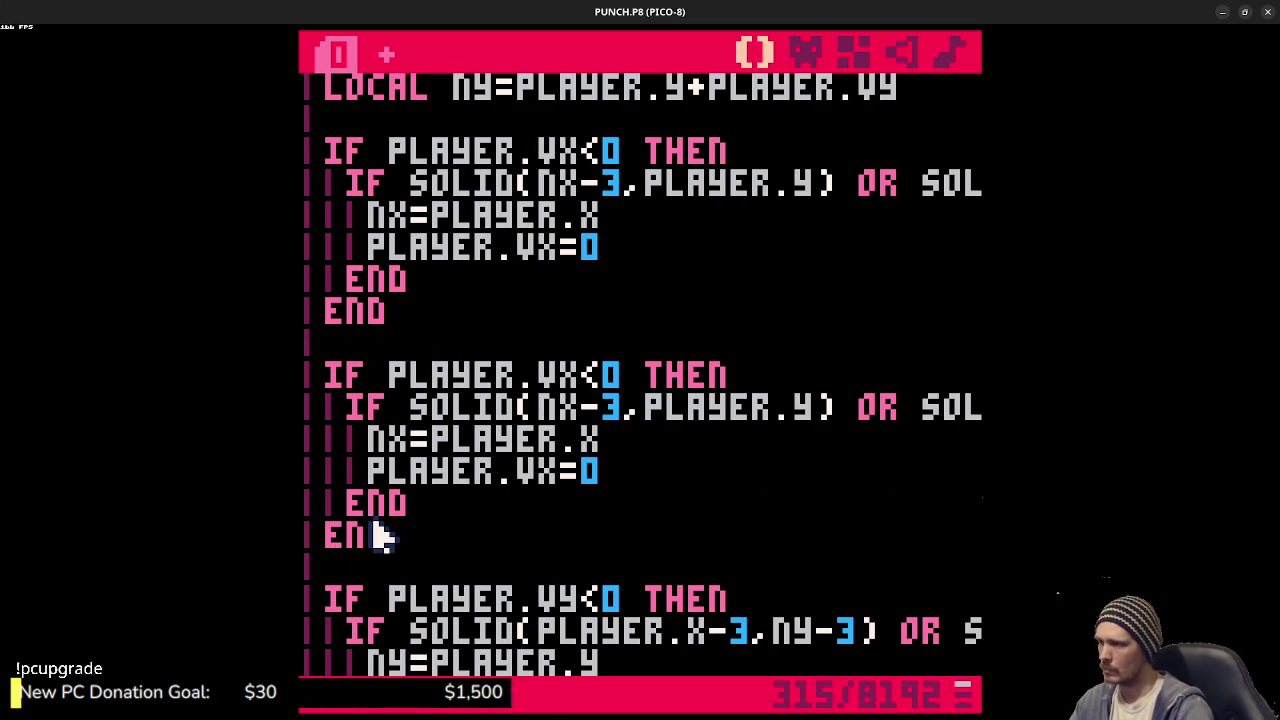
{"action": "key", "text": "ctrl+s"}
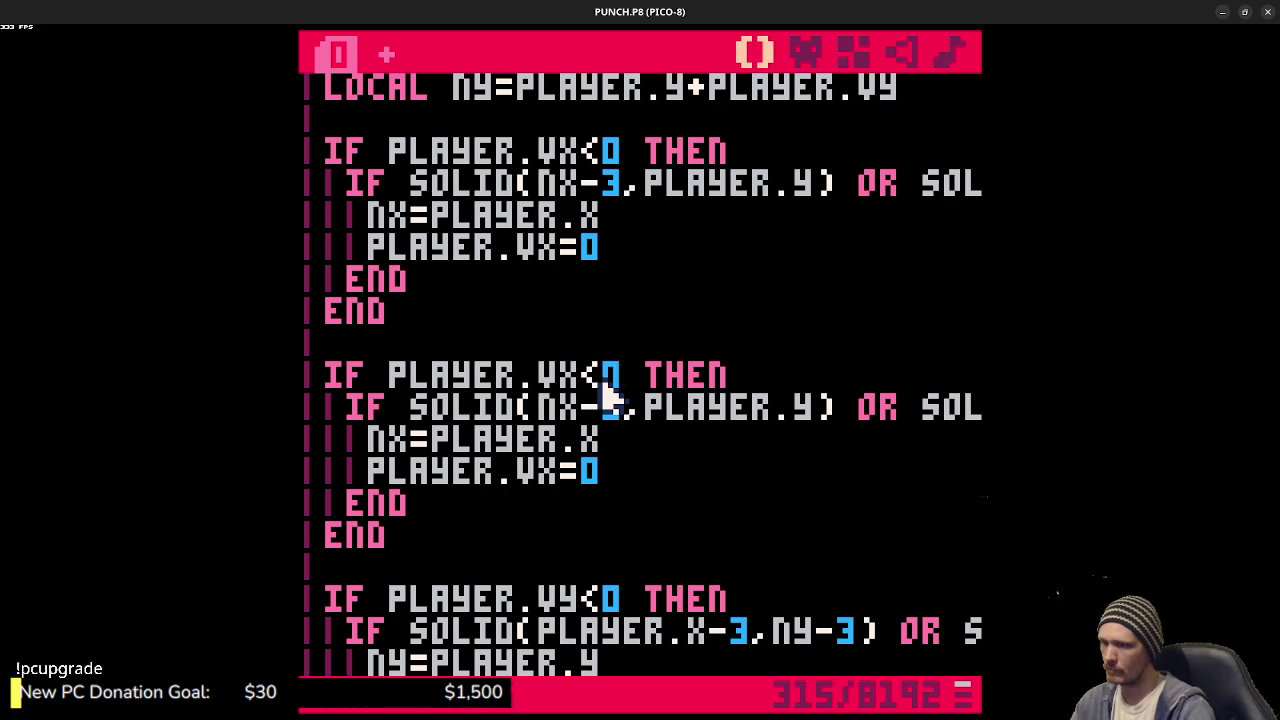
- In the copy, change VX<0 to VX>0 and both NX-3 offsets to NX+3, then run
{"action": "key", "text": "BackSpace"}
{"action": "type", "text": ">"}
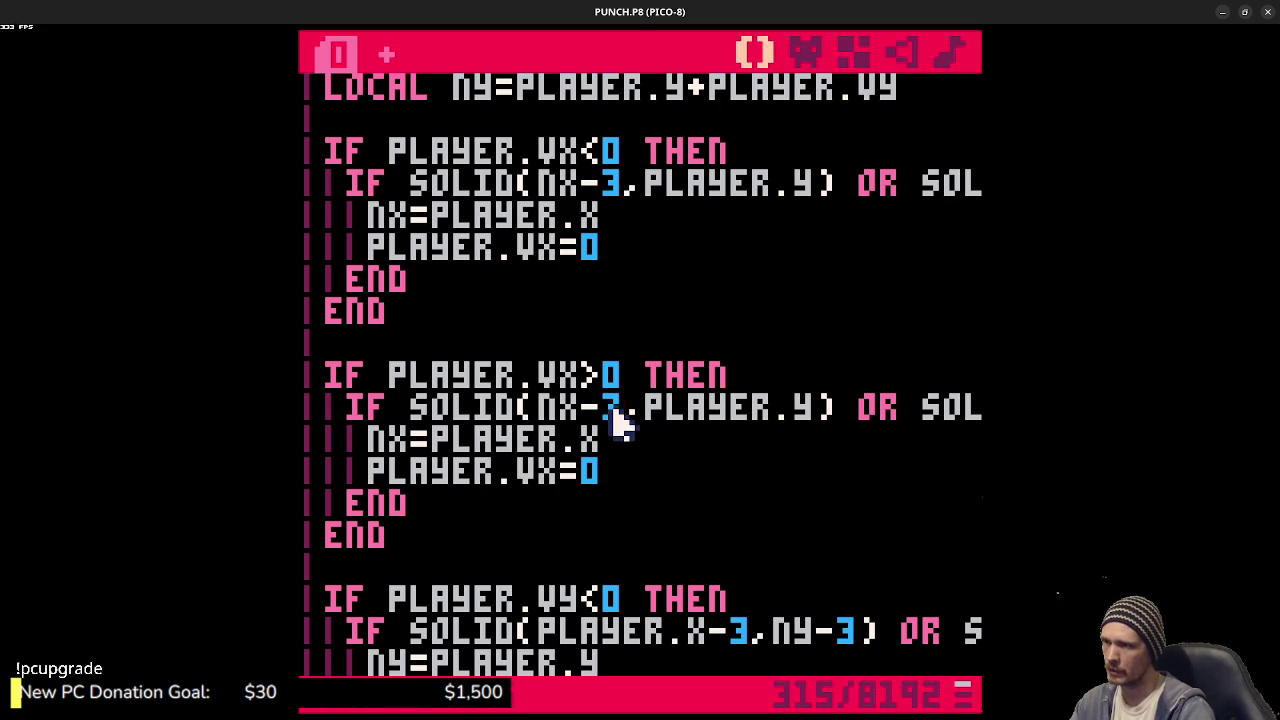
{"action": "left_click", "coordinate": [610, 410]}
{"action": "key", "text": "BackSpace"}
{"action": "type", "text": "+"}
{"action": "mouse_move", "coordinate": [878, 412]}
{"action": "left_mouse_down"}
{"action": "mouse_move", "coordinate": [914, 426]}
{"action": "mouse_move", "coordinate": [990, 420]}
{"action": "left_mouse_up"}
{"action": "left_click", "coordinate": [686, 412]}
{"action": "key", "text": "BackSpace"}
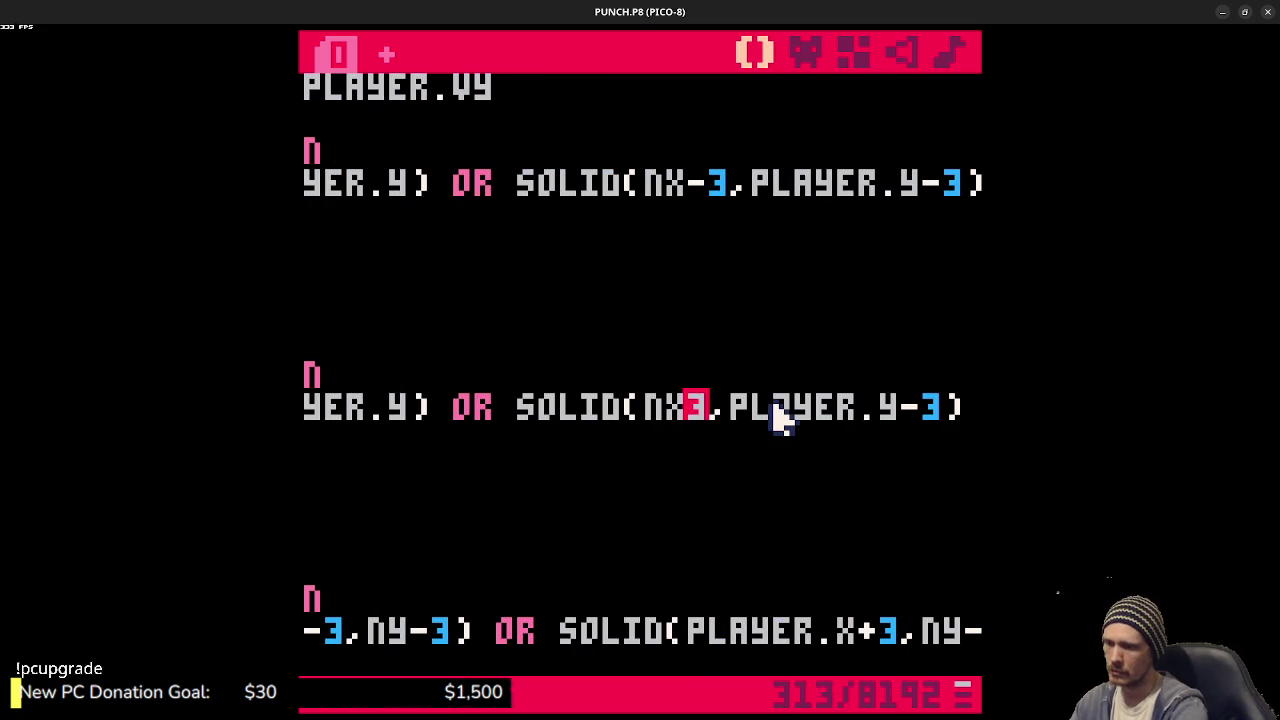
{"action": "type", "text": "+"}
{"action": "mouse_move", "coordinate": [783, 418]}
{"action": "left_mouse_down"}
{"action": "mouse_move", "coordinate": [409, 394]}
{"action": "mouse_move", "coordinate": [305, 405]}
{"action": "left_mouse_up"}
{"action": "left_click", "coordinate": [548, 470]}
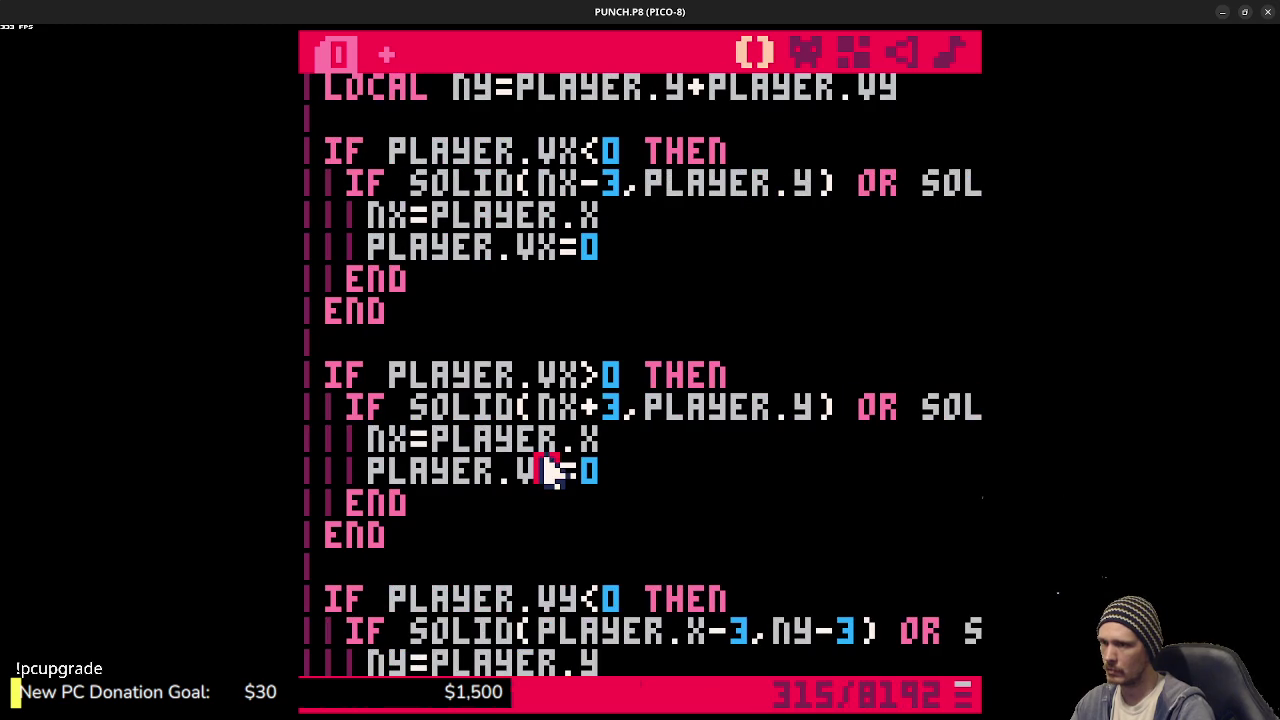
{"action": "left_click", "coordinate": [629, 486]}
{"action": "key", "text": "ctrl+r"}
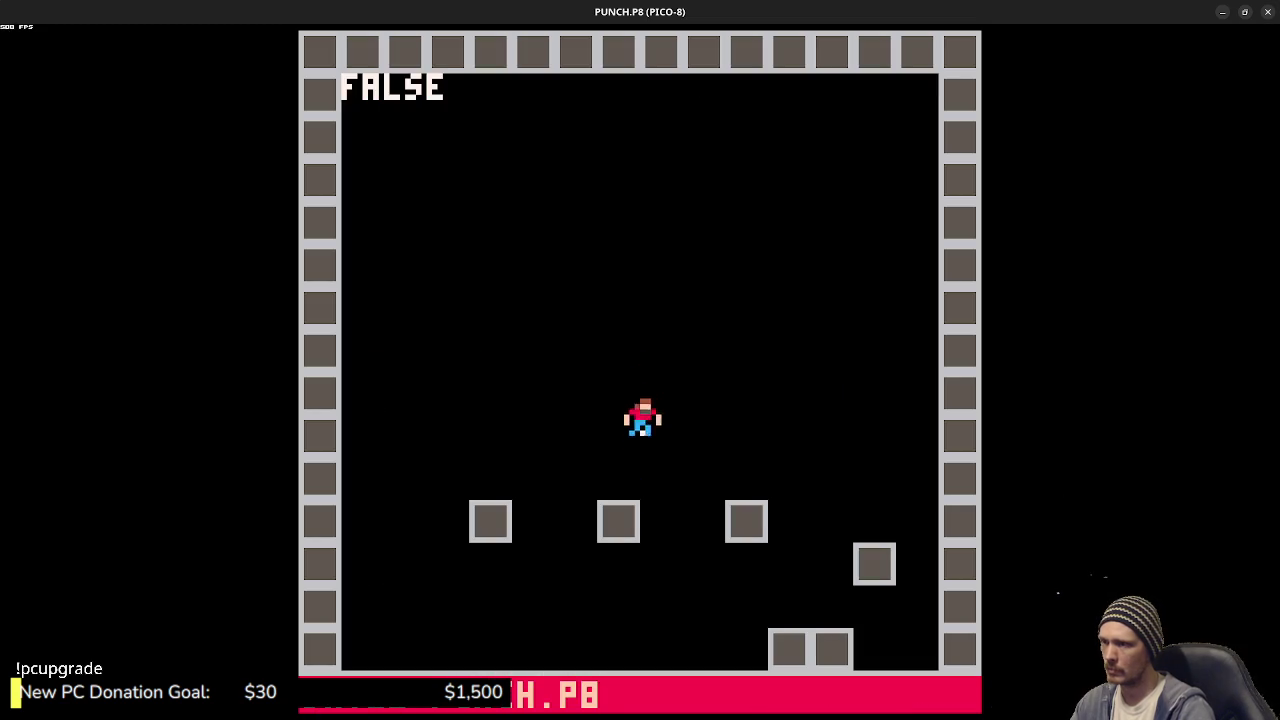
{"action": "key", "text": "Right"}
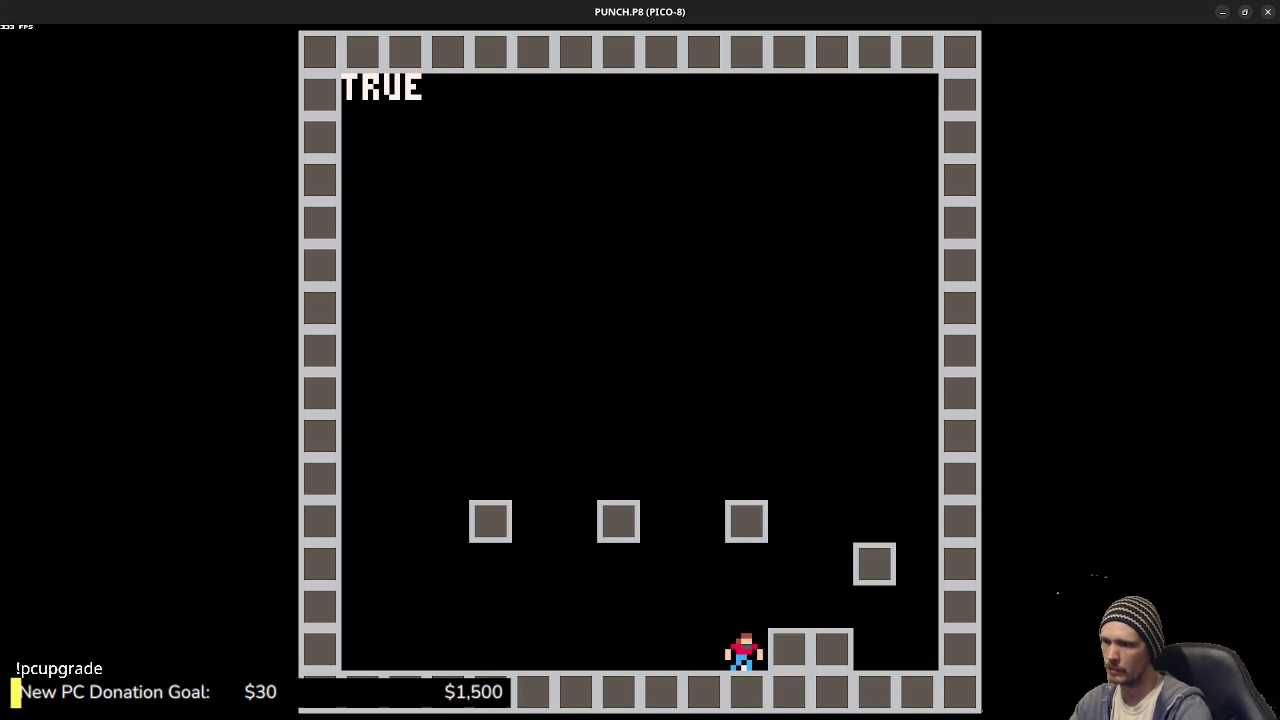
{"action": "key", "text": "Left"}
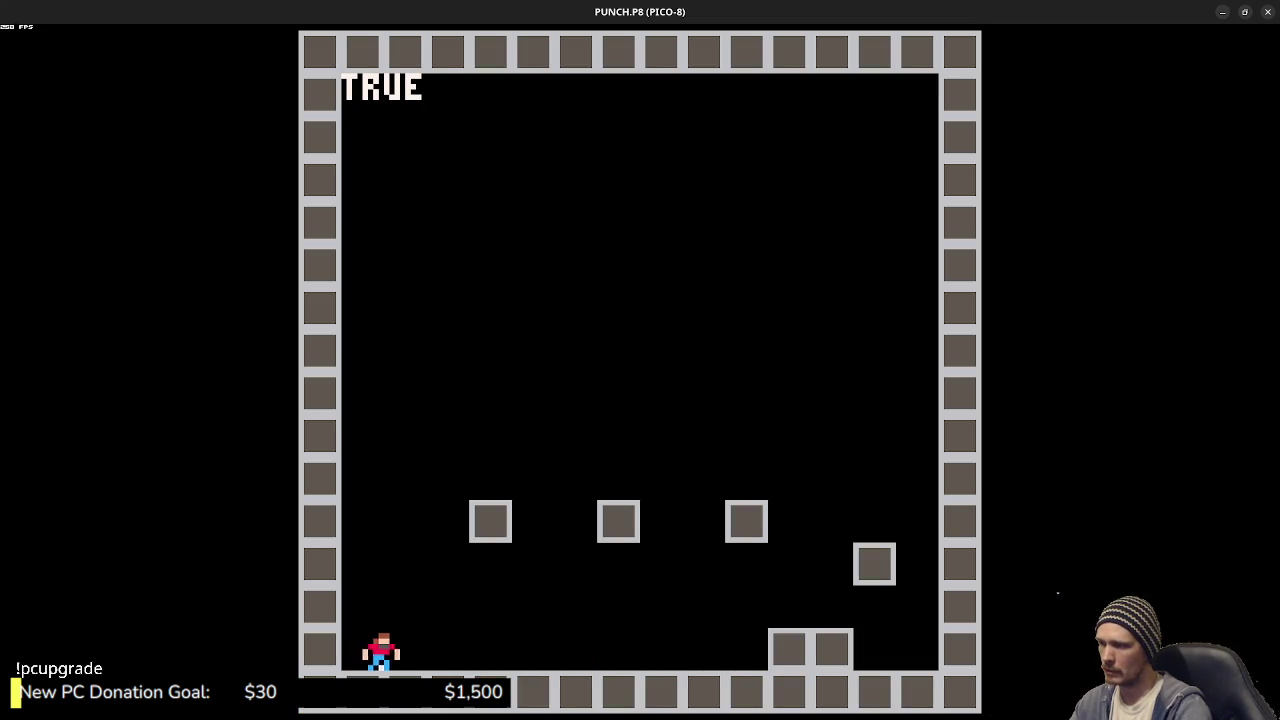
{"action": "key", "text": "Right"}
{"action": "key", "text": "z"}
{"action": "key", "text": "z"}
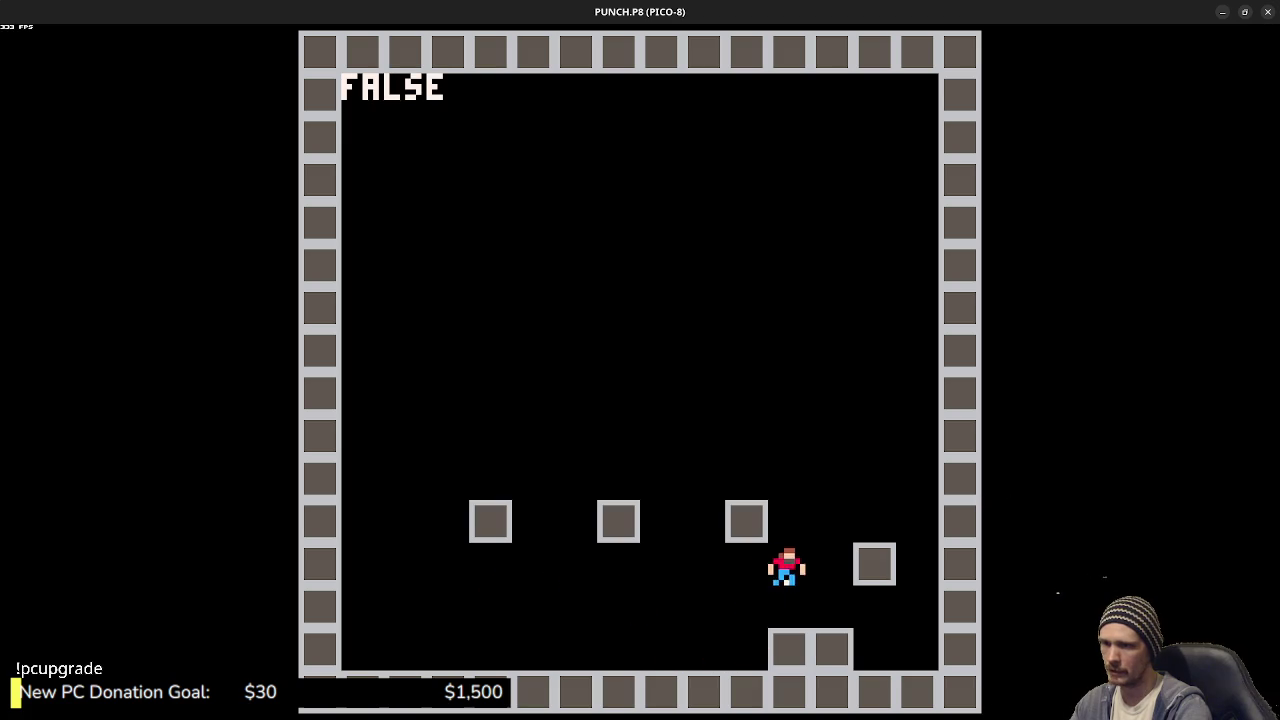
{"action": "key", "text": "Left"}
{"action": "key", "text": "z"}
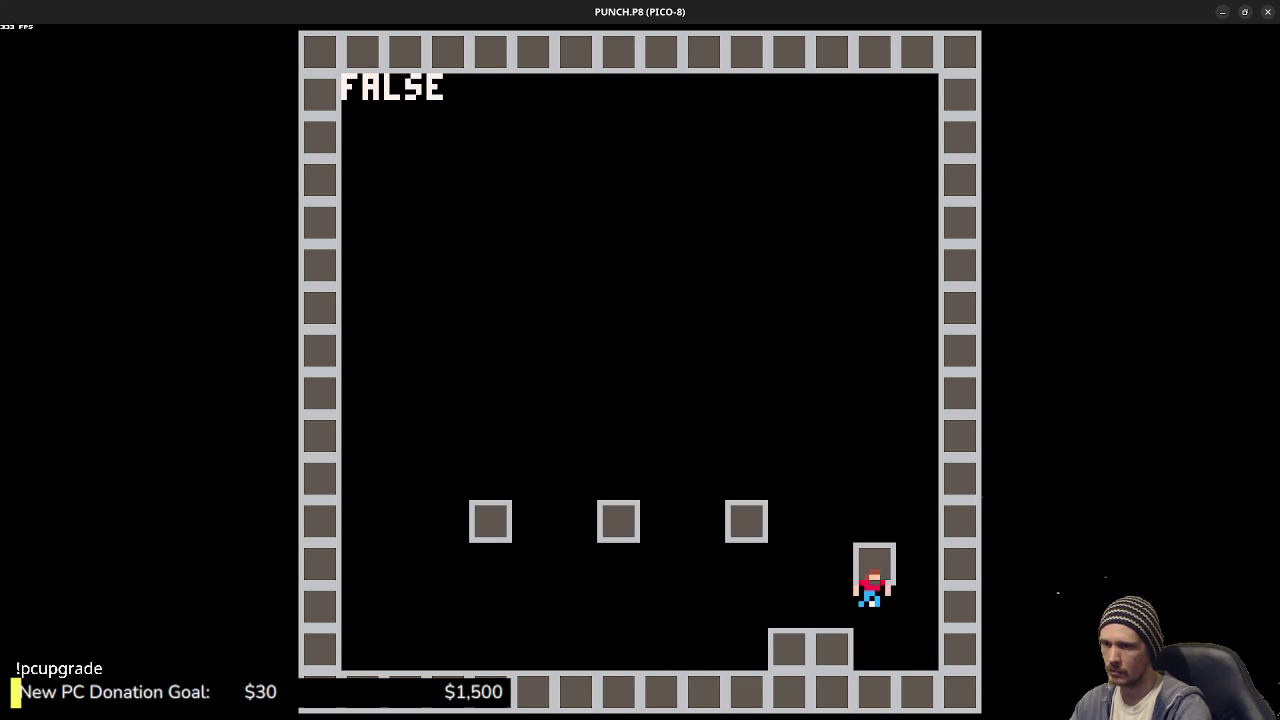
{"action": "key", "text": "Left"}
{"action": "key", "text": "z"}
{"action": "key", "text": "Right"}
{"action": "key", "text": "z"}
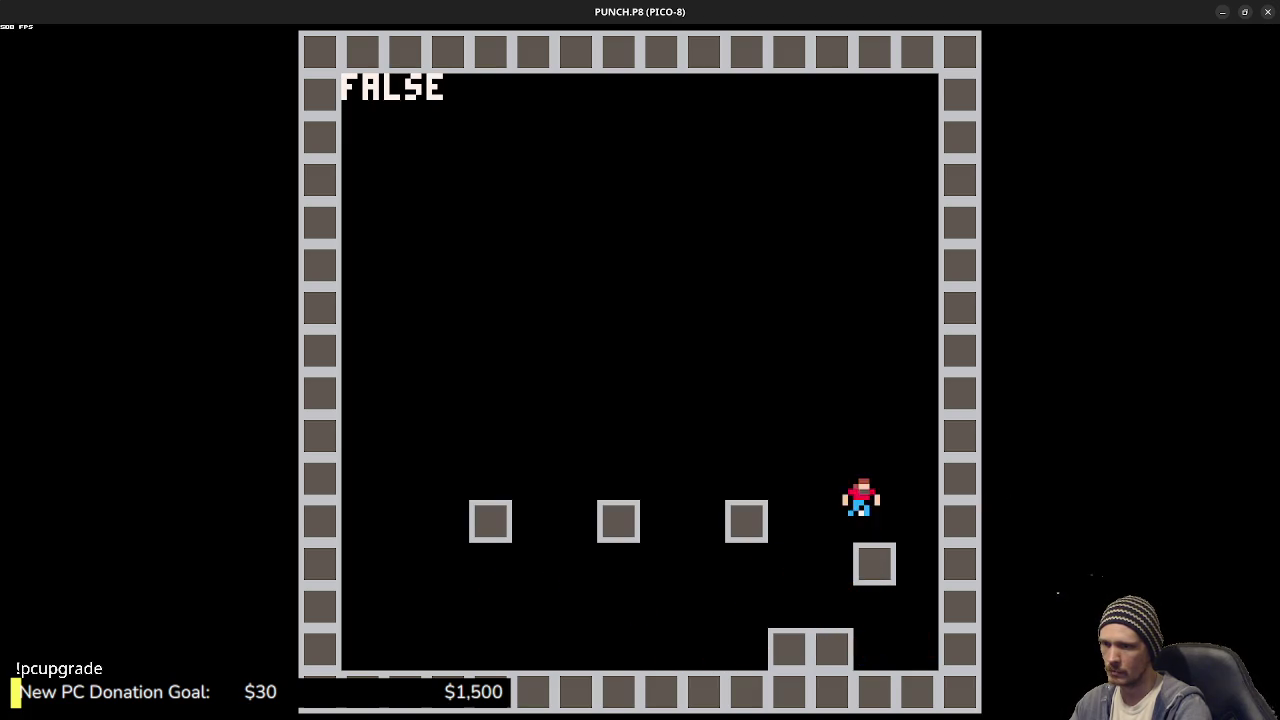
{"action": "key", "text": "Left"}
{"action": "key", "text": "z"}
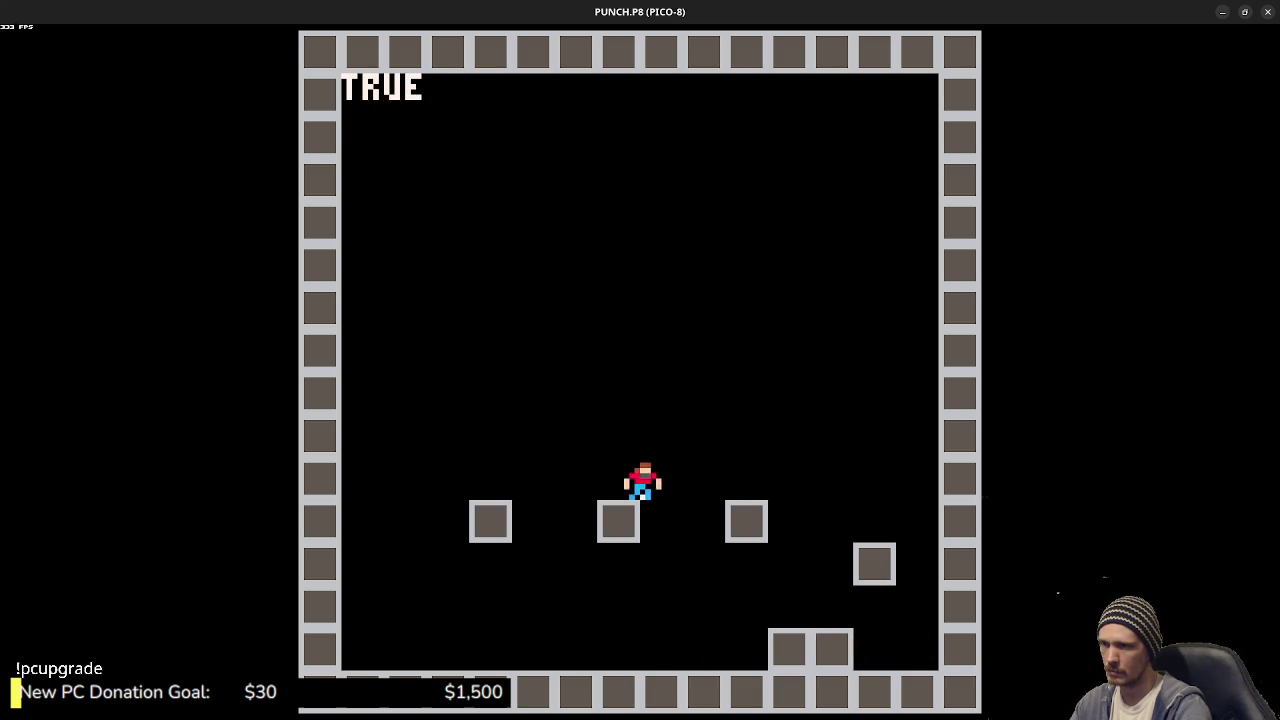
{"action": "key", "text": "z"}
{"action": "key", "text": "z"}
{"action": "key", "text": "Right"}
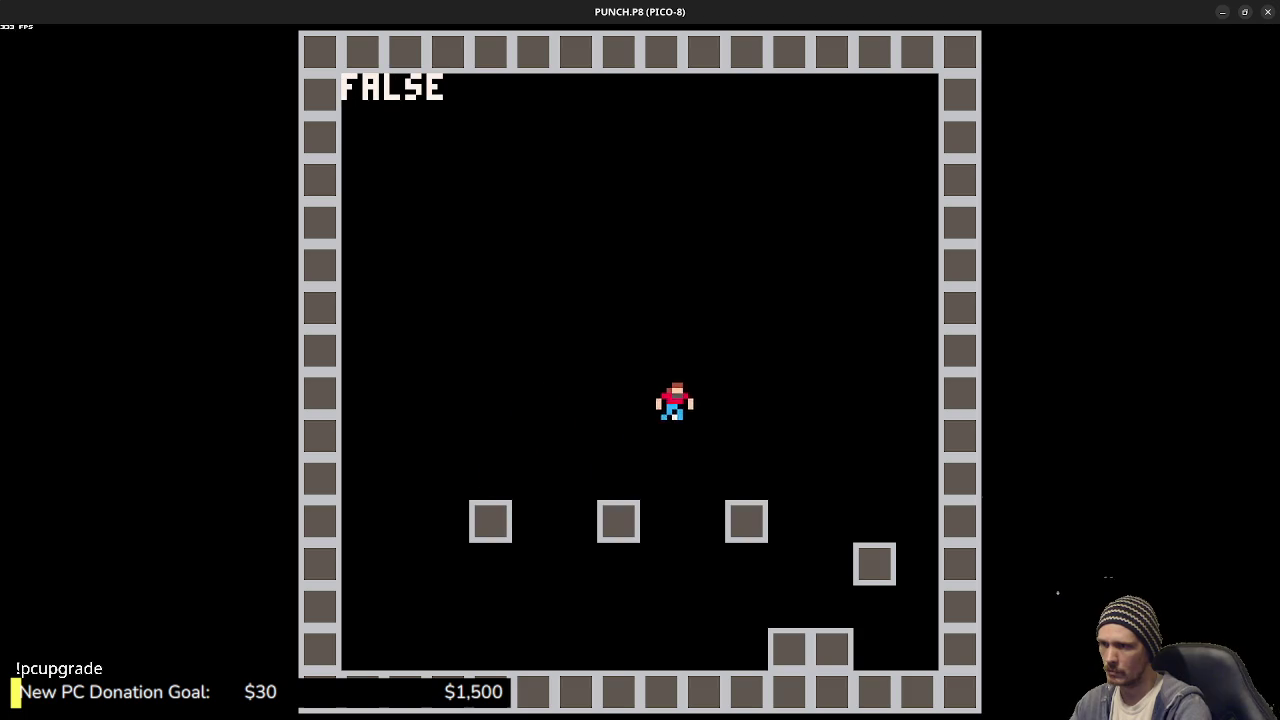
{"action": "key", "text": "z"}
{"action": "key", "text": "Right"}
{"action": "key", "text": "z"}
{"action": "key", "text": "Left"}
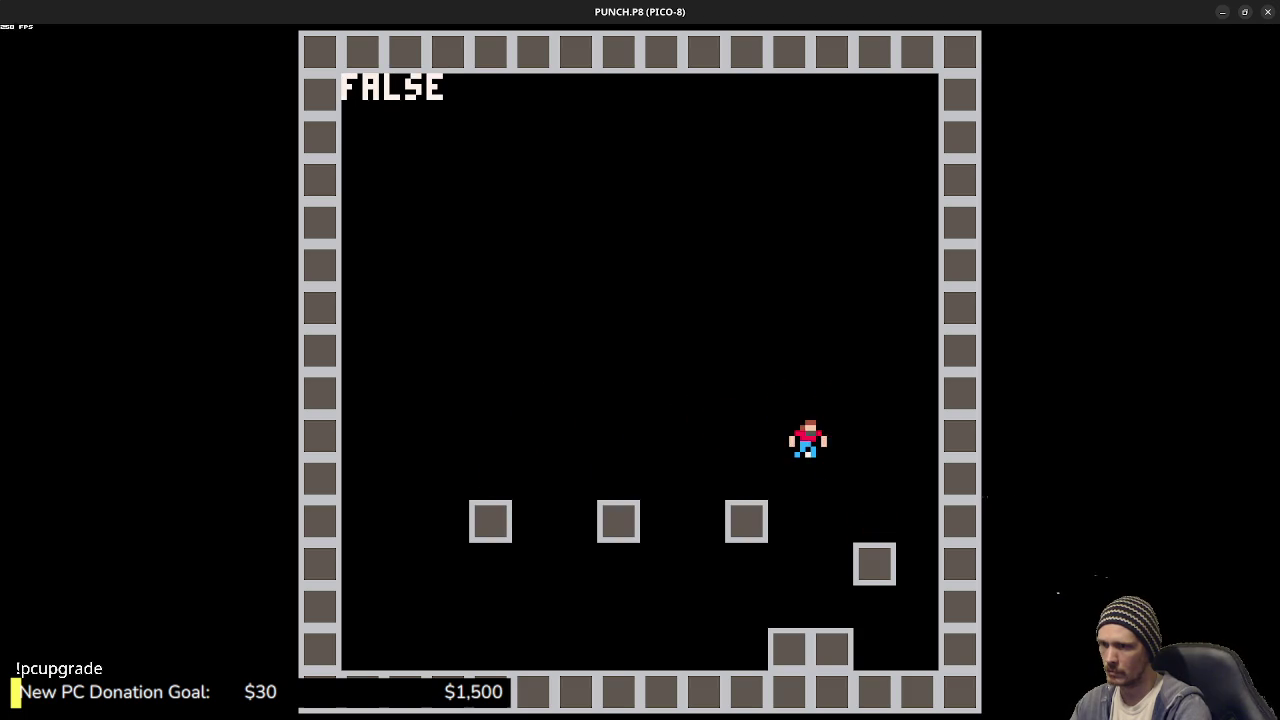
{"action": "key", "text": "Left"}
{"action": "key", "text": "z"}
{"action": "key", "text": "Right"}
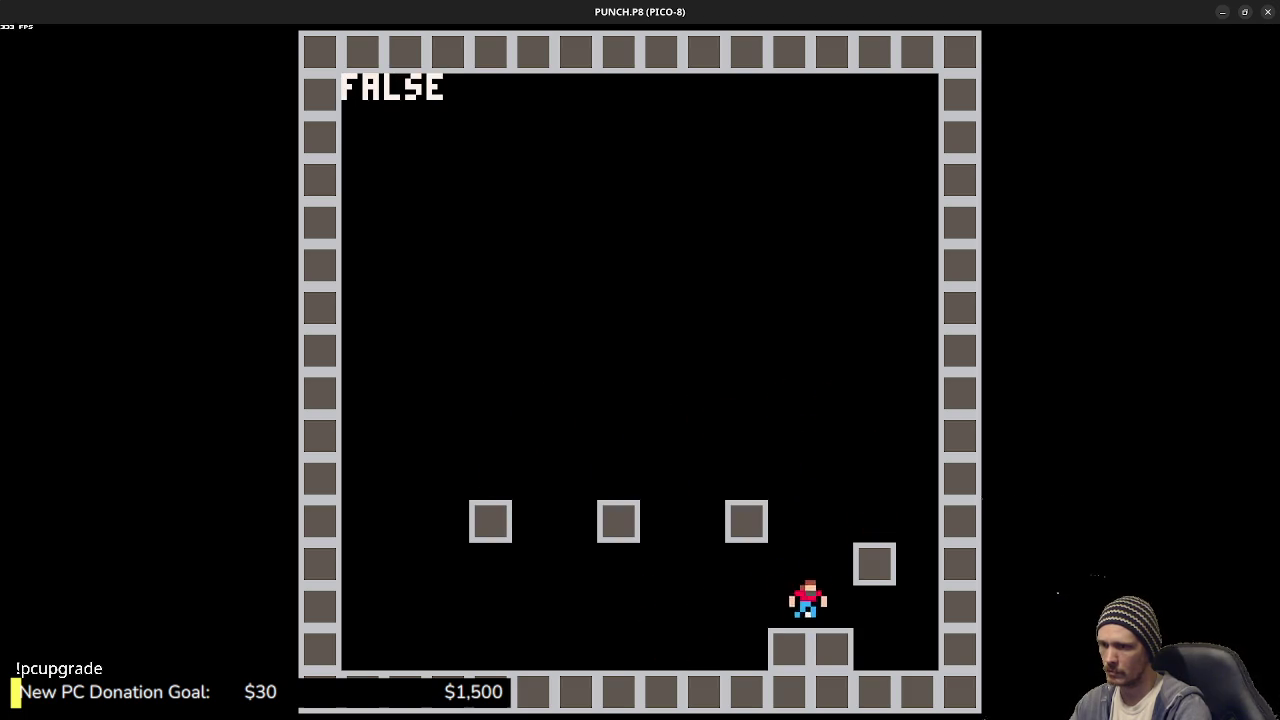
{"action": "key", "text": "z"}
{"action": "key", "text": "Right"}
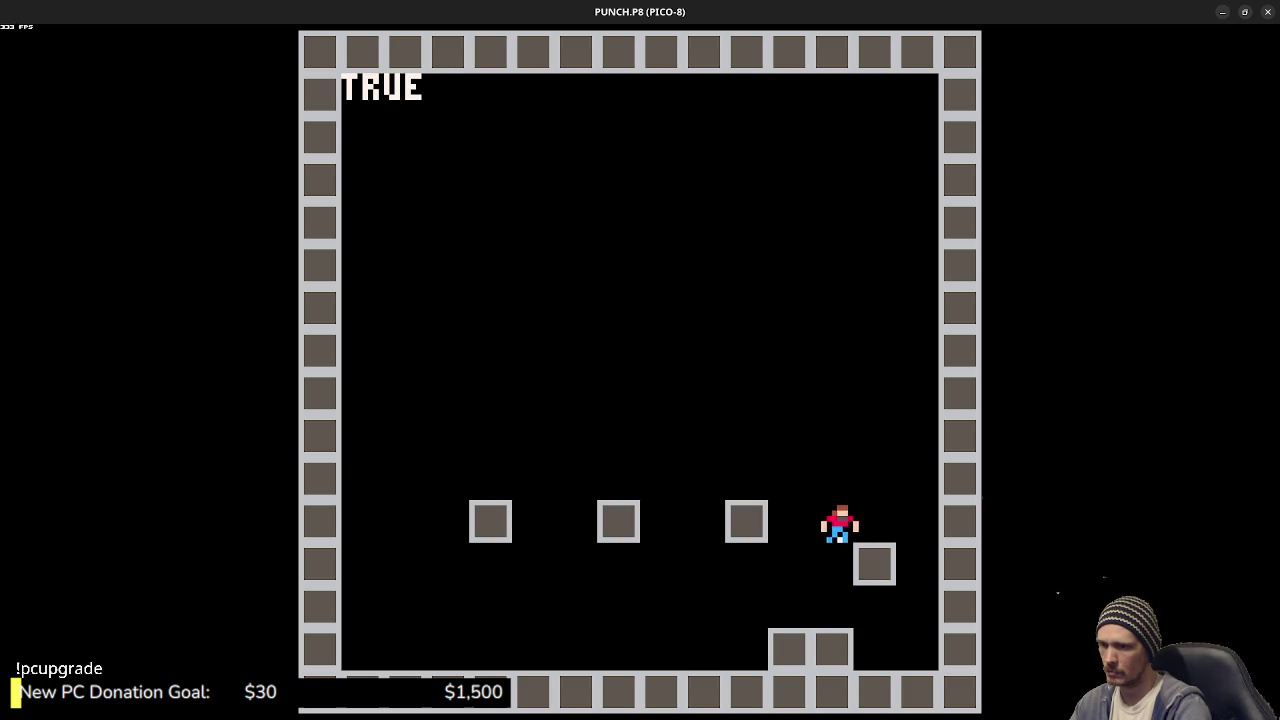
{"action": "key", "text": "Left"}
{"action": "key", "text": "z"}
{"action": "key", "text": "Right"}
{"action": "key", "text": "z"}
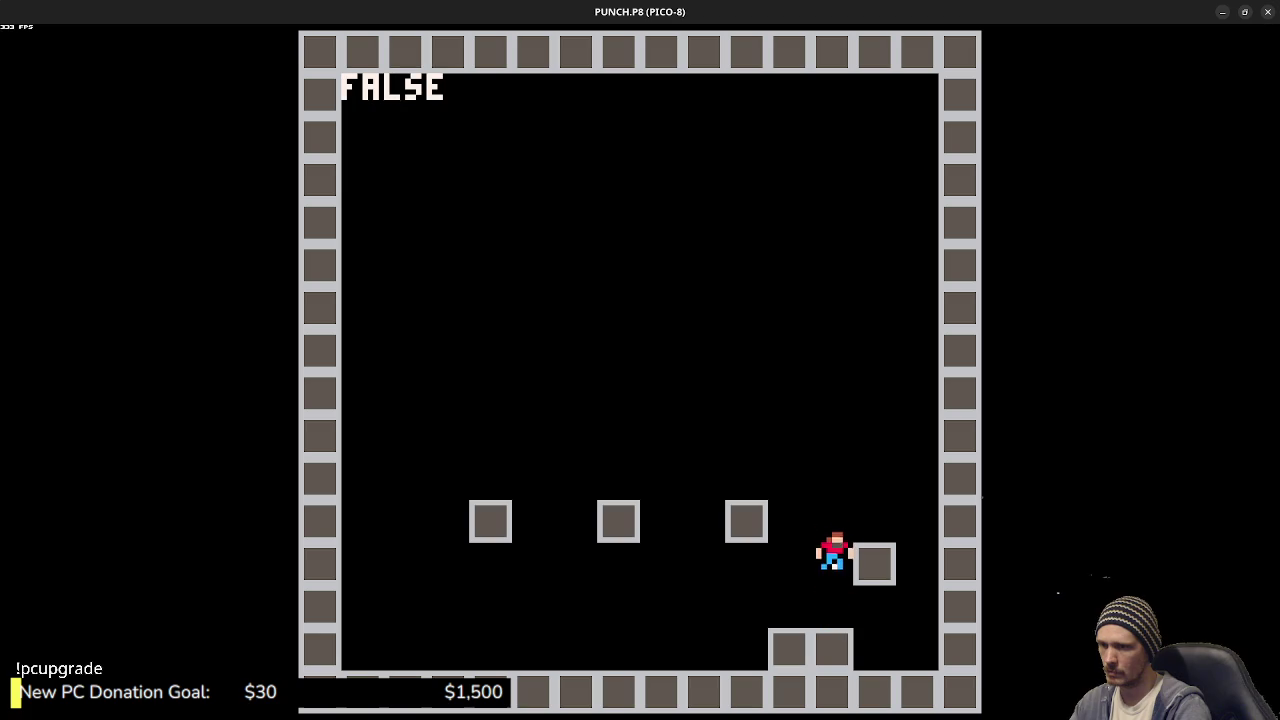
{"action": "key", "text": "z"}
{"action": "key", "text": "z"}
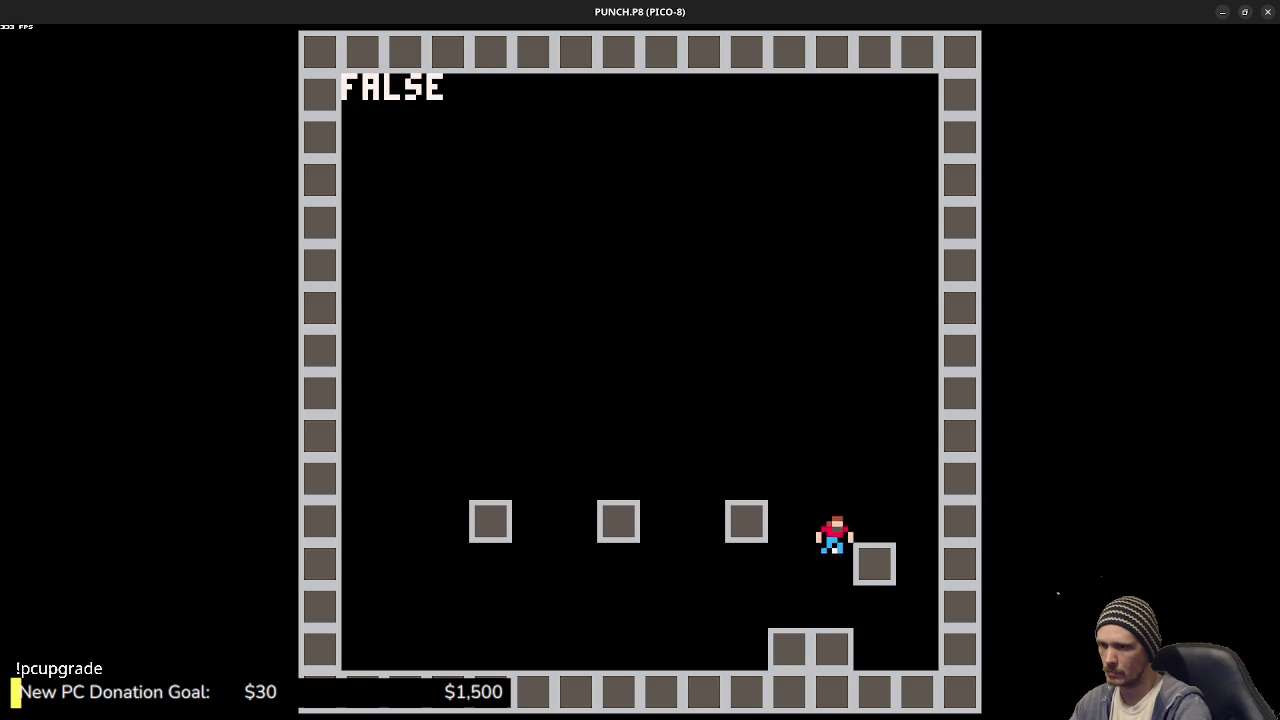
{"action": "key", "text": "Left"}
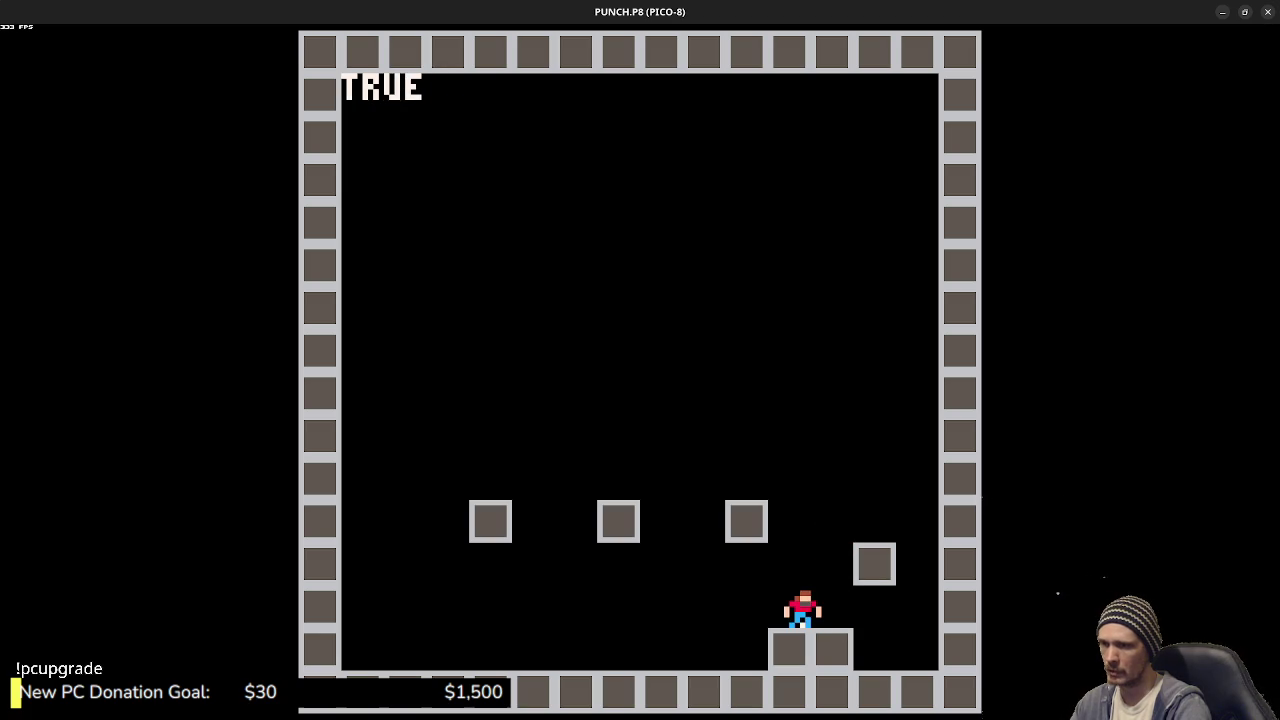
{"action": "key", "text": "z"}
{"action": "key", "text": "Right"}
{"action": "key", "text": "Left"}
{"action": "key", "text": "Left"}
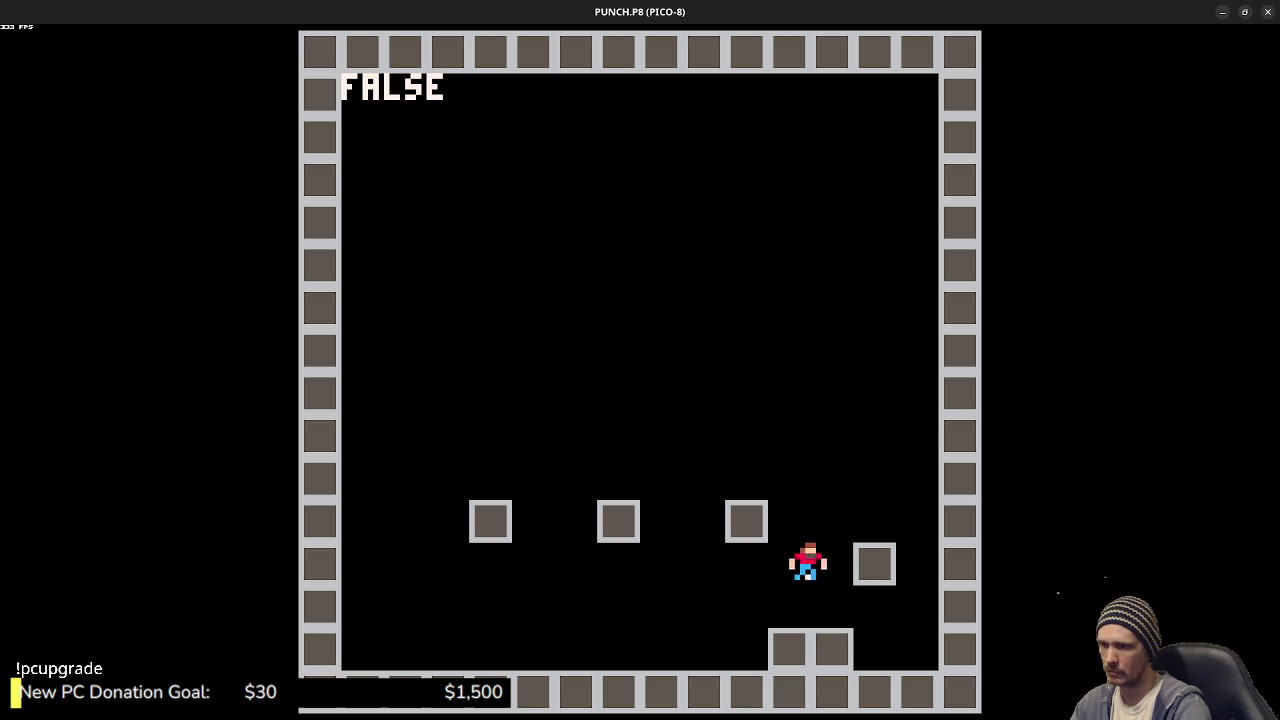
{"action": "key", "text": "Right"}
{"action": "key", "text": "Left"}
{"action": "key", "text": "z"}
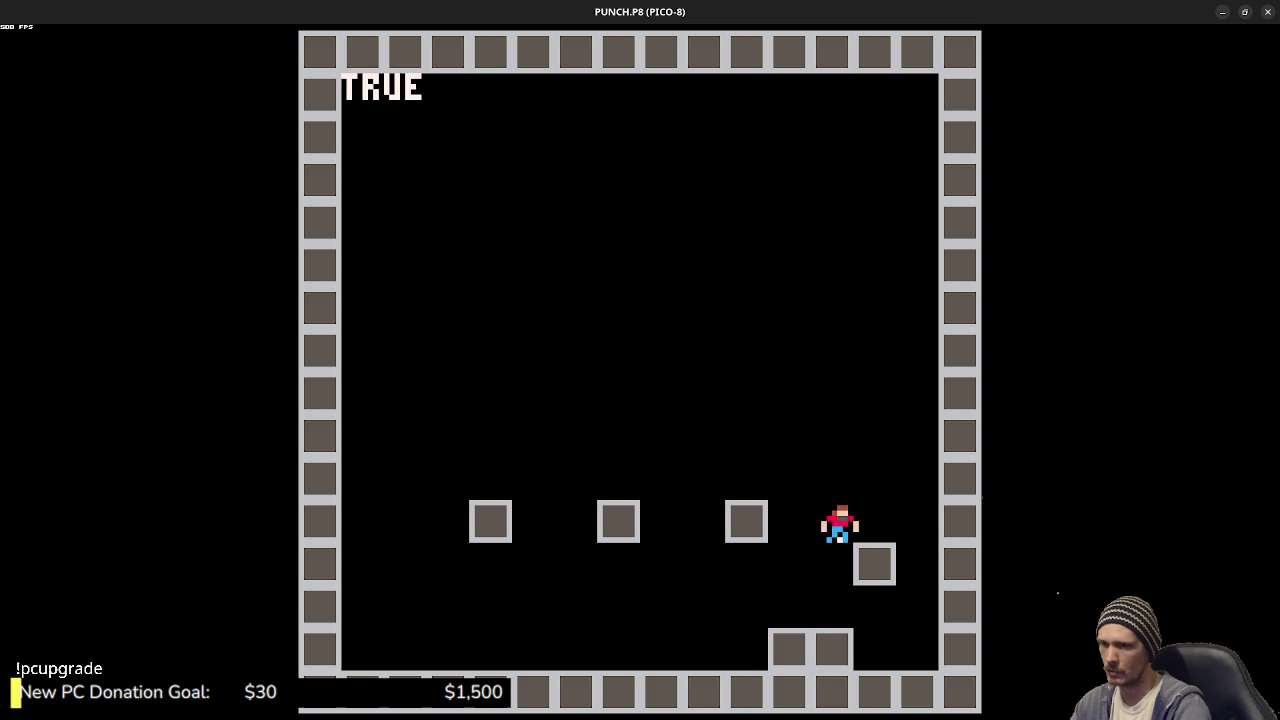
{"action": "key", "text": "Left"}
{"action": "key", "text": "z"}
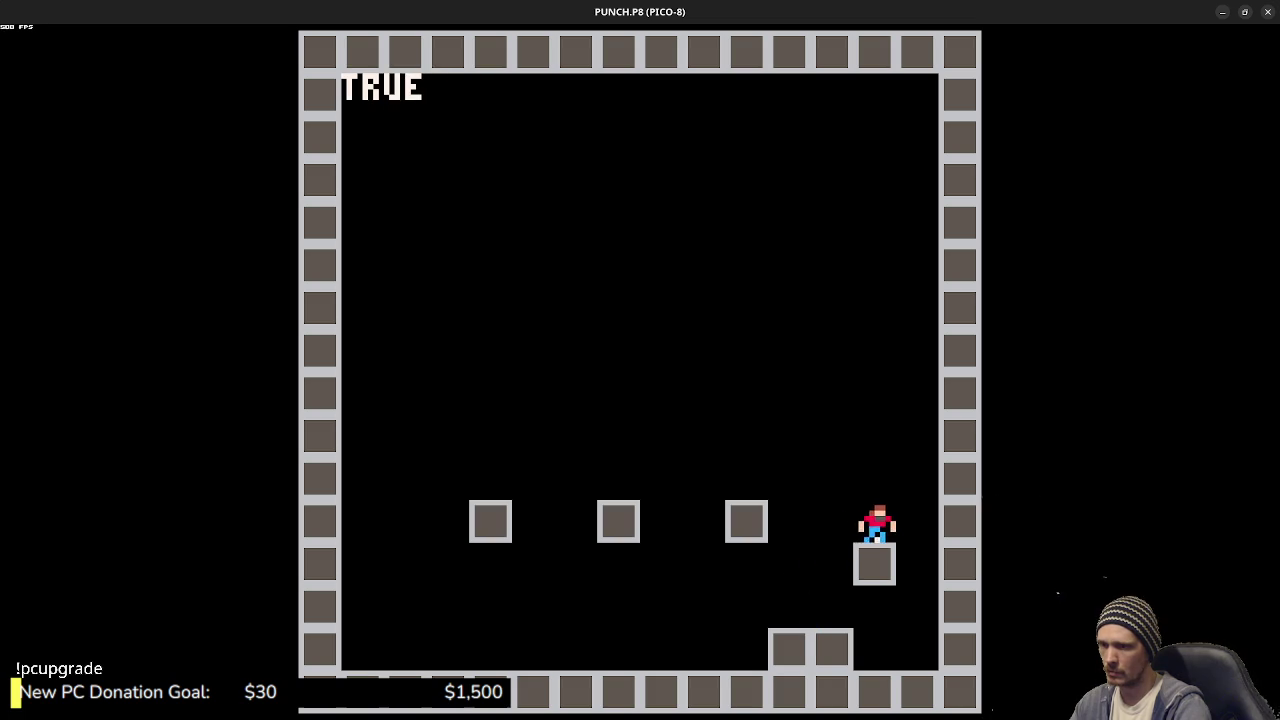
{"action": "key", "text": "Left"}
{"action": "key", "text": "z"}
{"action": "key", "text": "Right"}
{"action": "key", "text": "Left"}
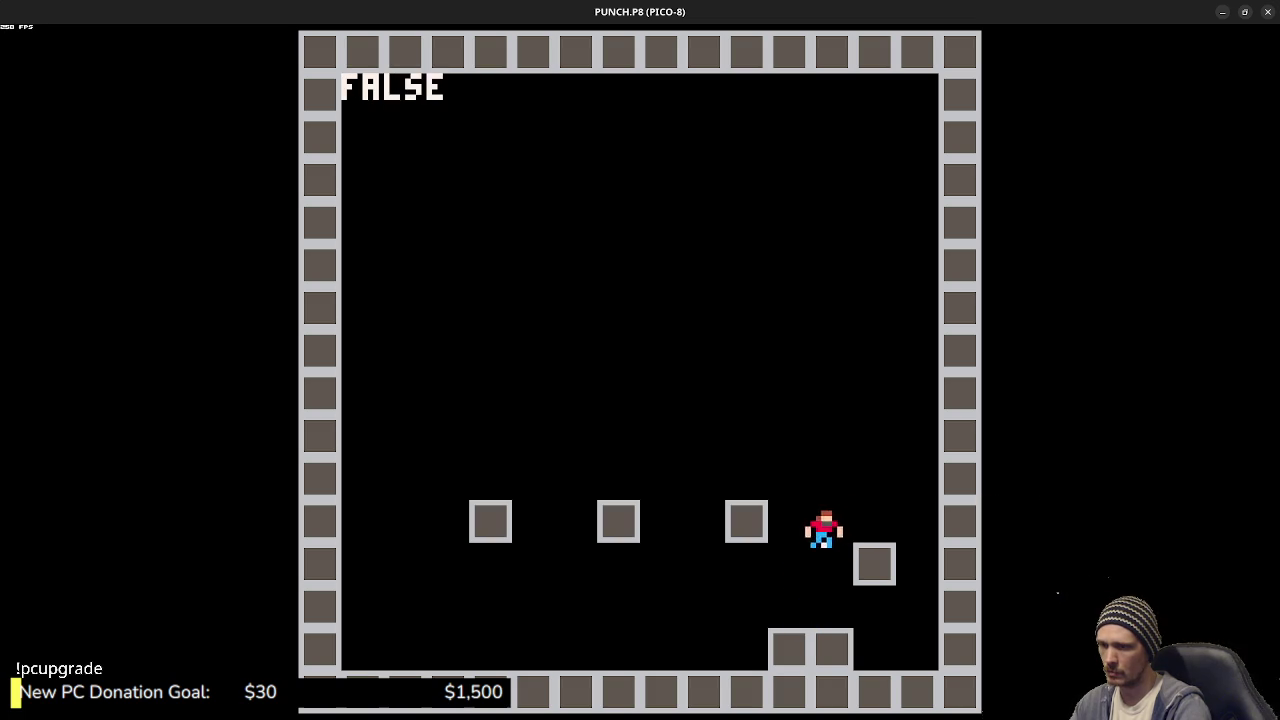
{"action": "key", "text": "Right"}
{"action": "key", "text": "Left"}
{"action": "key", "text": "z"}
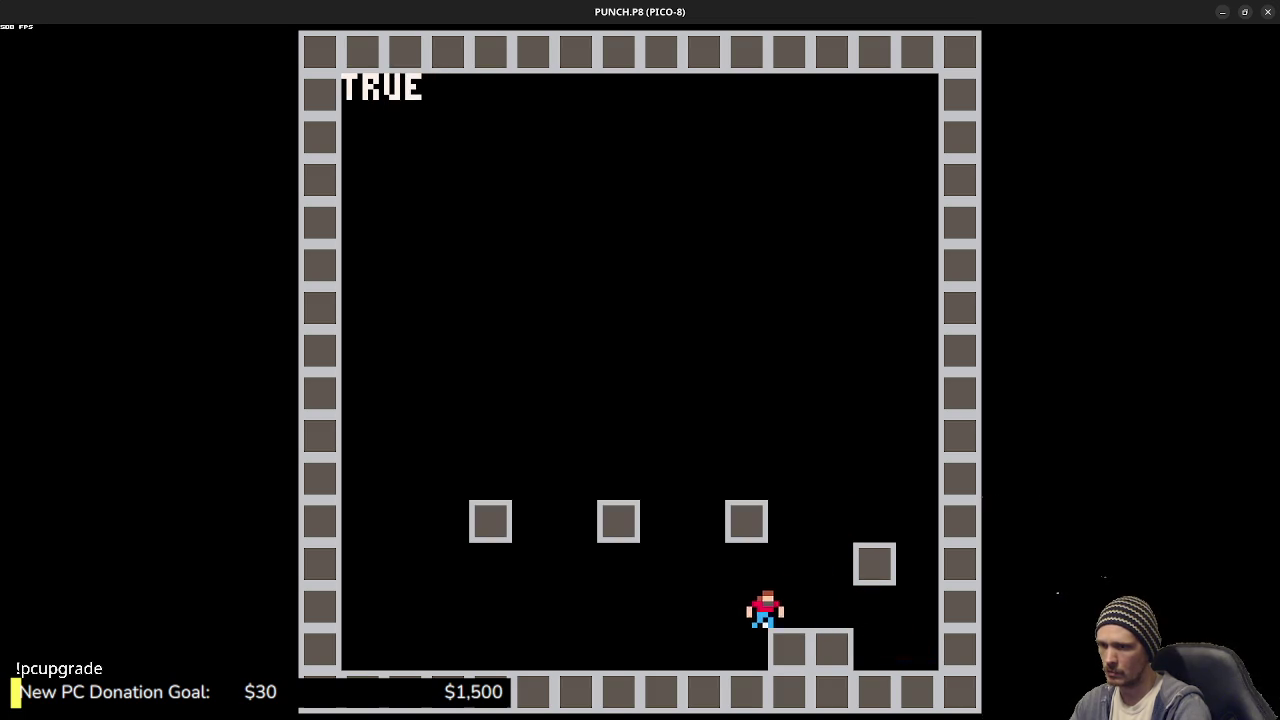
{"action": "key", "text": "Right"}
{"action": "key", "text": "z"}
{"action": "key", "text": "Left"}
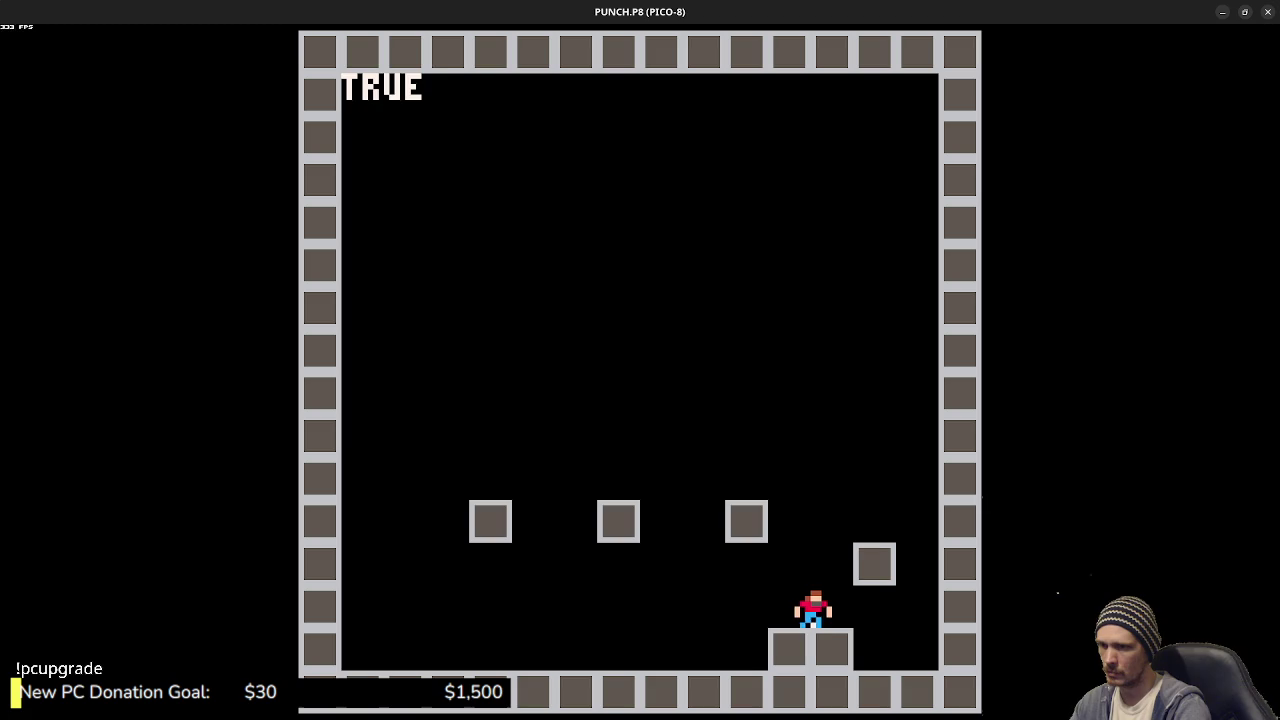
{"action": "key", "text": "Right"}
{"action": "key", "text": "z"}
{"action": "key", "text": "z"}
{"action": "key", "text": "Left"}
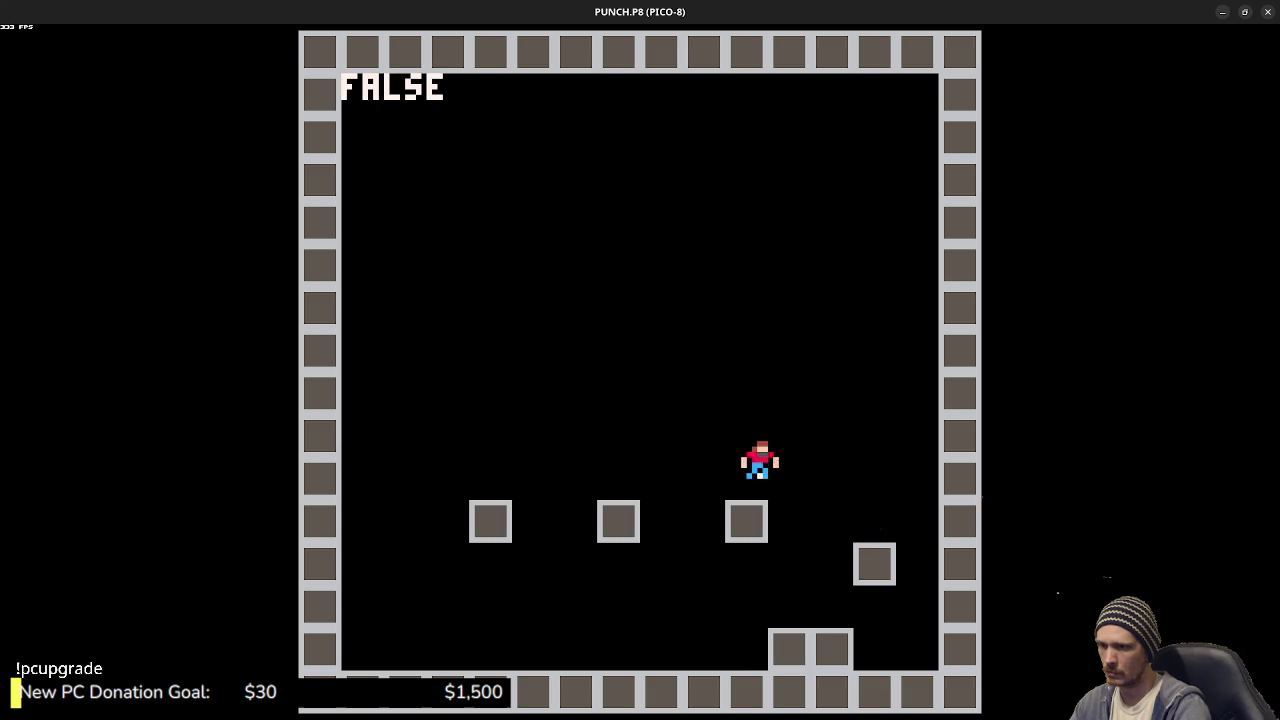
{"action": "key", "text": "Right"}
{"action": "key", "text": "z"}
{"action": "key", "text": "z"}
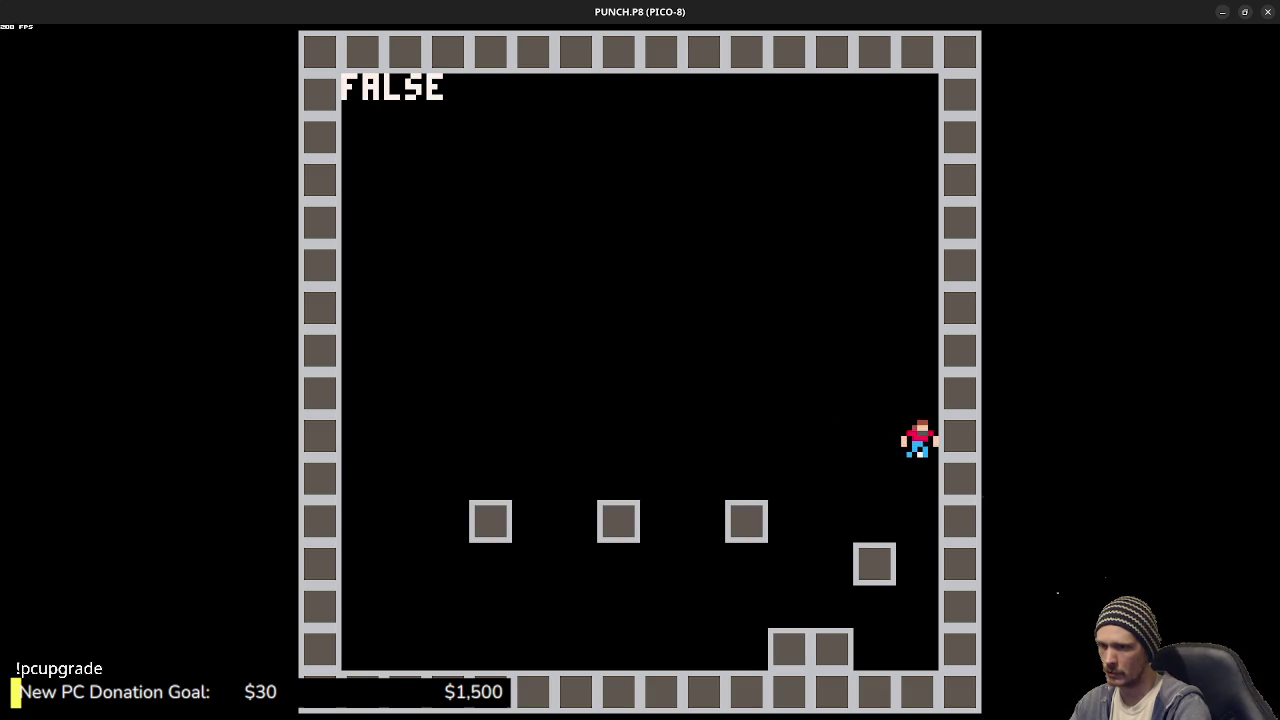
{"action": "key", "text": "Left"}
{"action": "key", "text": "z"}
{"action": "key", "text": "Right"}
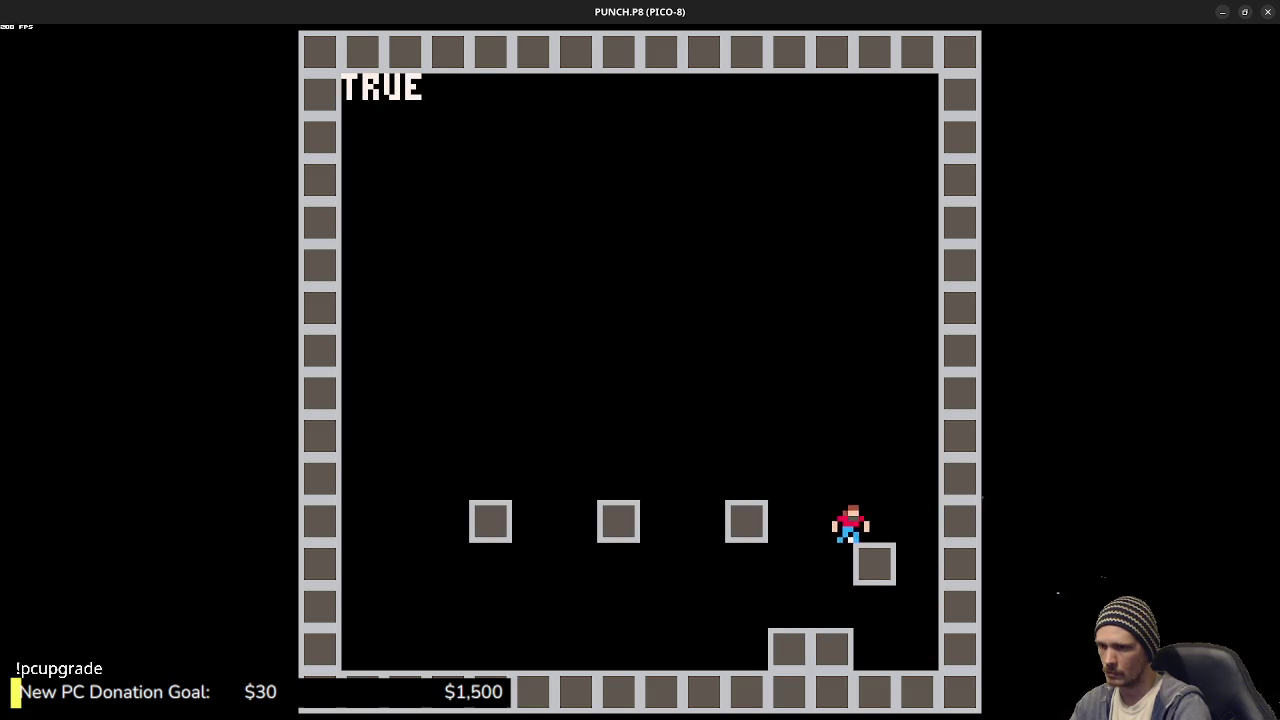
{"action": "key", "text": "z"}
{"action": "key", "text": "Left"}
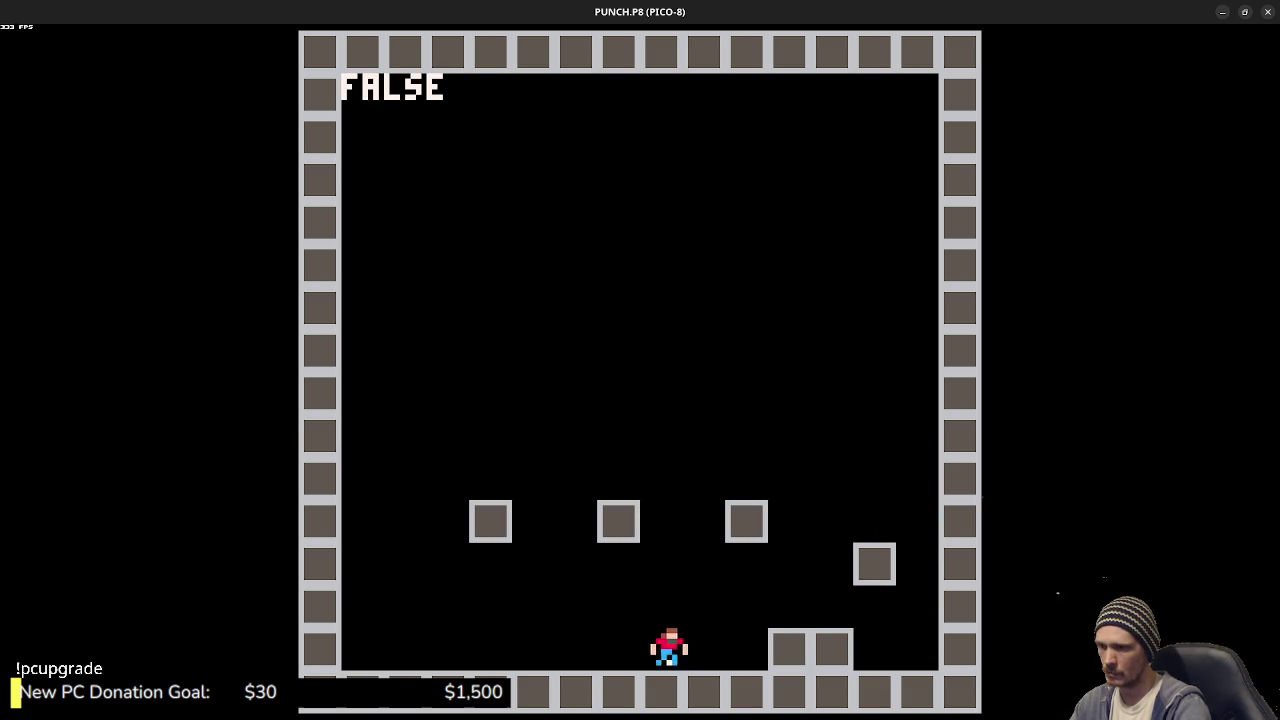
{"action": "key", "text": "Right"}
{"action": "key", "text": "z"}
{"action": "key", "text": "z"}
{"action": "key", "text": "Right"}
{"action": "key", "text": "Left"}
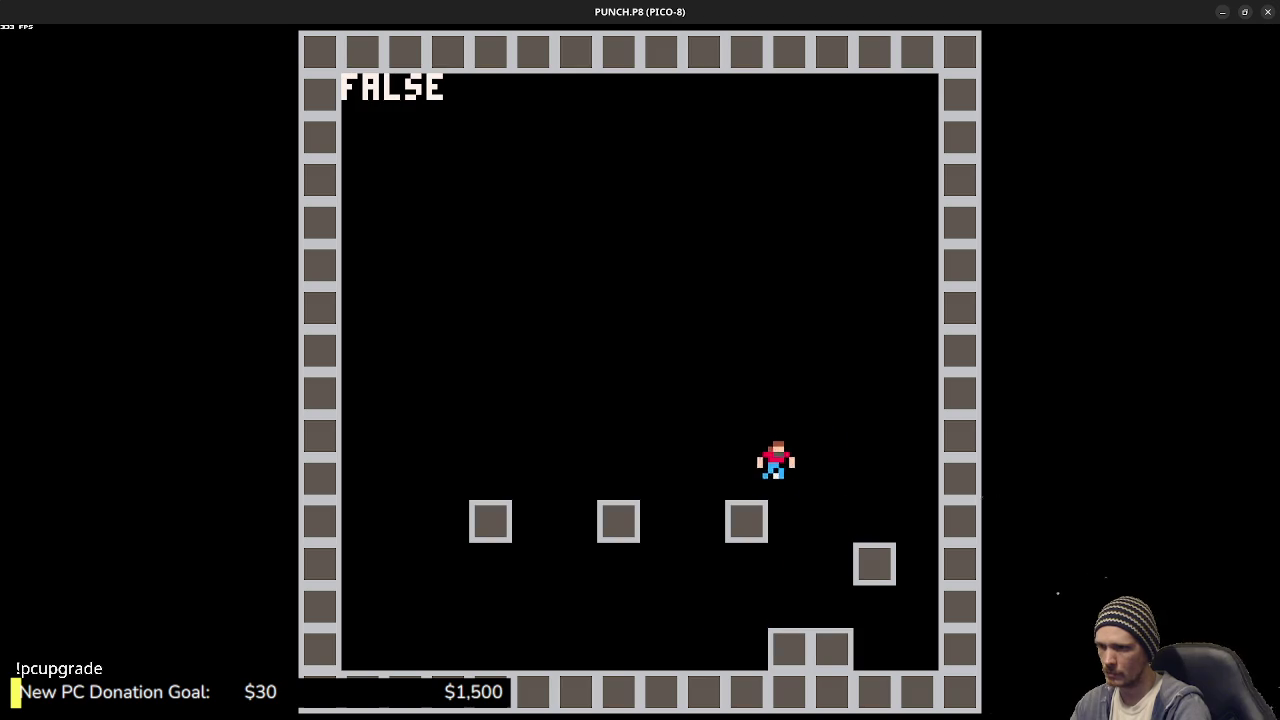
{"action": "key", "text": "z"}
{"action": "key", "text": "z"}
{"action": "key", "text": "Right"}
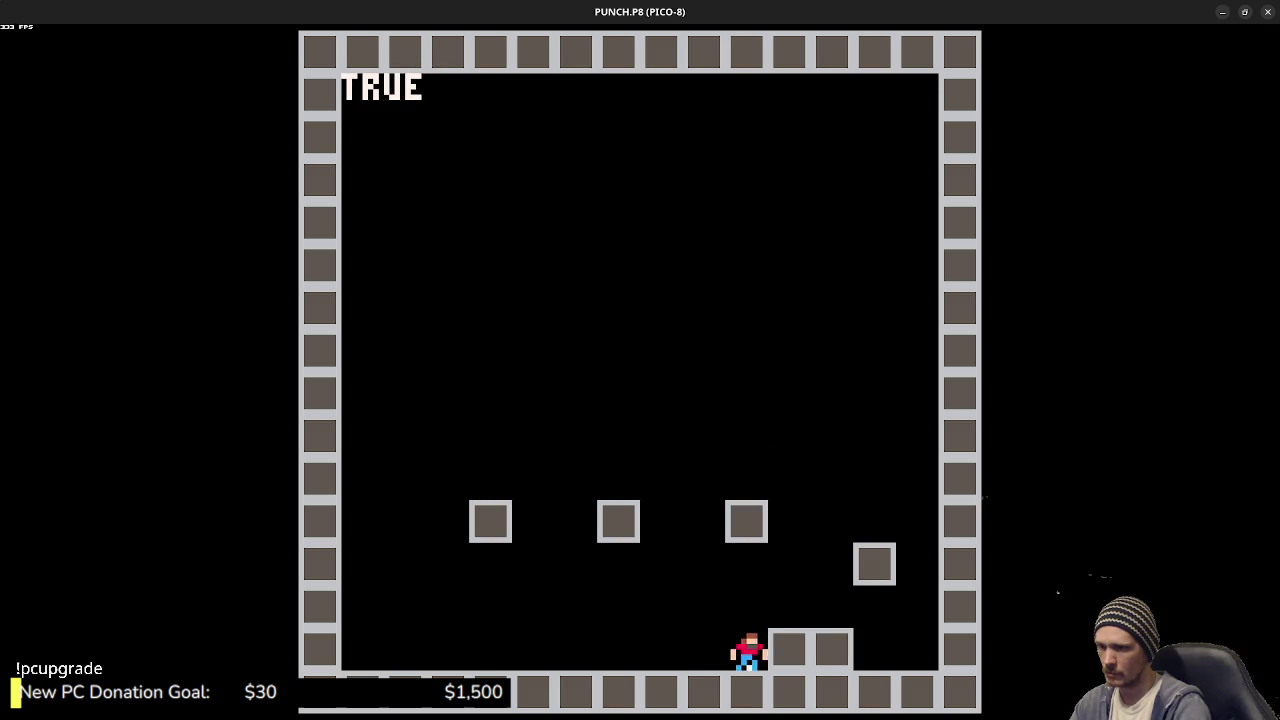
{"action": "key", "text": "z"}
{"action": "key", "text": "Right"}
{"action": "key", "text": "z"}
{"action": "key", "text": "Left"}
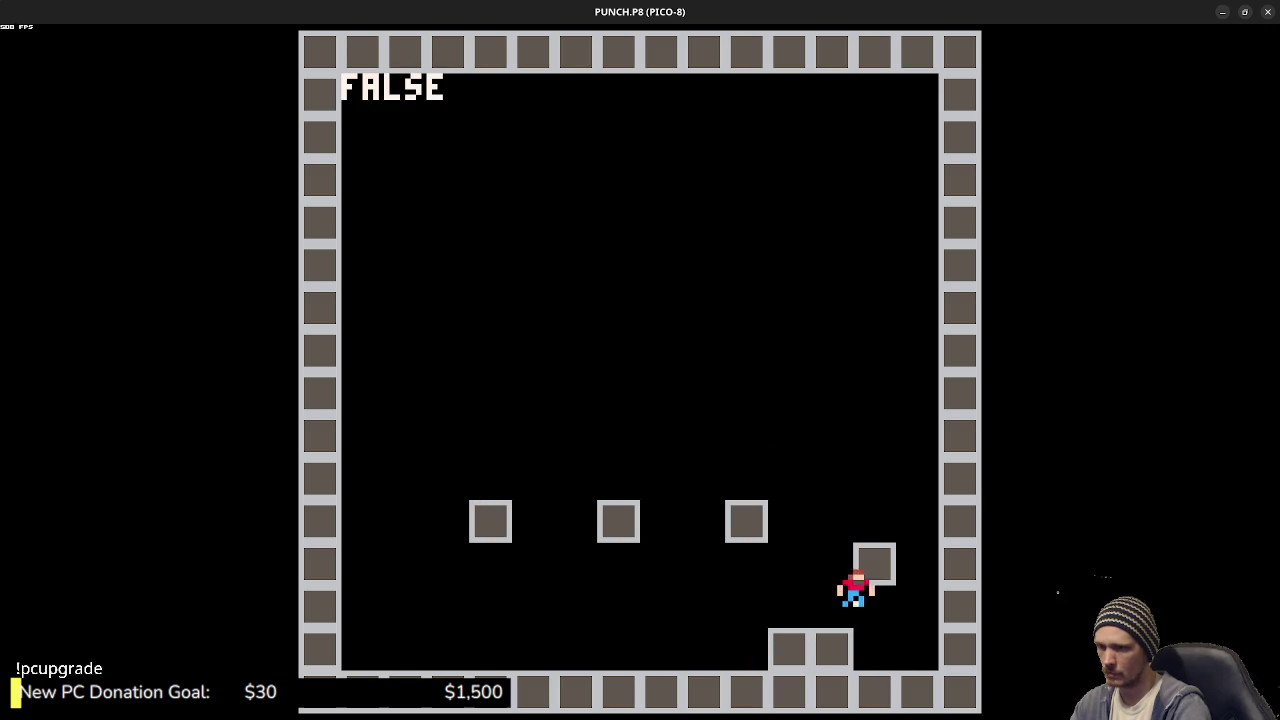
{"action": "key", "text": "z"}
{"action": "key", "text": "z"}
{"action": "key", "text": "Left"}
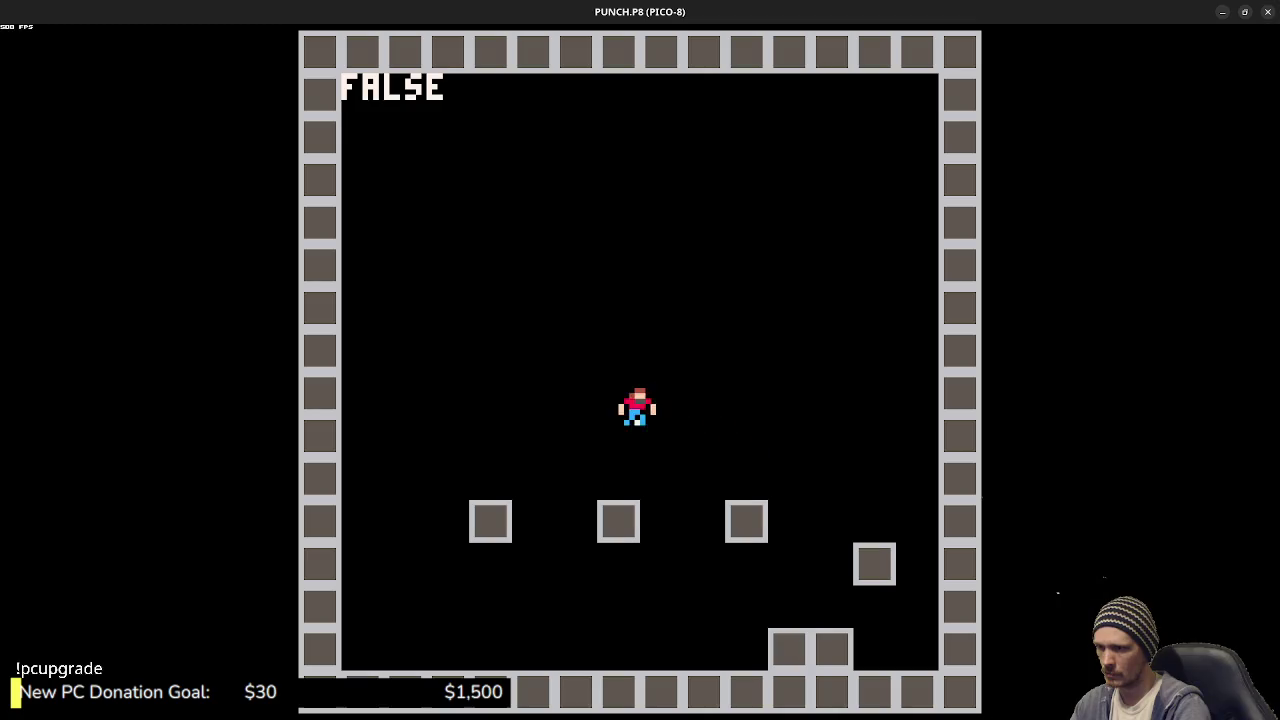
{"action": "key", "text": "z"}
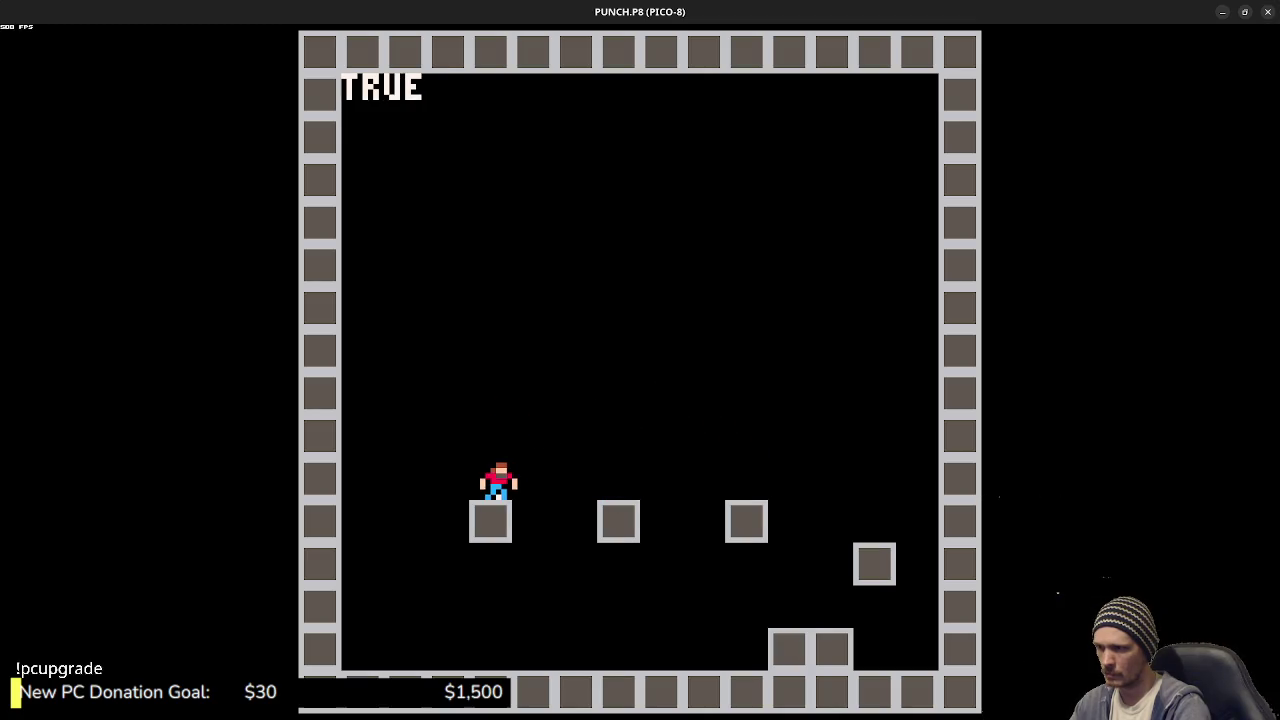
{"action": "key", "text": "Right"}
{"action": "key", "text": "z"}
{"action": "key", "text": "Escape"}
{"action": "key", "text": "Escape"}
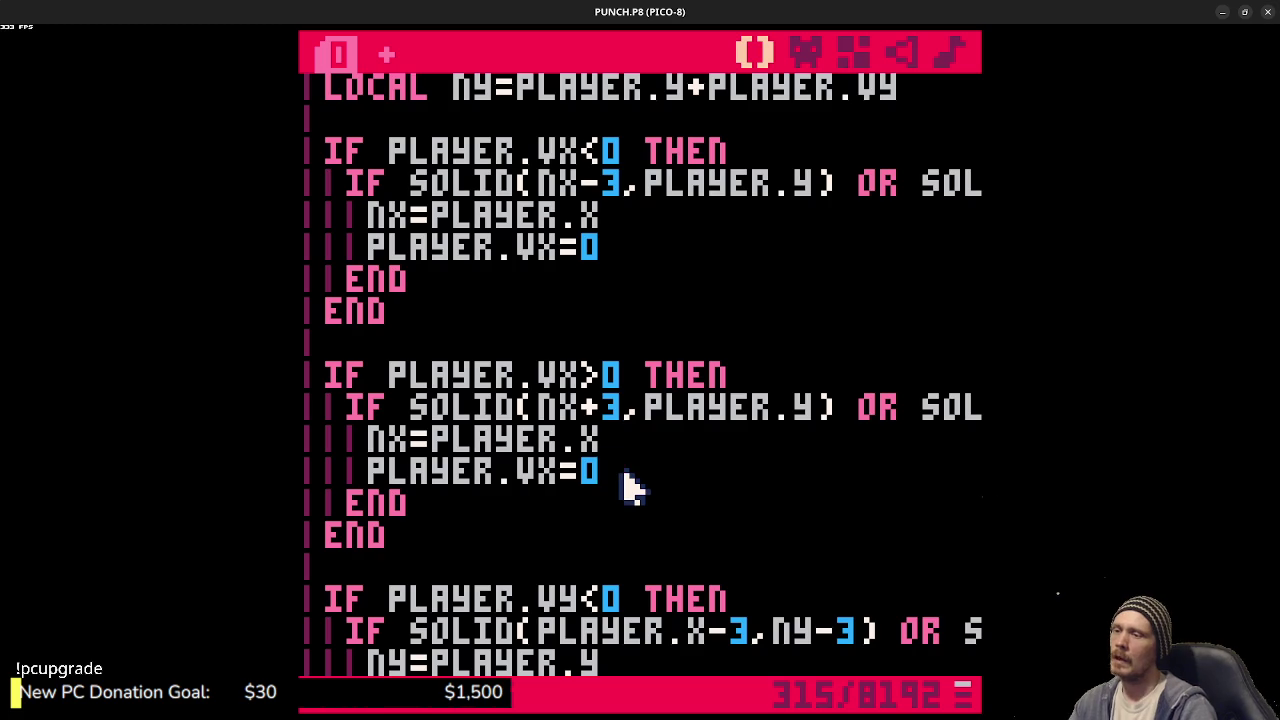
- Change the first GROUNDED probe from PLAYER.Y+1 to PLAYER.Y+2 and save
{"action": "scroll", "coordinate": [620, 485], "scroll_direction": "down", "scroll_amount": 10}
{"action": "scroll", "coordinate": [605, 503], "scroll_direction": "down", "scroll_amount": 7}
{"action": "scroll", "coordinate": [600, 503], "scroll_direction": "up", "scroll_amount": 5}
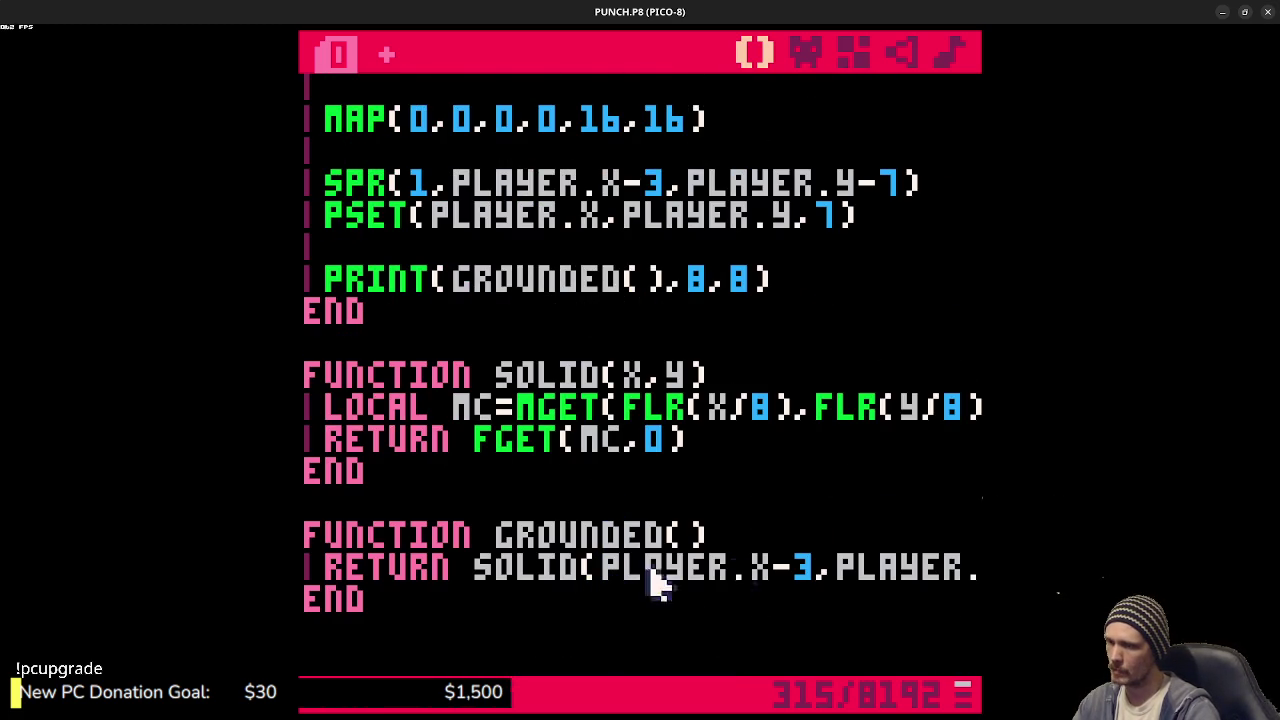
{"action": "mouse_move", "coordinate": [805, 571]}
{"action": "left_mouse_down"}
{"action": "mouse_move", "coordinate": [957, 569]}
{"action": "mouse_move", "coordinate": [885, 575]}
{"action": "left_mouse_up"}
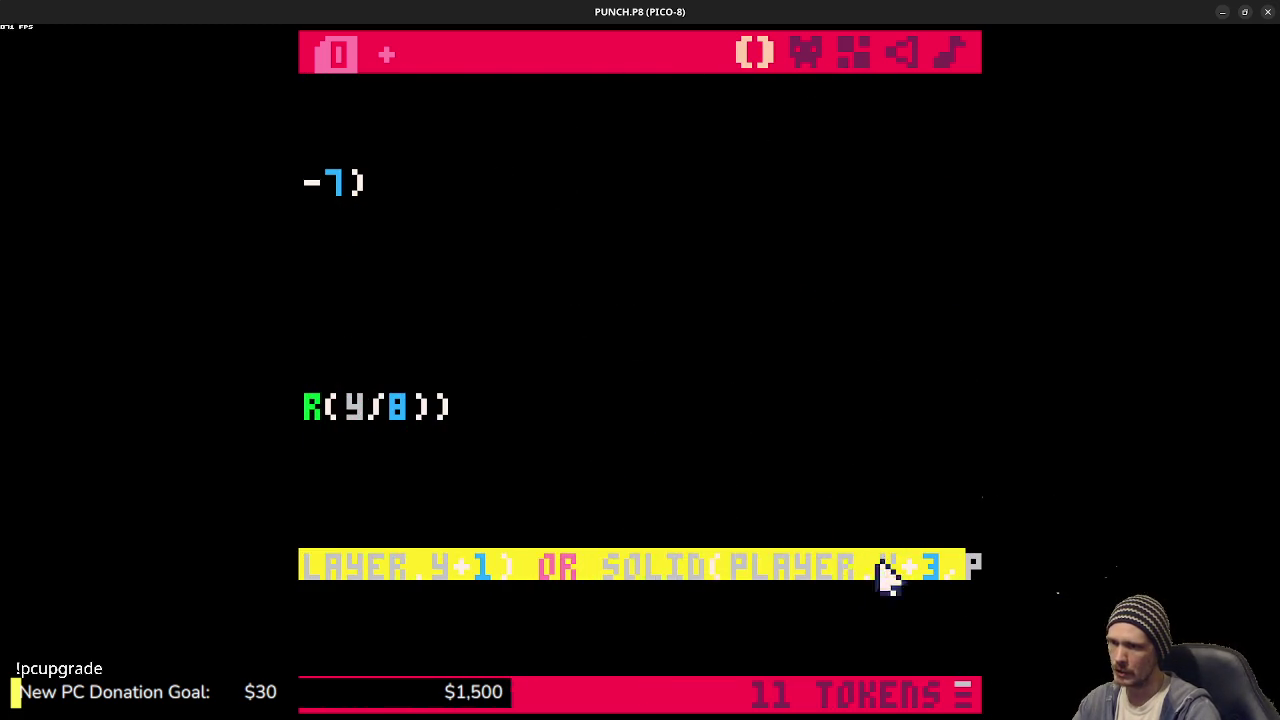
{"action": "left_click", "coordinate": [500, 571]}
{"action": "key", "text": "BackSpace"}
{"action": "type", "text": "2"}
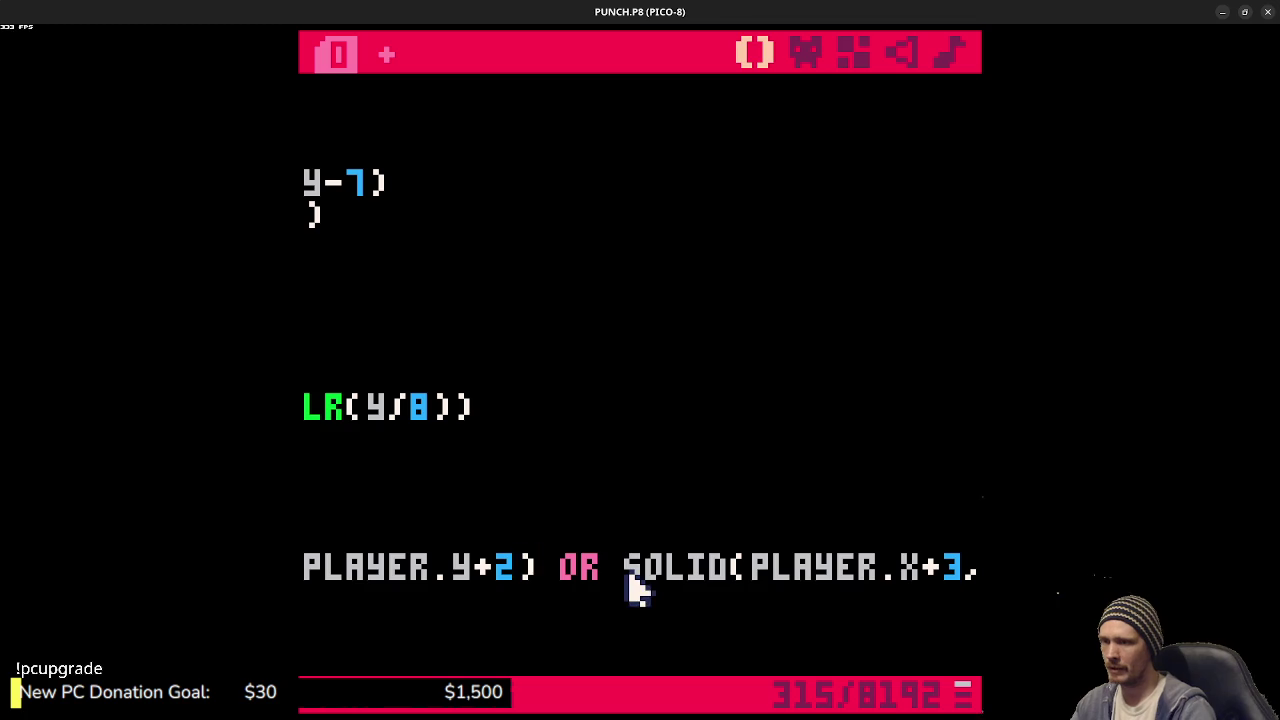
{"action": "left_click_drag", "start_coordinate": [832, 578], "coordinate": [975, 575]}
{"action": "left_click", "coordinate": [955, 578]}
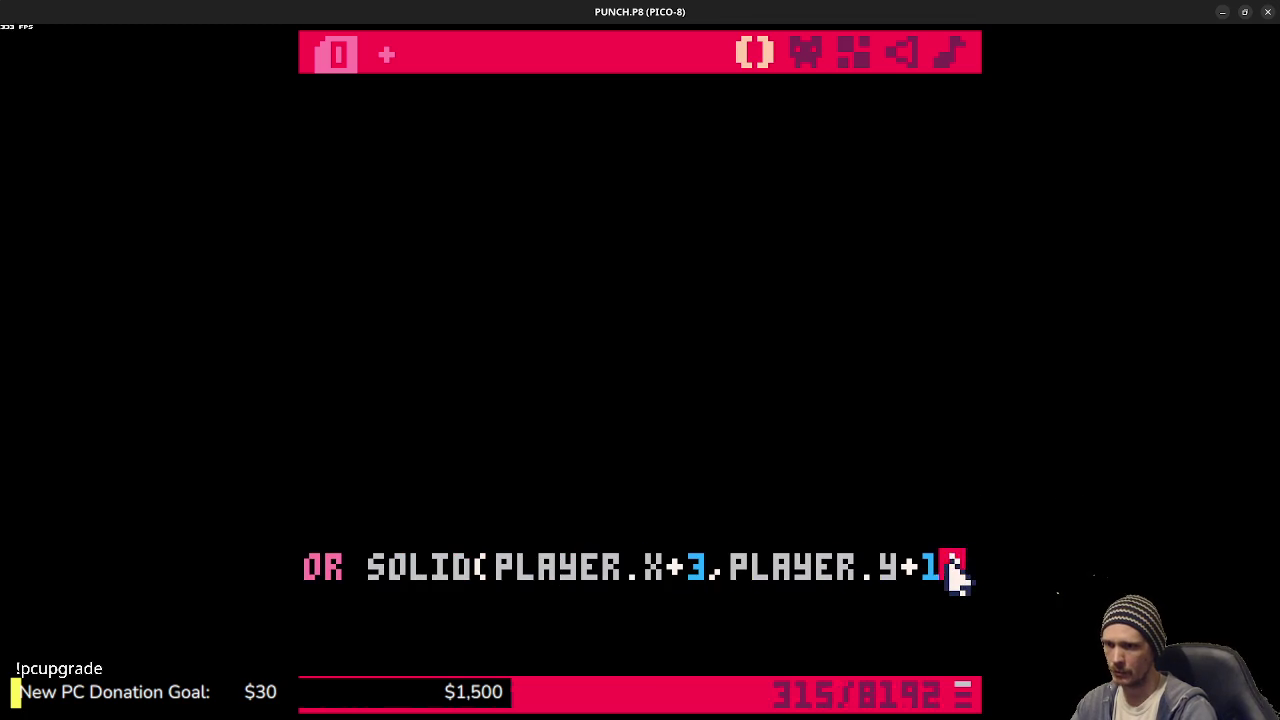
{"action": "key", "text": "ctrl+s"}
- Run the game and jump between blocks, watching the TRUE/FALSE ground reading
{"action": "key", "text": "ctrl+r"}
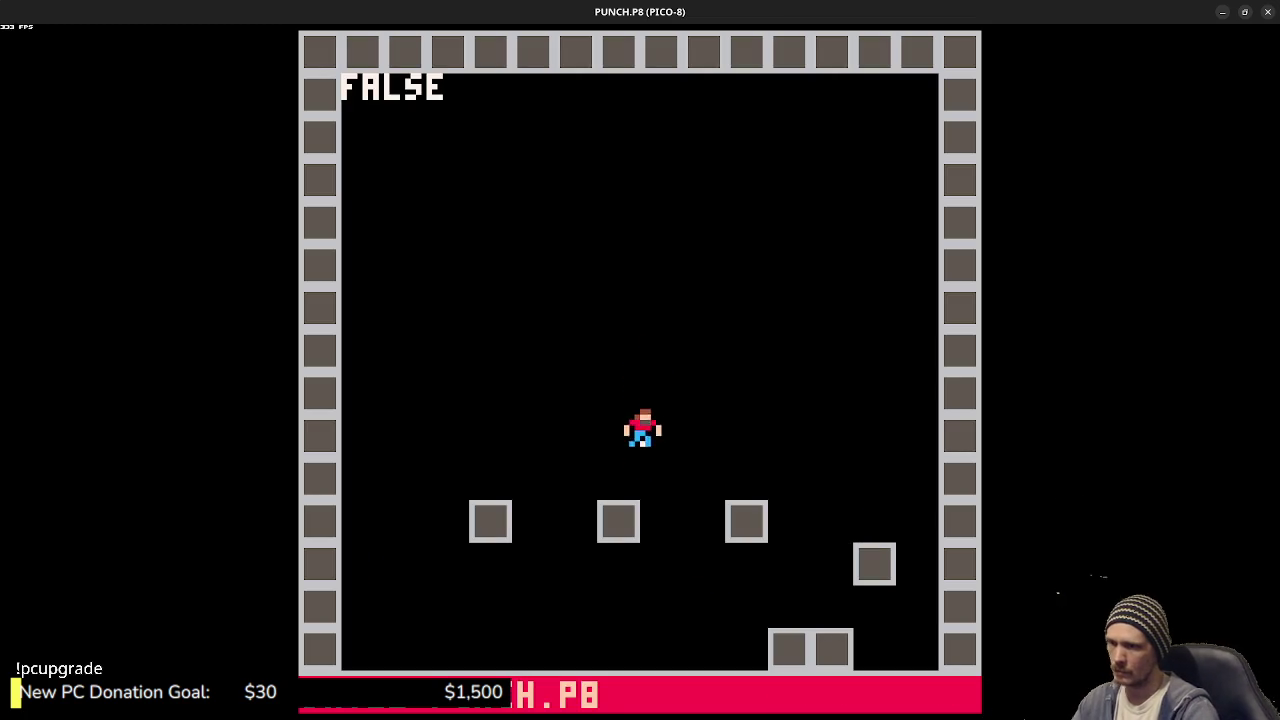
{"action": "key", "text": "z"}
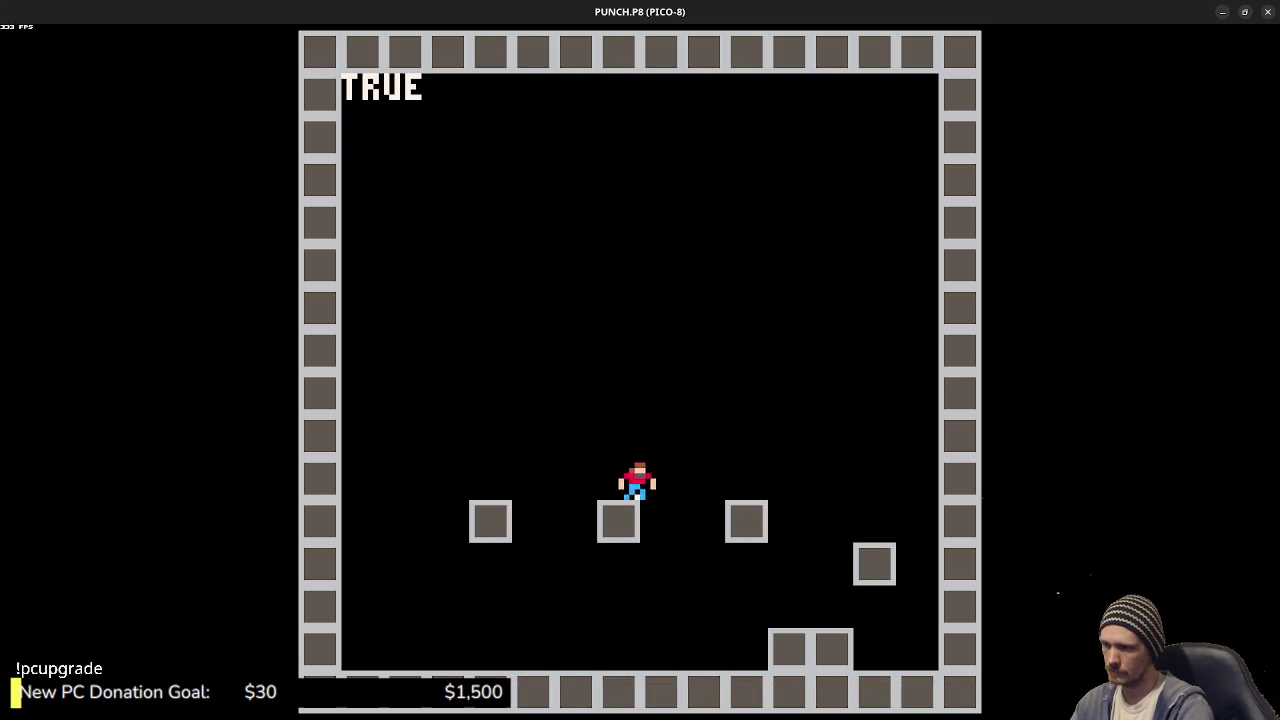
{"action": "key", "text": "z"}
{"action": "key", "text": "Right"}
{"action": "key", "text": "z"}
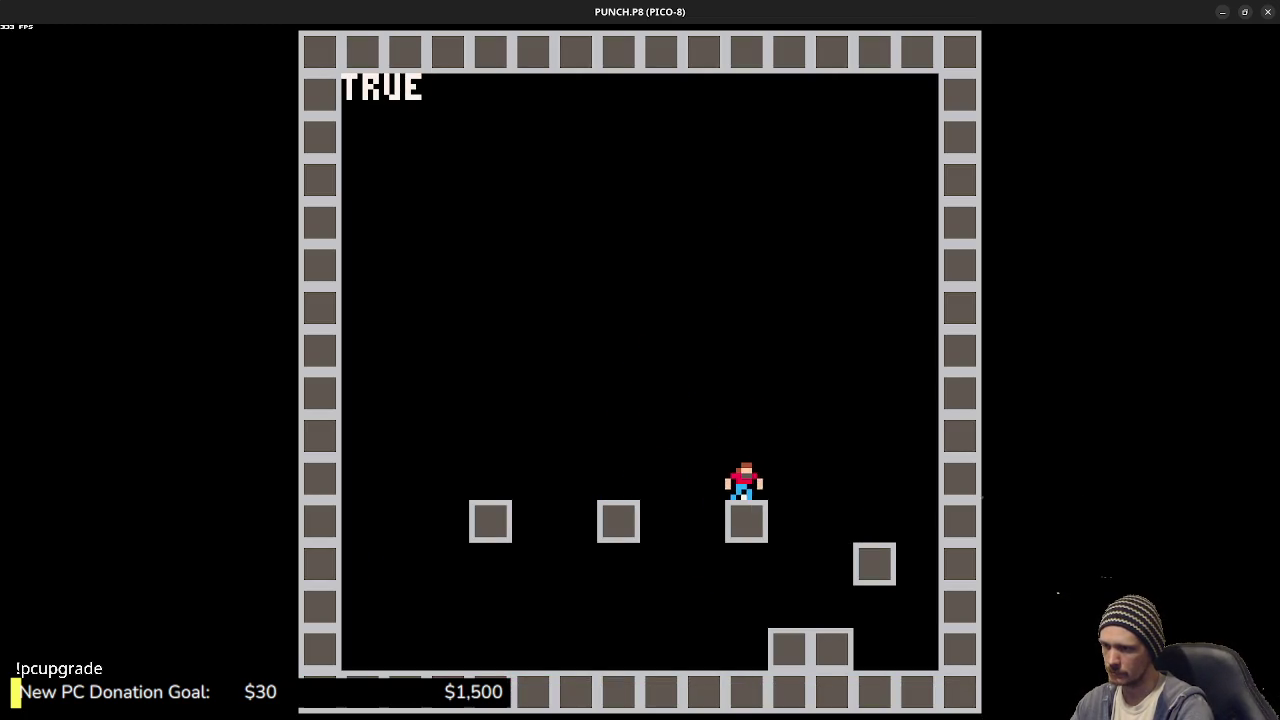
{"action": "key", "text": "Left"}
{"action": "key", "text": "z"}
{"action": "key", "text": "Right"}
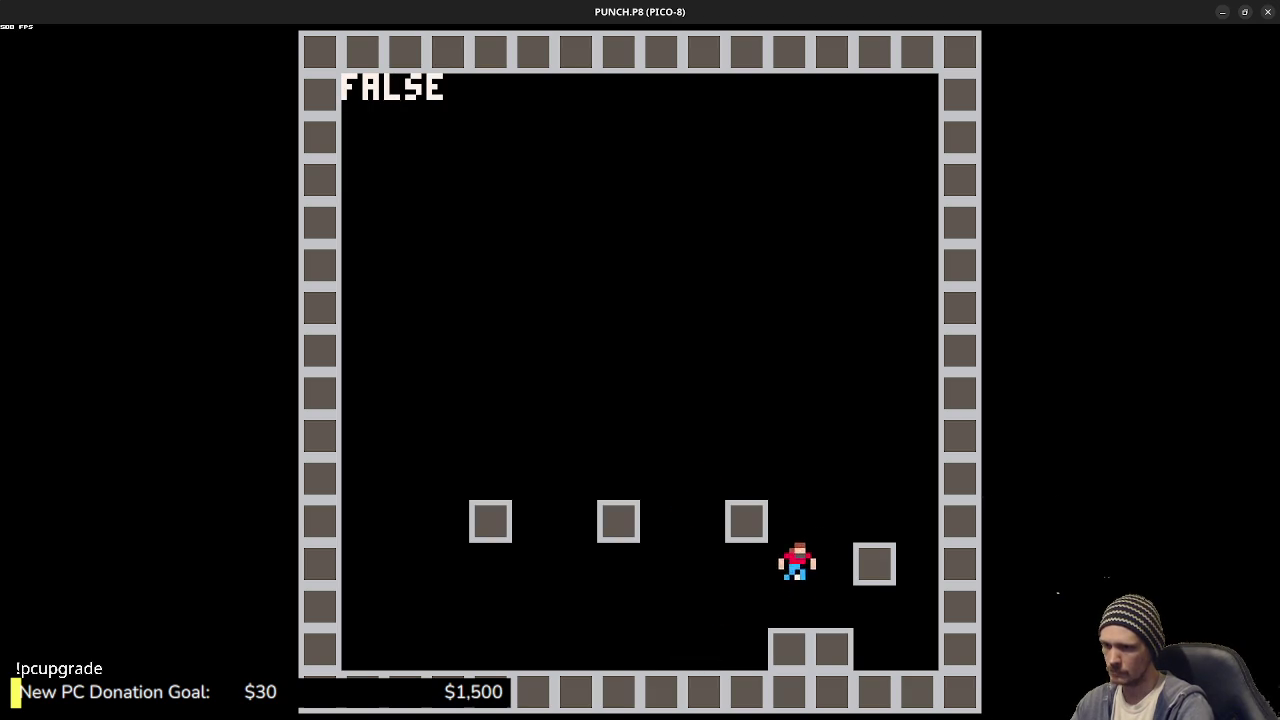
{"action": "key", "text": "z"}
{"action": "key", "text": "Right"}
{"action": "key", "text": "z"}
{"action": "key", "text": "Left"}
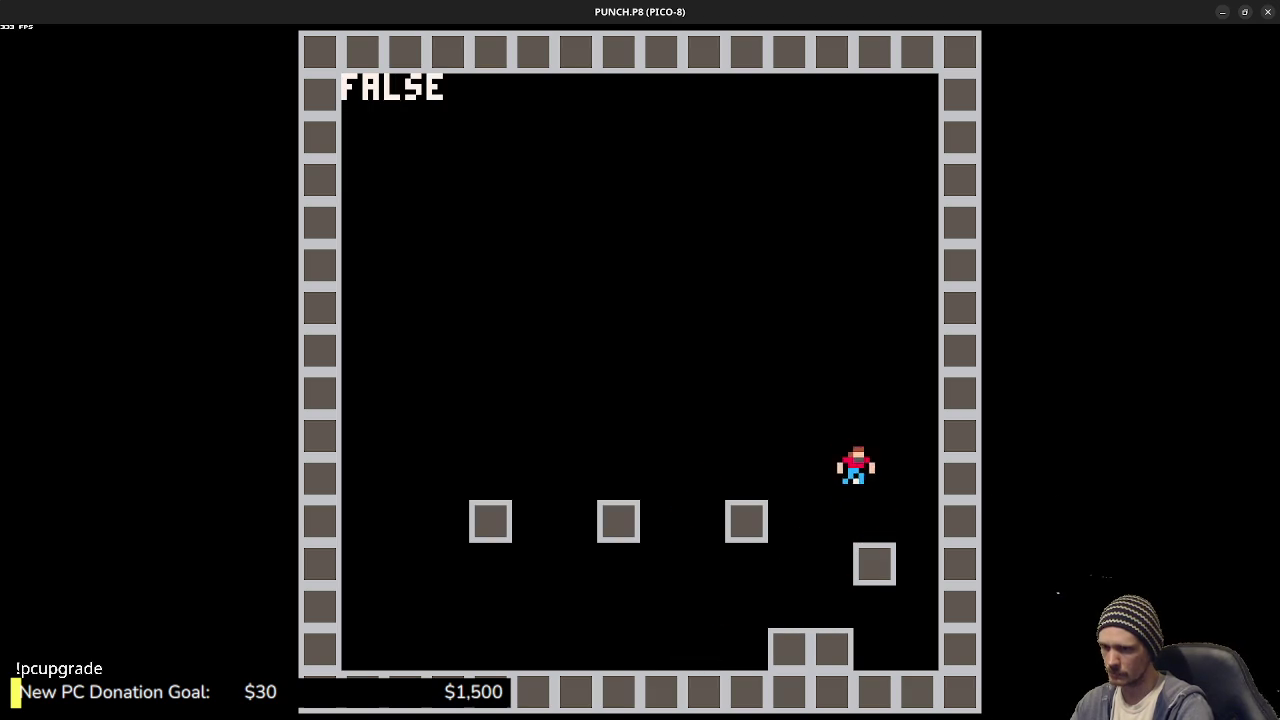
{"action": "key", "text": "z"}
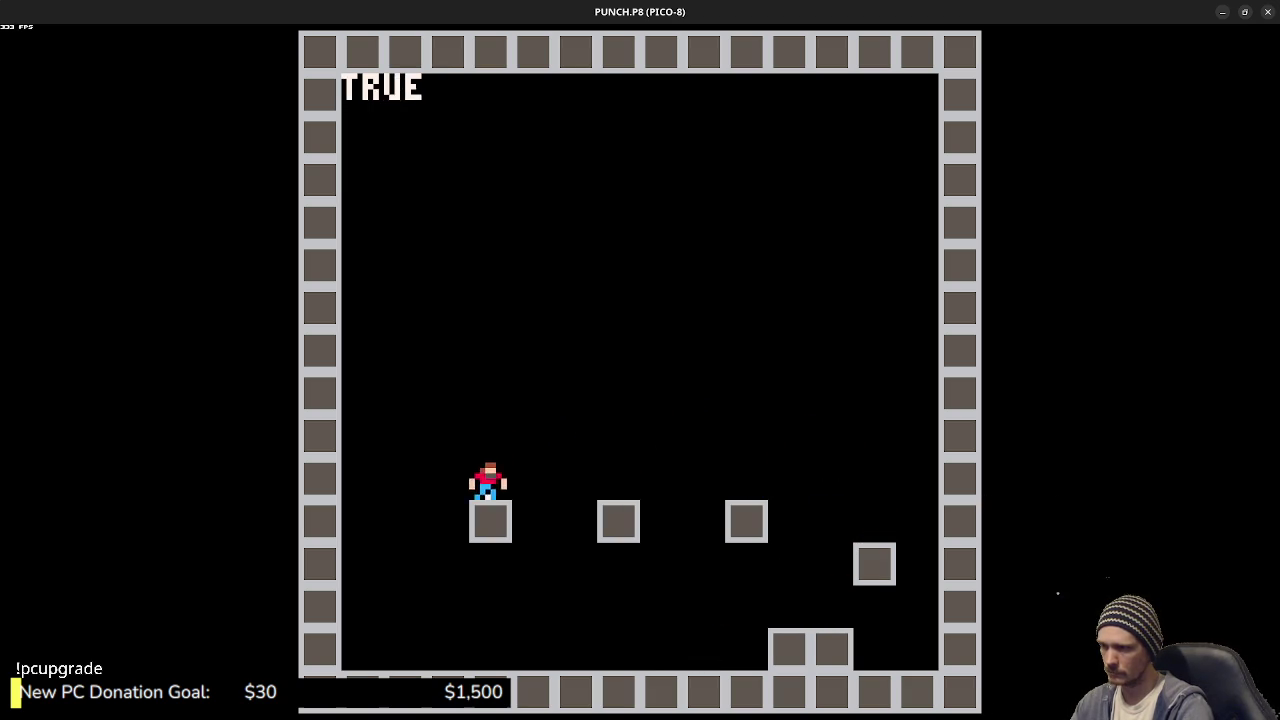
{"action": "key", "text": "z"}
{"action": "key", "text": "Right"}
{"action": "key", "text": "Escape"}
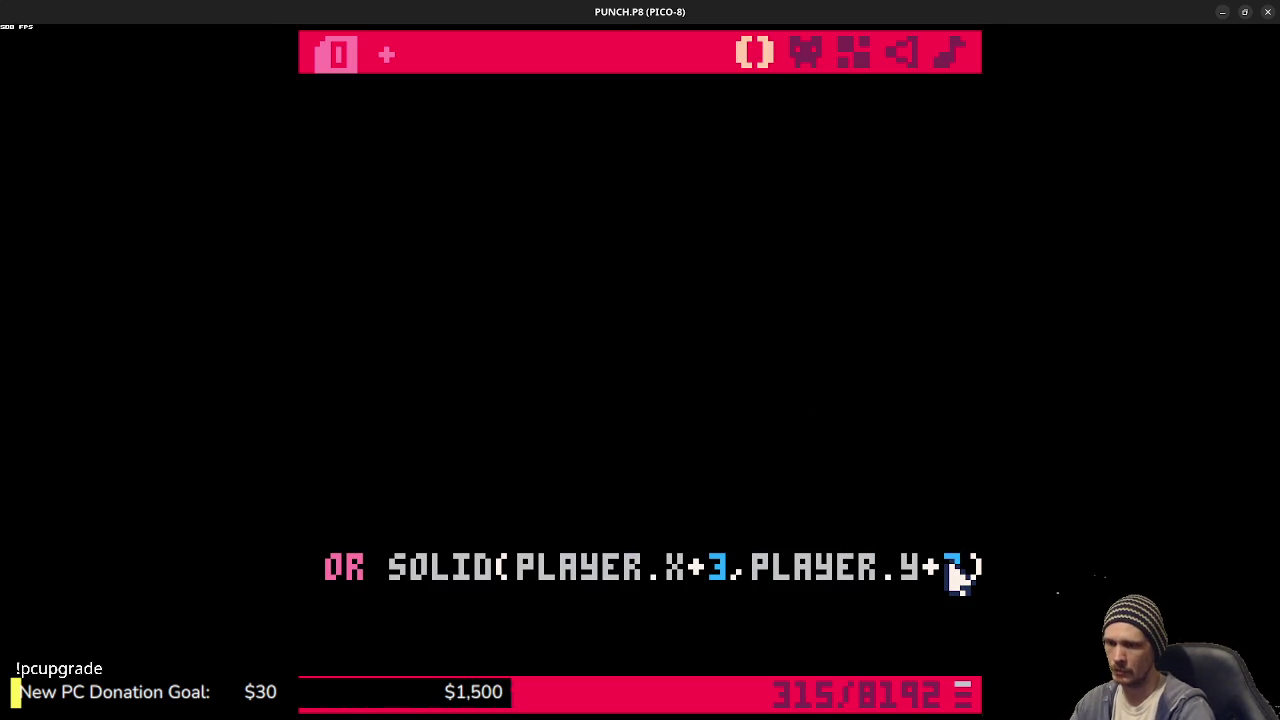
- Edit the GROUNDED return line so its probes test PLAYER.Y+3
{"action": "key", "text": "BackSpace"}
{"action": "type", "text": "7"}
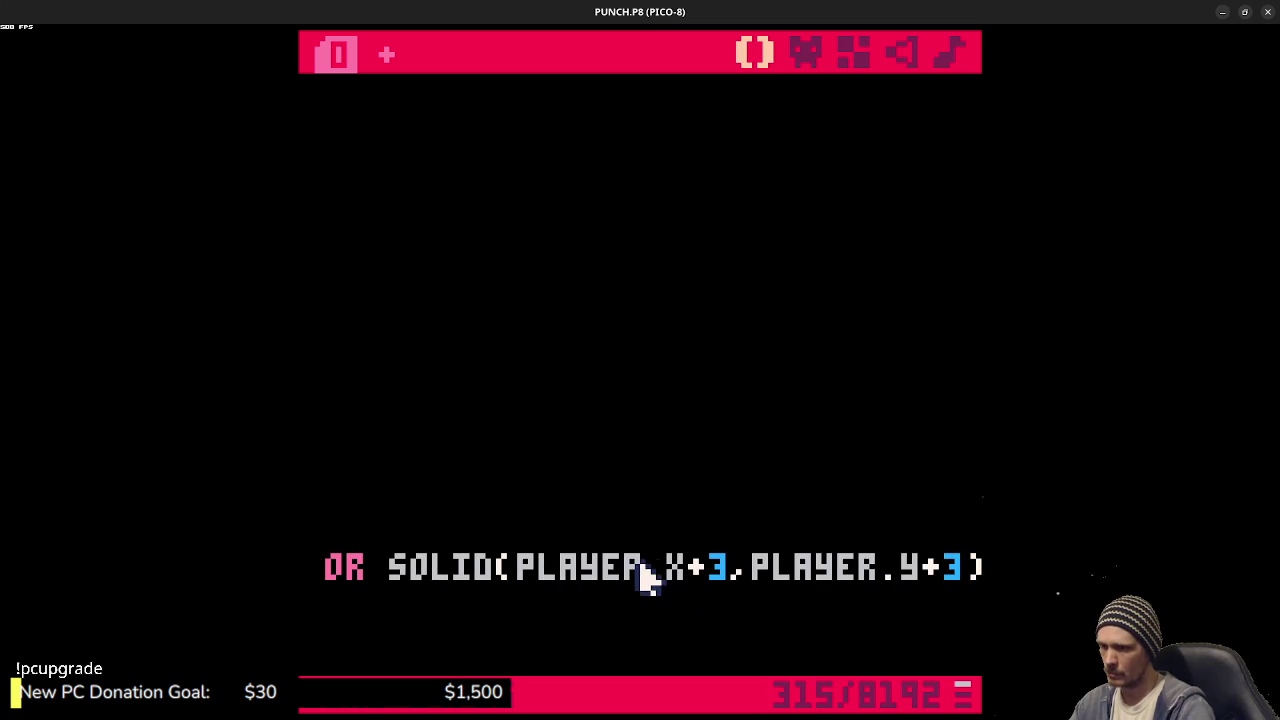
{"action": "left_click", "coordinate": [378, 592]}
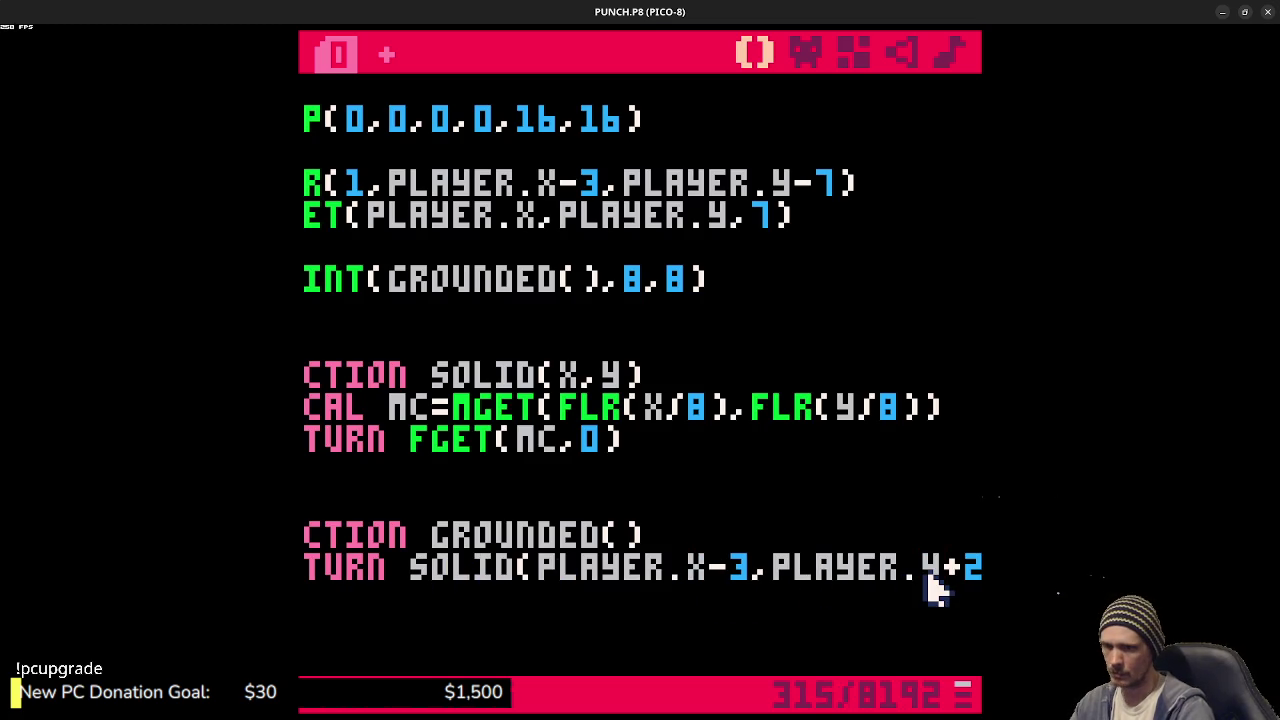
{"action": "type", "text": ")"}
{"action": "key", "text": "Left"}
{"action": "key", "text": "BackSpace"}
{"action": "type", "text": "3"}
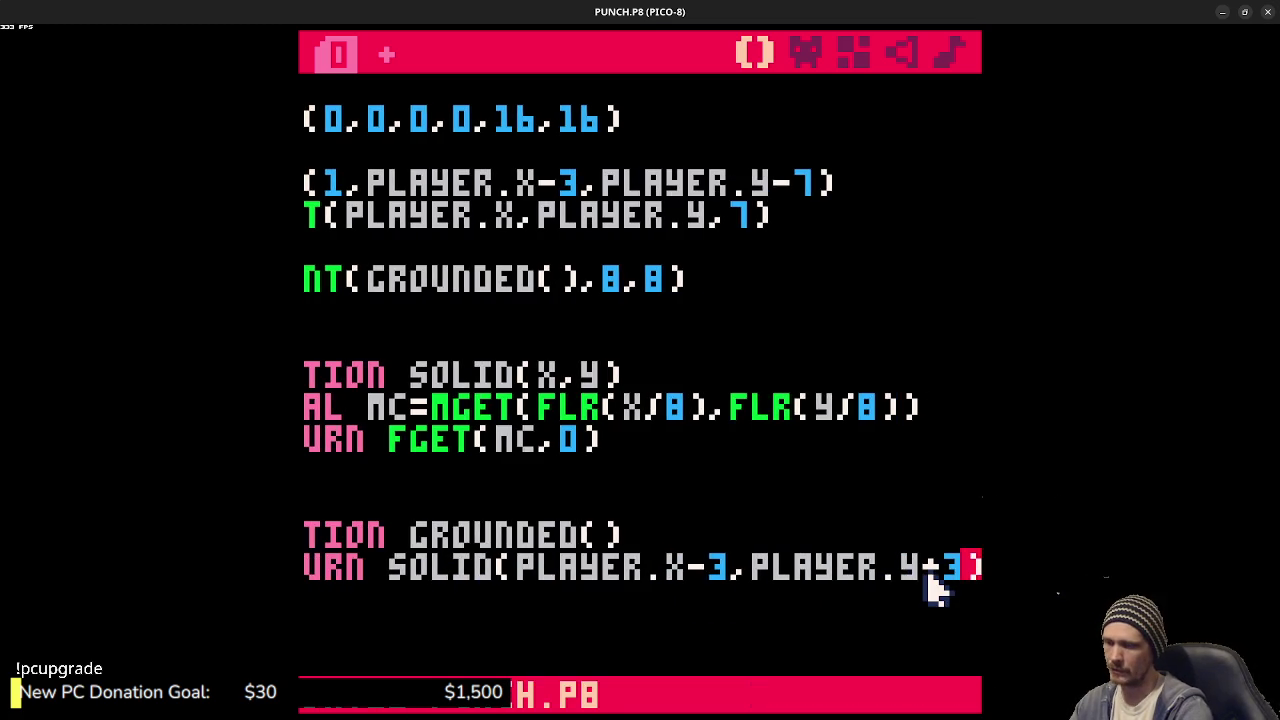
- Run the game, jump back and forth across the blocks, then exit to the command prompt
{"action": "key", "text": "ctrl+r"}
{"action": "key", "text": "z"}
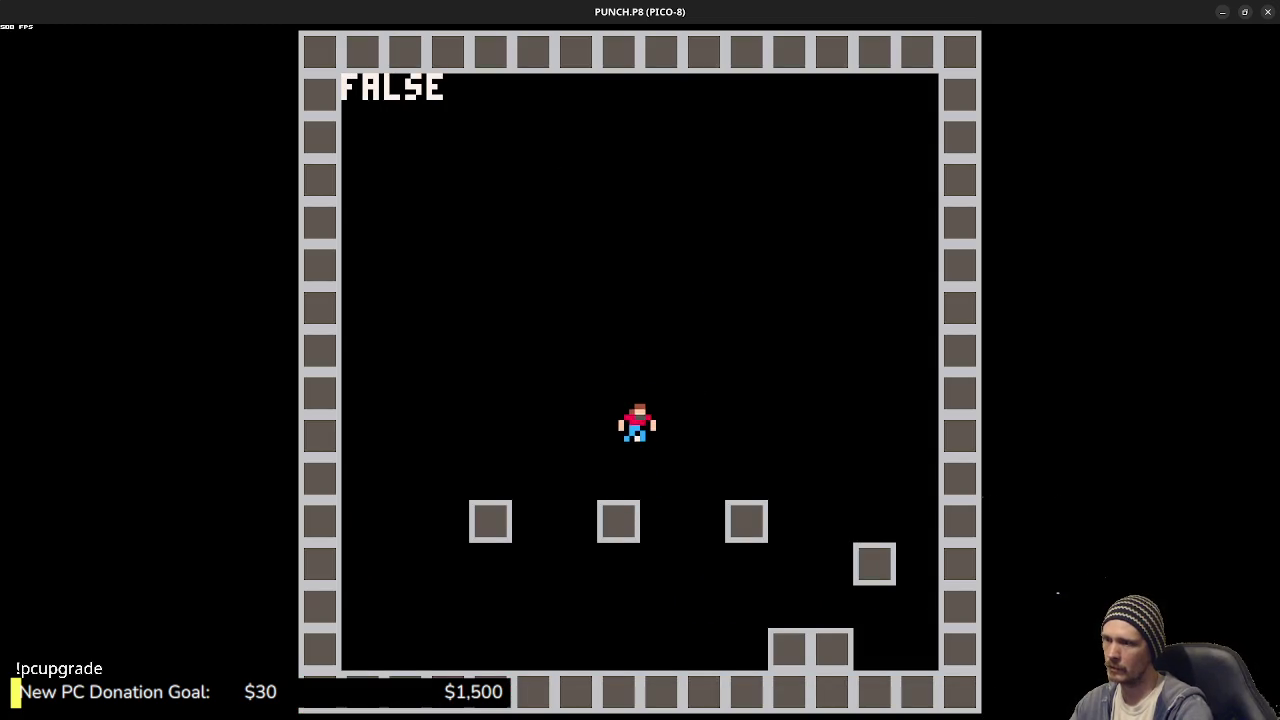
{"action": "key", "text": "z"}
{"action": "key", "text": "Right"}
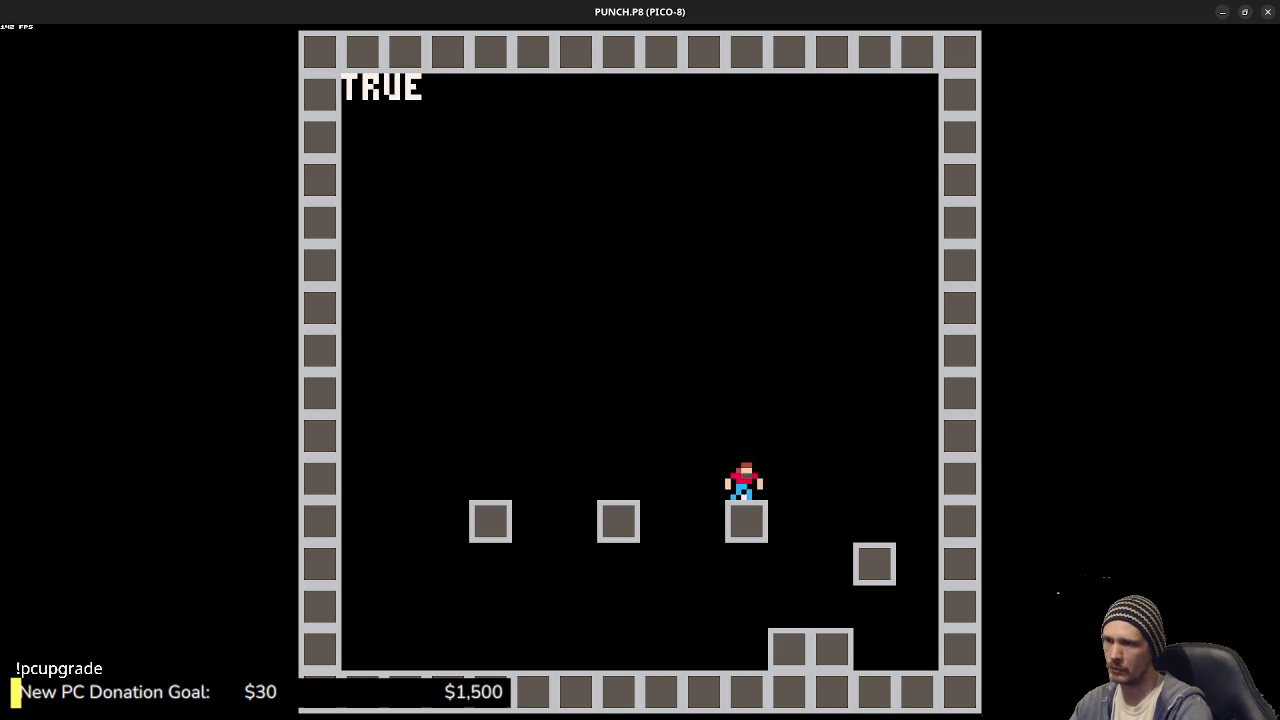
{"action": "key", "text": "z"}
{"action": "key", "text": "Left"}
{"action": "key", "text": "z"}
{"action": "key", "text": "Right"}
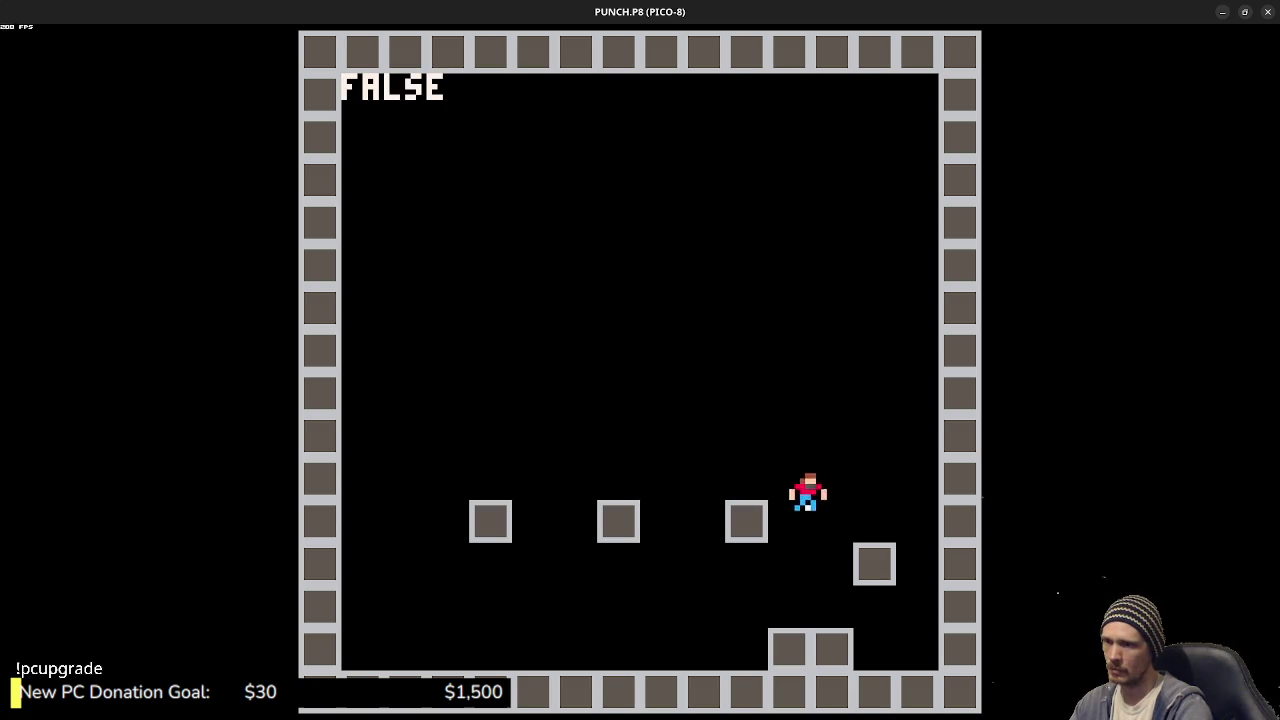
{"action": "key", "text": "z"}
{"action": "key", "text": "z"}
{"action": "key", "text": "Left"}
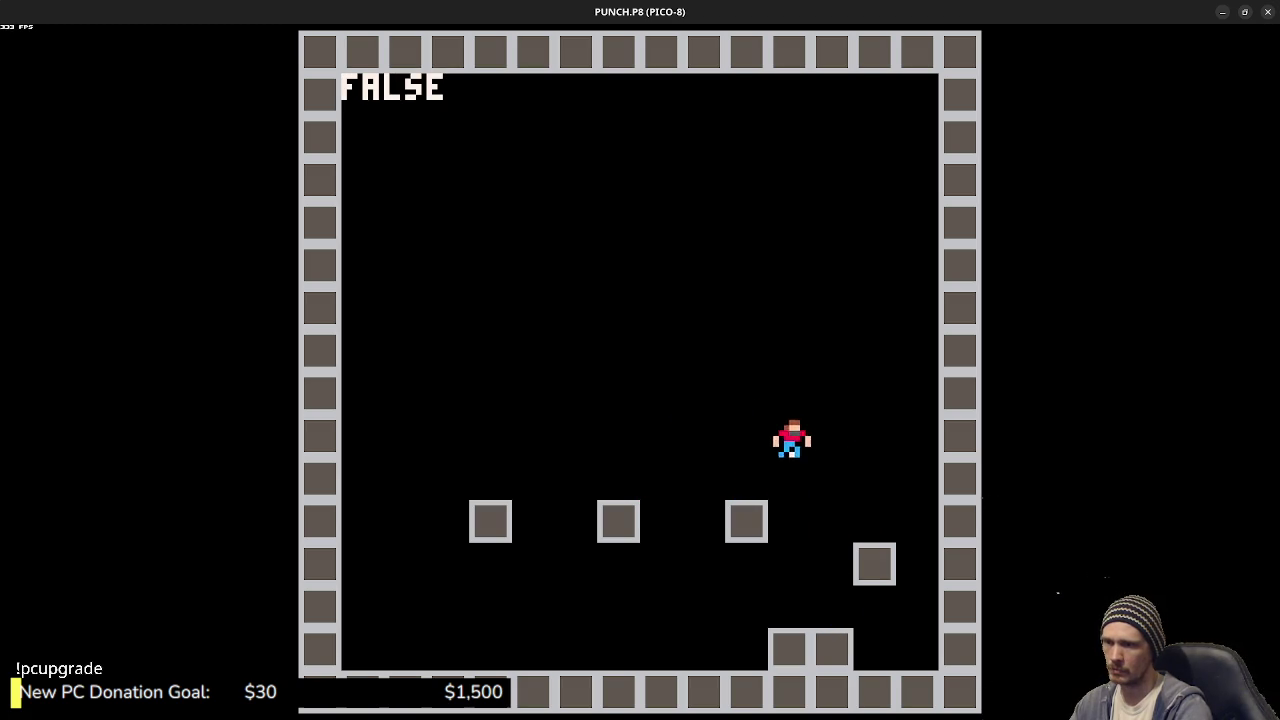
{"action": "key", "text": "z"}
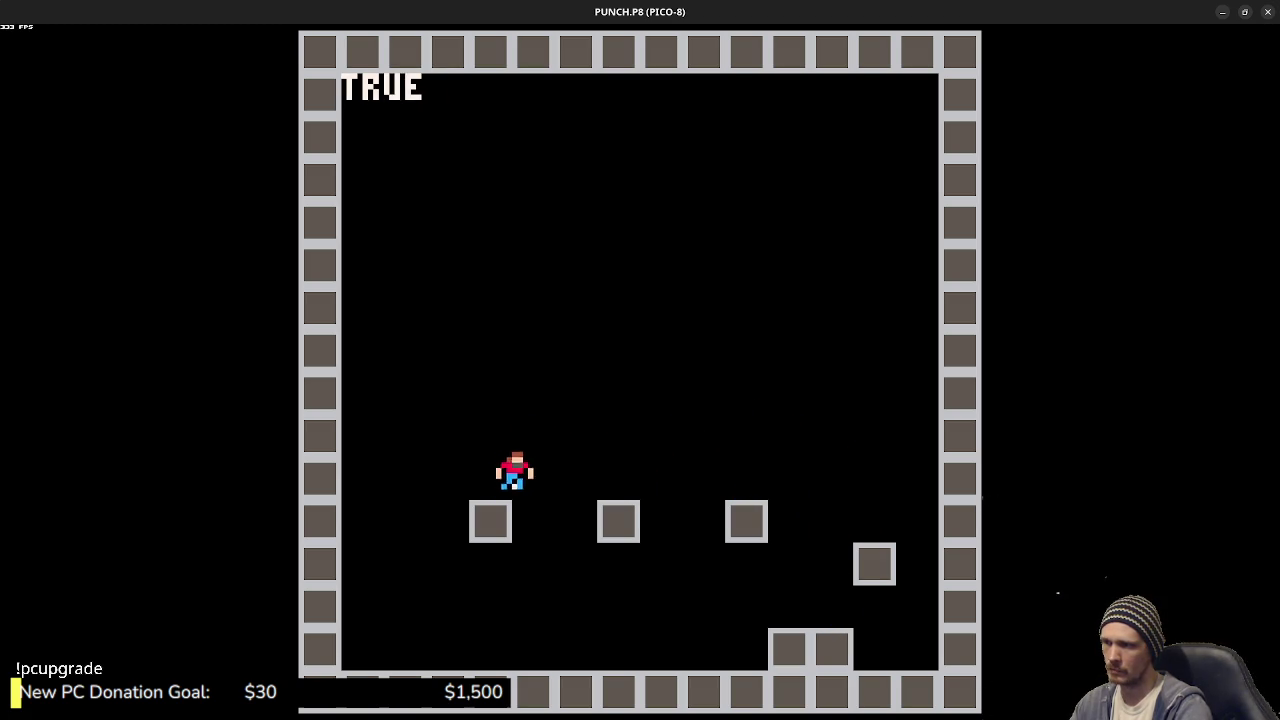
{"action": "key", "text": "z"}
{"action": "key", "text": "Right"}
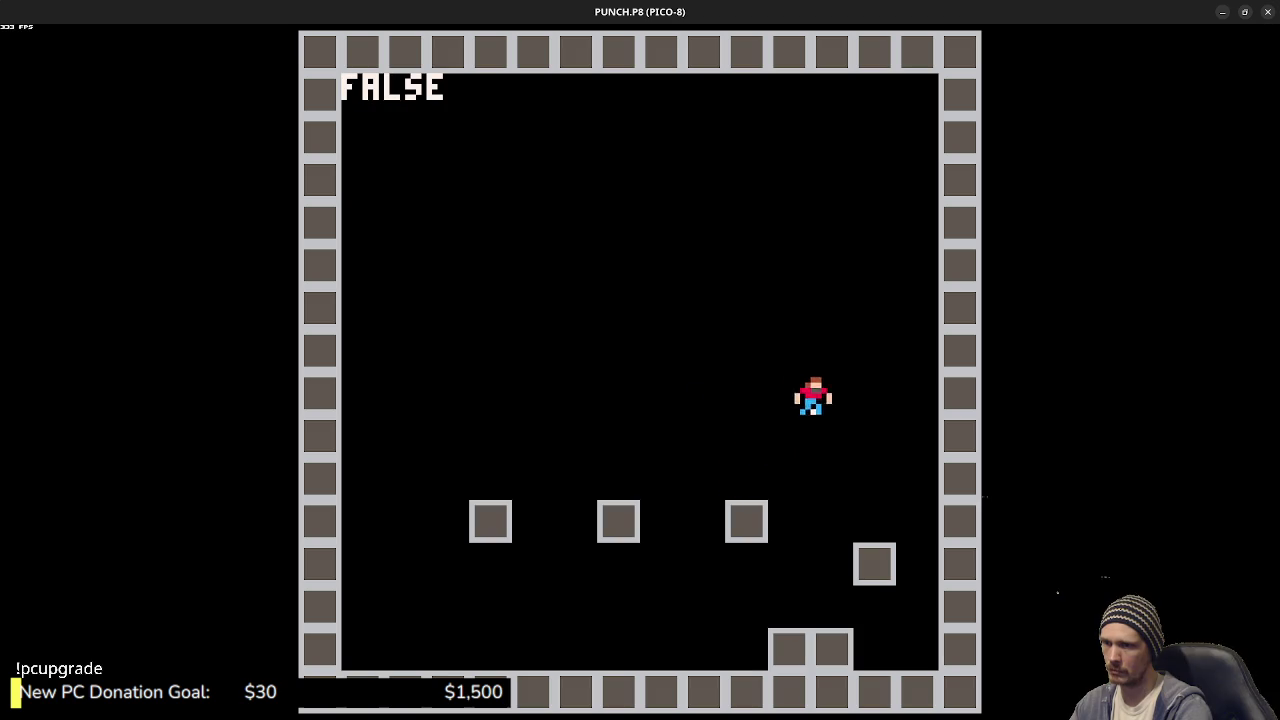
{"action": "key", "text": "z"}
{"action": "key", "text": "Left"}
{"action": "key", "text": "z"}
{"action": "key", "text": "Right"}
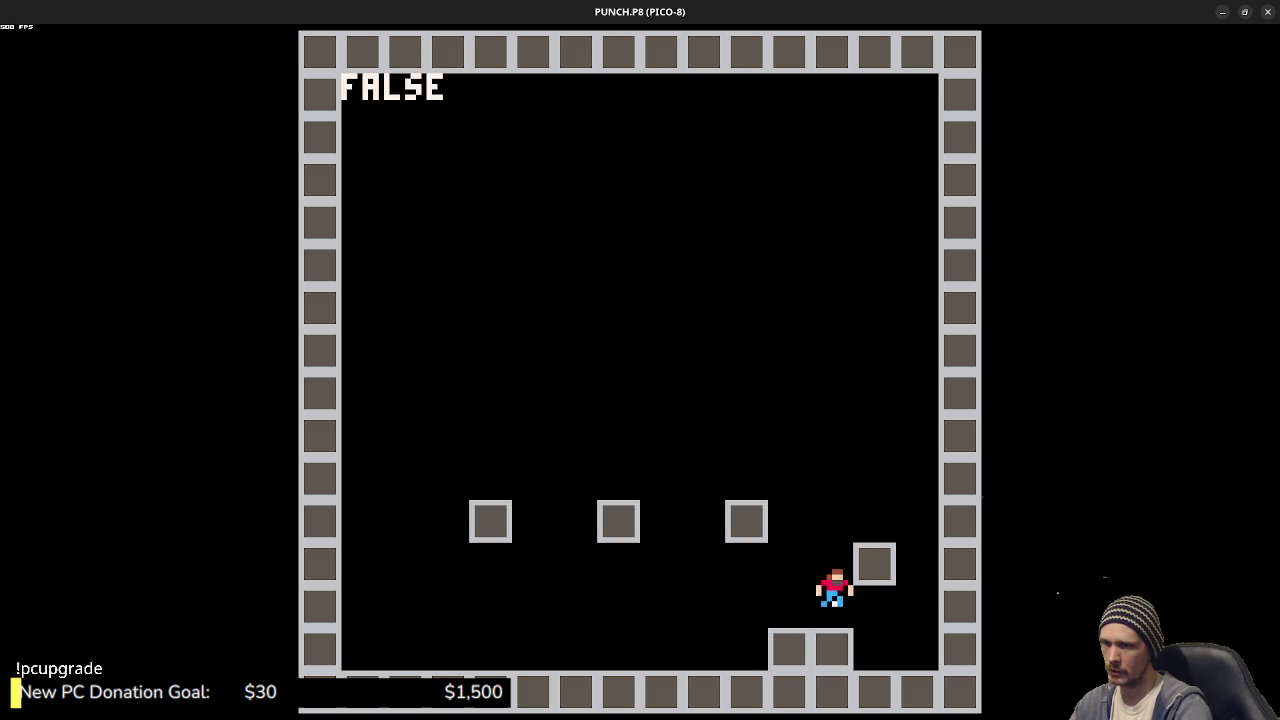
{"action": "key", "text": "Left"}
{"action": "key", "text": "Right"}
{"action": "key", "text": "z"}
{"action": "key", "text": "Left"}
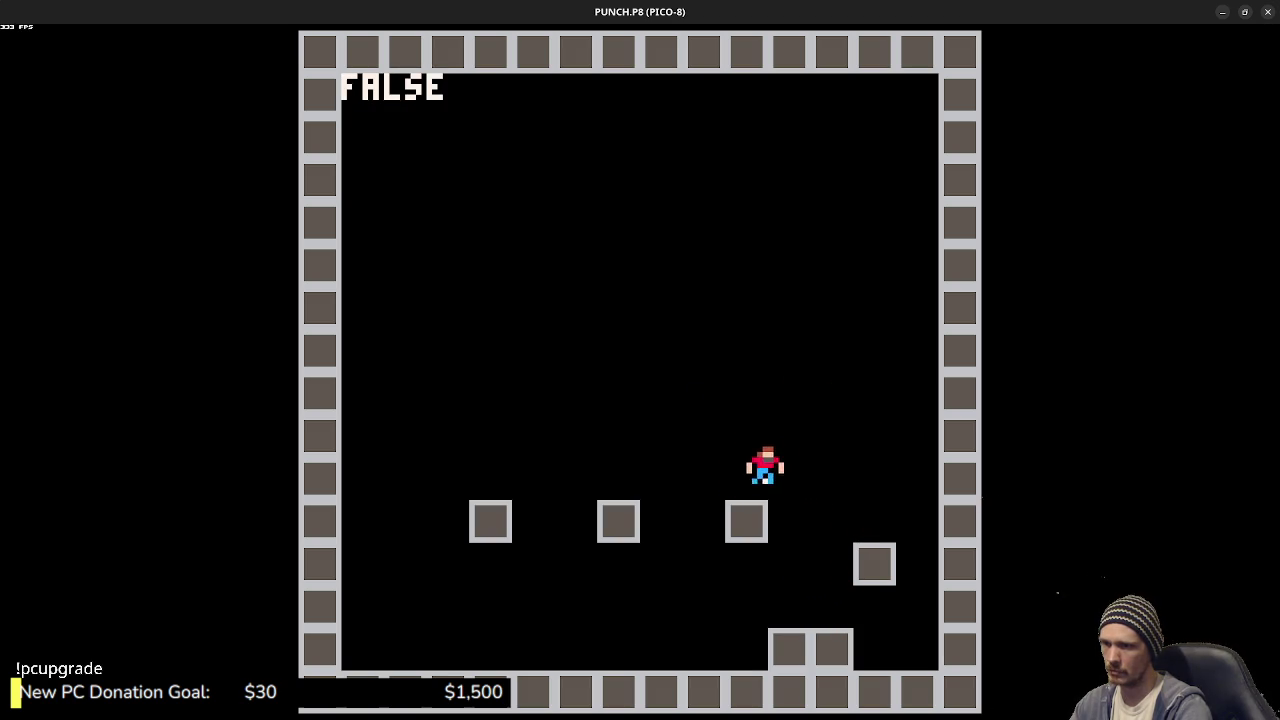
{"action": "key", "text": "Left"}
{"action": "key", "text": "z"}
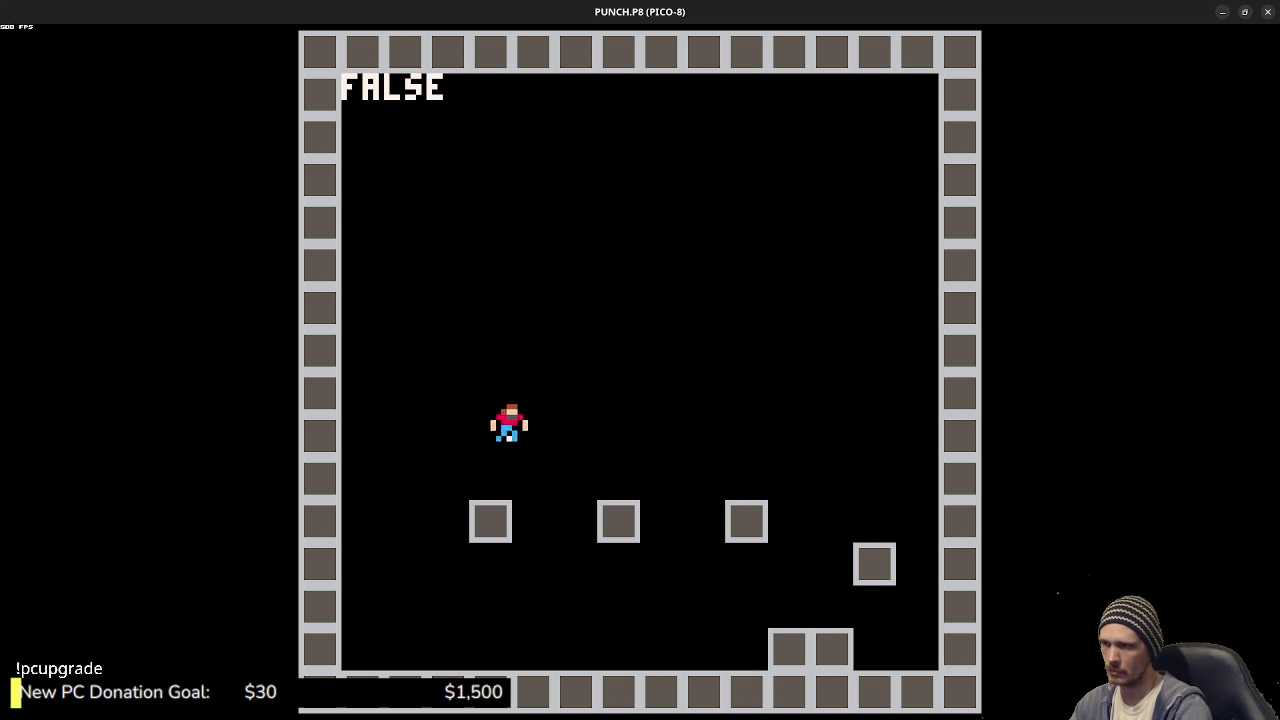
{"action": "key", "text": "z"}
{"action": "key", "text": "Right"}
{"action": "key", "text": "z"}
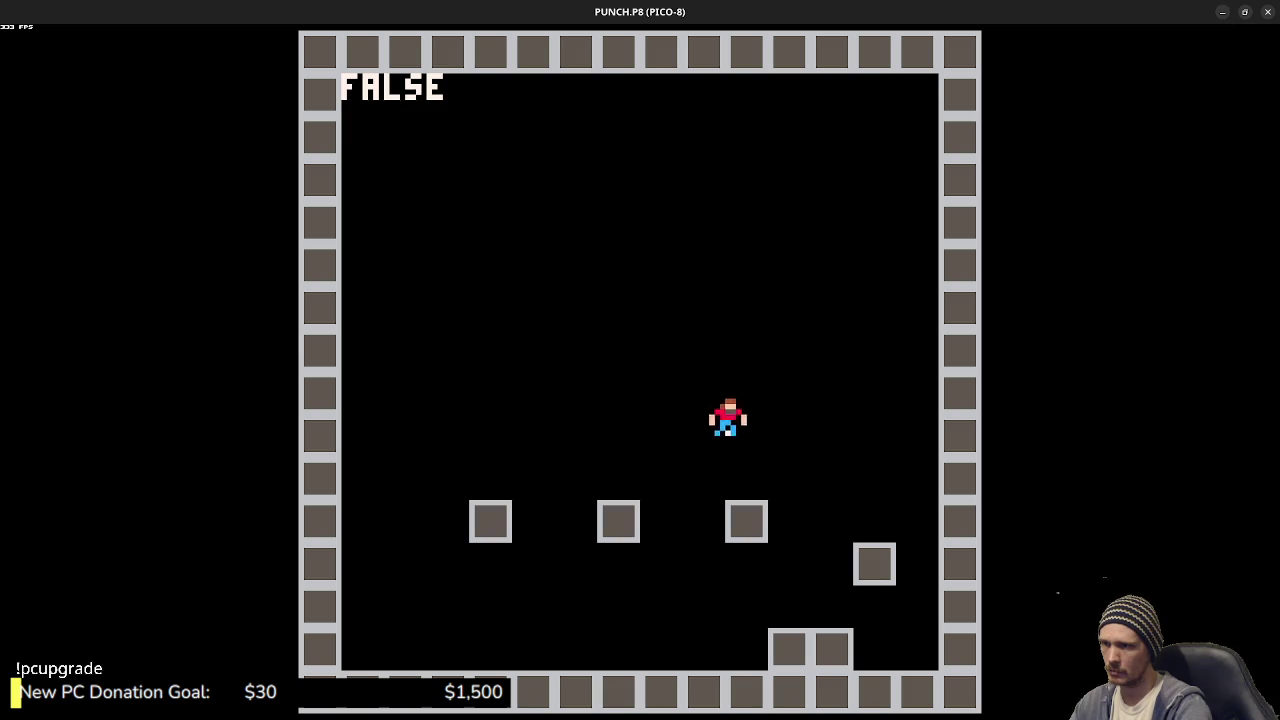
{"action": "key", "text": "Right"}
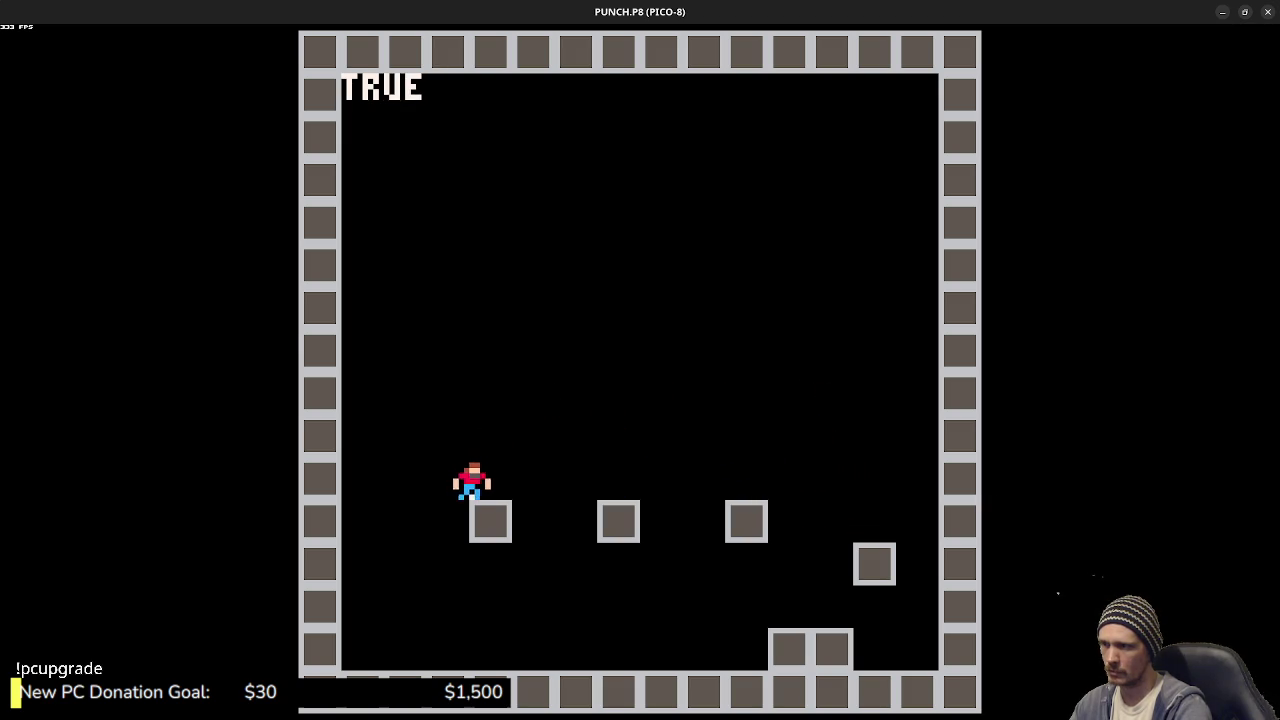
{"action": "key", "text": "z"}
{"action": "key", "text": "Right"}
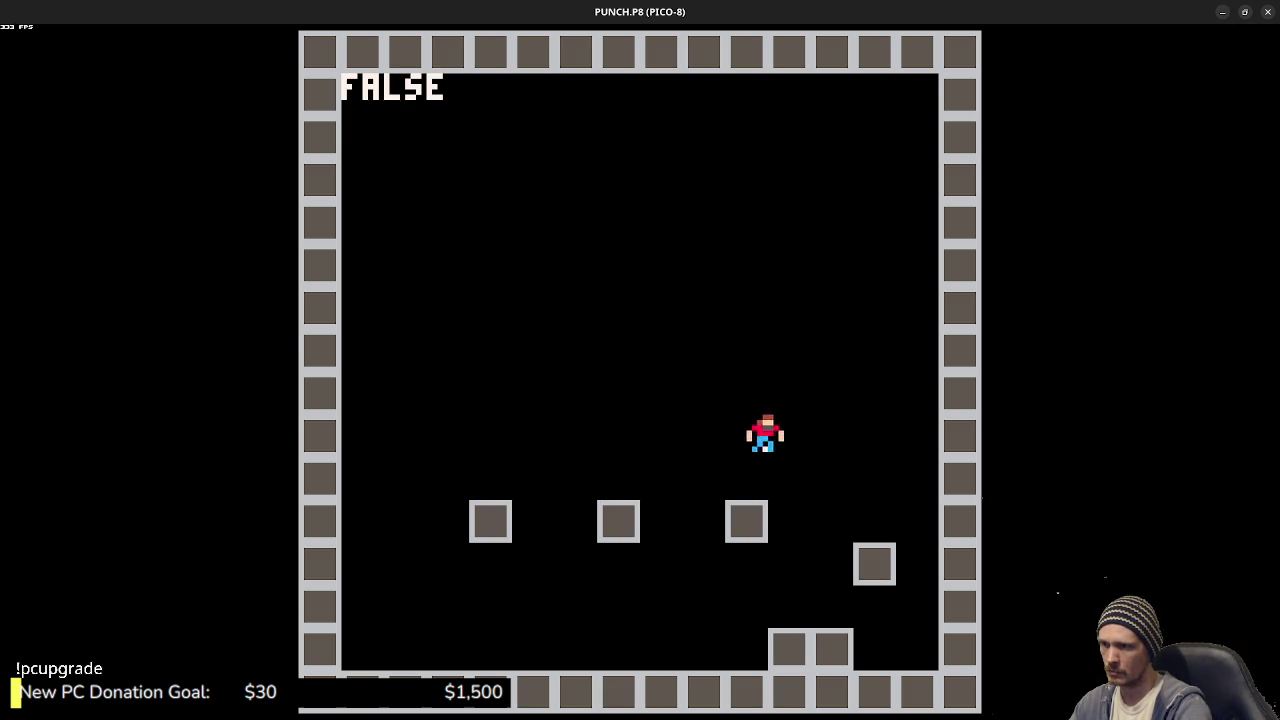
{"action": "key", "text": "z"}
{"action": "key", "text": "z"}
{"action": "key", "text": "Left"}
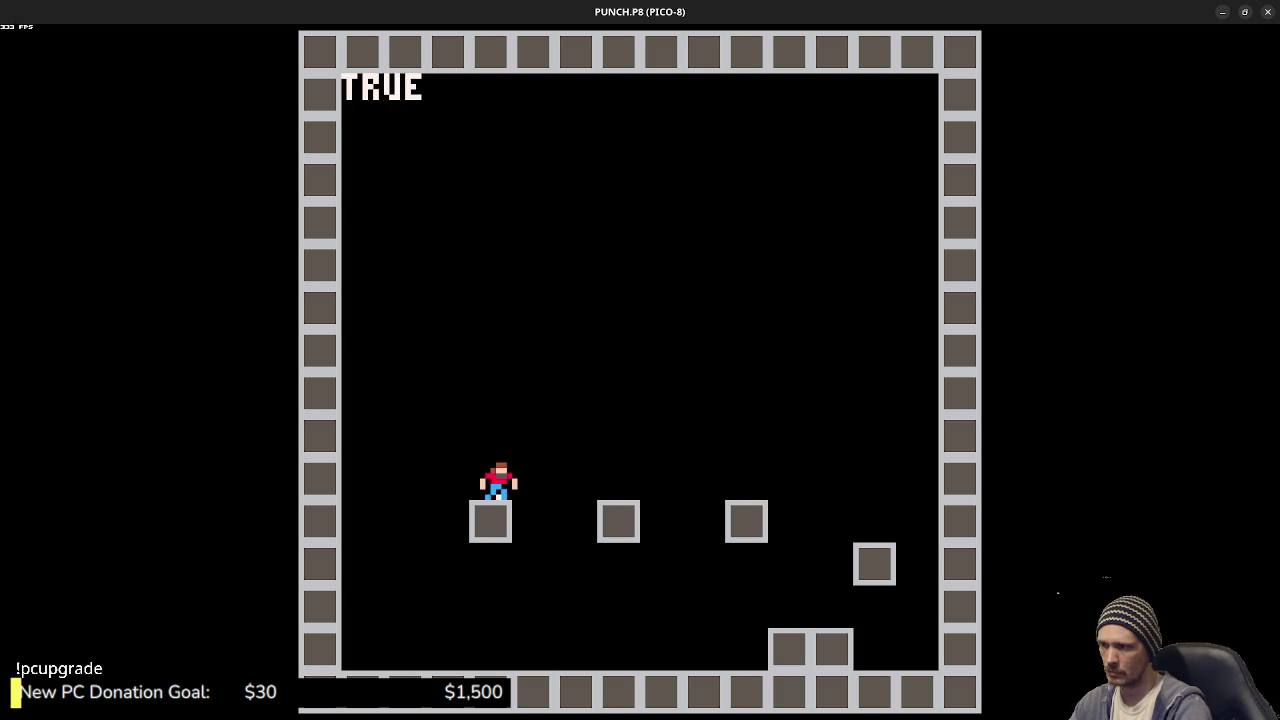
{"action": "key", "text": "z"}
{"action": "key", "text": "Right"}
{"action": "key", "text": "z"}
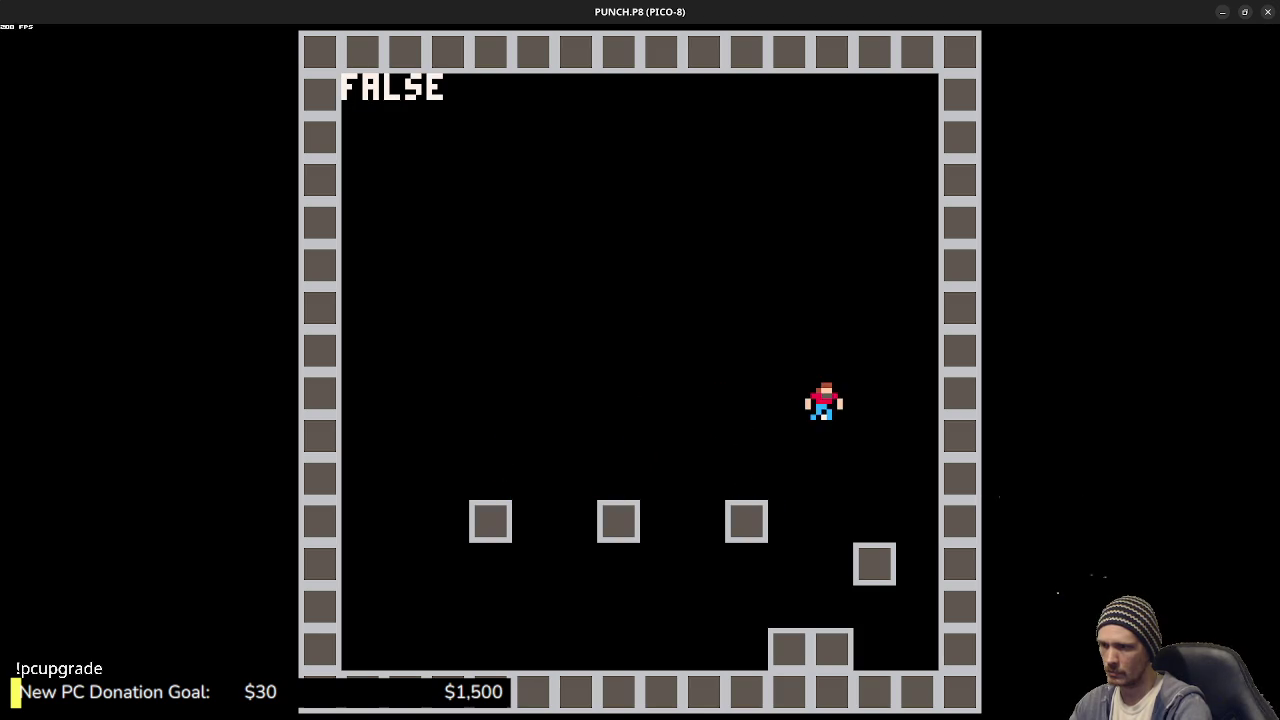
{"action": "key", "text": "Left"}
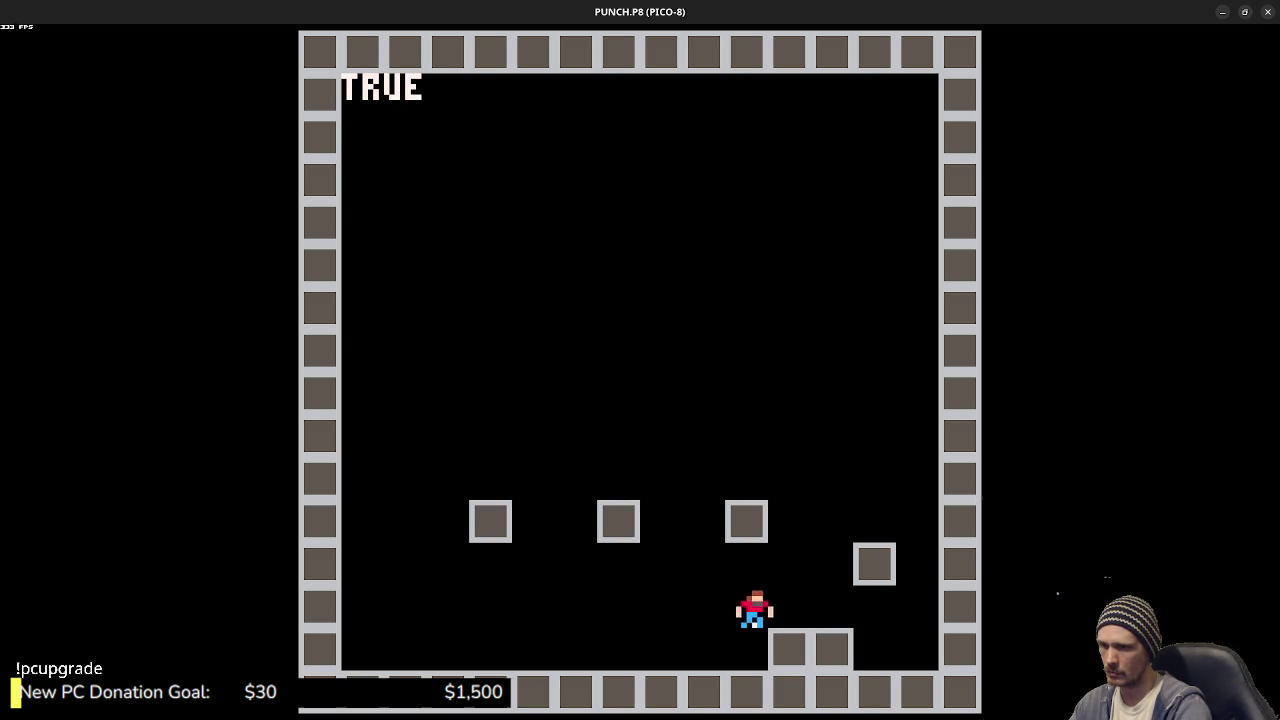
{"action": "key", "text": "z"}
{"action": "key", "text": "Right"}
{"action": "key", "text": "Escape"}
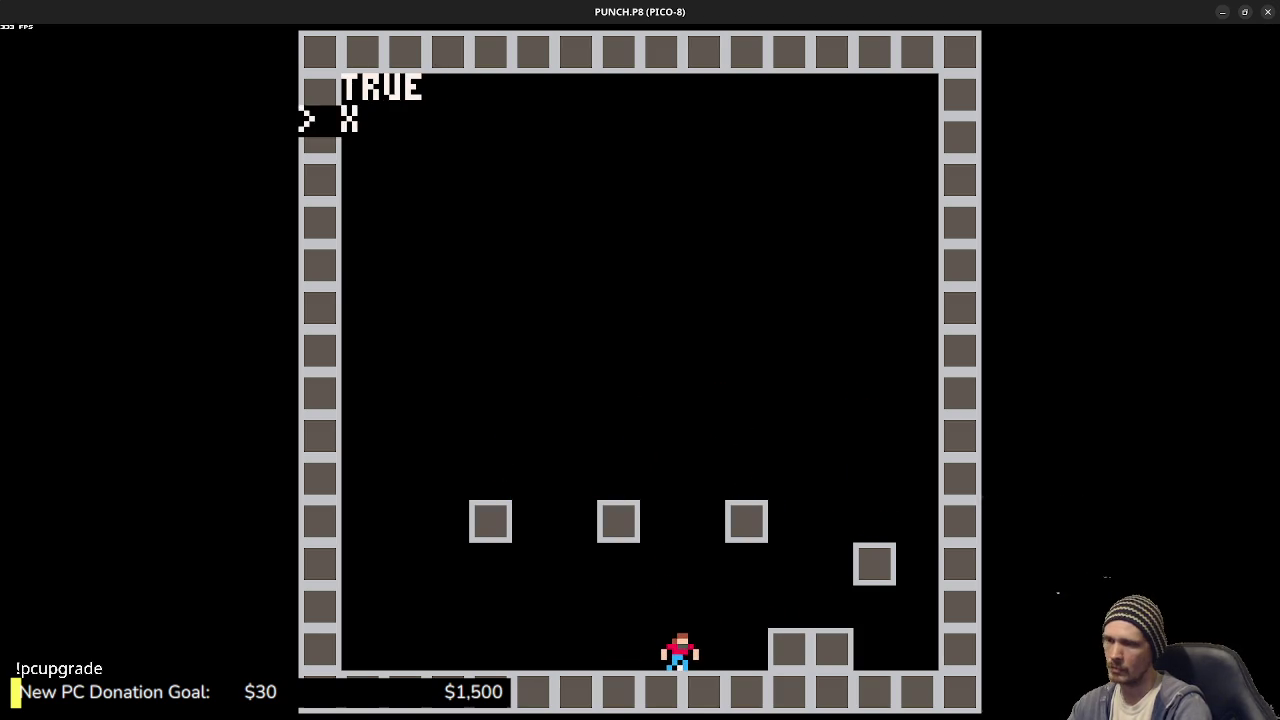
{"action": "key", "text": "Escape"}
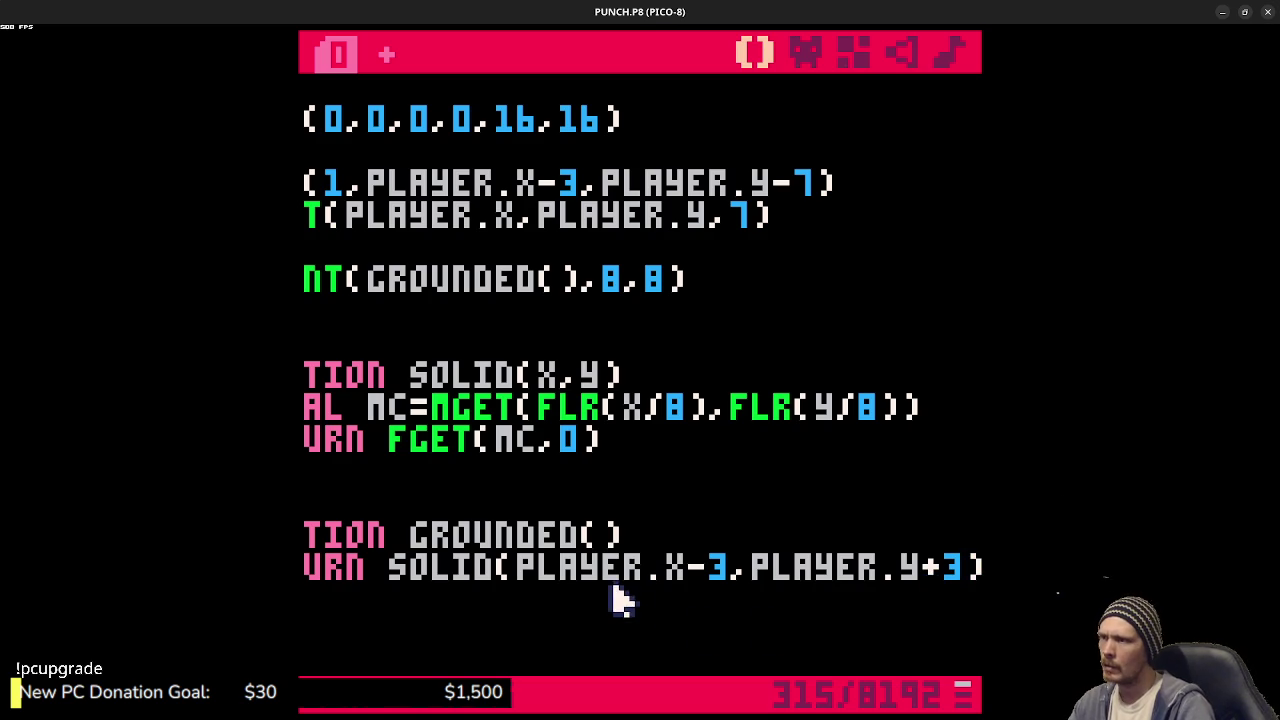
- Wrap the PLAYER.VX*=0.9 friction line in an IF GROUNDED() condition block
{"action": "left_click_drag", "start_coordinate": [644, 440], "coordinate": [310, 440]}
{"action": "scroll", "coordinate": [484, 397], "scroll_direction": "up", "scroll_amount": 5}
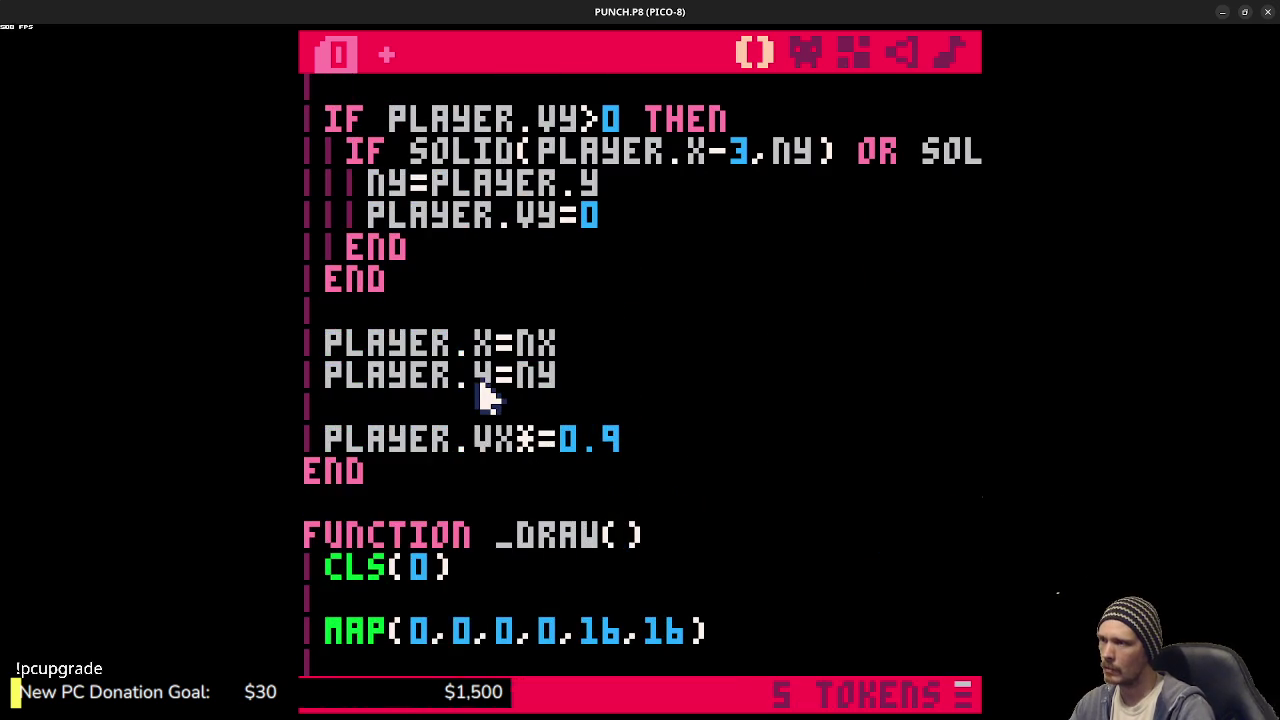
{"action": "scroll", "coordinate": [484, 397], "scroll_direction": "up", "scroll_amount": 2}
{"action": "scroll", "coordinate": [488, 400], "scroll_direction": "down", "scroll_amount": 1}
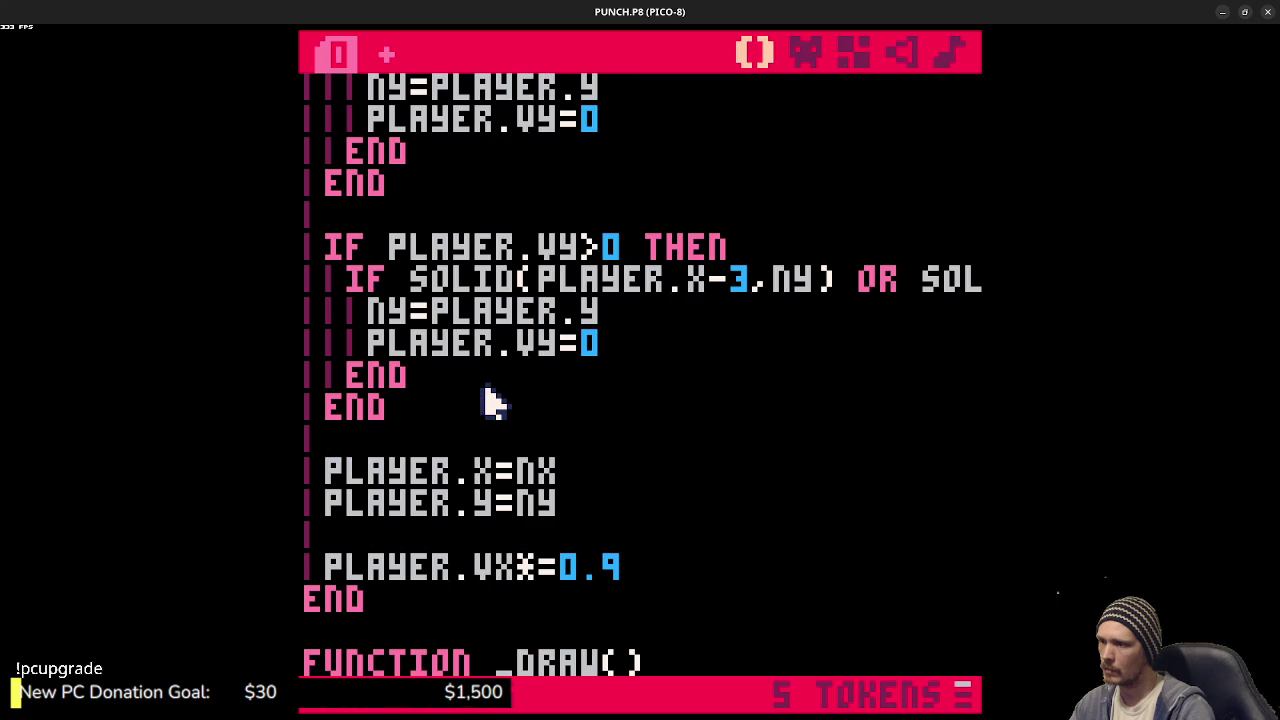
{"action": "scroll", "coordinate": [492, 402], "scroll_direction": "up", "scroll_amount": 1}
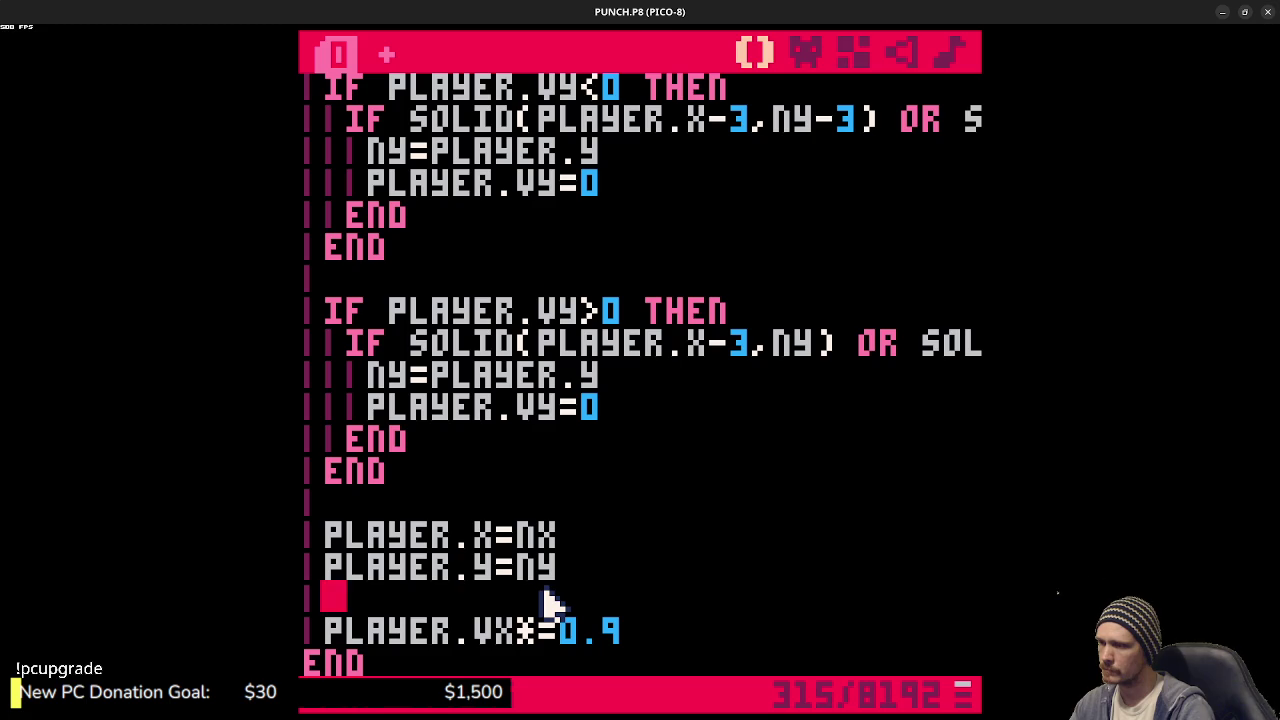
{"action": "key", "text": "Return"}
{"action": "type", "text": "IF"}
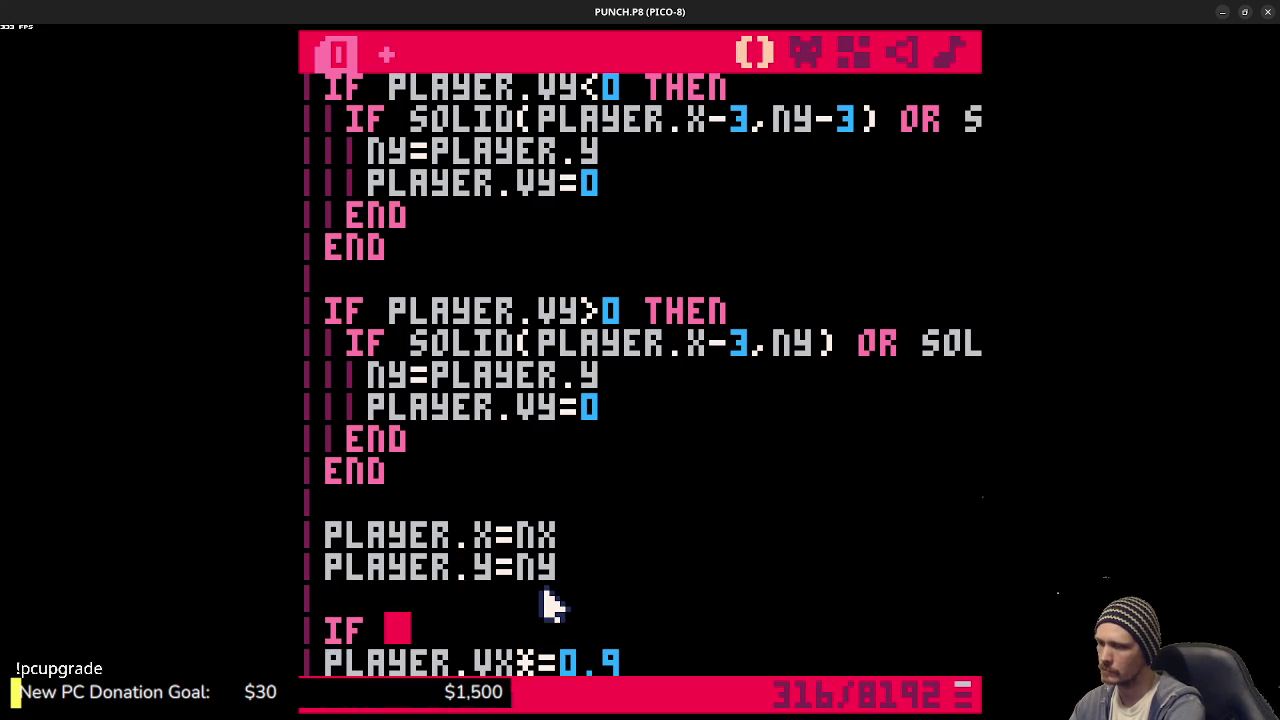
{"action": "type", "text": "grounde"}
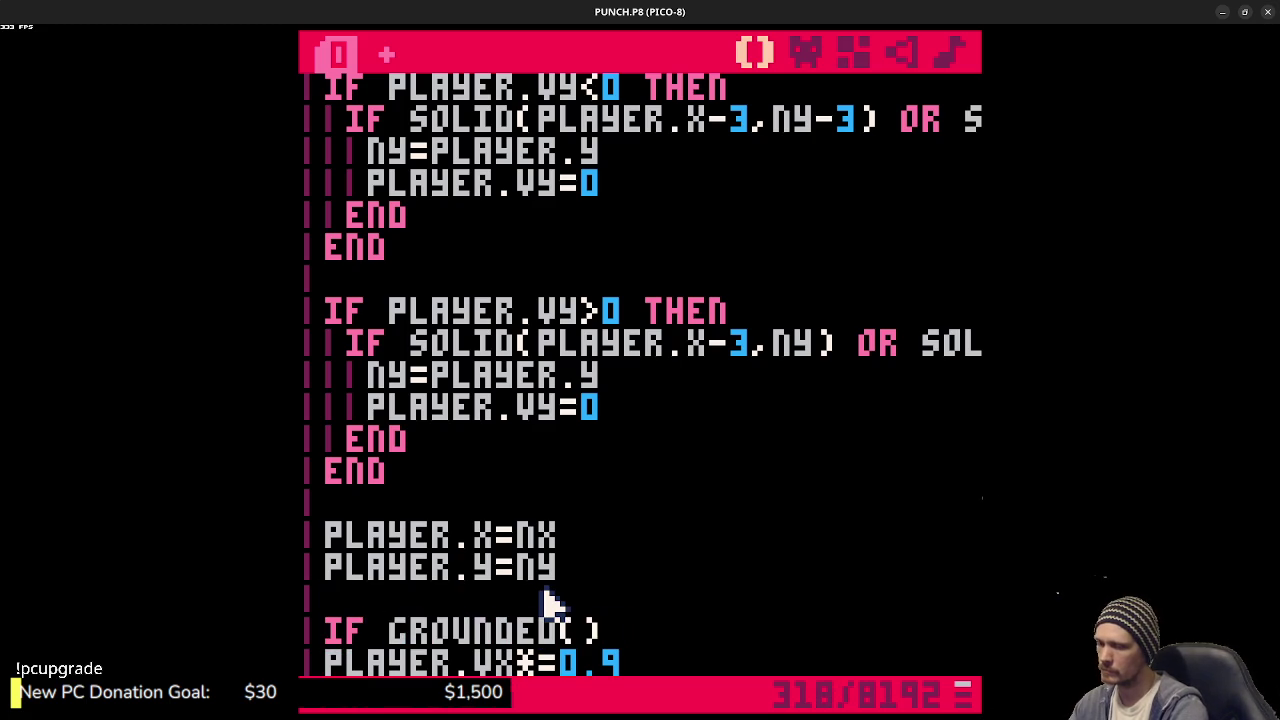
{"action": "key", "text": "Down"}
{"action": "key", "text": "Down"}
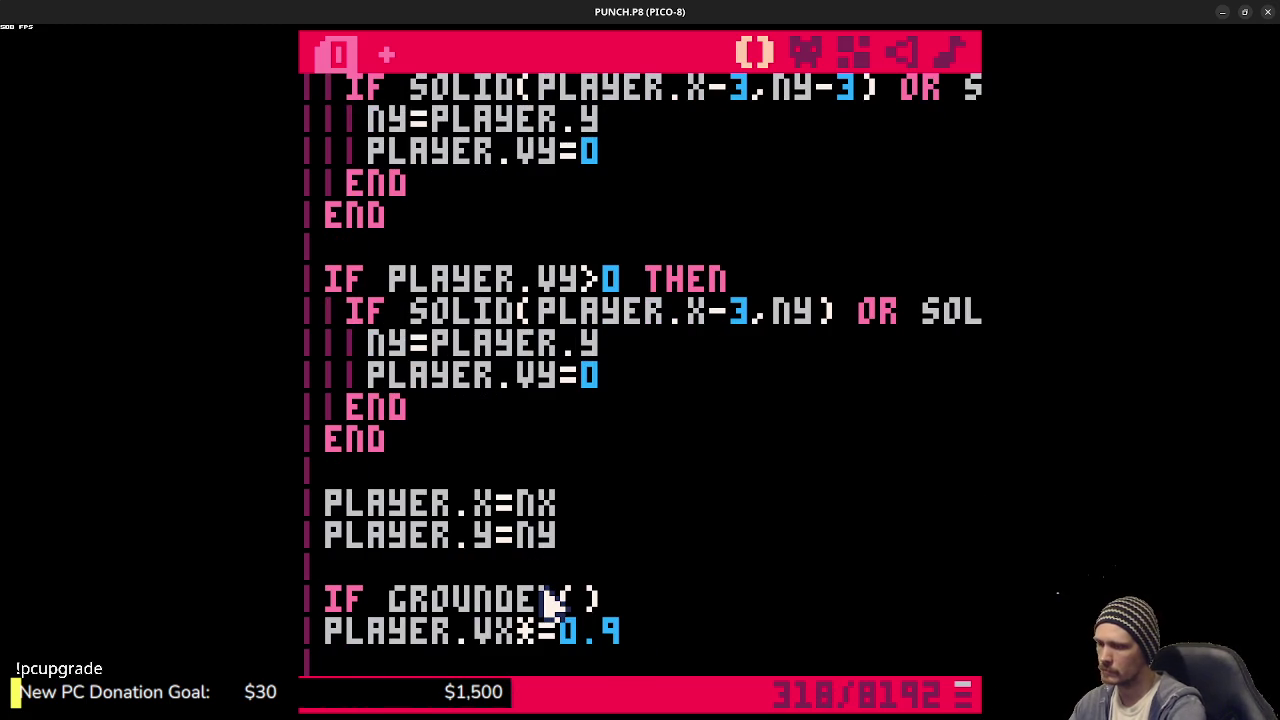
- Run the game, hit the syntax error, and add the missing THEN to the condition
{"action": "key", "text": "ctrl+s"}
{"action": "type", "text": "END"}
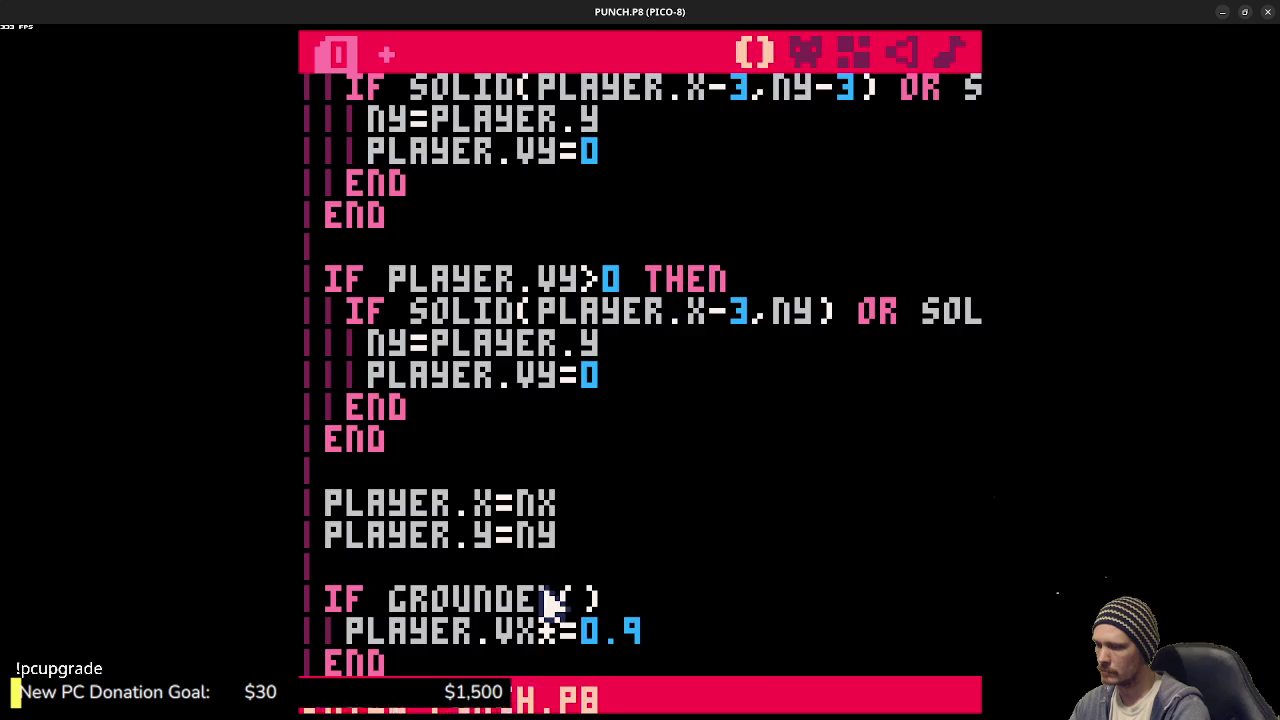
{"action": "key", "text": "ctrl+r"}
{"action": "key", "text": "Escape"}
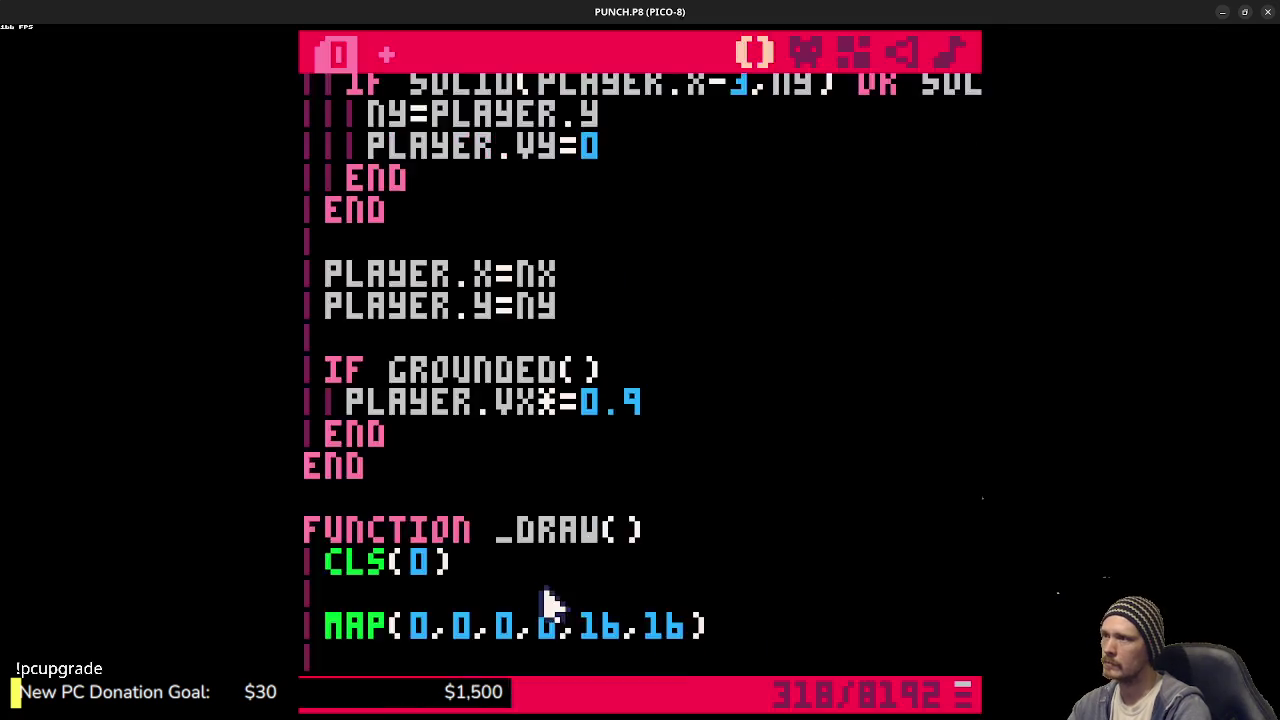
{"action": "key", "text": "Escape"}
{"action": "key", "text": "Escape"}
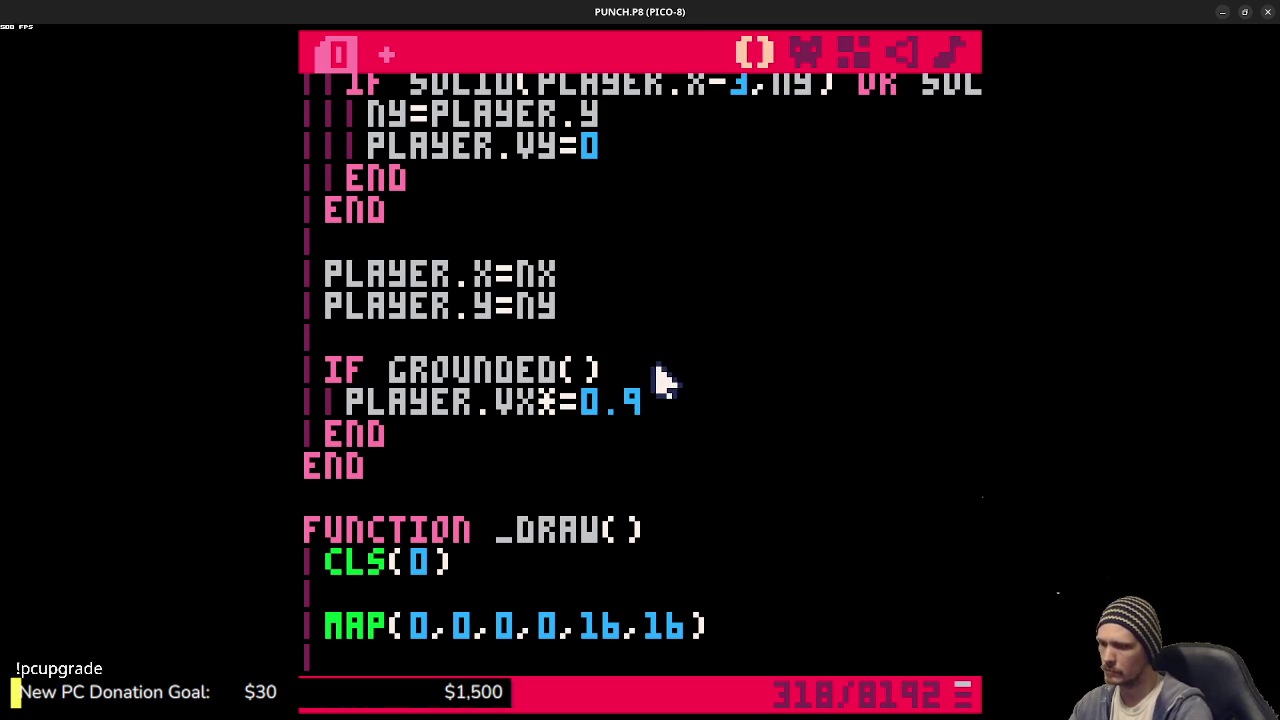
{"action": "type", "text": "then"}
- Save and play-test jumping onto the lower-right blocks and running left to jump off
{"action": "key", "text": "ctrl+s"}
{"action": "key", "text": "ctrl+r"}
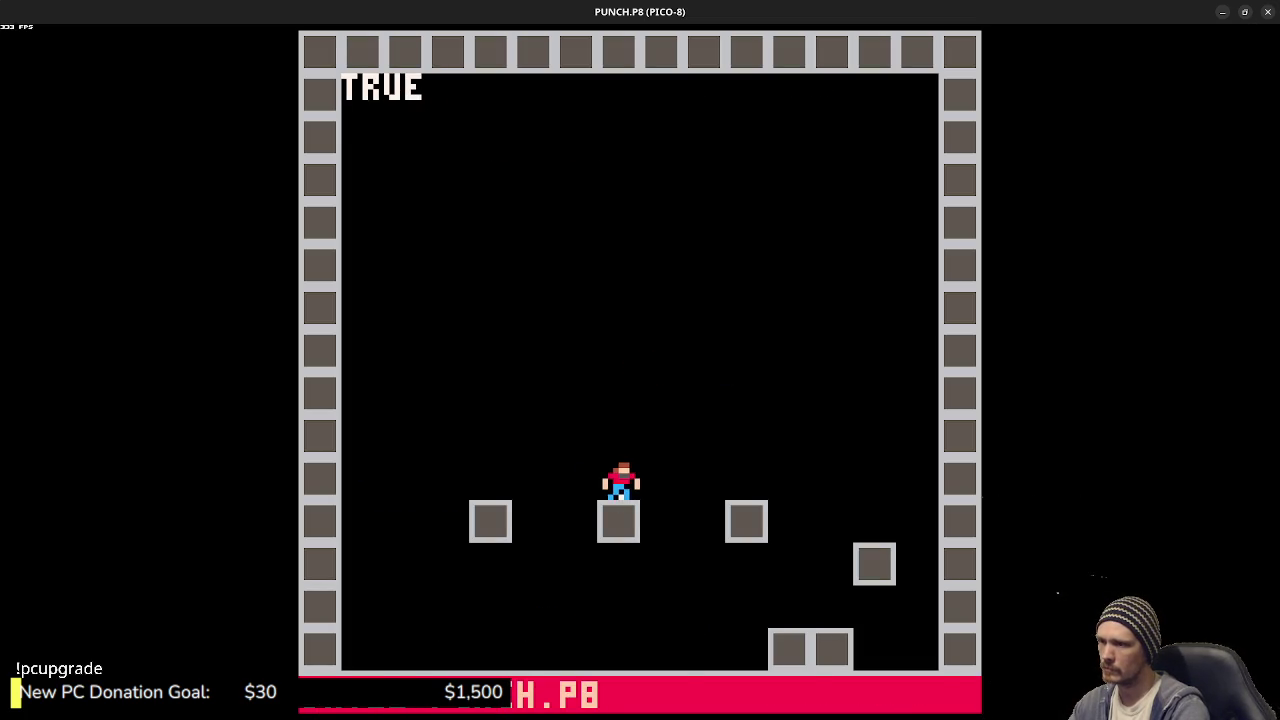
{"action": "key", "text": "z"}
{"action": "key", "text": "Right"}
{"action": "key", "text": "Left"}
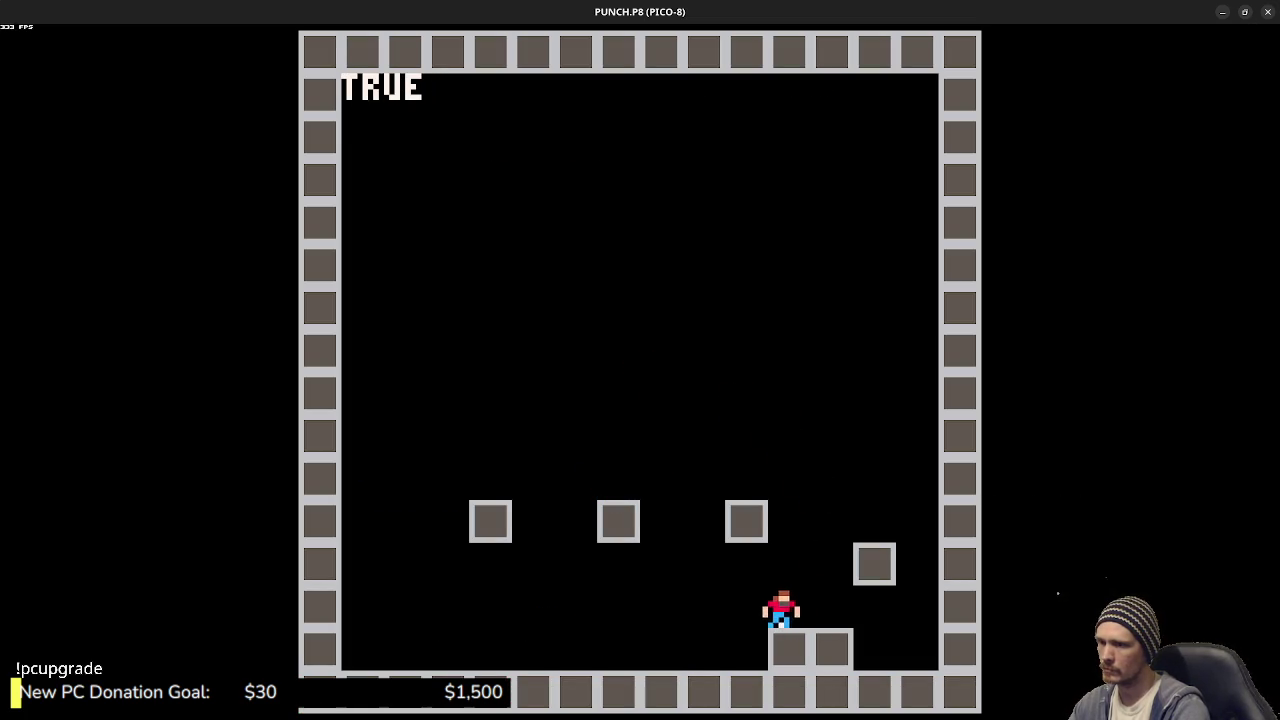
{"action": "key", "text": "Left"}
{"action": "key", "text": "z"}
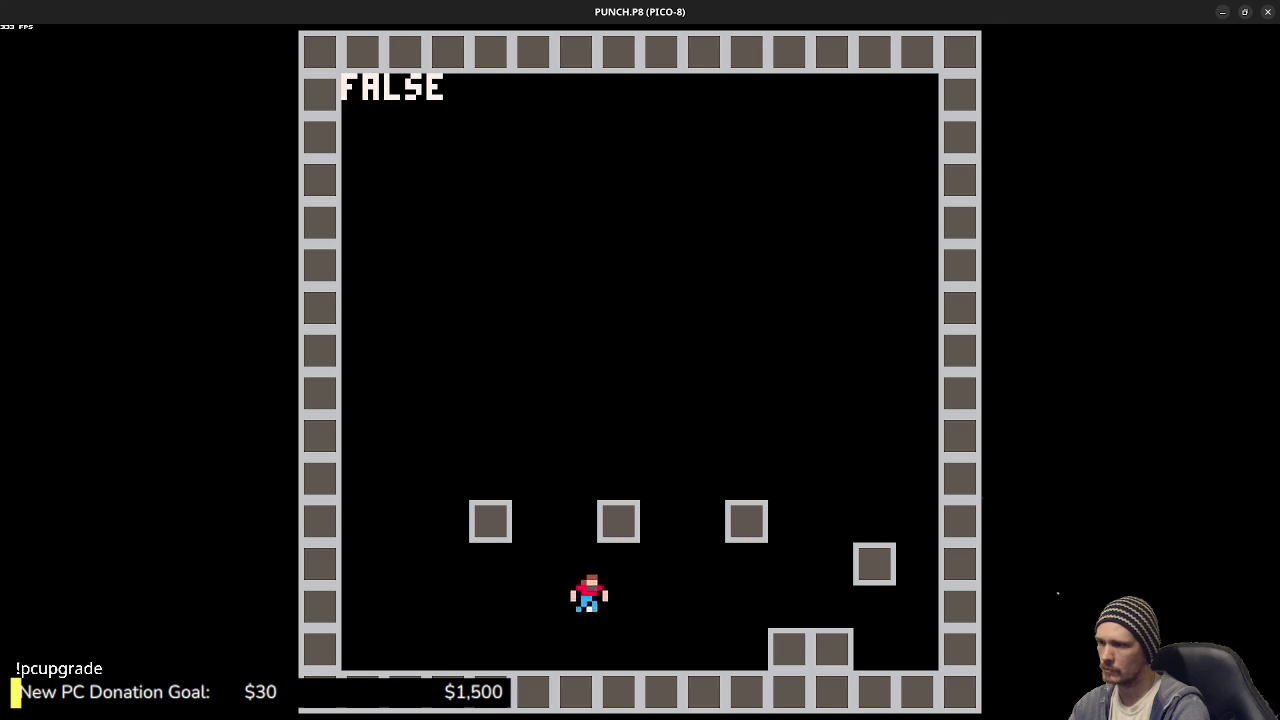
{"action": "key", "text": "Escape"}
- Turn the closing END into an ELSE branch with a second PLAYER.VX*= line
{"action": "left_click", "coordinate": [405, 433]}
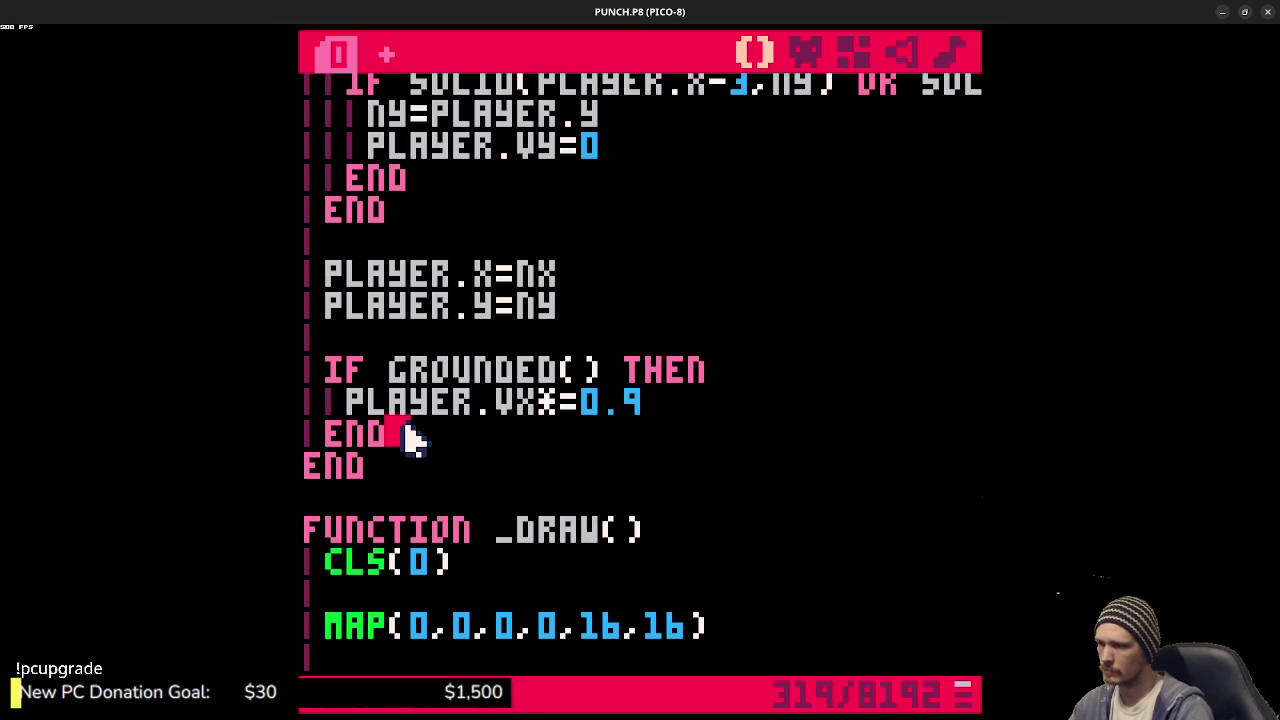
{"action": "key", "text": "BackSpace"}
{"action": "key", "text": "BackSpace"}
{"action": "type", "text": "LSE"}
{"action": "key", "text": "Return"}
{"action": "key", "text": "Return"}
{"action": "type", "text": "END"}
{"action": "key", "text": "Up"}
{"action": "key", "text": "Tab"}
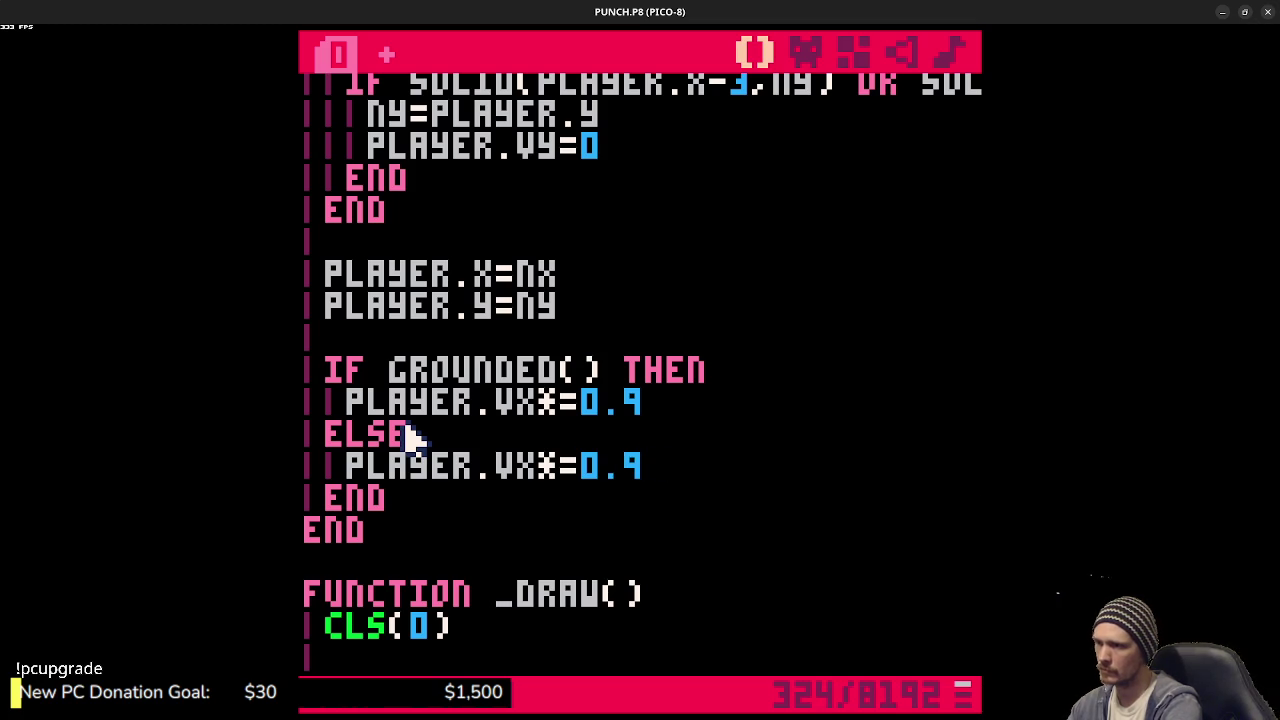
- Play-test the air friction by jumping and walking the player along the floor
{"action": "key", "text": "ctrl+r"}
{"action": "key", "text": "z"}
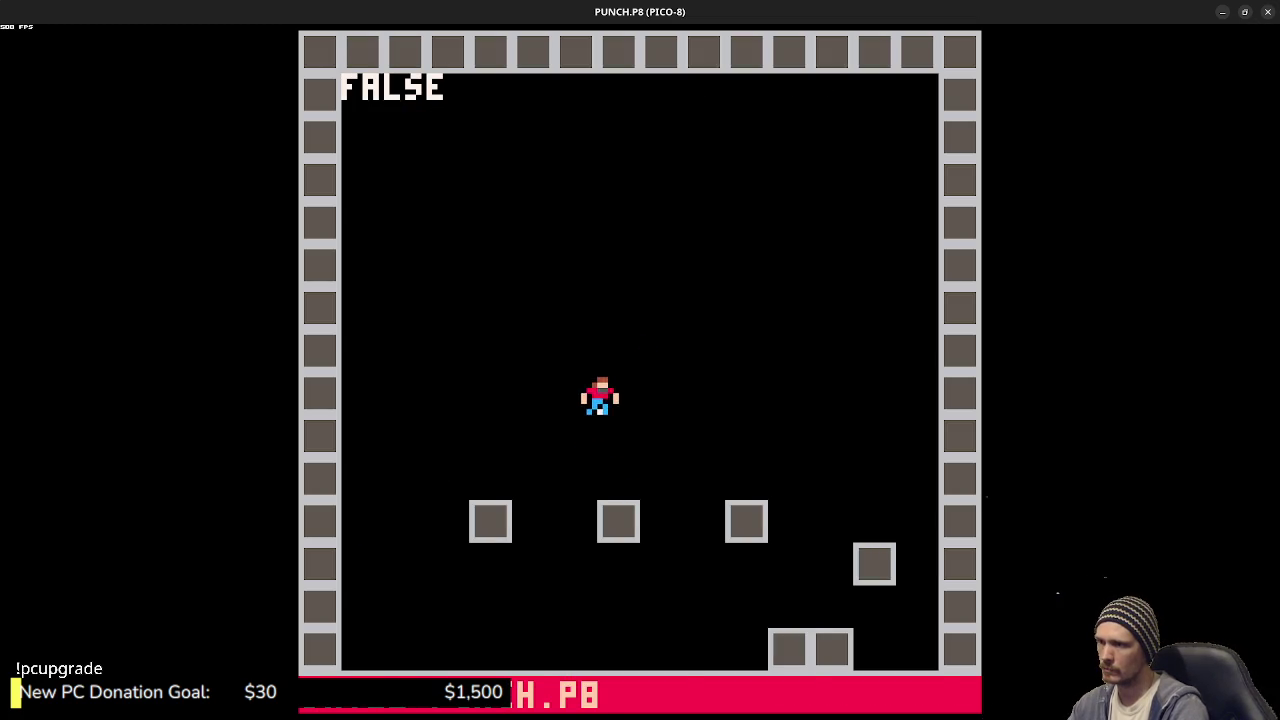
{"action": "key", "text": "Right"}
{"action": "key", "text": "Left"}
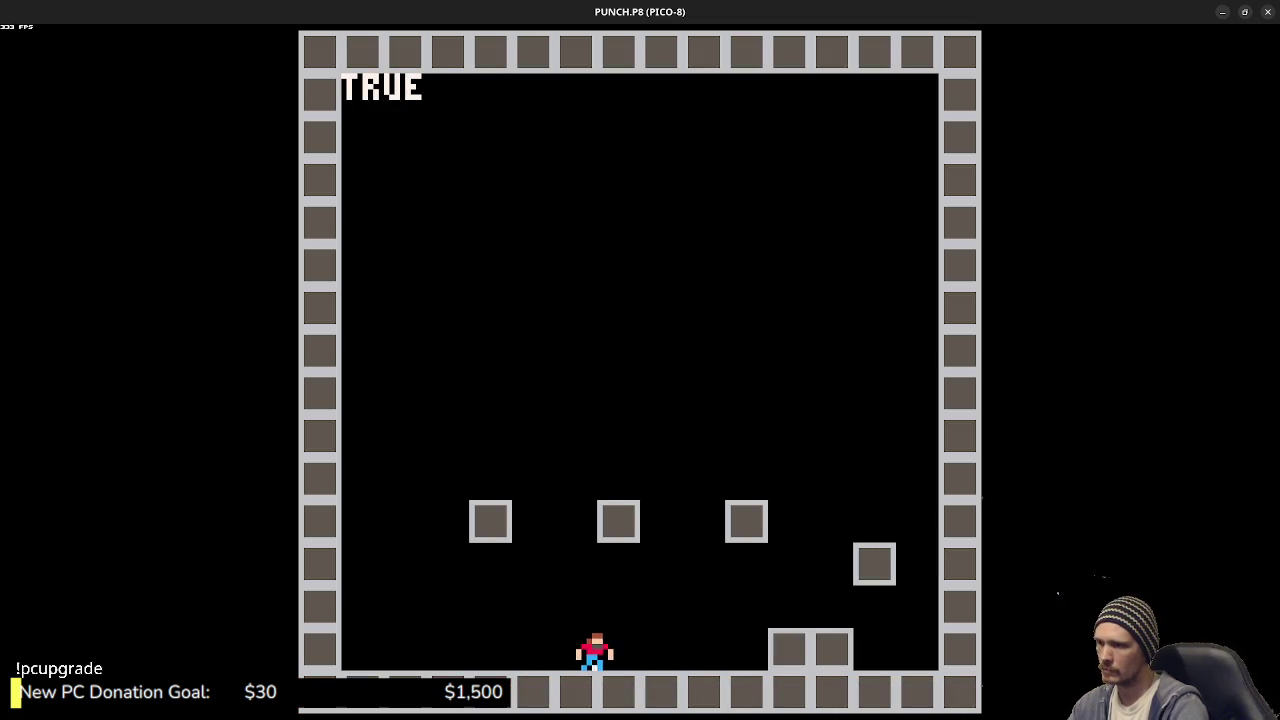
{"action": "key", "text": "Escape"}
- Change the ground friction to 0.8 and play-test walking and jumping right and left
{"action": "left_click", "coordinate": [645, 410]}
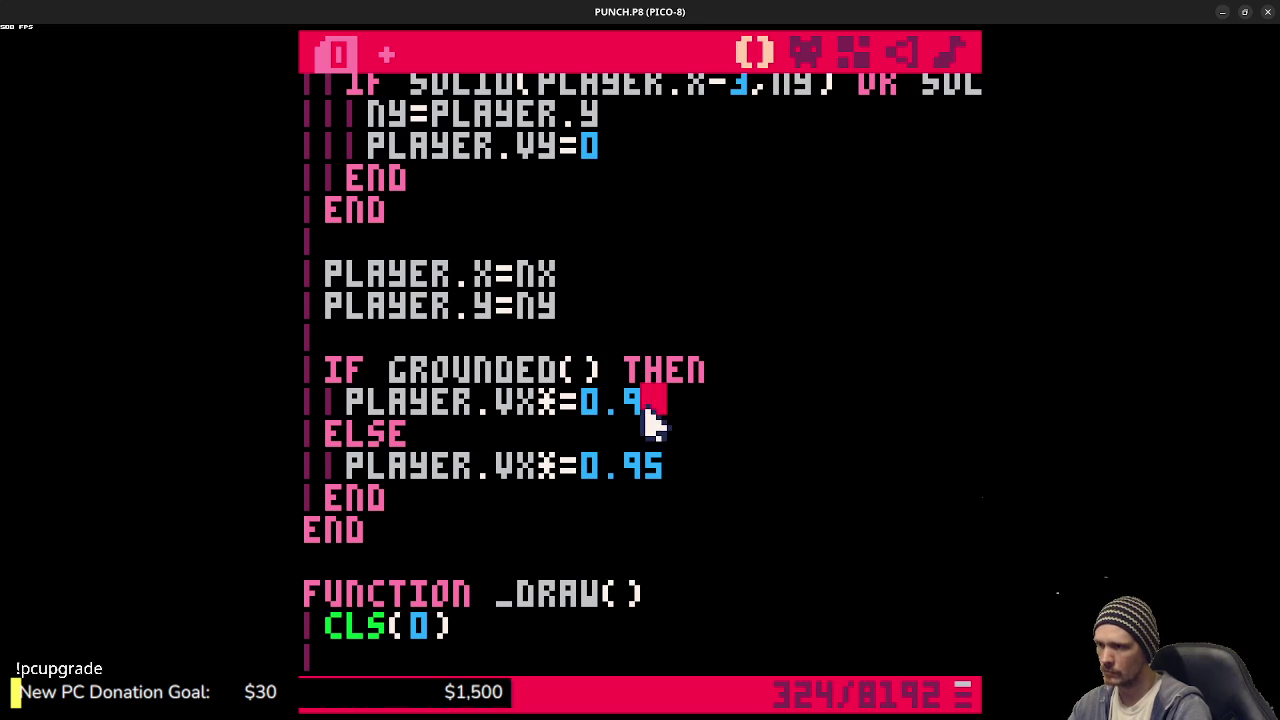
{"action": "type", "text": "8"}
{"action": "key", "text": "ctrl+r"}
{"action": "key", "text": "Right"}
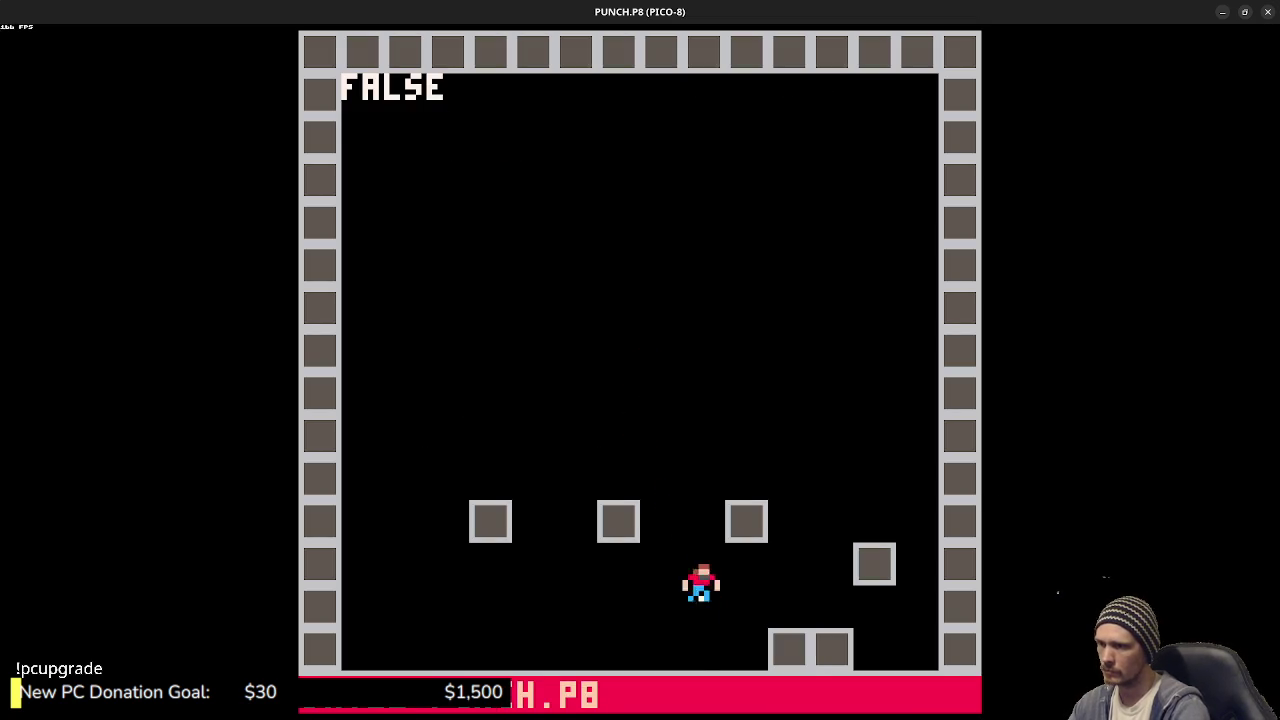
{"action": "key", "text": "Left"}
{"action": "key", "text": "Left"}
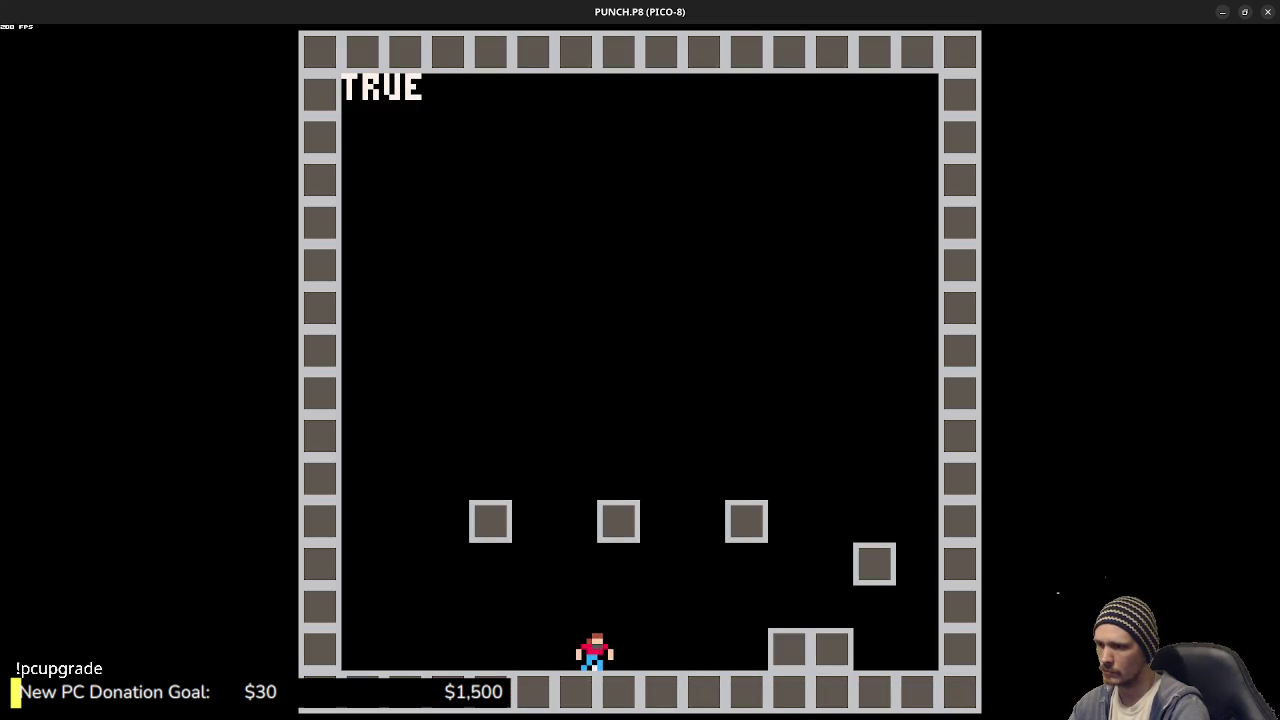
{"action": "key", "text": "Right"}
{"action": "key", "text": "z"}
{"action": "key", "text": "Left"}
{"action": "key", "text": "z"}
{"action": "key", "text": "Right"}
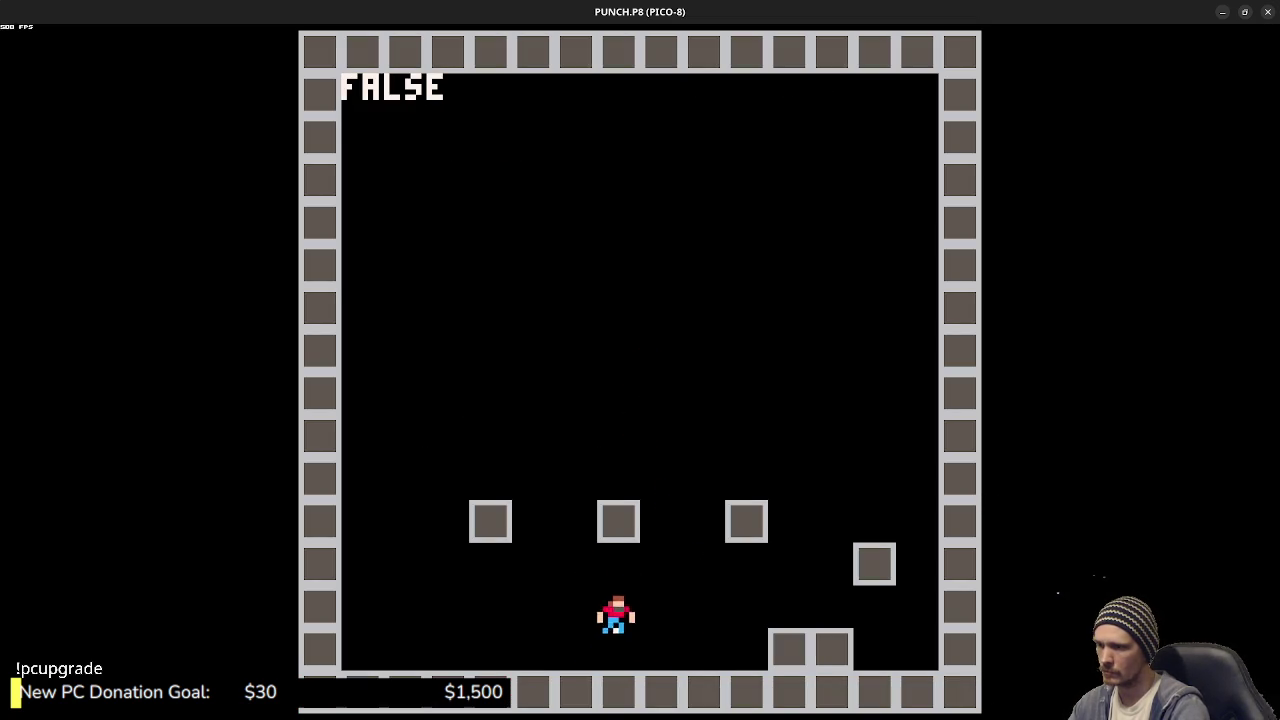
{"action": "key", "text": "Escape"}
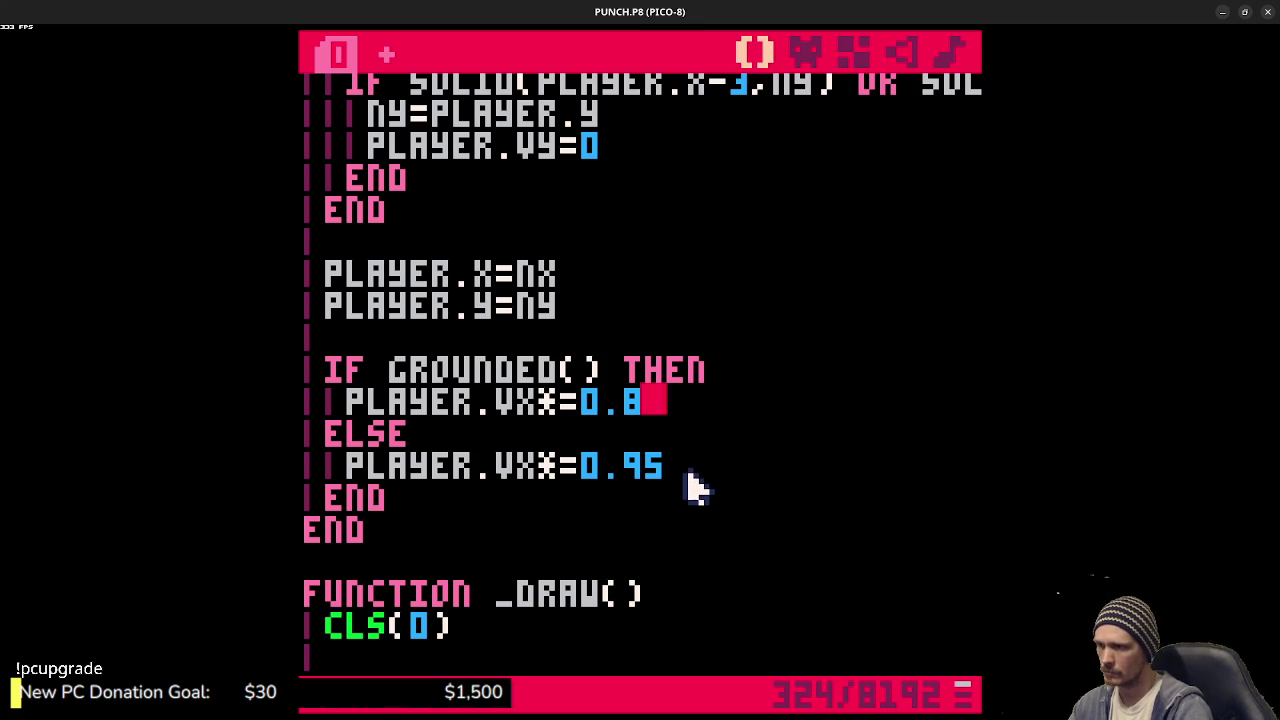
- Adjust the in-air friction value, save, and play-test walking and jumping again
{"action": "key", "text": "BackSpace"}
{"action": "key", "text": "ctrl+s"}
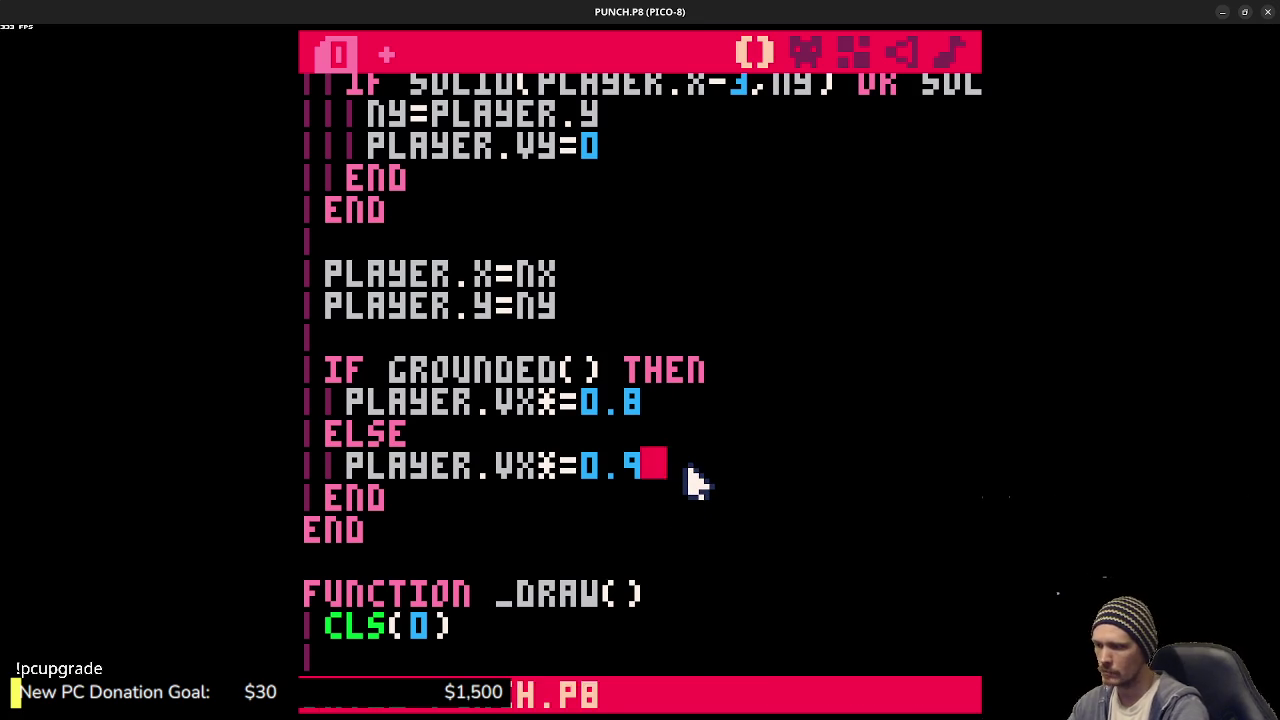
{"action": "key", "text": "ctrl+r"}
{"action": "key", "text": "Left"}
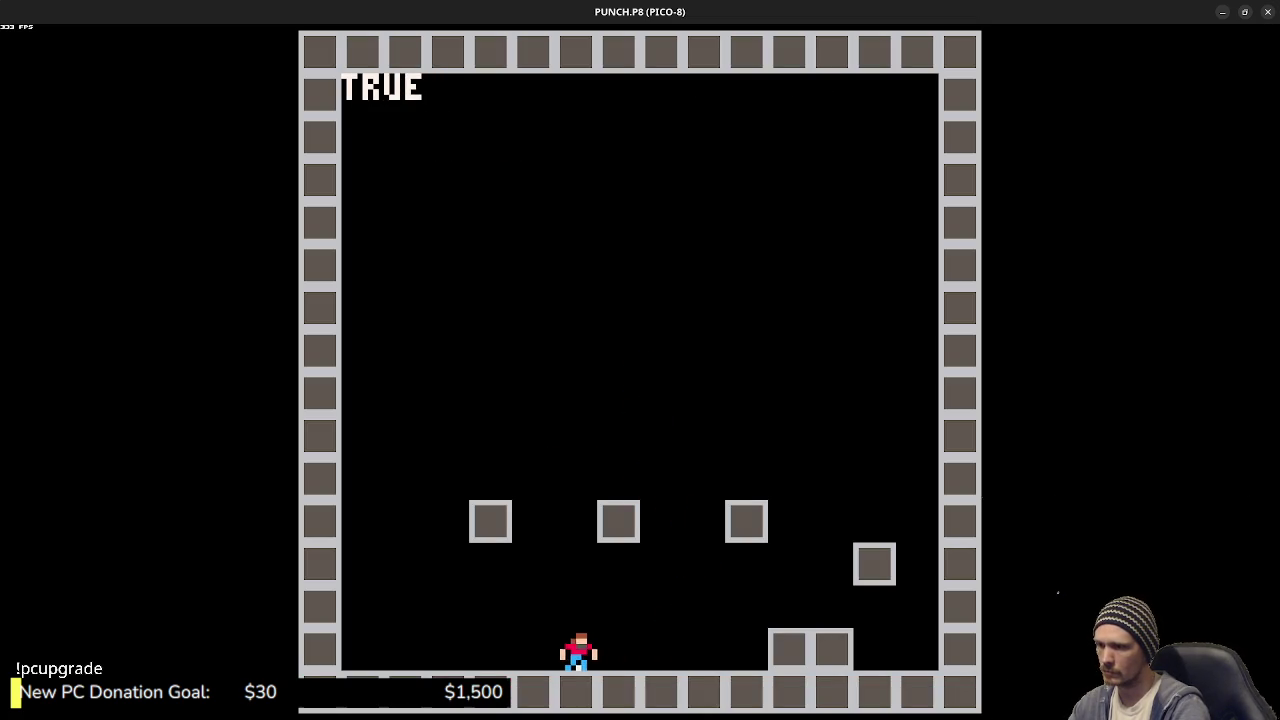
{"action": "key", "text": "z"}
{"action": "key", "text": "Right"}
{"action": "key", "text": "z"}
{"action": "key", "text": "Left"}
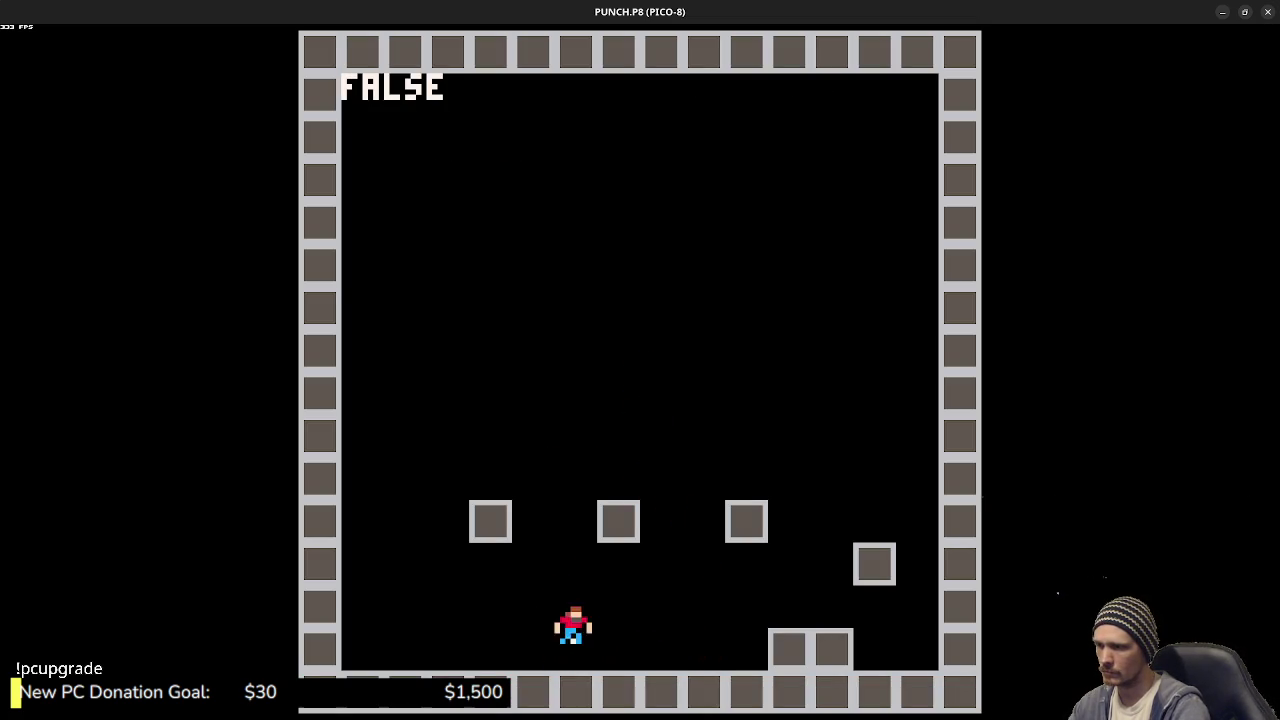
{"action": "key", "text": "Right"}
{"action": "key", "text": "z"}
{"action": "key", "text": "Escape"}
{"action": "key", "text": "Escape"}
{"action": "scroll", "coordinate": [686, 480], "scroll_direction": "up", "scroll_amount": 3}
{"action": "scroll", "coordinate": [697, 483], "scroll_direction": "up", "scroll_amount": 10}
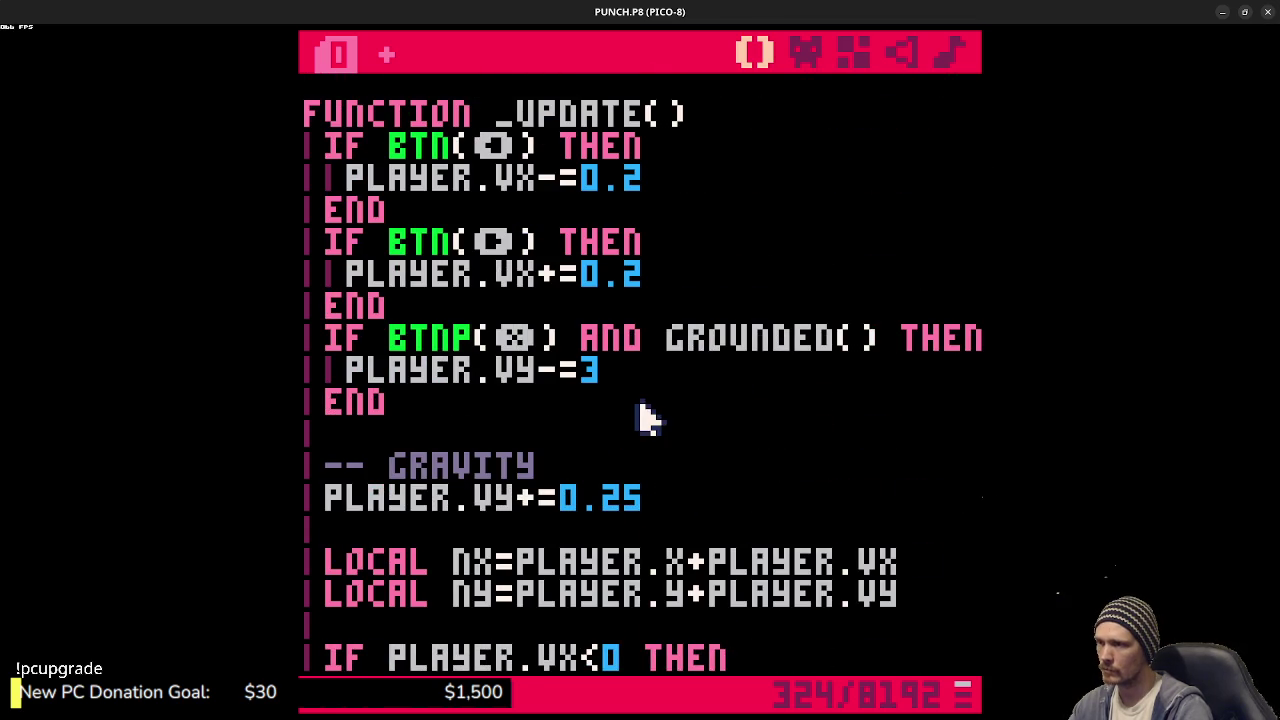
- Play-test the current jump by moving the player right and jumping
{"action": "key", "text": "ctrl+r"}
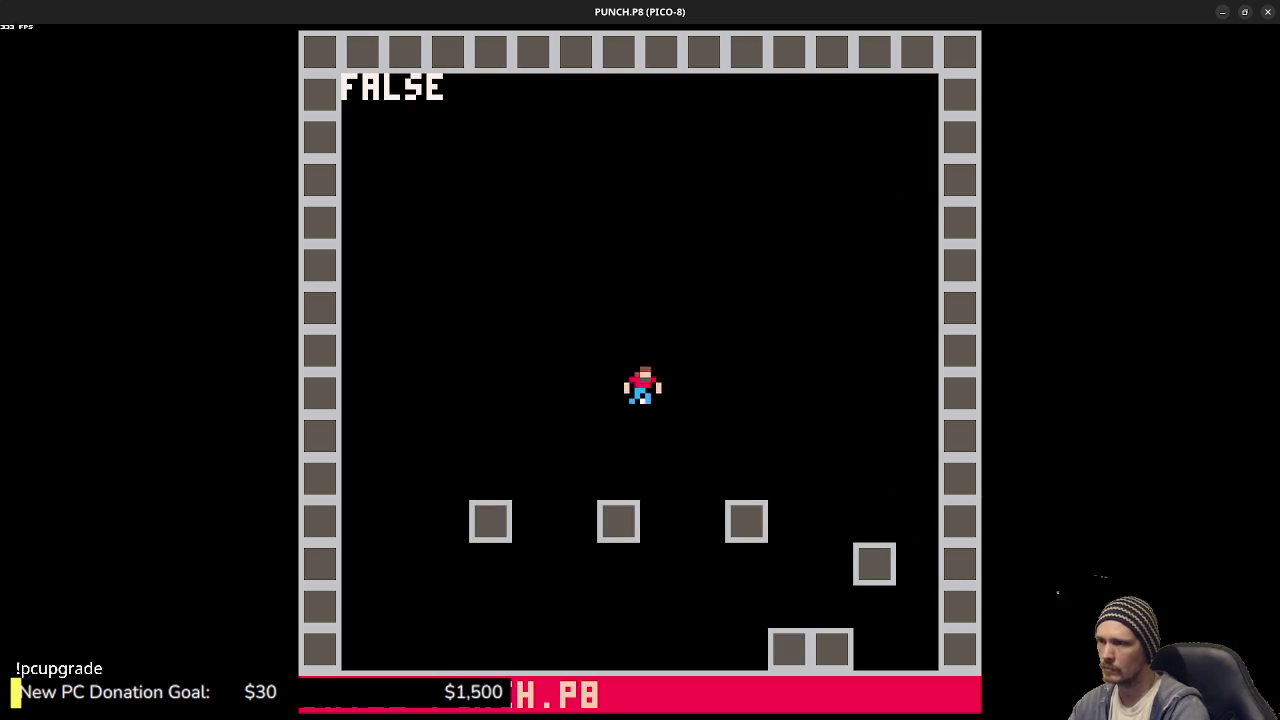
{"action": "key", "text": "z"}
{"action": "key", "text": "Right"}
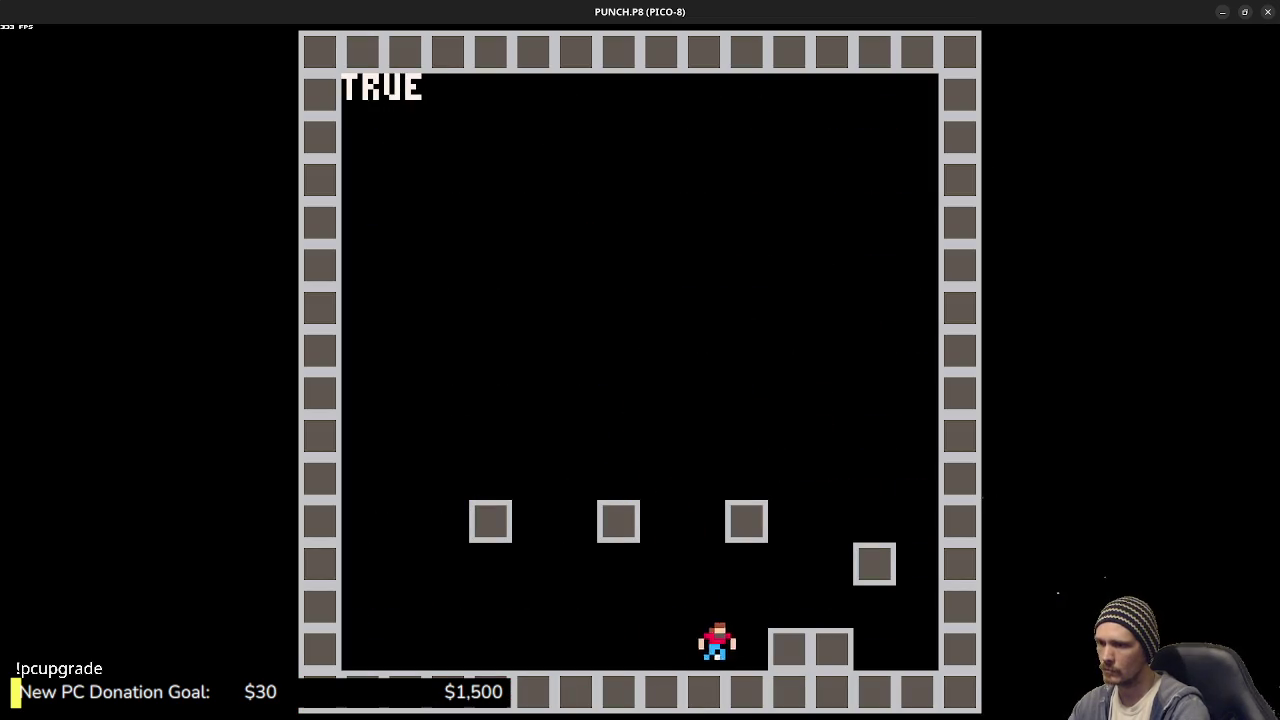
{"action": "key", "text": "Right"}
{"action": "key", "text": "z"}
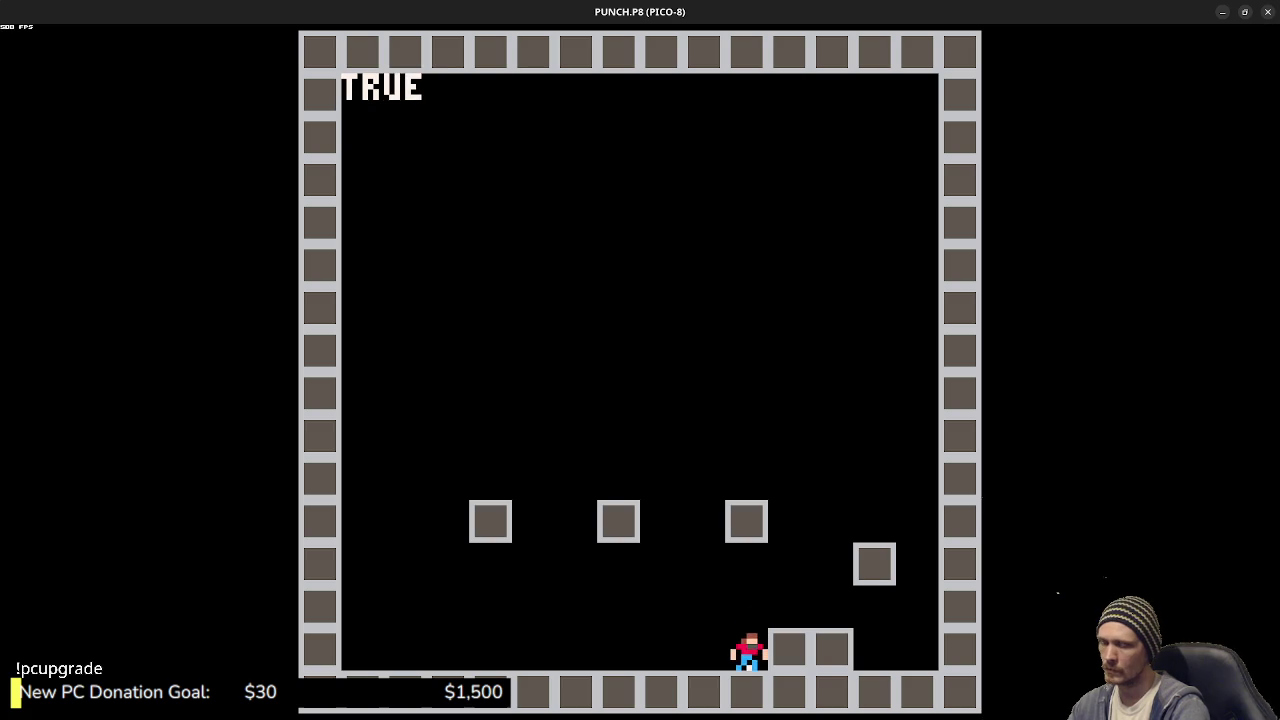
{"action": "key", "text": "Escape"}
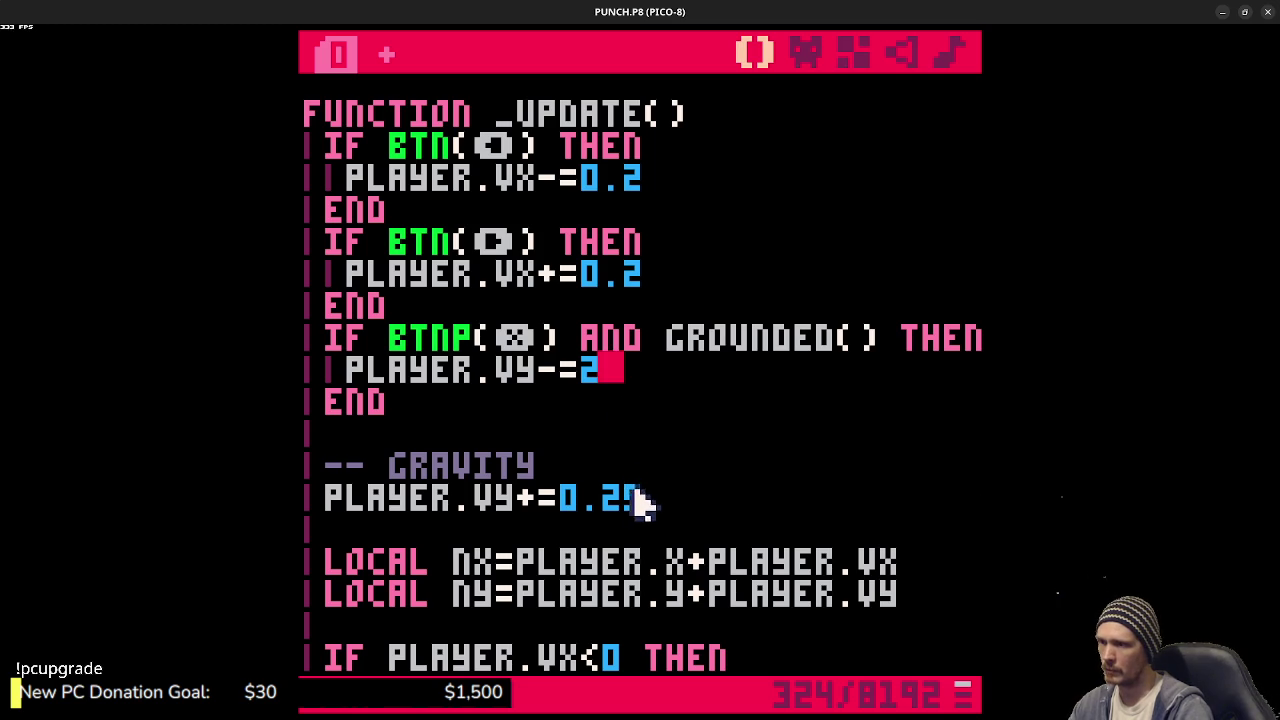
- Lower the gravity from 0.25 to 0.2 and test walking on and off the step
{"action": "key", "text": "BackSpace"}
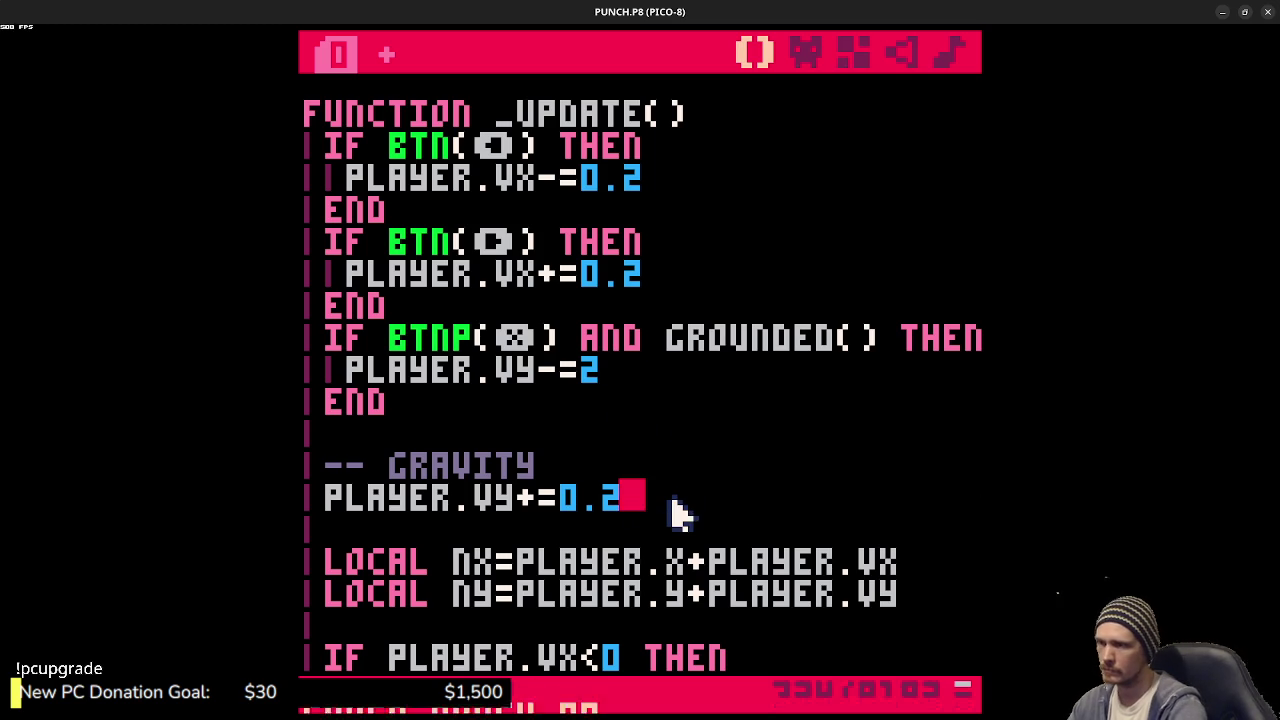
{"action": "key", "text": "ctrl+r"}
{"action": "key", "text": "Right"}
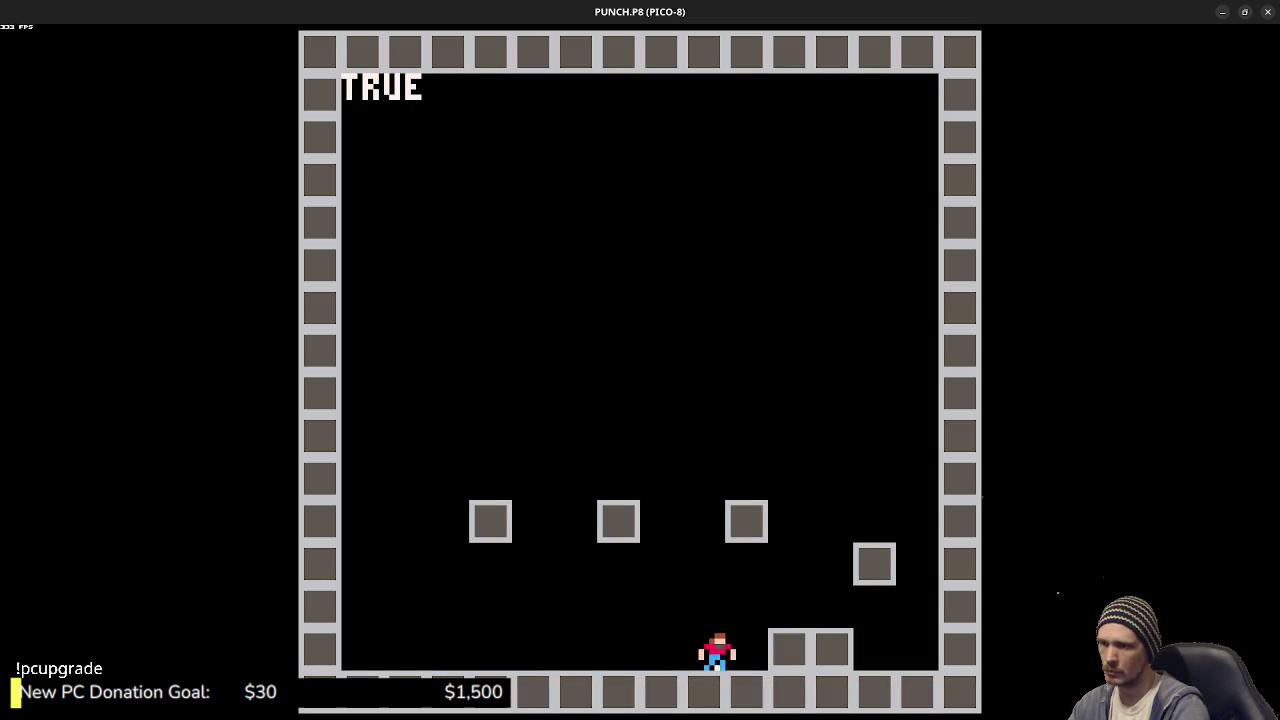
{"action": "key", "text": "Up"}
{"action": "key", "text": "Left"}
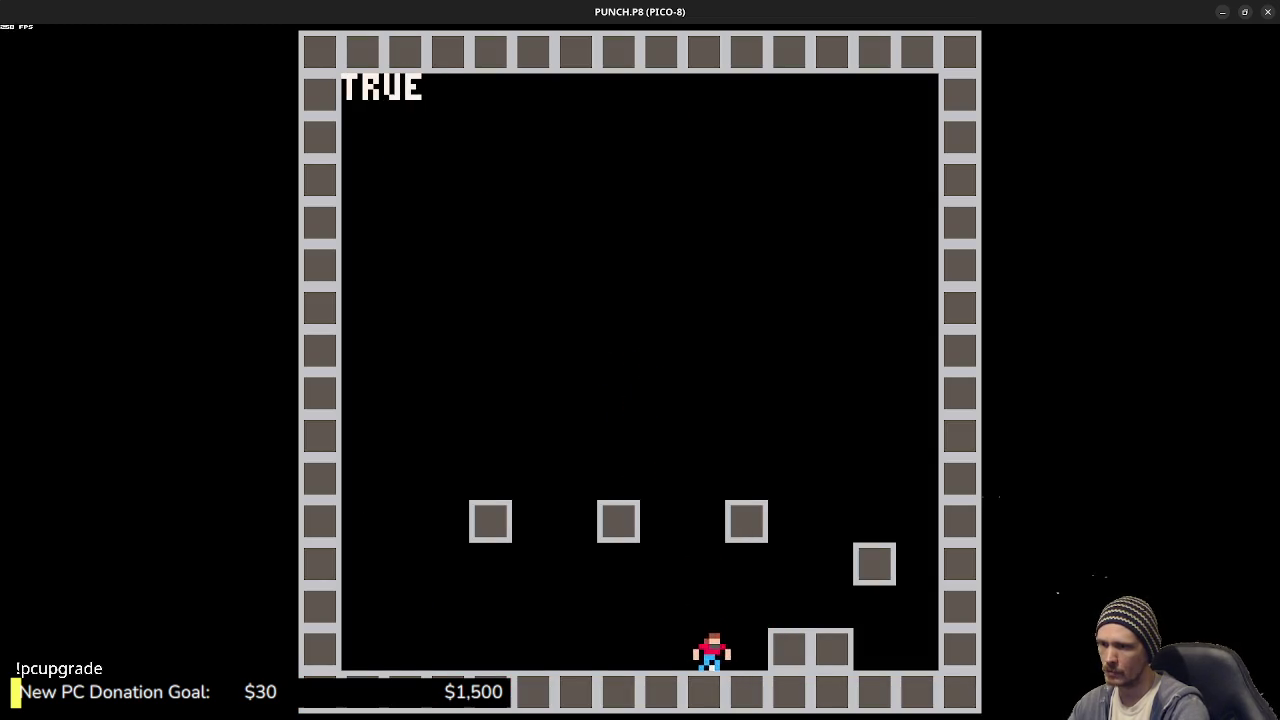
{"action": "key", "text": "Up"}
{"action": "key", "text": "Right"}
{"action": "key", "text": "Left"}
{"action": "key", "text": "Right"}
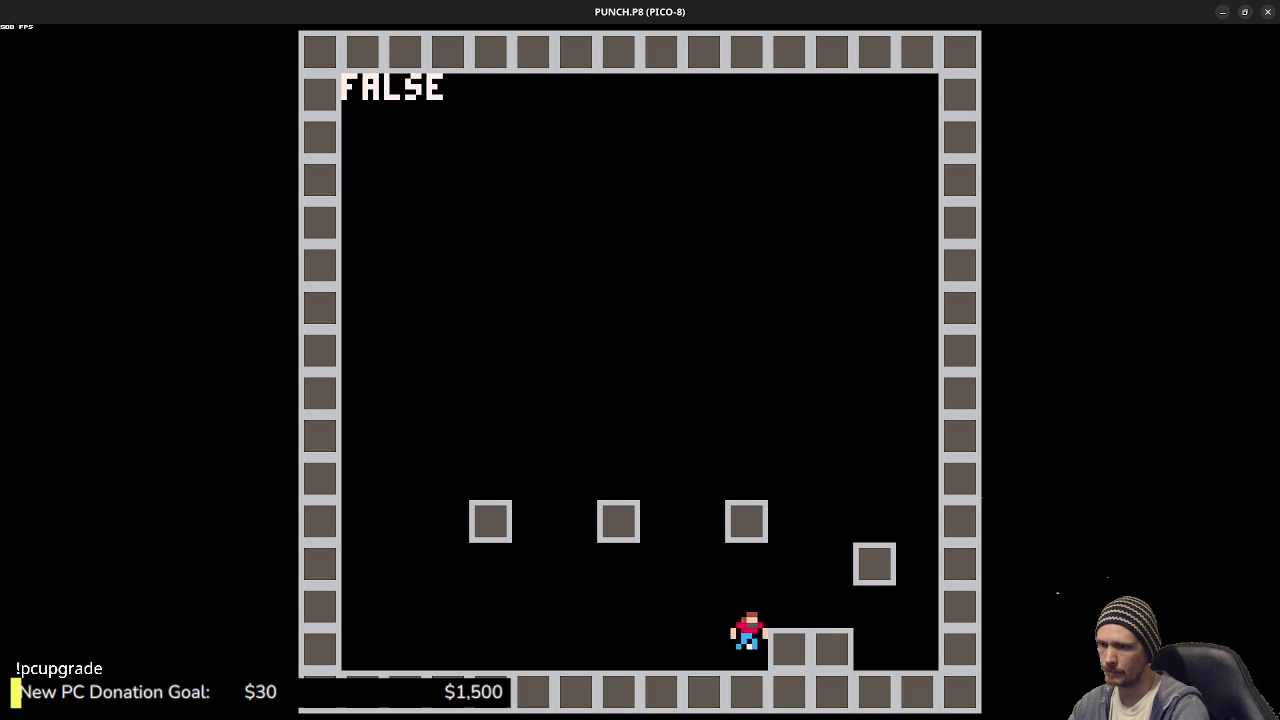
{"action": "key", "text": "Escape"}
{"action": "key", "text": "Escape"}
- Rerun the game and walk the player onto the step, then off and back with jumps
{"action": "left_click", "coordinate": [645, 402]}
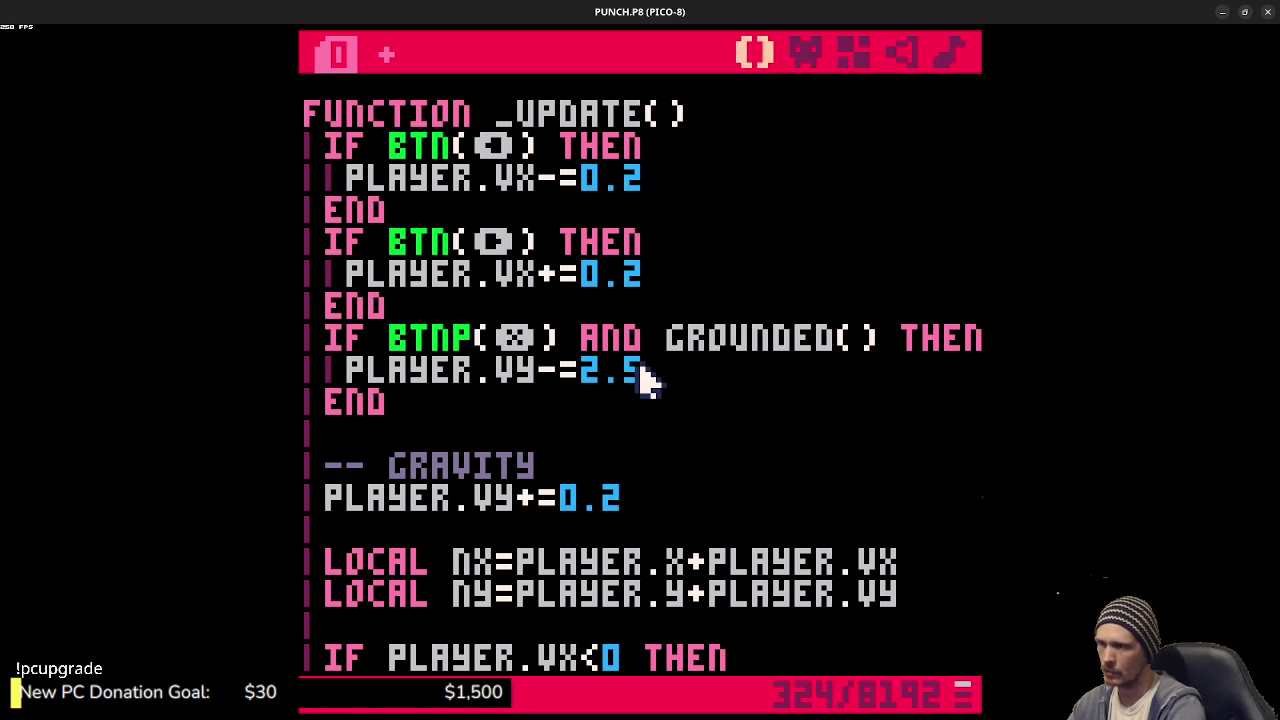
{"action": "key", "text": "ctrl+r"}
{"action": "key", "text": "Right"}
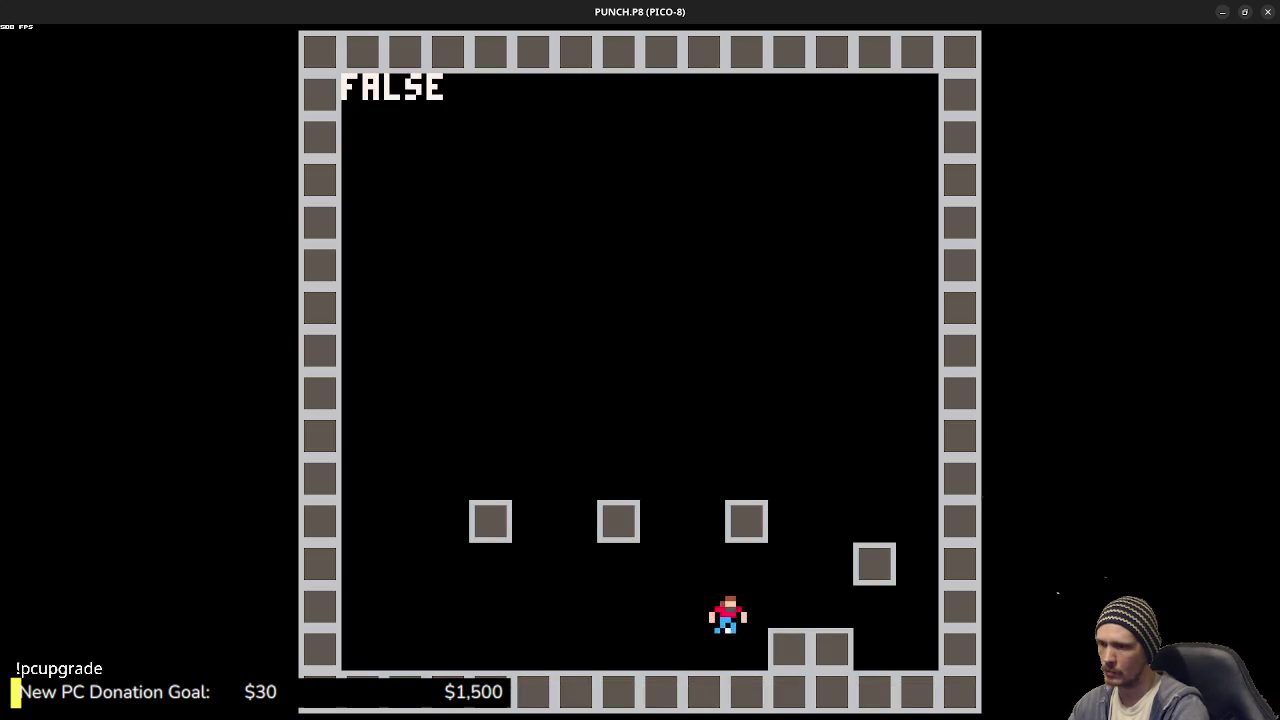
{"action": "key", "text": "Right"}
{"action": "key", "text": "Left"}
{"action": "key", "text": "z"}
{"action": "key", "text": "Right"}
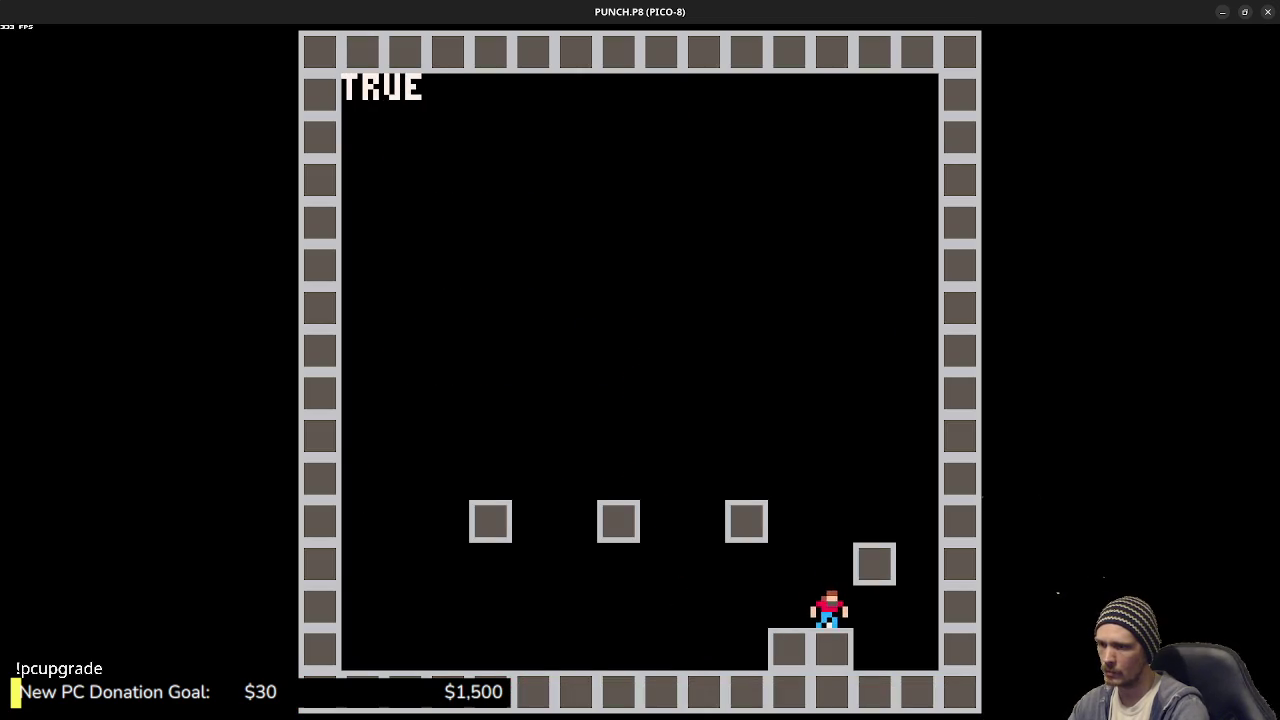
{"action": "key", "text": "z"}
{"action": "key", "text": "Left"}
{"action": "key", "text": "z"}
{"action": "key", "text": "Right"}
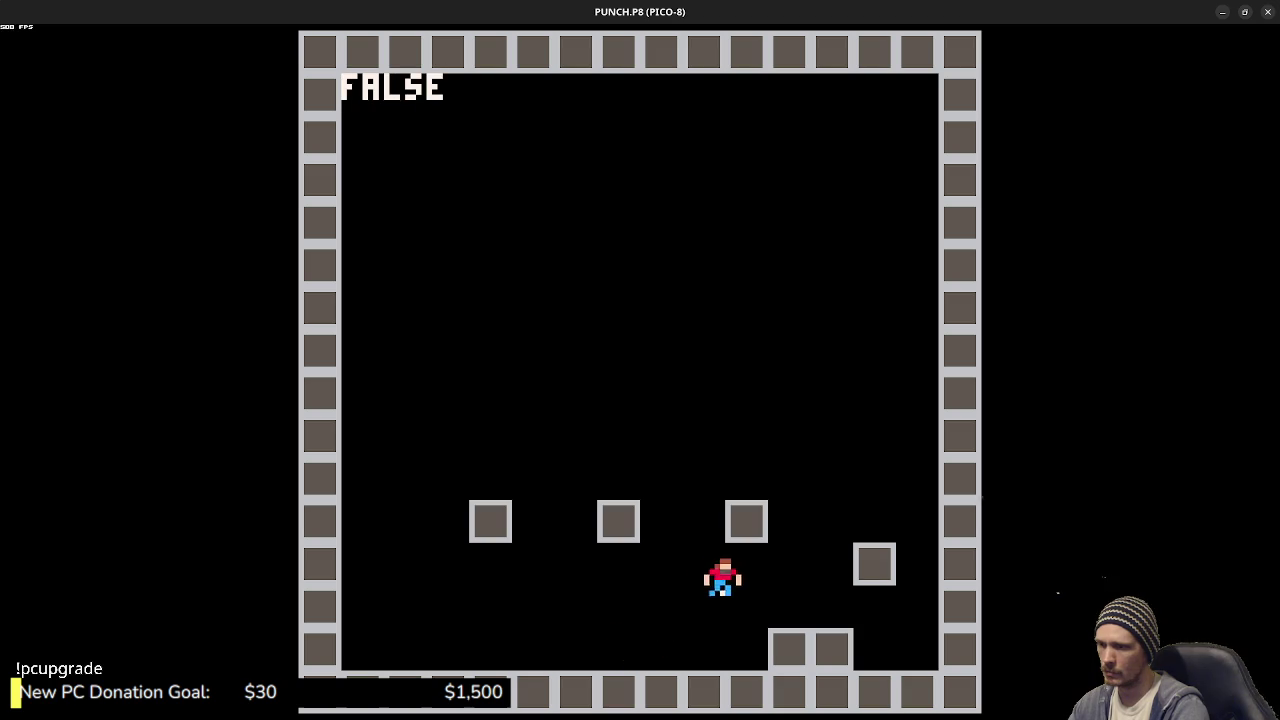
{"action": "key", "text": "Left"}
{"action": "key", "text": "Right"}
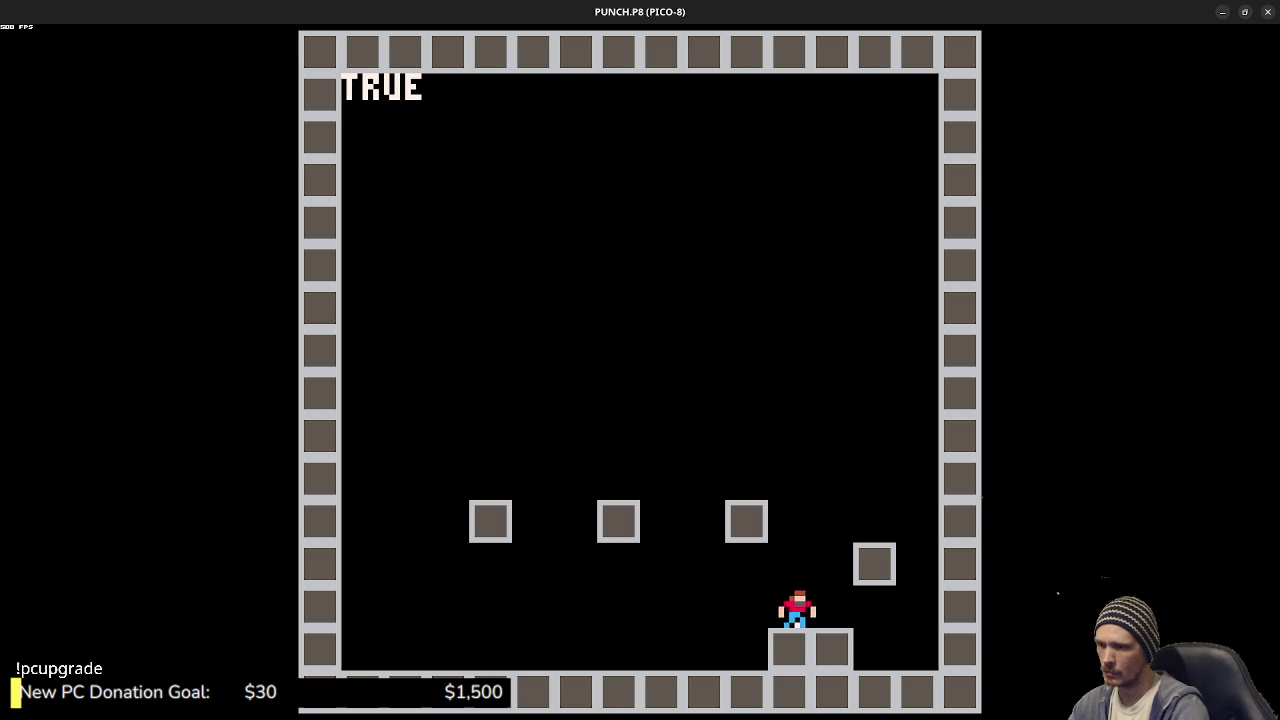
{"action": "key", "text": "Left"}
- Keep jumping the player back onto the step and walking off left, then stop the game
{"action": "key", "text": "z"}
{"action": "key", "text": "Right"}
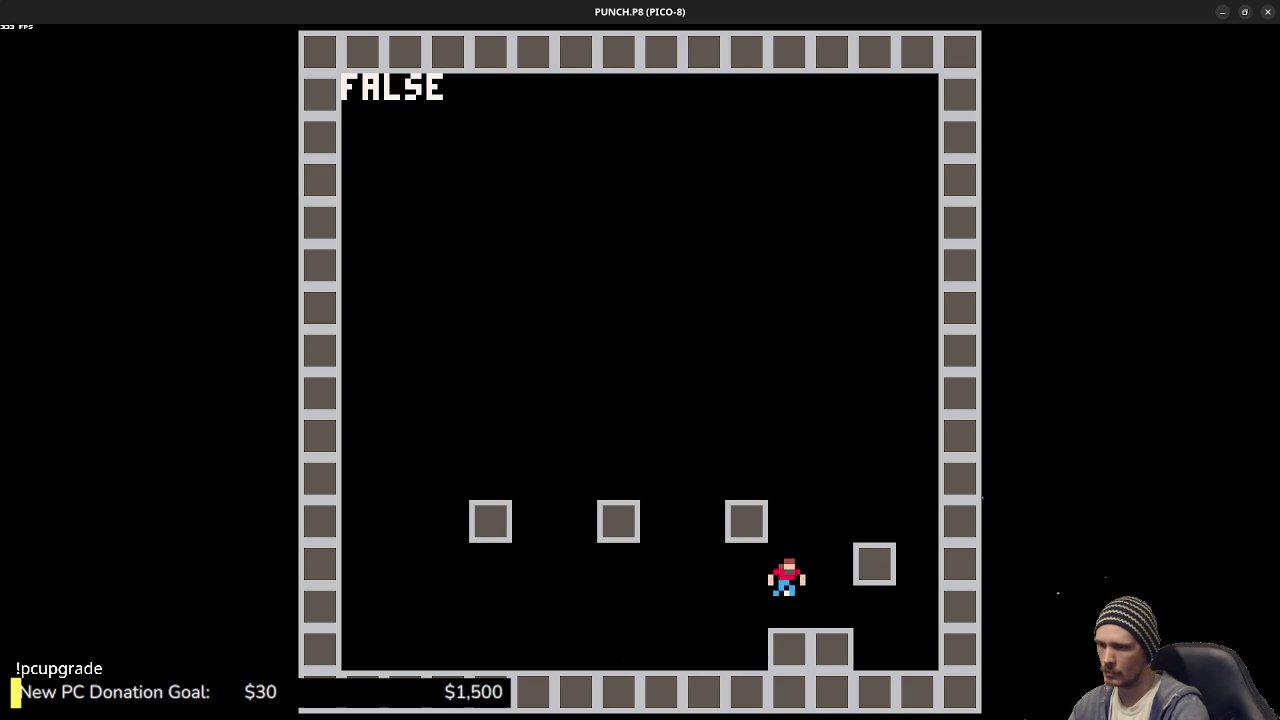
{"action": "key", "text": "Left"}
{"action": "key", "text": "z"}
{"action": "key", "text": "Right"}
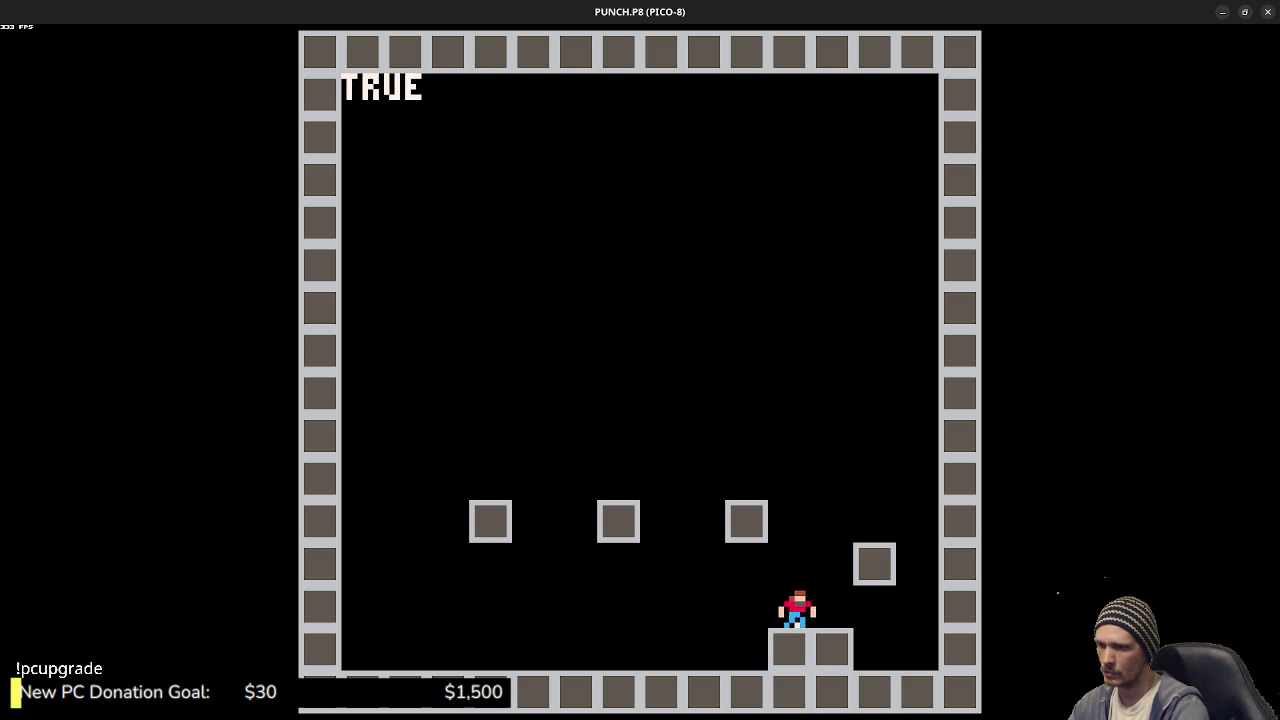
{"action": "key", "text": "Left"}
{"action": "key", "text": "z"}
{"action": "key", "text": "Right"}
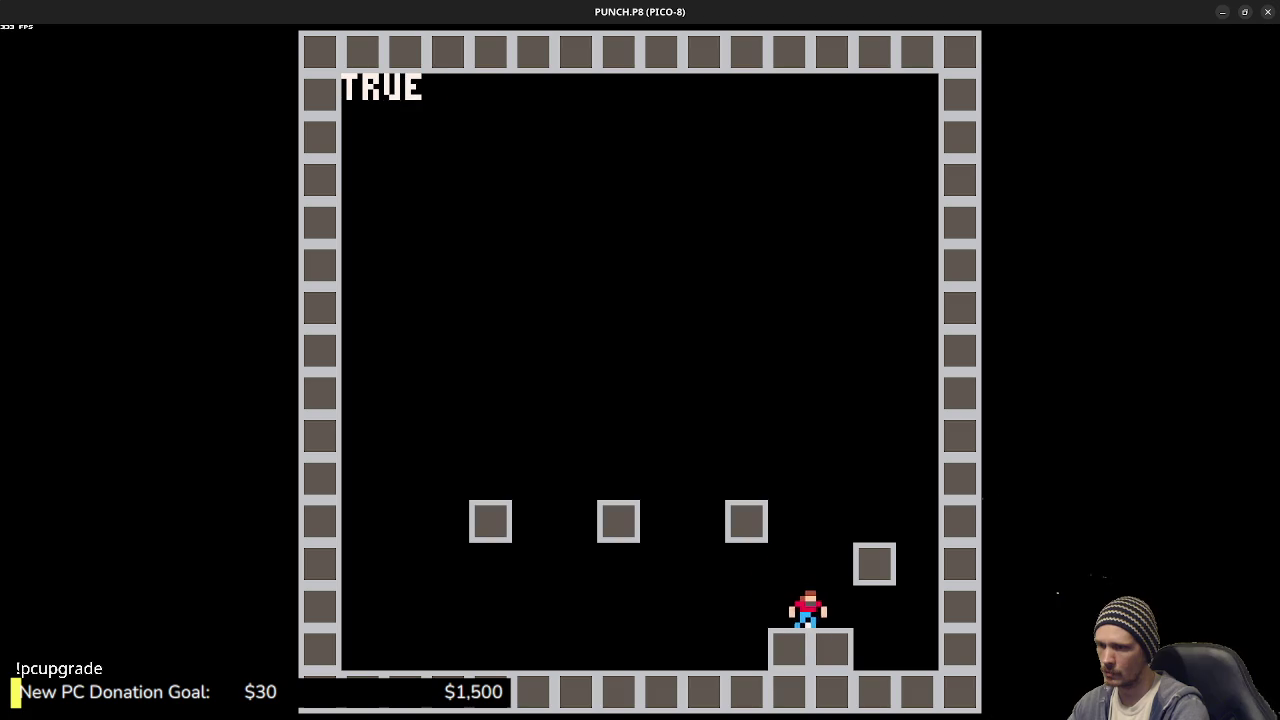
{"action": "key", "text": "Left"}
{"action": "key", "text": "z"}
{"action": "key", "text": "Right"}
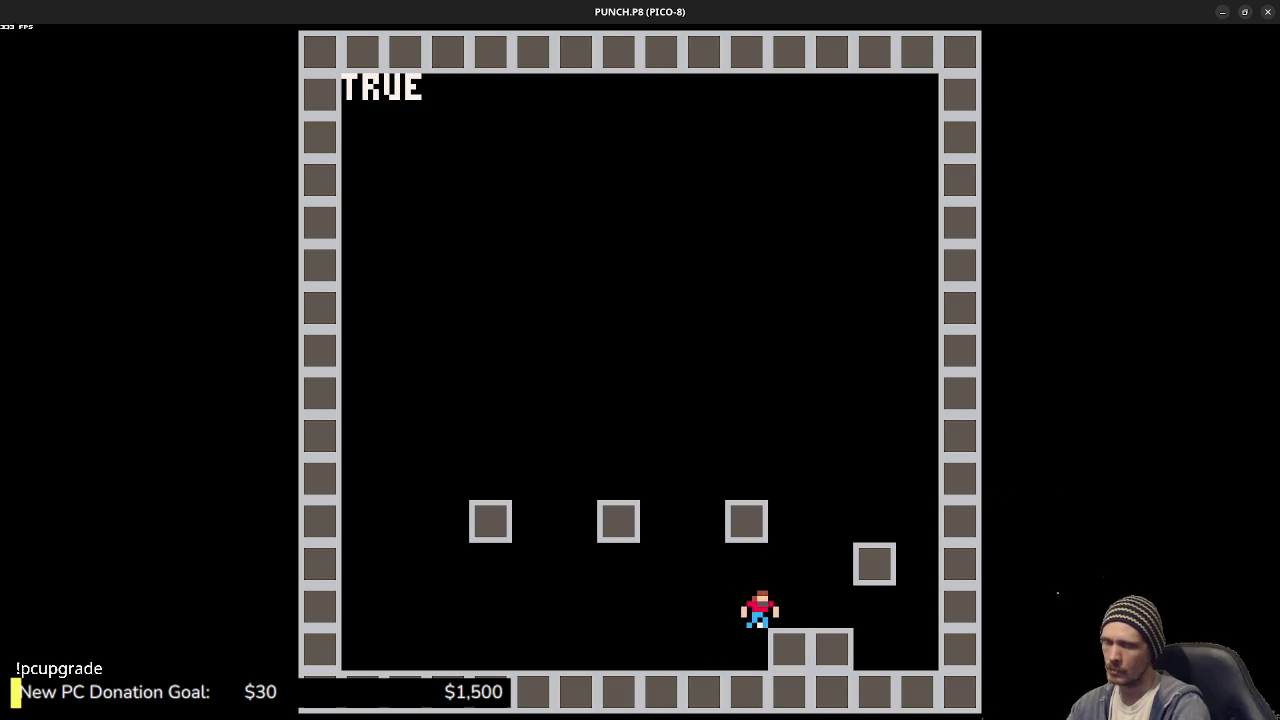
{"action": "key", "text": "Left"}
{"action": "key", "text": "z"}
{"action": "key", "text": "Right"}
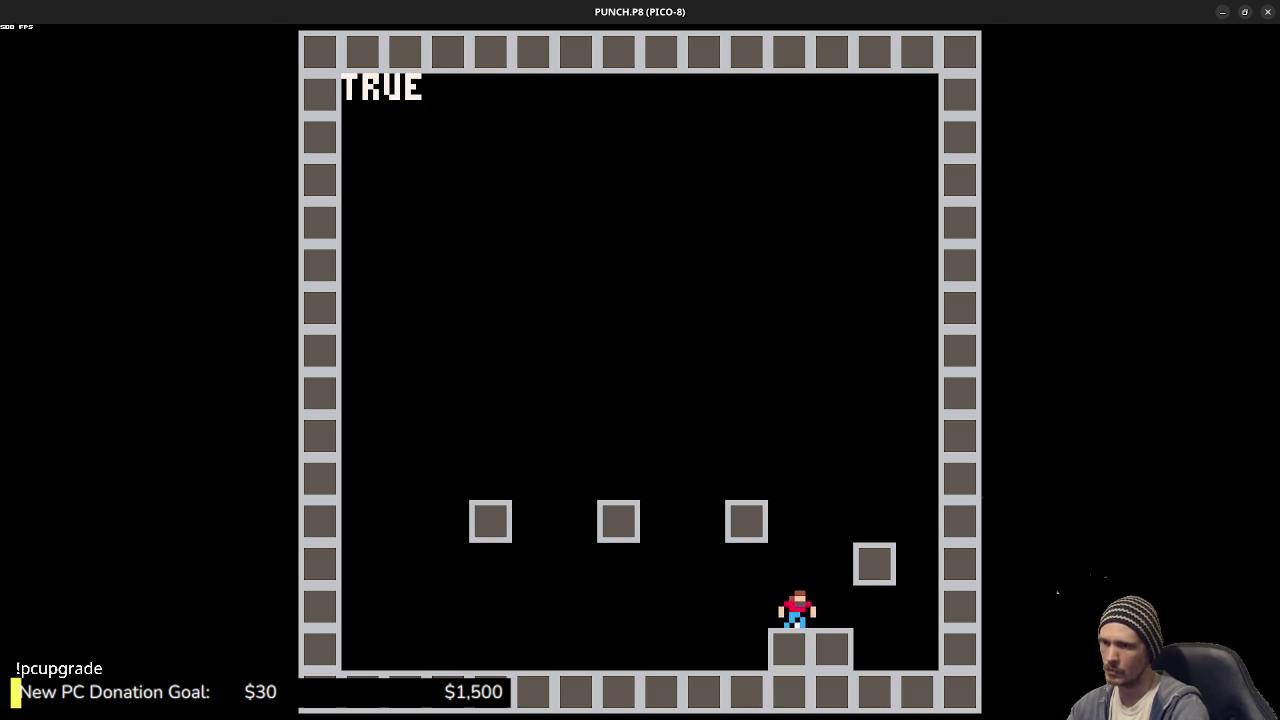
{"action": "key", "text": "Escape"}
- Scroll to the GROUNDED() friction block and play-test jumping on and off the raised block
{"action": "scroll", "coordinate": [645, 390], "scroll_direction": "down", "scroll_amount": 7}
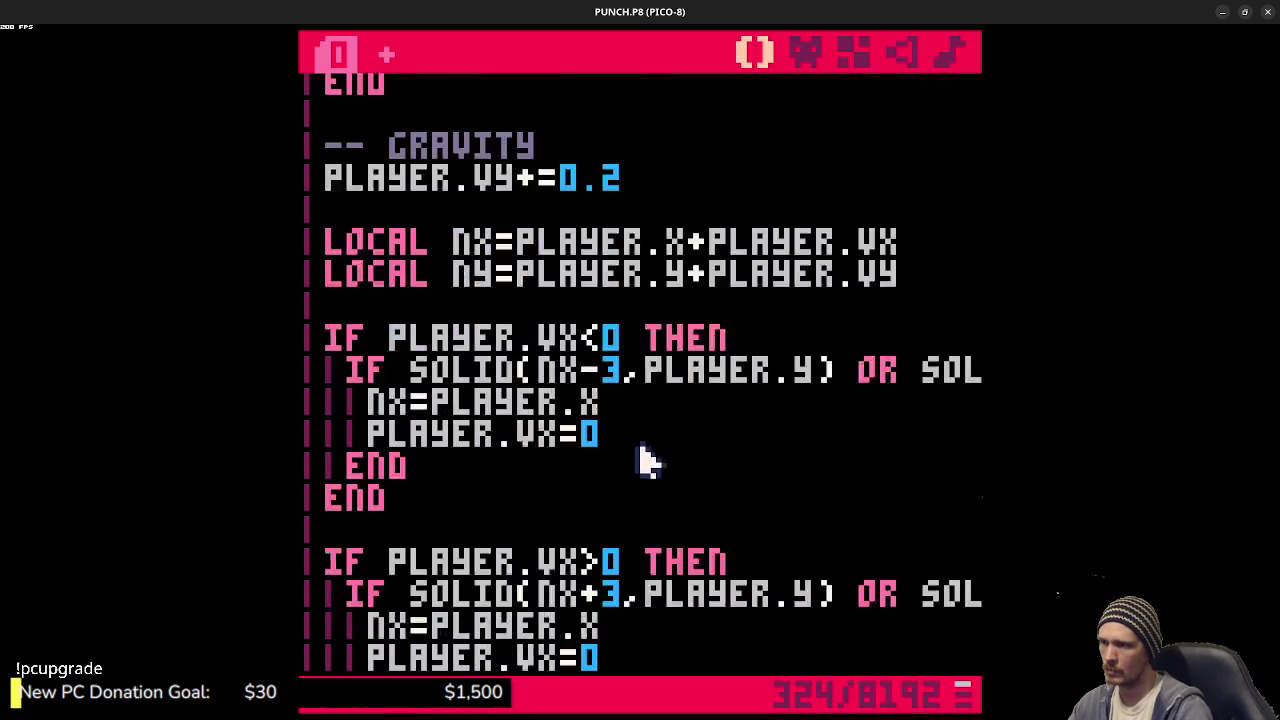
{"action": "scroll", "coordinate": [645, 475], "scroll_direction": "up", "scroll_amount": 4}
{"action": "scroll", "coordinate": [645, 478], "scroll_direction": "down", "scroll_amount": 17}
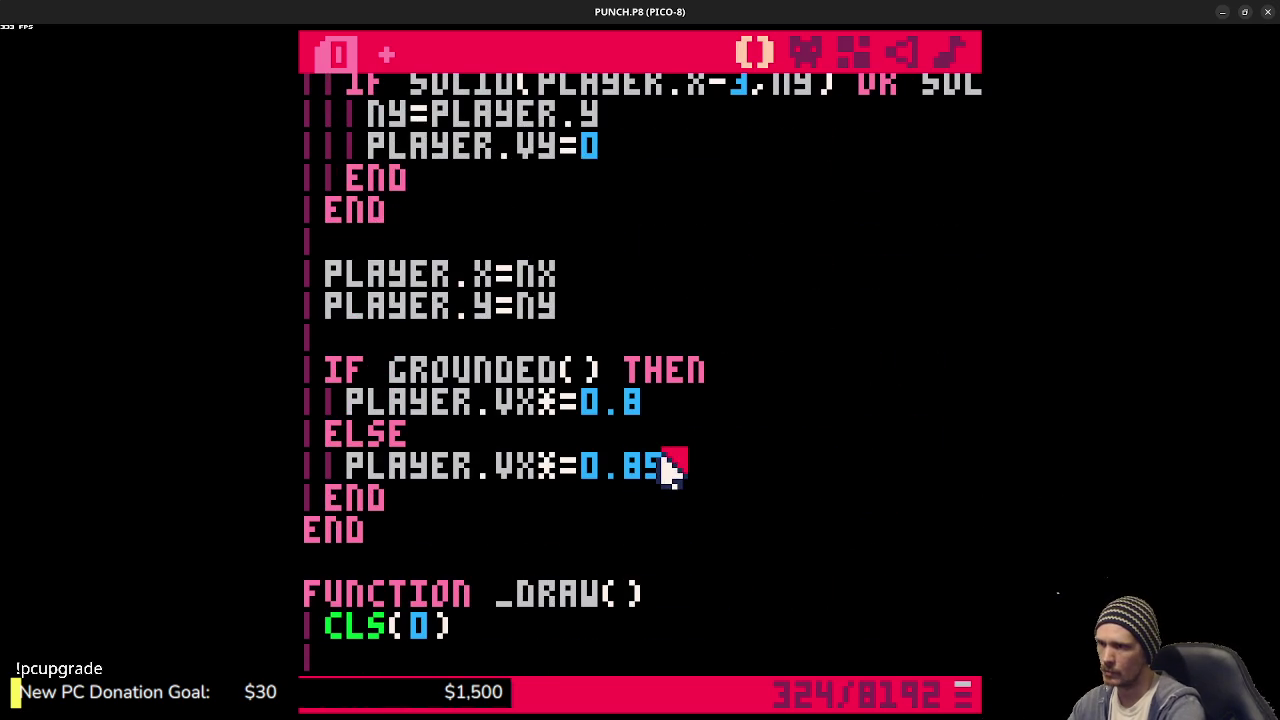
{"action": "key", "text": "ctrl+r"}
{"action": "key", "text": "Right"}
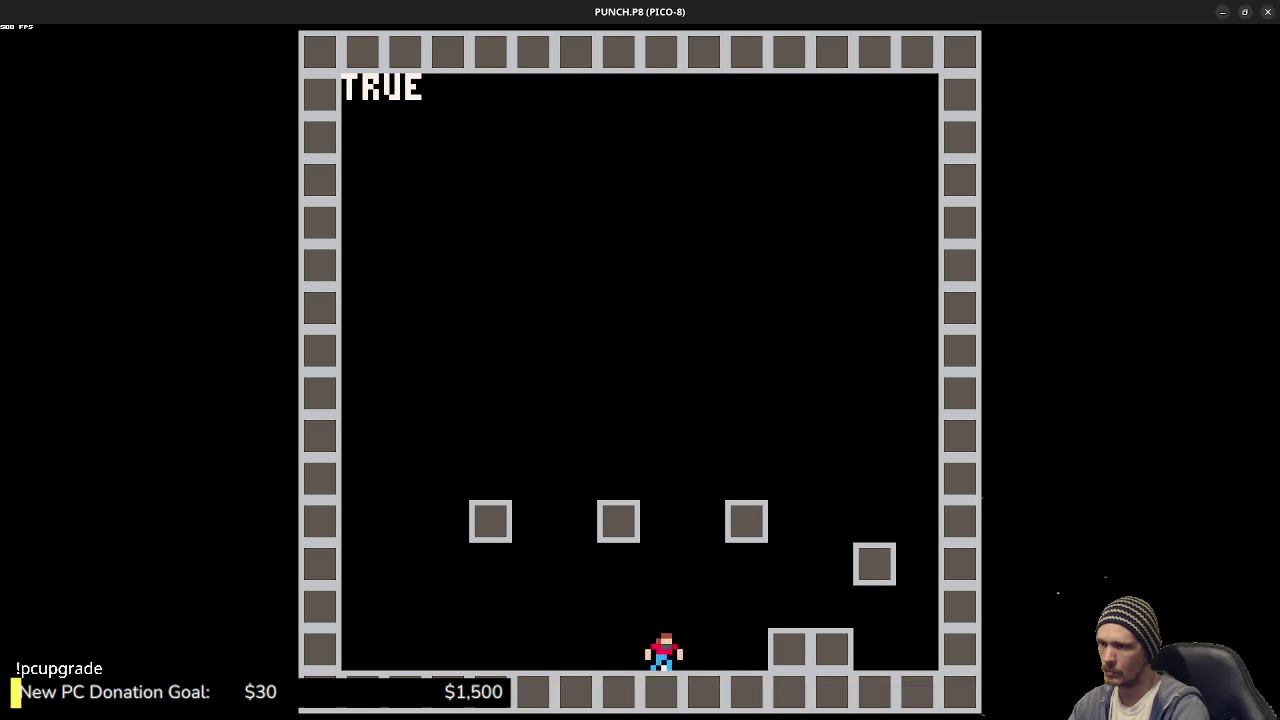
{"action": "key", "text": "z"}
{"action": "key", "text": "z"}
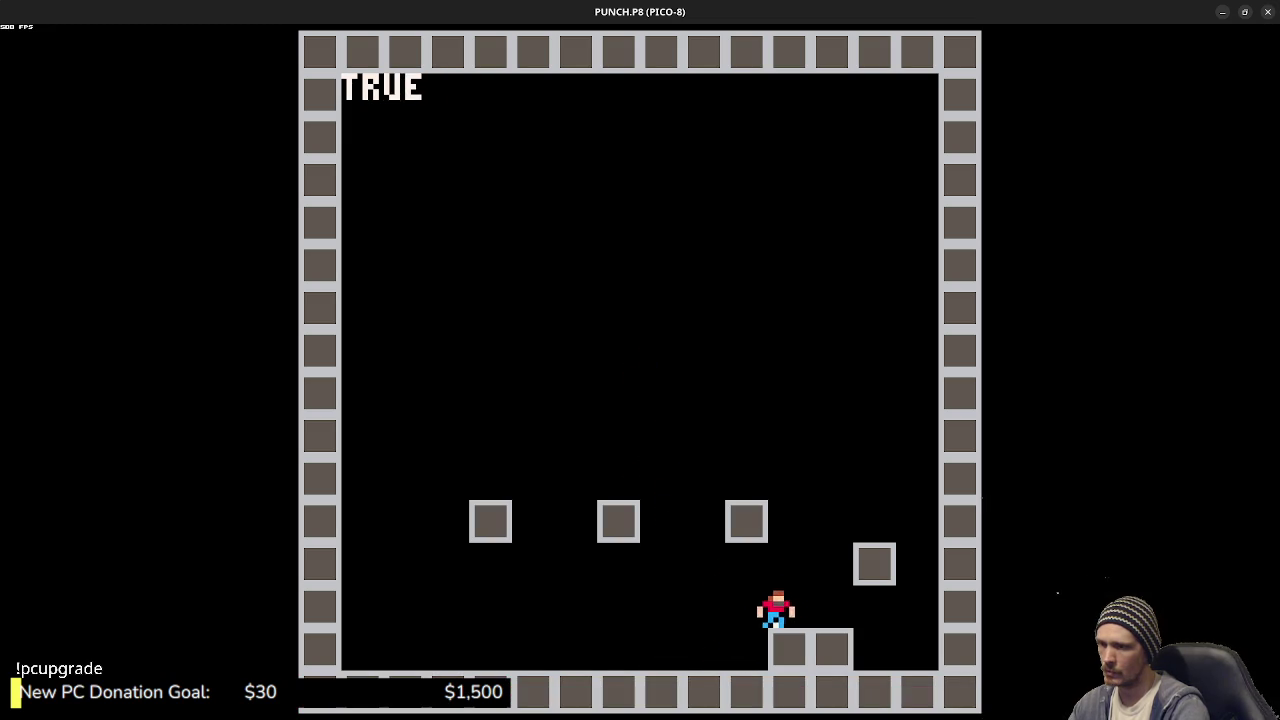
{"action": "key", "text": "Left"}
{"action": "key", "text": "z"}
{"action": "key", "text": "Right"}
{"action": "key", "text": "Left"}
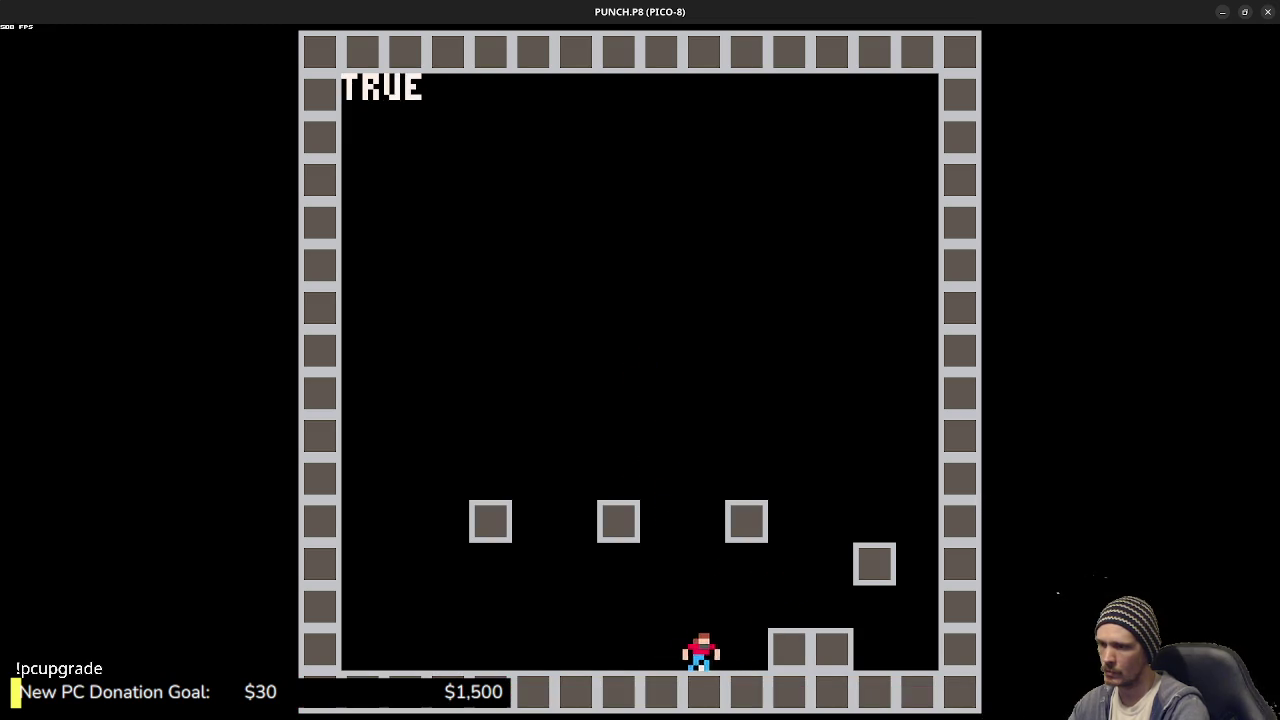
{"action": "key", "text": "z"}
{"action": "key", "text": "Right"}
{"action": "key", "text": "z"}
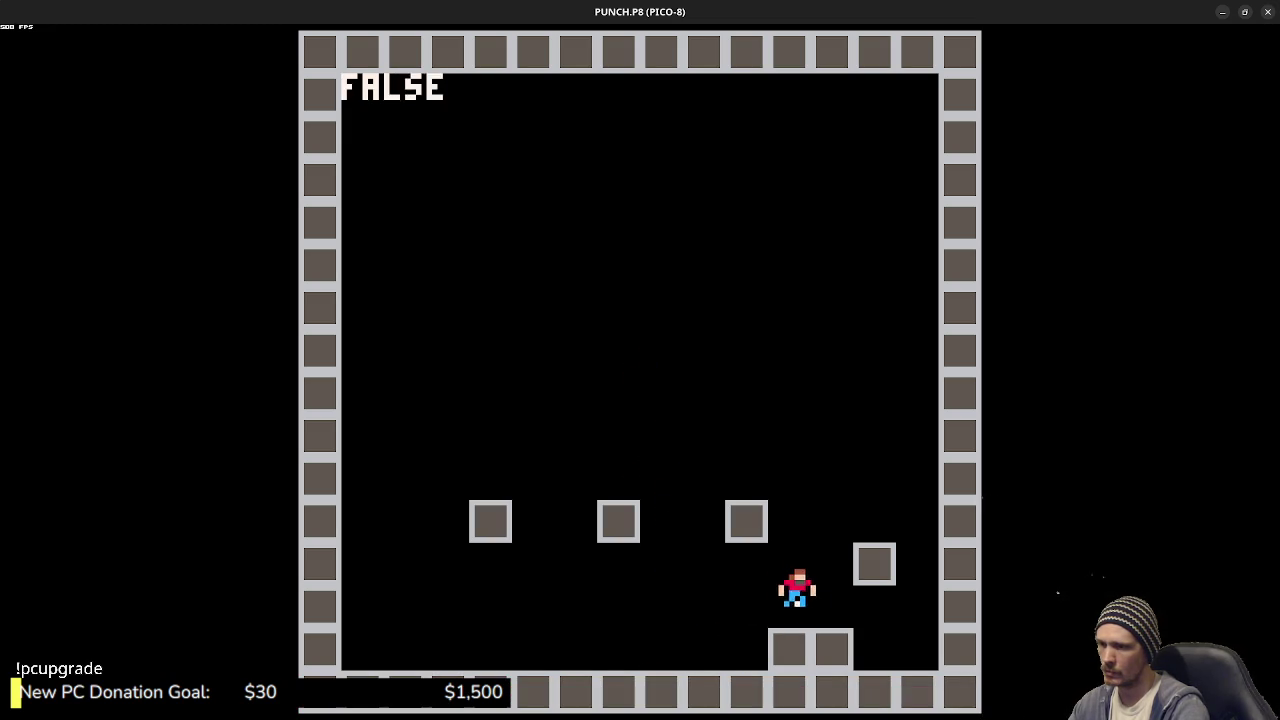
{"action": "key", "text": "Right"}
{"action": "key", "text": "z"}
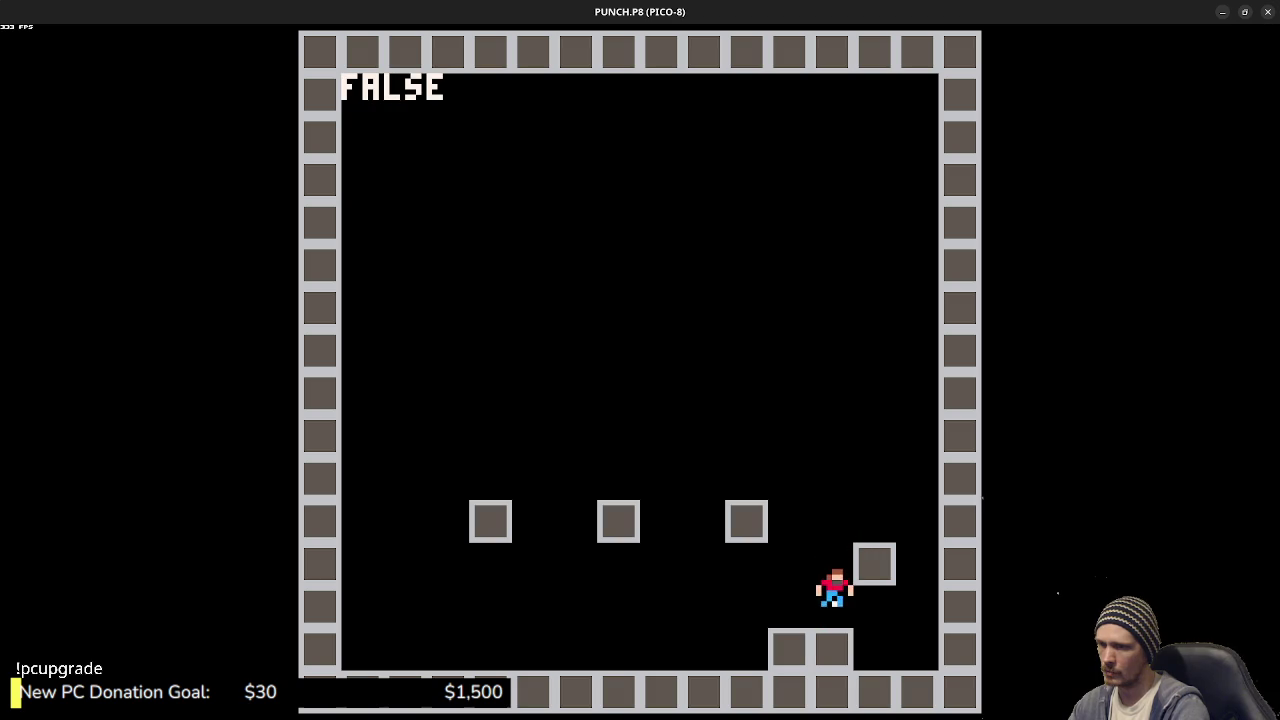
{"action": "key", "text": "z"}
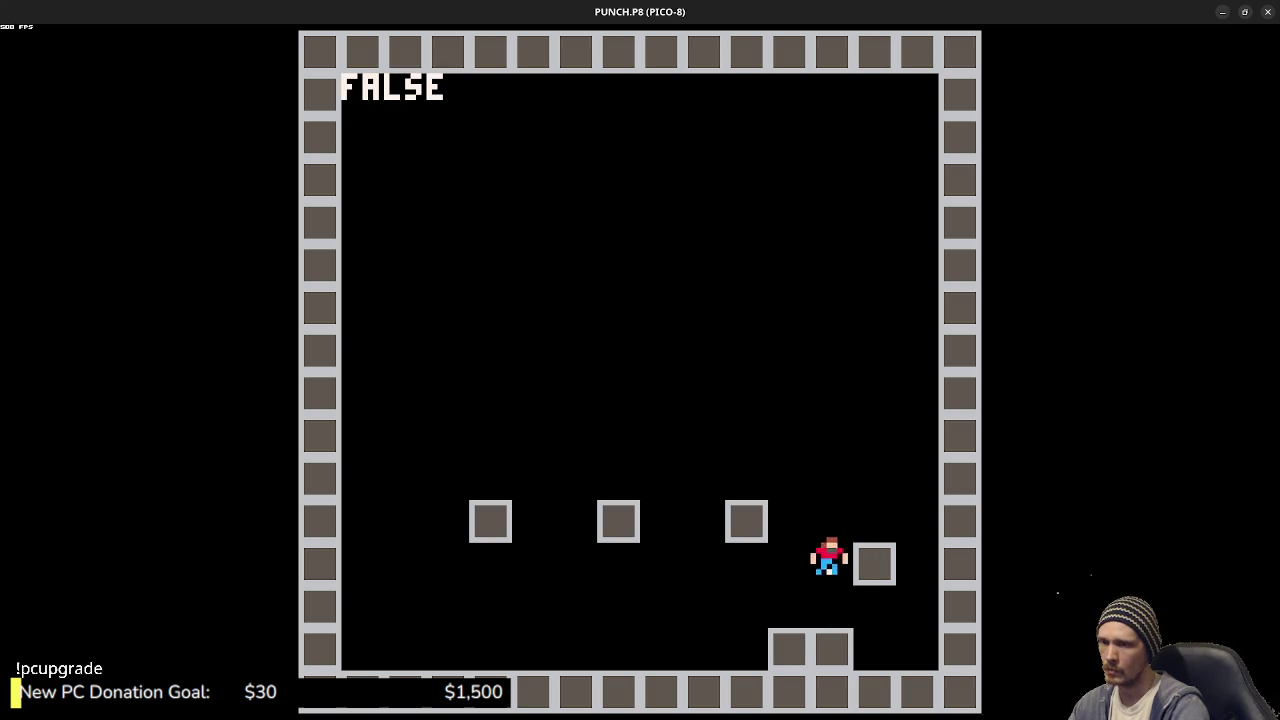
- Hop the player on and off the platform, then stop and show the player sprite in the sprite editor
{"action": "key", "text": "Right"}
{"action": "key", "text": "Left"}
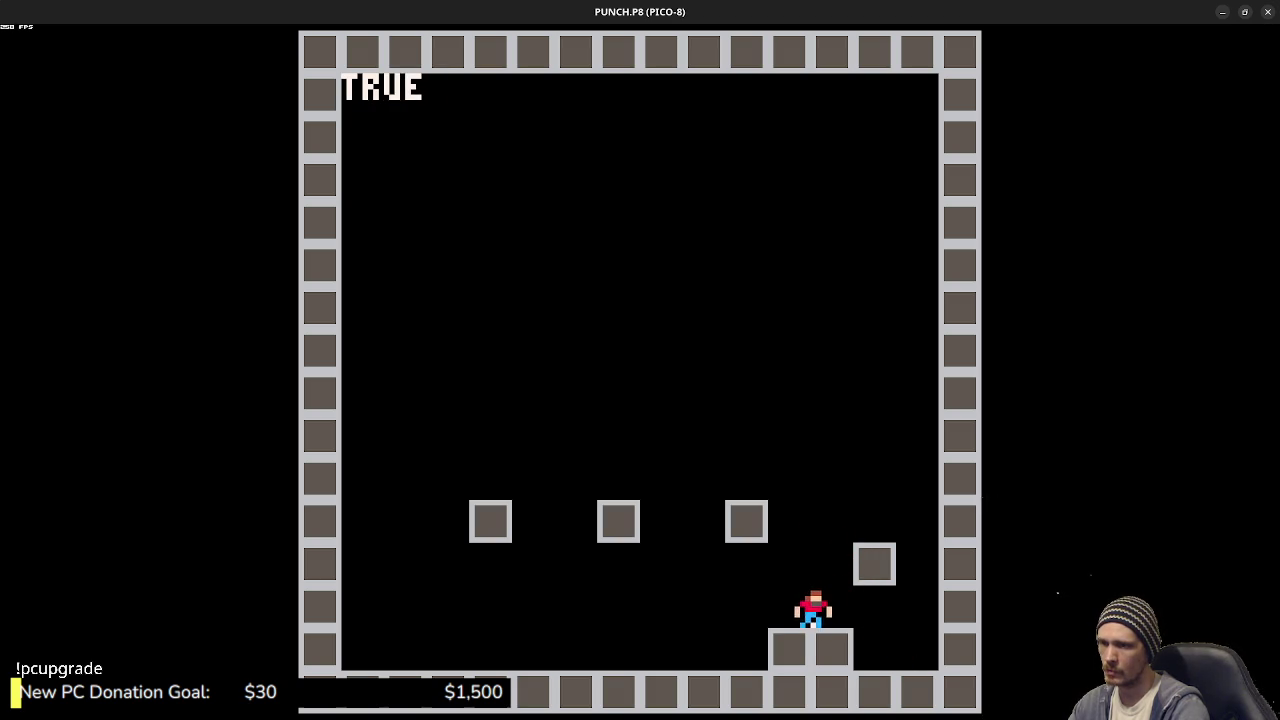
{"action": "key", "text": "Right"}
{"action": "key", "text": "Left"}
{"action": "key", "text": "Up"}
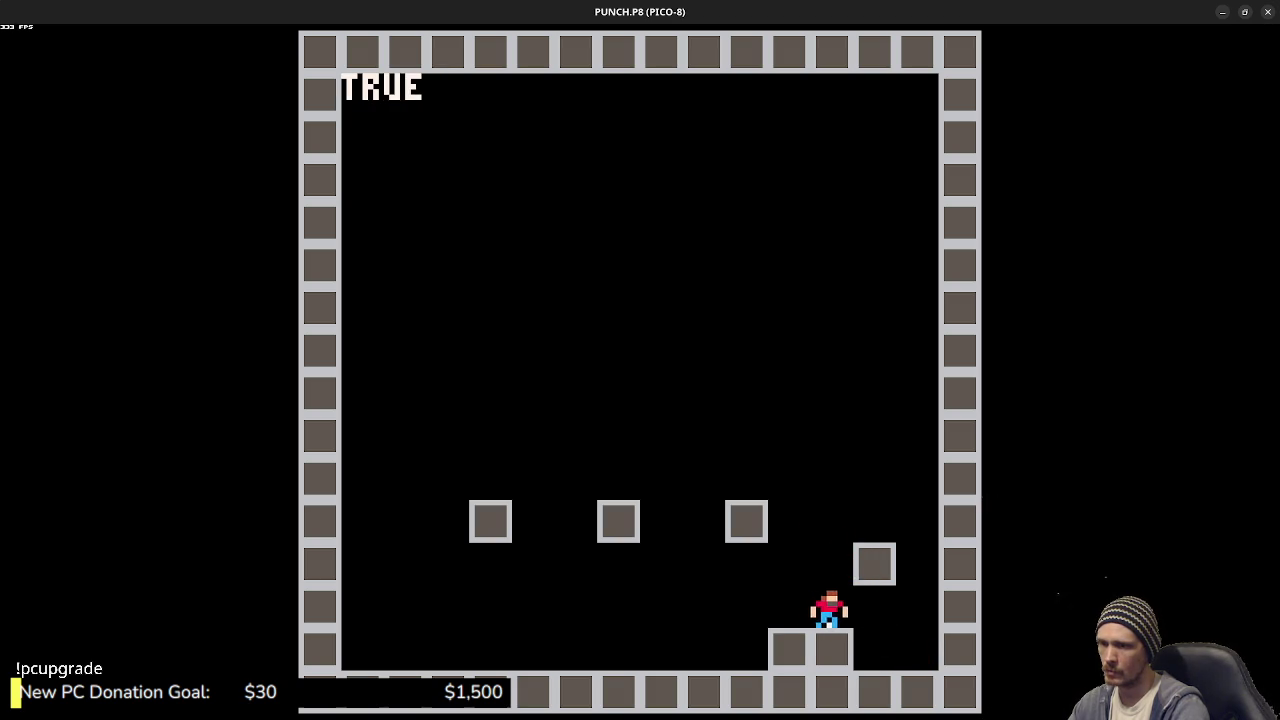
{"action": "key", "text": "Right"}
{"action": "key", "text": "Up"}
{"action": "key", "text": "Left"}
{"action": "key", "text": "Right"}
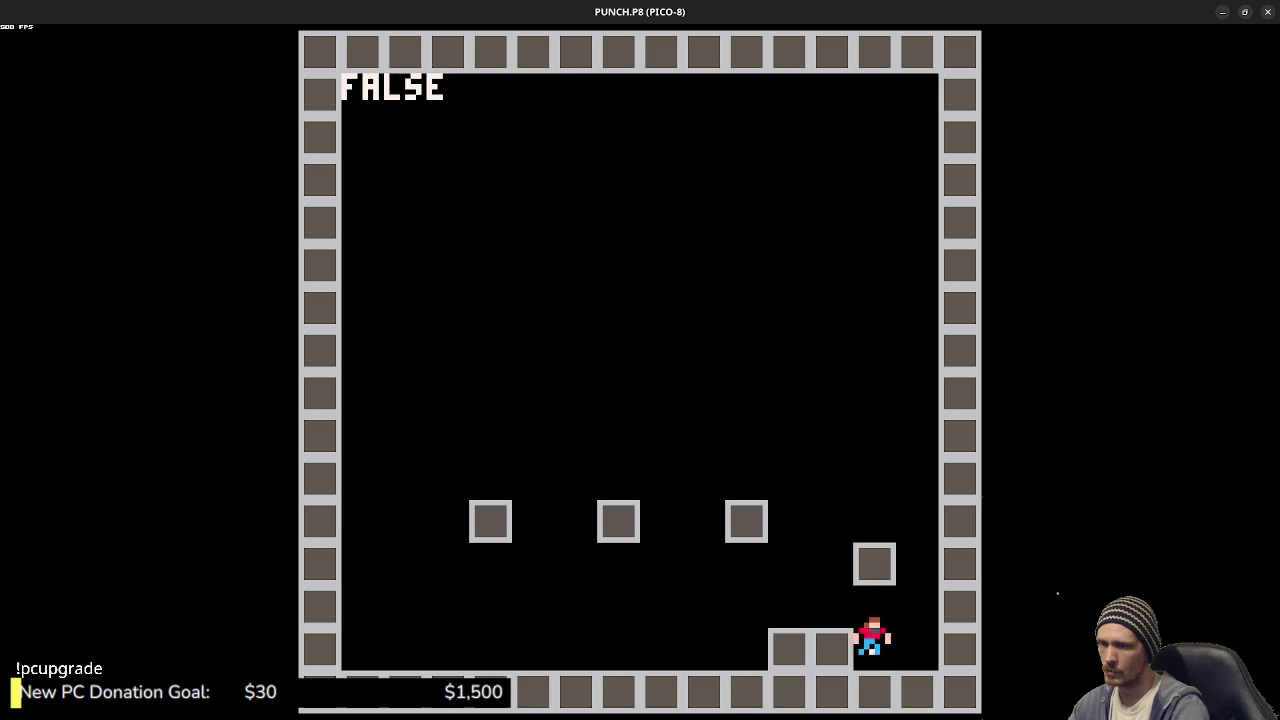
{"action": "key", "text": "Up"}
{"action": "key", "text": "Left"}
{"action": "key", "text": "Escape"}
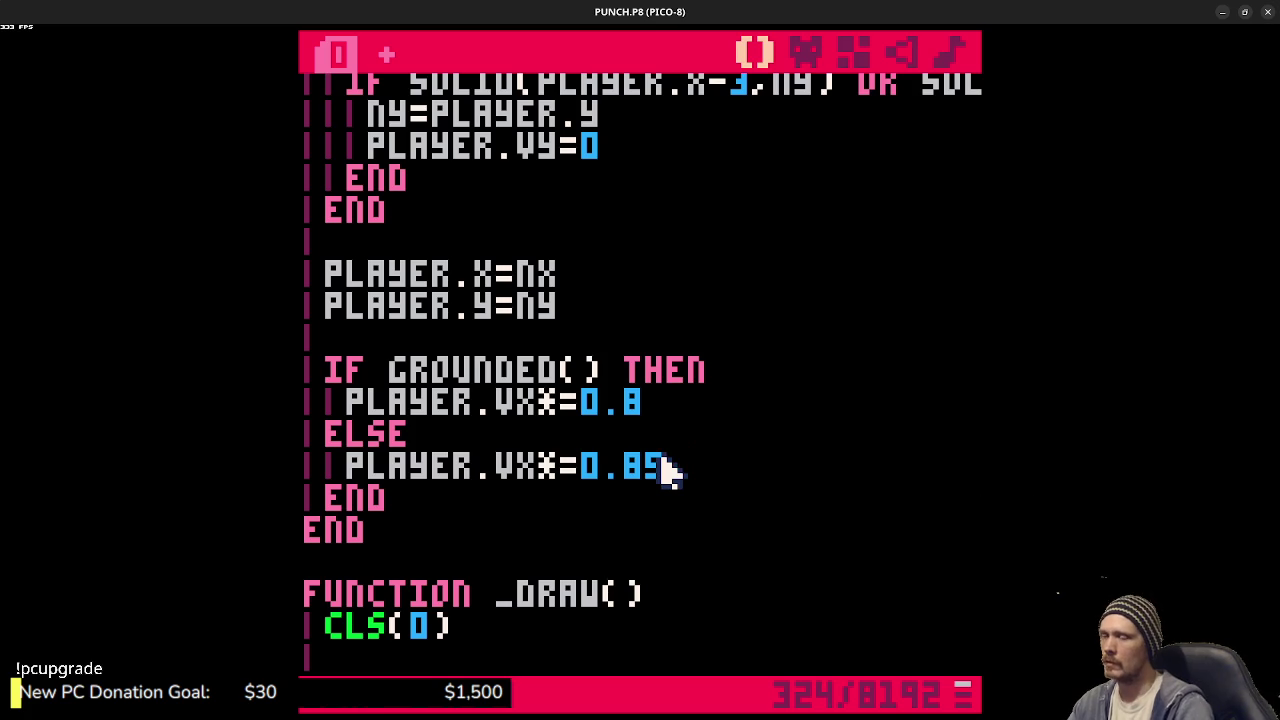
{"action": "left_click", "coordinate": [805, 52]}
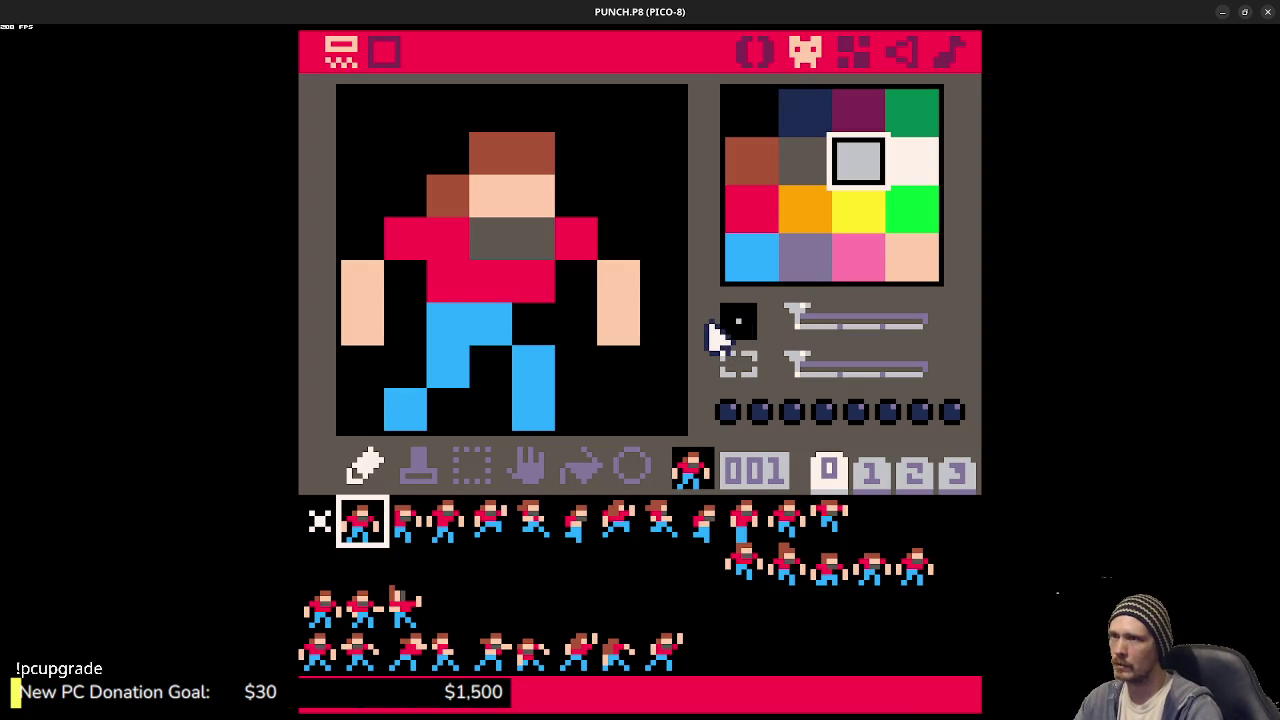
- In the map editor, stack grey block tile 128 under the floating block and erase the upper floating block
{"action": "left_click", "coordinate": [853, 52]}
{"action": "scroll", "coordinate": [750, 365], "scroll_direction": "up", "scroll_amount": 1}
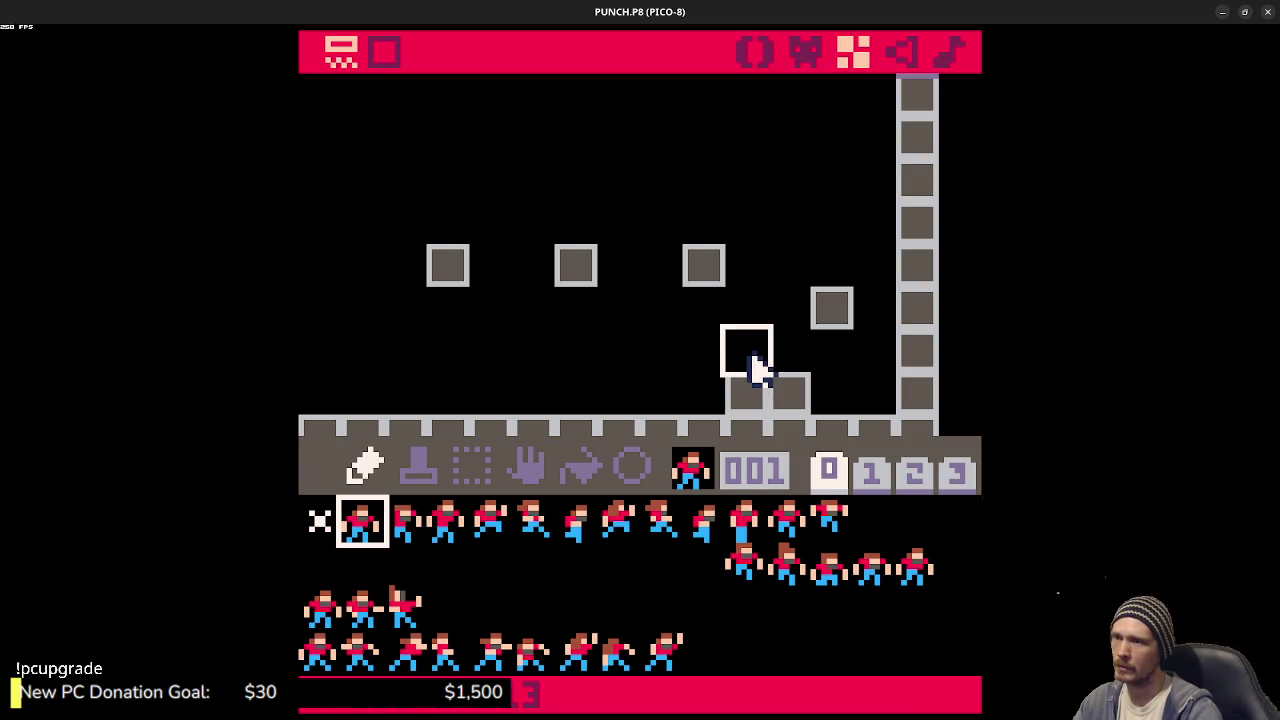
{"action": "left_click", "coordinate": [913, 472]}
{"action": "left_click", "coordinate": [315, 515]}
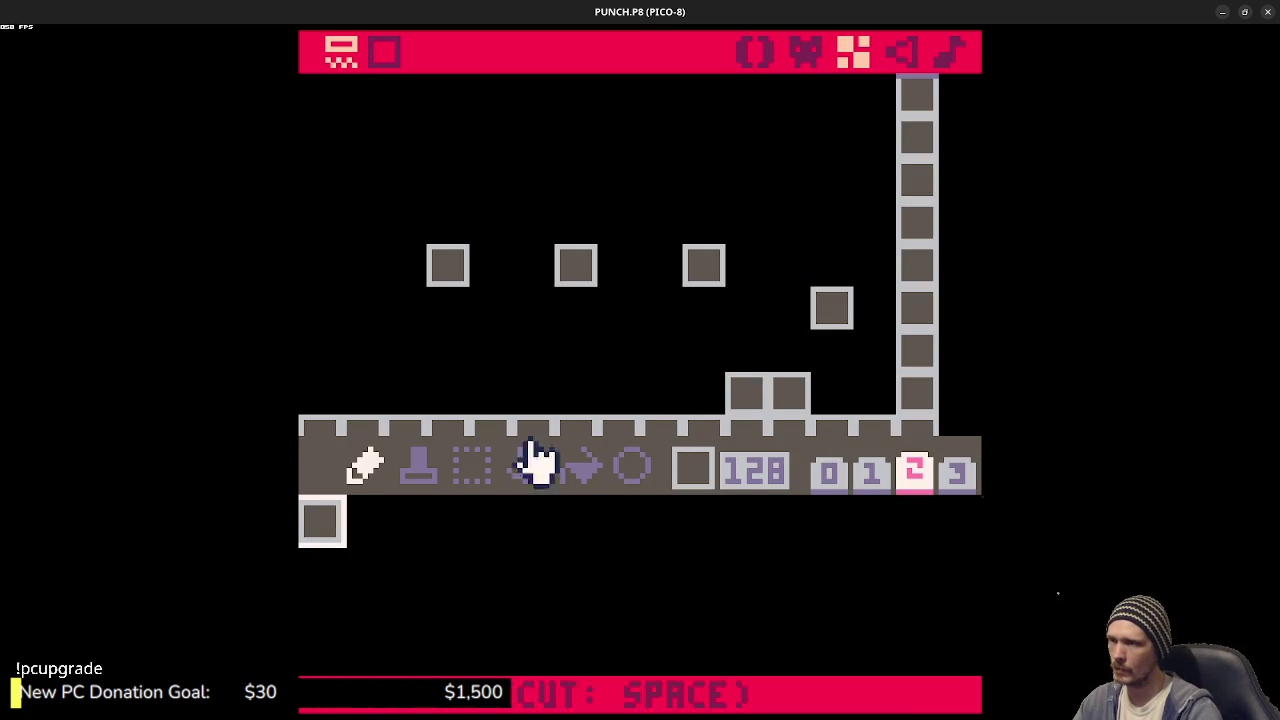
{"action": "left_click", "coordinate": [843, 358]}
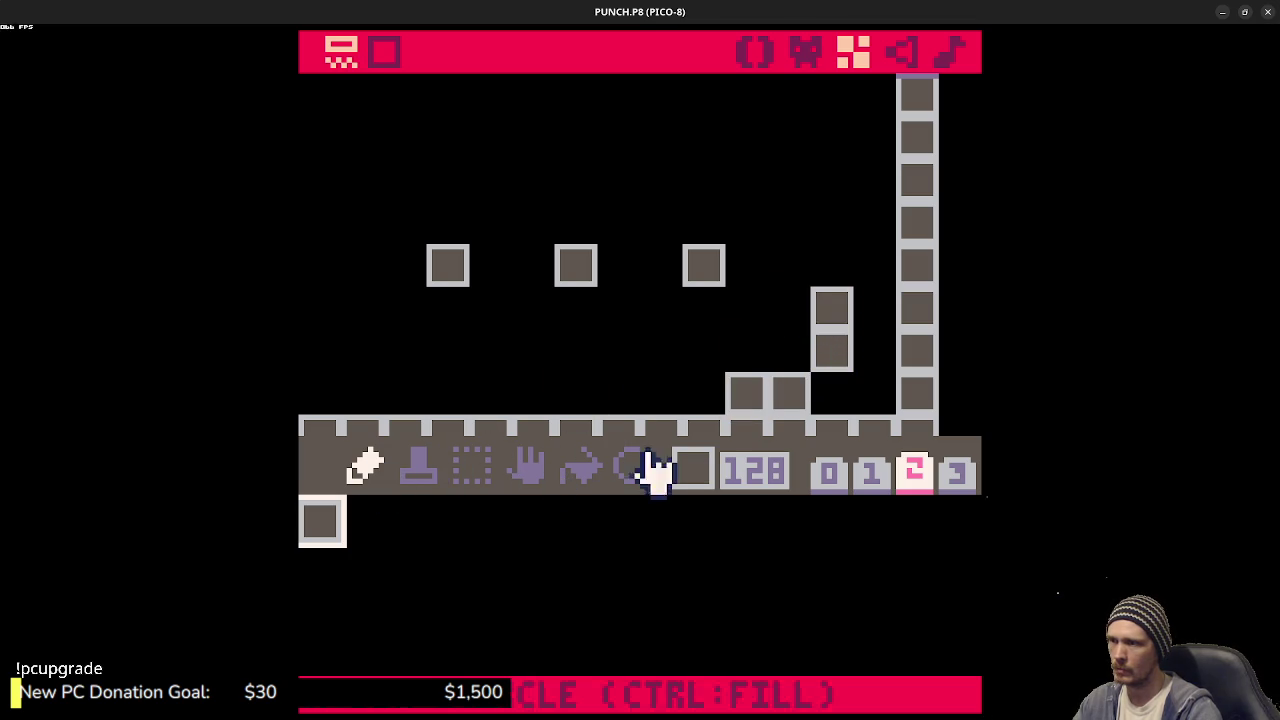
{"action": "left_click", "coordinate": [829, 475]}
{"action": "left_click", "coordinate": [336, 516]}
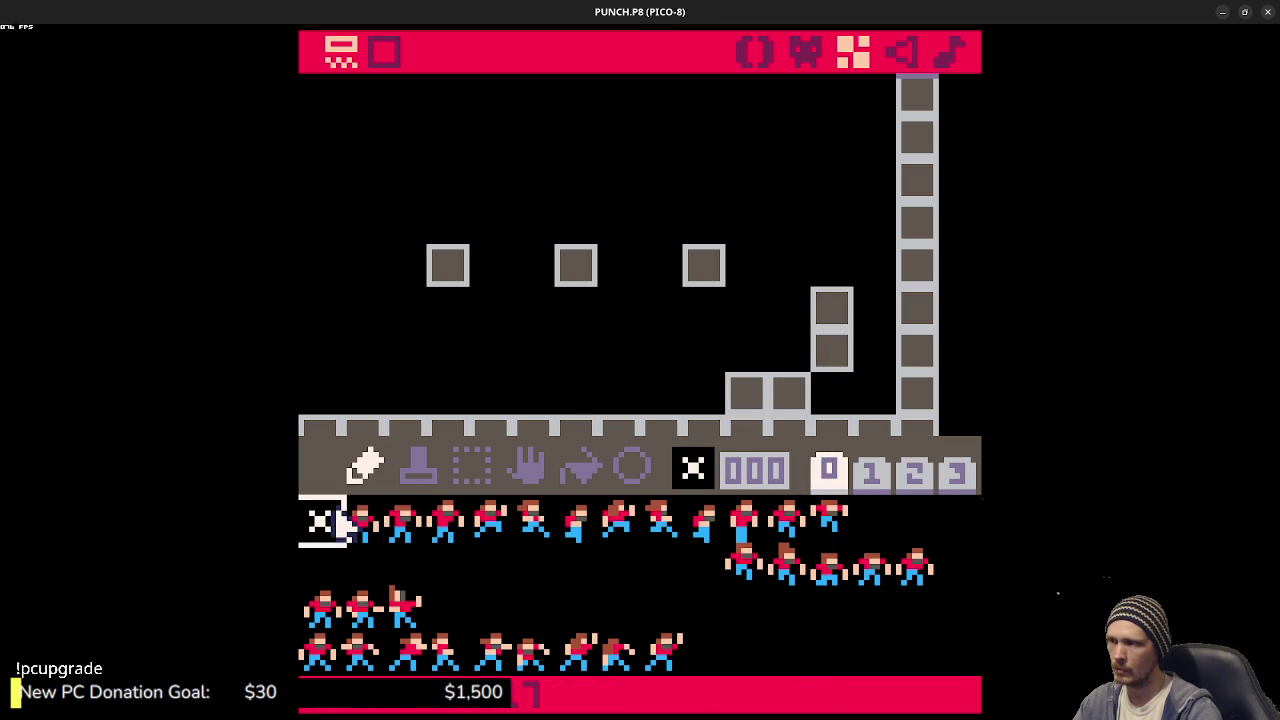
{"action": "left_click", "coordinate": [832, 307]}
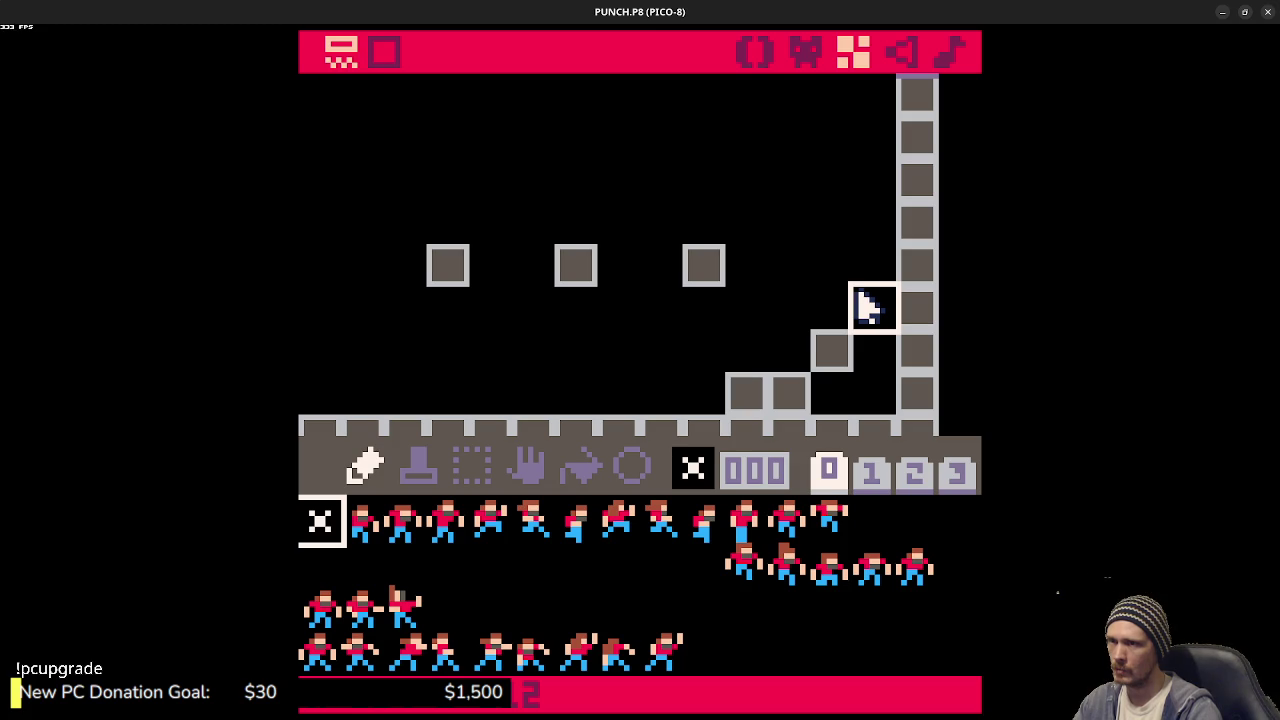
- Add block tile 128 beside the stair steps and widen the middle platform with another block
{"action": "left_click", "coordinate": [905, 475]}
{"action": "left_click", "coordinate": [328, 526]}
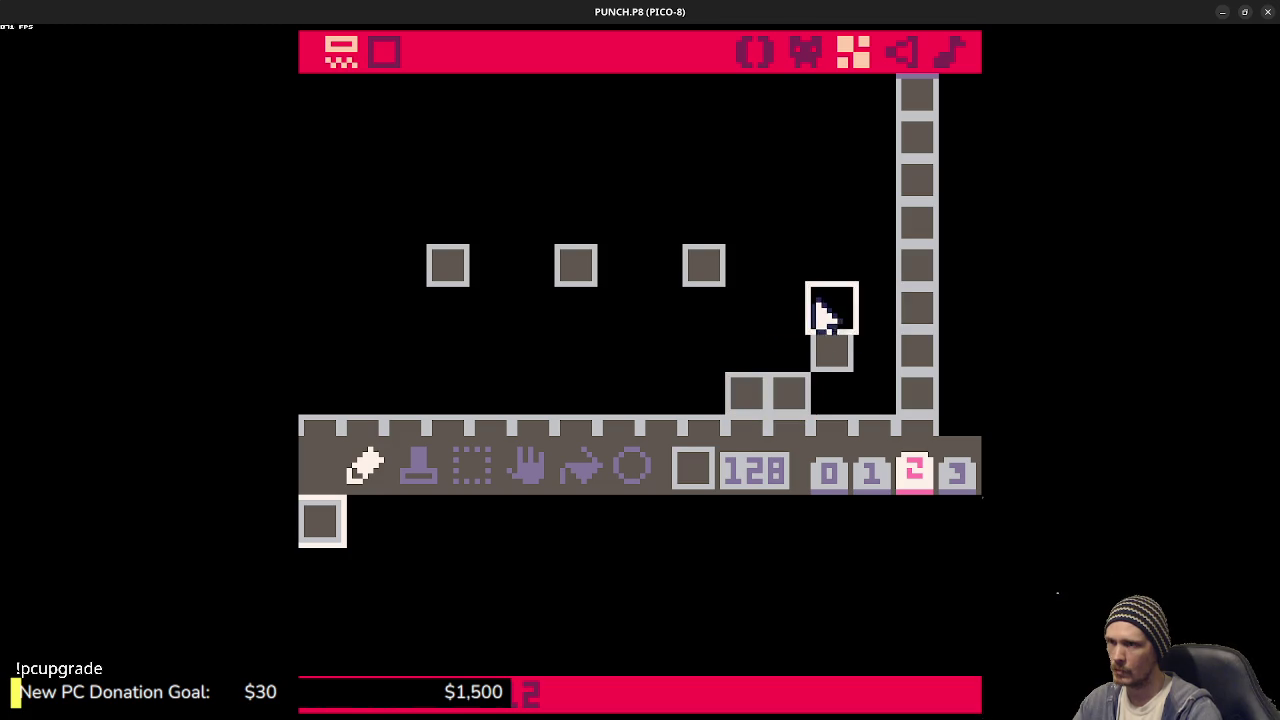
{"action": "left_click", "coordinate": [746, 309]}
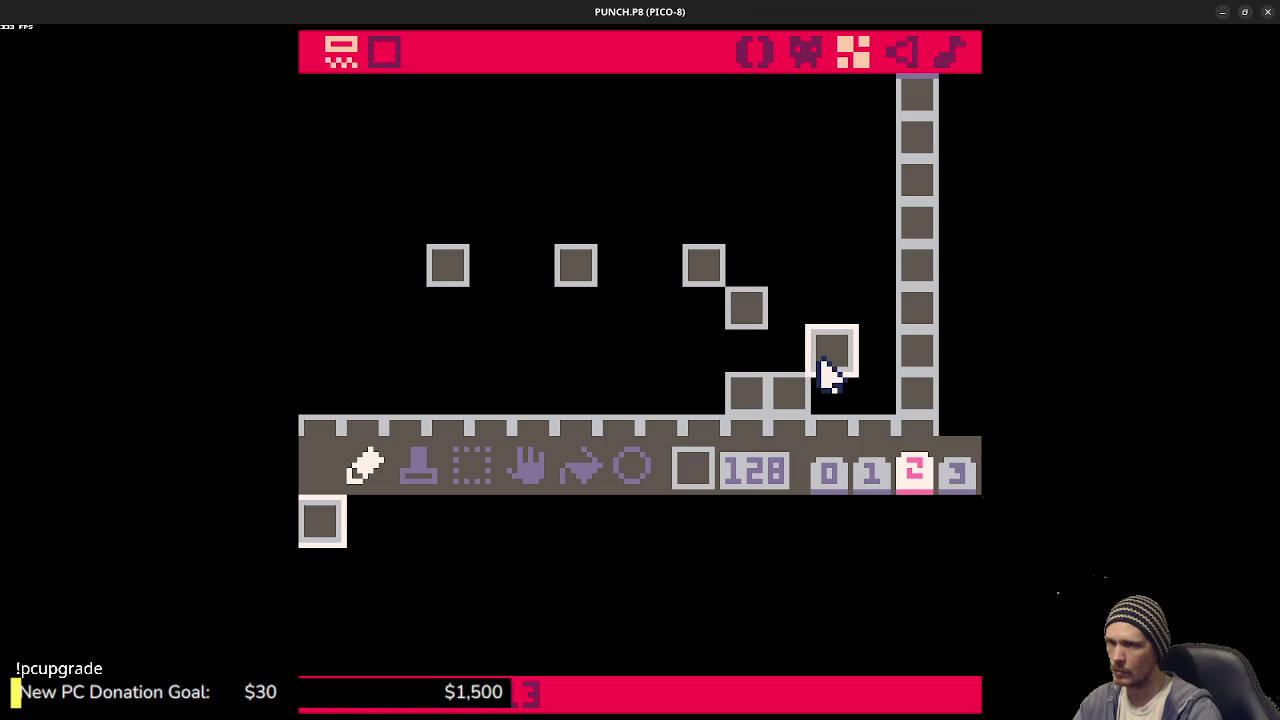
{"action": "left_click", "coordinate": [620, 268]}
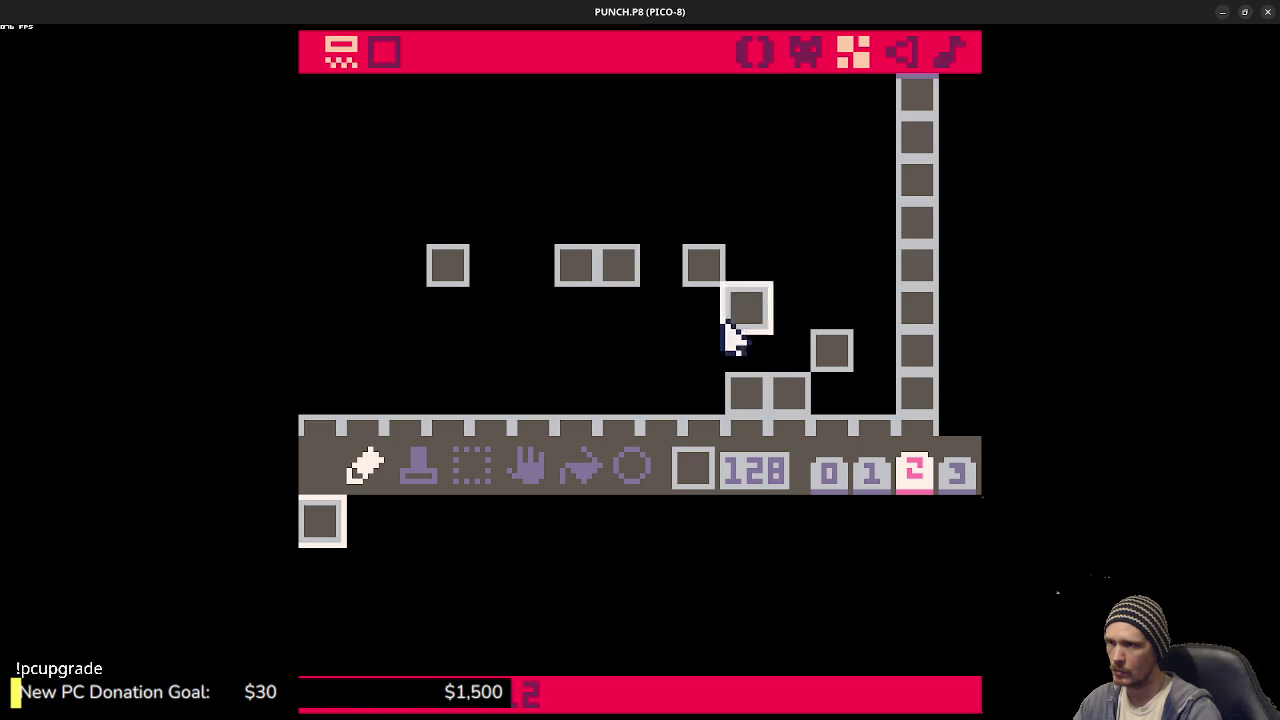
- Playtest by jumping the player up the stair blocks and onto the platforms, then return to the map editor
{"action": "key", "text": "ctrl+r"}
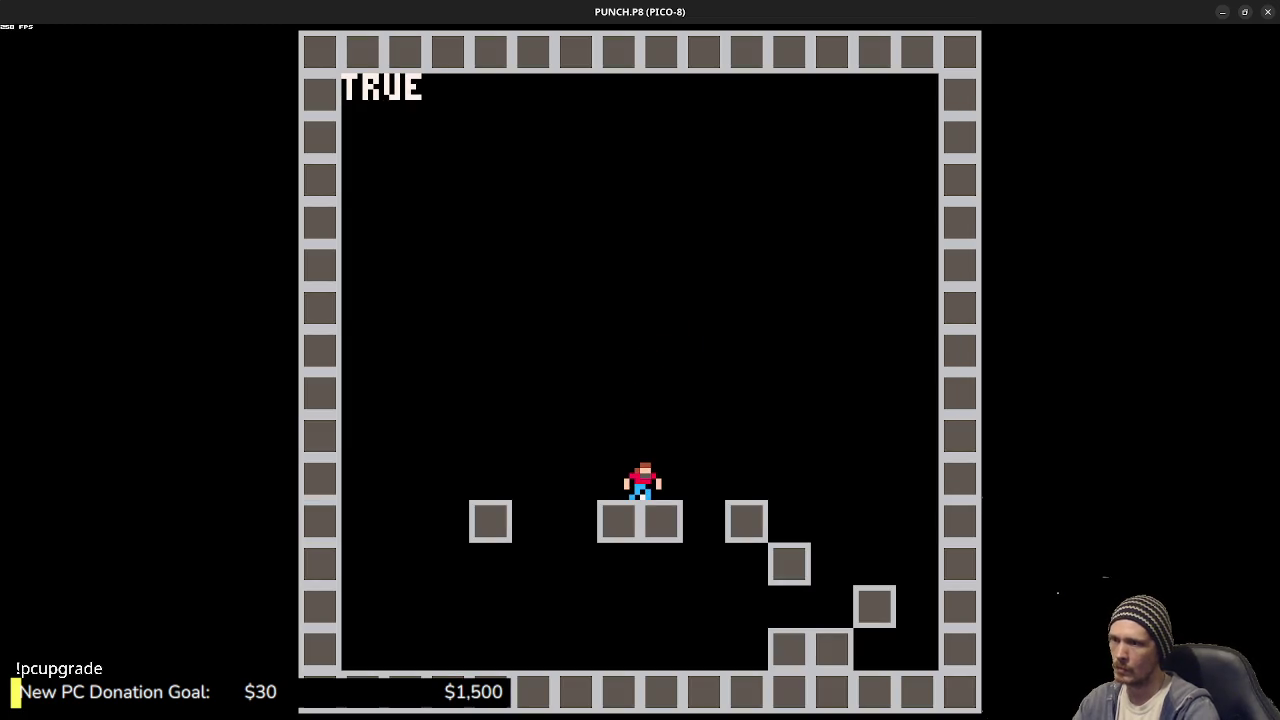
{"action": "key", "text": "Right"}
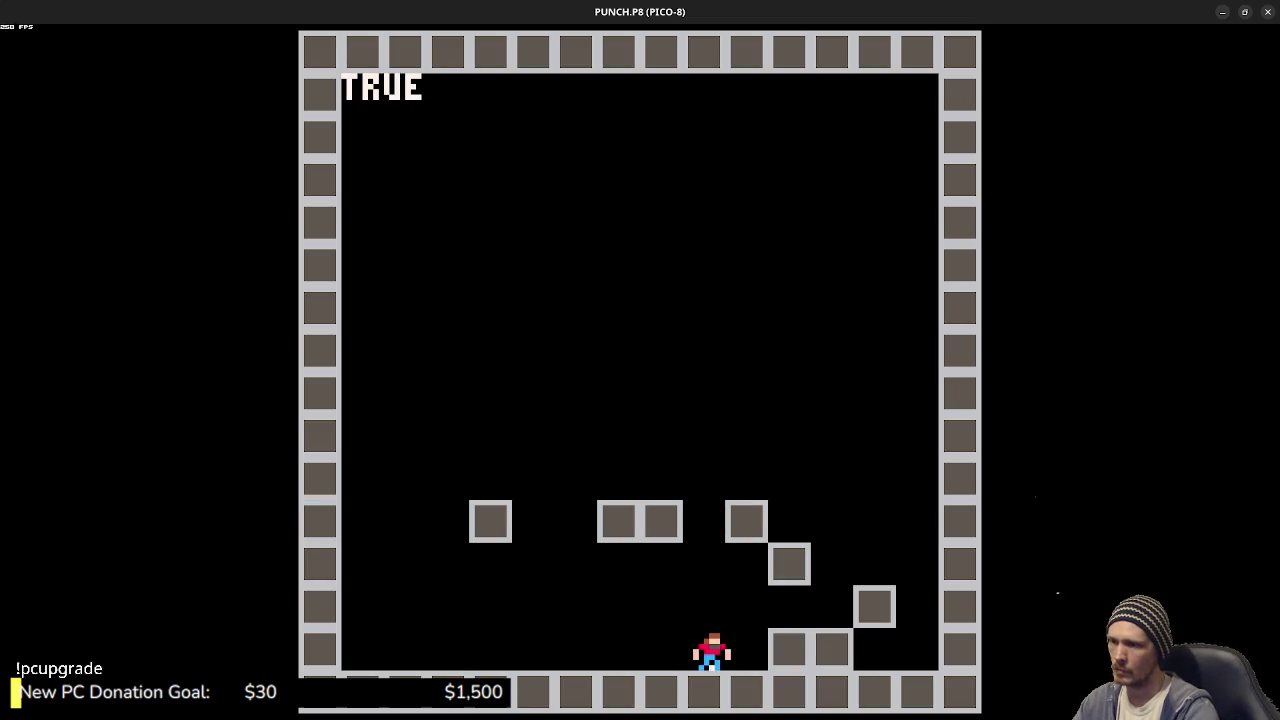
{"action": "key", "text": "Up"}
{"action": "key", "text": "Left"}
{"action": "key", "text": "Up"}
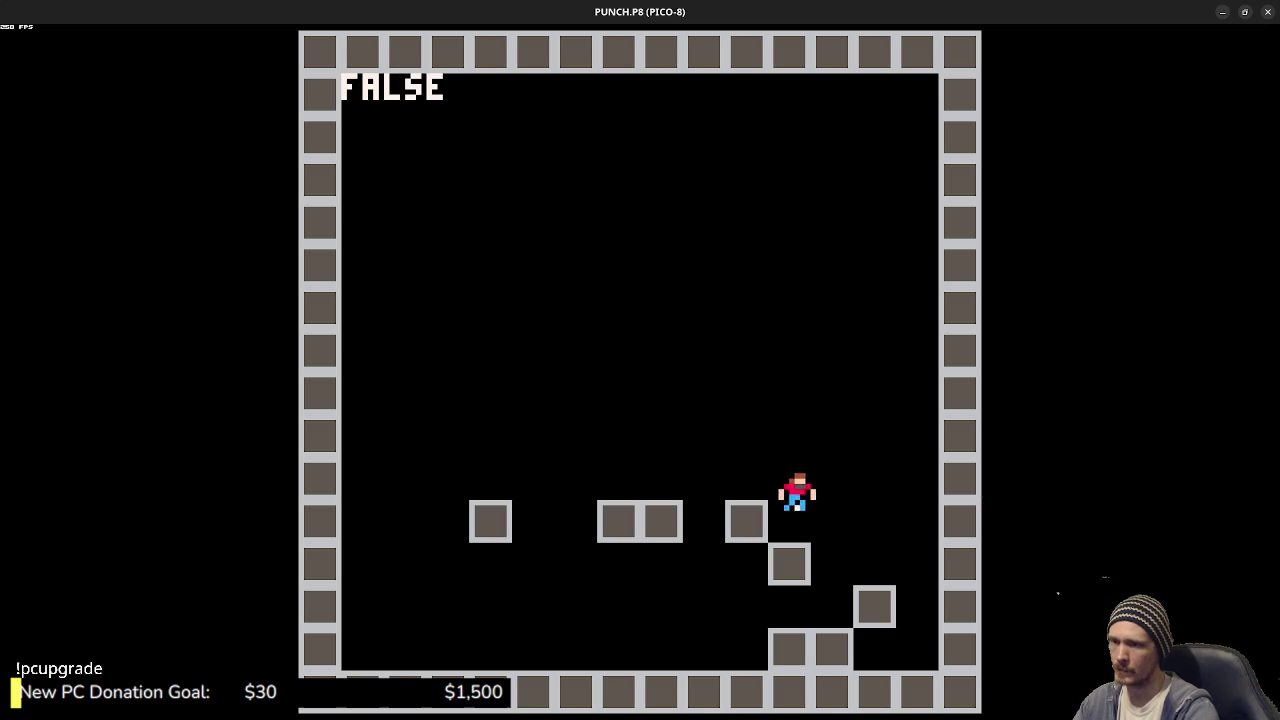
{"action": "key", "text": "Left"}
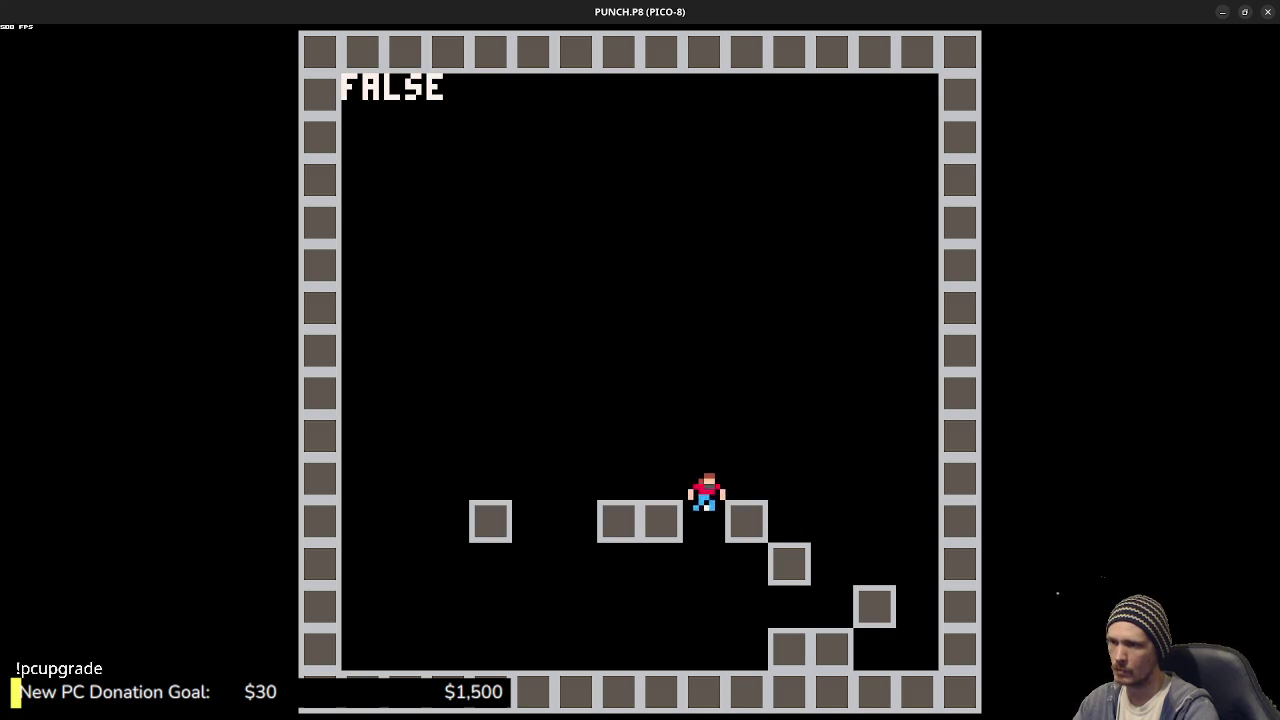
{"action": "key", "text": "Right"}
{"action": "key", "text": "Up"}
{"action": "key", "text": "Up"}
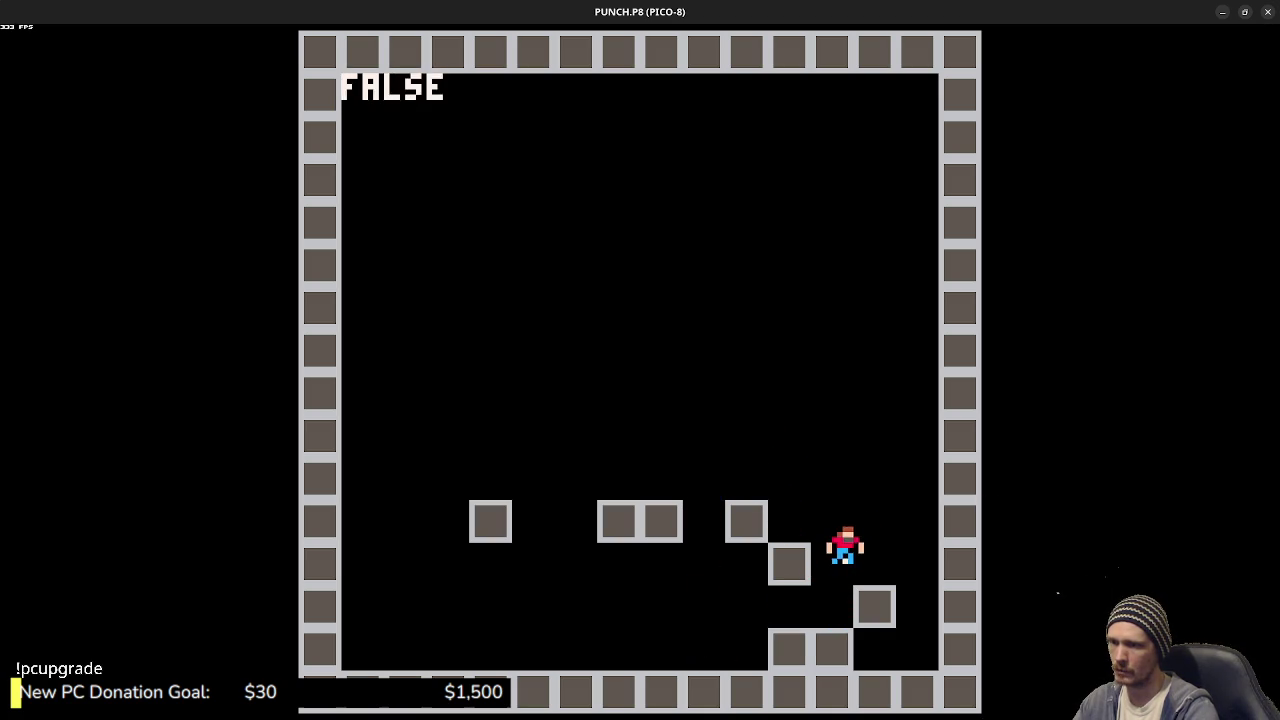
{"action": "key", "text": "Up"}
{"action": "key", "text": "Left"}
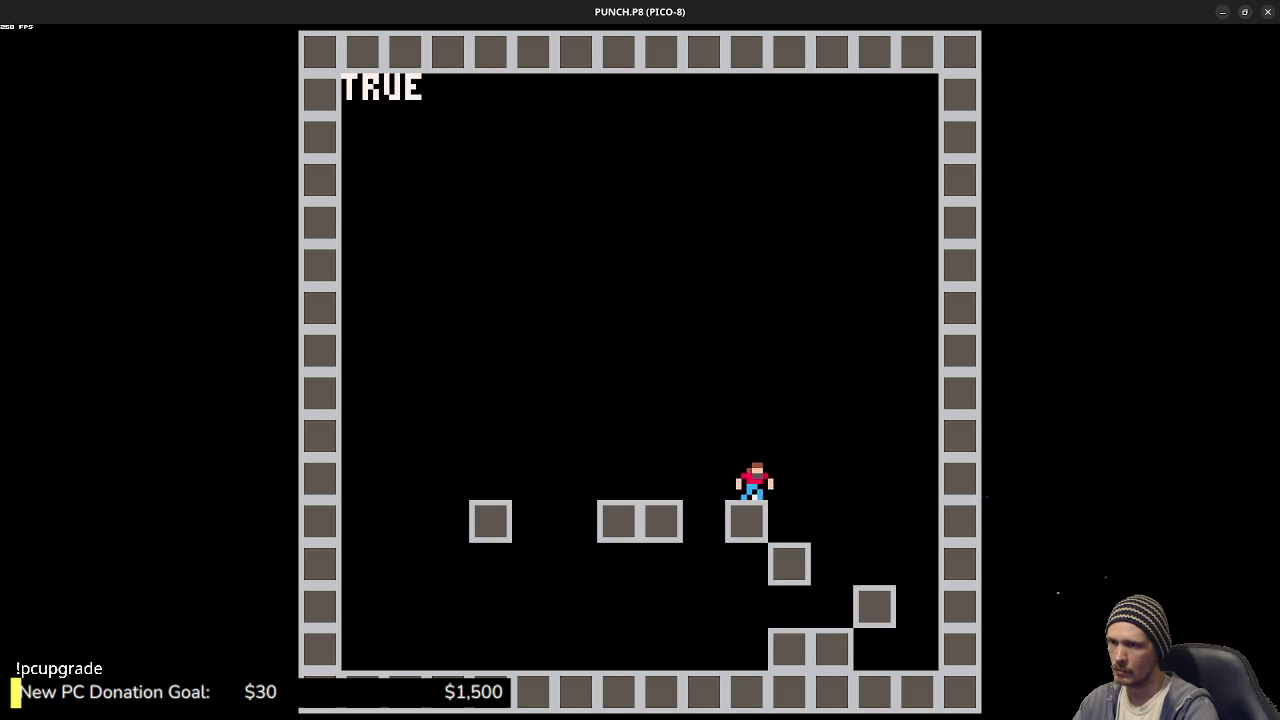
{"action": "key", "text": "Up"}
{"action": "key", "text": "Left"}
{"action": "key", "text": "Escape"}
{"action": "key", "text": "Escape"}
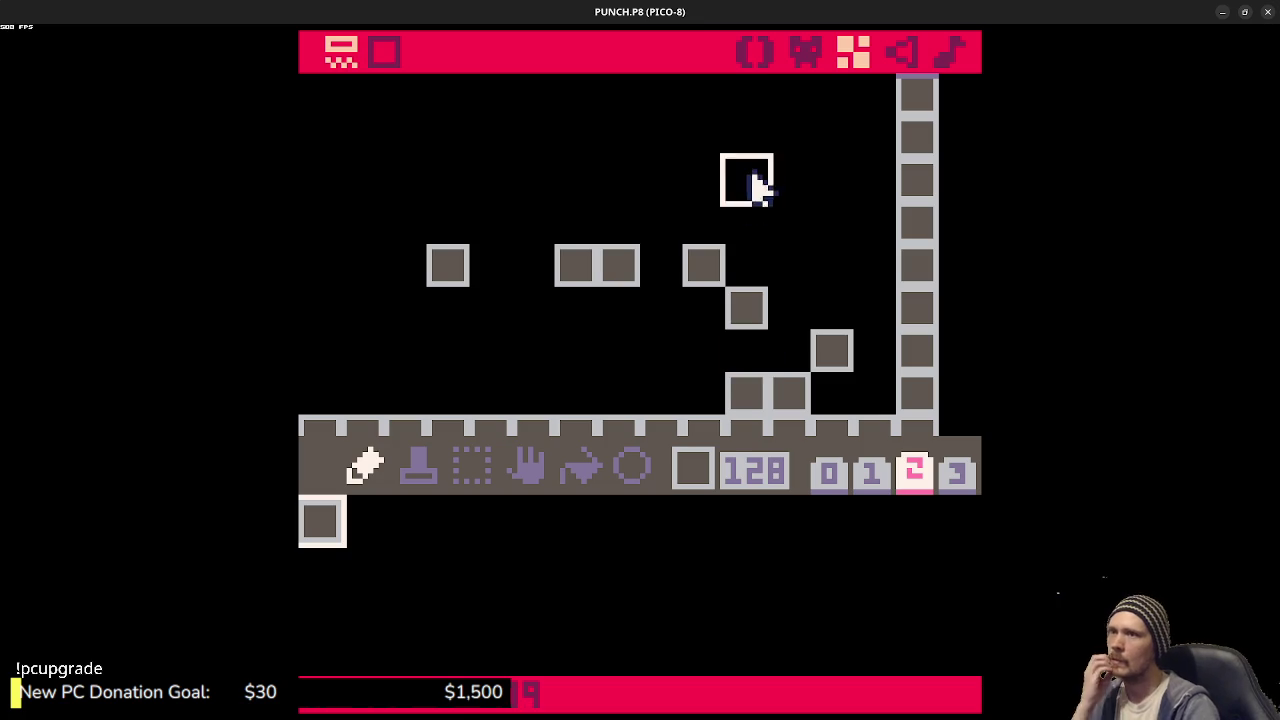
- Add 'local pflip=dx<0' below map() in _draw and append ',1,1,pflip' to the player's spr call
{"action": "left_click", "coordinate": [754, 54]}
{"action": "scroll", "coordinate": [609, 289], "scroll_direction": "up", "scroll_amount": 3}
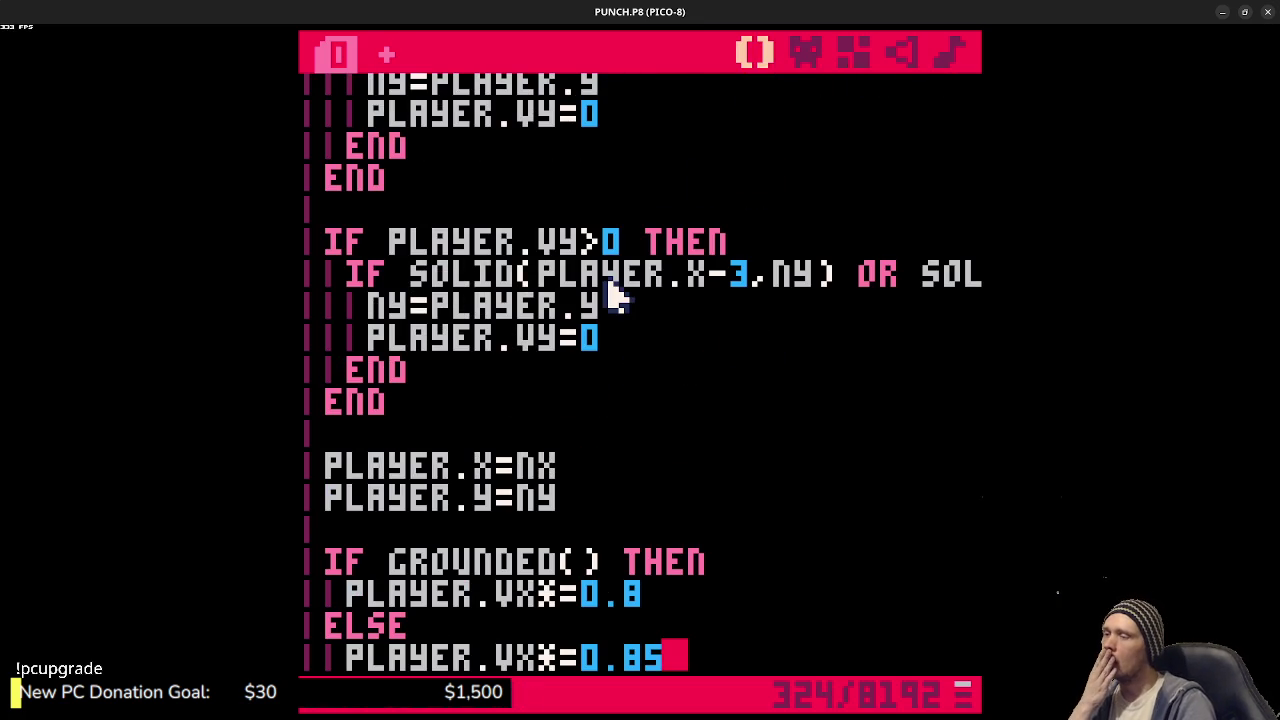
{"action": "scroll", "coordinate": [614, 296], "scroll_direction": "down", "scroll_amount": 9}
{"action": "scroll", "coordinate": [623, 323], "scroll_direction": "up", "scroll_amount": 1}
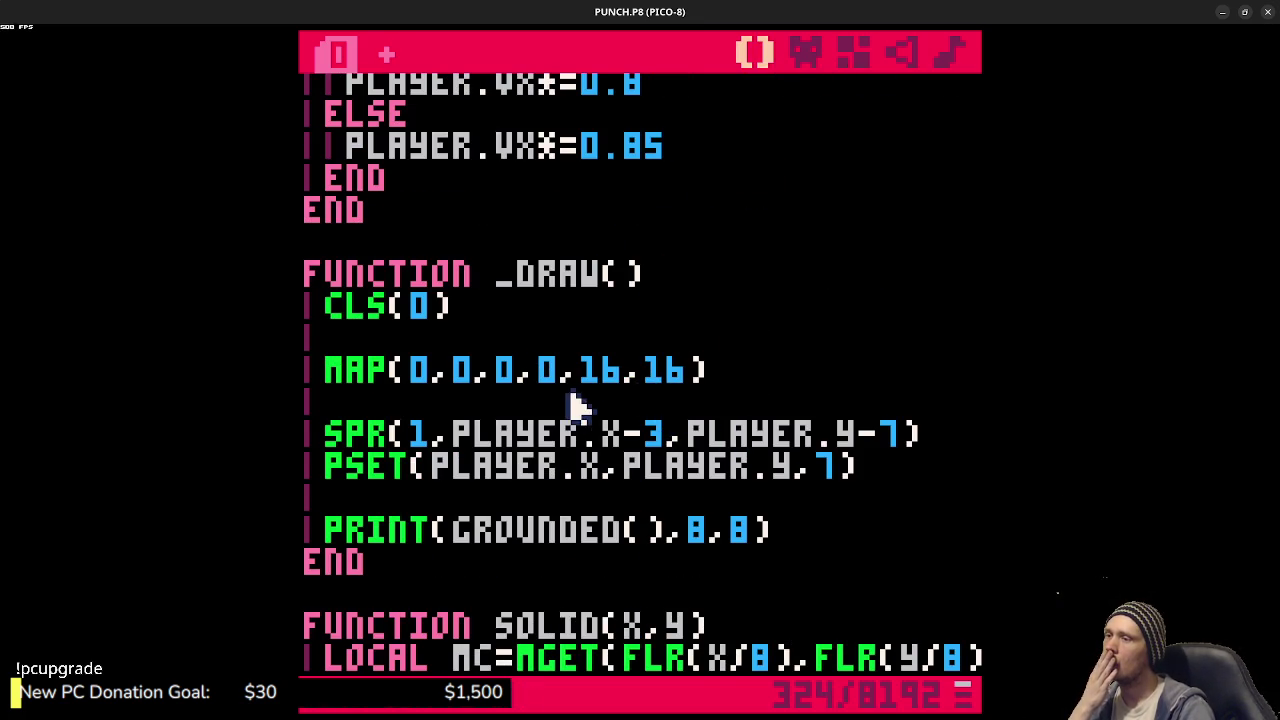
{"action": "key", "text": "Return"}
{"action": "type", "text": "local fl"}
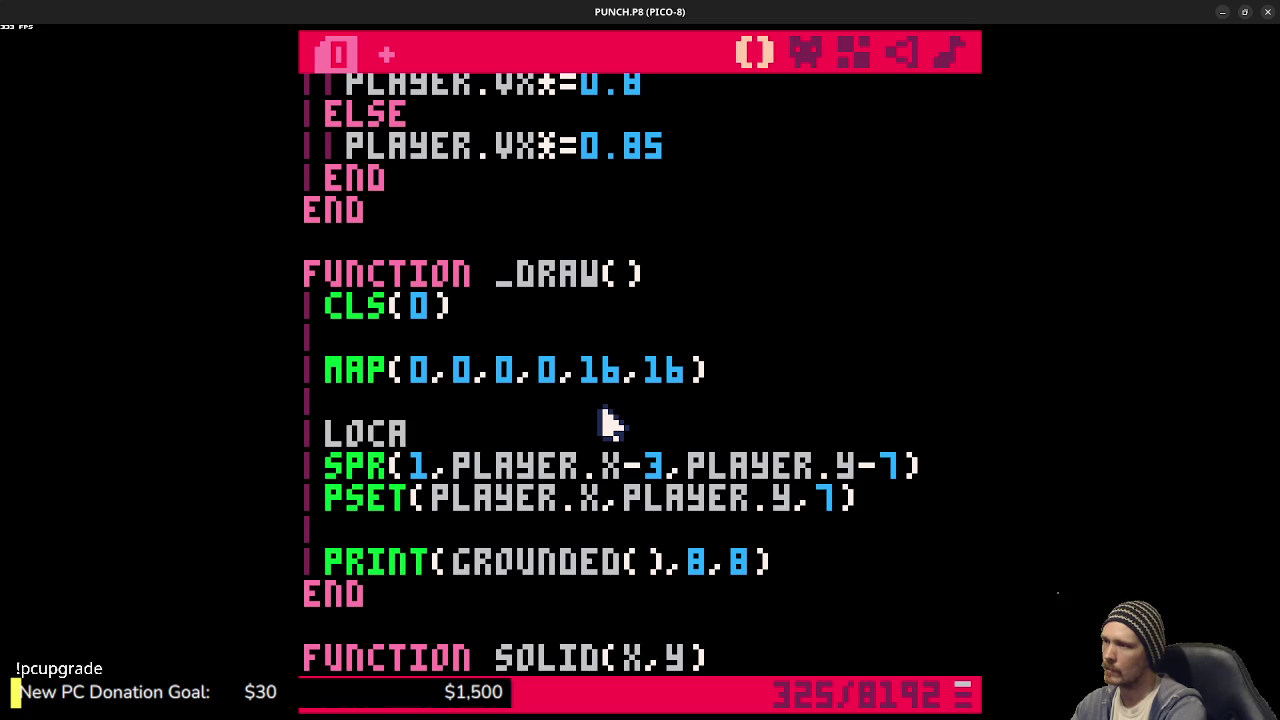
{"action": "key", "text": "BackSpace"}
{"action": "key", "text": "BackSpace"}
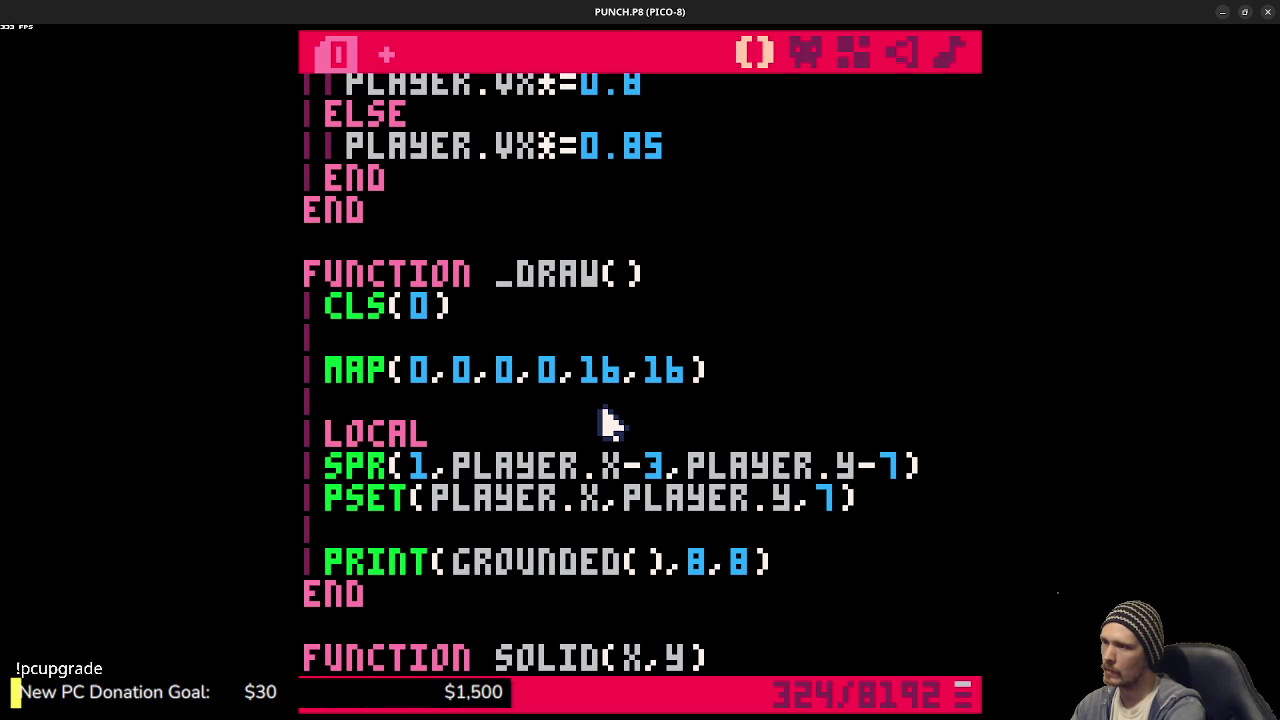
{"action": "type", "text": "pflip"}
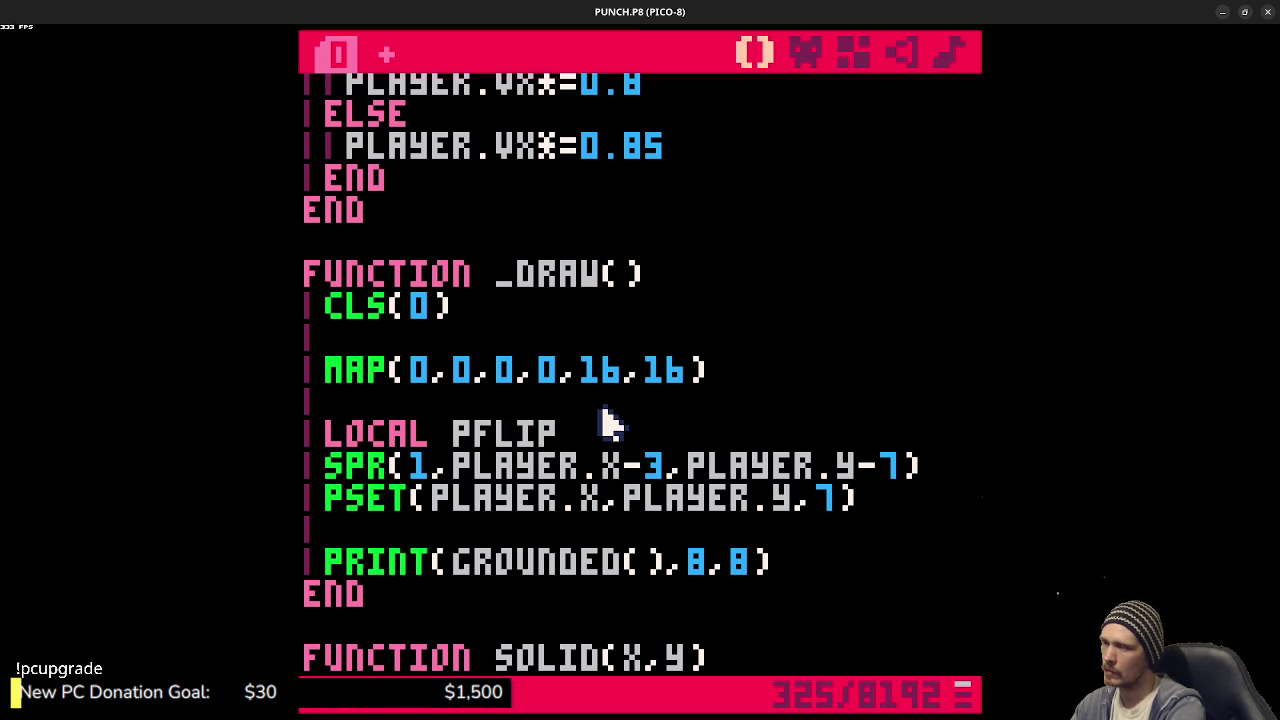
{"action": "type", "text": "=DX<"}
{"action": "type", "text": "0."}
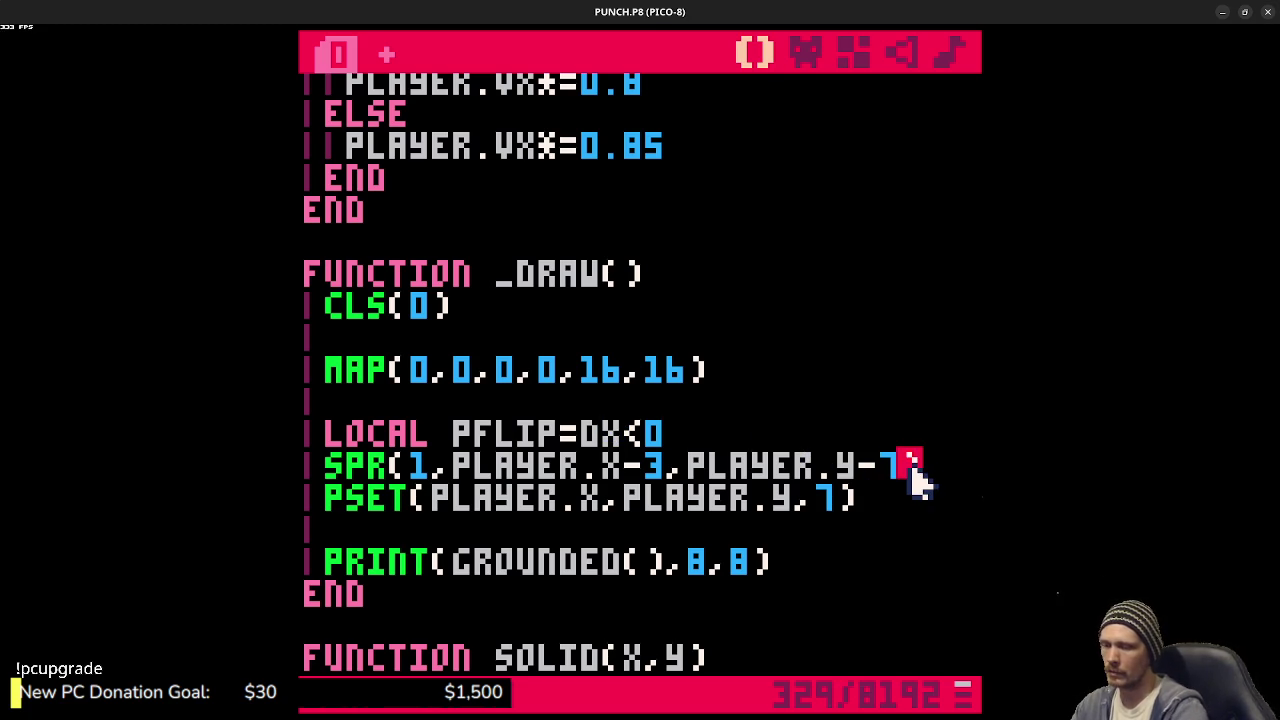
{"action": "type", "text": ",1,1,"}
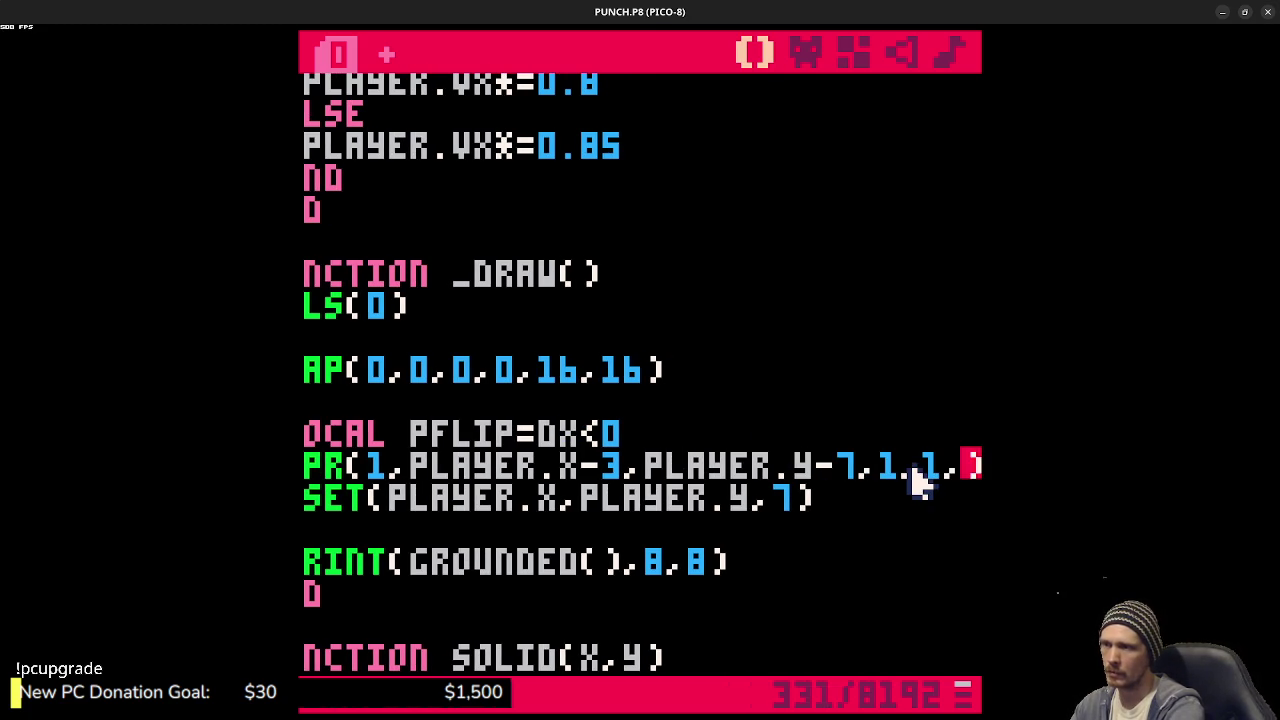
{"action": "type", "text": "pflip"}
- After the nil error on run, change the pflip condition from dx to player.vx<0
{"action": "key", "text": "ctrl+r"}
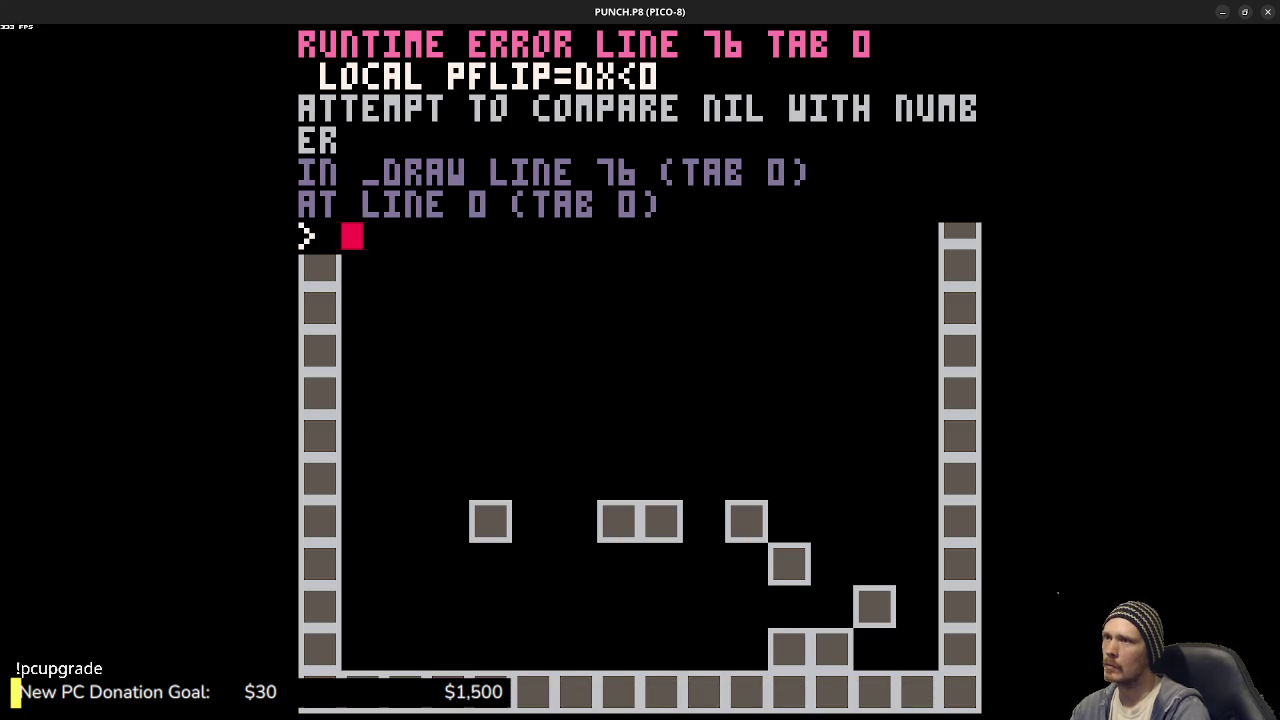
{"action": "key", "text": "Escape"}
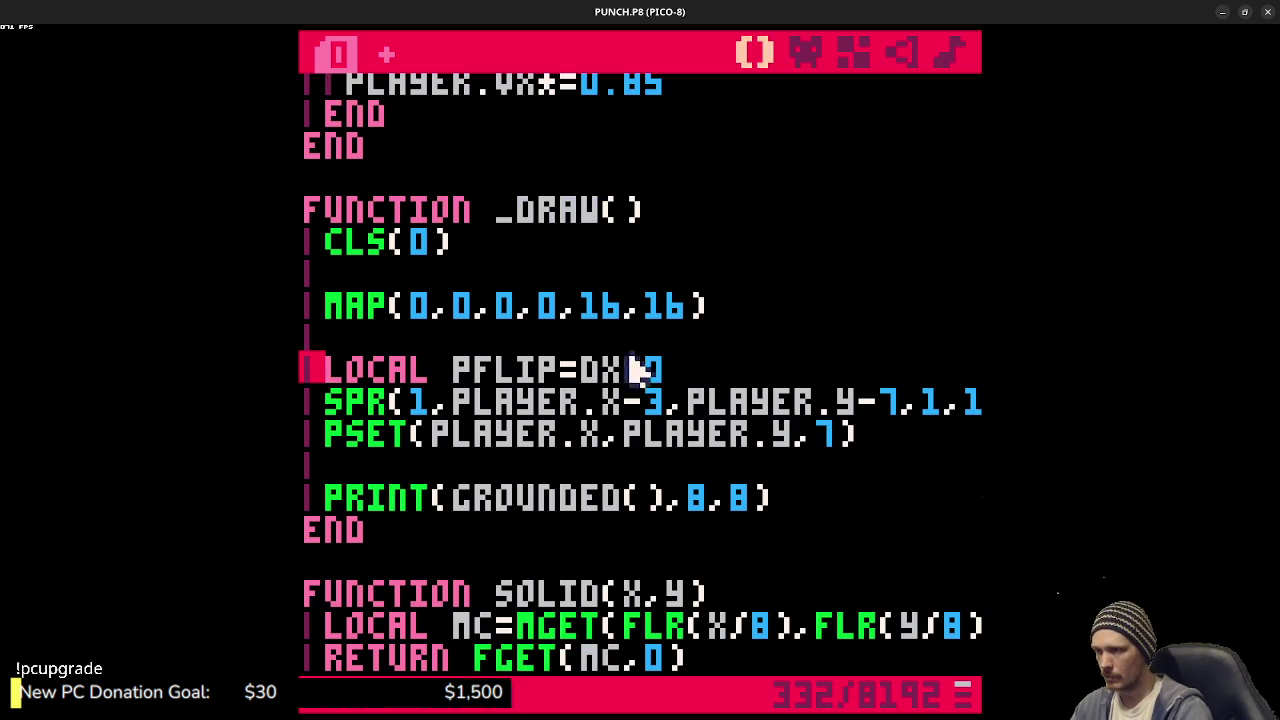
{"action": "left_click", "coordinate": [607, 370]}
{"action": "key", "text": "BackSpace"}
{"action": "type", "text": "PLAYER.V"}
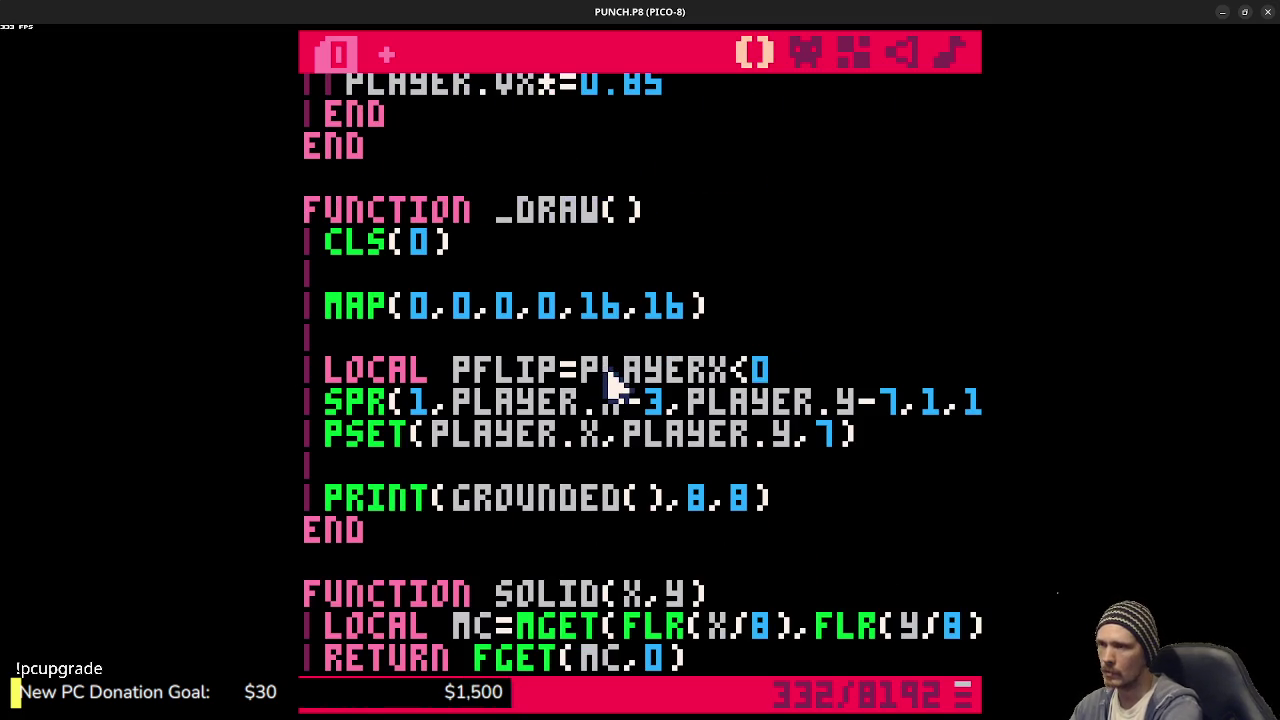
- Rerun the game and walk left and right, jumping with Z, to check the sprite's facing
{"action": "key", "text": "ctrl+r"}
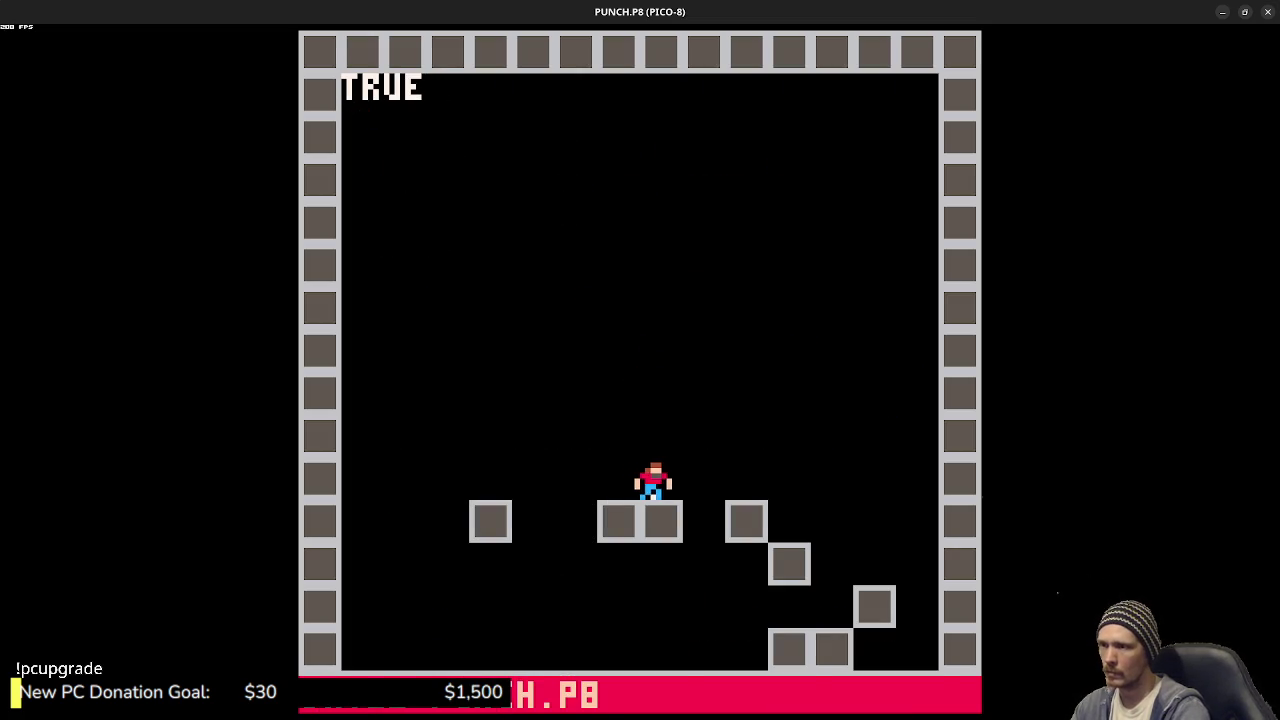
{"action": "key", "text": "Left"}
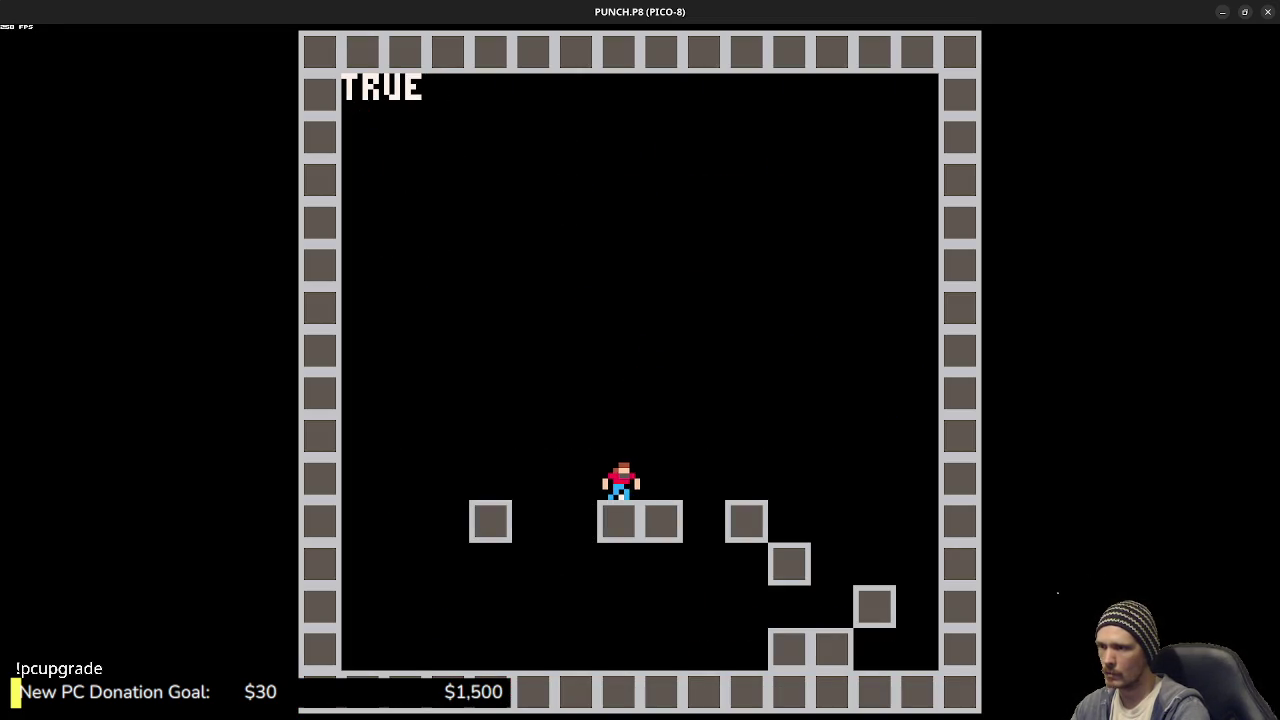
{"action": "key", "text": "Right"}
{"action": "key", "text": "Left"}
{"action": "key", "text": "Right"}
{"action": "key", "text": "Left"}
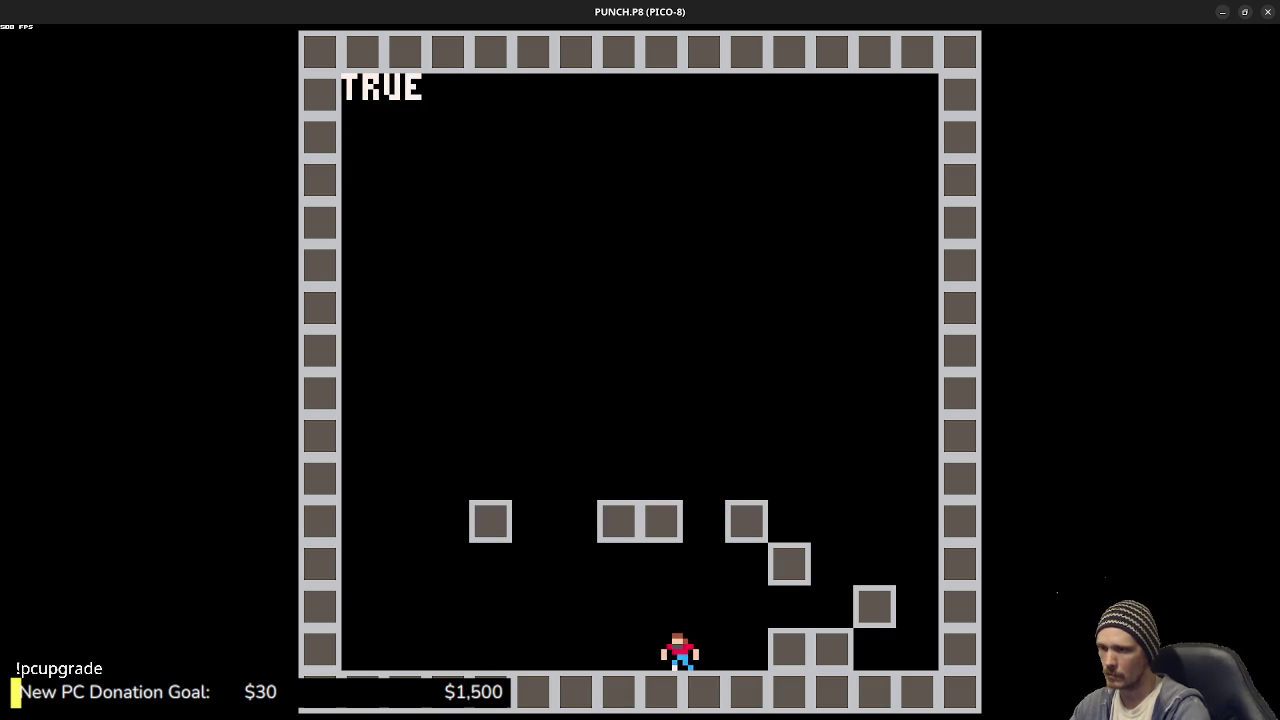
{"action": "key", "text": "z"}
{"action": "key", "text": "Left"}
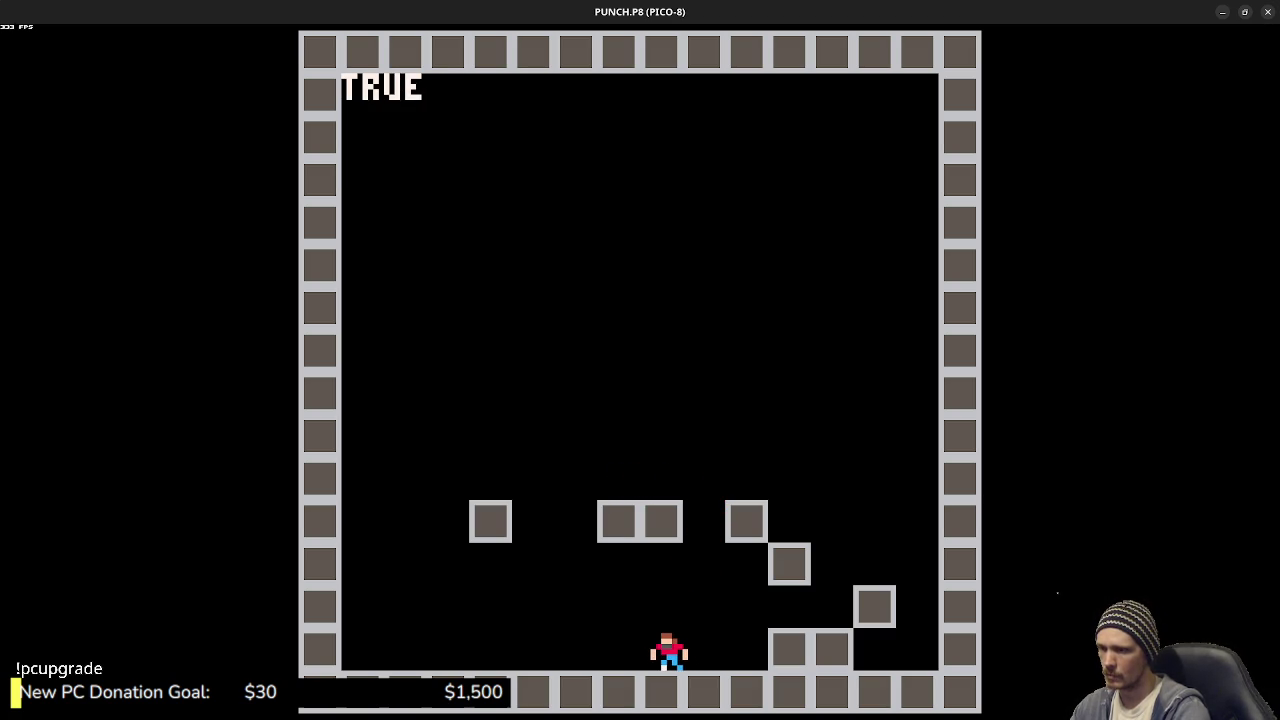
{"action": "key", "text": "z"}
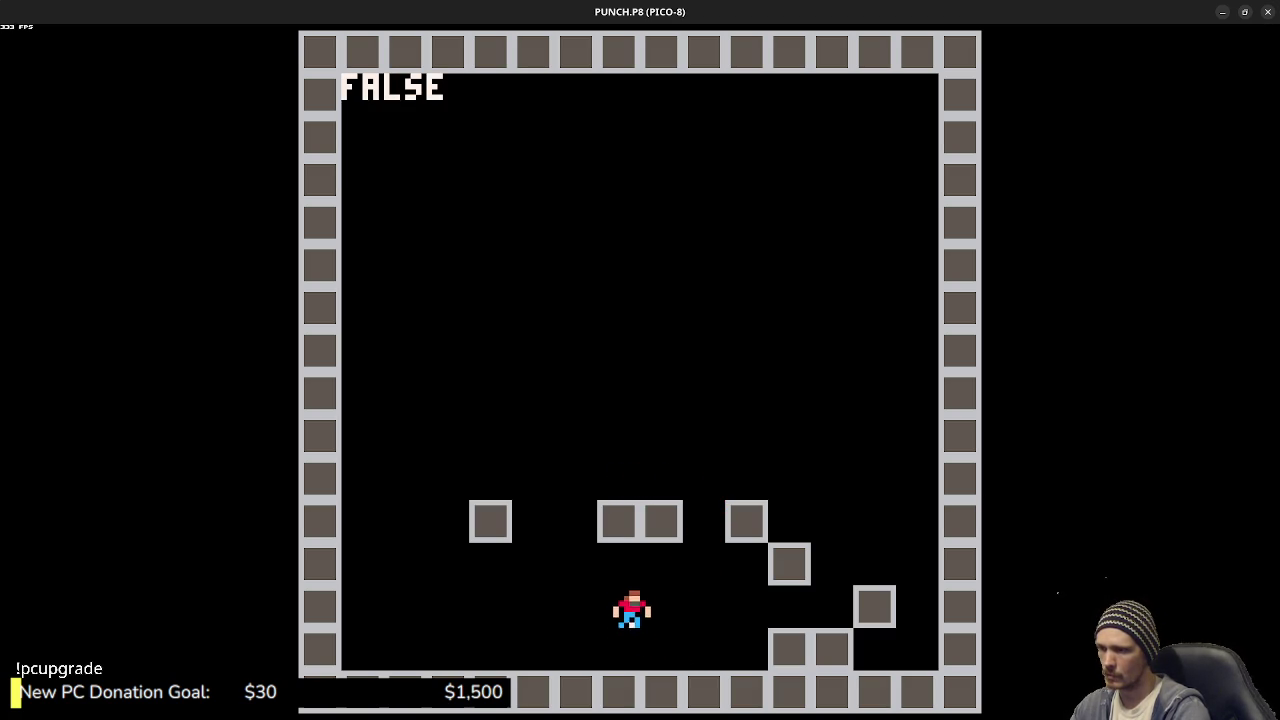
- Walk back and forth along the floor and against the left wall to confirm facing, then stop the game
{"action": "key", "text": "Left"}
{"action": "key", "text": "Right"}
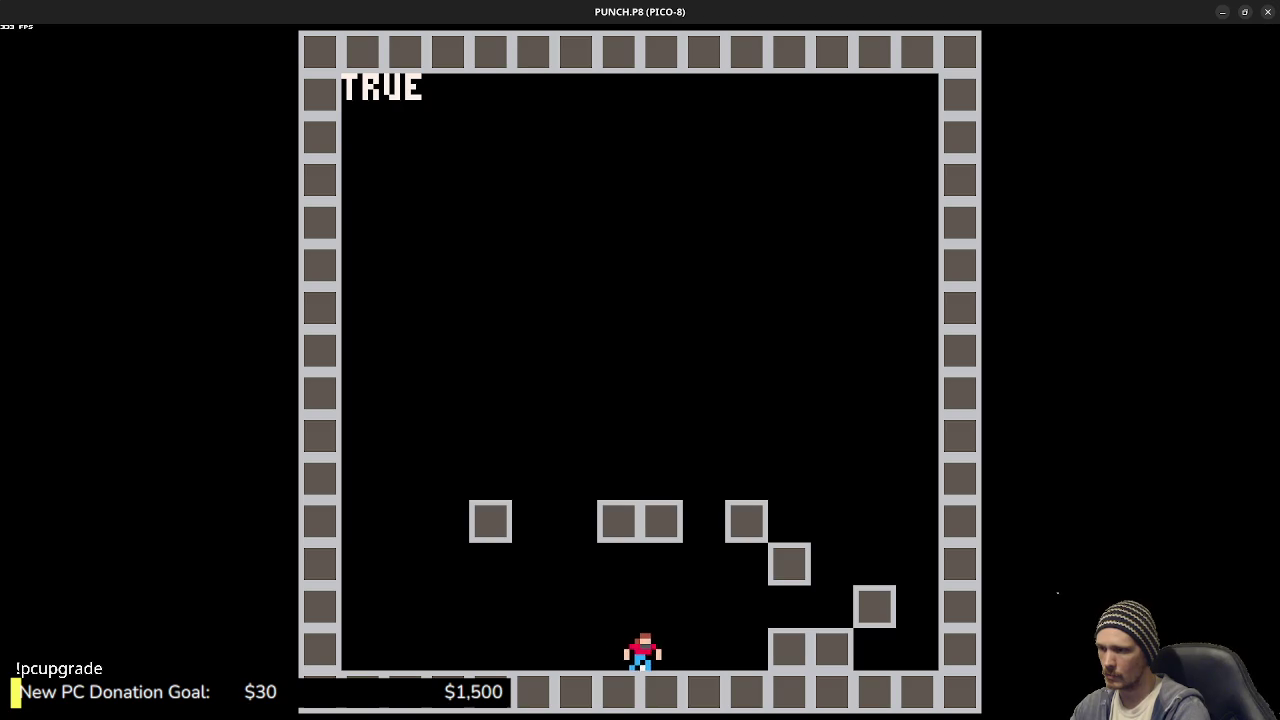
{"action": "key", "text": "Left"}
{"action": "key", "text": "Right"}
{"action": "key", "text": "Left"}
{"action": "key", "text": "Right"}
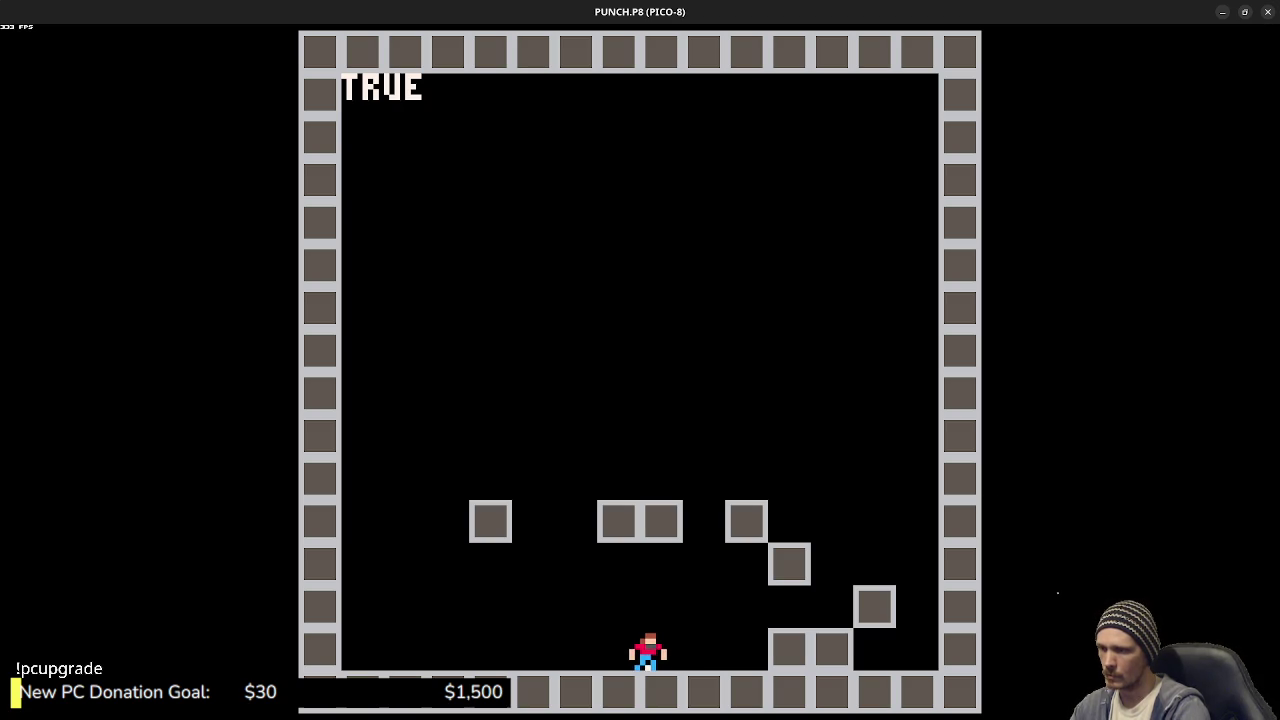
{"action": "key", "text": "Left"}
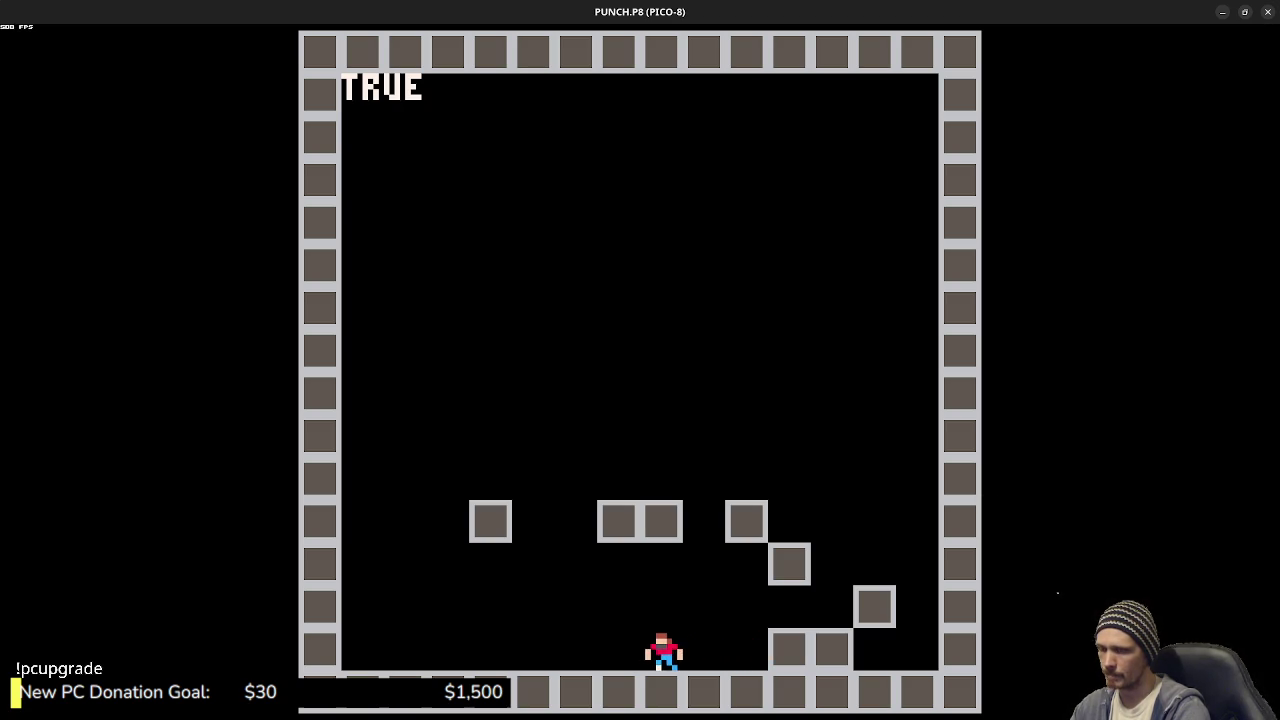
{"action": "key", "text": "Left"}
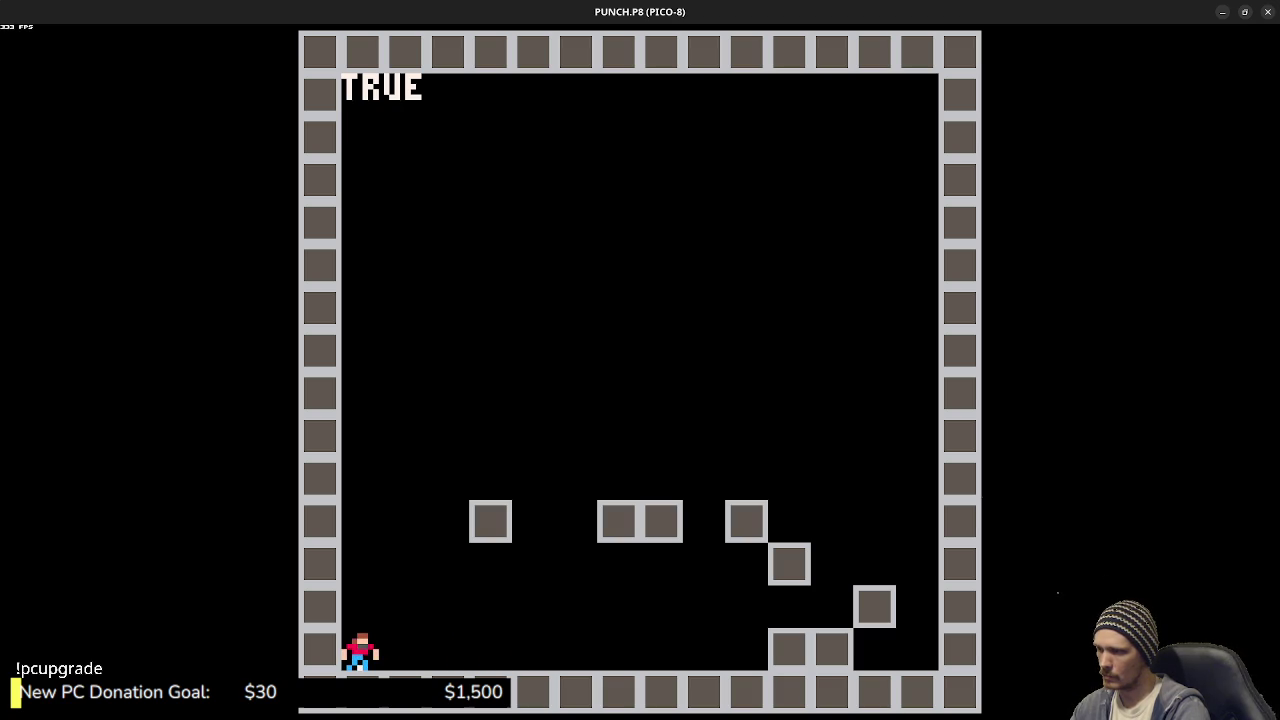
{"action": "key", "text": "Right"}
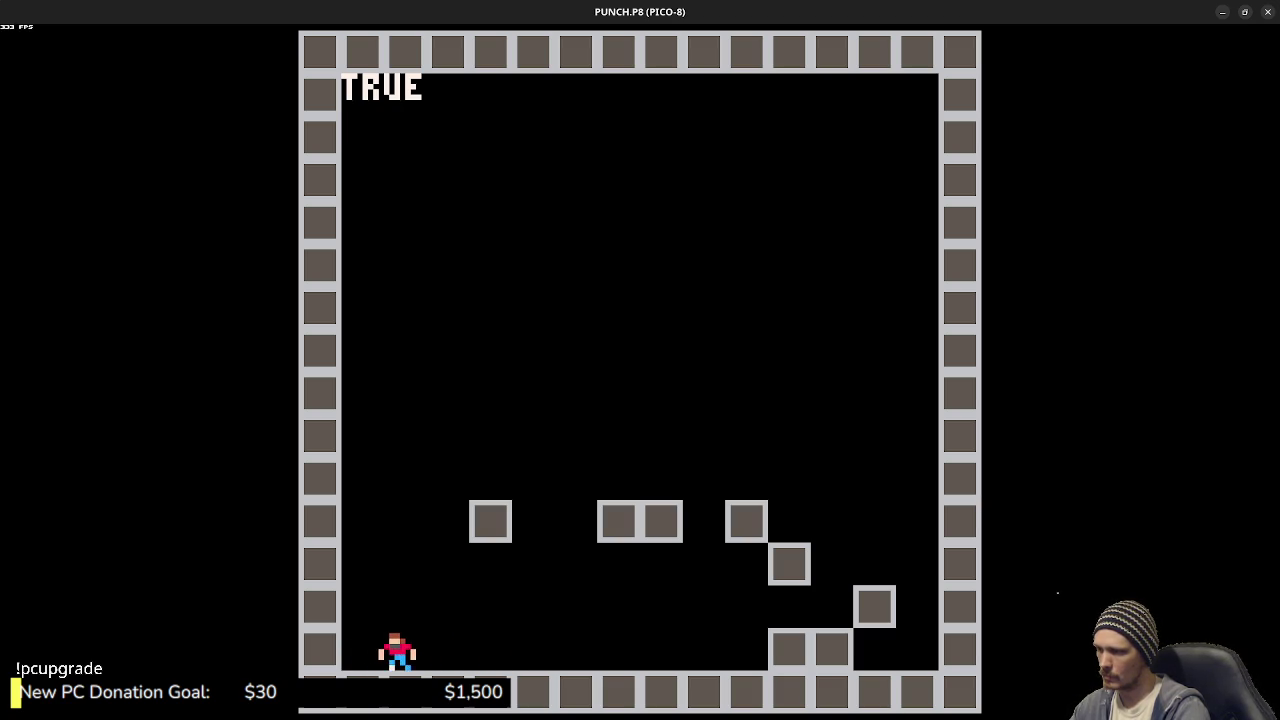
{"action": "key", "text": "Left"}
{"action": "key", "text": "Right"}
{"action": "key", "text": "Escape"}
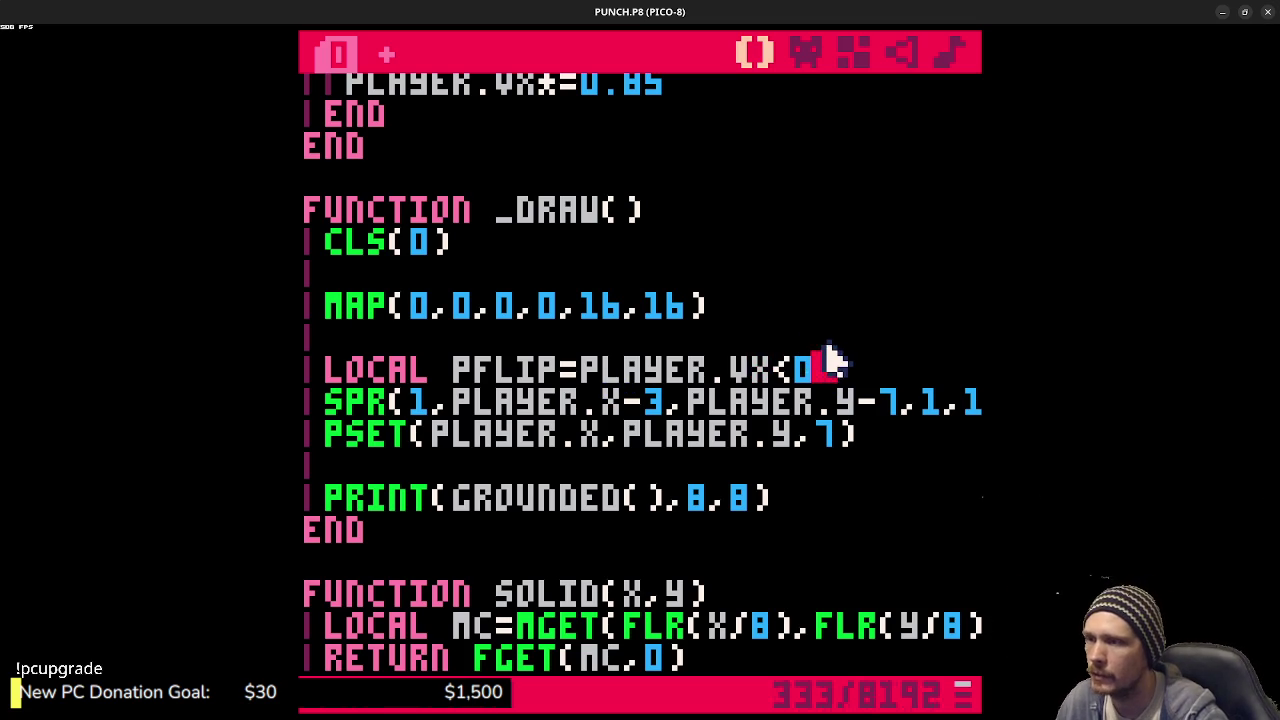
- Delete the local pflip line, make the spr flip argument p.flip, and save
{"action": "left_click_drag", "start_coordinate": [822, 356], "coordinate": [831, 341]}
{"action": "key", "text": "BackSpace"}
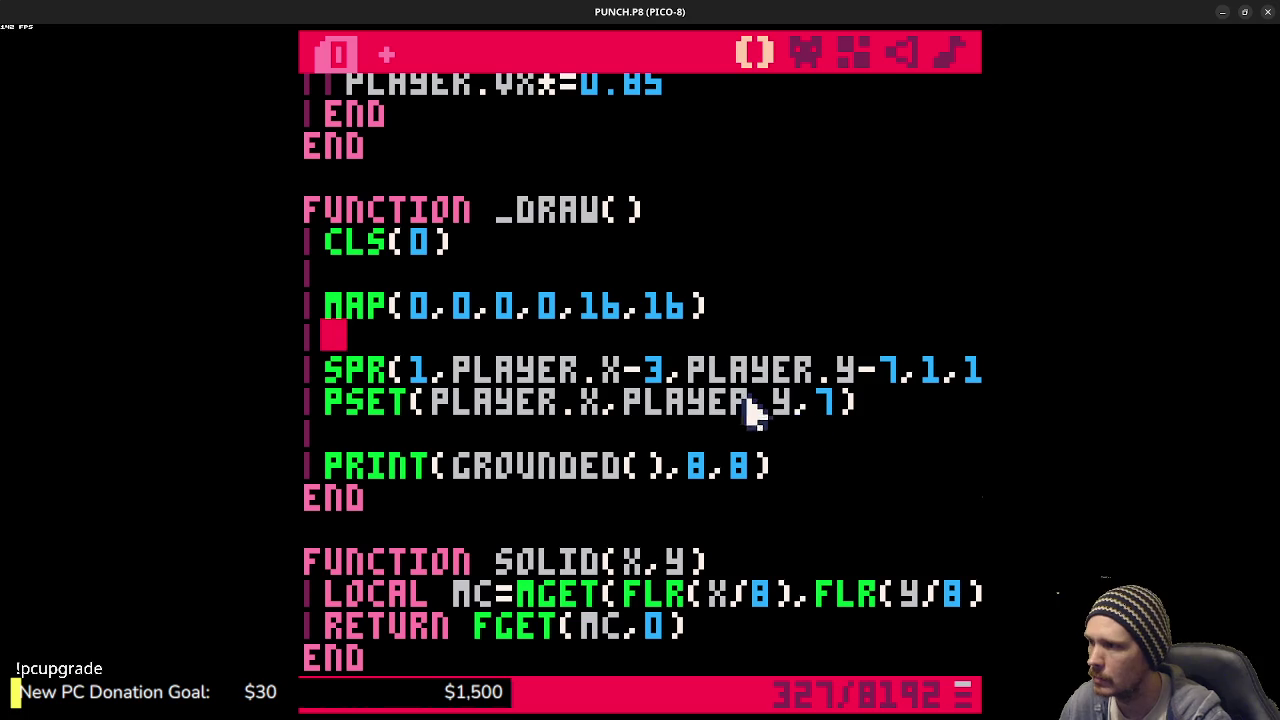
{"action": "left_click_drag", "start_coordinate": [706, 370], "coordinate": [893, 380]}
{"action": "key", "text": "shift+End"}
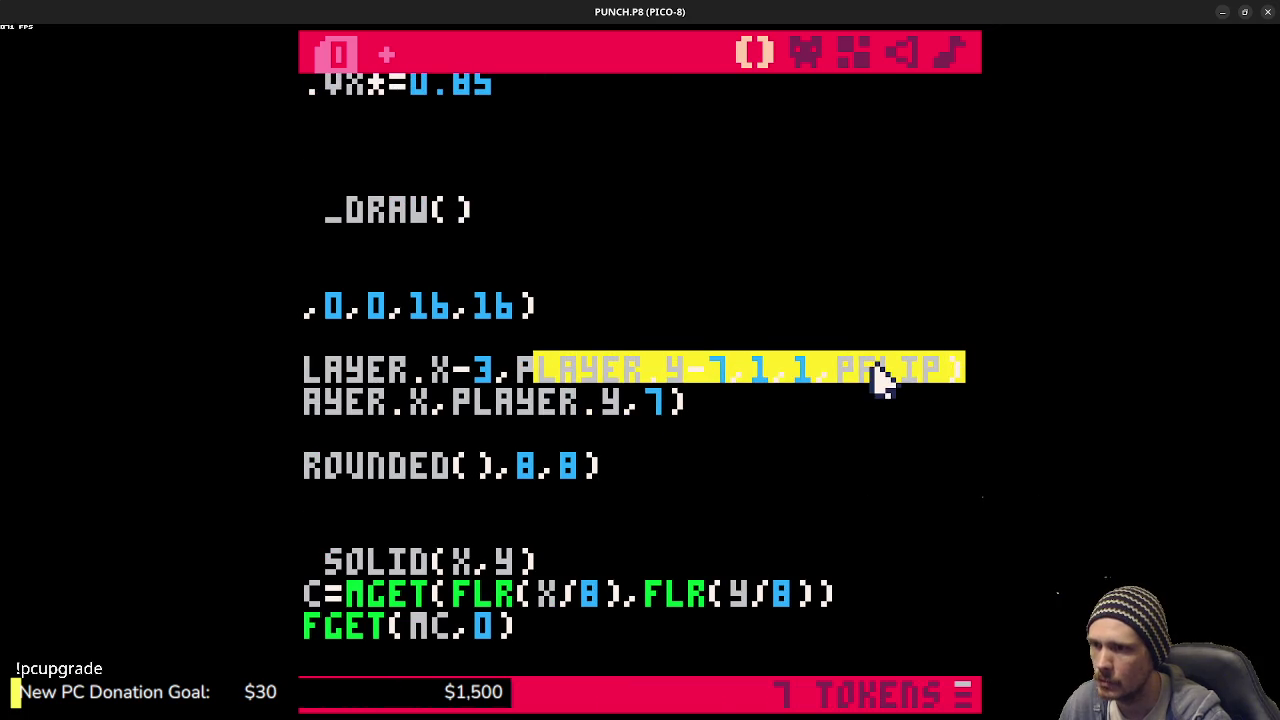
{"action": "left_click", "coordinate": [871, 371]}
{"action": "type", "text": "."}
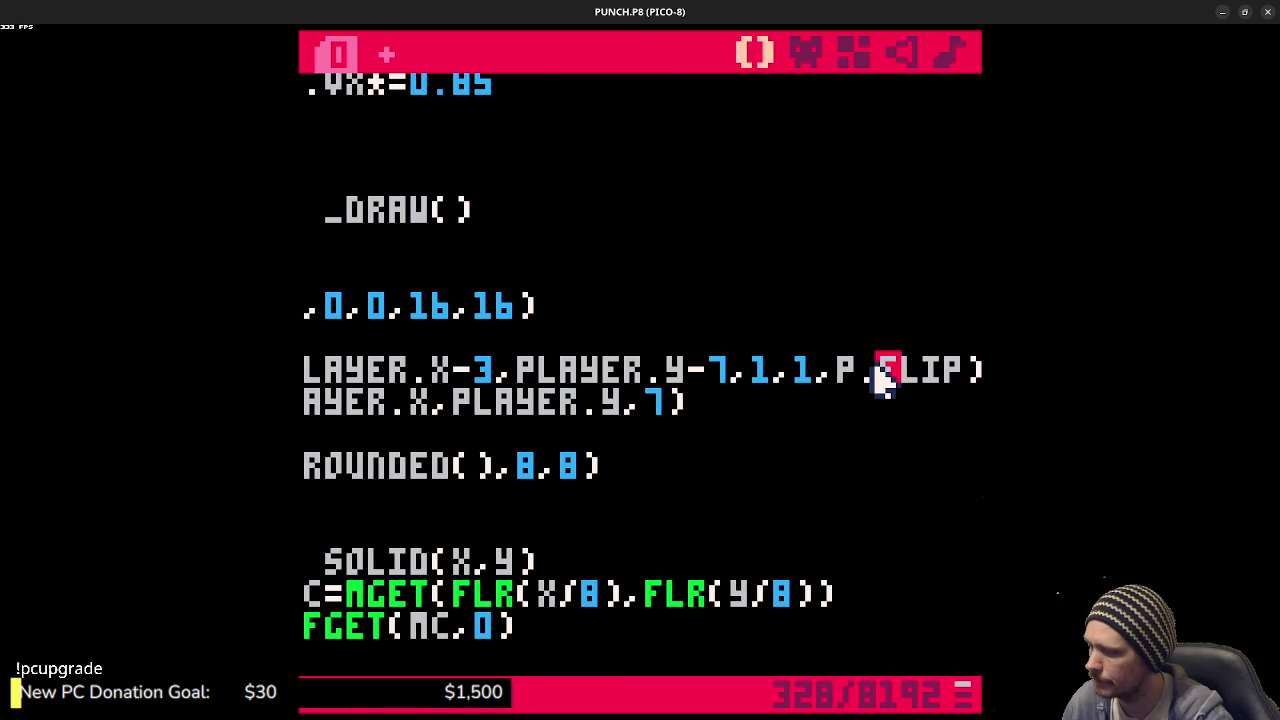
{"action": "key", "text": "ctrl+s"}
- Add 'player.flip=true' after the leftward speed change in the left button block
{"action": "left_click_drag", "start_coordinate": [775, 370], "coordinate": [300, 372]}
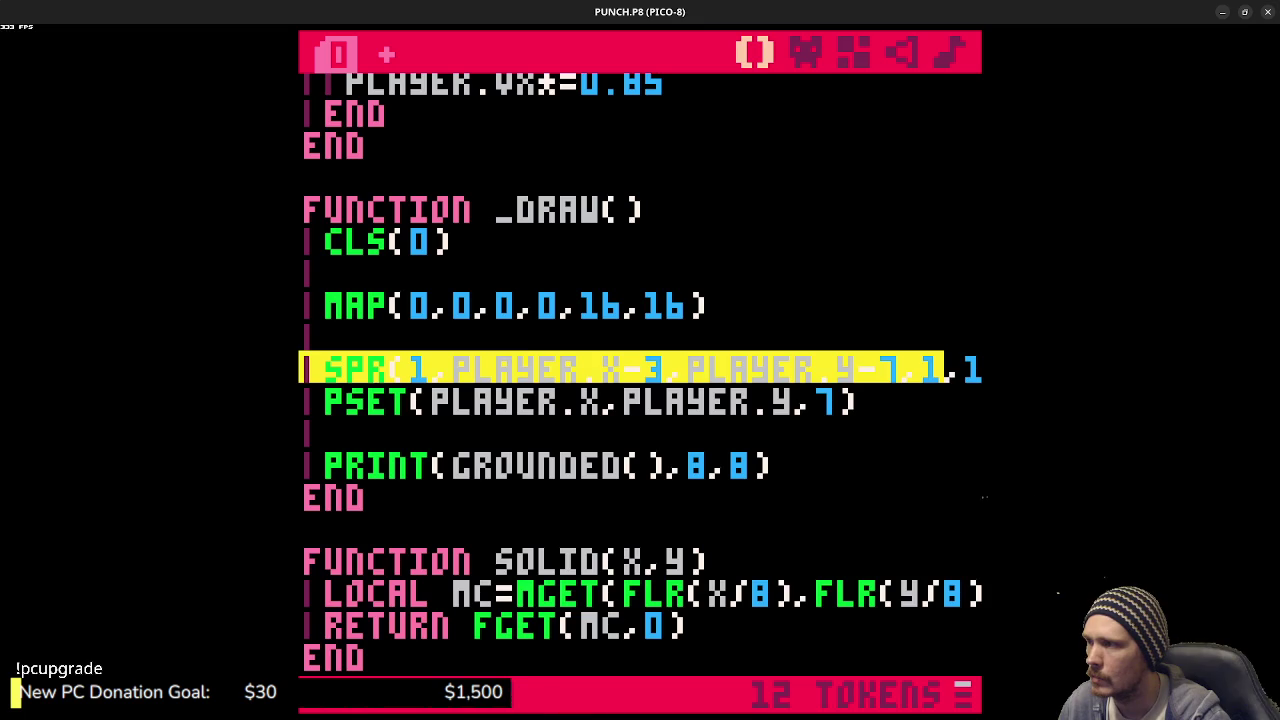
{"action": "scroll", "coordinate": [520, 335], "scroll_direction": "up", "scroll_amount": 10}
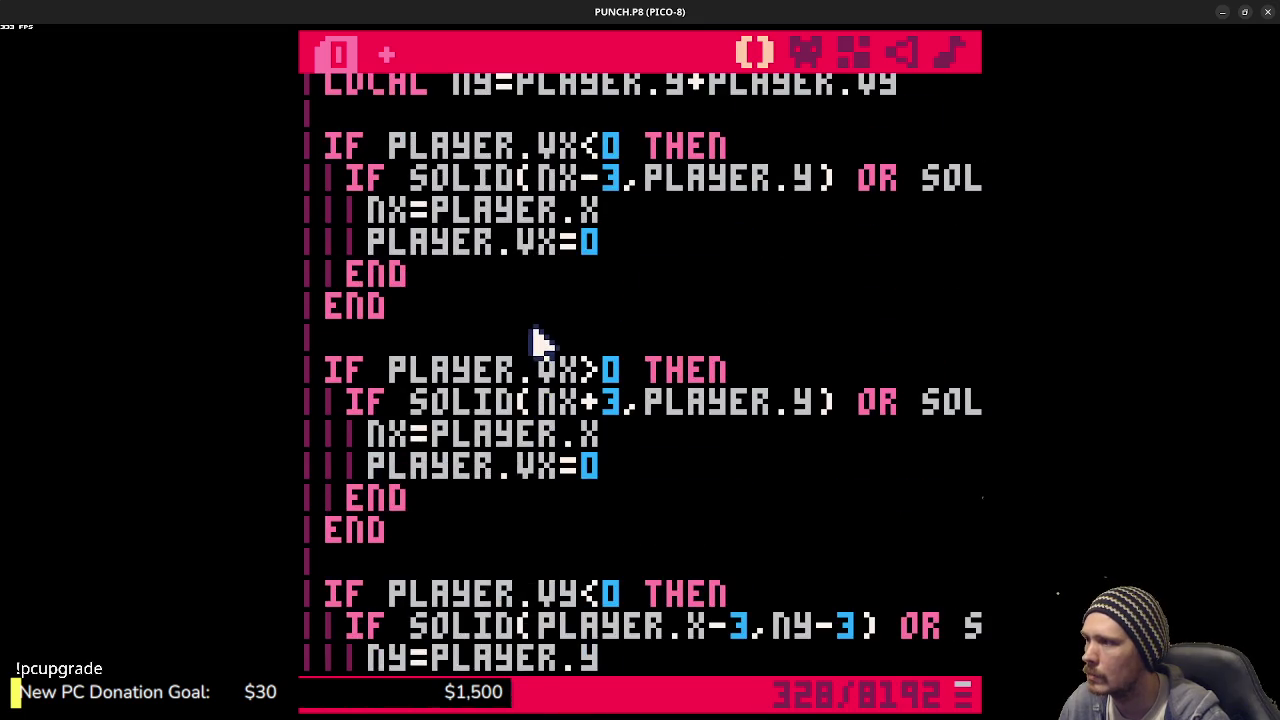
{"action": "scroll", "coordinate": [540, 342], "scroll_direction": "up", "scroll_amount": 3}
{"action": "scroll", "coordinate": [543, 340], "scroll_direction": "up", "scroll_amount": 5}
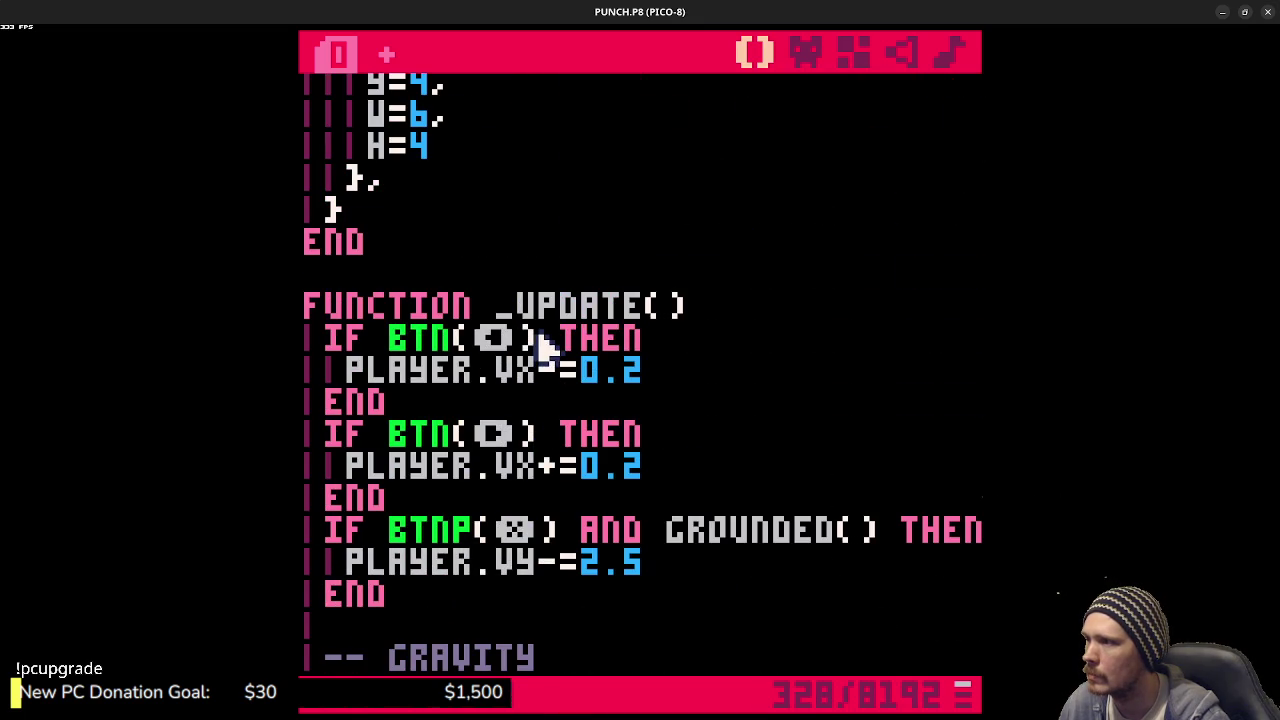
{"action": "key", "text": "Return"}
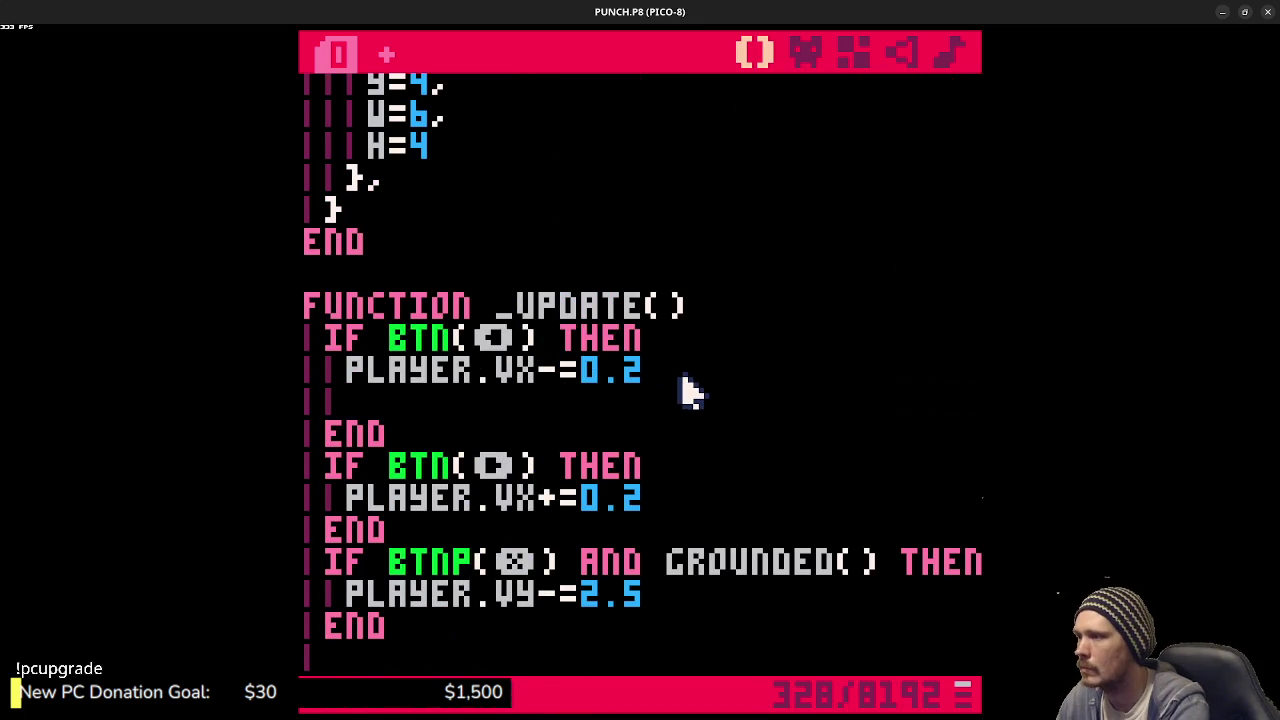
{"action": "type", "text": "player.flip"}
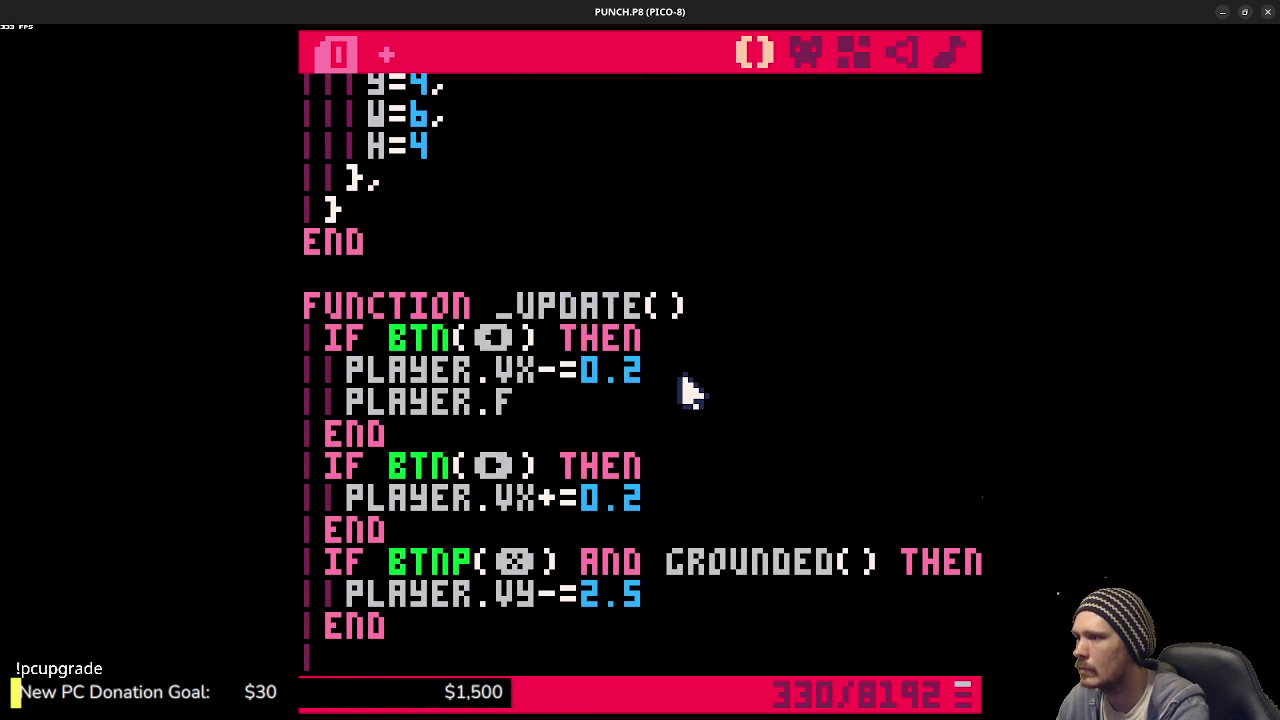
{"action": "type", "text": "="}
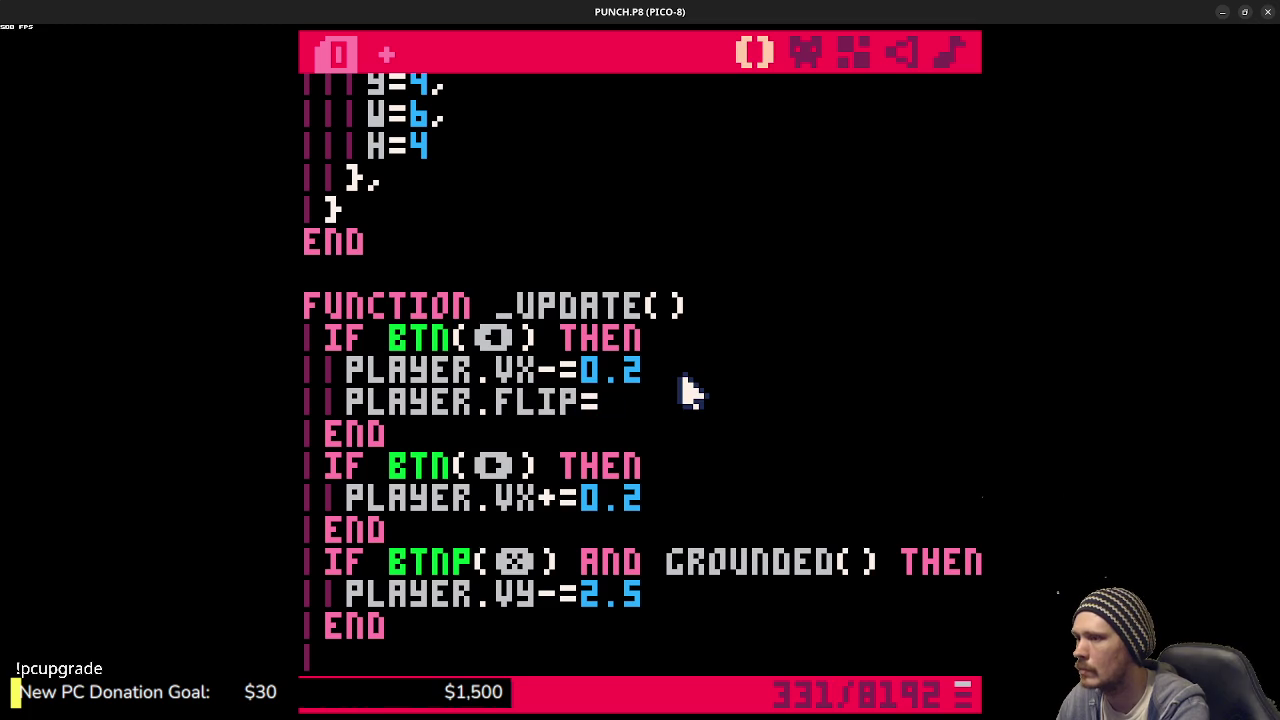
{"action": "type", "text": "true"}
- Add 'player.flip=false' after the rightward speed change by copying the line, then save
{"action": "mouse_move", "coordinate": [728, 405]}
{"action": "left_mouse_down"}
{"action": "mouse_move", "coordinate": [368, 422]}
{"action": "mouse_move", "coordinate": [345, 410]}
{"action": "left_mouse_up"}
{"action": "key", "text": "ctrl+c"}
{"action": "left_click", "coordinate": [677, 503]}
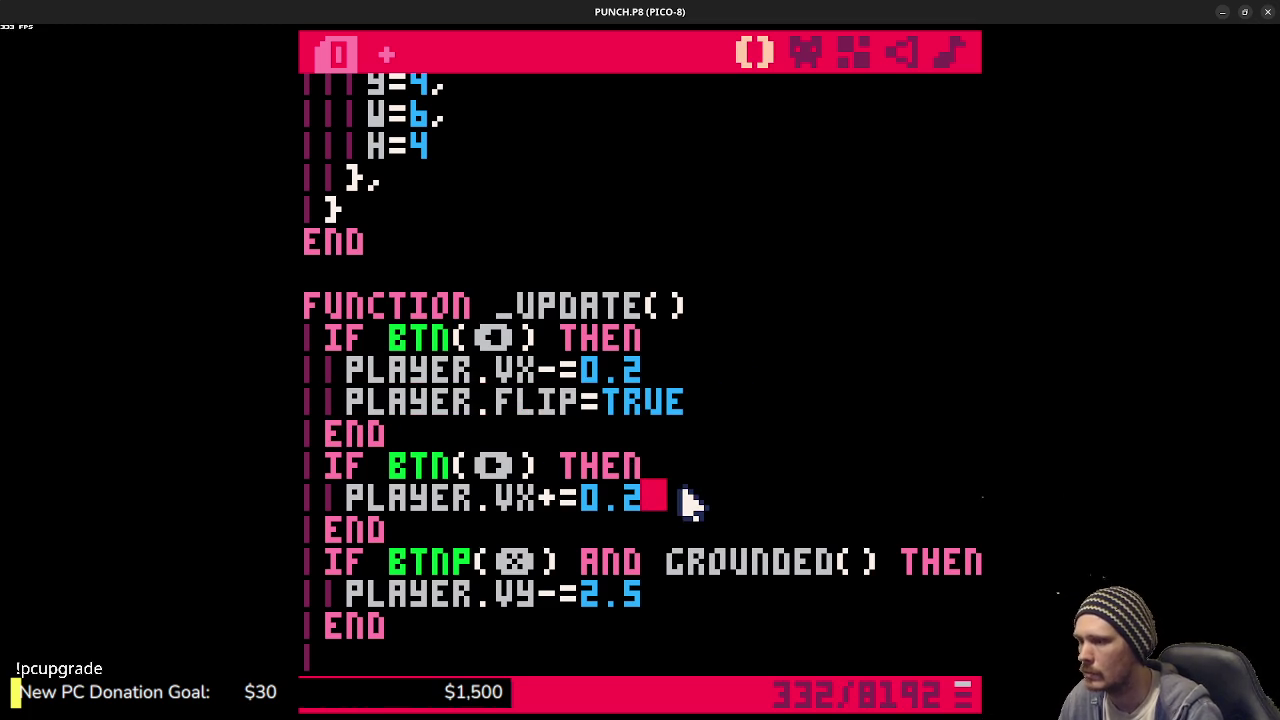
{"action": "key", "text": "Return"}
{"action": "key", "text": "ctrl+v"}
{"action": "key", "text": "BackSpace"}
{"action": "key", "text": "BackSpace"}
{"action": "key", "text": "BackSpace"}
{"action": "type", "text": "false"}
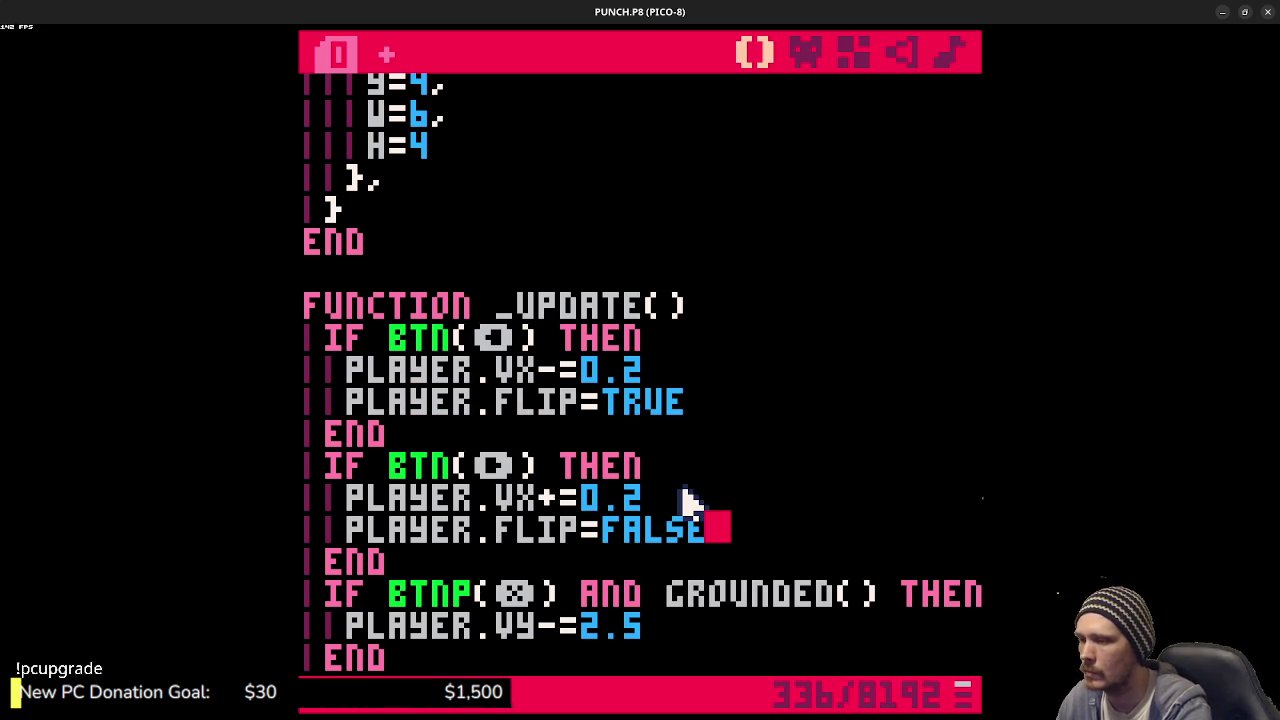
{"action": "key", "text": "ctrl+s"}
- Correct the spr flip argument from p.flip to player.flip, save, and run the game
{"action": "scroll", "coordinate": [795, 450], "scroll_direction": "down", "scroll_amount": 5}
{"action": "scroll", "coordinate": [795, 450], "scroll_direction": "down", "scroll_amount": 5}
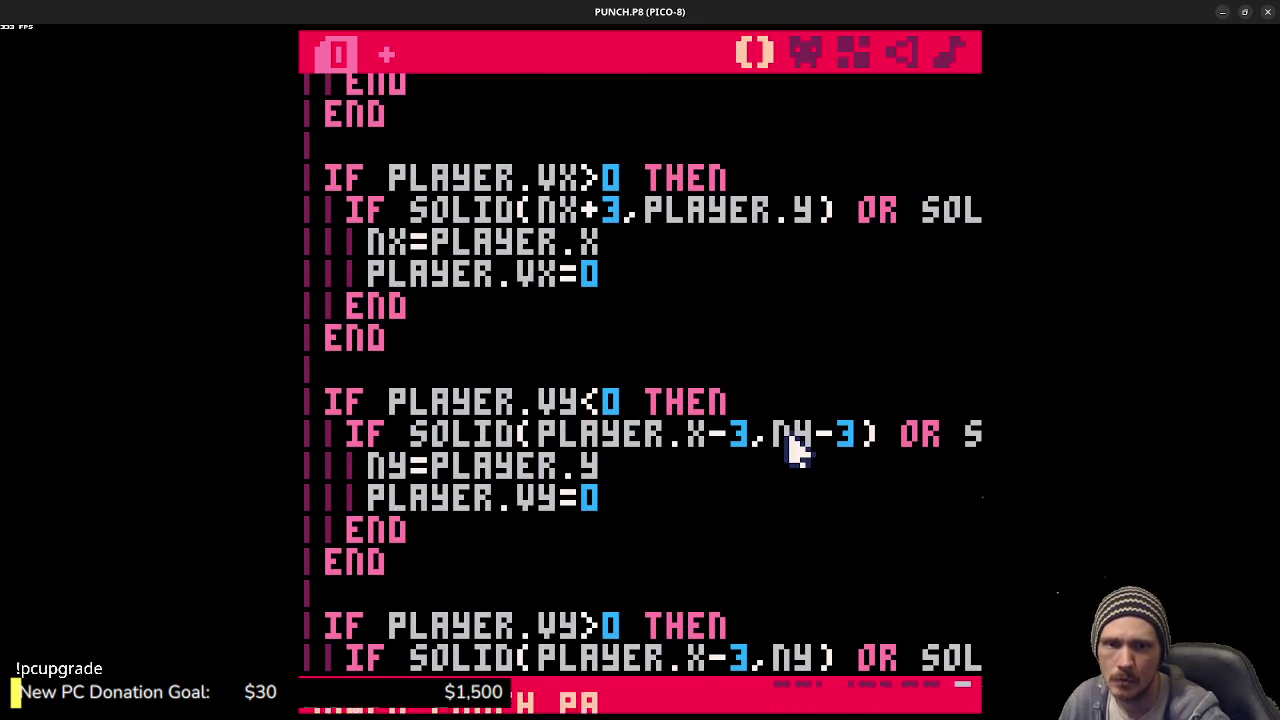
{"action": "scroll", "coordinate": [790, 447], "scroll_direction": "down", "scroll_amount": 7}
{"action": "scroll", "coordinate": [790, 446], "scroll_direction": "down", "scroll_amount": 3}
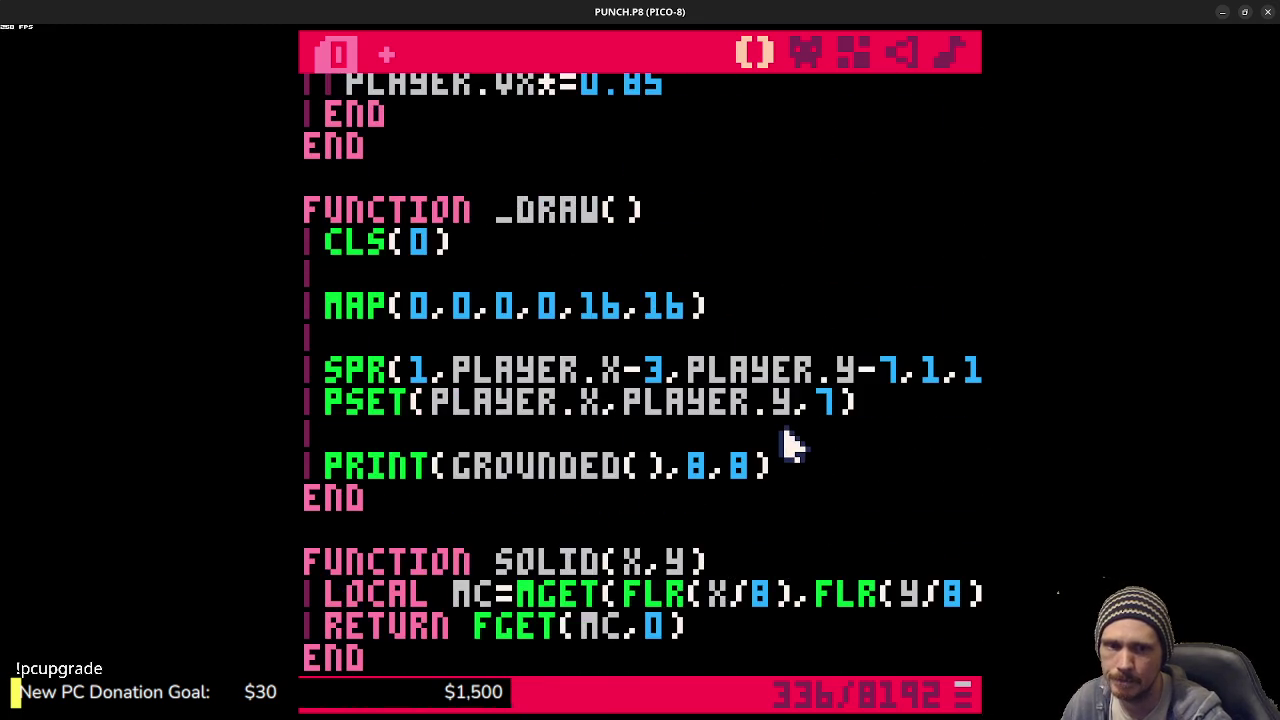
{"action": "scroll", "coordinate": [790, 445], "scroll_direction": "down", "scroll_amount": 2}
{"action": "scroll", "coordinate": [787, 445], "scroll_direction": "down", "scroll_amount": 3}
{"action": "scroll", "coordinate": [790, 443], "scroll_direction": "up", "scroll_amount": 3}
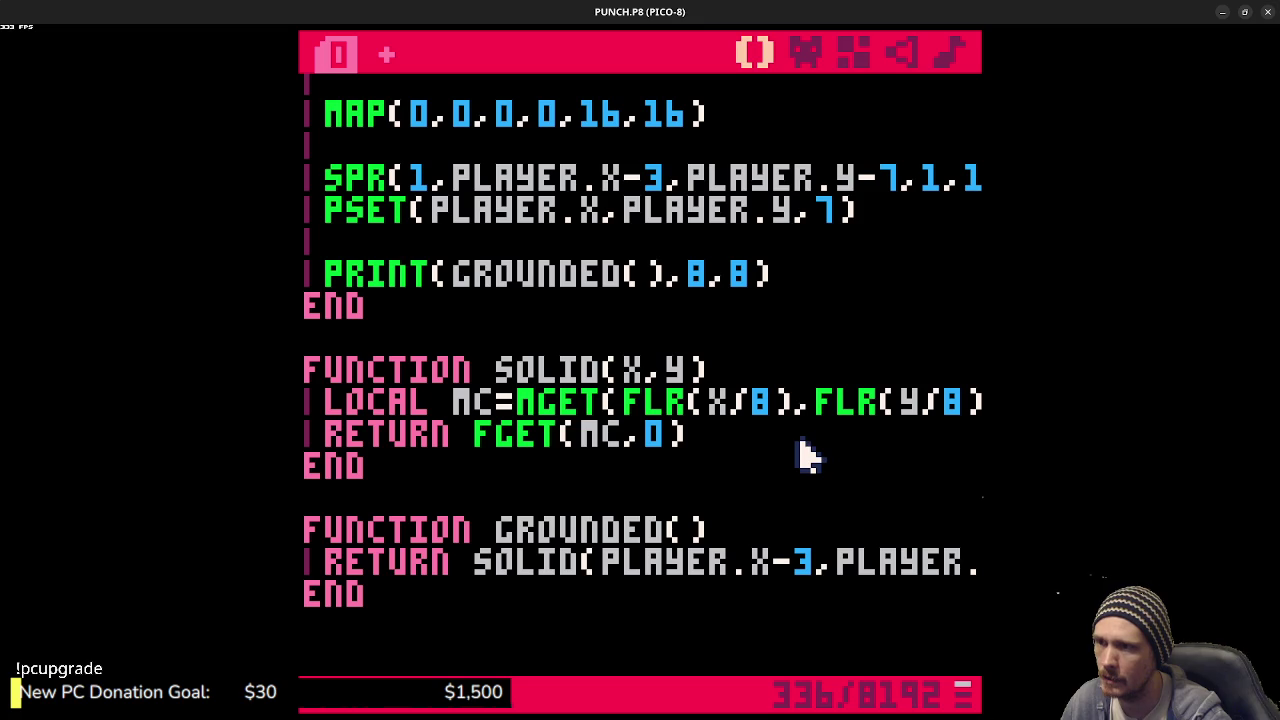
{"action": "scroll", "coordinate": [805, 450], "scroll_direction": "up", "scroll_amount": 2}
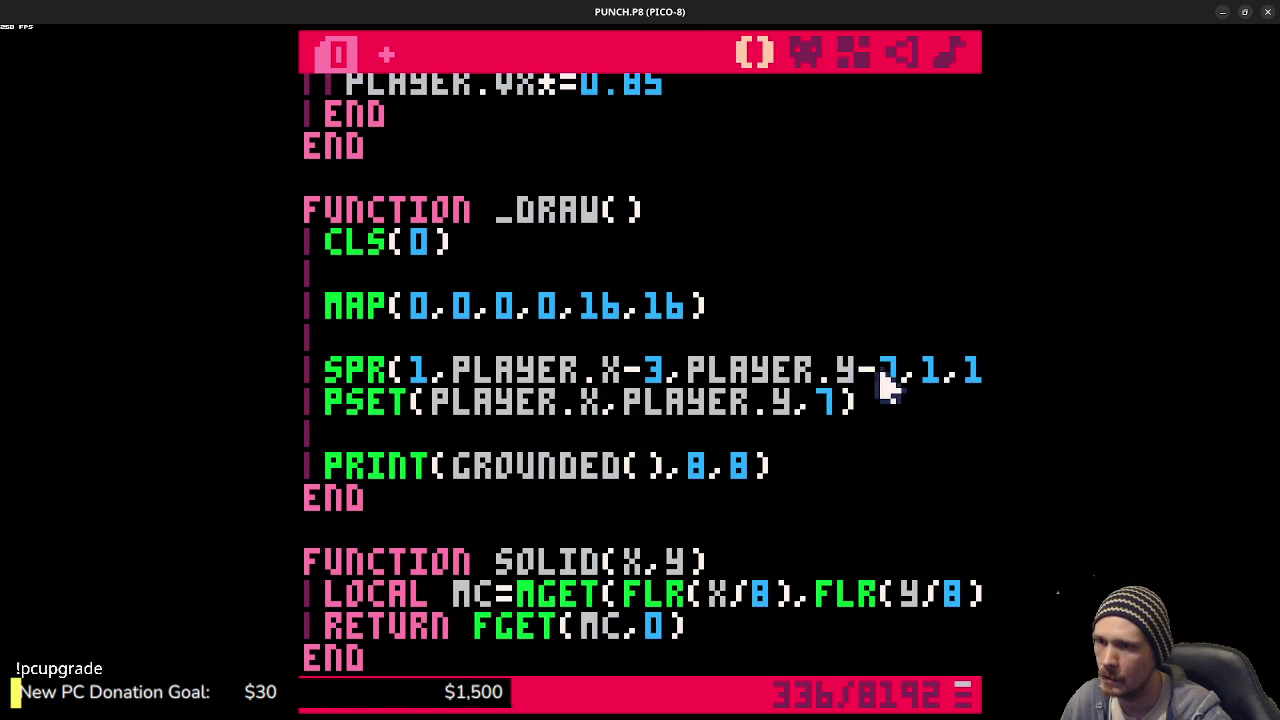
{"action": "left_click_drag", "start_coordinate": [862, 372], "coordinate": [968, 372]}
{"action": "left_click", "coordinate": [846, 383]}
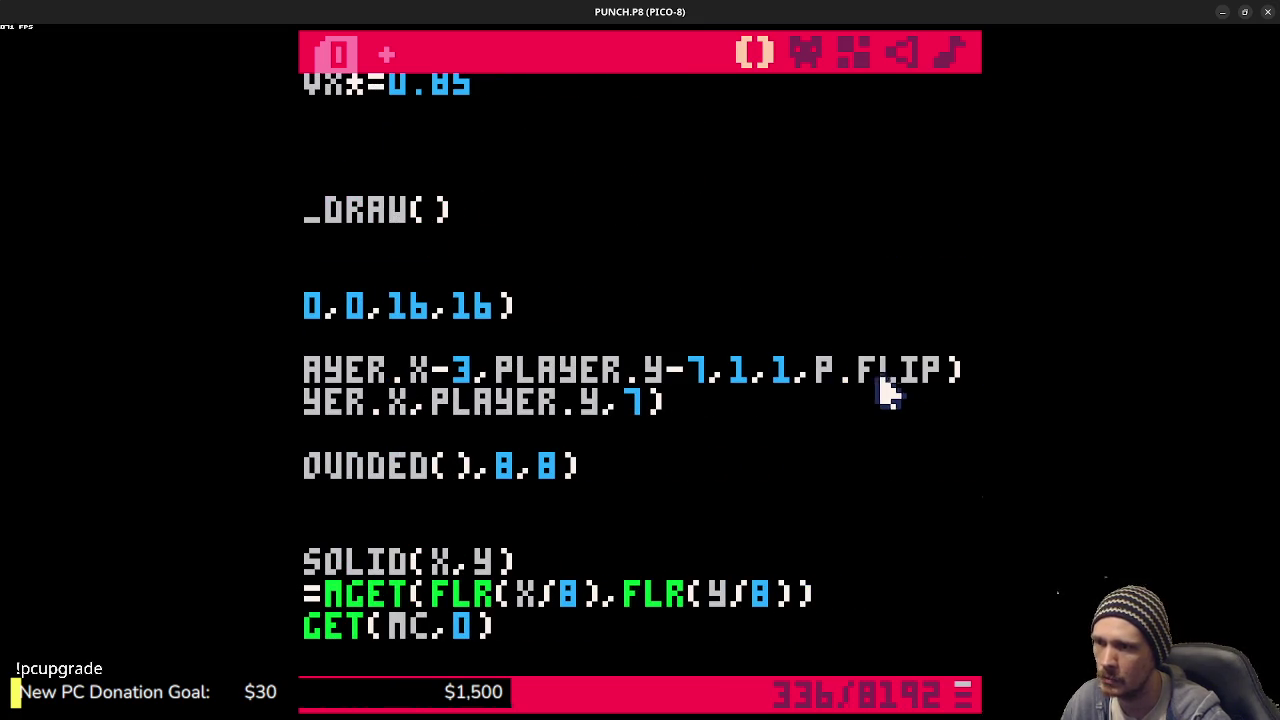
{"action": "type", "text": "LAYER"}
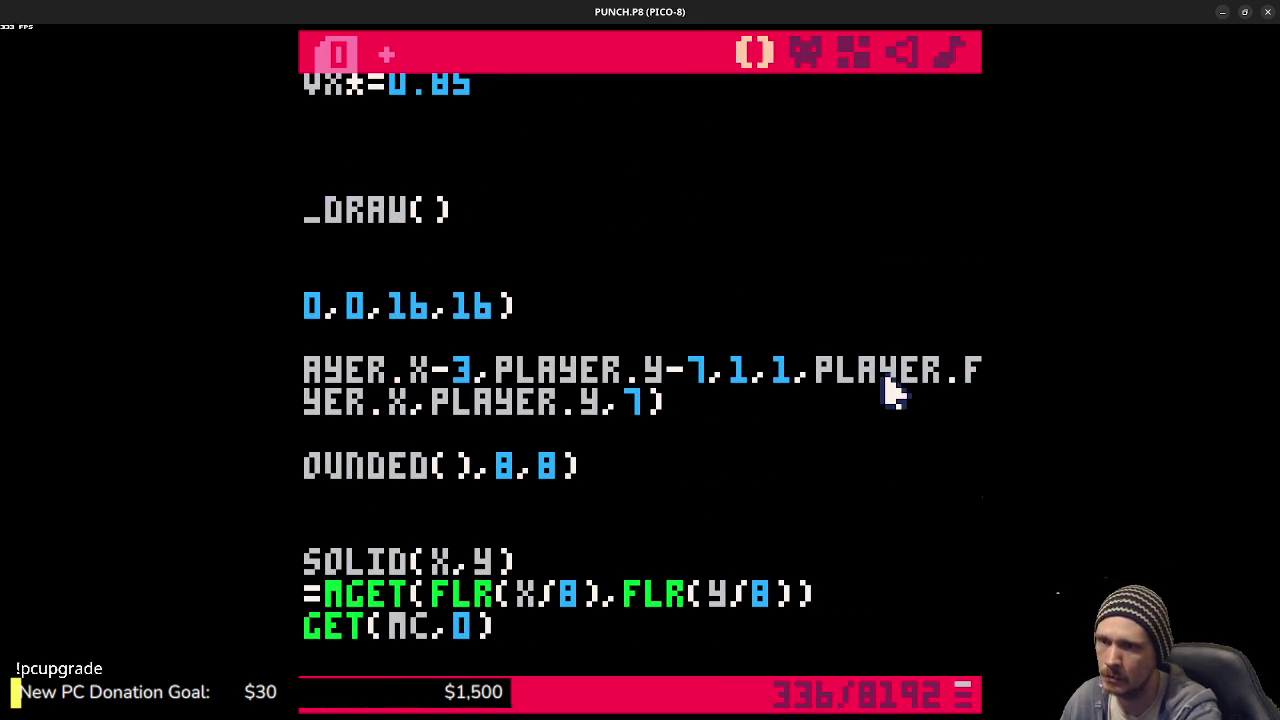
{"action": "key", "text": "ctrl+s"}
{"action": "key", "text": "ctrl+r"}
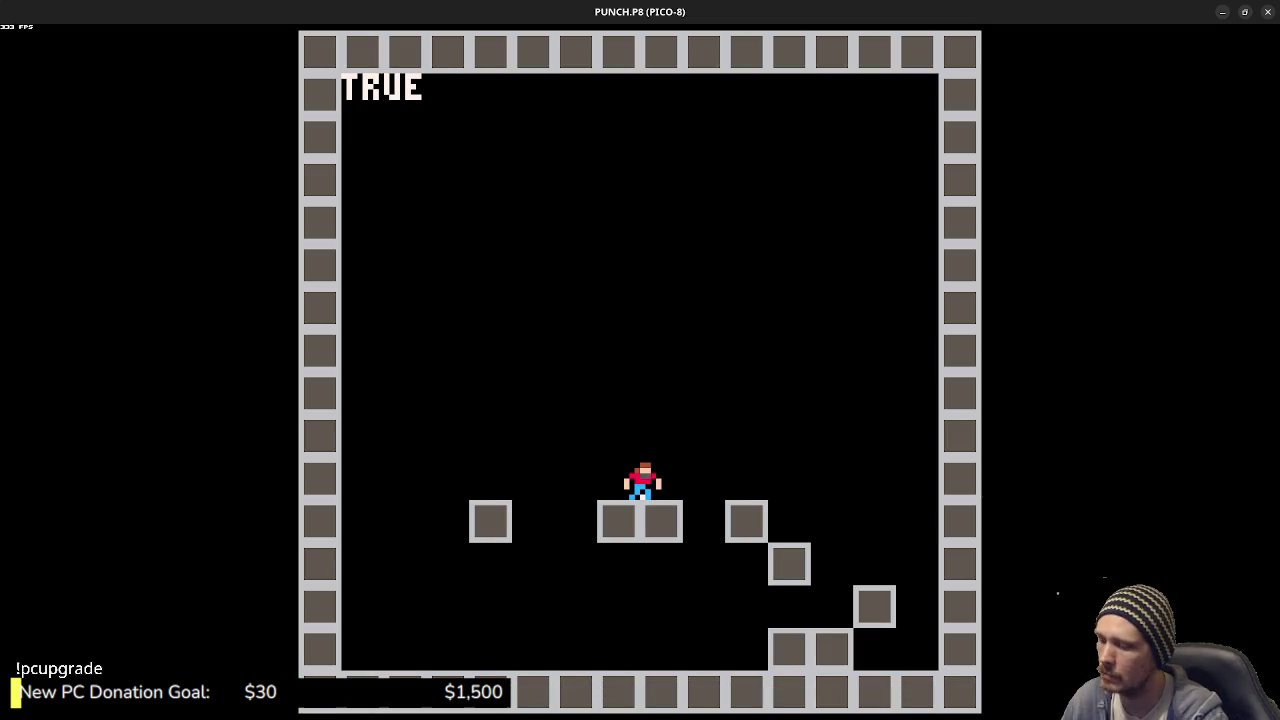
- Jump with Z and walk the player right, then left along the floor, before returning to the code
{"action": "key", "text": "Right"}
{"action": "key", "text": "z"}
{"action": "key", "text": "Left"}
{"action": "key", "text": "z"}
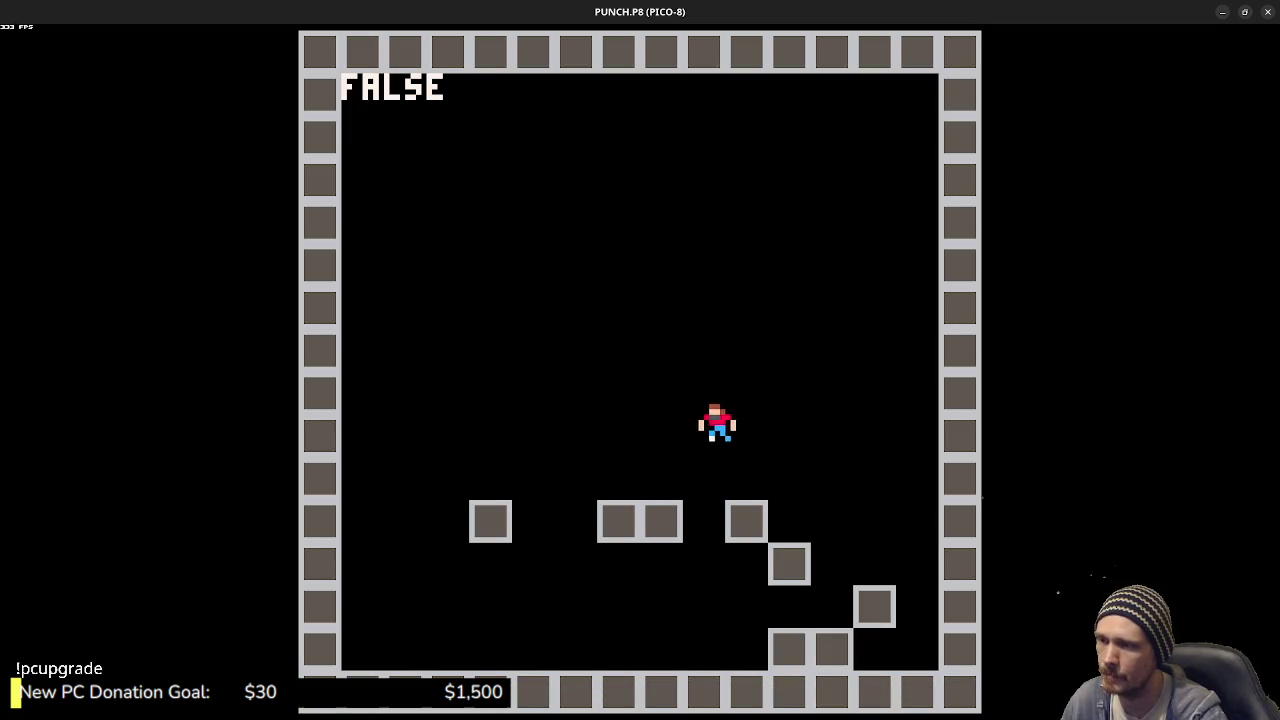
{"action": "key", "text": "Left"}
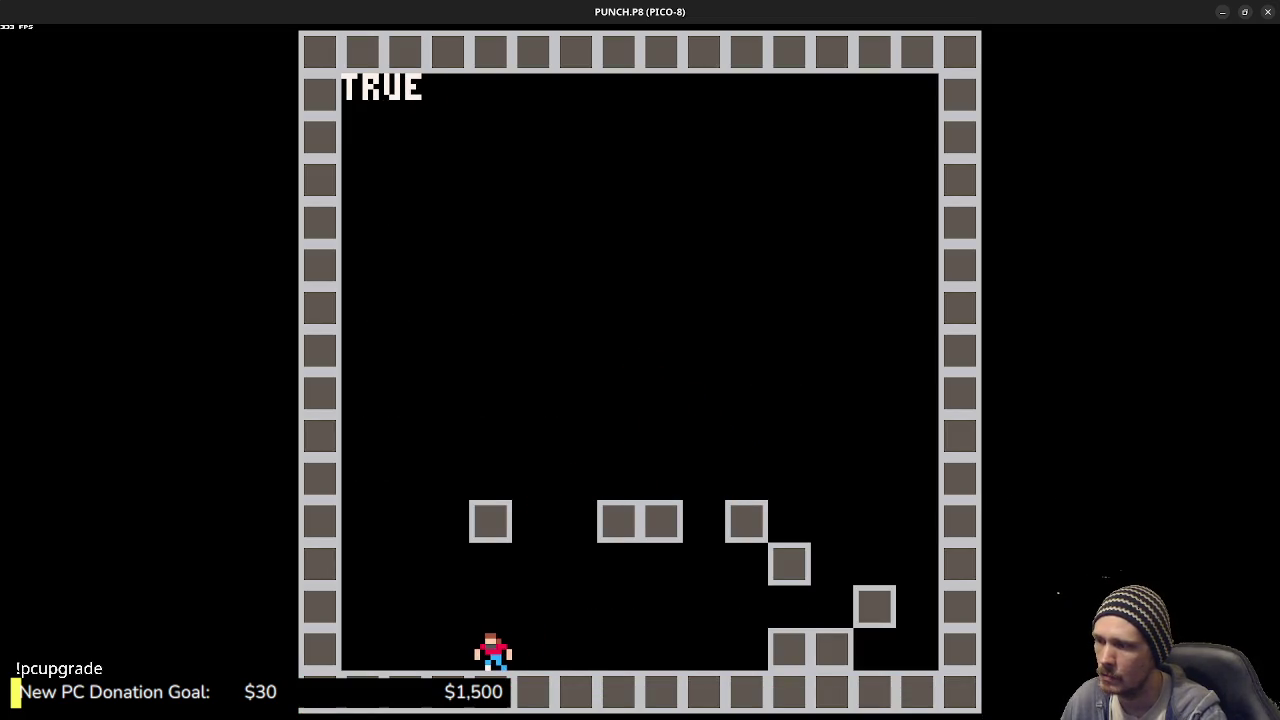
{"action": "key", "text": "Left"}
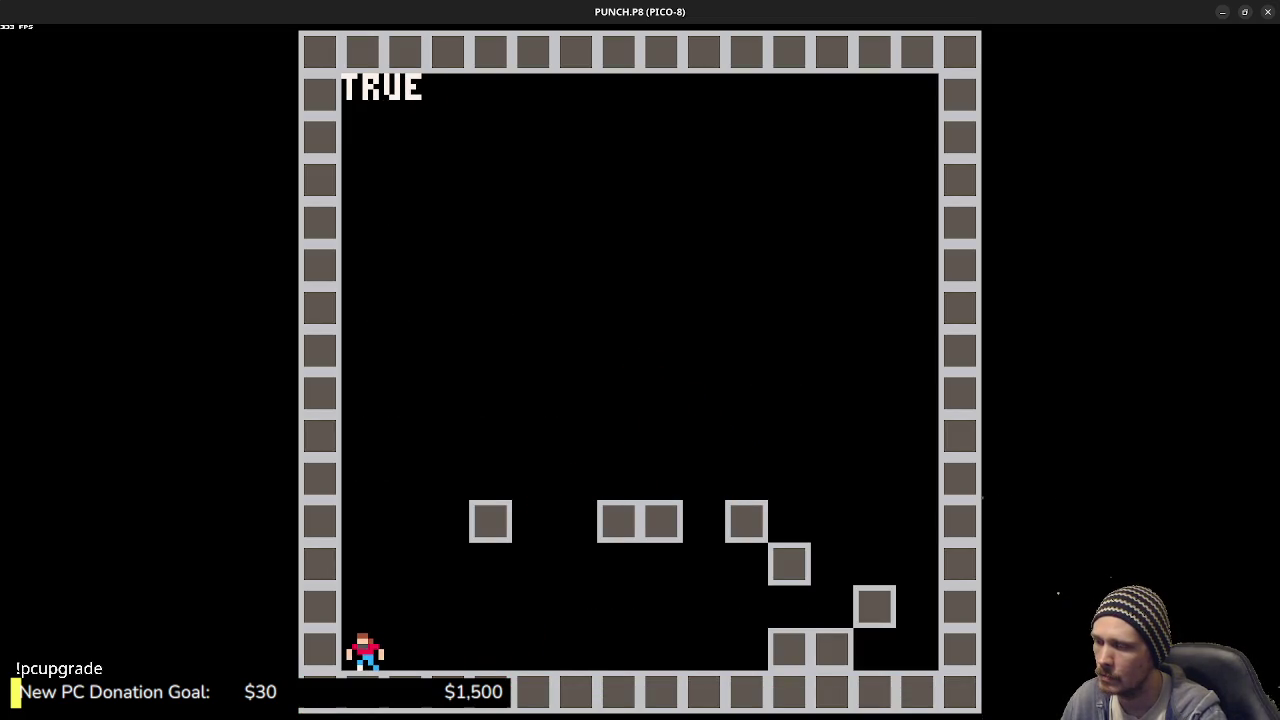
{"action": "key", "text": "Escape"}
{"action": "key", "text": "Escape"}
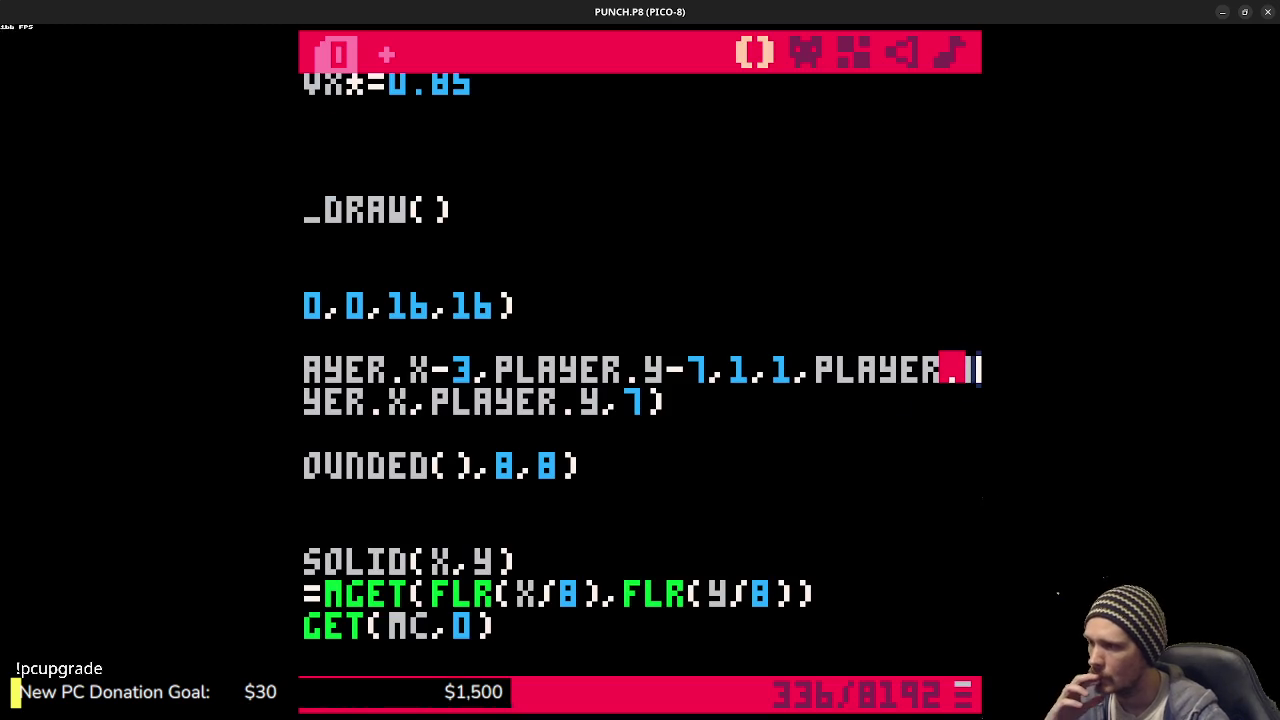
- Change the sprite's horizontal draw offset from 3 to 4, save, and run the game
{"action": "left_click", "coordinate": [479, 376]}
{"action": "key", "text": "BackSpace"}
{"action": "type", "text": "4"}
{"action": "key", "text": "ctrl+s"}
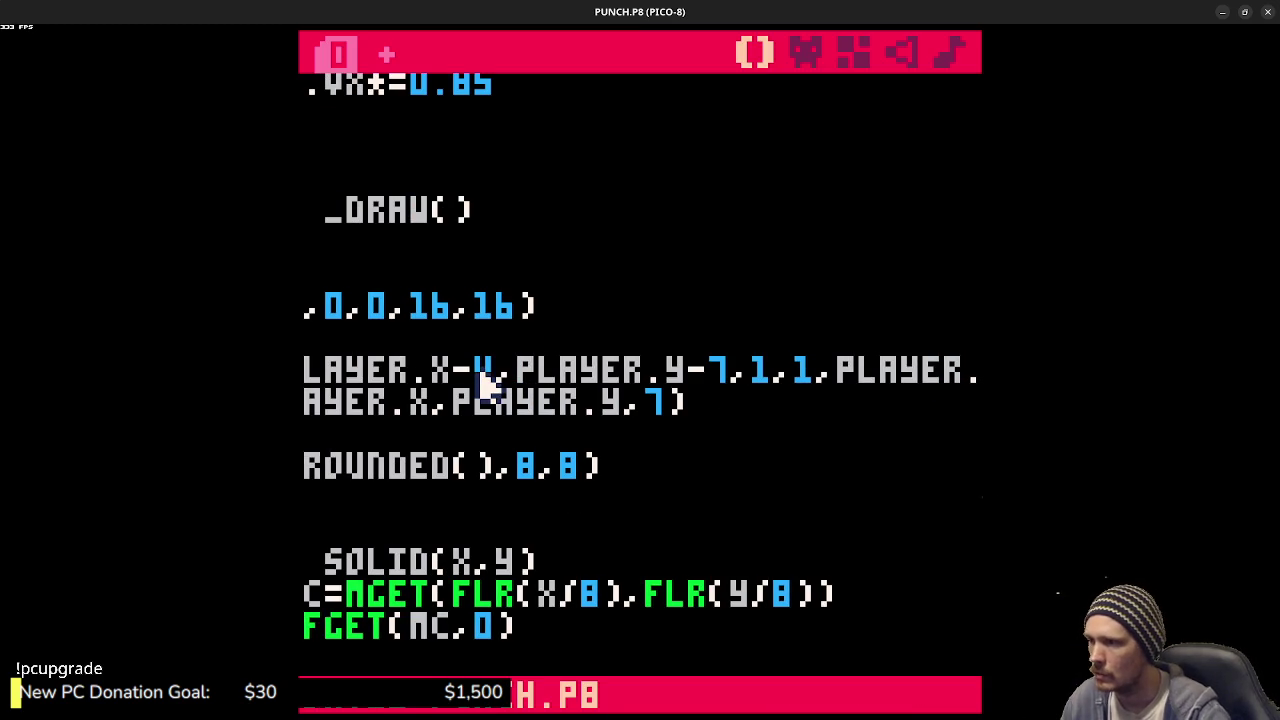
{"action": "key", "text": "ctrl+r"}
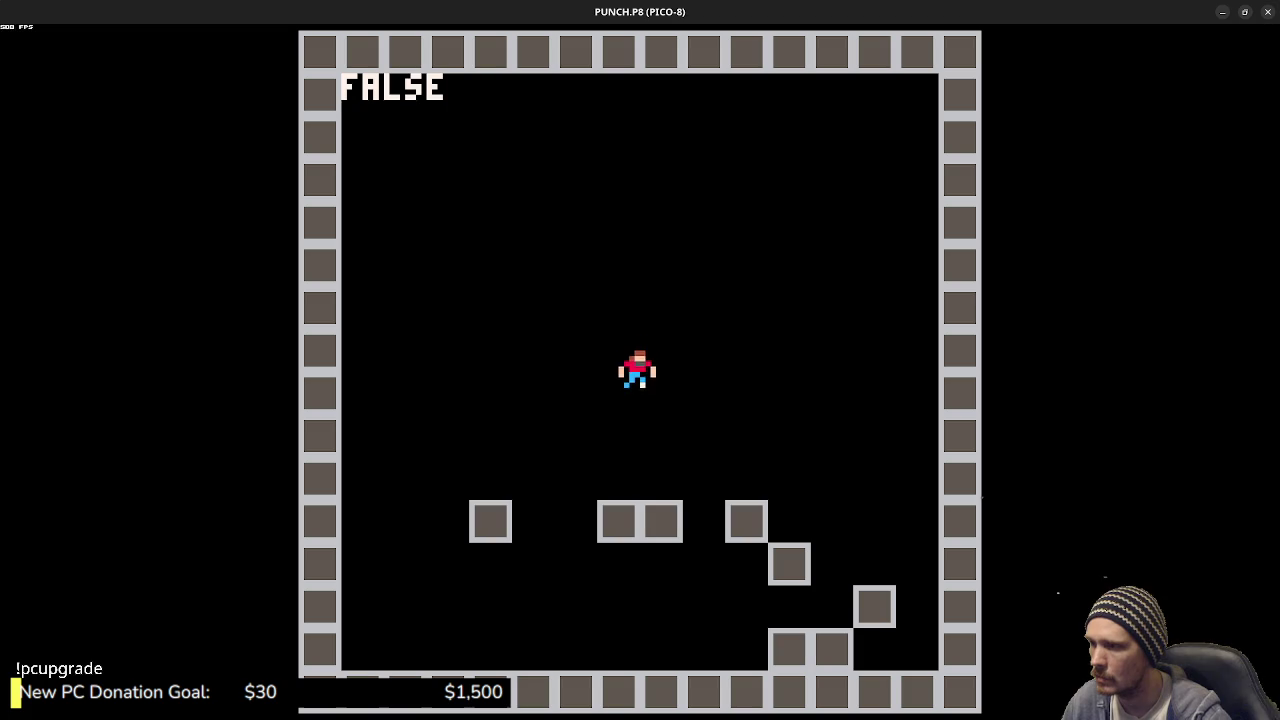
- Walk the player left and right across the floor up to the block stack, checking its turning
{"action": "key", "text": "Left"}
{"action": "key", "text": "Left"}
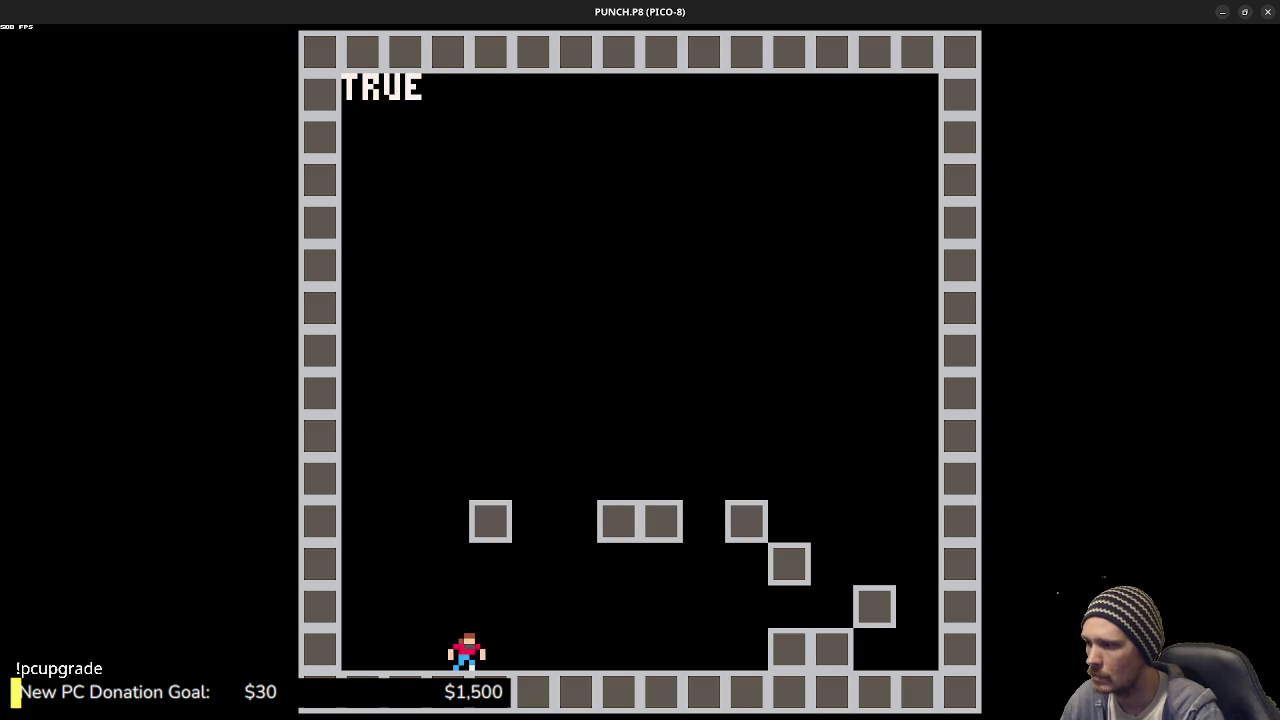
{"action": "key", "text": "Right"}
{"action": "key", "text": "Left"}
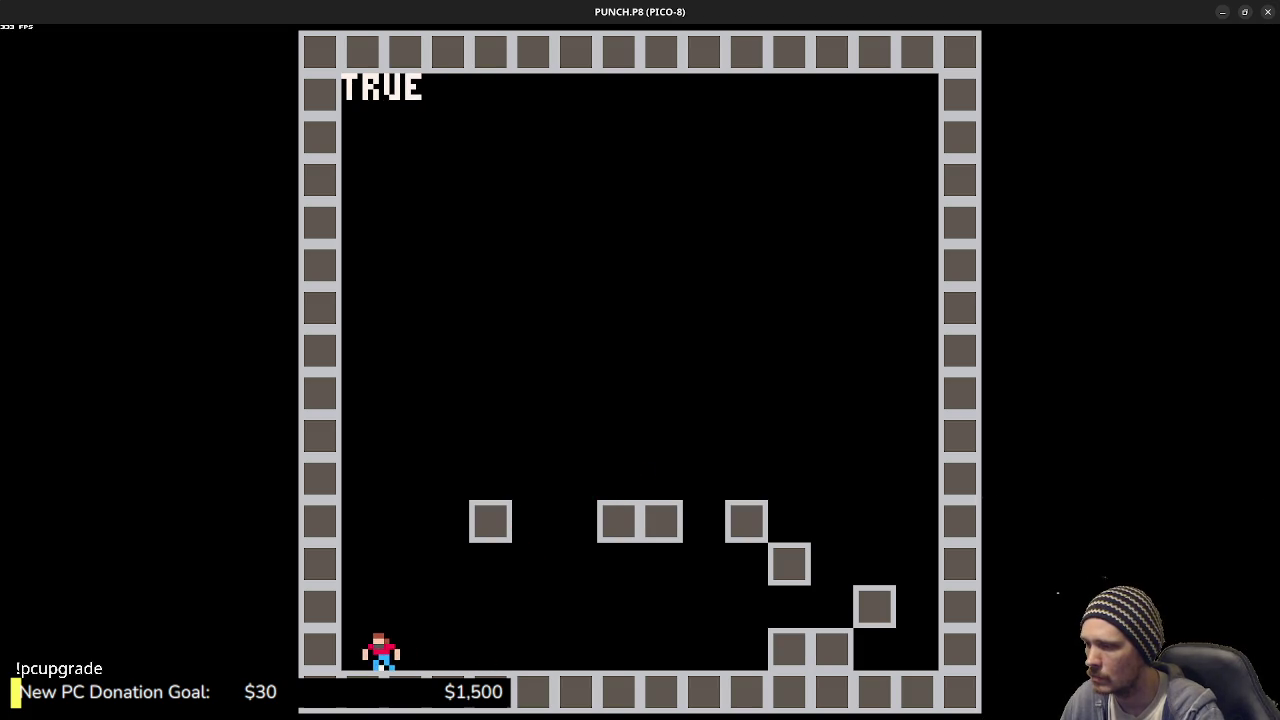
{"action": "key", "text": "Right"}
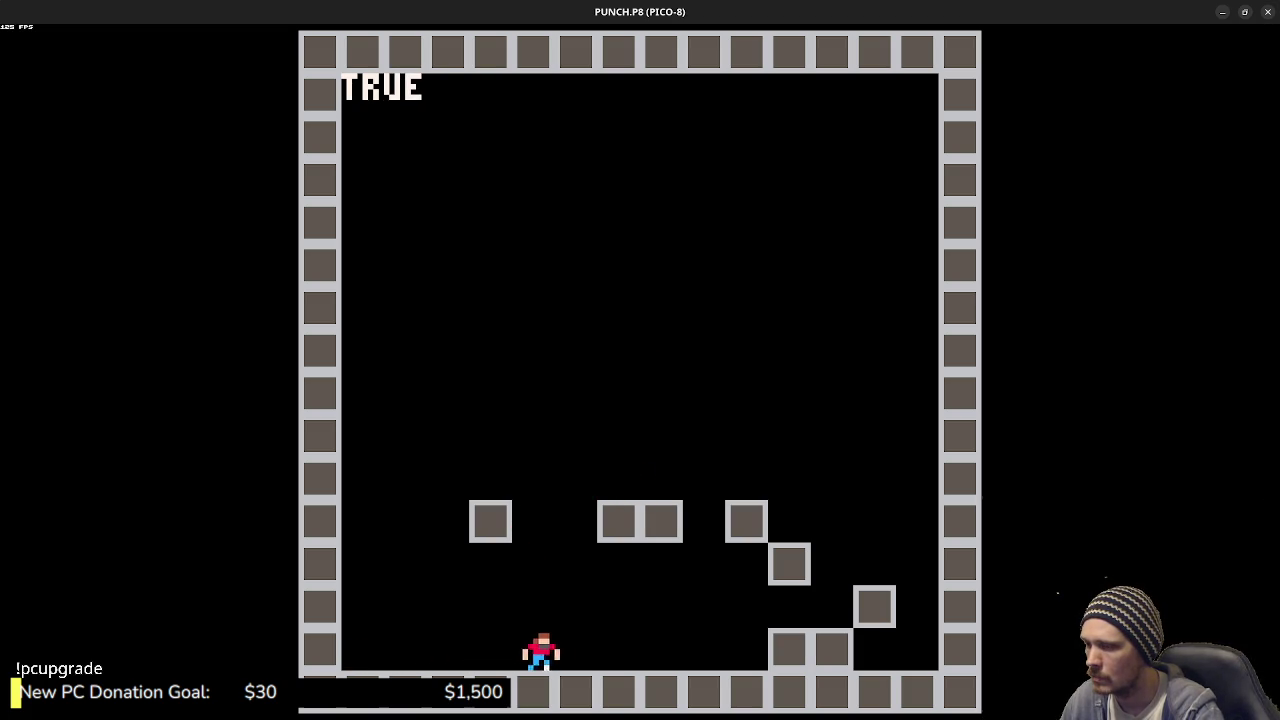
{"action": "key", "text": "Right"}
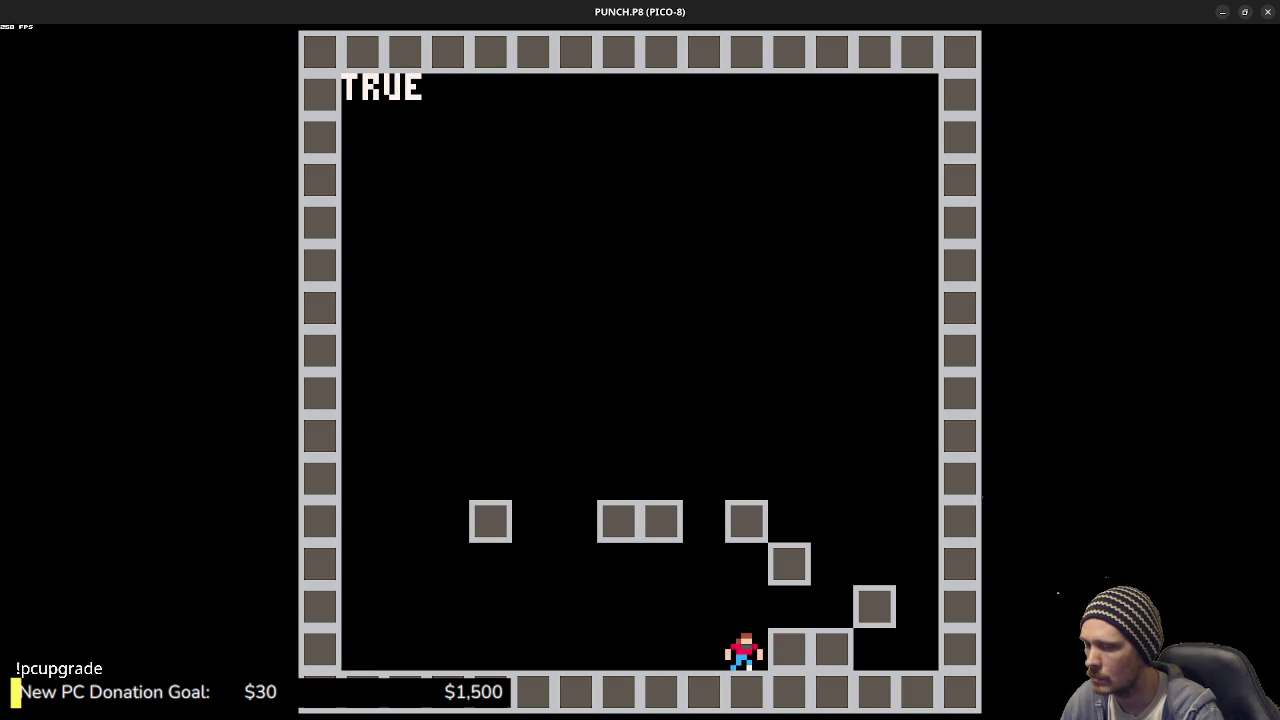
{"action": "key", "text": "Left"}
{"action": "key", "text": "Right"}
{"action": "key", "text": "Left"}
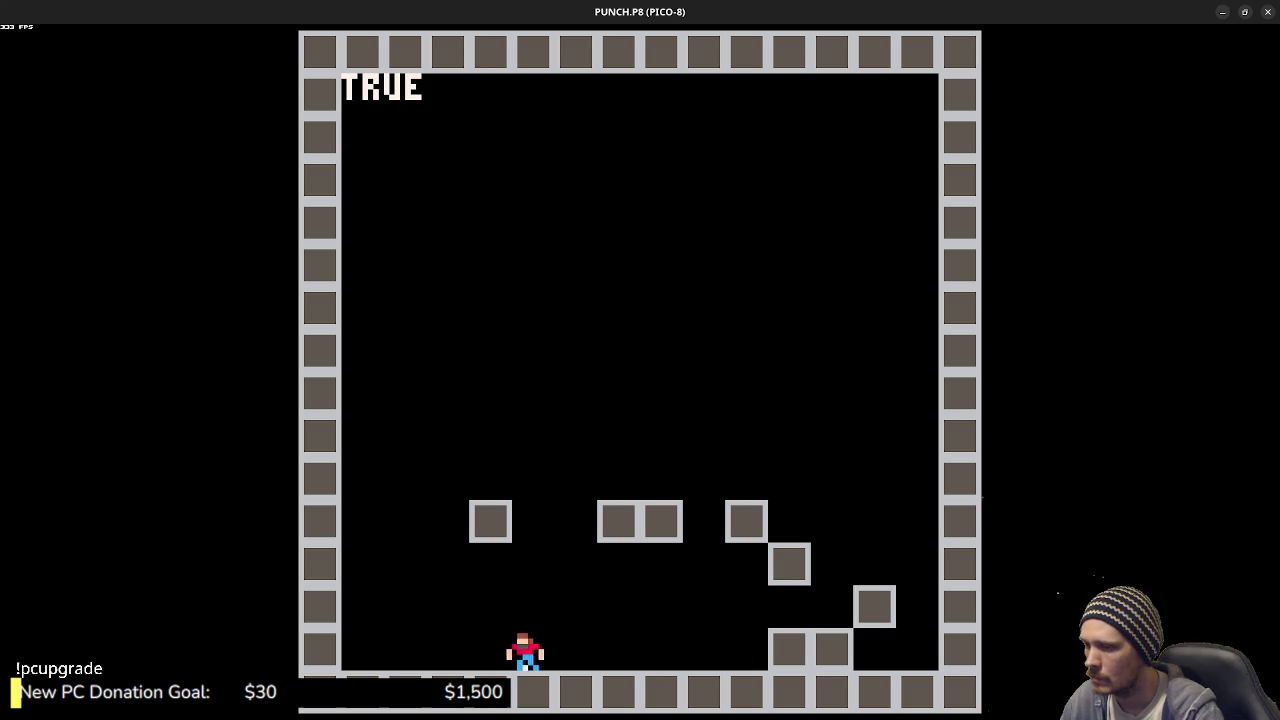
{"action": "key", "text": "Right"}
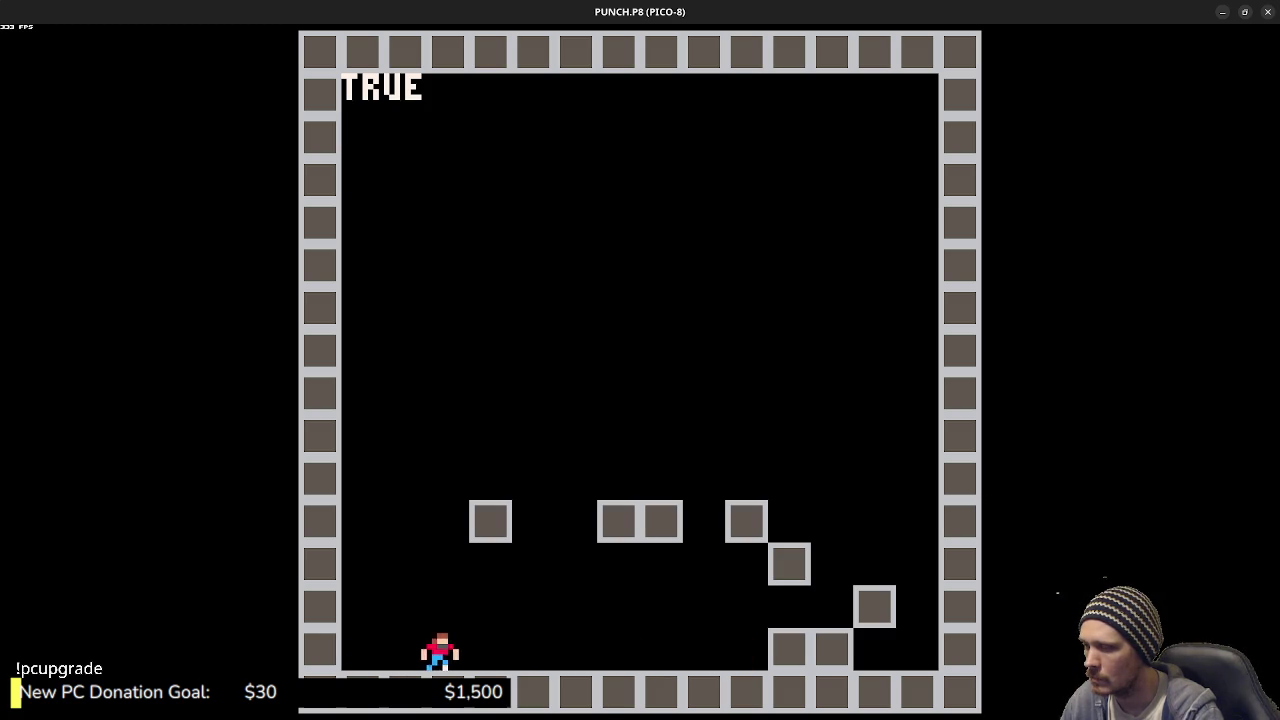
{"action": "key", "text": "Right"}
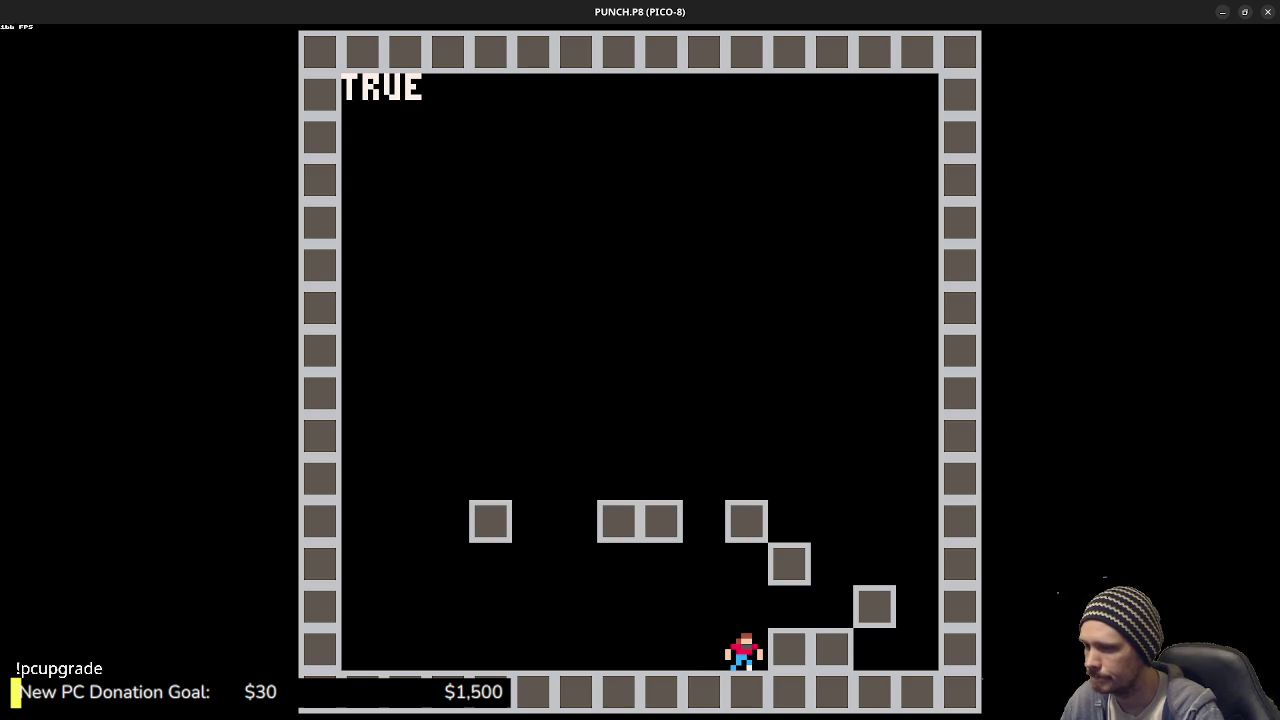
- Keep walking and turning the player beside the blocks, then exit to the code editor
{"action": "key", "text": "Left"}
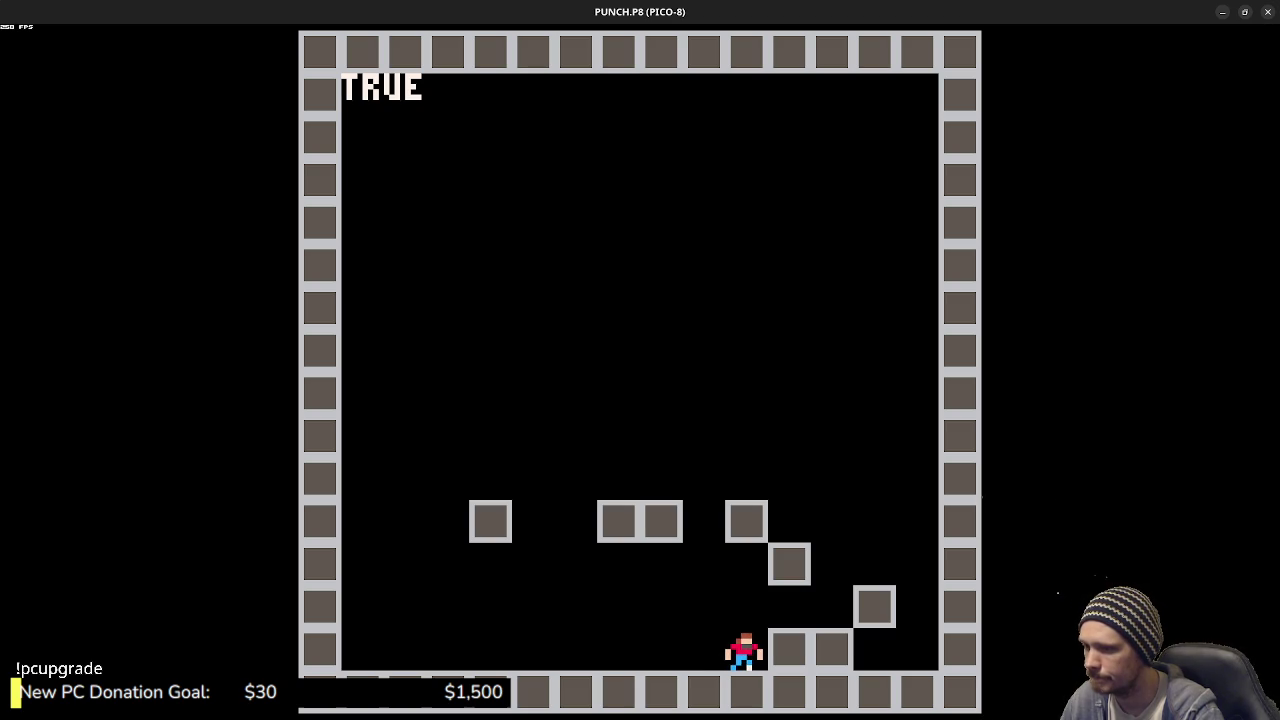
{"action": "key", "text": "Right"}
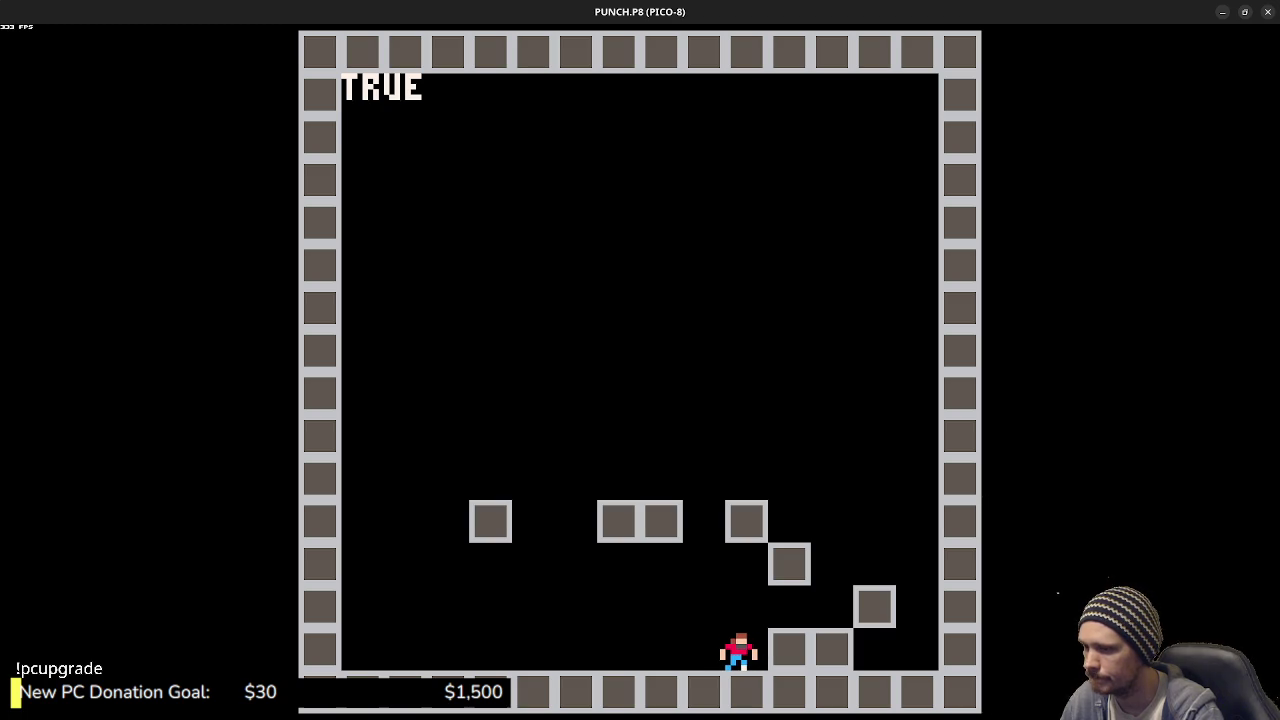
{"action": "key", "text": "Right"}
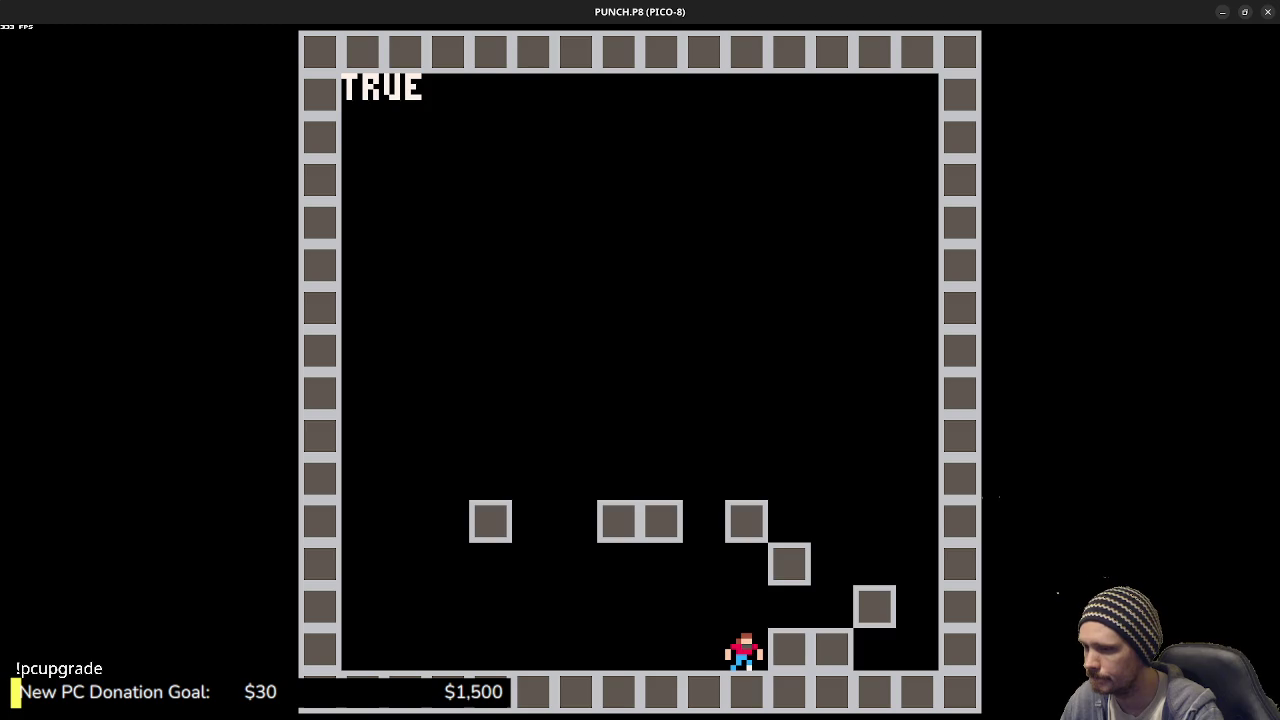
{"action": "key", "text": "Right"}
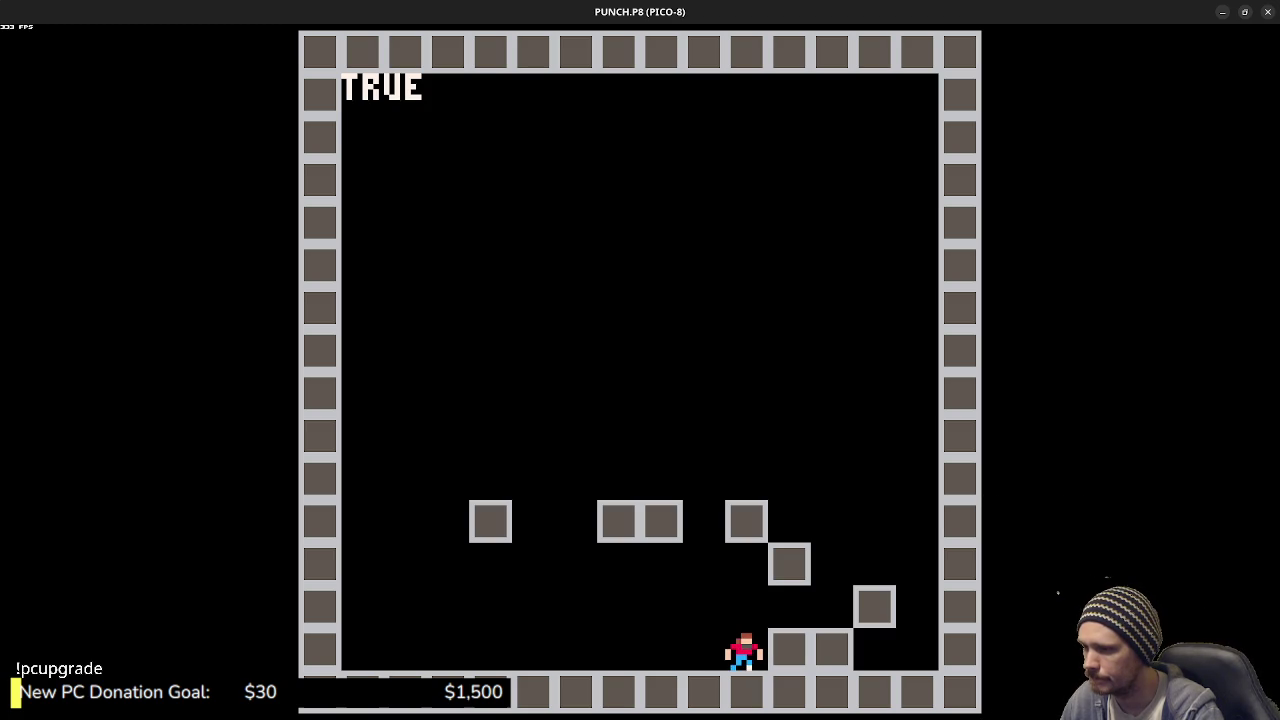
{"action": "key", "text": "Left"}
{"action": "key", "text": "Left"}
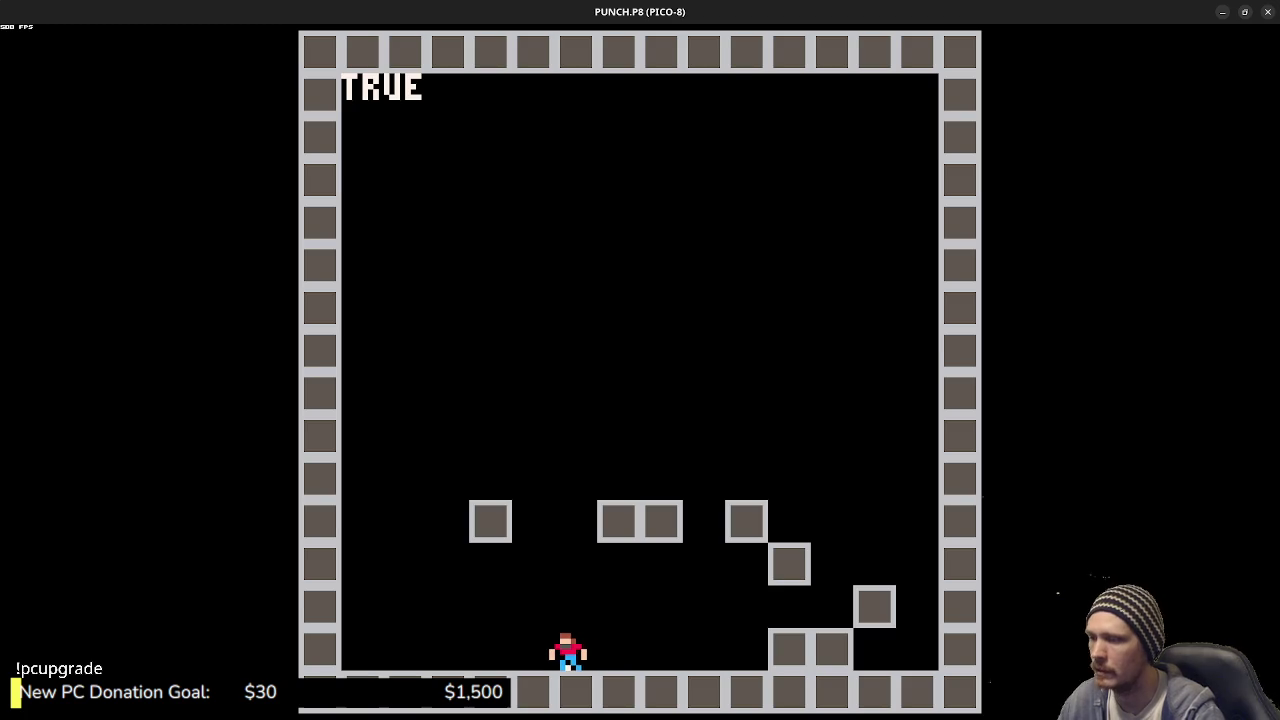
{"action": "key", "text": "Escape"}
- Wrap the SPR call in an IF PLAYER.FLIP THEN … ELSE … END block
{"action": "left_click", "coordinate": [512, 352]}
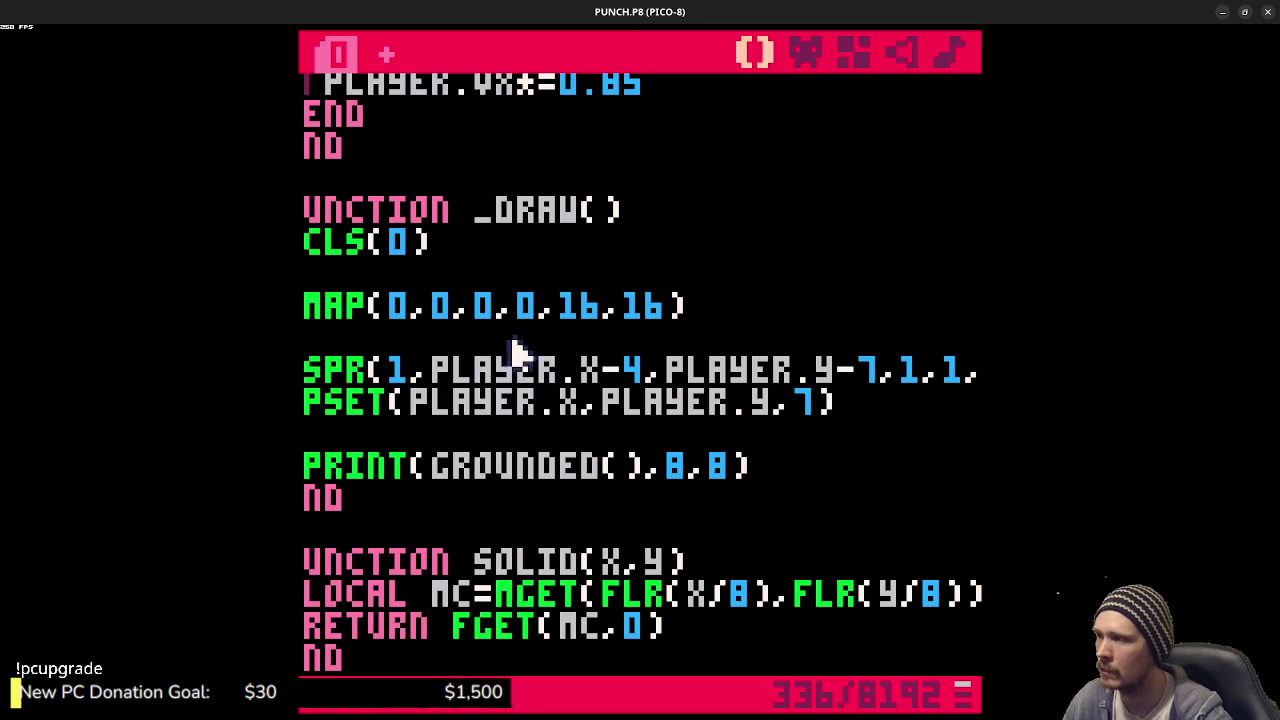
{"action": "key", "text": "Return"}
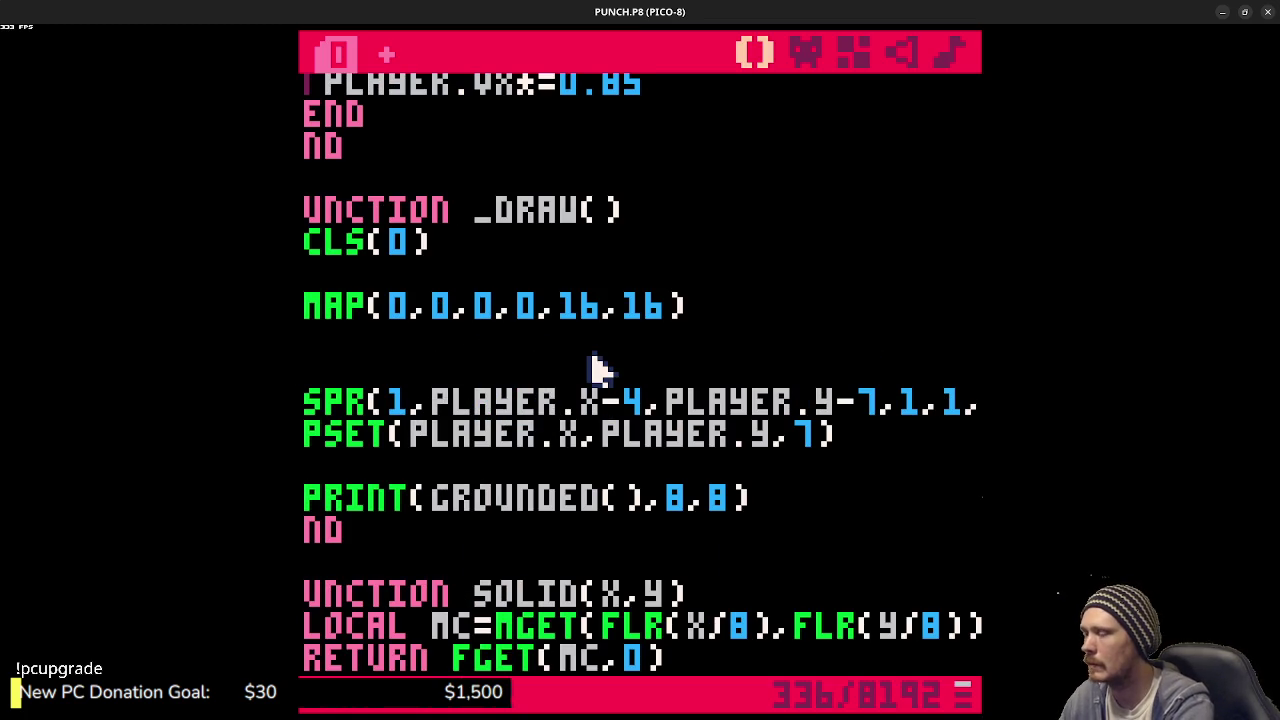
{"action": "type", "text": "IF PLAYER.FLIP "}
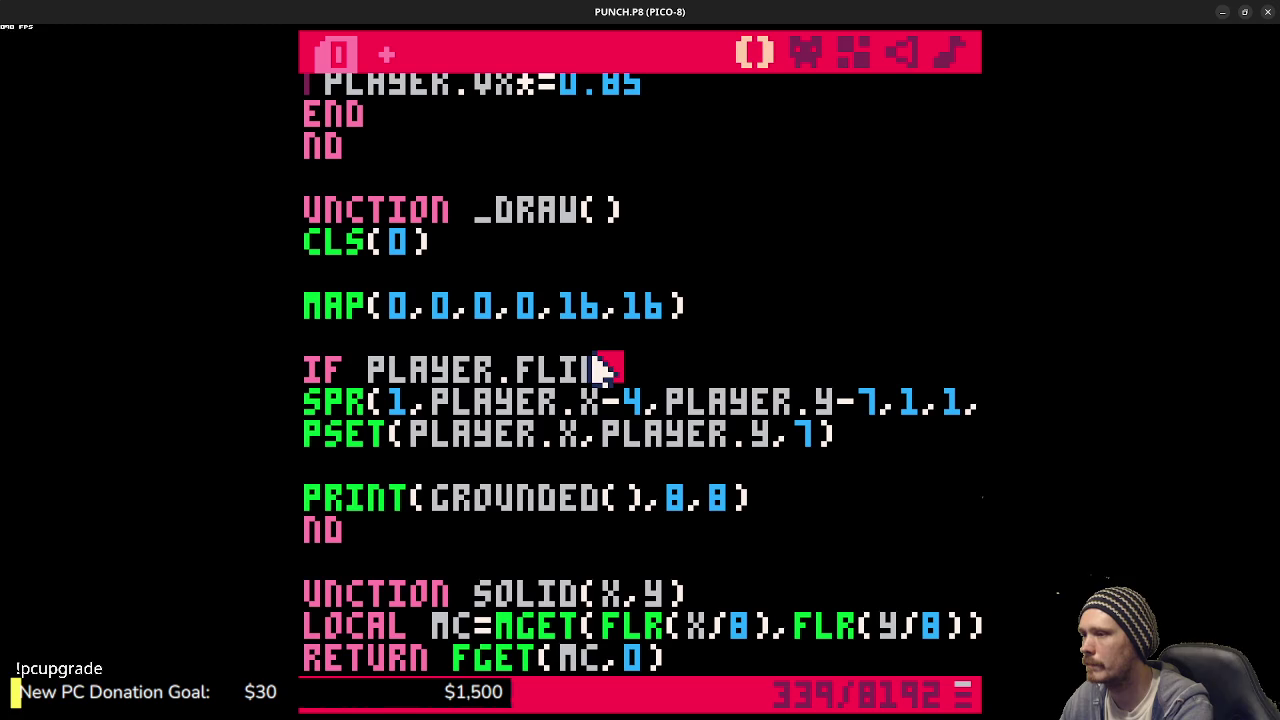
{"action": "type", "text": "THEN"}
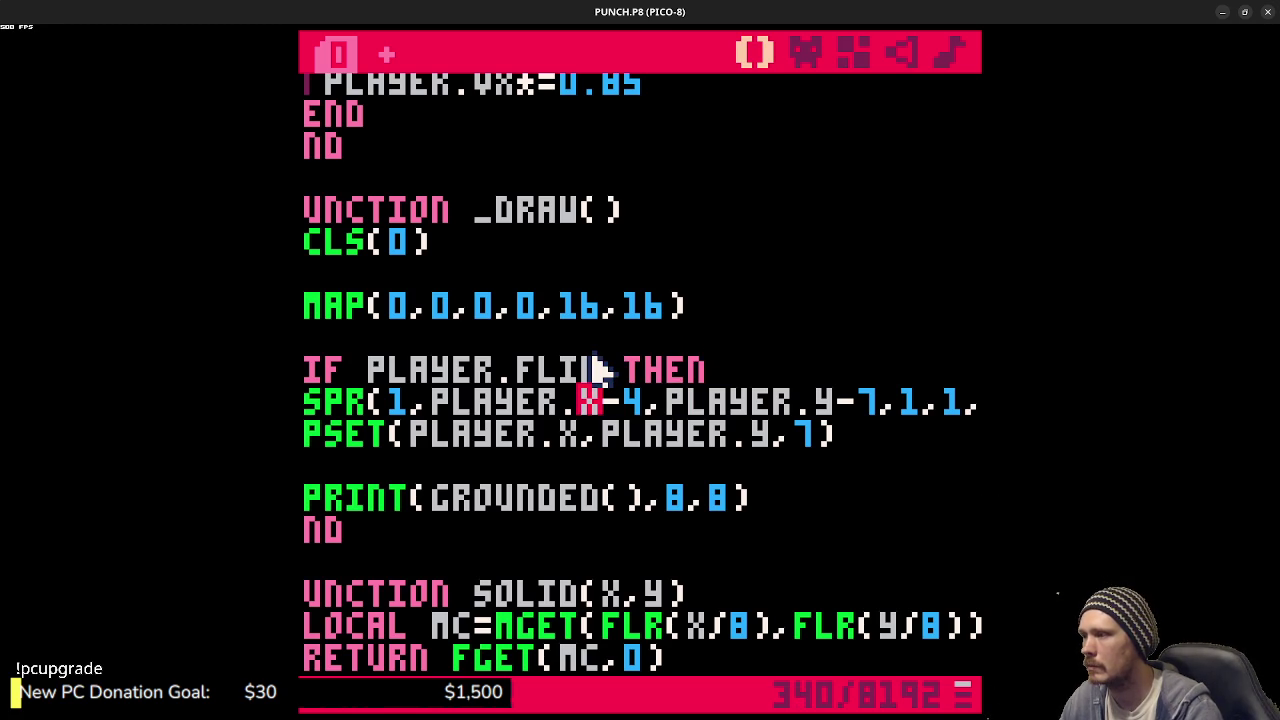
{"action": "key", "text": "Tab"}
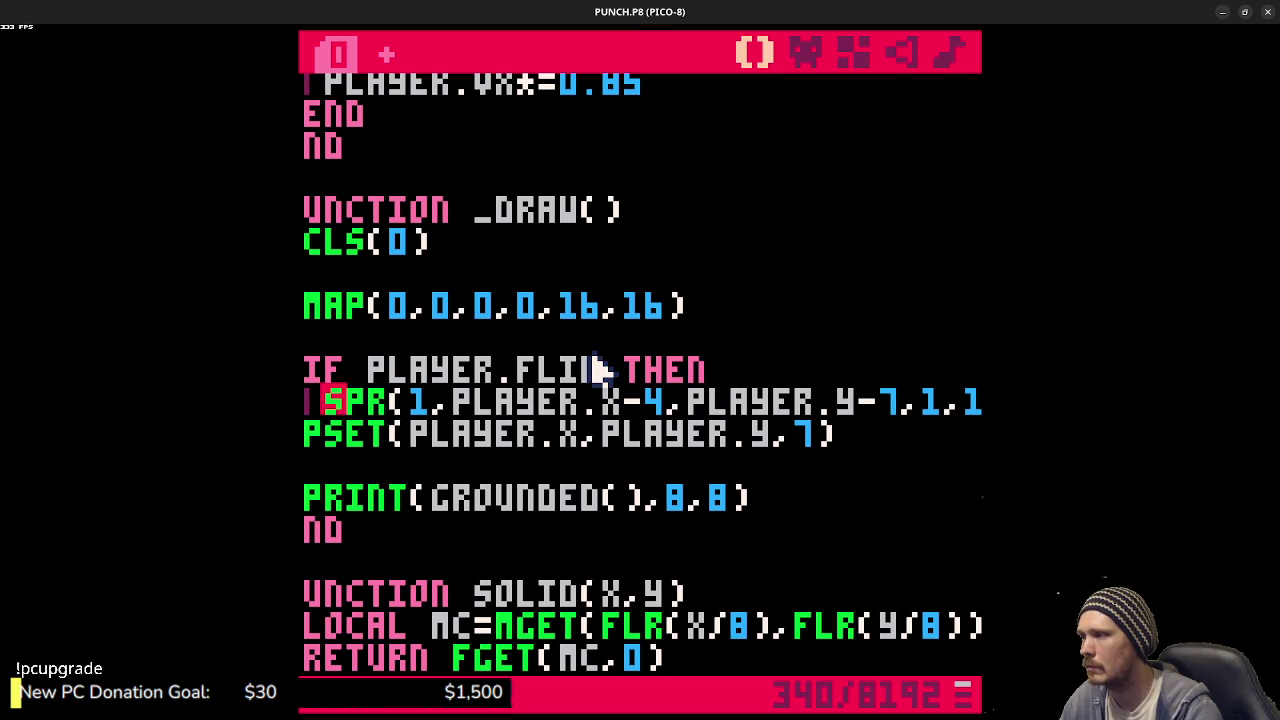
{"action": "key", "text": "Return"}
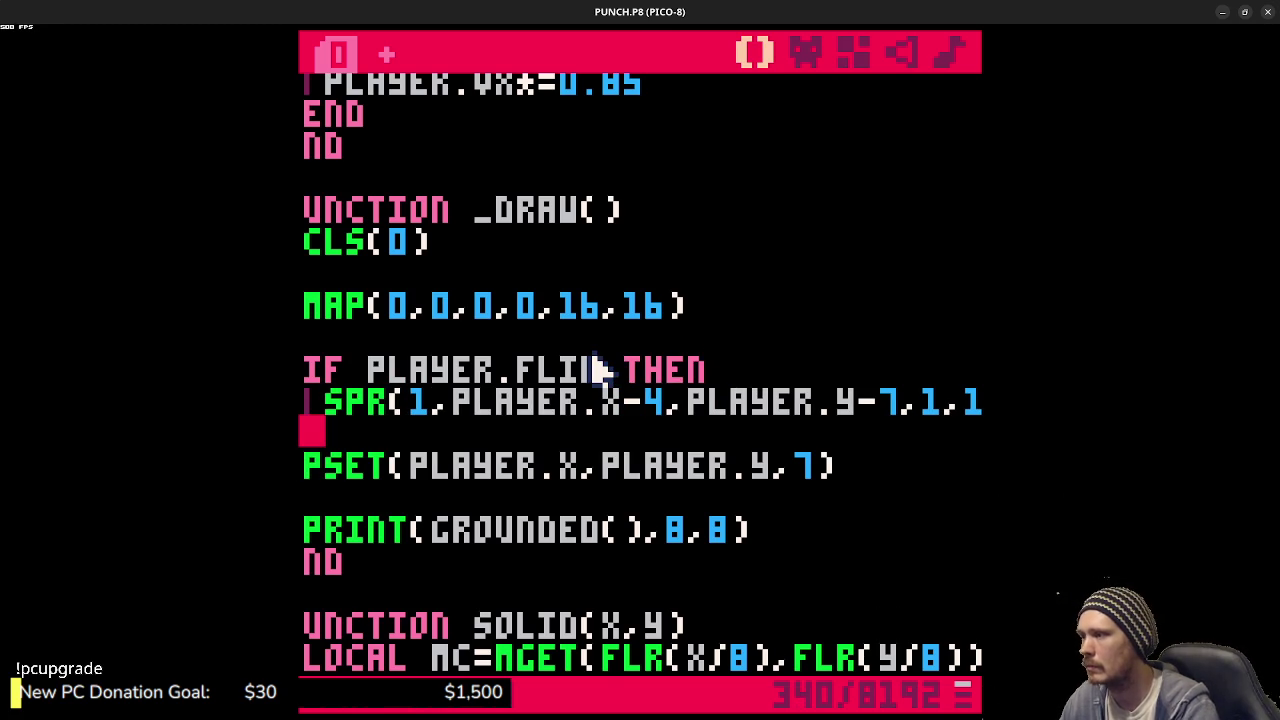
{"action": "type", "text": "ELSEIF"}
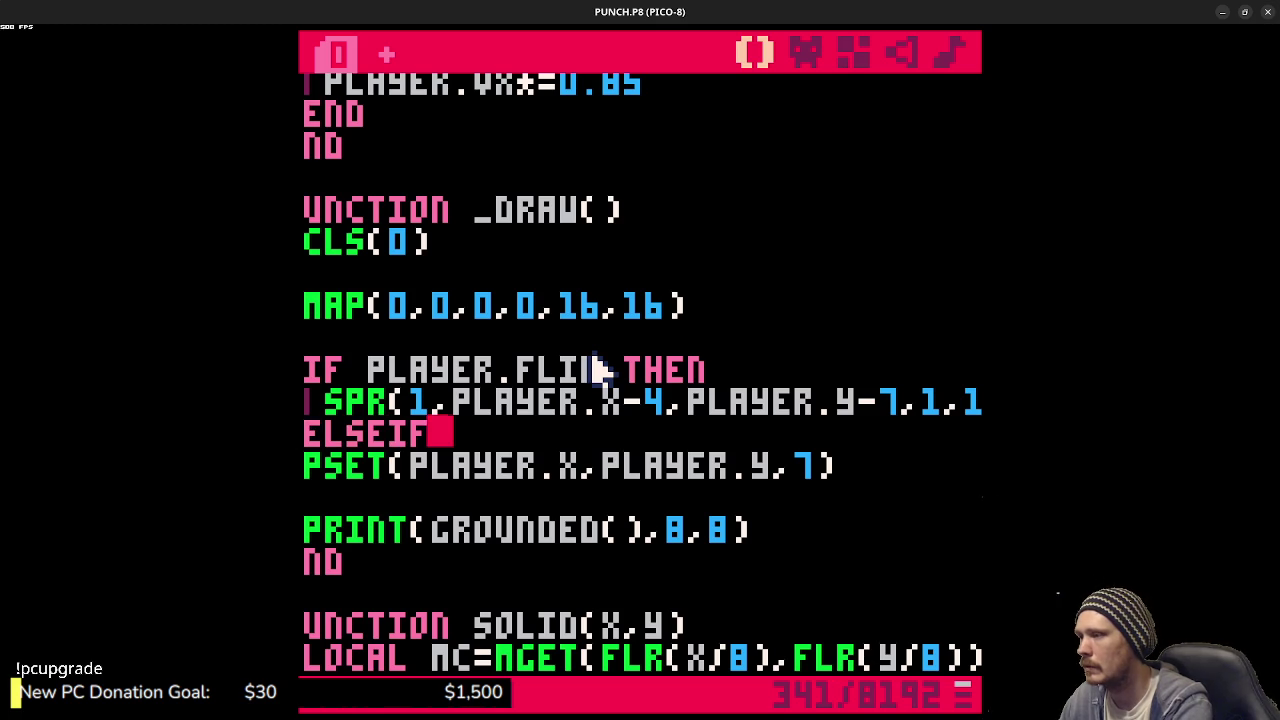
{"action": "key", "text": "BackSpace"}
{"action": "key", "text": "BackSpace"}
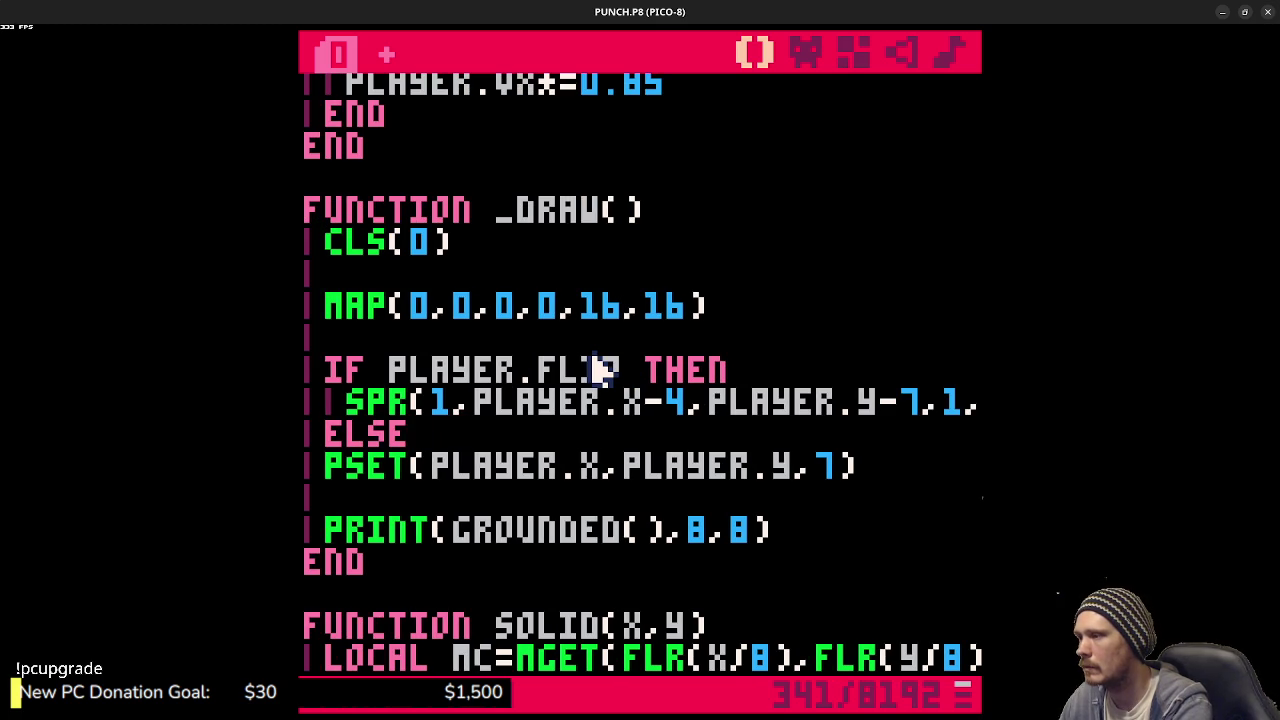
{"action": "key", "text": "Return"}
{"action": "key", "text": "Return"}
{"action": "type", "text": "END"}
{"action": "key", "text": "Up"}
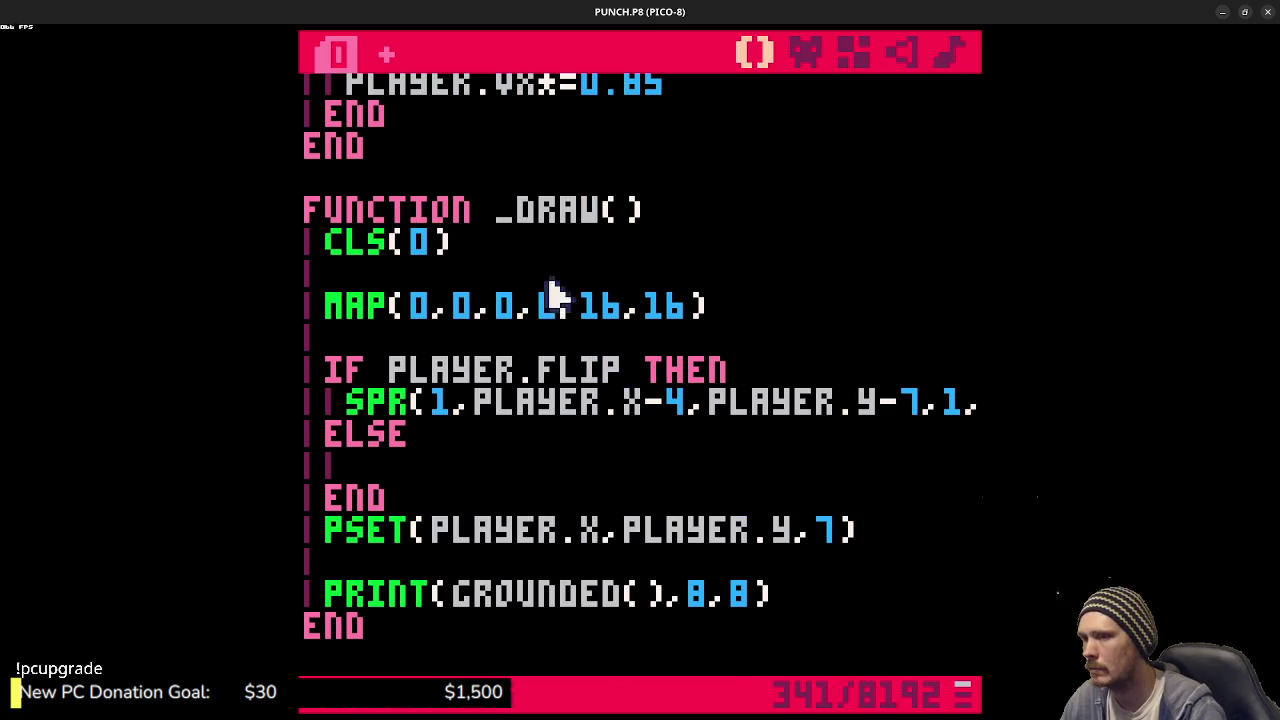
- Copy the SPR call into the ELSE branch, using flip TRUE above and FALSE below
{"action": "mouse_move", "coordinate": [345, 401]}
{"action": "left_mouse_down"}
{"action": "mouse_move", "coordinate": [410, 432]}
{"action": "mouse_move", "coordinate": [970, 401]}
{"action": "left_mouse_up"}
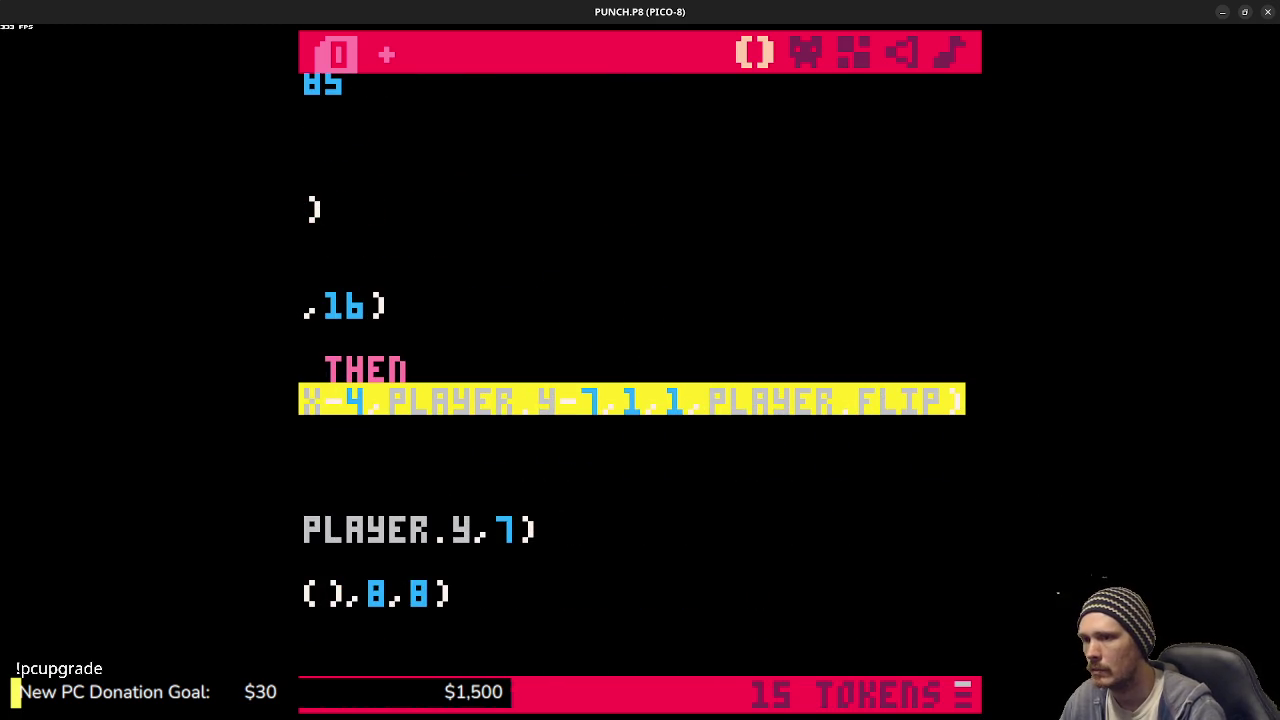
{"action": "left_click", "coordinate": [476, 458]}
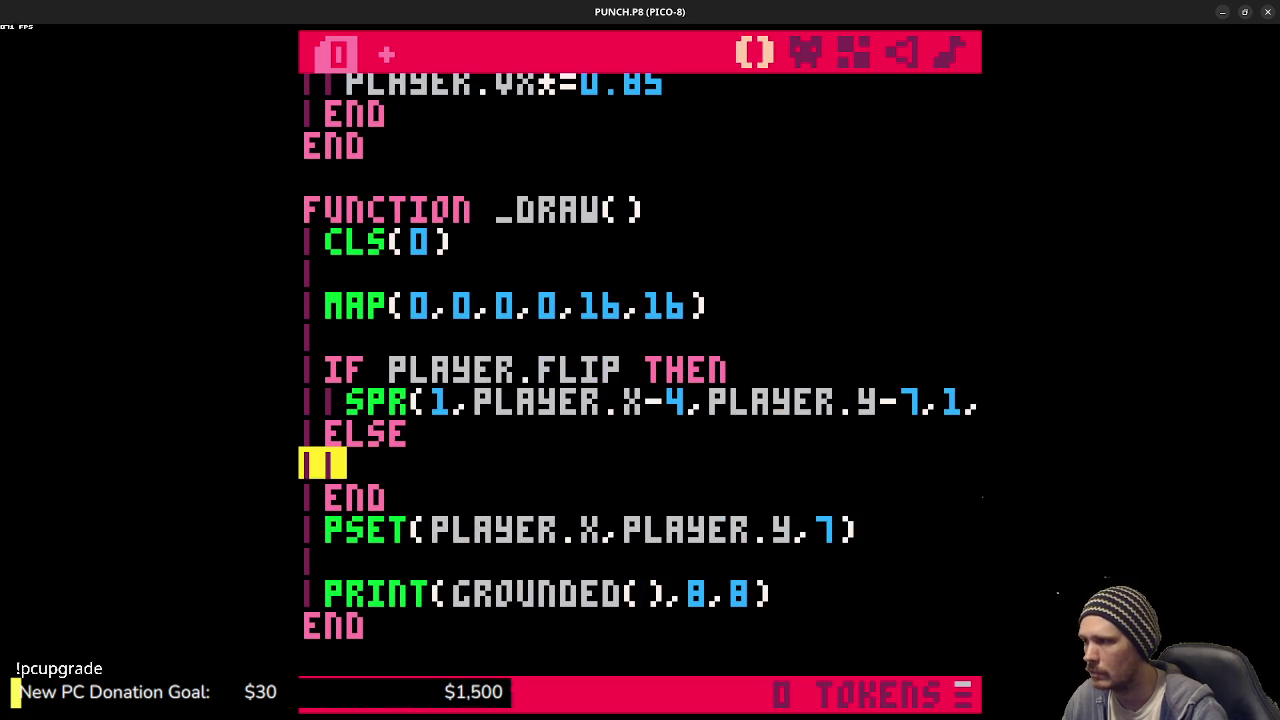
{"action": "type", "text": "SPR(1,PLAYER.X-4,PLAYER.Y-7,1,1,PLAYER.FLIP)"}
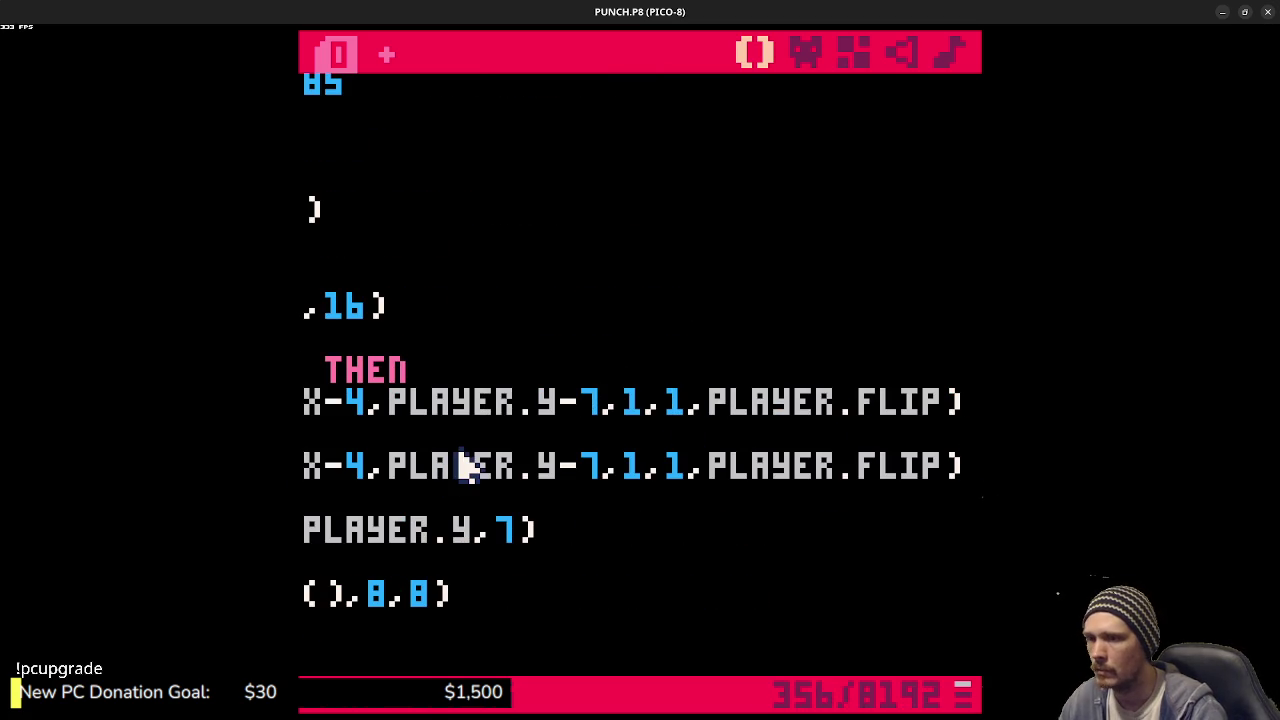
{"action": "left_click_drag", "start_coordinate": [724, 405], "coordinate": [943, 403]}
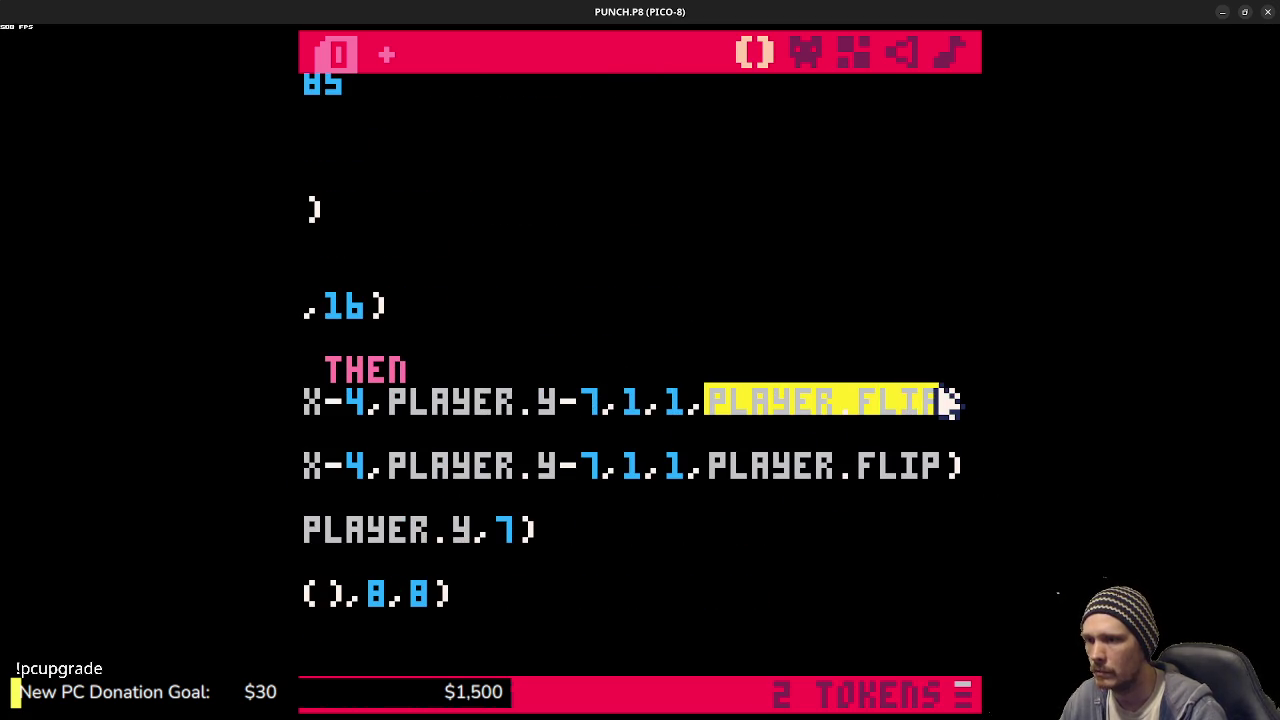
{"action": "type", "text": "true"}
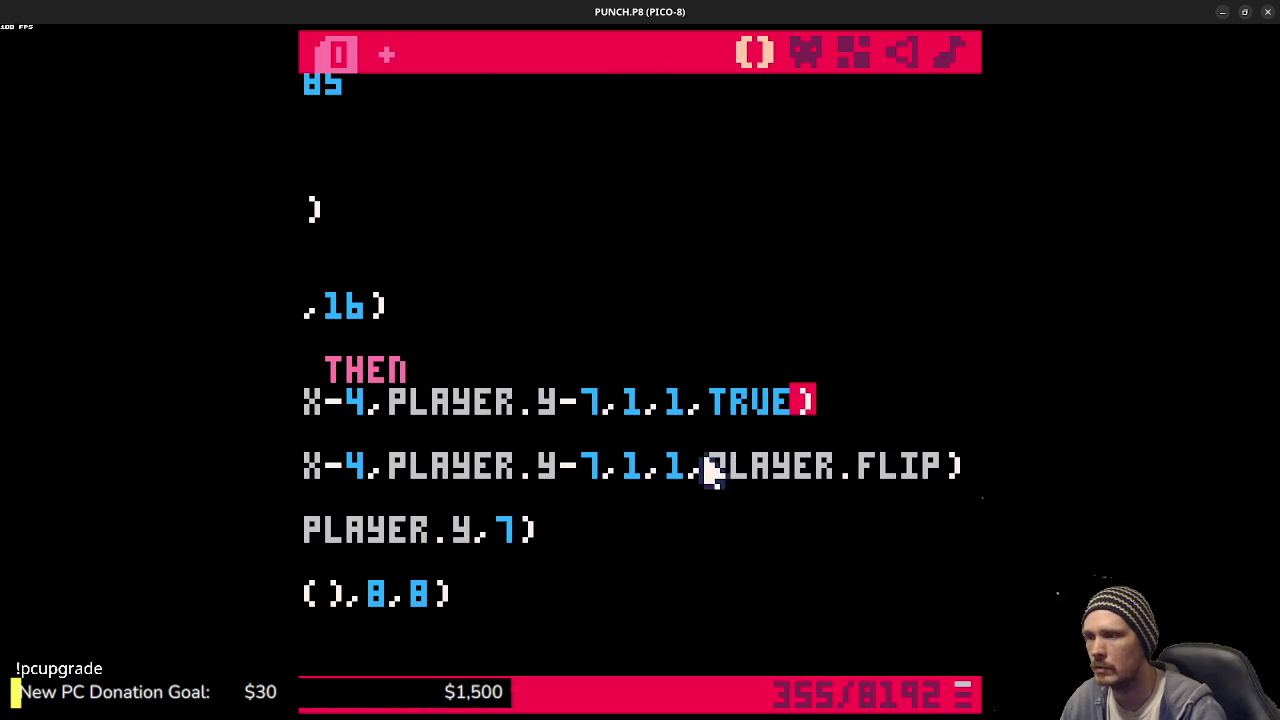
{"action": "left_click_drag", "start_coordinate": [708, 470], "coordinate": [951, 477]}
{"action": "type", "text": "false"}
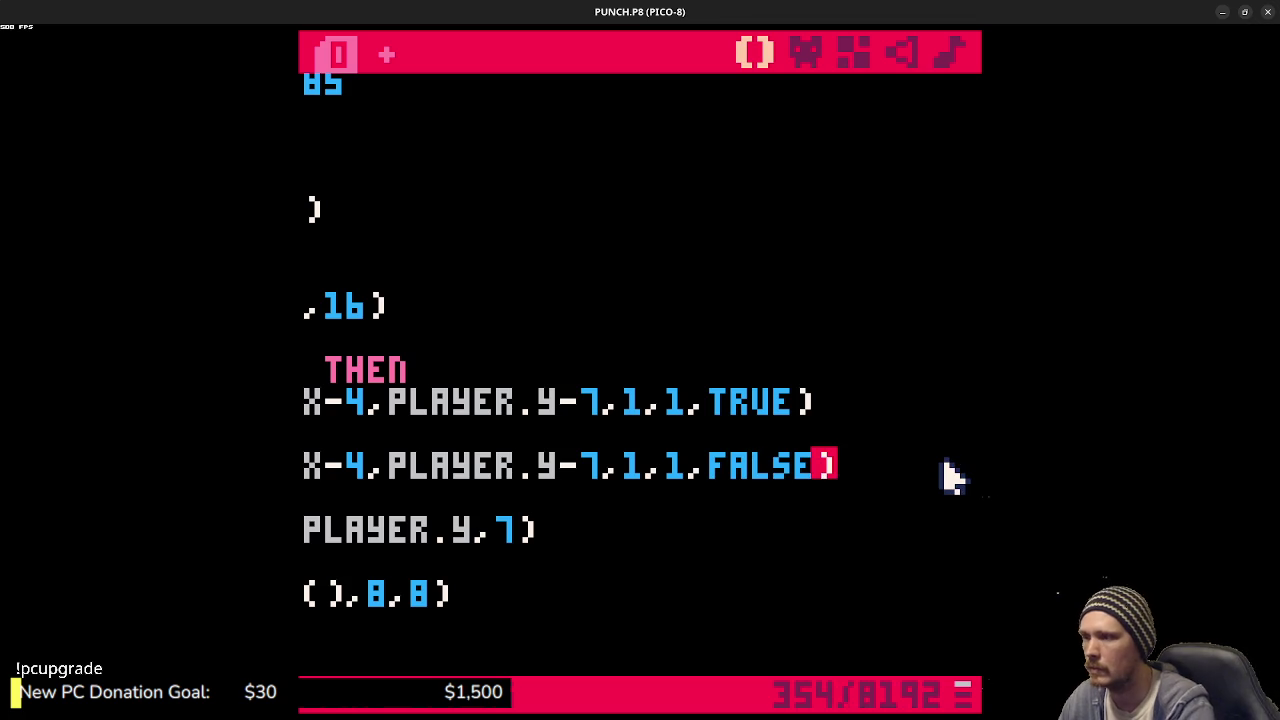
- Change the unflipped sprite's X-4 to X-3, then save and run the cartridge
{"action": "left_click", "coordinate": [372, 466]}
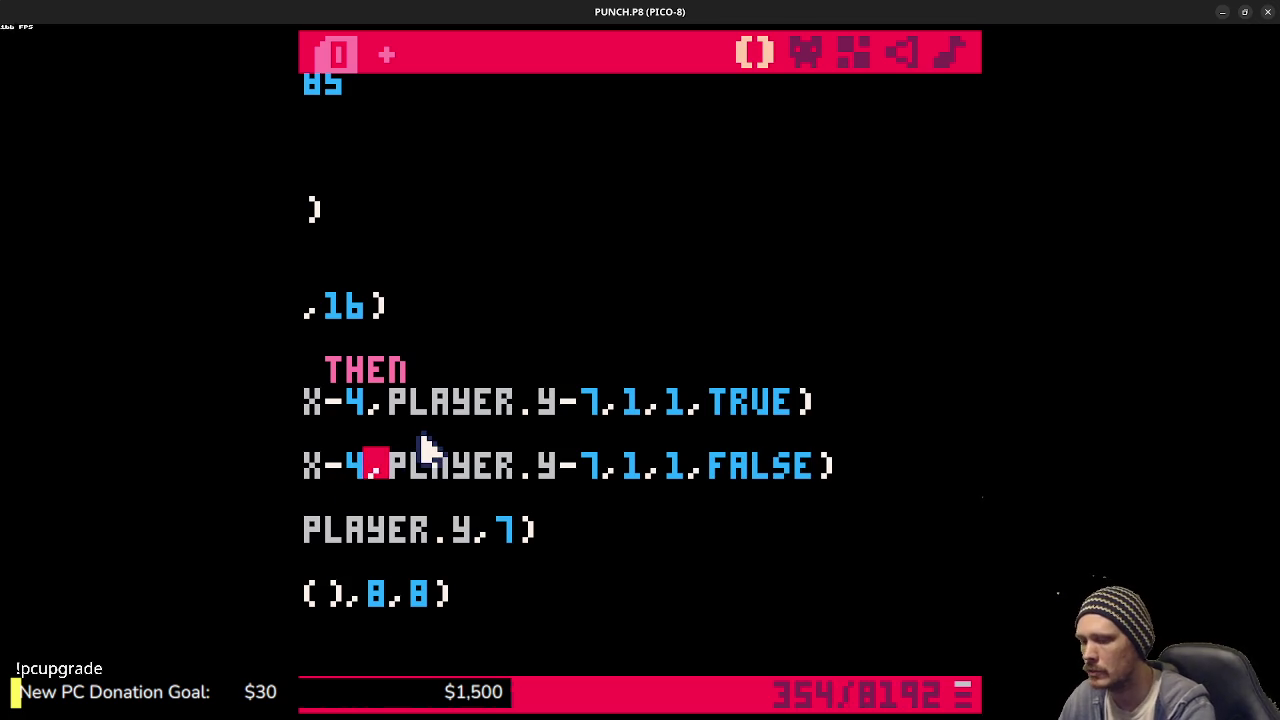
{"action": "key", "text": "BackSpace"}
{"action": "type", "text": "3"}
{"action": "key", "text": "ctrl+s"}
{"action": "key", "text": "ctrl+r"}
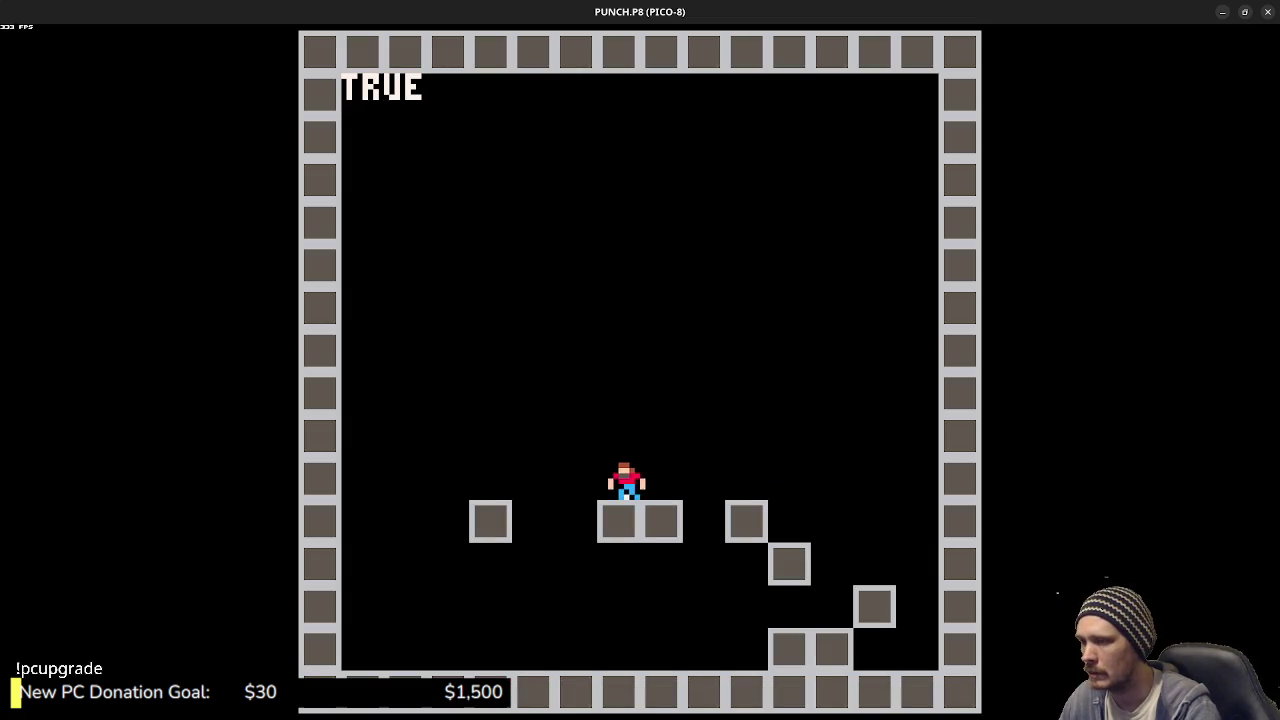
- Walk the player left and right to check the sprite drawing, then stop the game
{"action": "key", "text": "Left"}
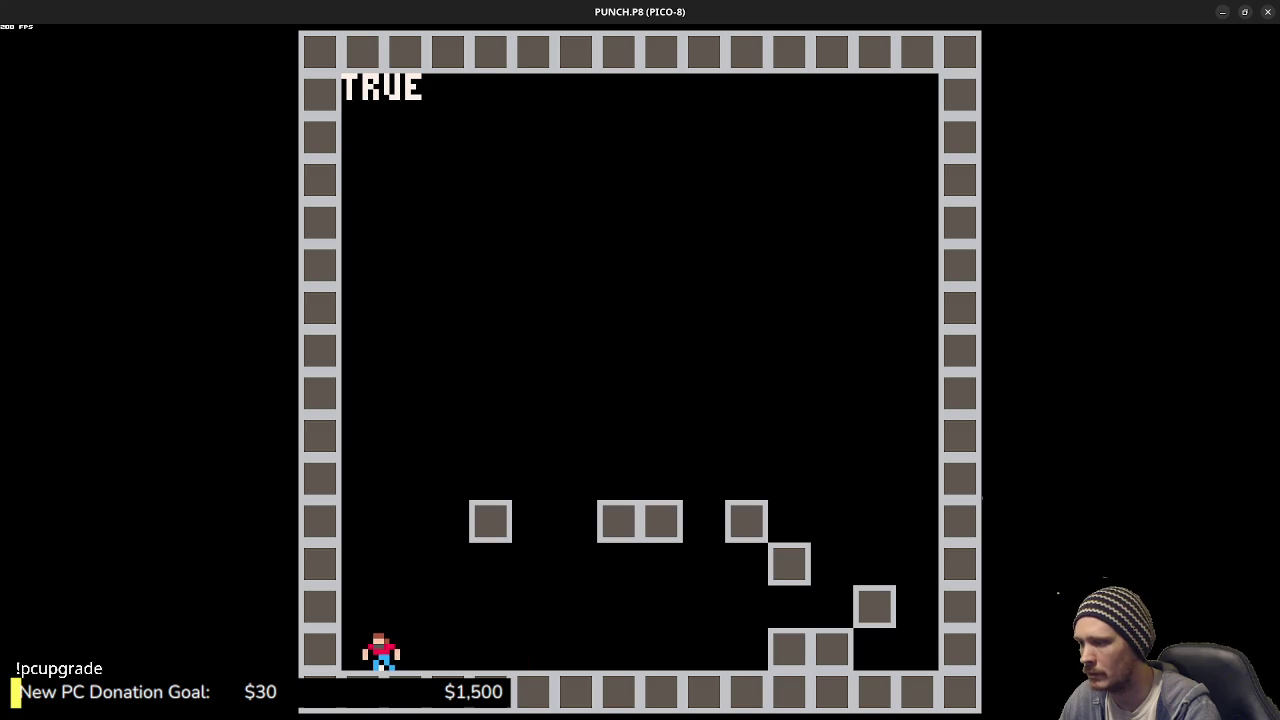
{"action": "key", "text": "Right"}
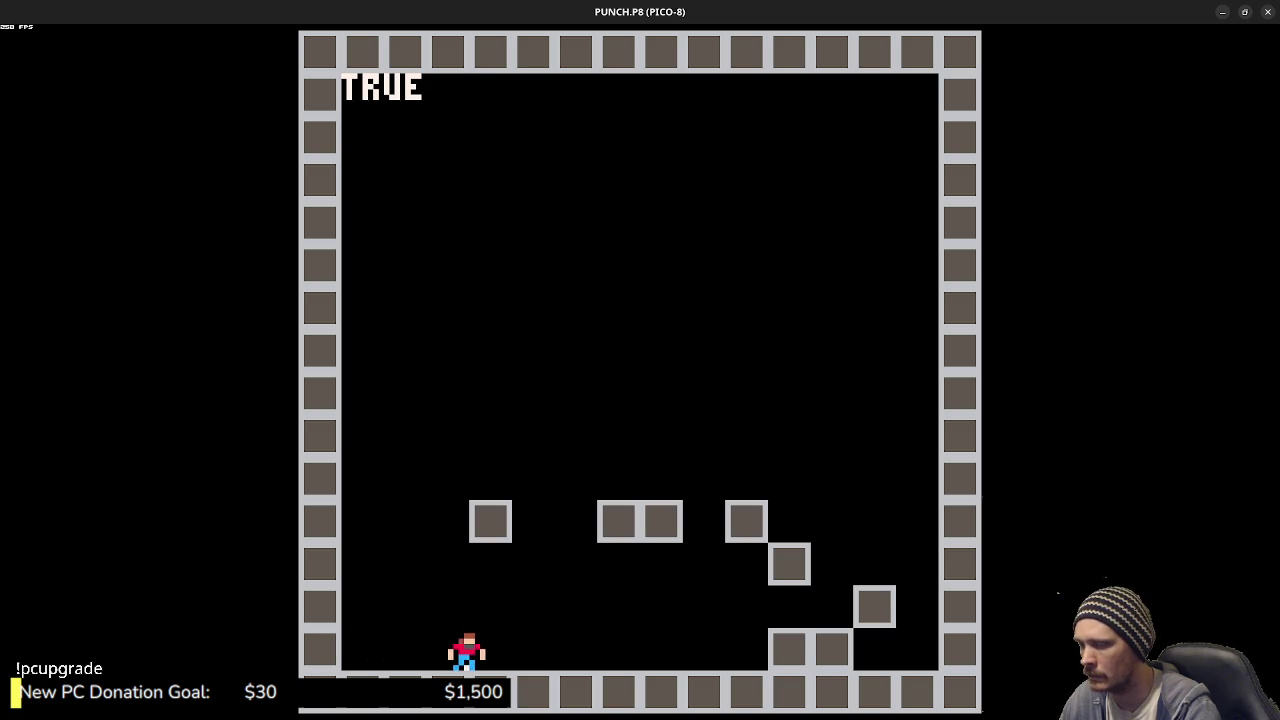
{"action": "key", "text": "Right"}
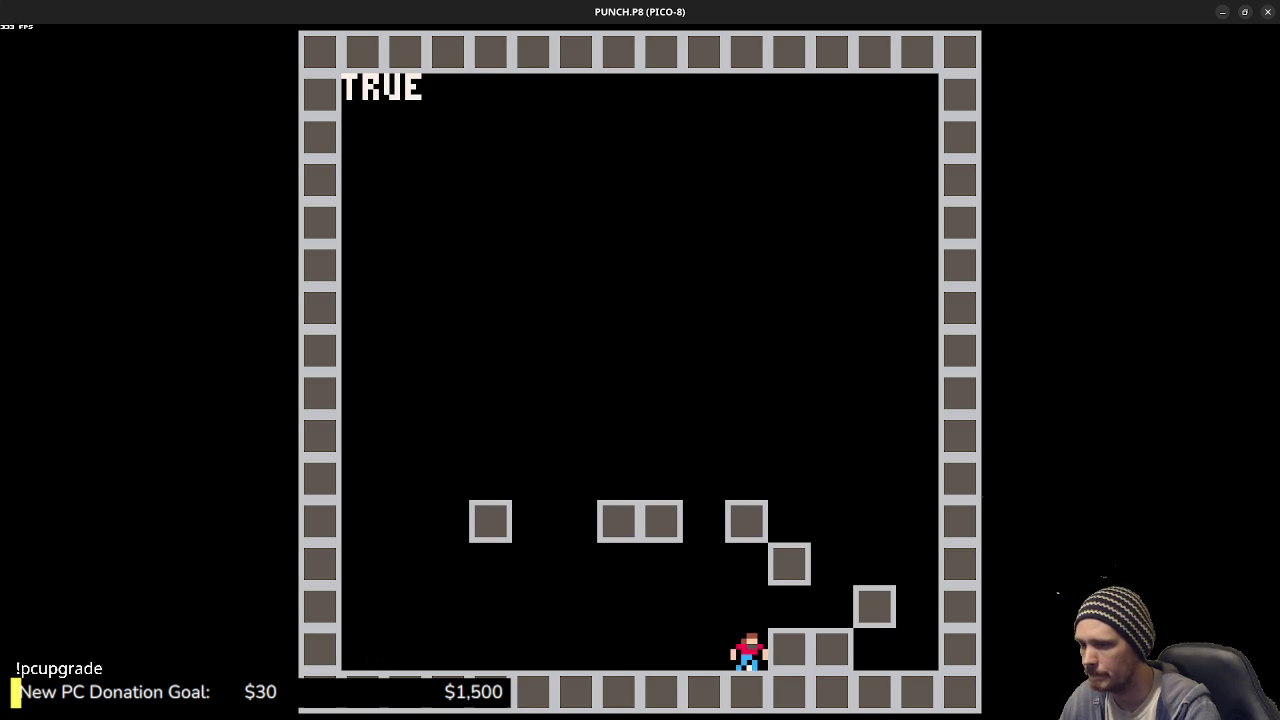
{"action": "key", "text": "Escape"}
{"action": "key", "text": "Escape"}
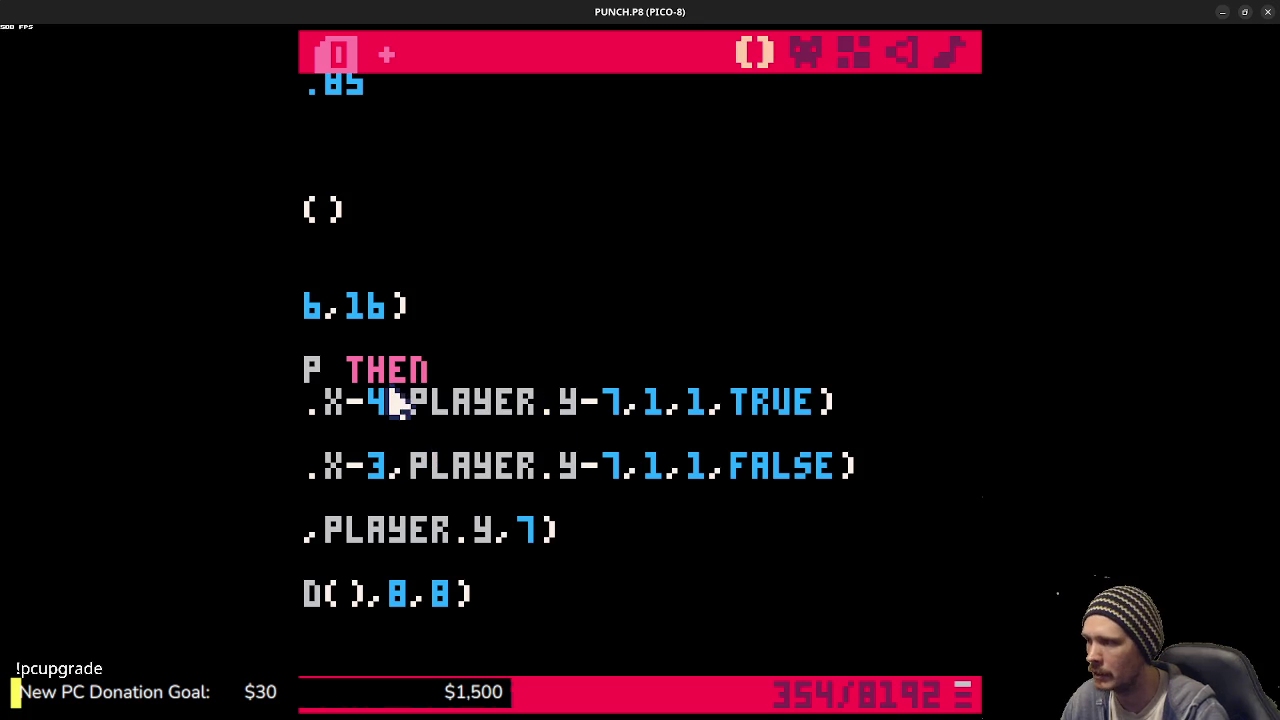
- Retune the flipped SPR call's X offset digit and rerun the game
{"action": "key", "text": "Left"}
{"action": "key", "text": "Left"}
{"action": "key", "text": "Left"}
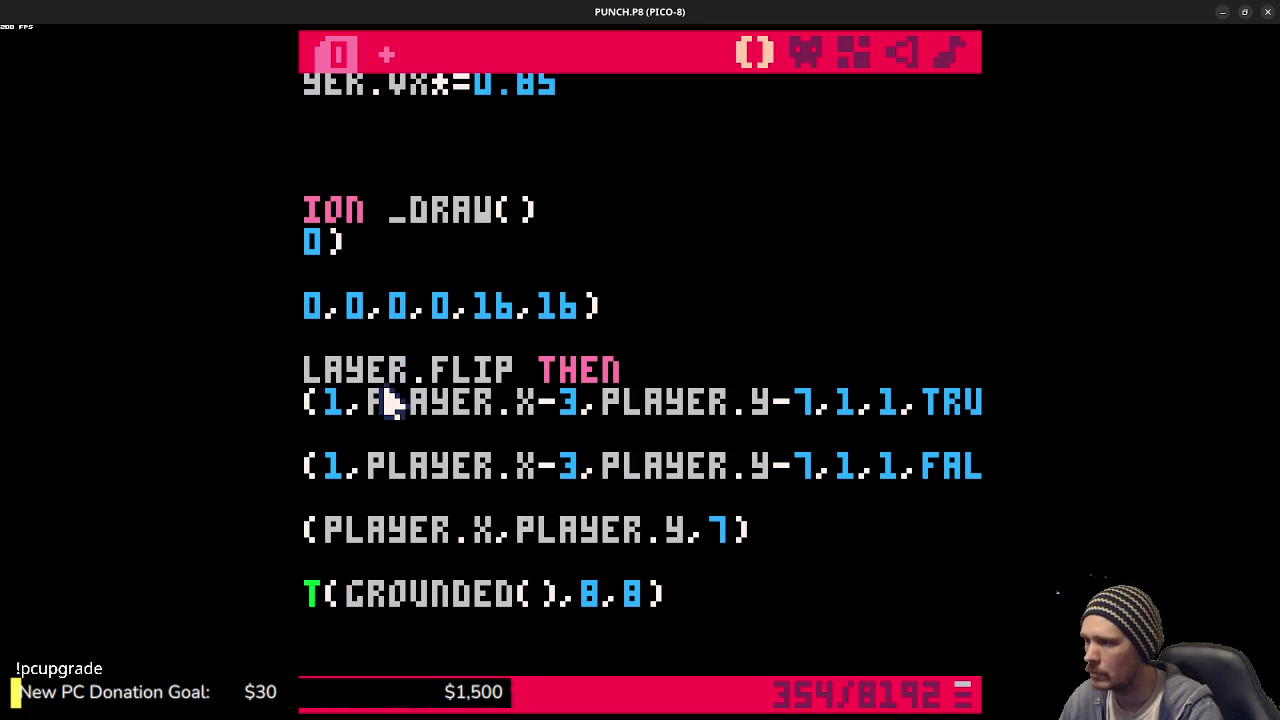
{"action": "key", "text": "BackSpace"}
{"action": "type", "text": "4"}
{"action": "key", "text": "ctrl+r"}
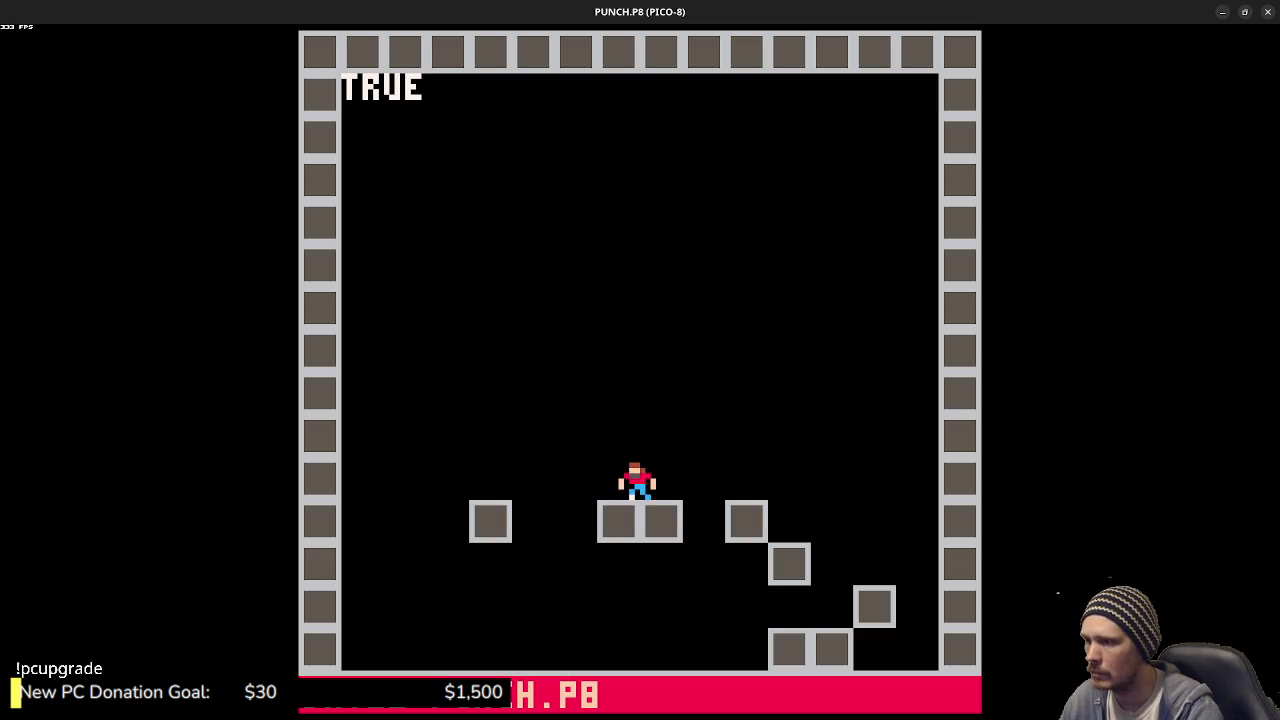
{"action": "key", "text": "Left"}
{"action": "key", "text": "Left"}
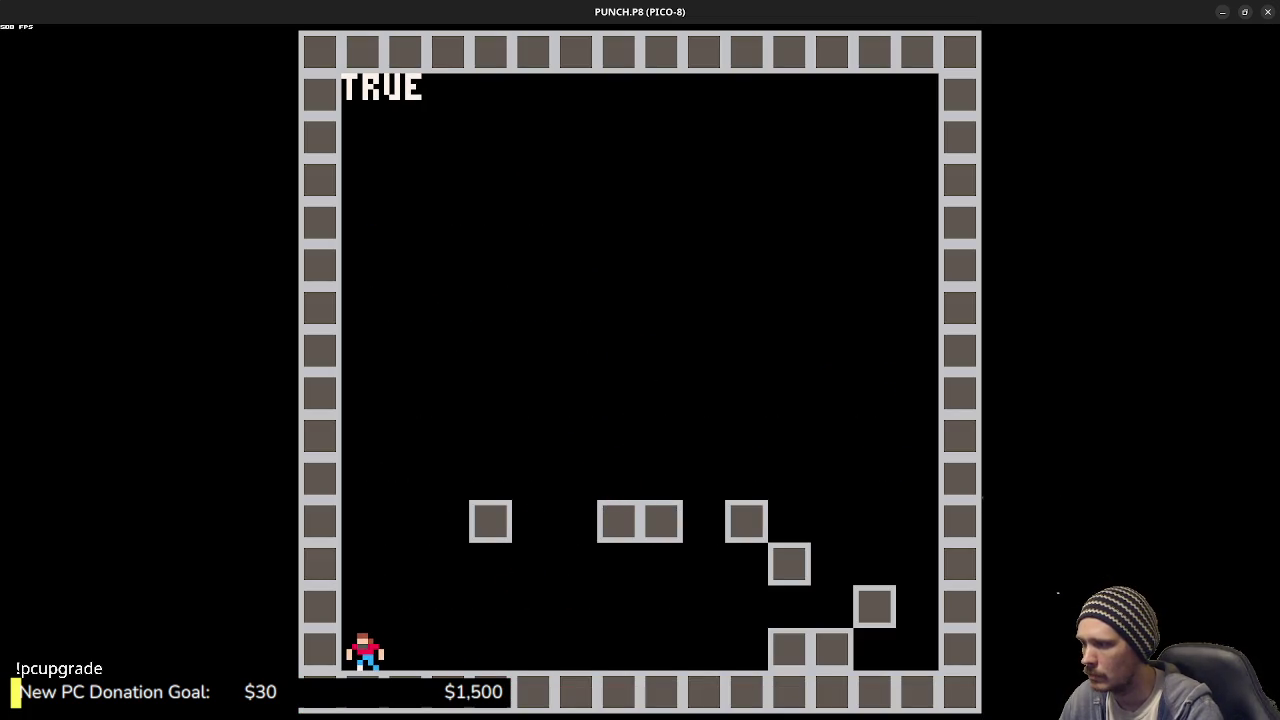
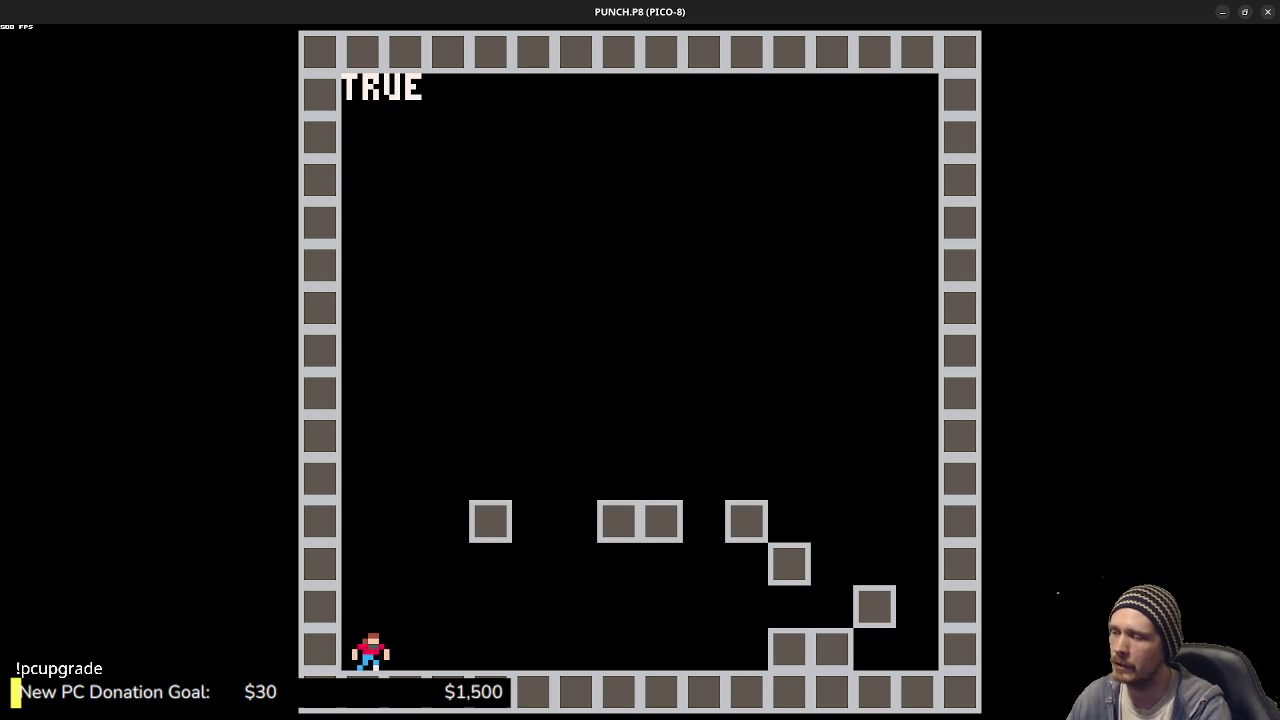
- Walk the player right along the floor to the step blocks, then stop the cart
{"action": "key", "text": "Right"}
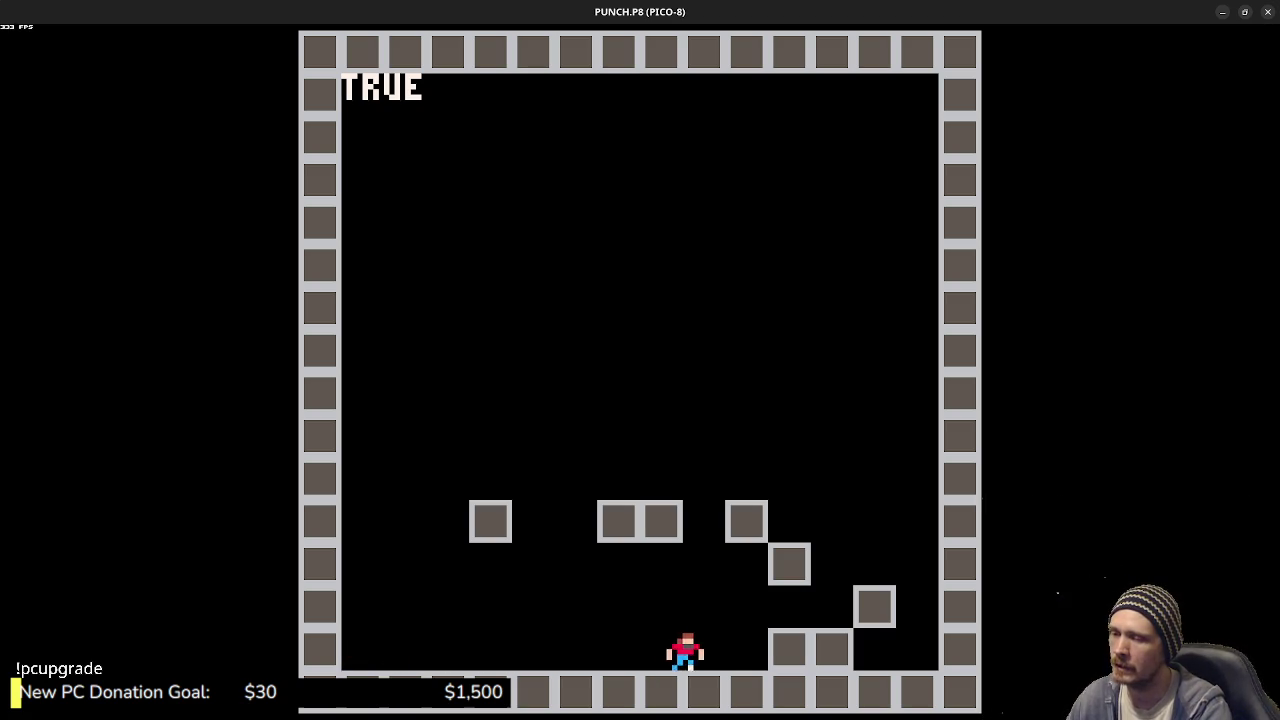
{"action": "key", "text": "Right"}
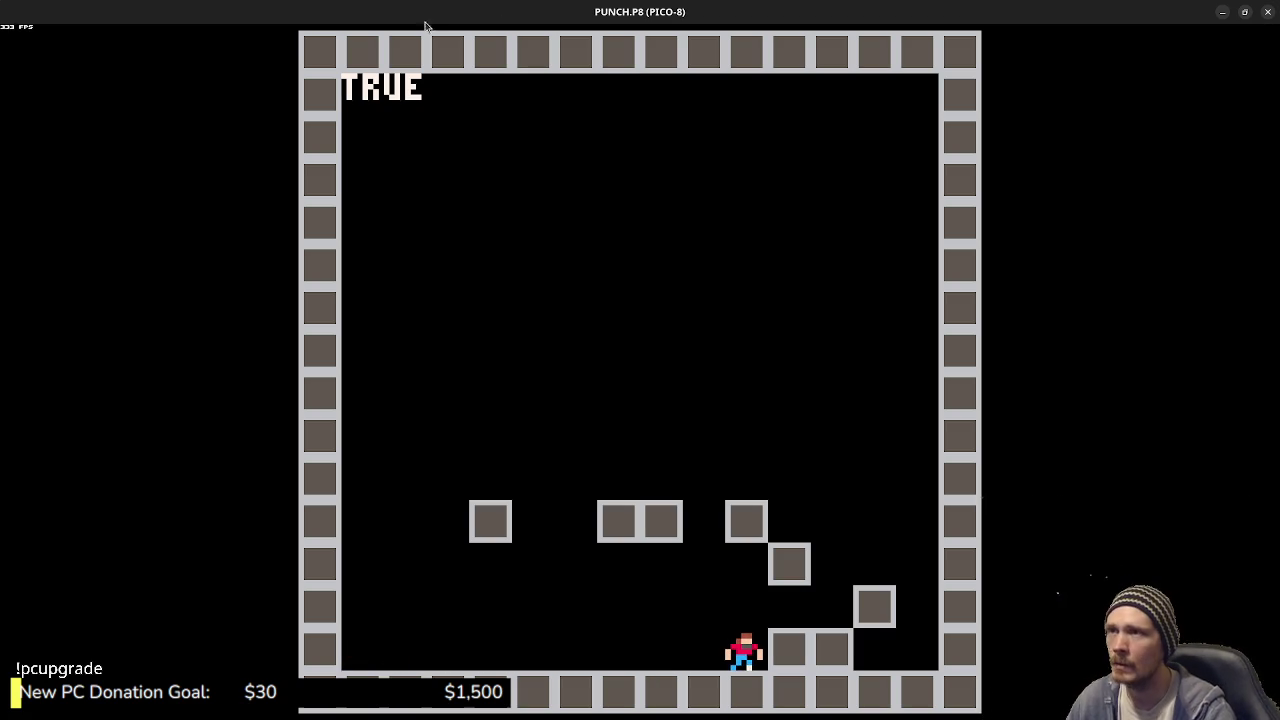
{"action": "key", "text": "Escape"}
{"action": "key", "text": "Escape"}
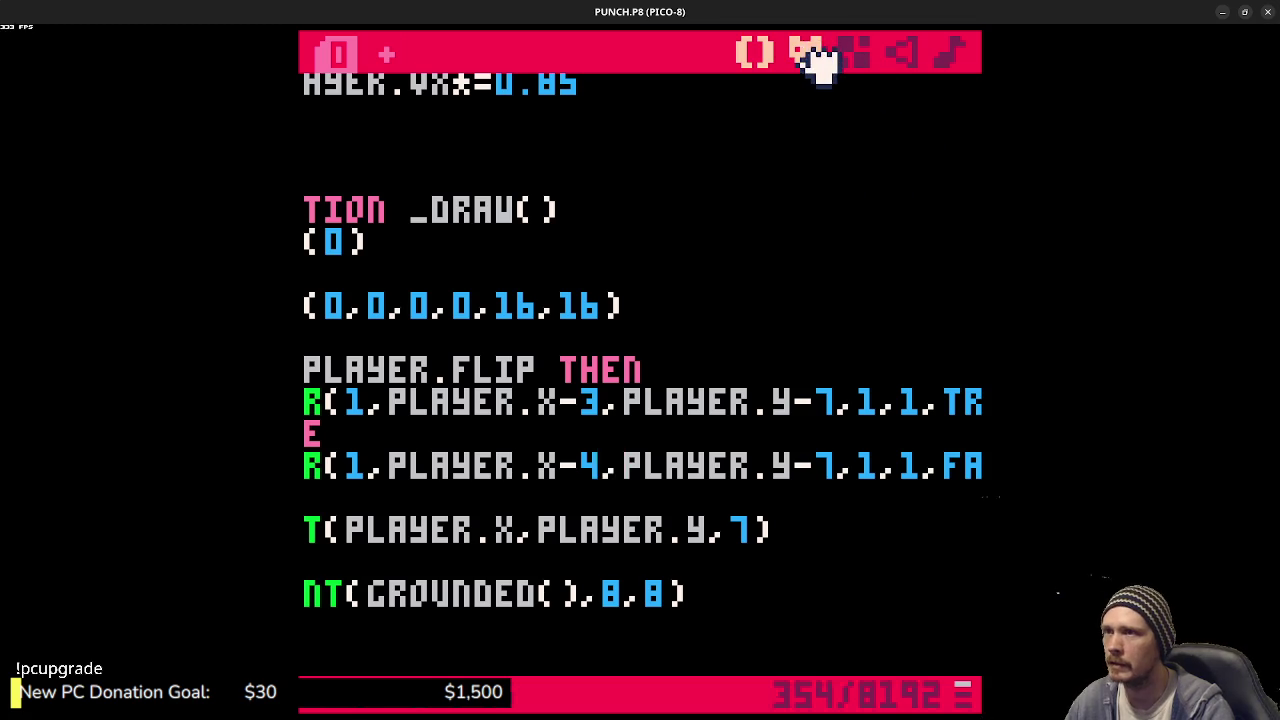
- Inspect the player's animation sprites 048, 049 and 050 in the sprite editor
{"action": "left_click", "coordinate": [810, 47]}
{"action": "left_click", "coordinate": [828, 472]}
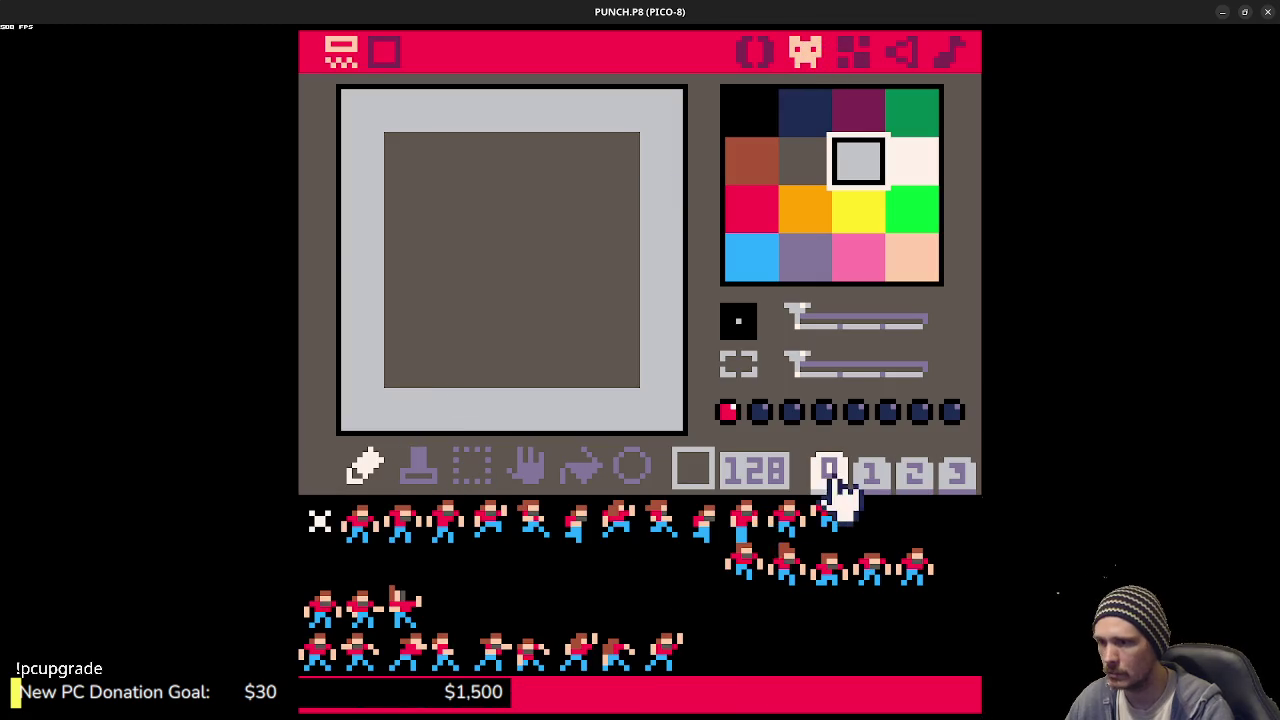
{"action": "left_click", "coordinate": [370, 525]}
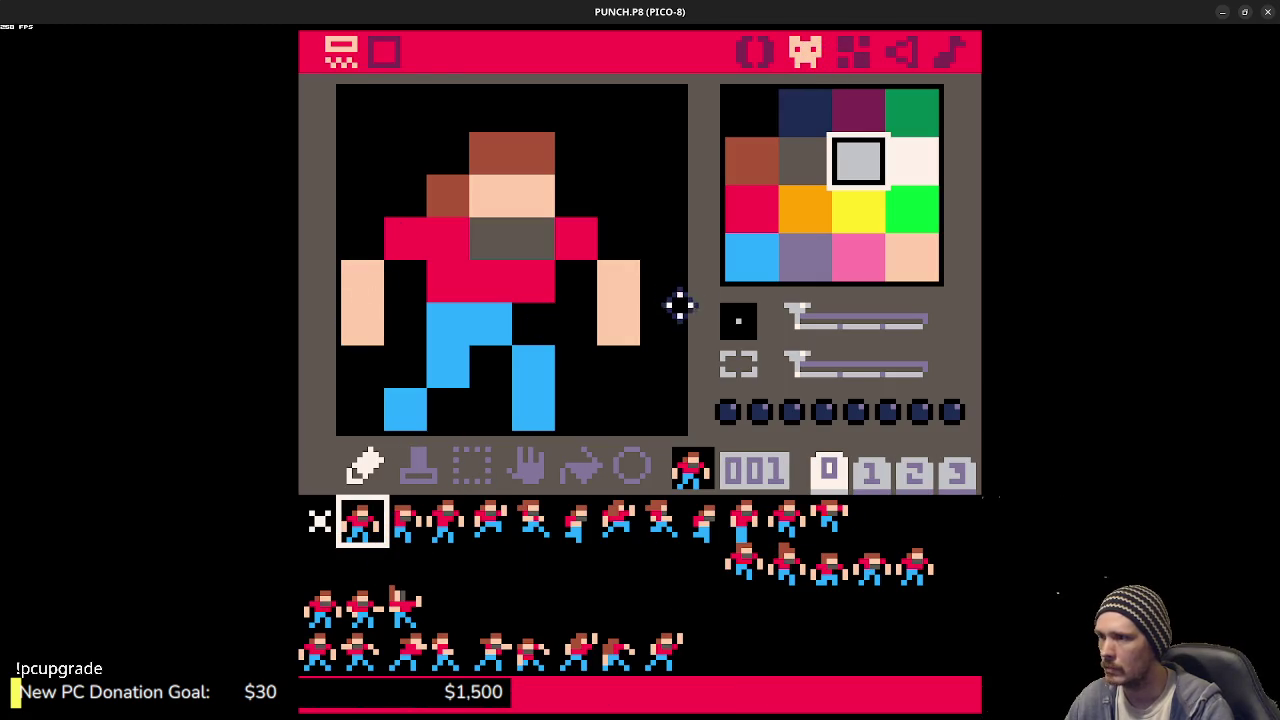
{"action": "left_click", "coordinate": [326, 660]}
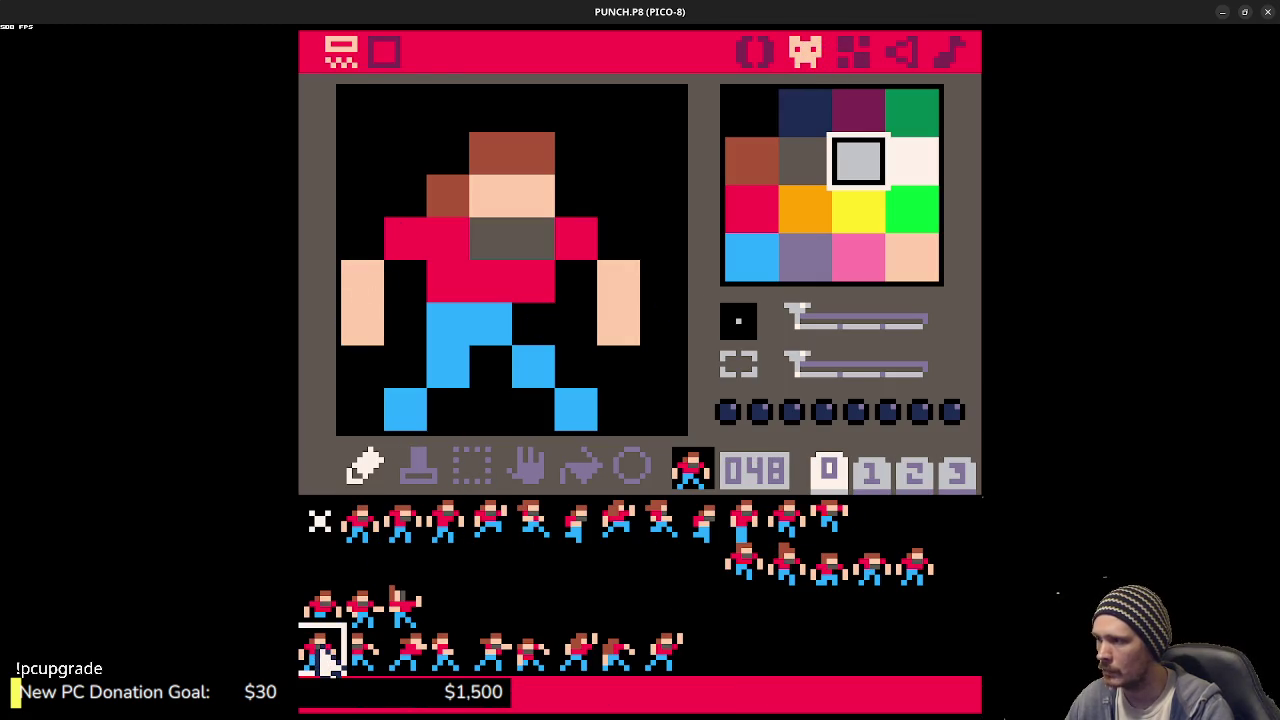
{"action": "left_click", "coordinate": [362, 652]}
{"action": "left_click", "coordinate": [322, 655]}
{"action": "left_click", "coordinate": [364, 652]}
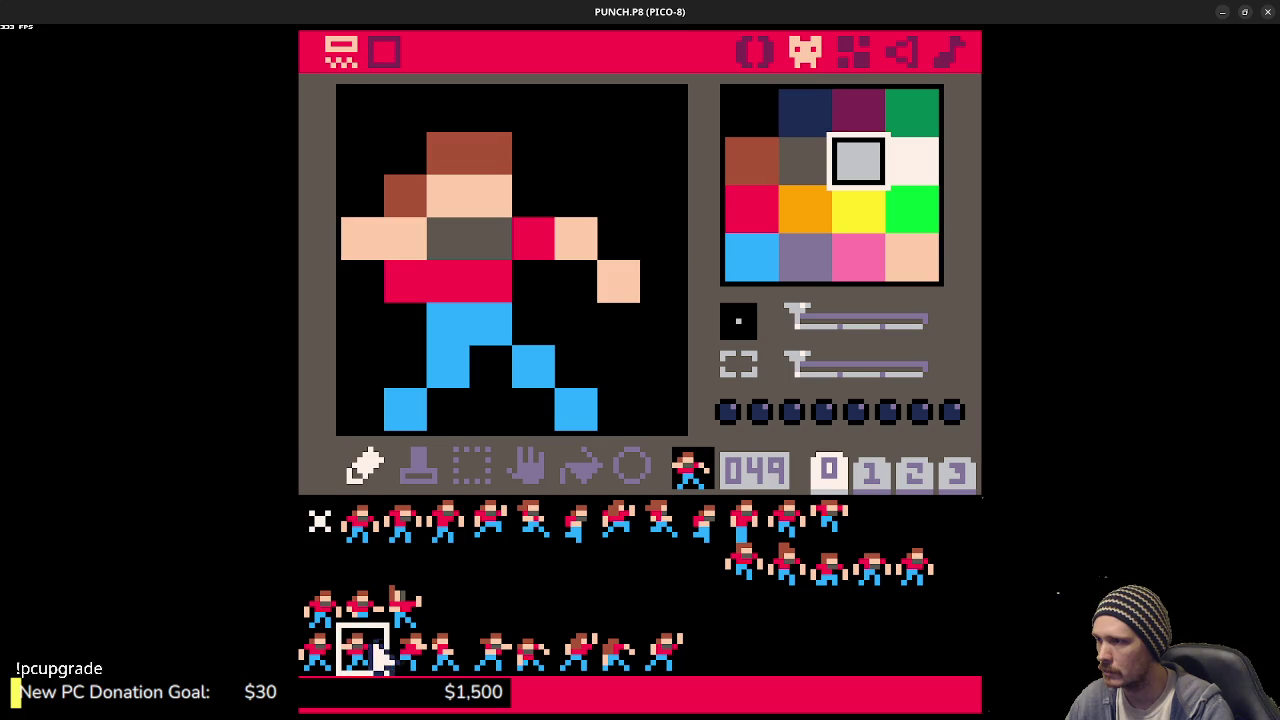
{"action": "left_click", "coordinate": [410, 655]}
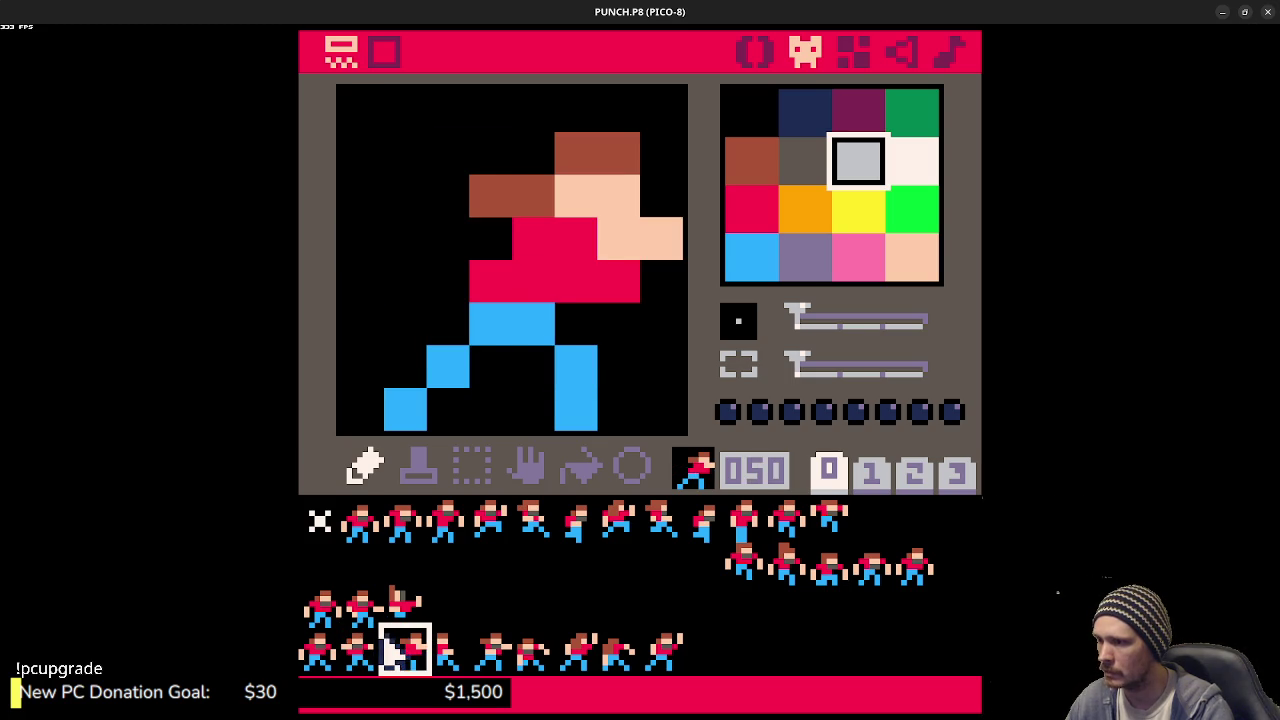
{"action": "left_click", "coordinate": [320, 648]}
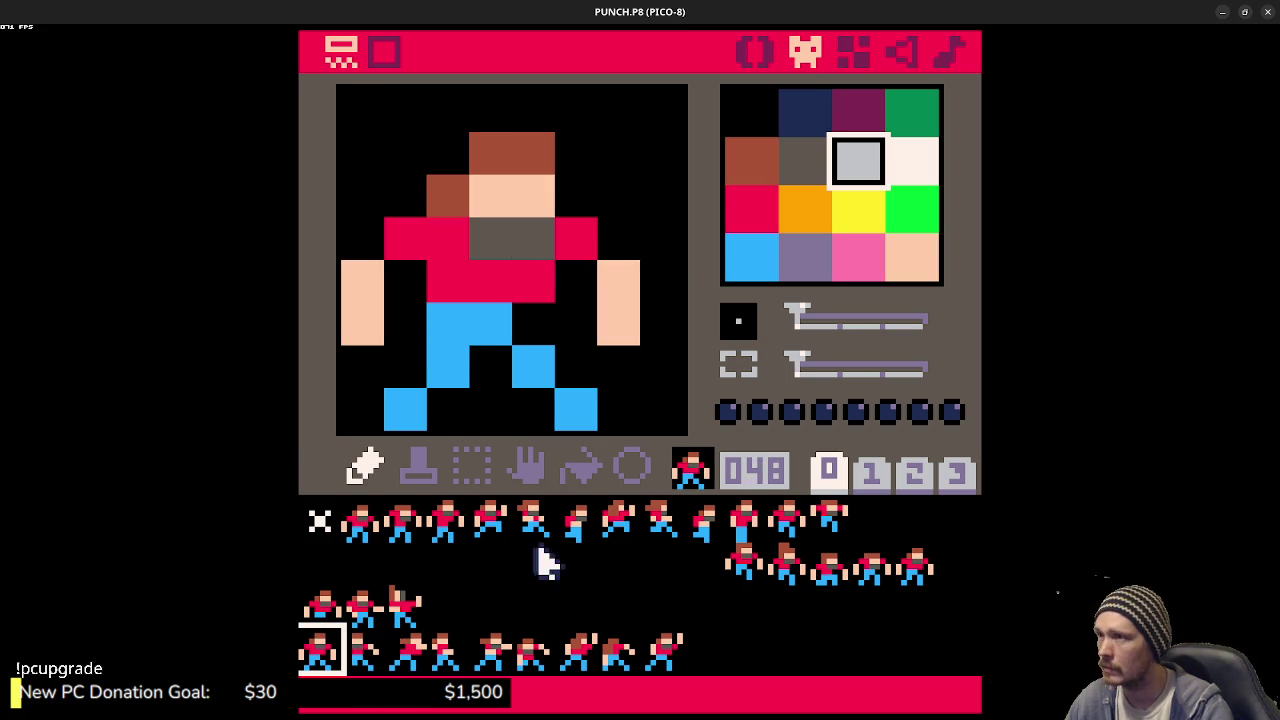
- Run the game again from the code tab and walk the player left
{"action": "left_click", "coordinate": [752, 50]}
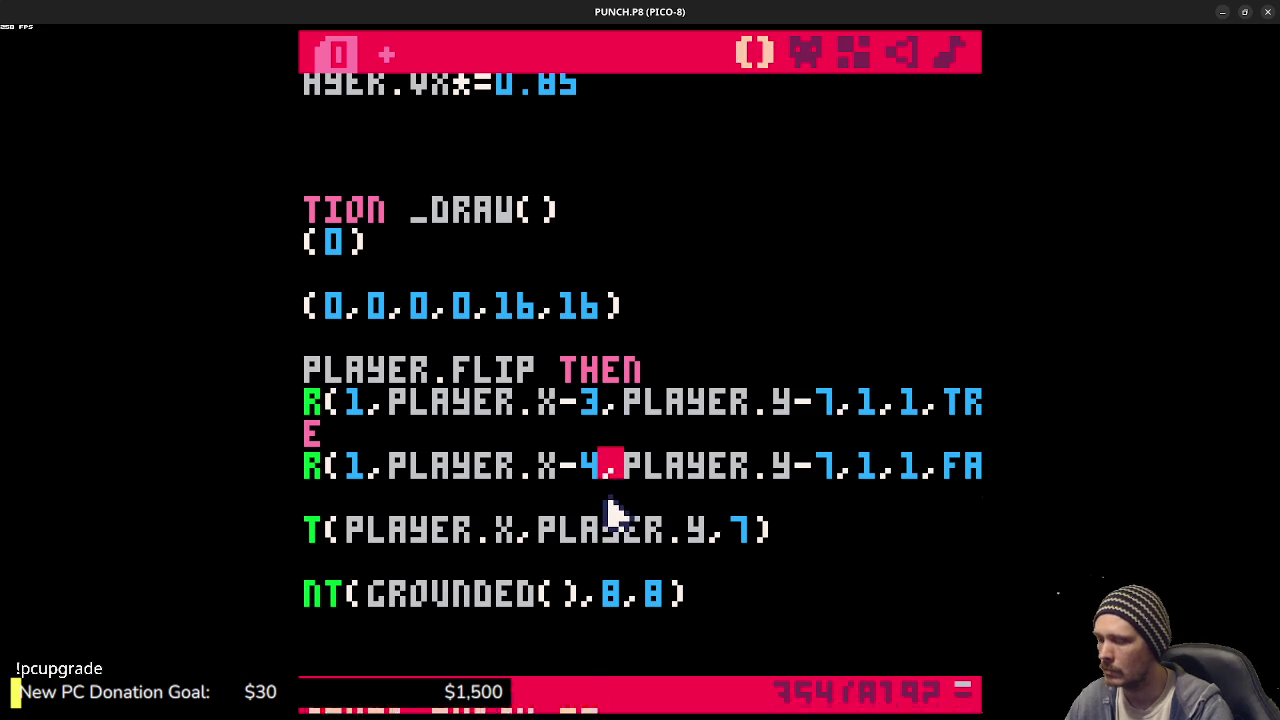
{"action": "key", "text": "ctrl+r"}
{"action": "key", "text": "Left"}
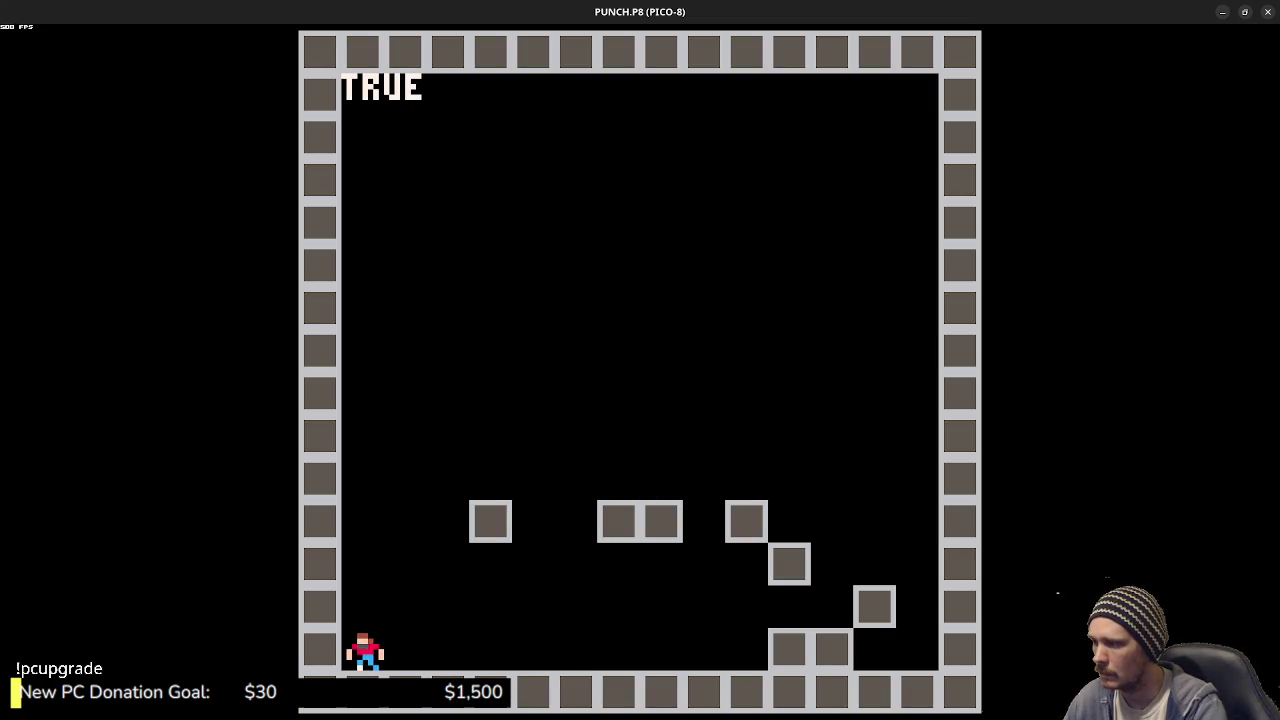
- Jump the player right up the steps, then left across to the leftmost block
{"action": "key", "text": "Right"}
{"action": "key", "text": "z"}
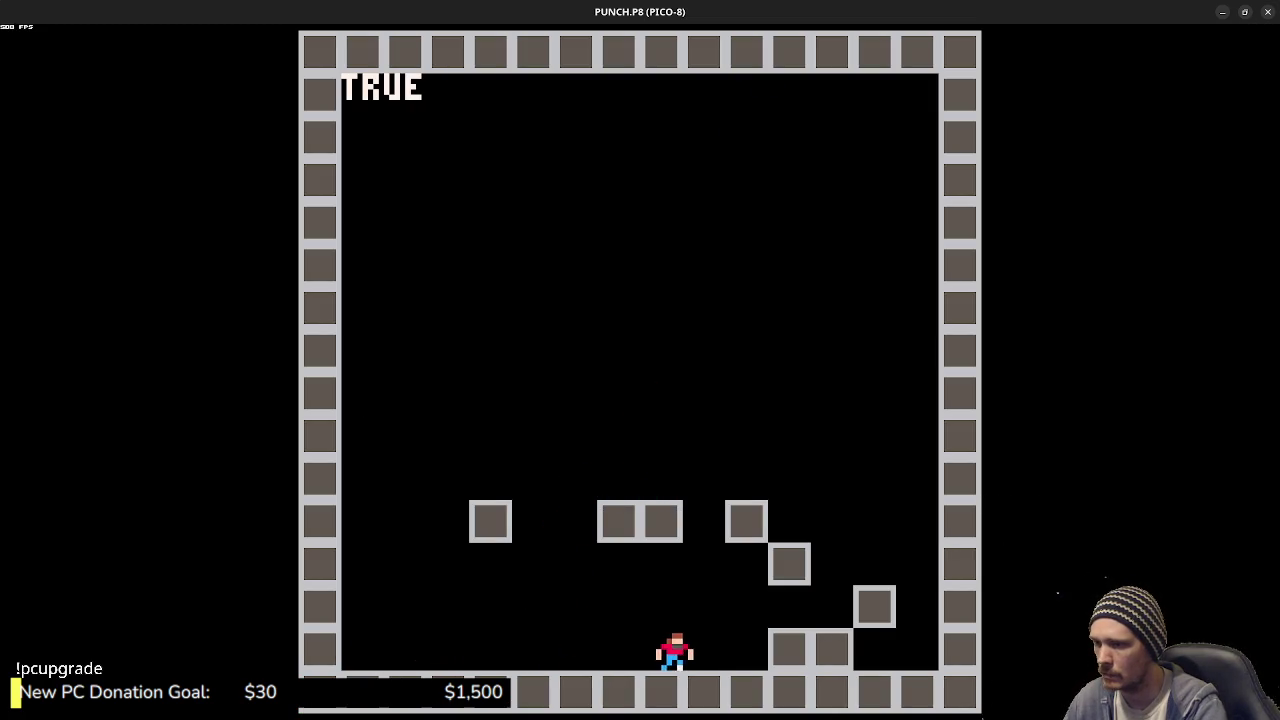
{"action": "key", "text": "Right"}
{"action": "key", "text": "z"}
{"action": "key", "text": "z"}
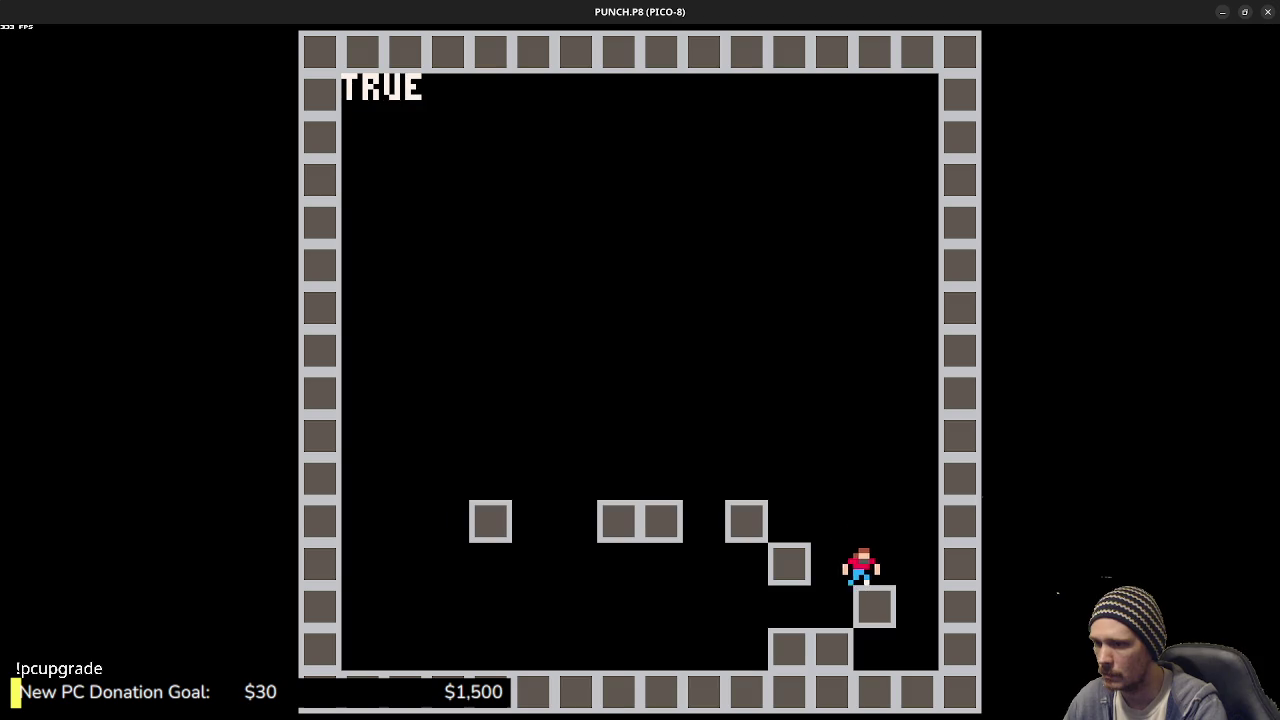
{"action": "key", "text": "Left"}
{"action": "key", "text": "z"}
{"action": "key", "text": "z"}
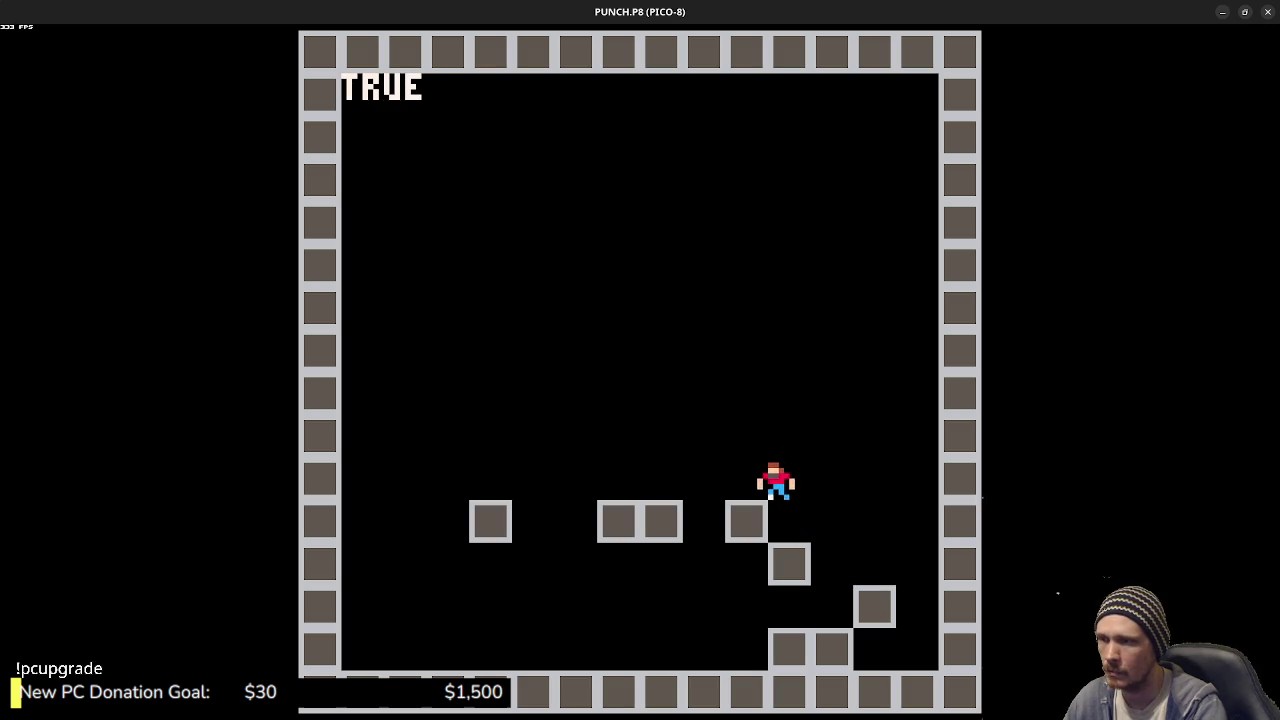
{"action": "key", "text": "Left"}
{"action": "key", "text": "z"}
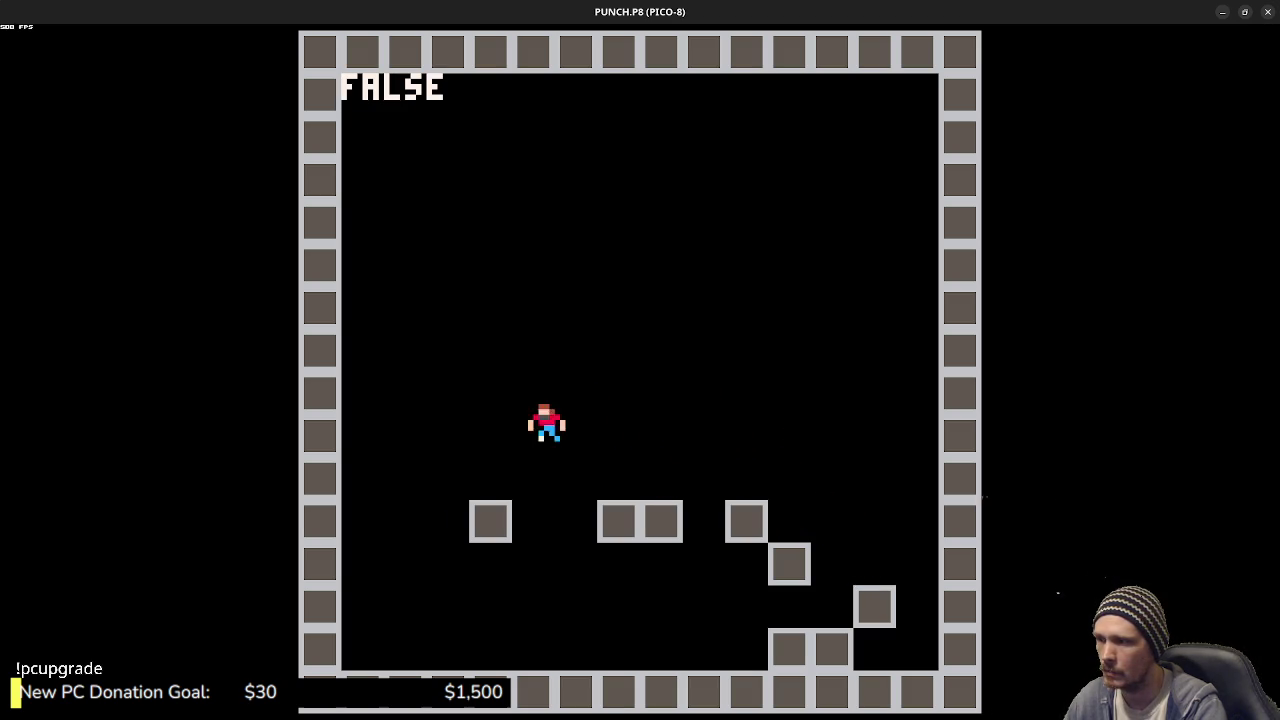
{"action": "key", "text": "Right"}
- Hop back over the middle blocks onto the step, then stop the game
{"action": "key", "text": "z"}
{"action": "key", "text": "z"}
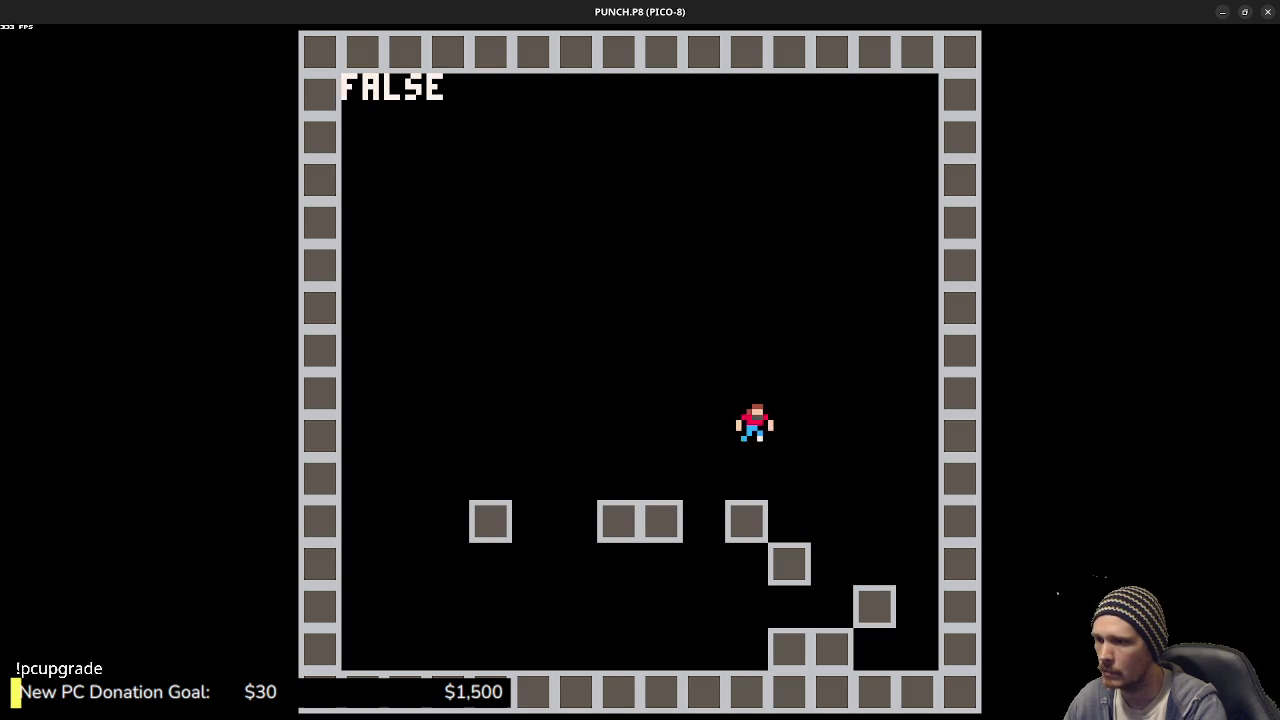
{"action": "key", "text": "Right"}
{"action": "key", "text": "Left"}
{"action": "key", "text": "z"}
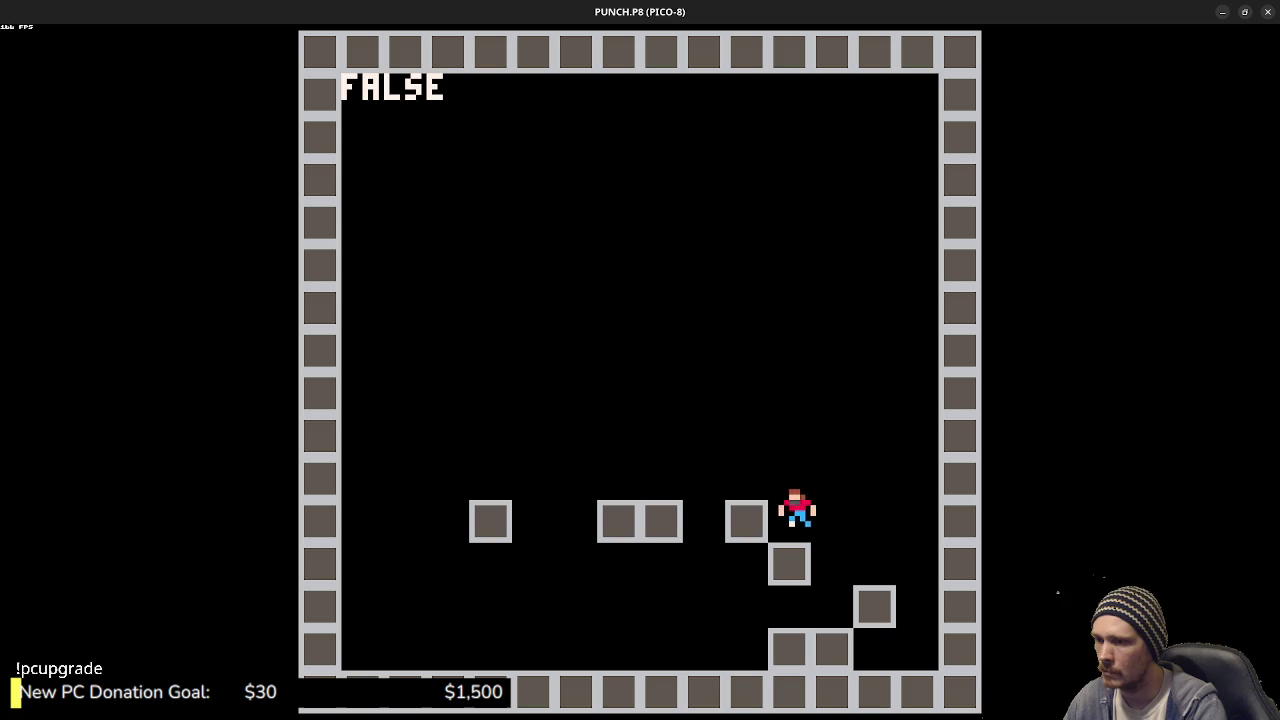
{"action": "key", "text": "z"}
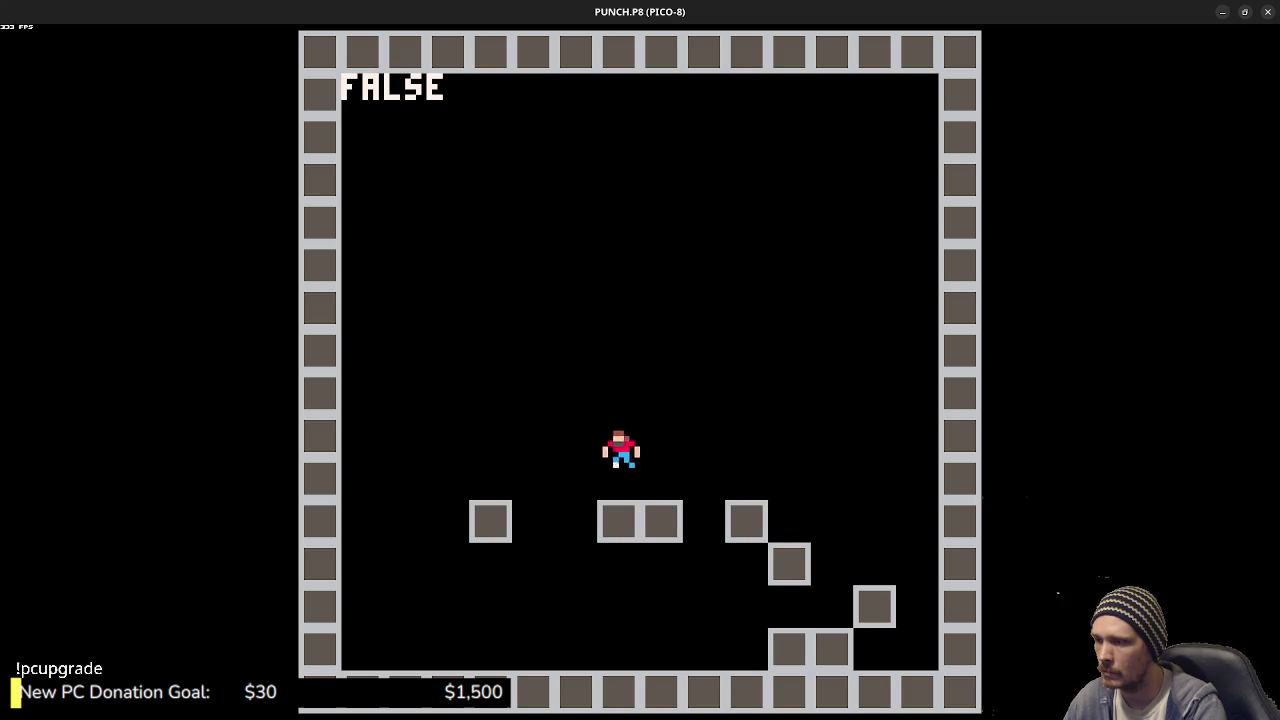
{"action": "key", "text": "z"}
{"action": "key", "text": "z"}
{"action": "key", "text": "Right"}
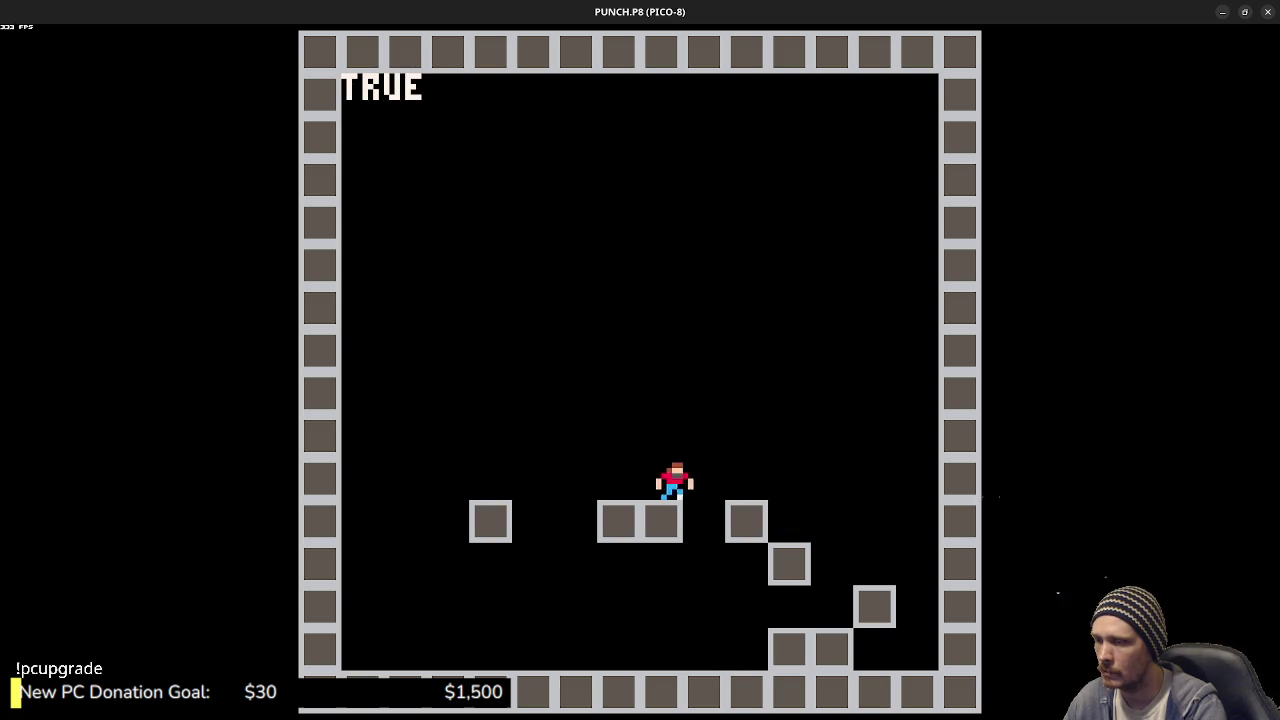
{"action": "key", "text": "z"}
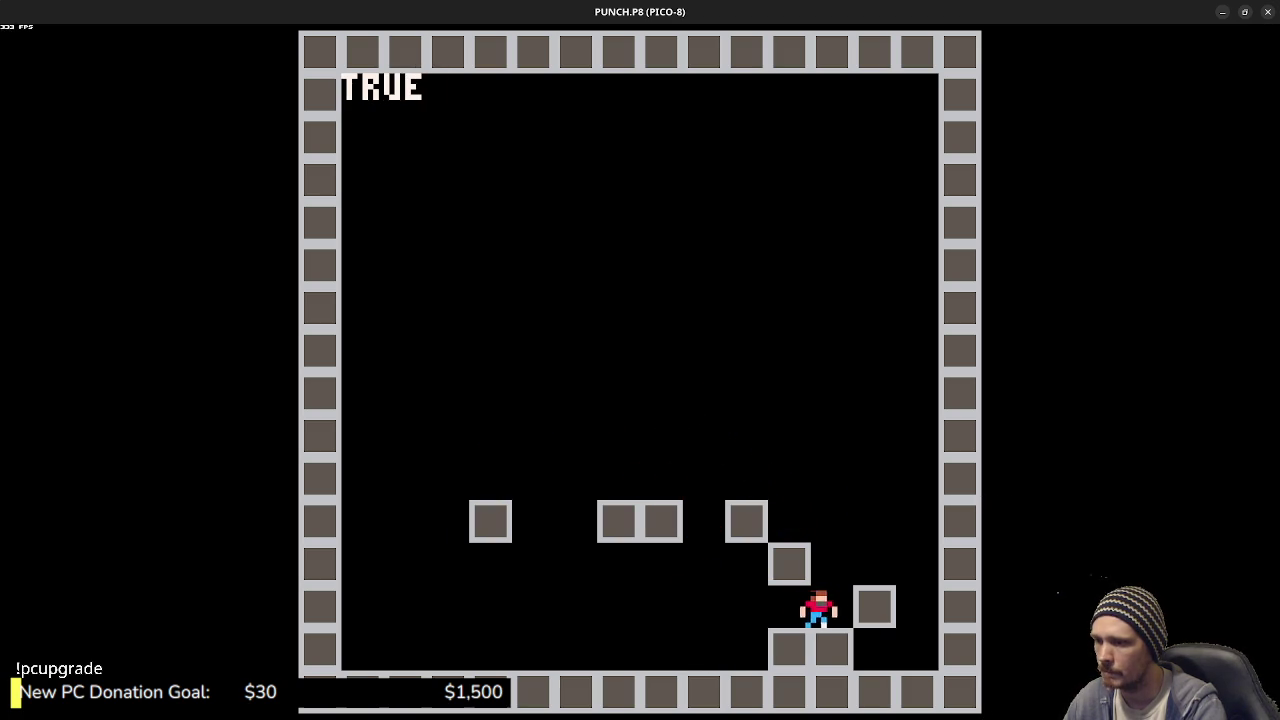
{"action": "key", "text": "Left"}
{"action": "key", "text": "z"}
{"action": "key", "text": "Right"}
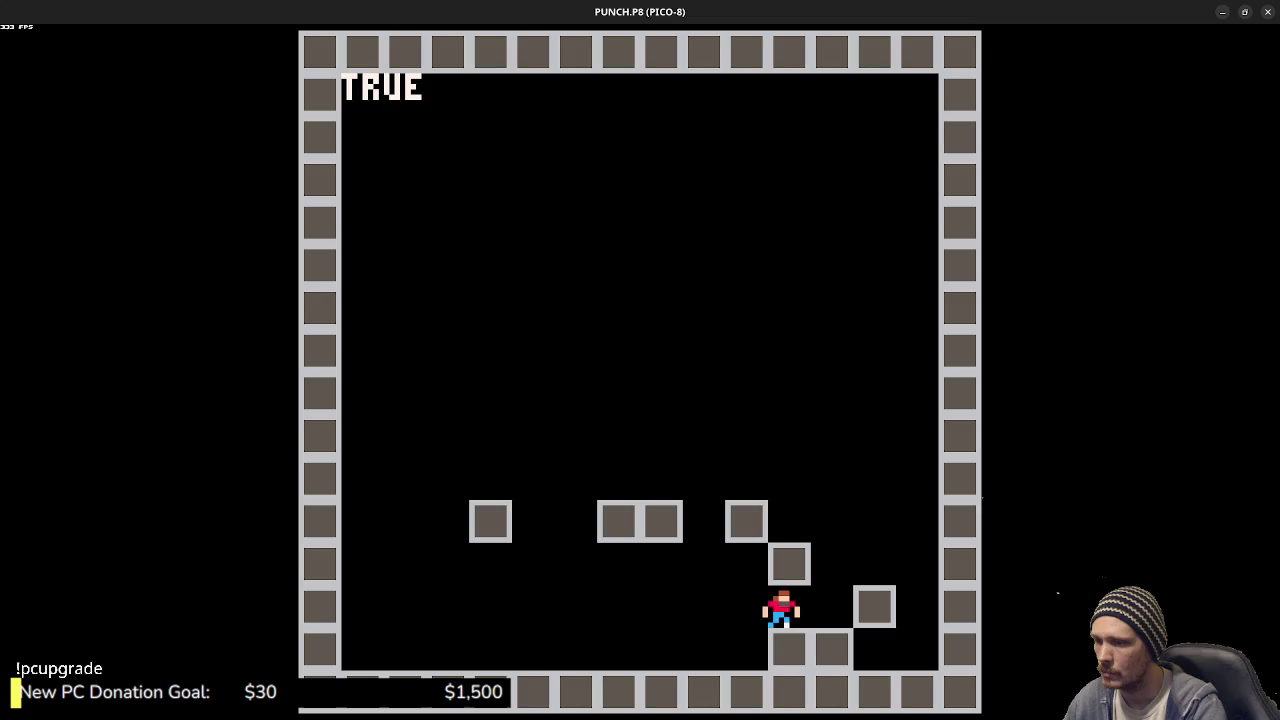
{"action": "key", "text": "Escape"}
{"action": "scroll", "coordinate": [608, 514], "scroll_direction": "up", "scroll_amount": 5}
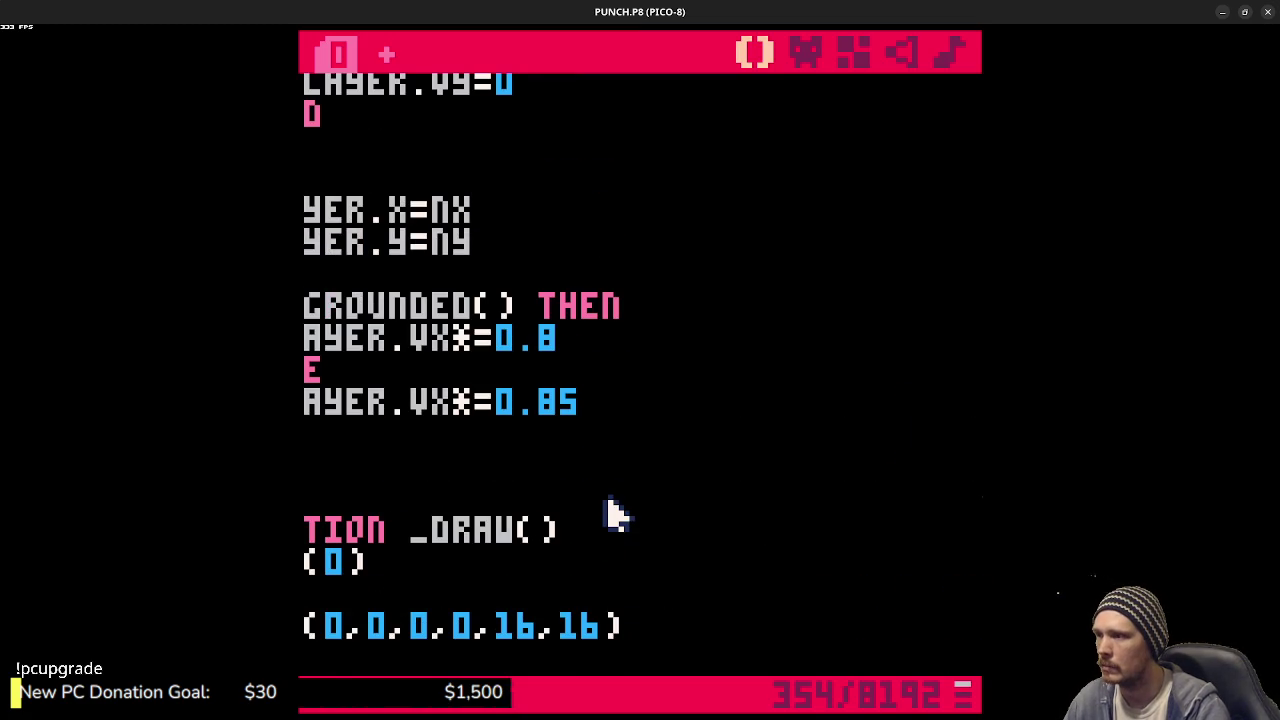
- From the _DRAW function, do a quick test run of the cart and stop it
{"action": "left_click", "coordinate": [604, 530]}
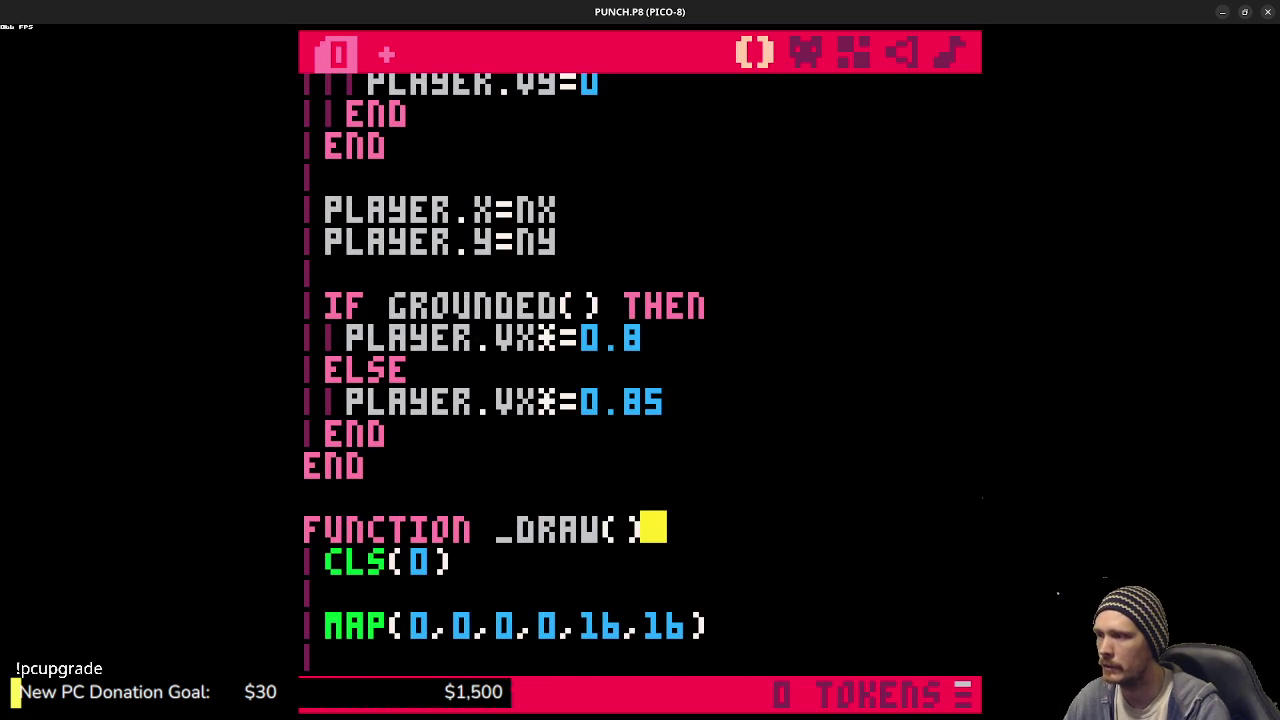
{"action": "scroll", "coordinate": [548, 470], "scroll_direction": "up", "scroll_amount": 2}
{"action": "key", "text": "ctrl+r"}
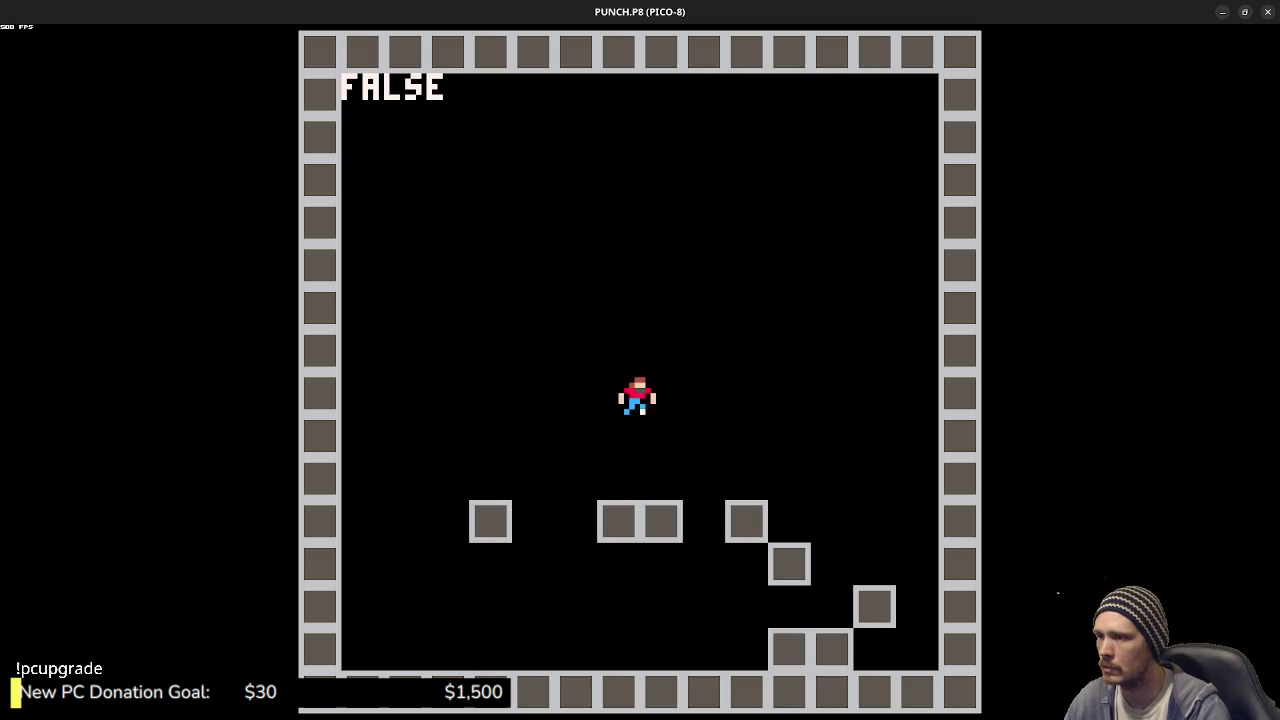
{"action": "key", "text": "Escape"}
{"action": "key", "text": "Escape"}
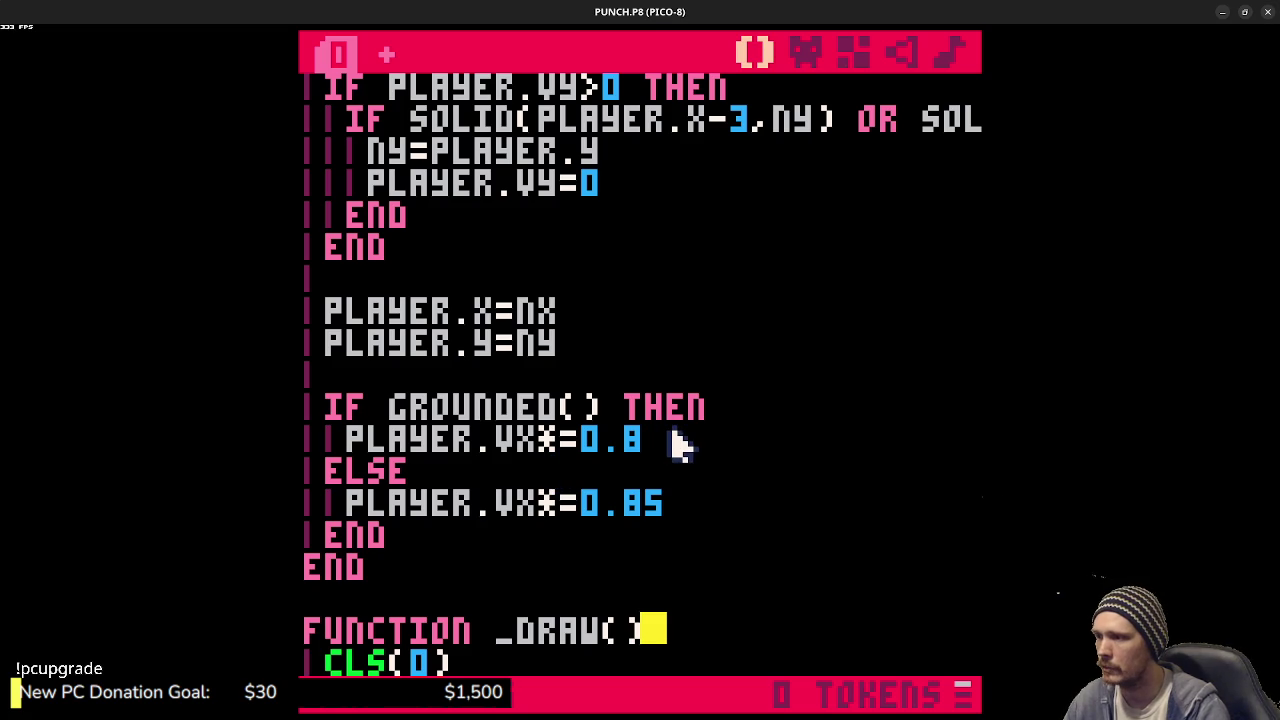
- Edit the jump's 2.5 player.vy strength value, typing 7 for a stronger jump
{"action": "scroll", "coordinate": [676, 443], "scroll_direction": "up", "scroll_amount": 10}
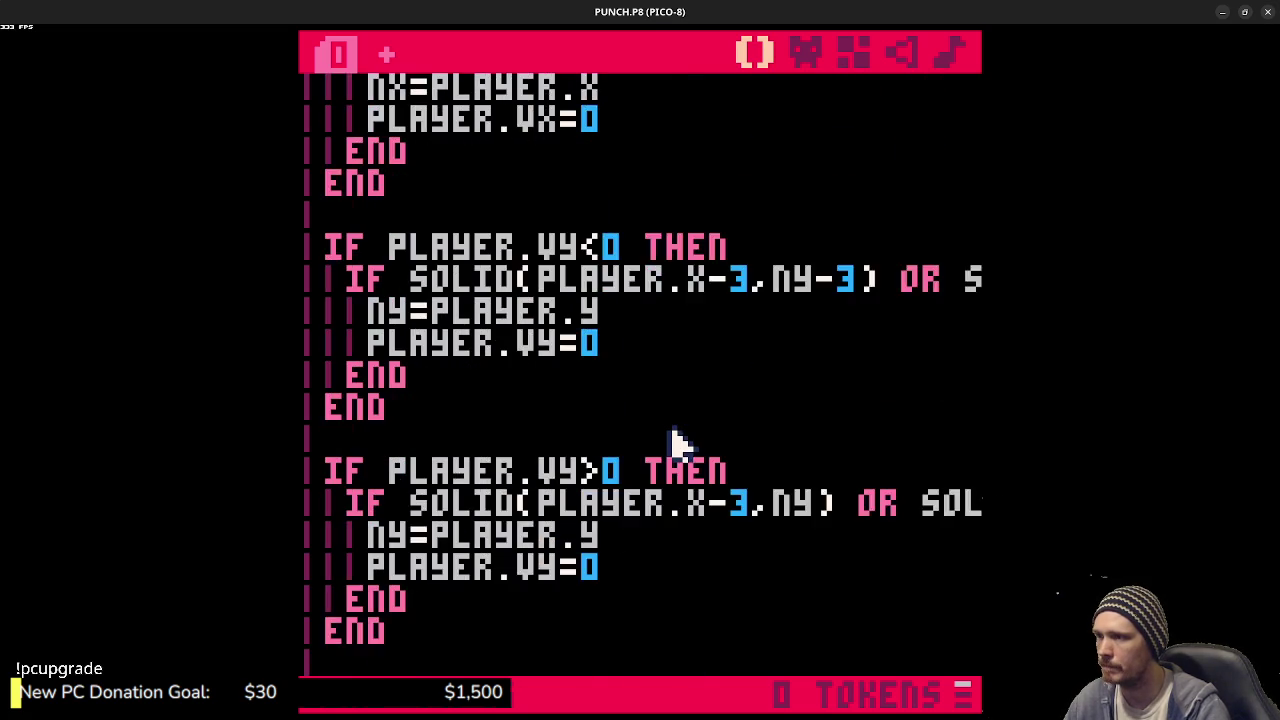
{"action": "scroll", "coordinate": [676, 443], "scroll_direction": "up", "scroll_amount": 1}
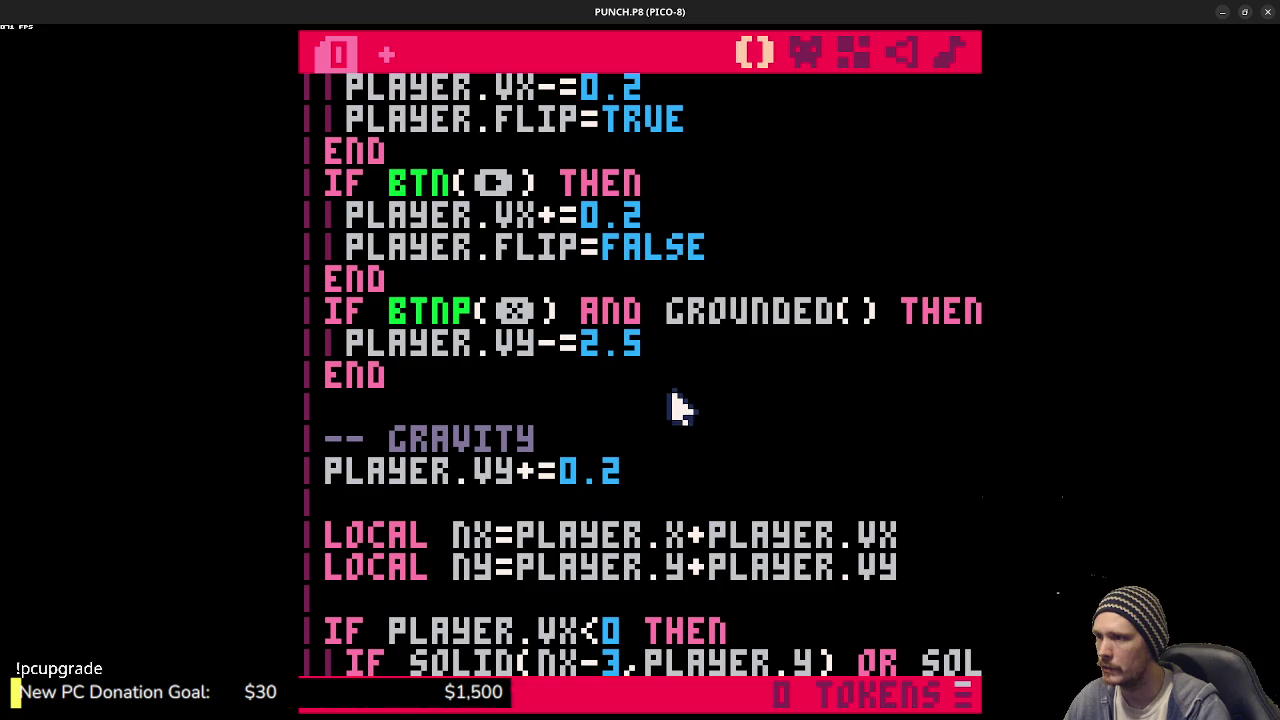
{"action": "left_click", "coordinate": [632, 343]}
{"action": "type", "text": "7"}
- Run the cart and test the stronger jump across the step and floating blocks
{"action": "key", "text": "ctrl+r"}
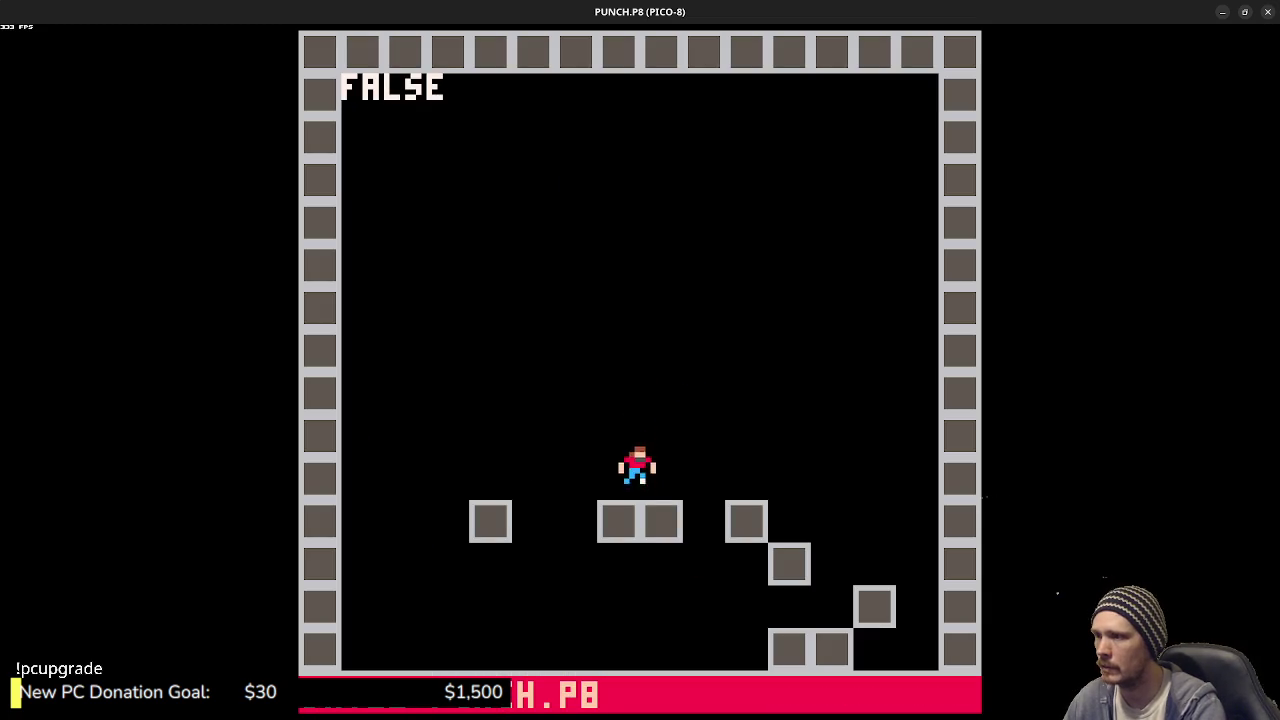
{"action": "key", "text": "x"}
{"action": "key", "text": "Right"}
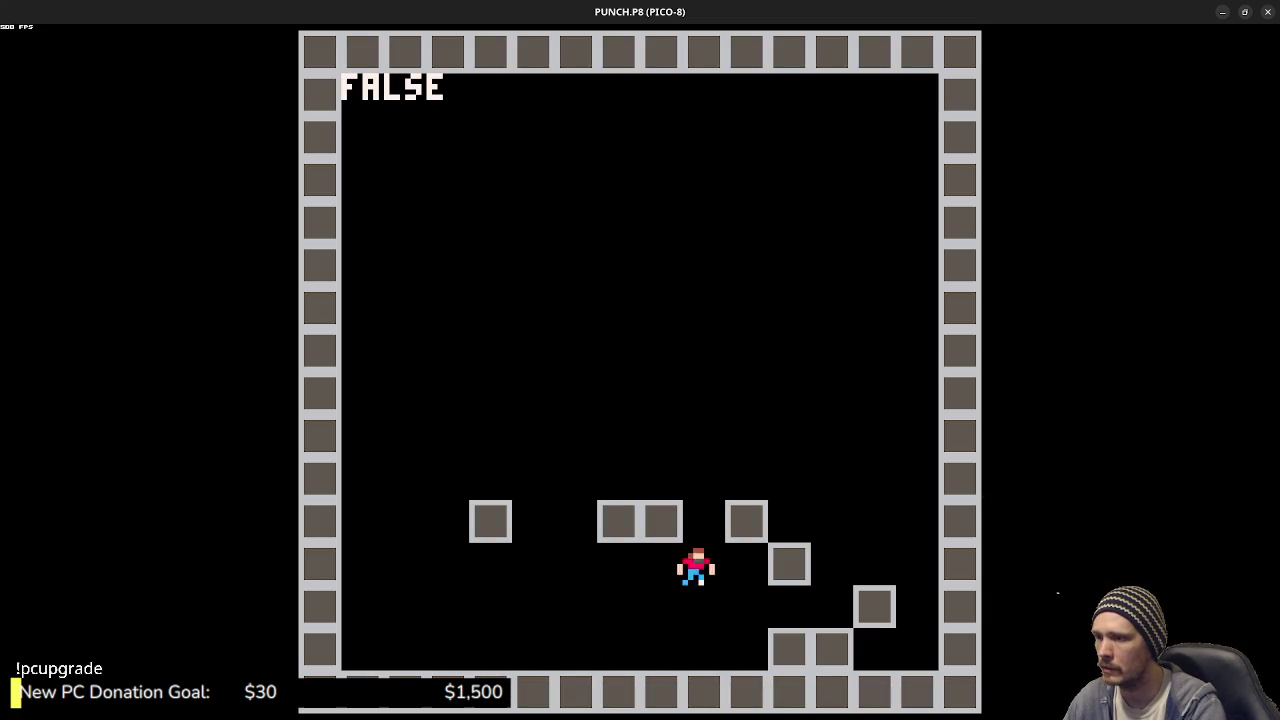
{"action": "key", "text": "x"}
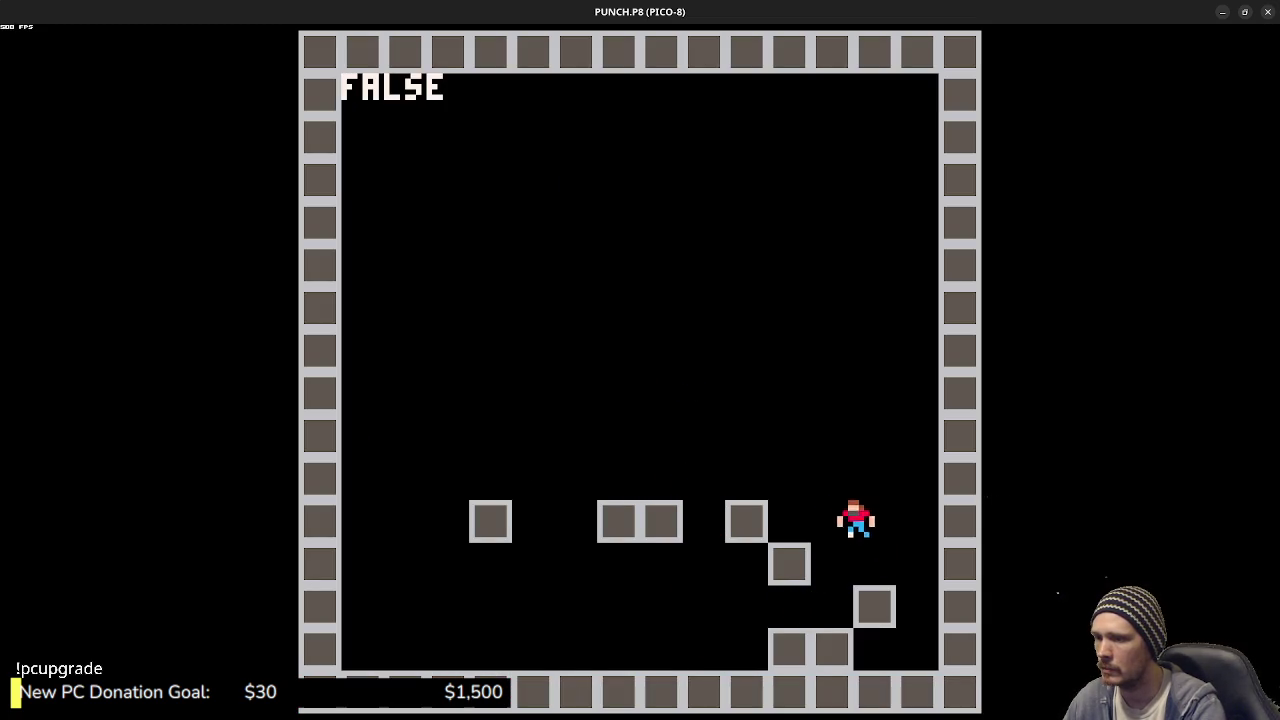
{"action": "key", "text": "Left"}
{"action": "key", "text": "x"}
{"action": "key", "text": "x"}
{"action": "key", "text": "Left"}
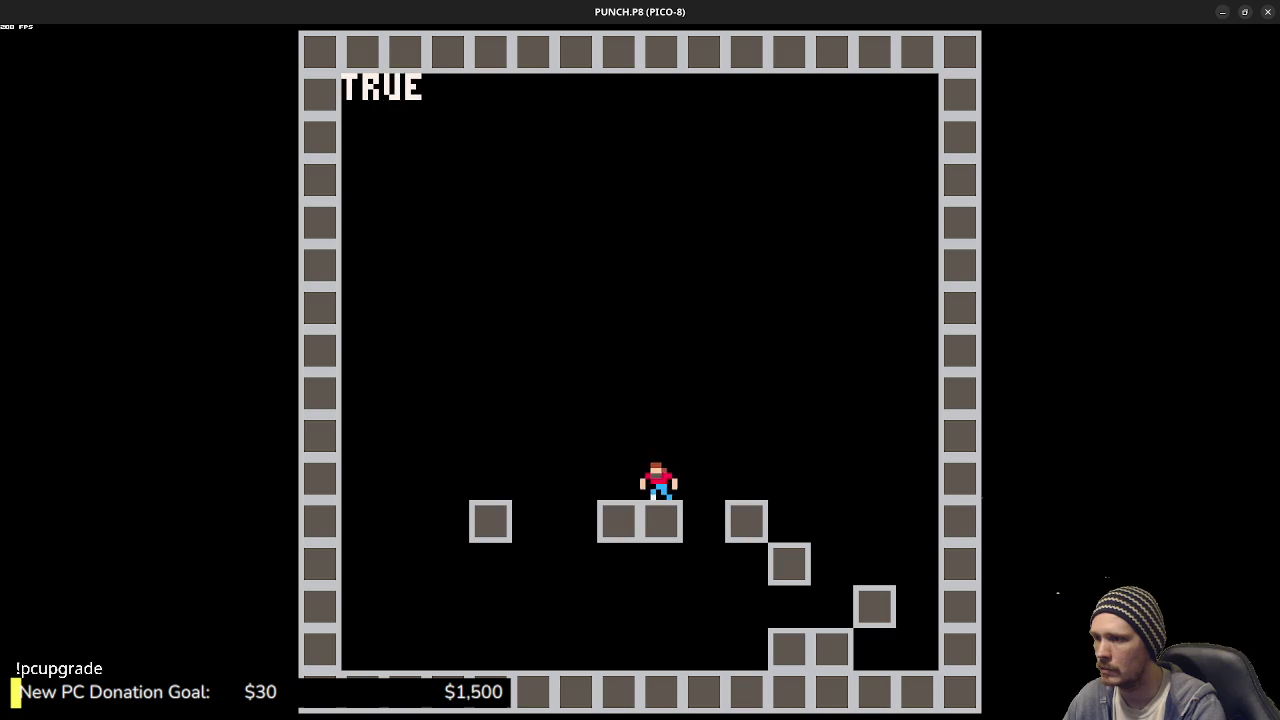
{"action": "key", "text": "Right"}
{"action": "key", "text": "x"}
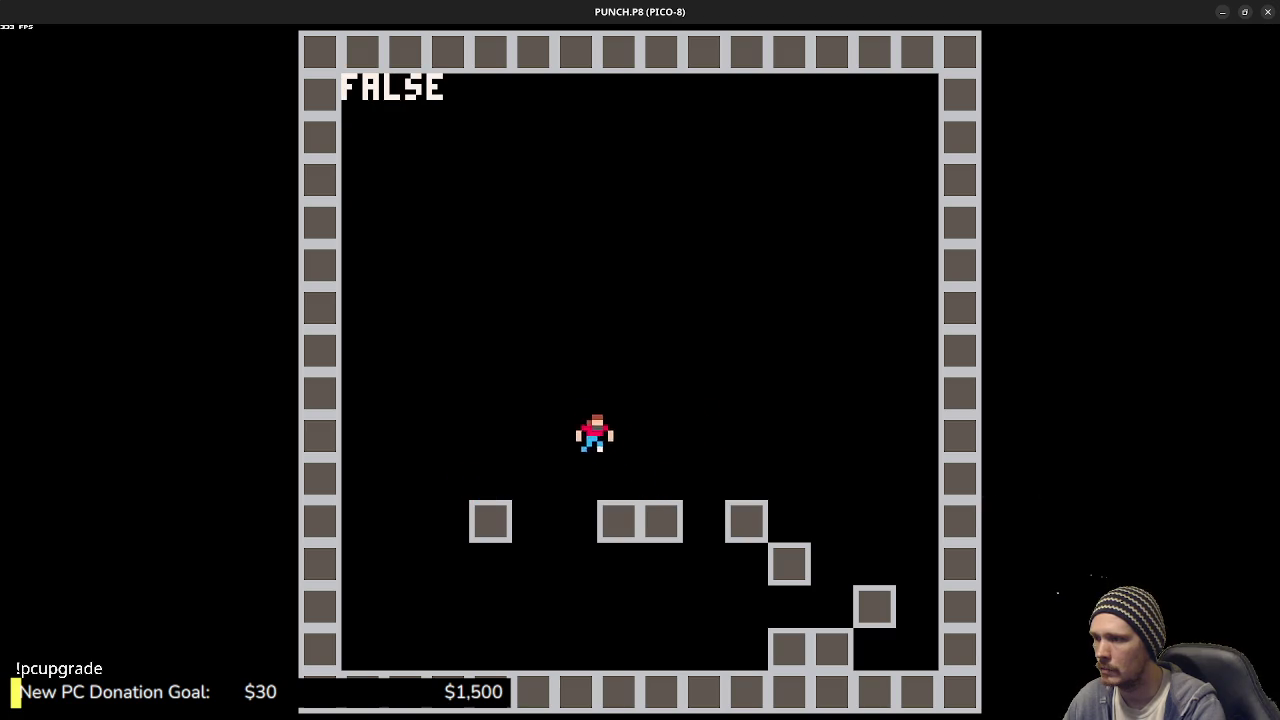
- Run left and right along the floor testing stops and turns, then exit
{"action": "key", "text": "Left"}
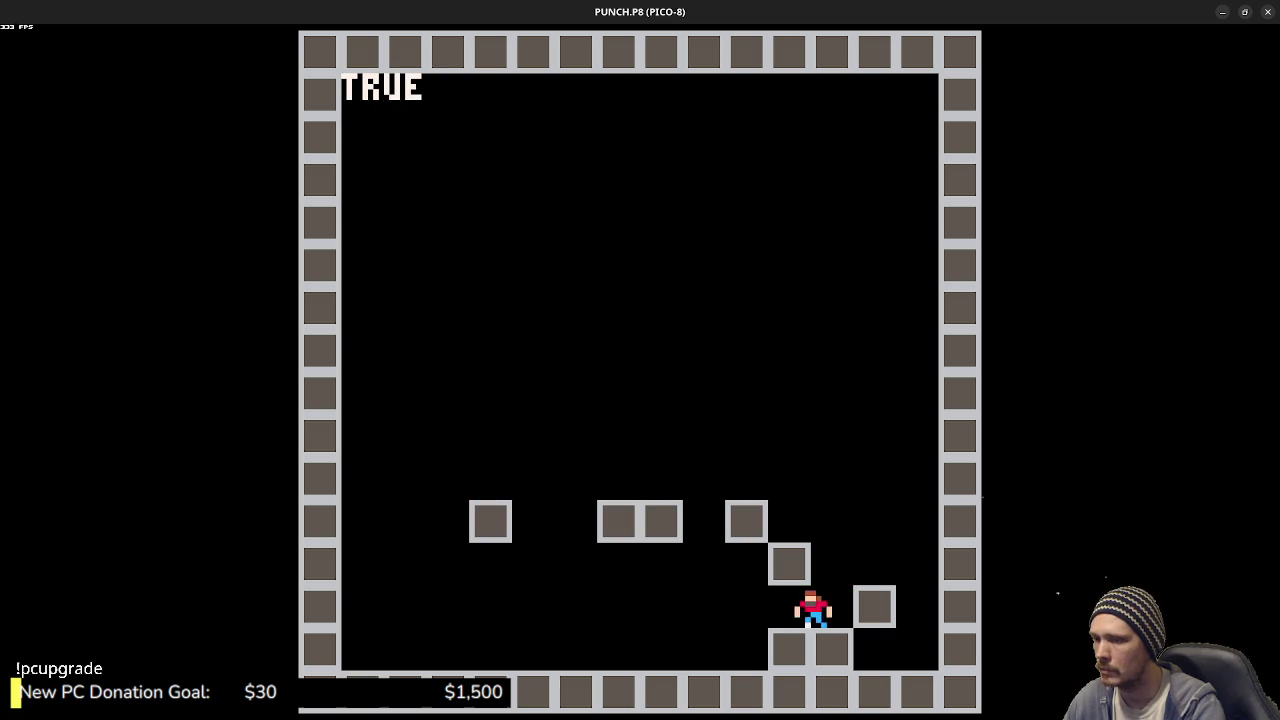
{"action": "key", "text": "Left"}
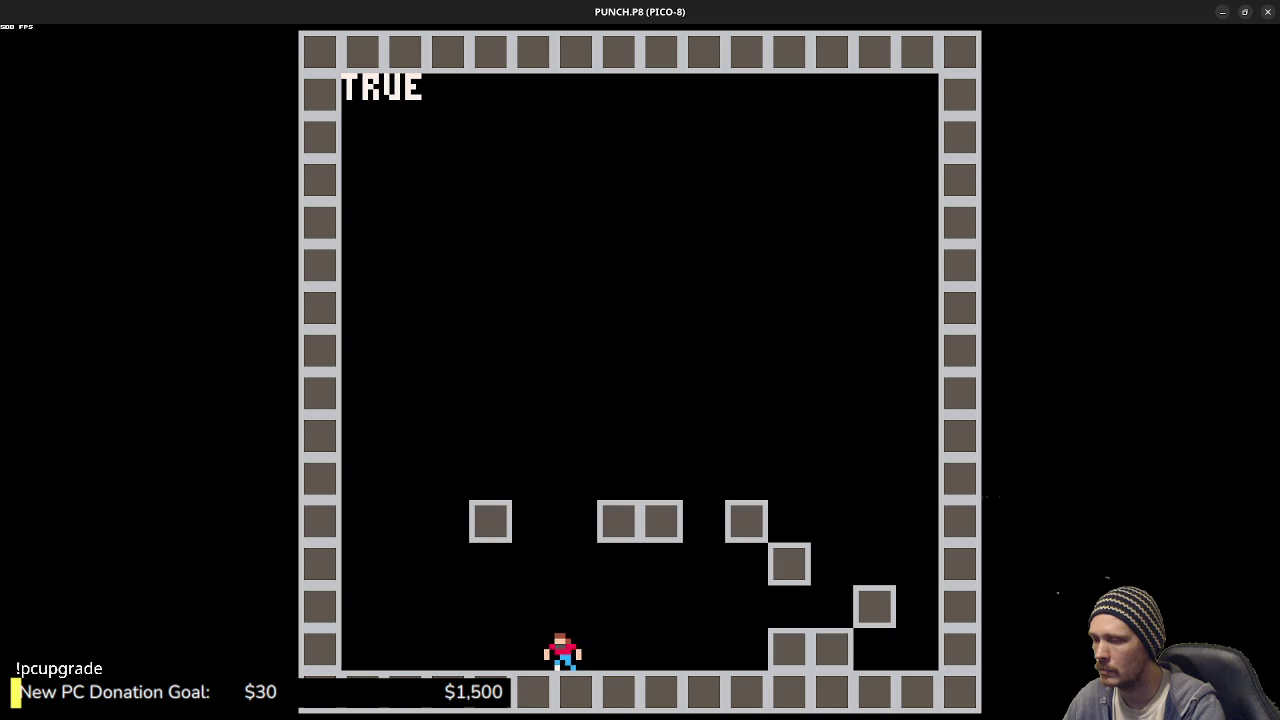
{"action": "key", "text": "Right"}
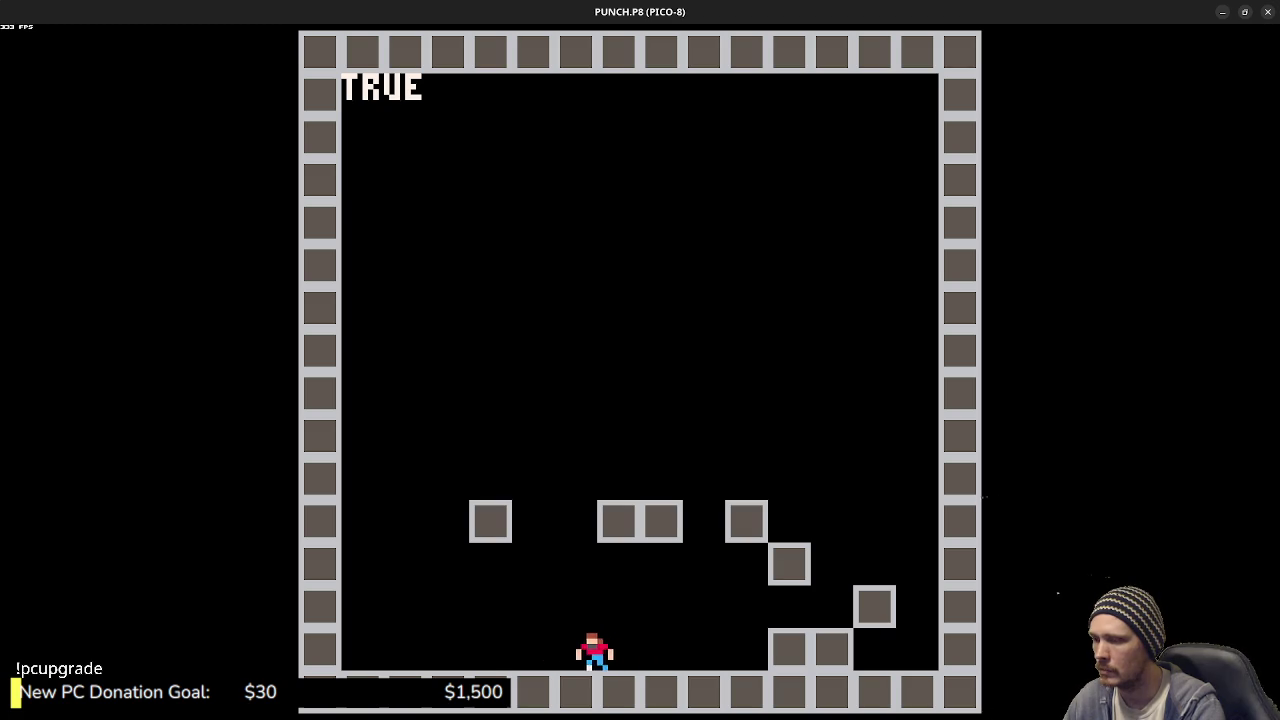
{"action": "key", "text": "Left"}
{"action": "key", "text": "Right"}
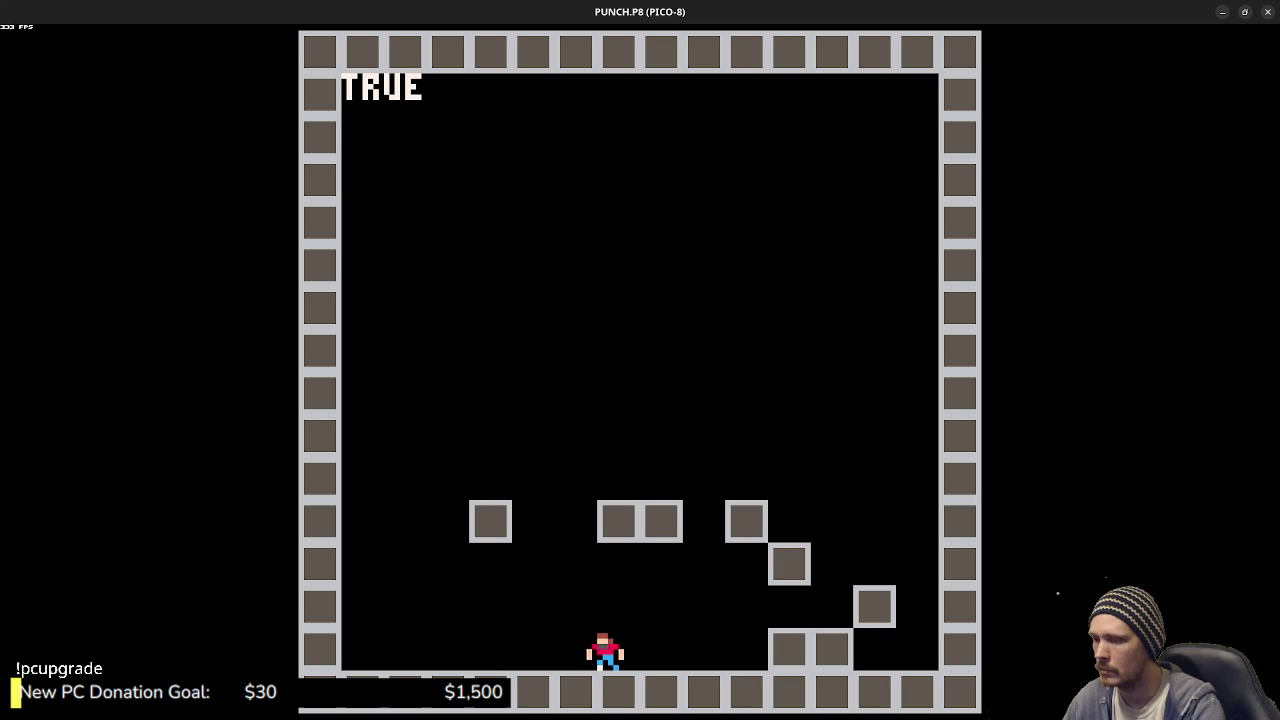
{"action": "key", "text": "Left"}
{"action": "key", "text": "Escape"}
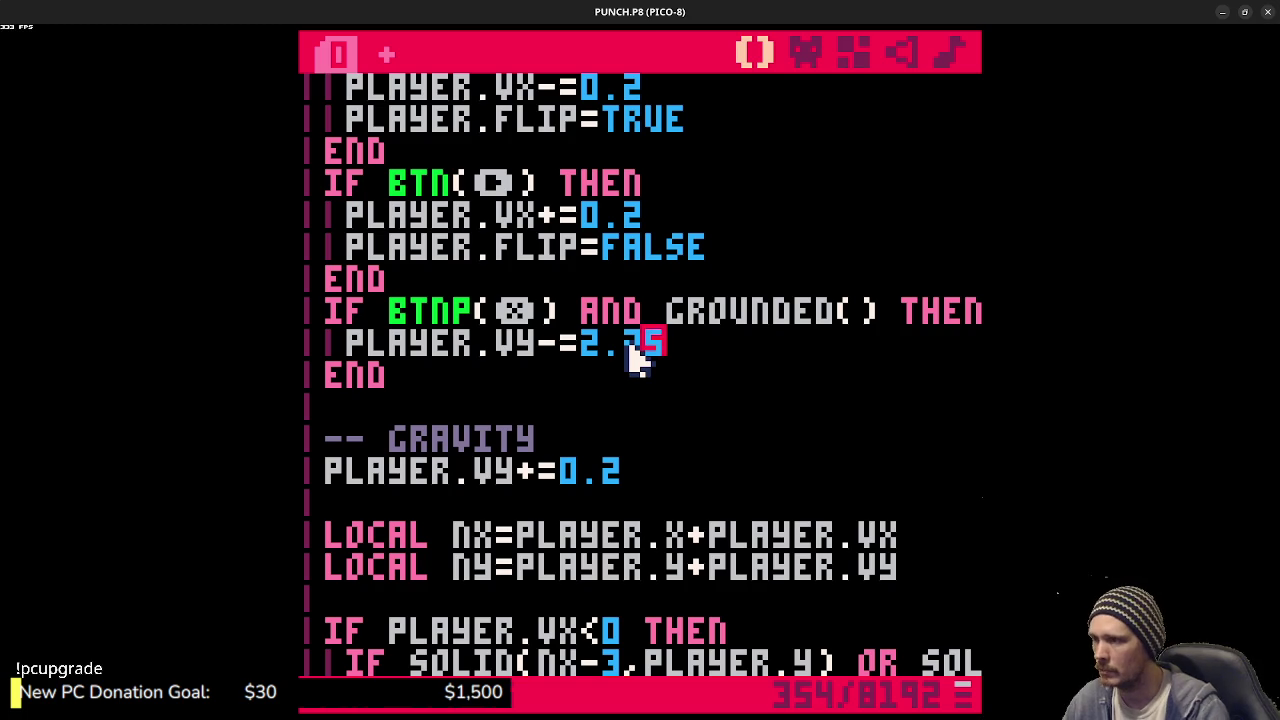
- Change grounded friction to player.vx*=0.75 and test walking and hopping along the floor
{"action": "scroll", "coordinate": [632, 358], "scroll_direction": "down", "scroll_amount": 12}
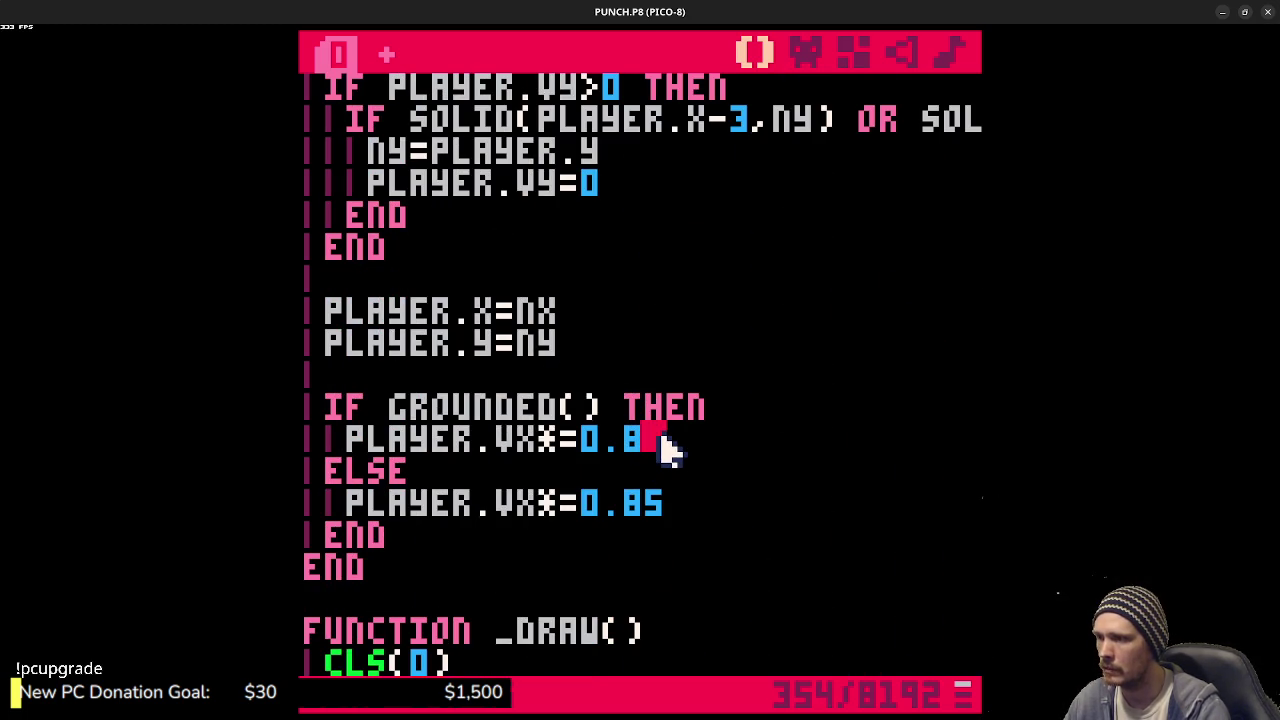
{"action": "type", "text": "5"}
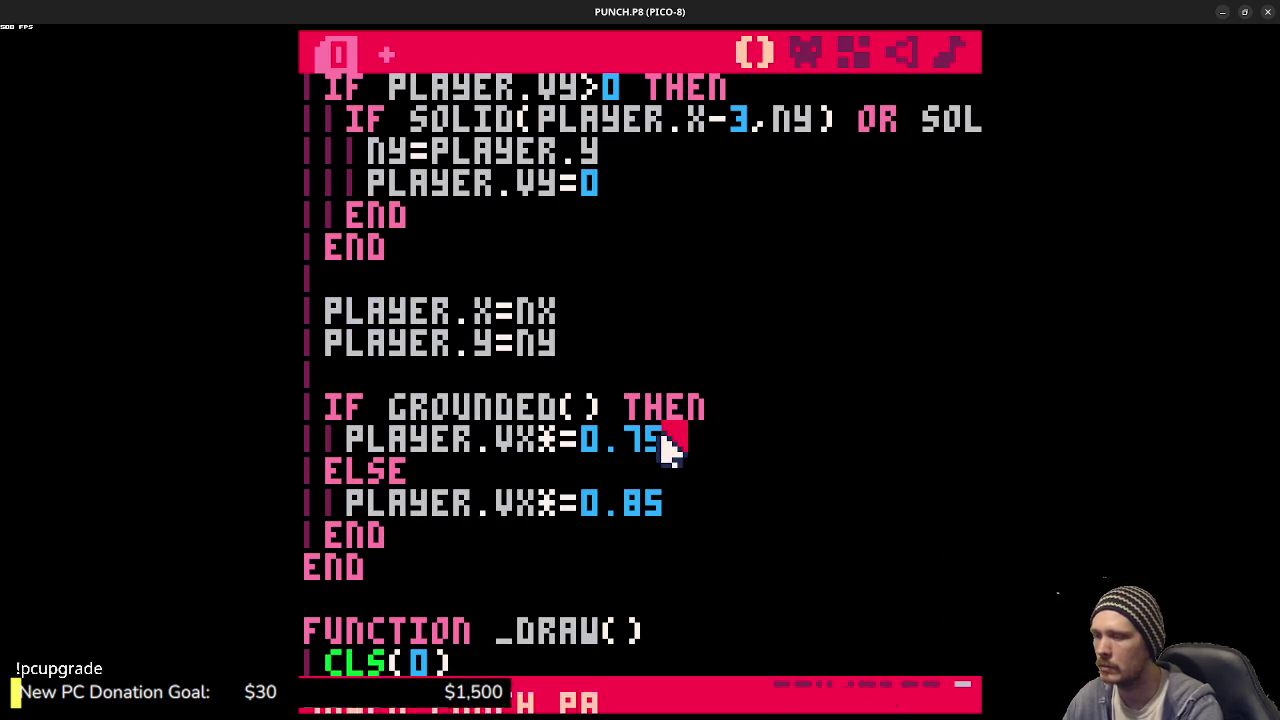
{"action": "key", "text": "ctrl+r"}
{"action": "key", "text": "z"}
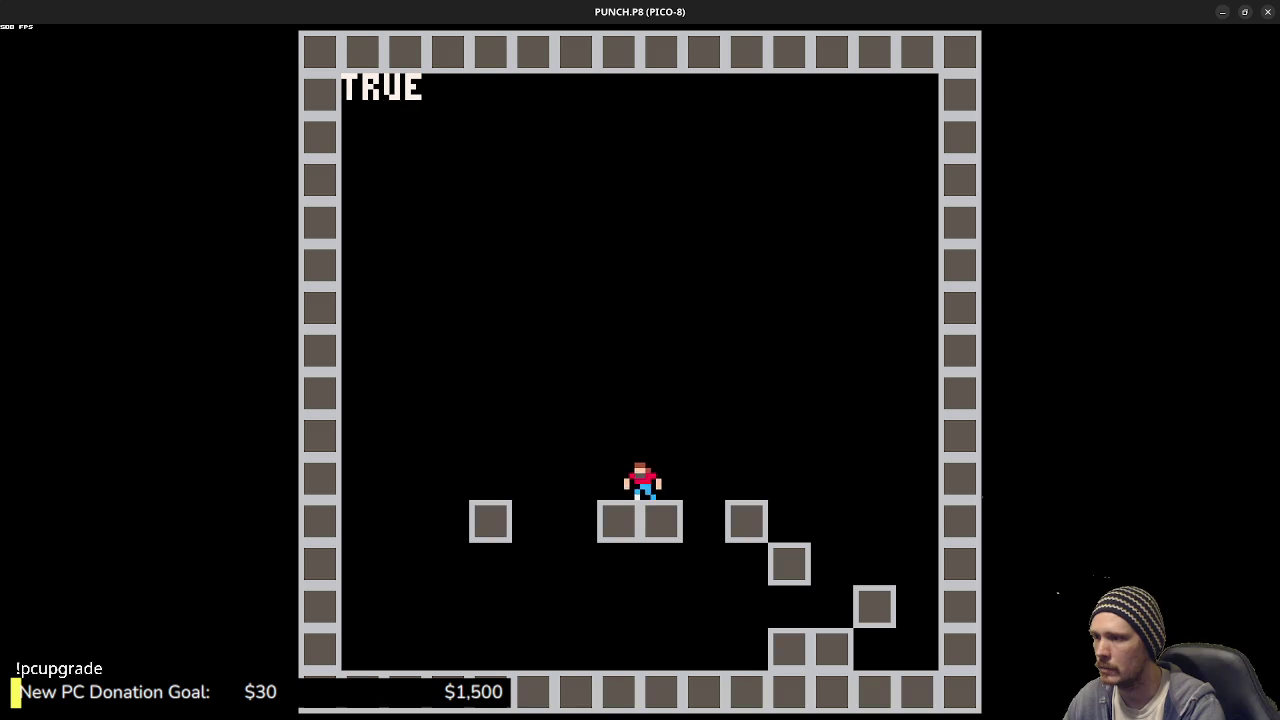
{"action": "key", "text": "Left"}
{"action": "key", "text": "Right"}
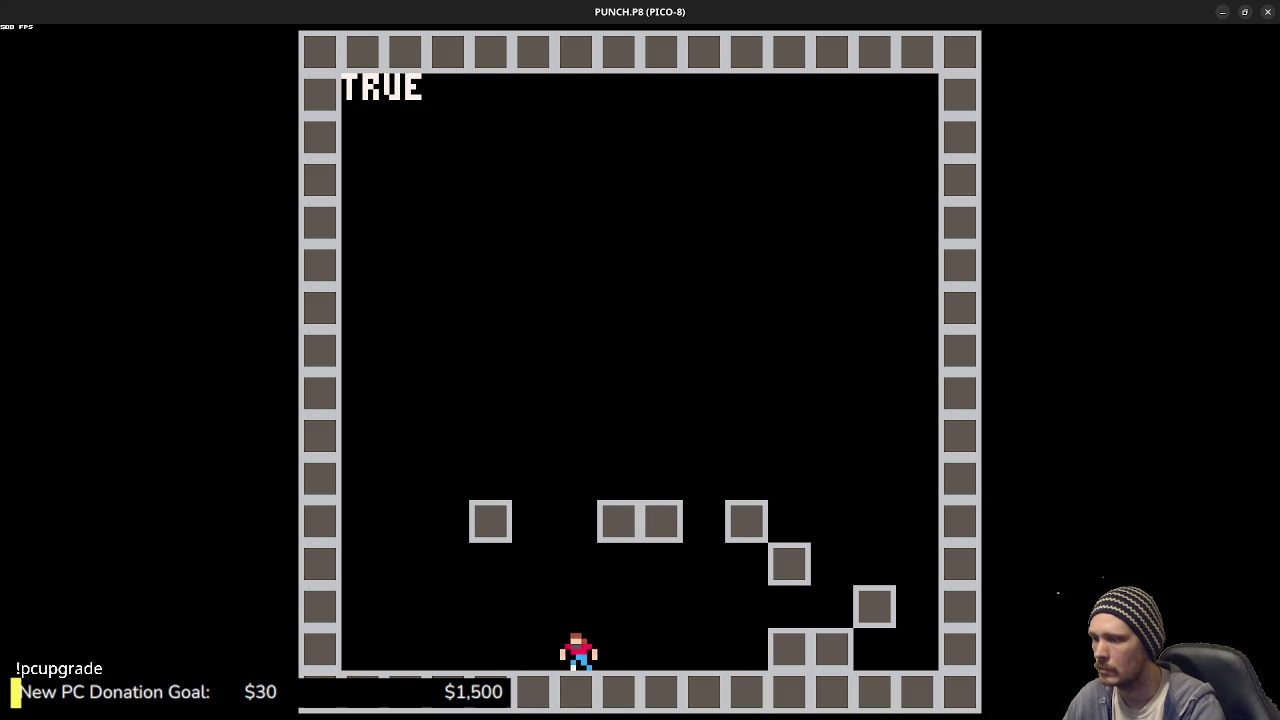
{"action": "key", "text": "Right"}
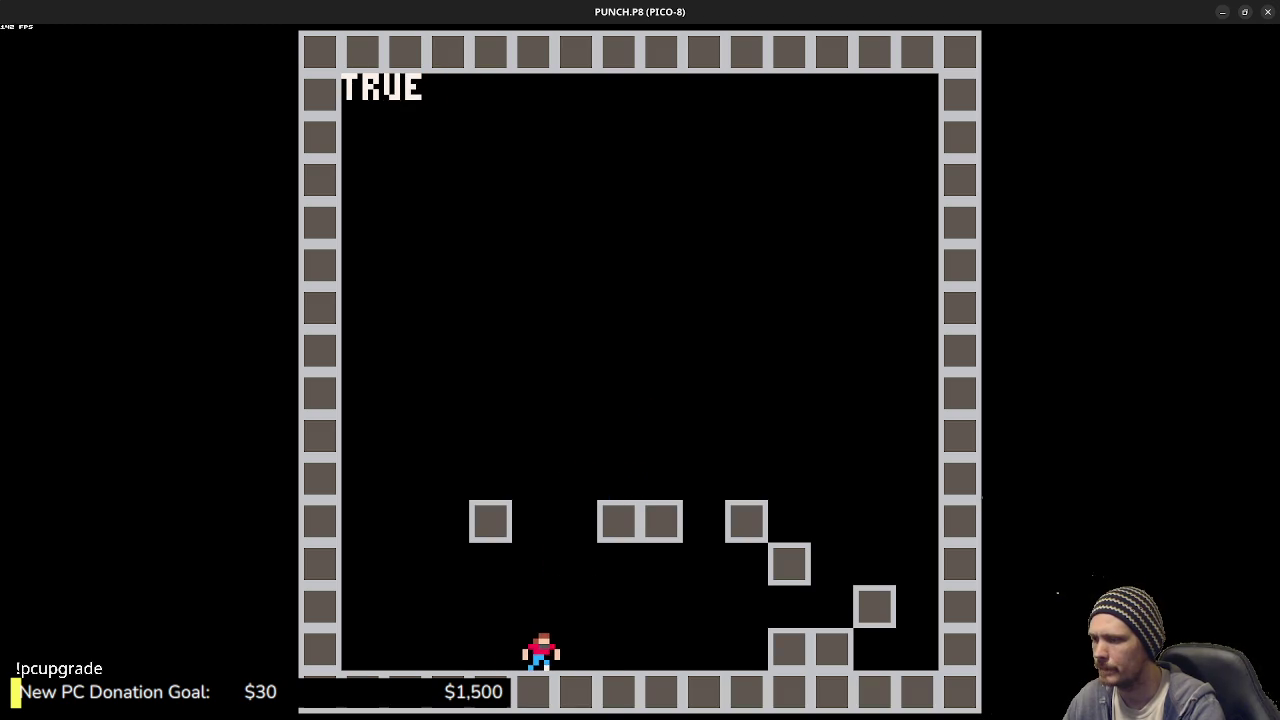
{"action": "key", "text": "Right"}
{"action": "key", "text": "z"}
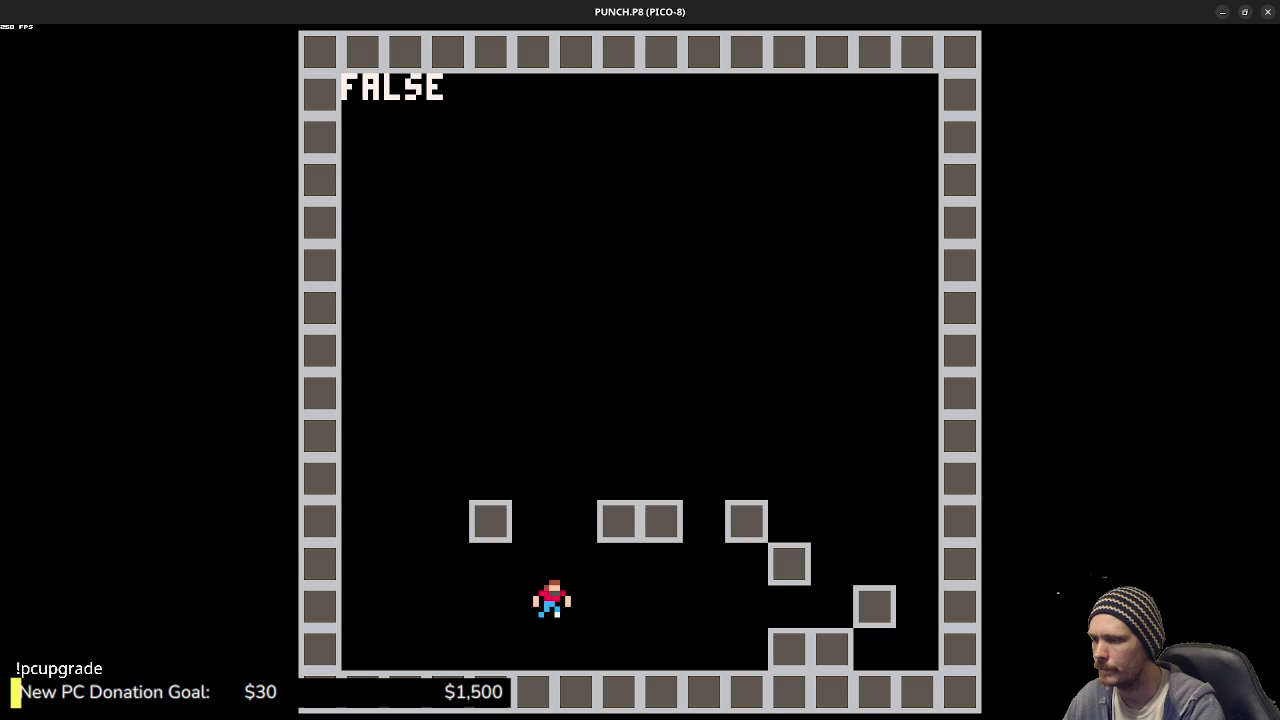
{"action": "key", "text": "Escape"}
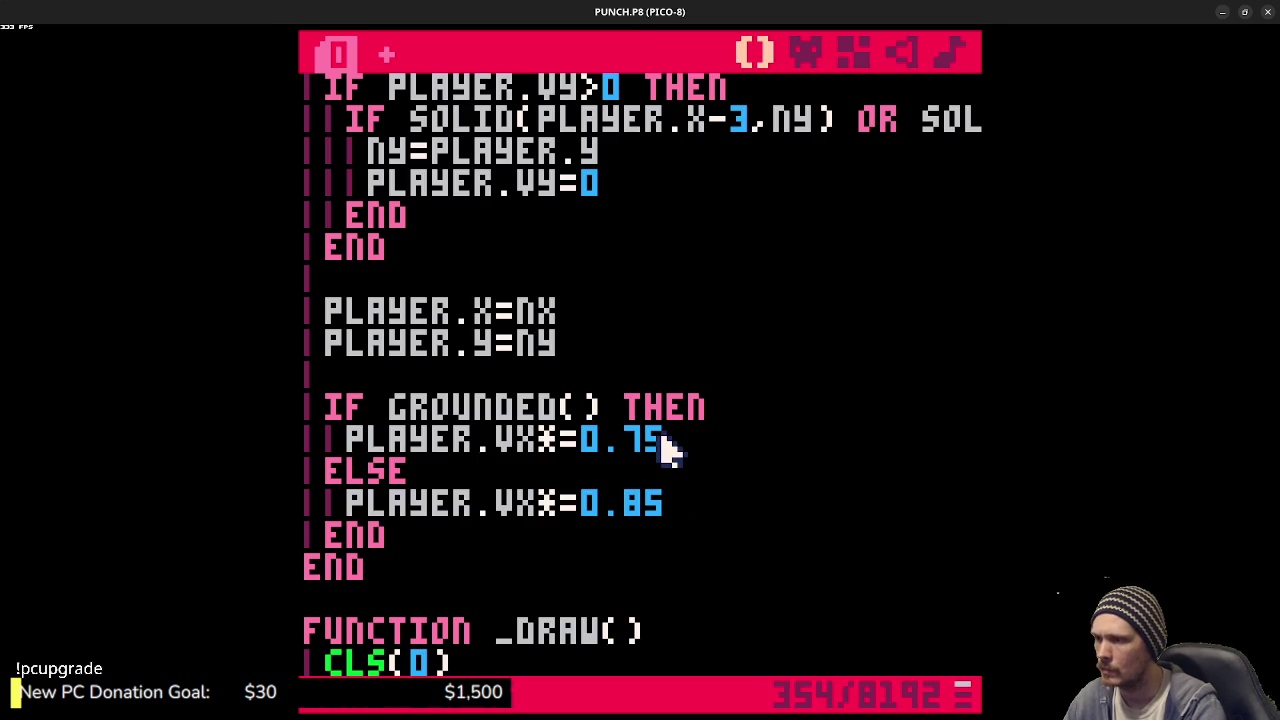
- Change the 0.85 friction value to 0.80, save the cart and run it
{"action": "key", "text": "shift+Left"}
{"action": "type", "text": "0"}
{"action": "key", "text": "ctrl+s"}
{"action": "key", "text": "ctrl+r"}
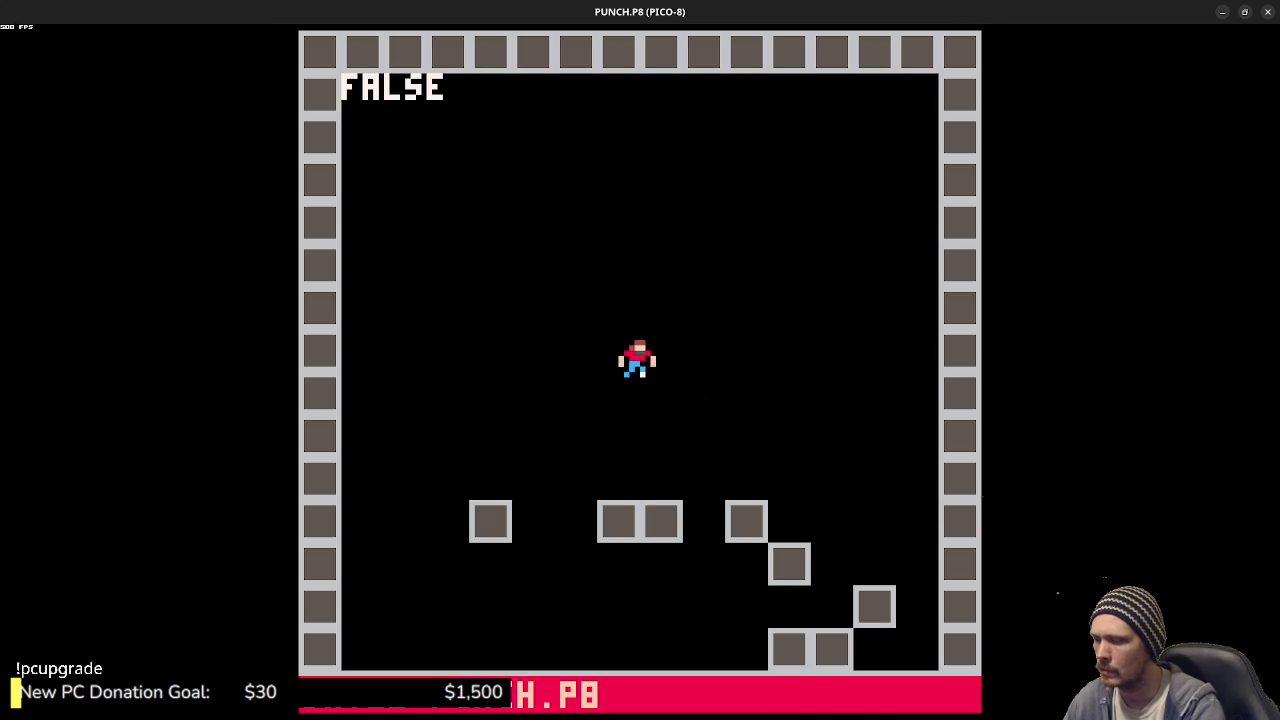
- Hop the player left and right across the floor and up onto the step blocks
{"action": "key", "text": "Left"}
{"action": "key", "text": "Right"}
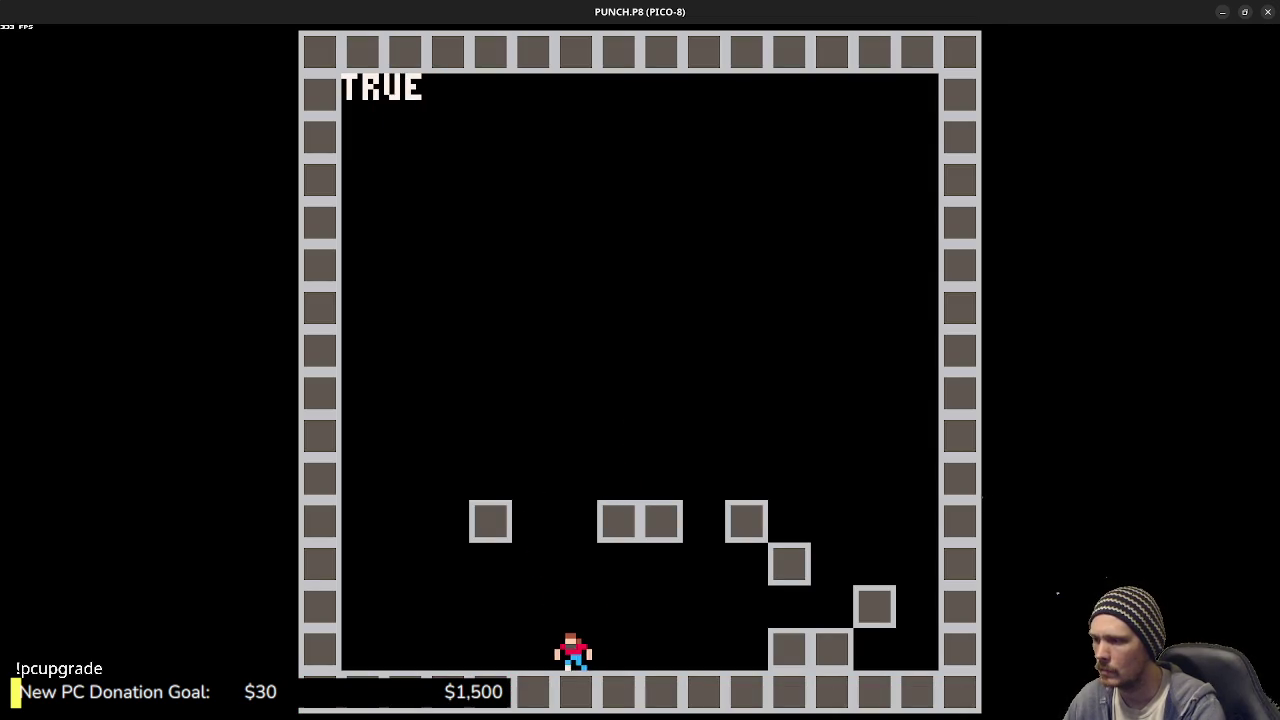
{"action": "key", "text": "Left"}
{"action": "key", "text": "z"}
{"action": "key", "text": "Right"}
{"action": "key", "text": "z"}
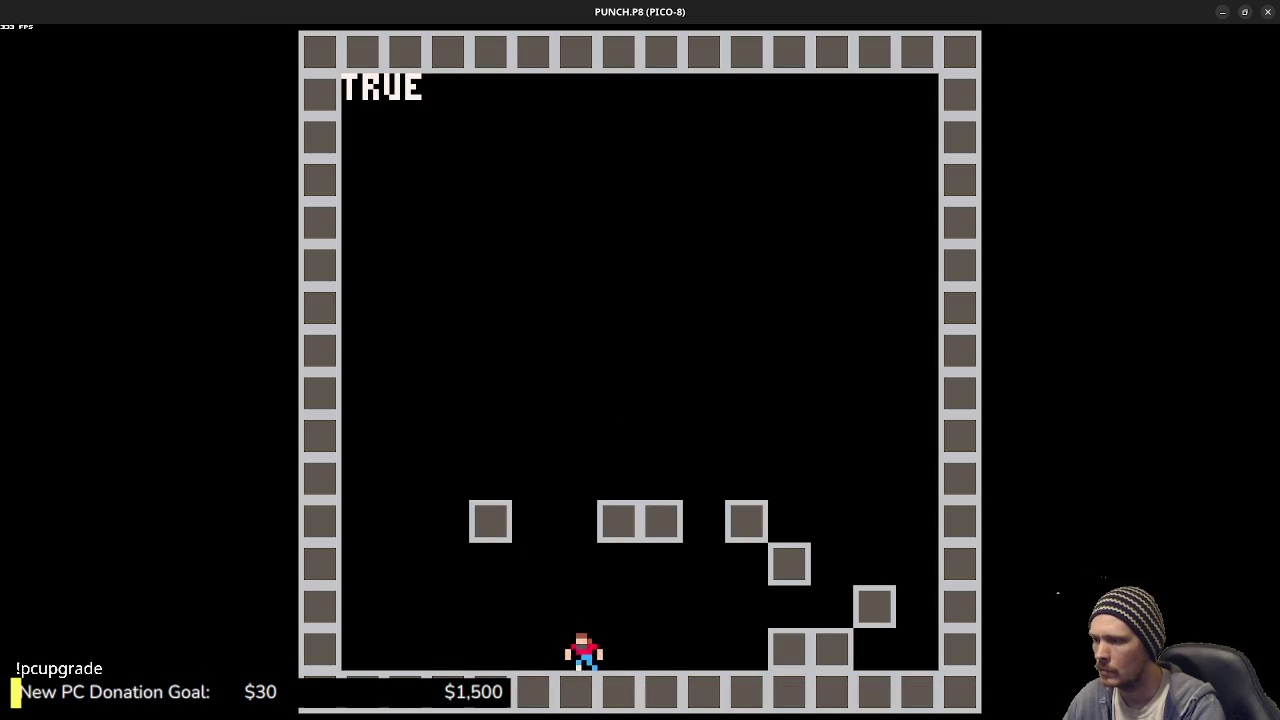
{"action": "key", "text": "Left"}
{"action": "key", "text": "z"}
{"action": "key", "text": "z"}
{"action": "key", "text": "Right"}
{"action": "key", "text": "z"}
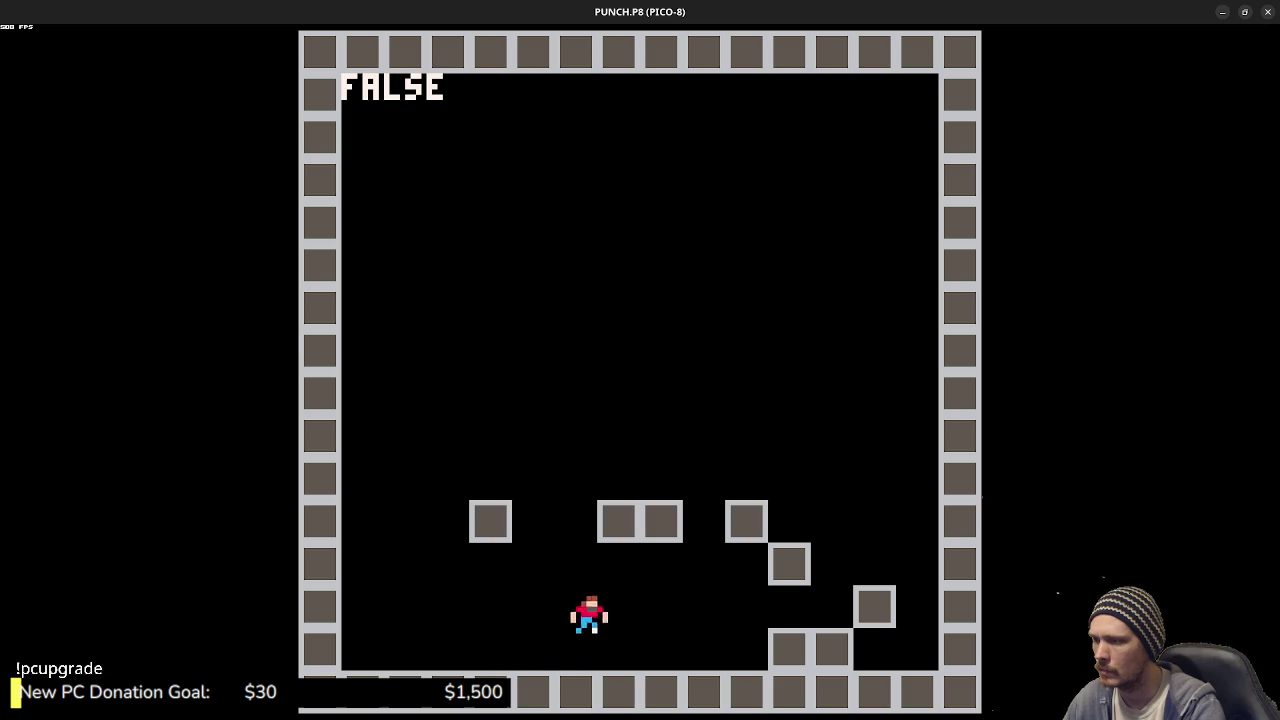
{"action": "key", "text": "z"}
{"action": "key", "text": "z"}
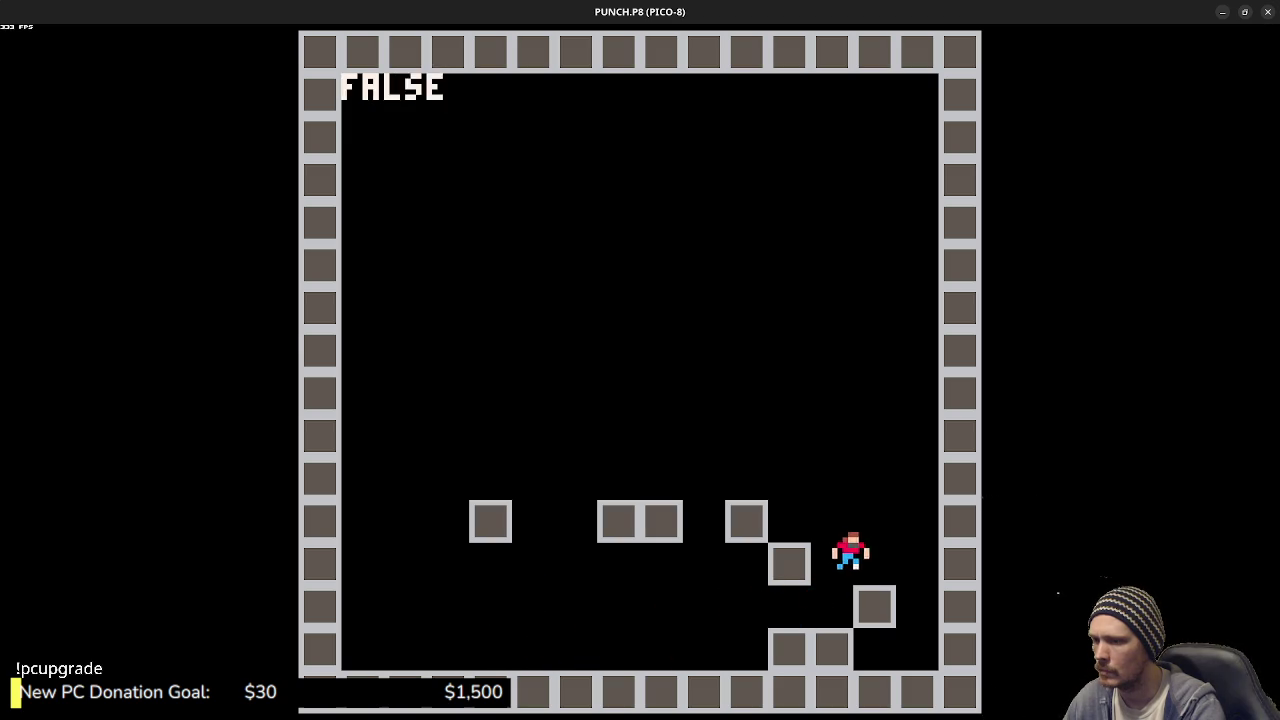
{"action": "key", "text": "Left"}
{"action": "key", "text": "z"}
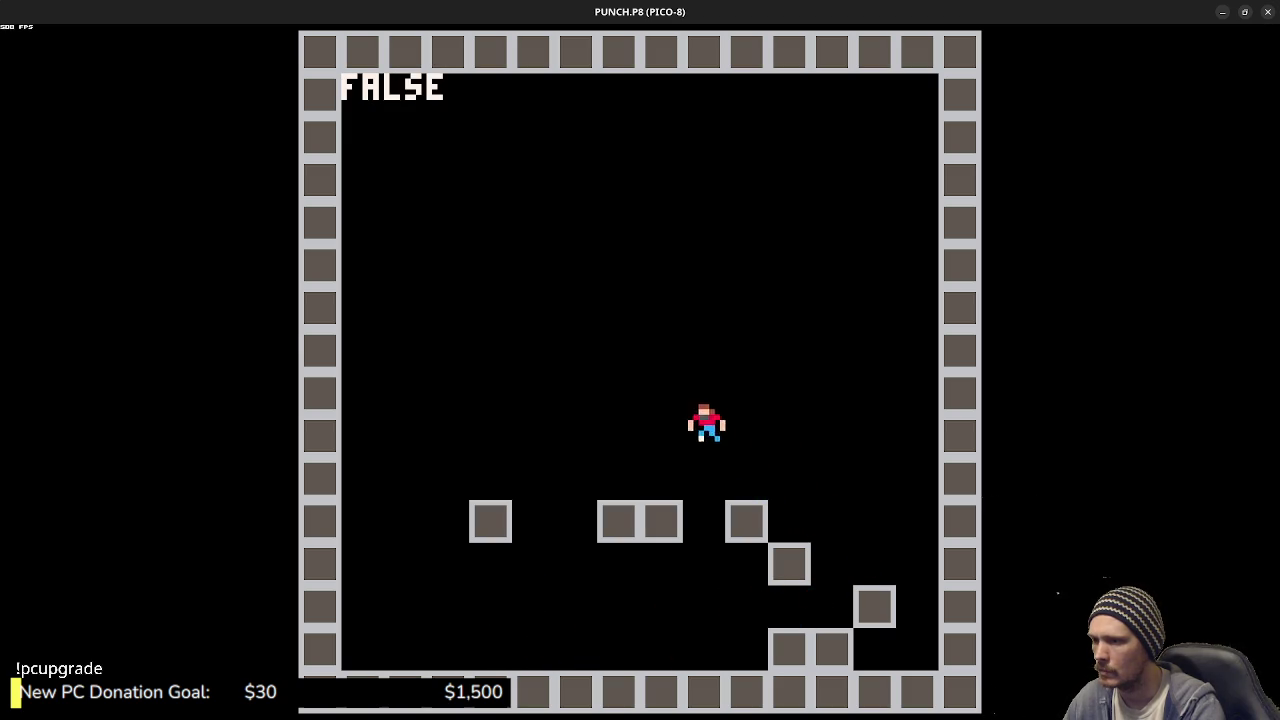
- Jump between the left block and middle platform, climb the steps, then stop the game
{"action": "key", "text": "z"}
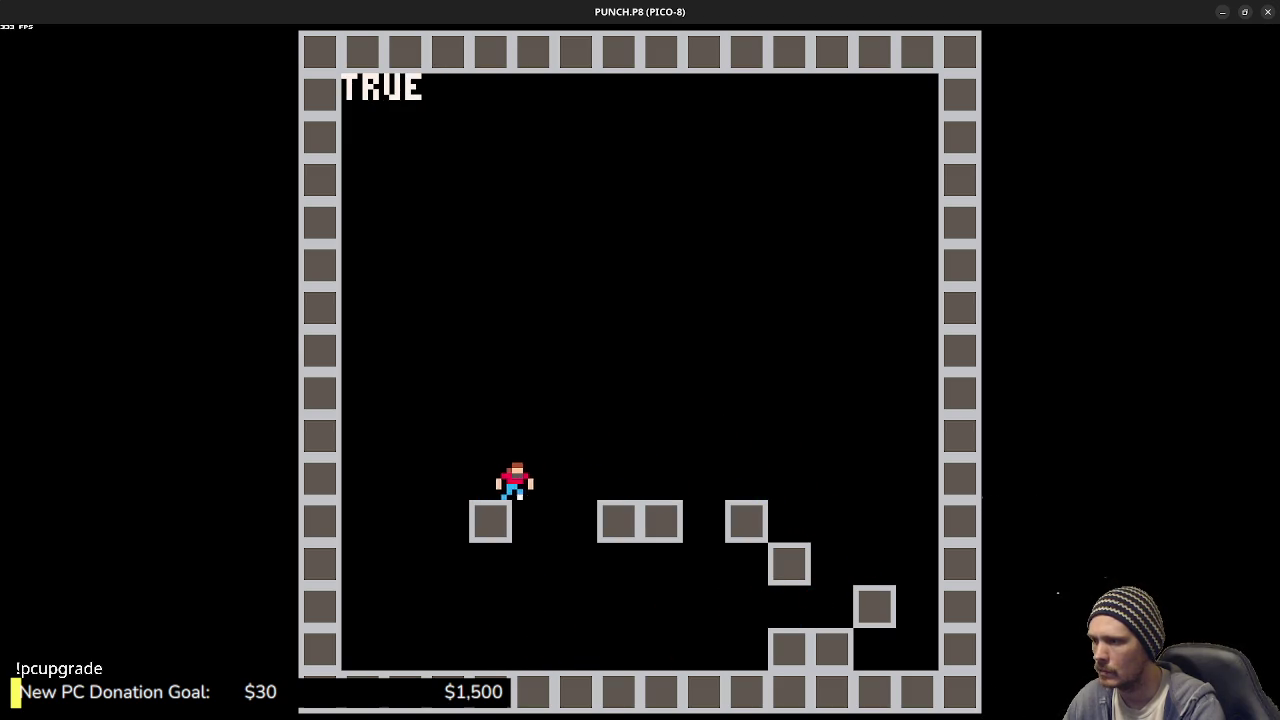
{"action": "key", "text": "z"}
{"action": "key", "text": "z"}
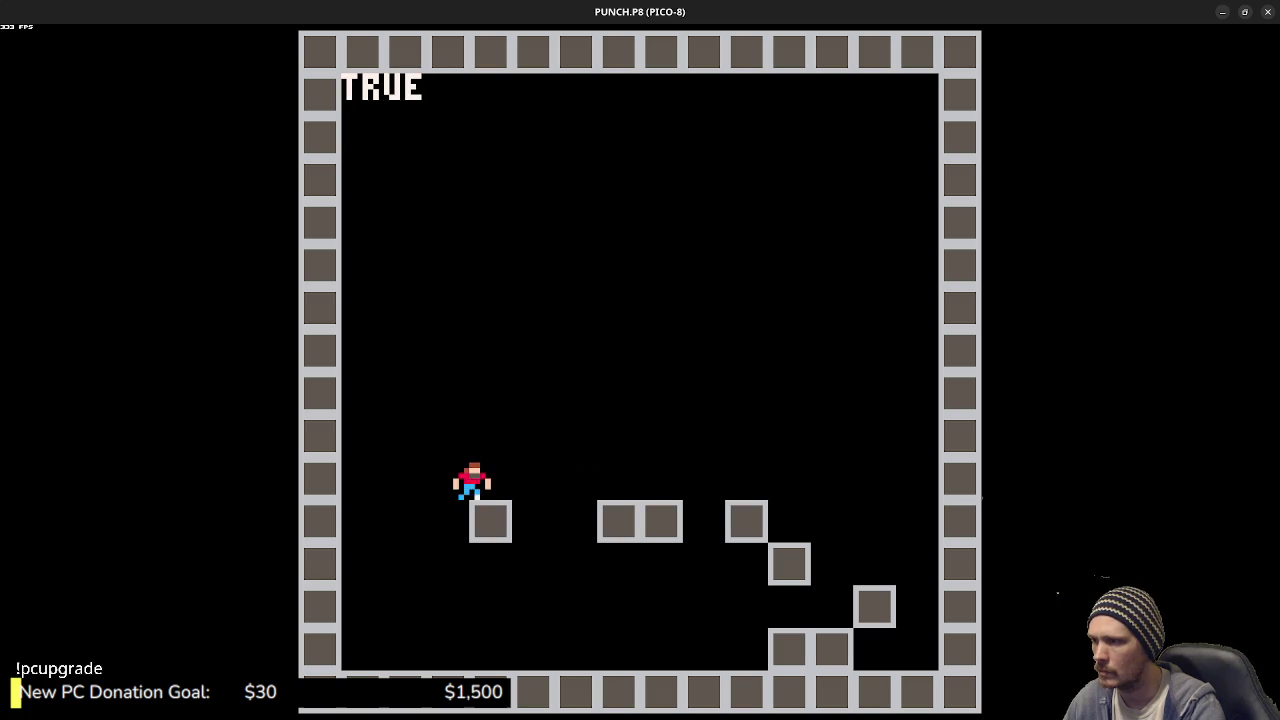
{"action": "key", "text": "Right"}
{"action": "key", "text": "z"}
{"action": "key", "text": "z"}
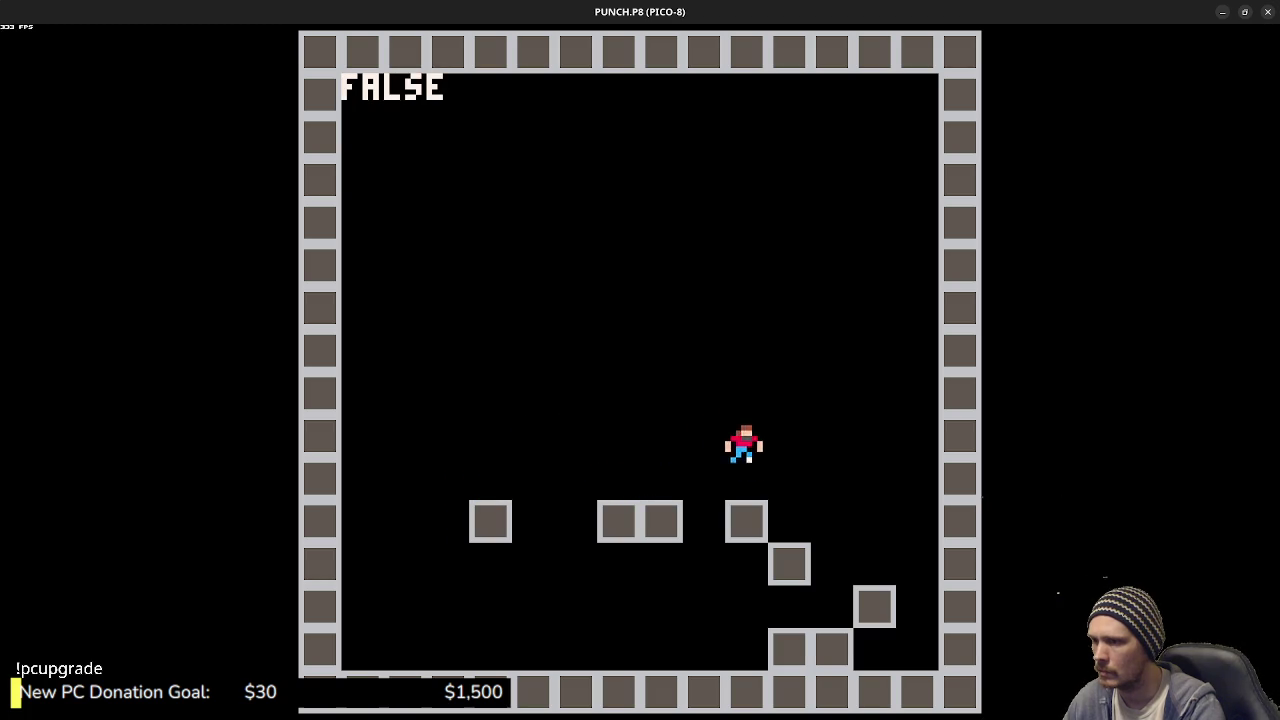
{"action": "key", "text": "Left"}
{"action": "key", "text": "z"}
{"action": "key", "text": "z"}
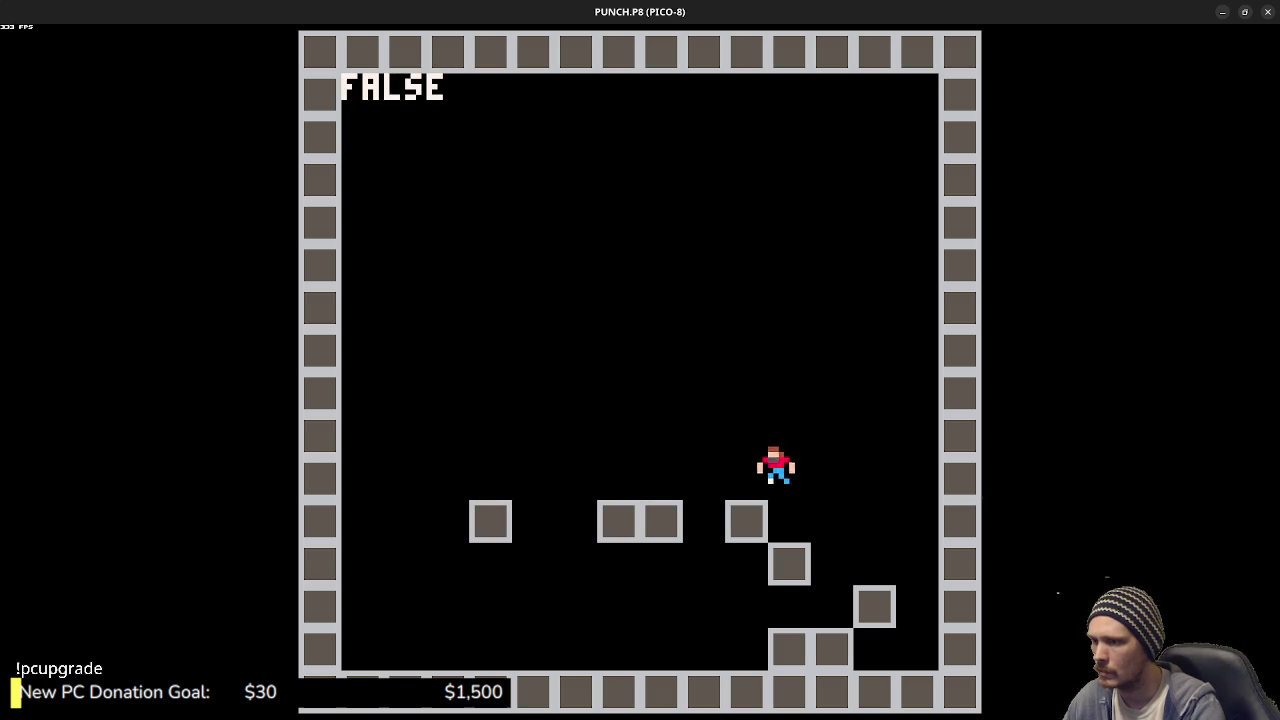
{"action": "key", "text": "Left"}
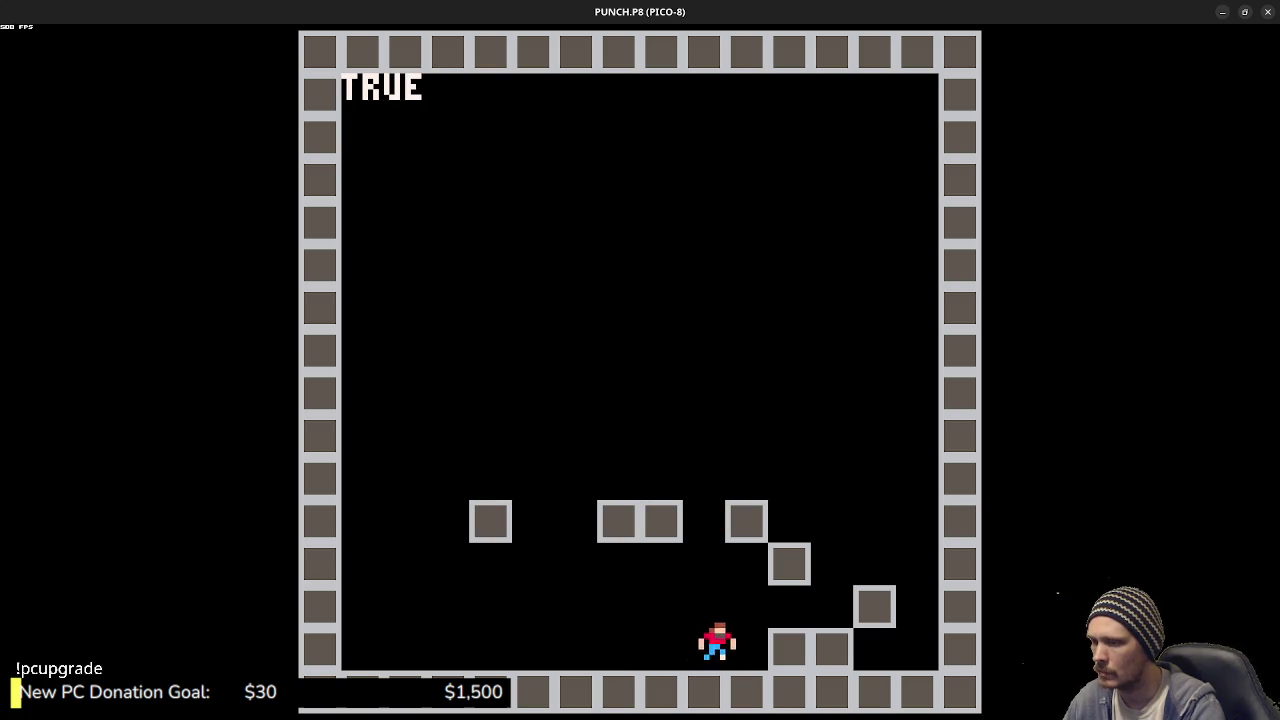
{"action": "key", "text": "Right"}
{"action": "key", "text": "z"}
{"action": "key", "text": "z"}
{"action": "key", "text": "Left"}
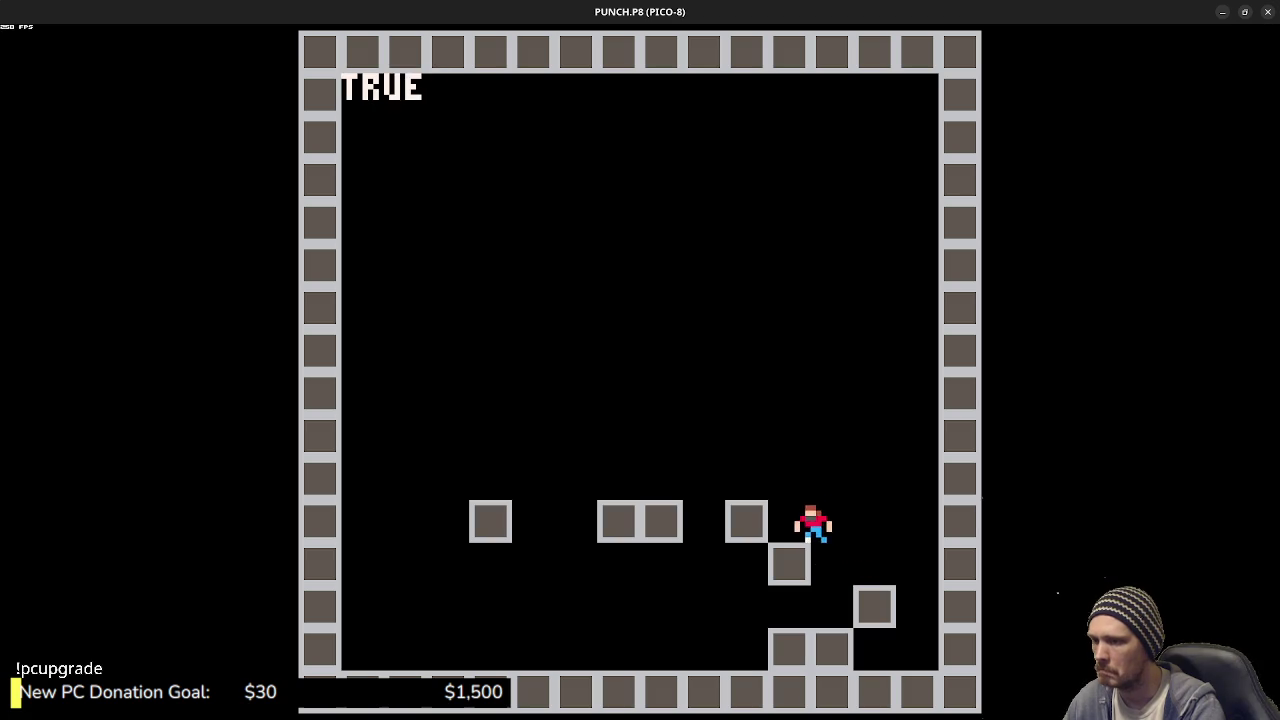
{"action": "key", "text": "z"}
{"action": "key", "text": "Left"}
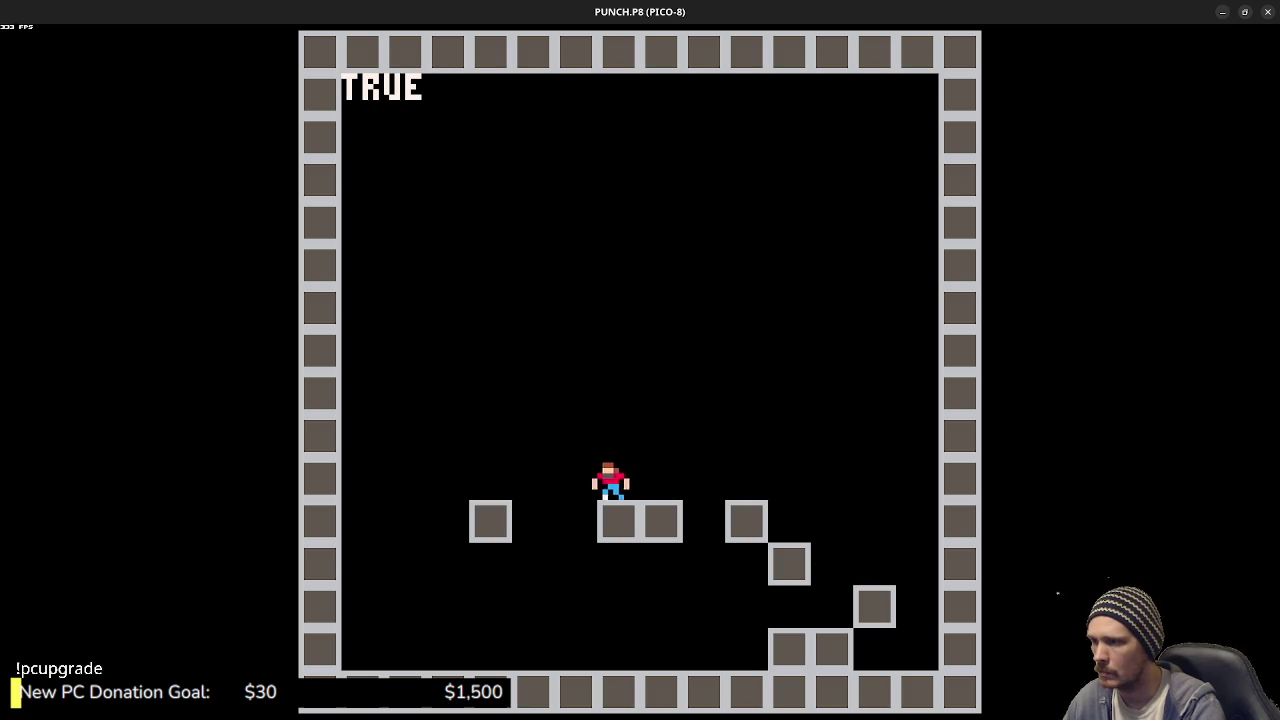
{"action": "key", "text": "z"}
{"action": "key", "text": "Left"}
{"action": "key", "text": "Escape"}
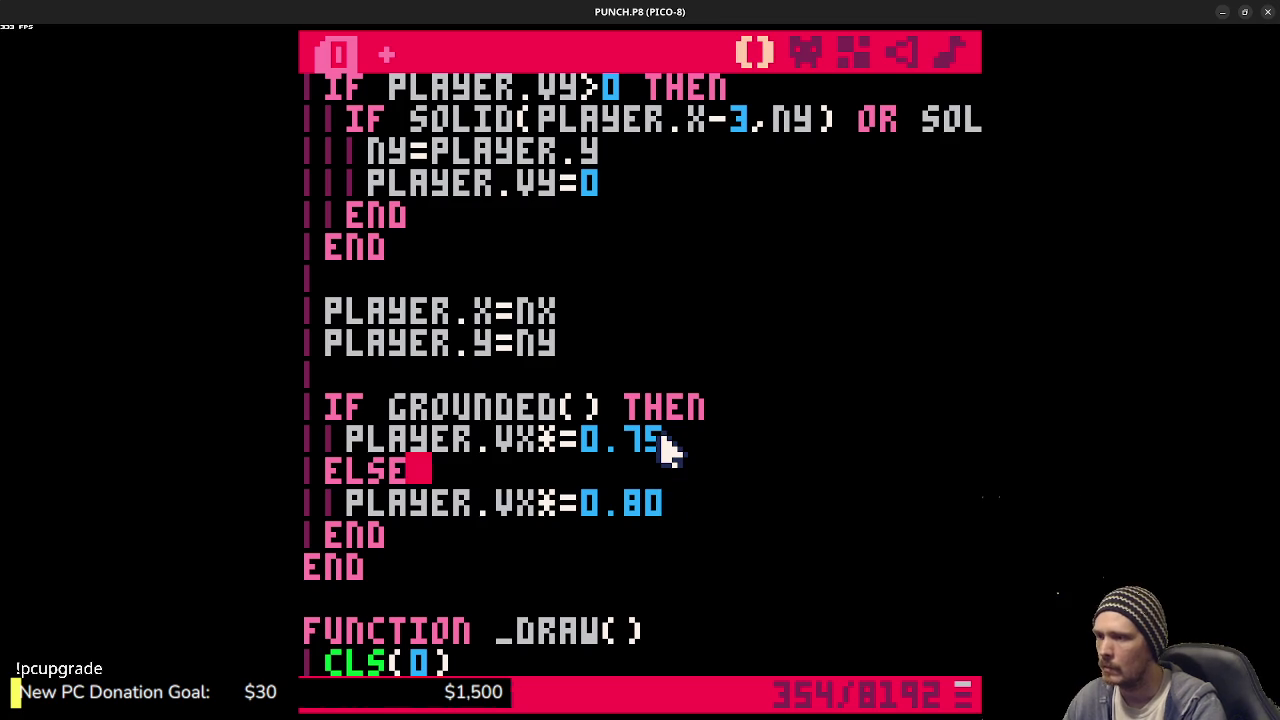
- Rerun the cart, walk the player off the middle platform, and stop it
{"action": "key", "text": "ctrl+r"}
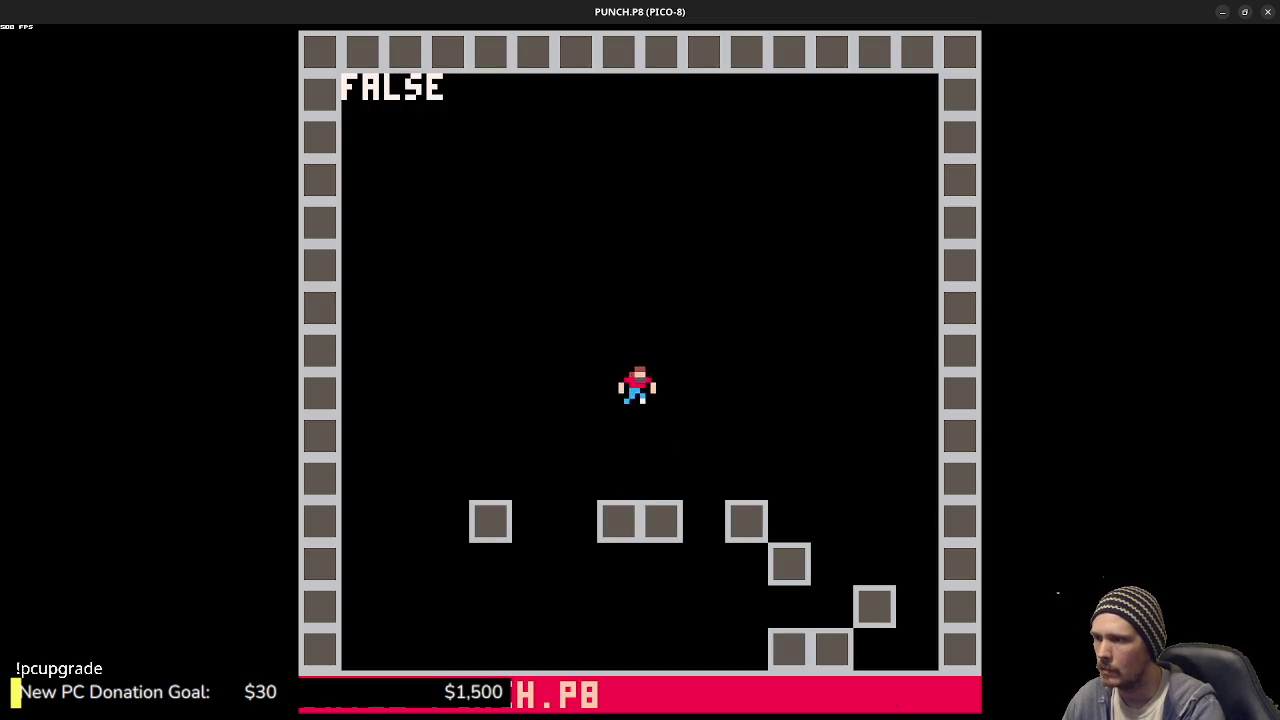
{"action": "key", "text": "Right"}
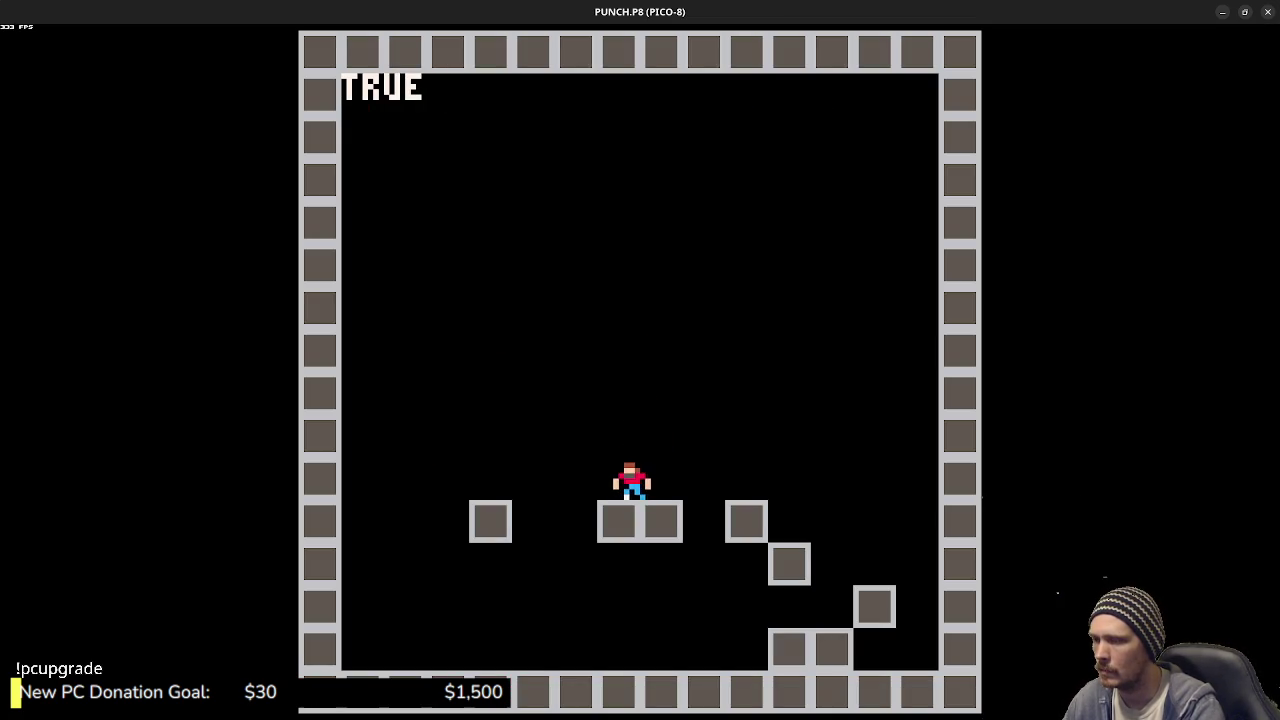
{"action": "key", "text": "Left"}
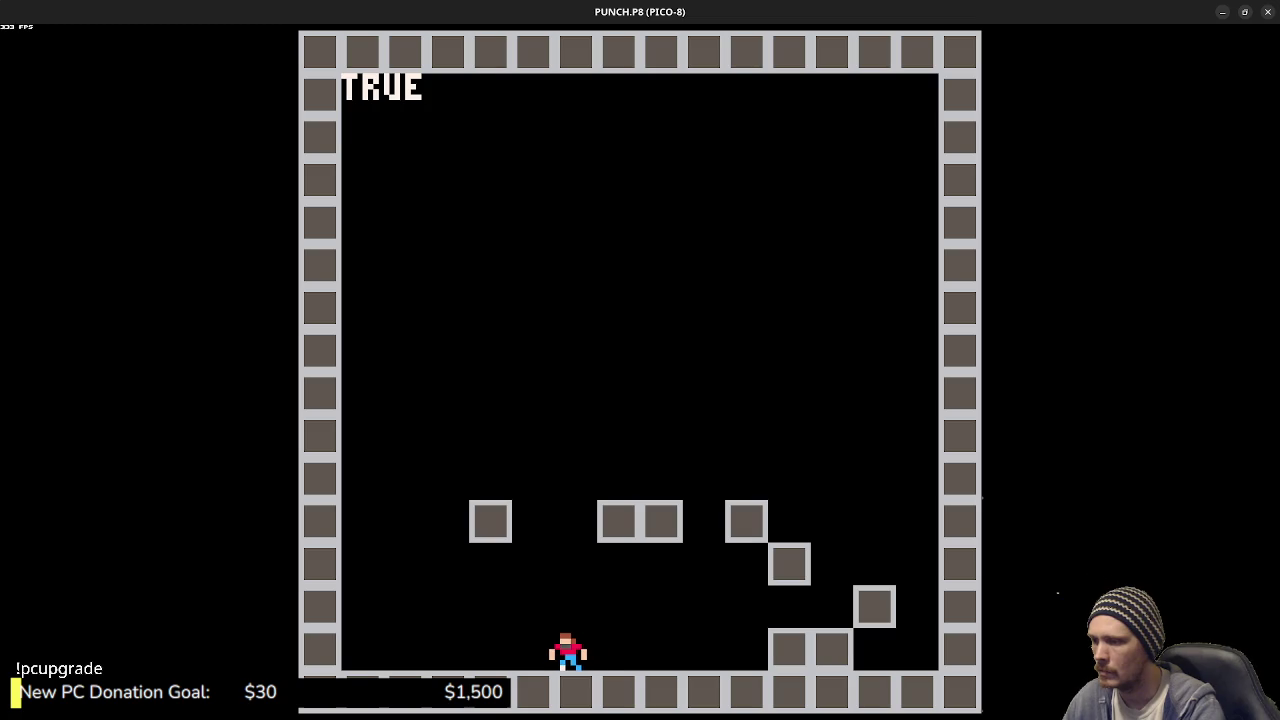
{"action": "key", "text": "Escape"}
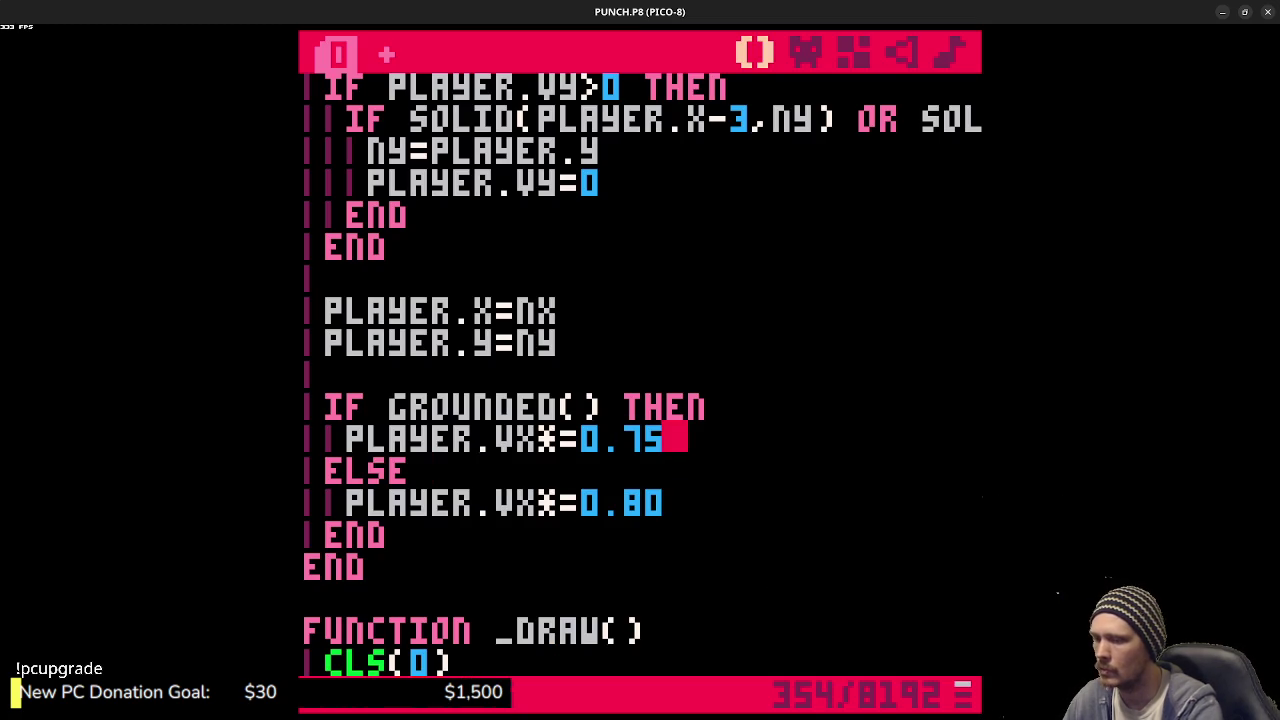
- Trim the grounded friction back to 0.7, save the cart and run it
{"action": "key", "text": "BackSpace"}
{"action": "key", "text": "ctrl+s"}
{"action": "key", "text": "ctrl+r"}
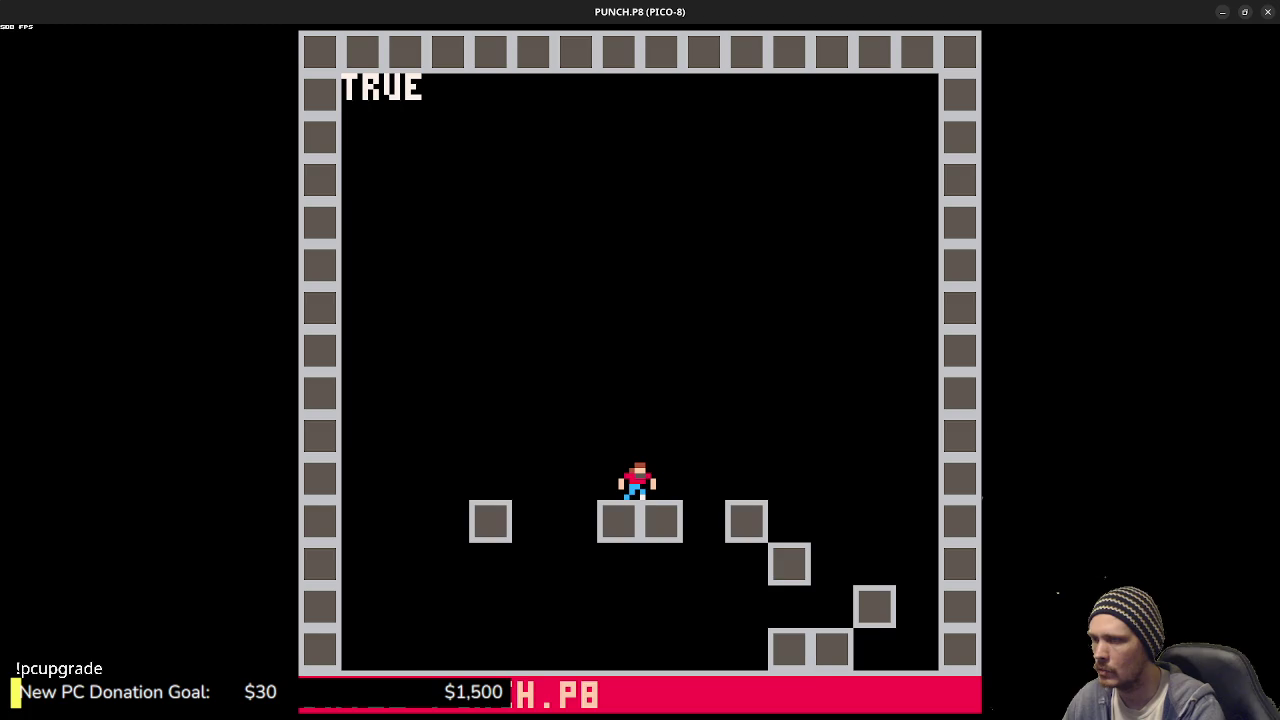
- Walk the player along the floor and jump up the step blocks toward the left
{"action": "key", "text": "Left"}
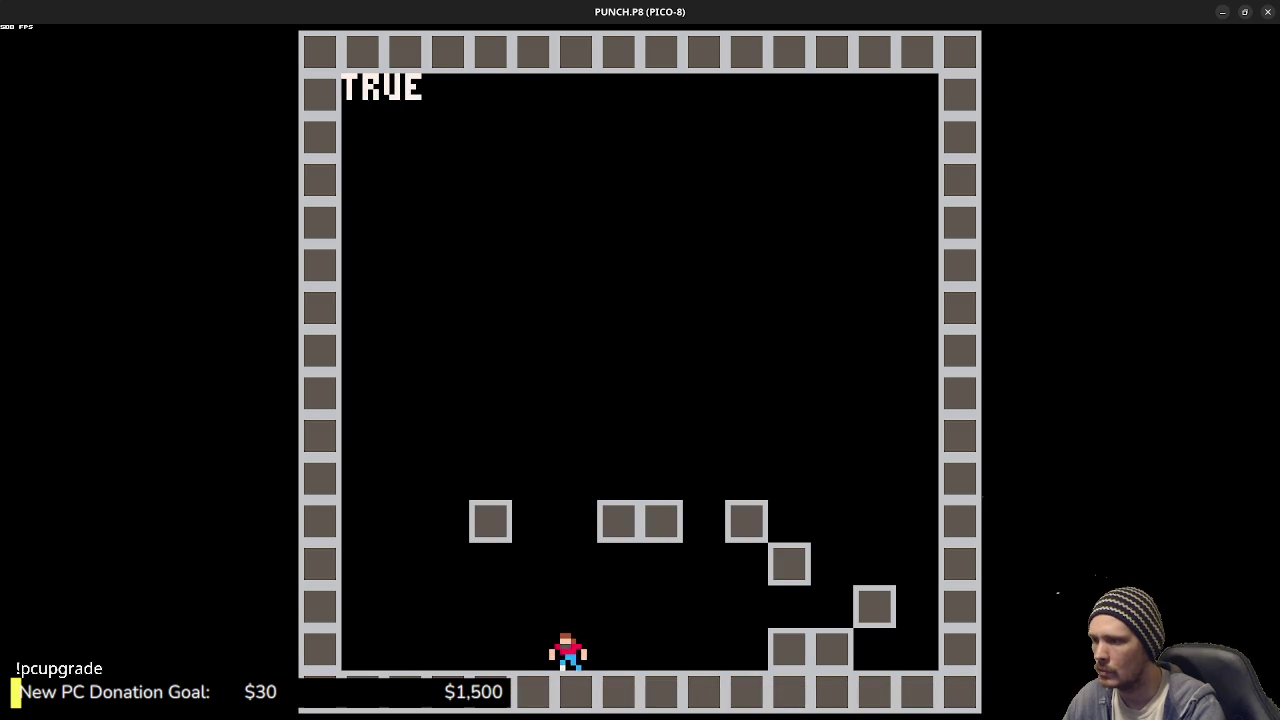
{"action": "key", "text": "Right"}
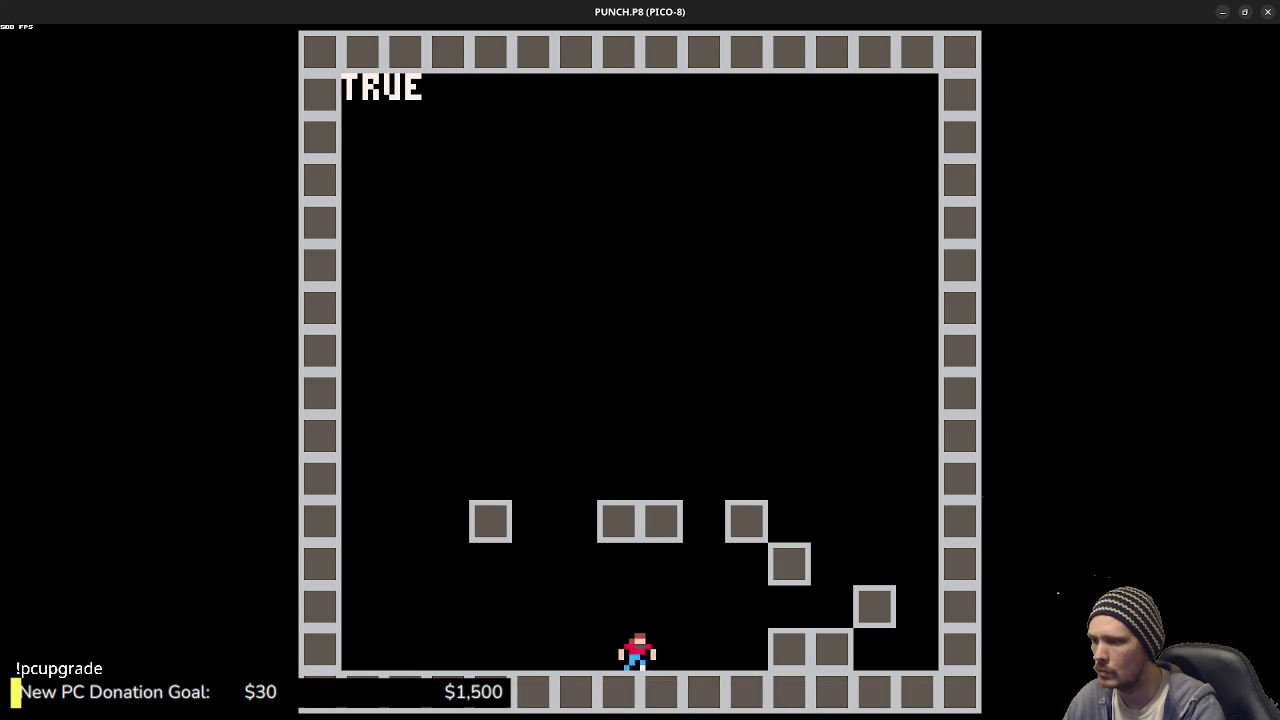
{"action": "key", "text": "Right"}
{"action": "key", "text": "Right"}
{"action": "key", "text": "z"}
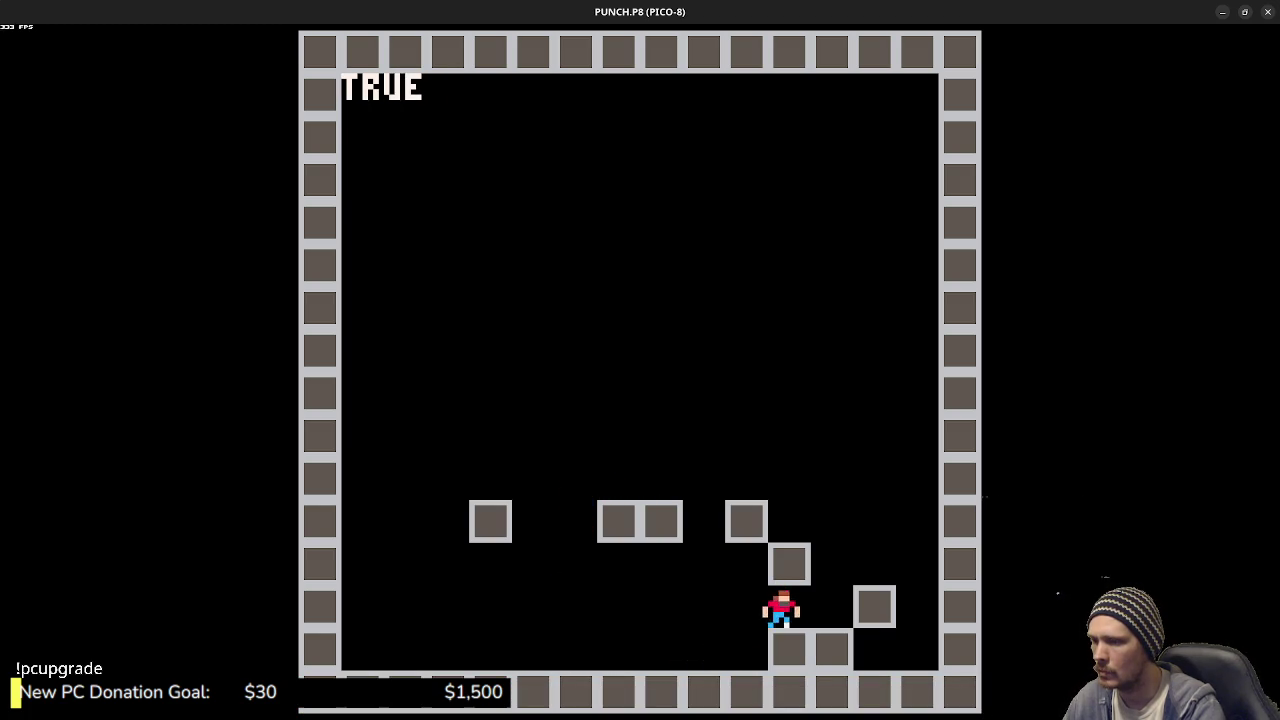
{"action": "key", "text": "z"}
{"action": "key", "text": "Left"}
{"action": "key", "text": "z"}
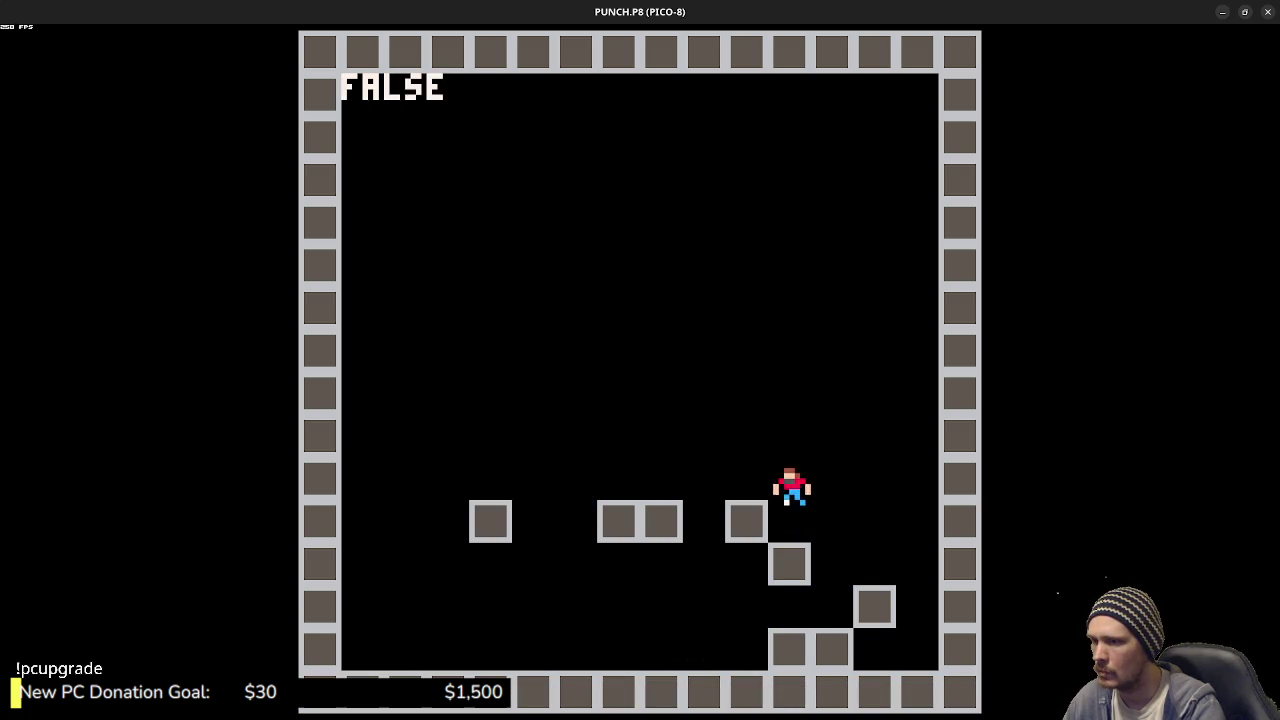
{"action": "key", "text": "z"}
- Jump across the leftmost, middle and right floating blocks, drop to the floor, and stop
{"action": "key", "text": "Left"}
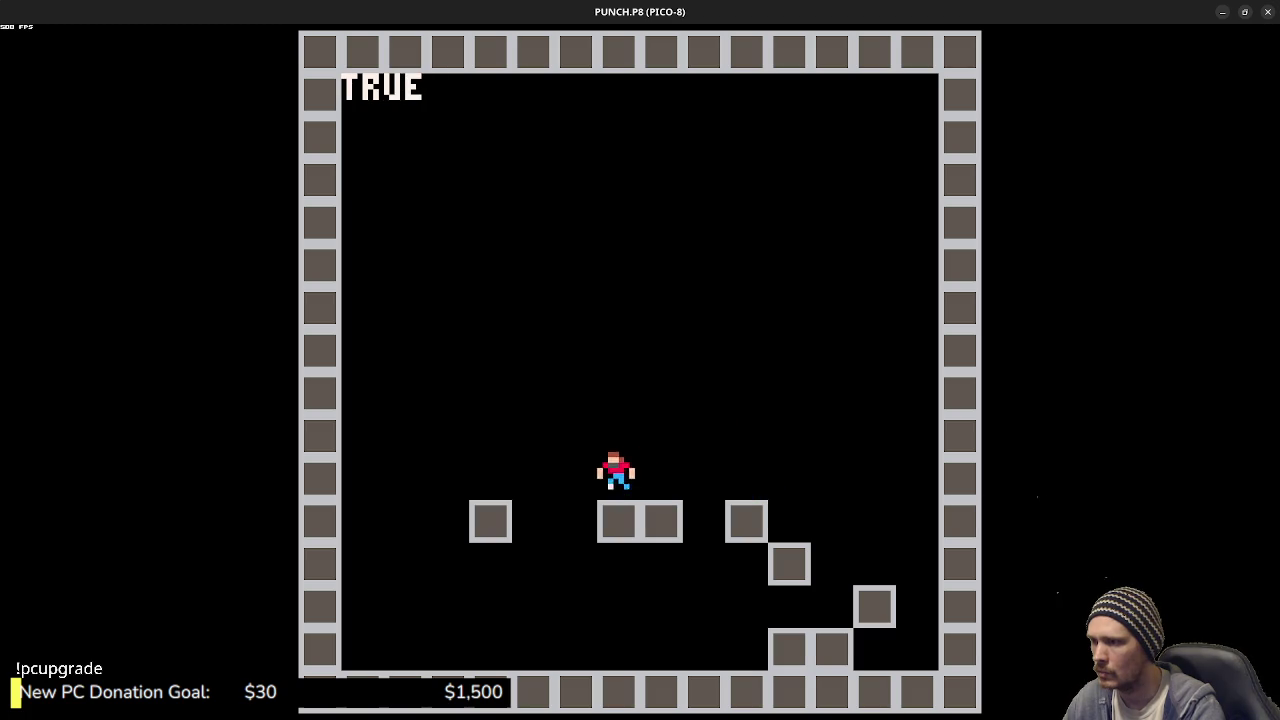
{"action": "key", "text": "z"}
{"action": "key", "text": "Right"}
{"action": "key", "text": "z"}
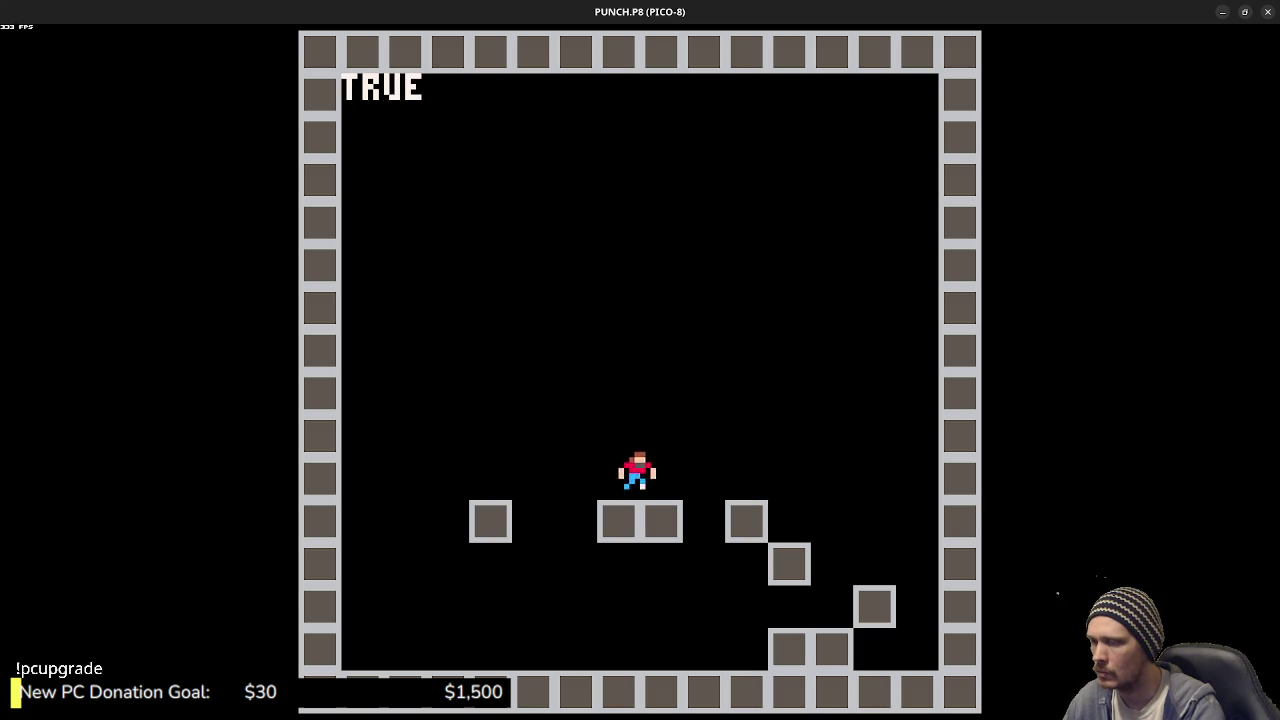
{"action": "key", "text": "z"}
{"action": "key", "text": "Right"}
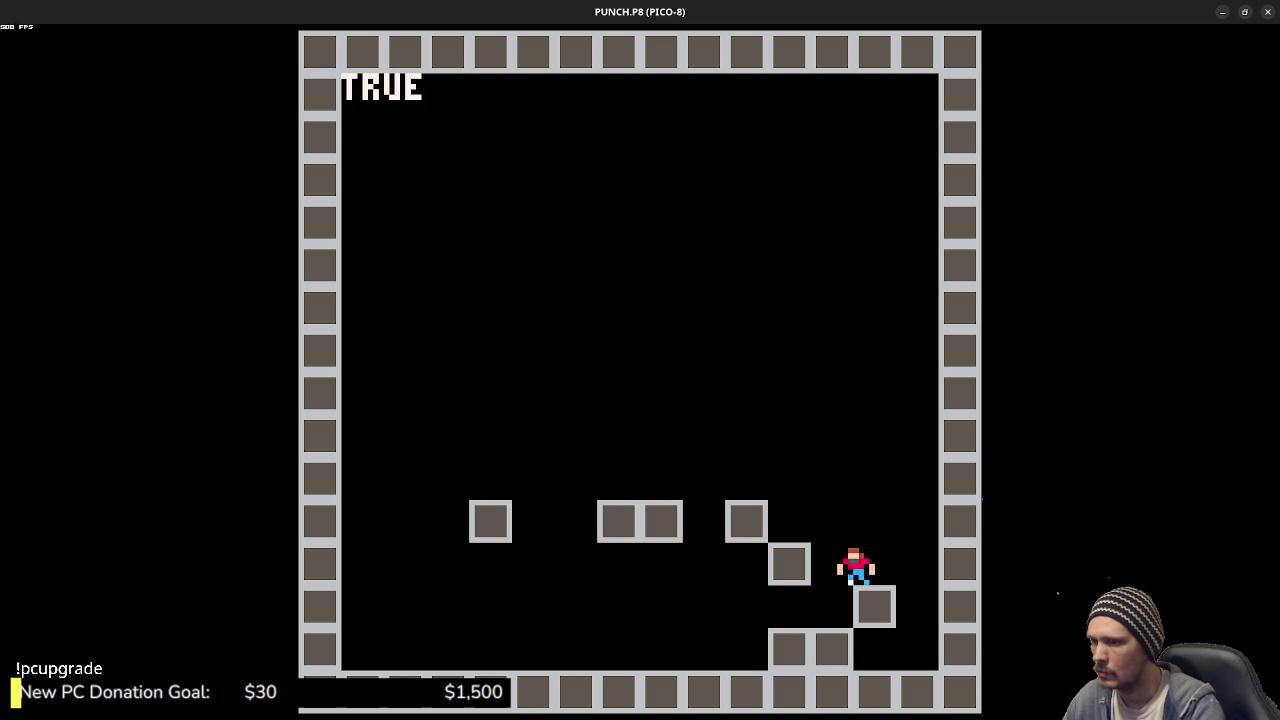
{"action": "key", "text": "Left"}
{"action": "key", "text": "Escape"}
{"action": "key", "text": "Escape"}
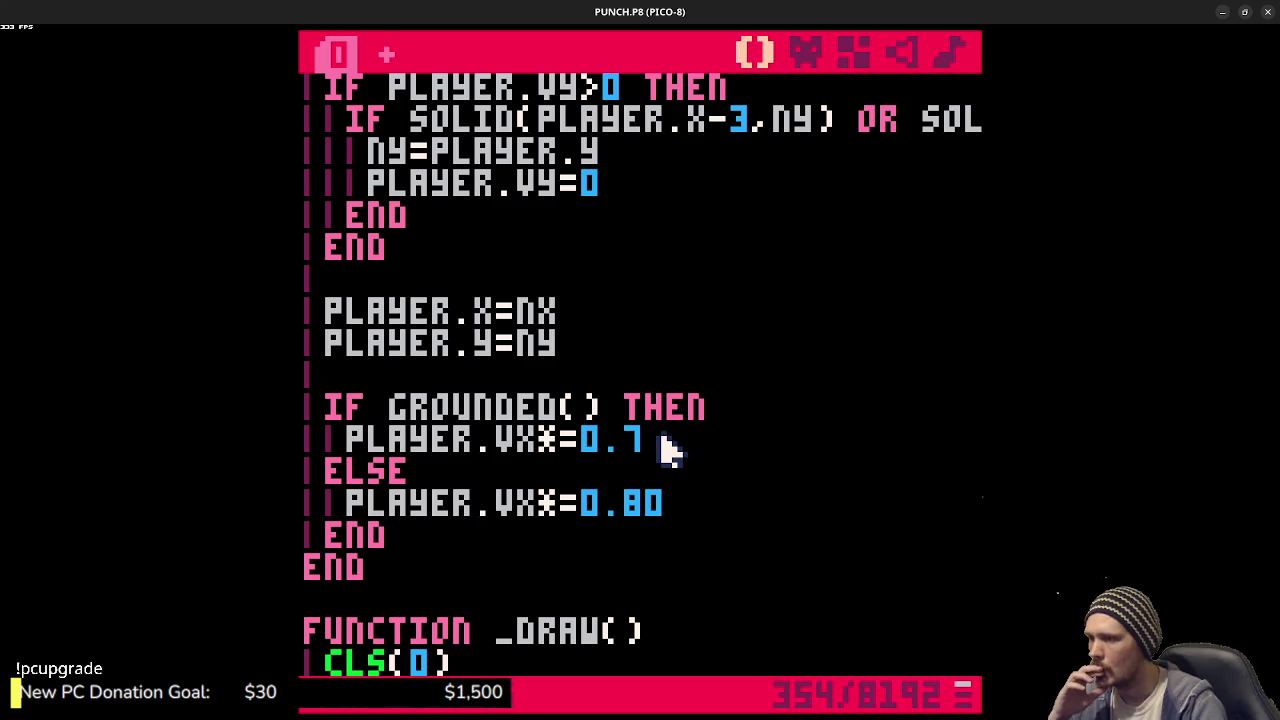
- Change airborne friction to 0.8, save PUNCH.P8, and go to the player's bbox in _init
{"action": "key", "text": "BackSpace"}
{"action": "key", "text": "ctrl+s"}
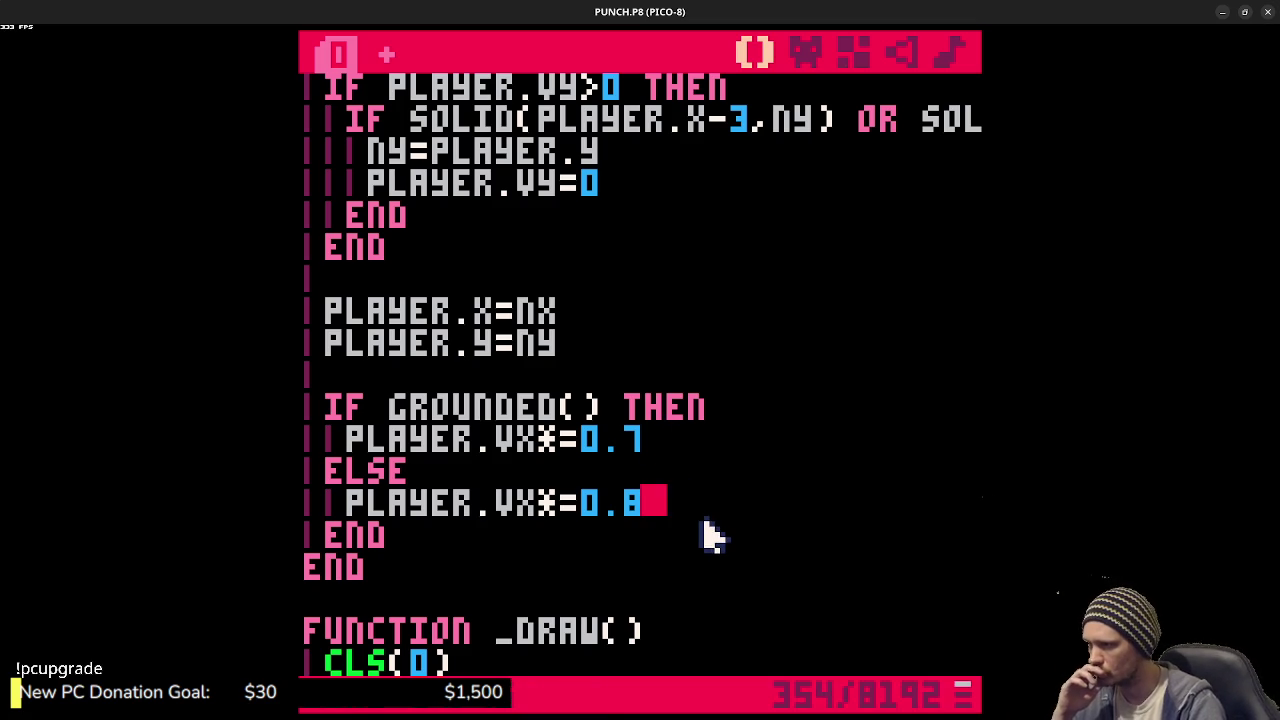
{"action": "scroll", "coordinate": [712, 535], "scroll_direction": "up", "scroll_amount": 2}
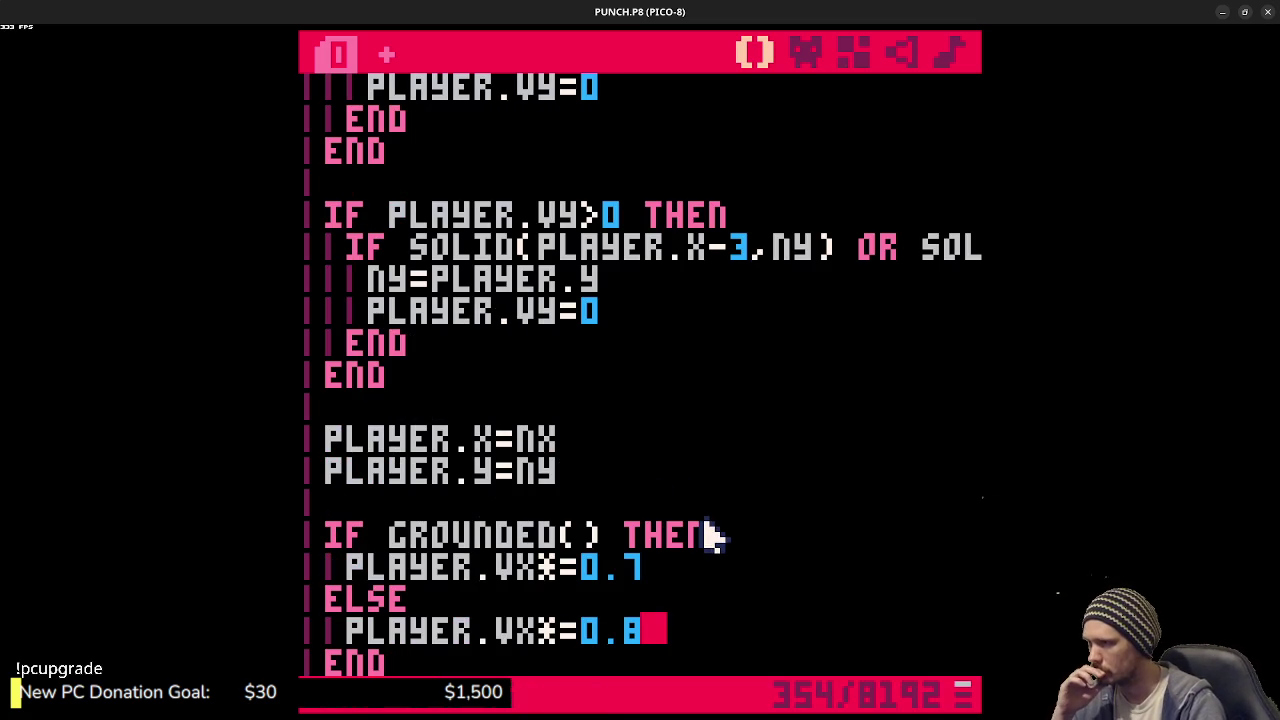
{"action": "scroll", "coordinate": [712, 535], "scroll_direction": "up", "scroll_amount": 20}
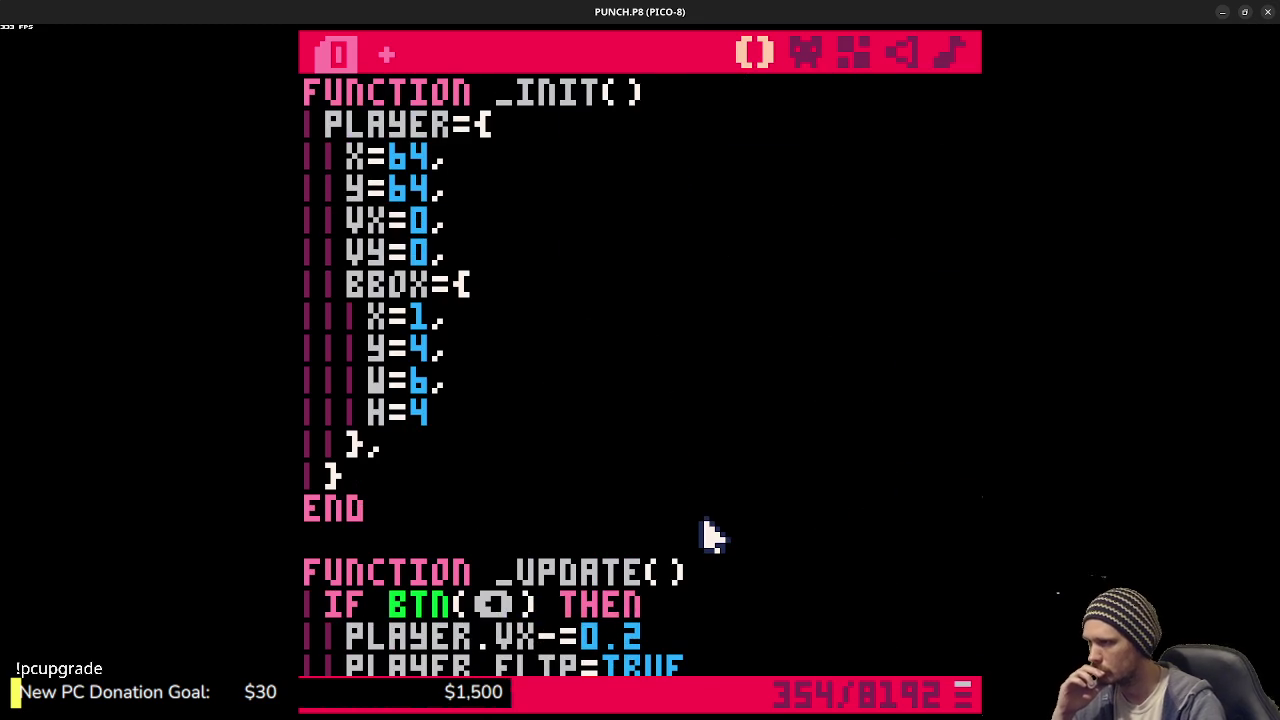
{"action": "left_click", "coordinate": [352, 284]}
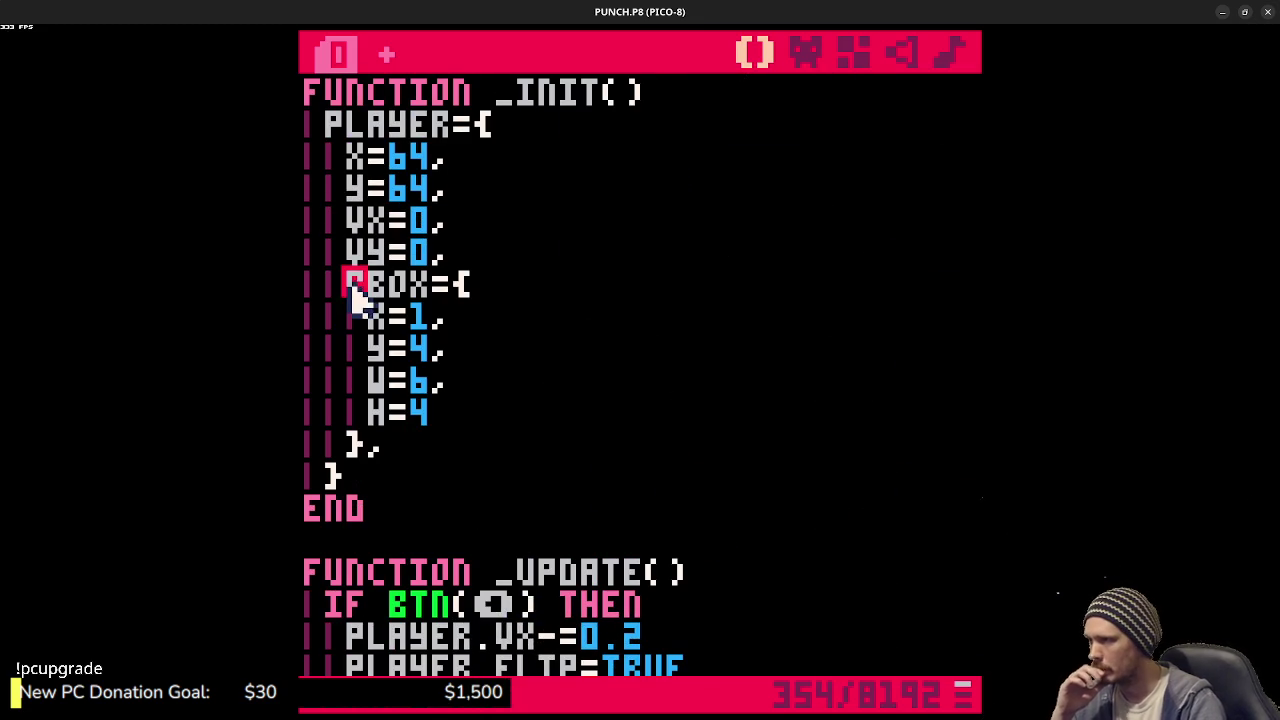
{"action": "left_click", "coordinate": [388, 440]}
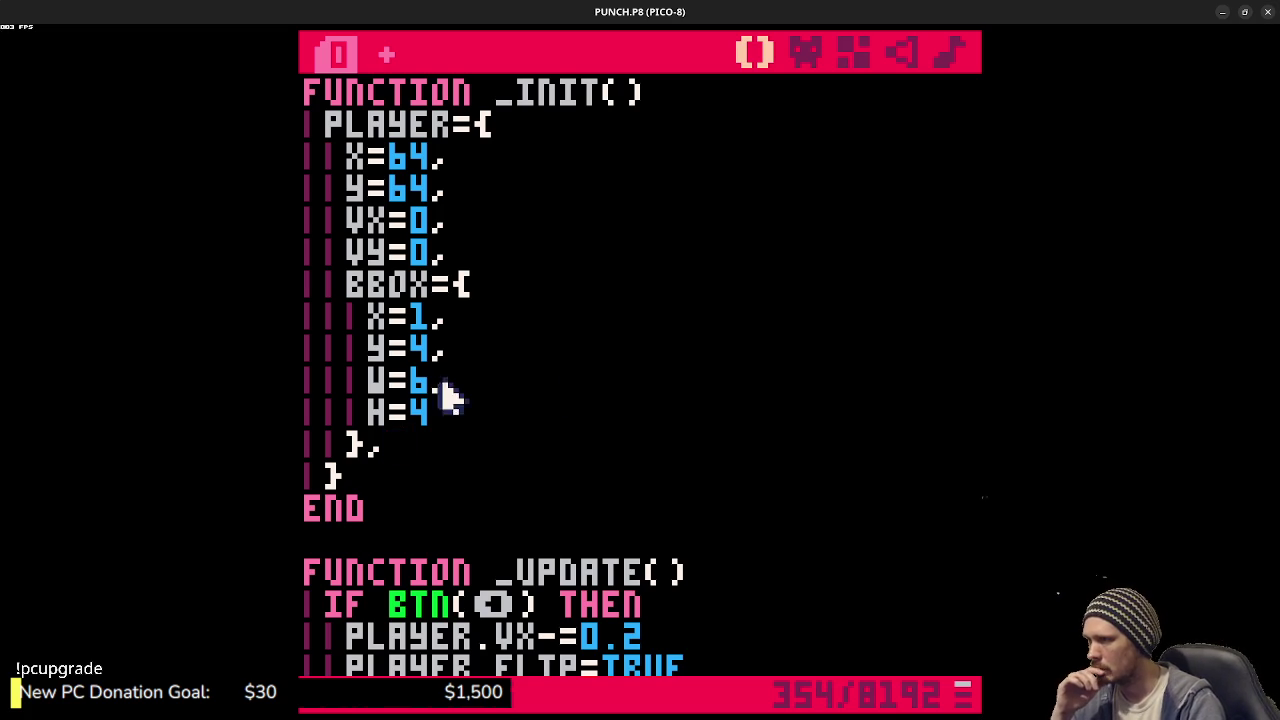
- Delete the BBOX={...} entry from the player table and save the cart
{"action": "left_click_drag", "start_coordinate": [378, 442], "coordinate": [351, 286]}
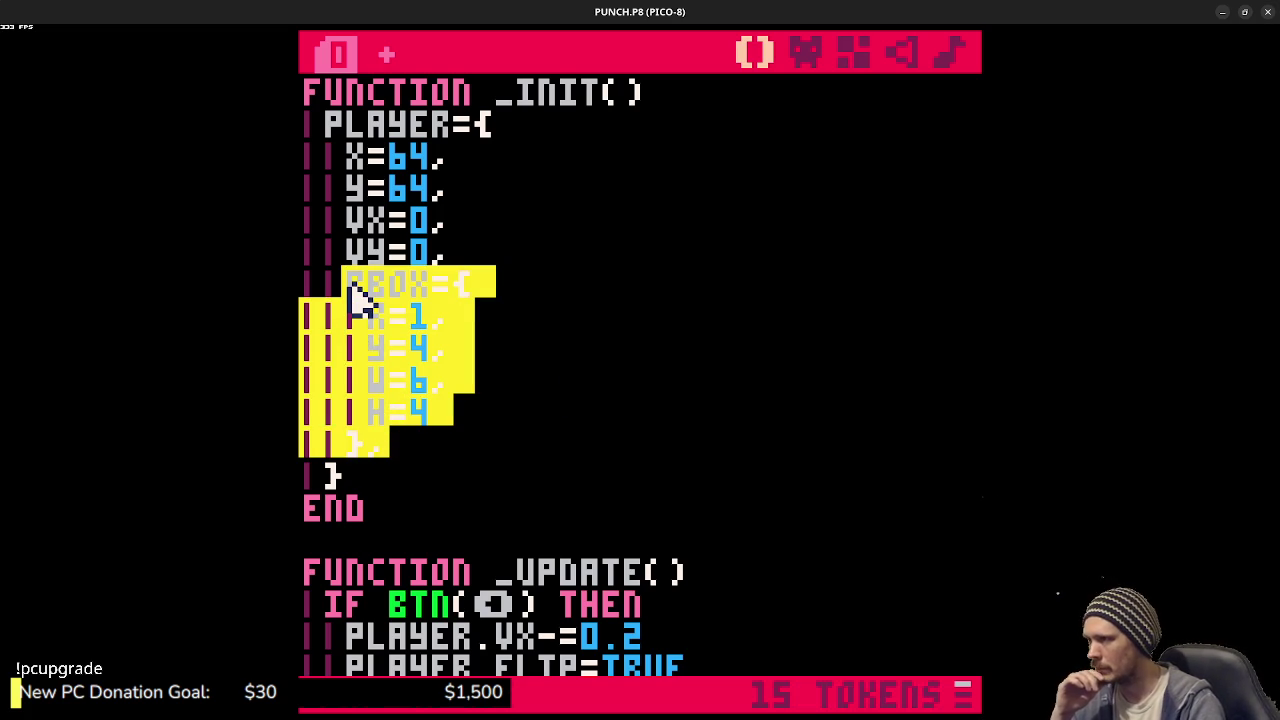
{"action": "key", "text": "BackSpace"}
{"action": "key", "text": "ctrl+s"}
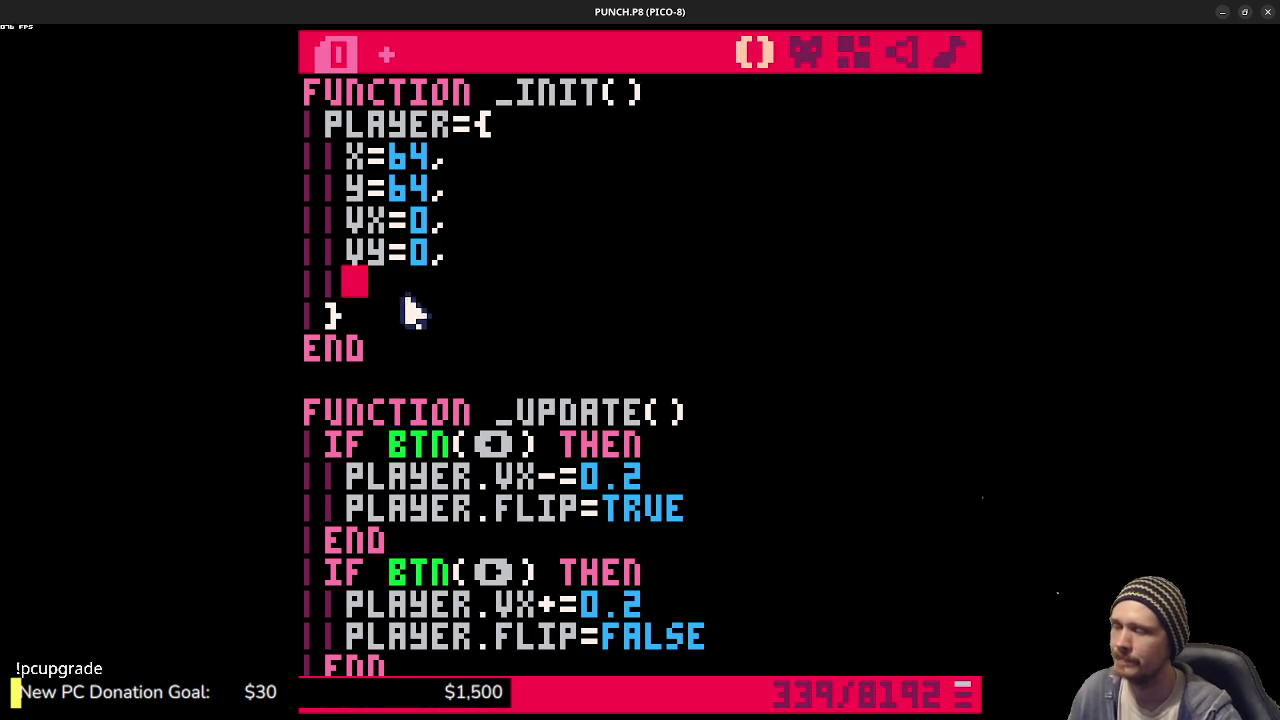
- Add state="idle" to the player table after vy=0 and save PUNCH.P8
{"action": "left_click", "coordinate": [715, 410]}
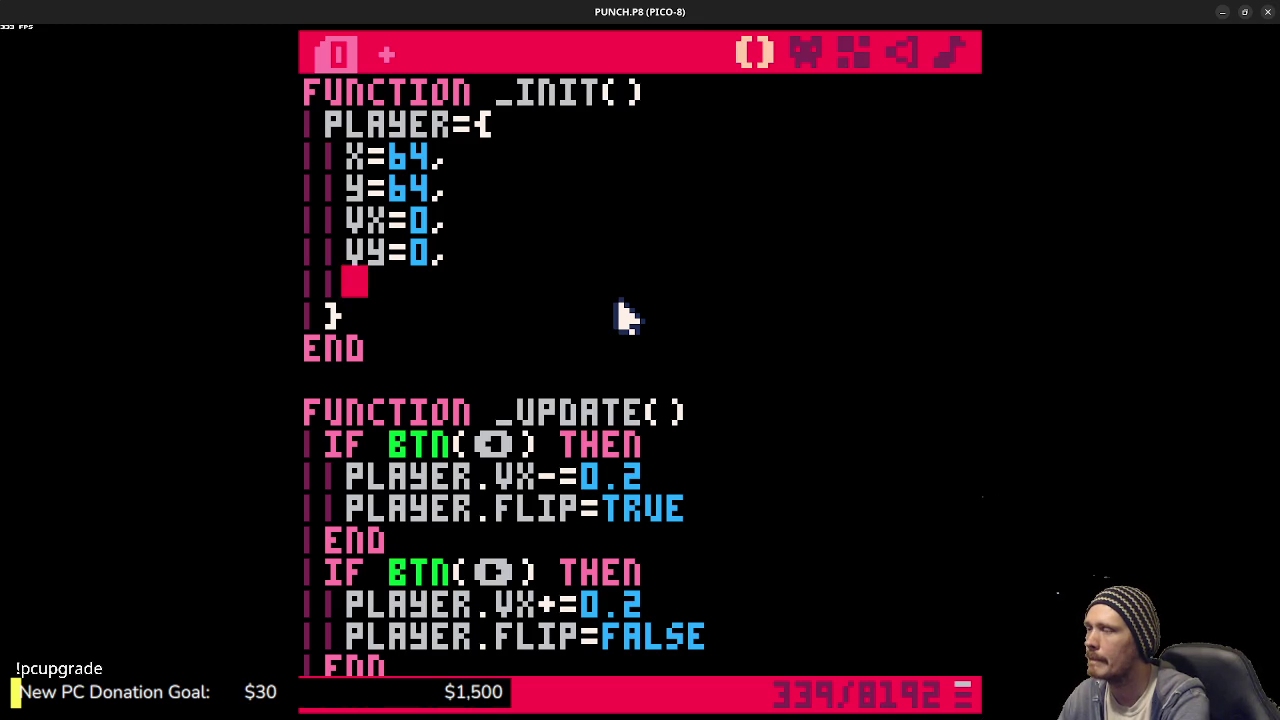
{"action": "type", "text": "sat"}
{"action": "key", "text": "BackSpace"}
{"action": "type", "text": "tate"}
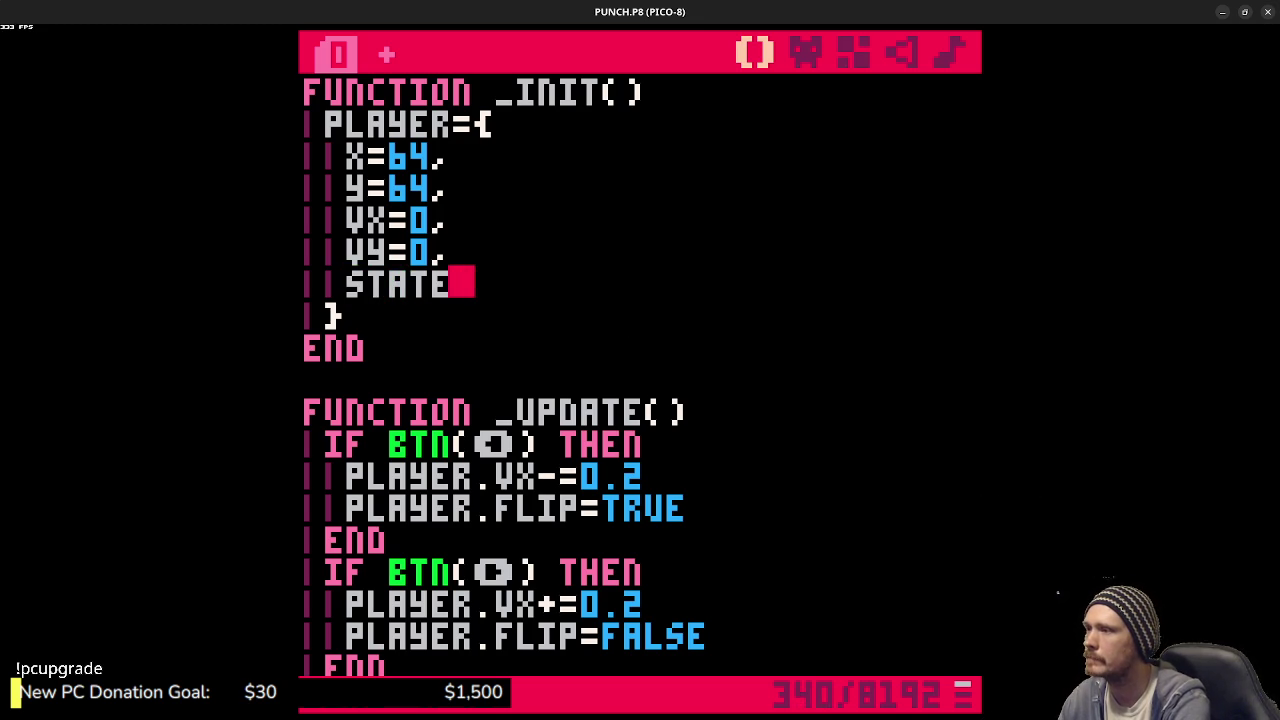
{"action": "type", "text": "=\"idle\""}
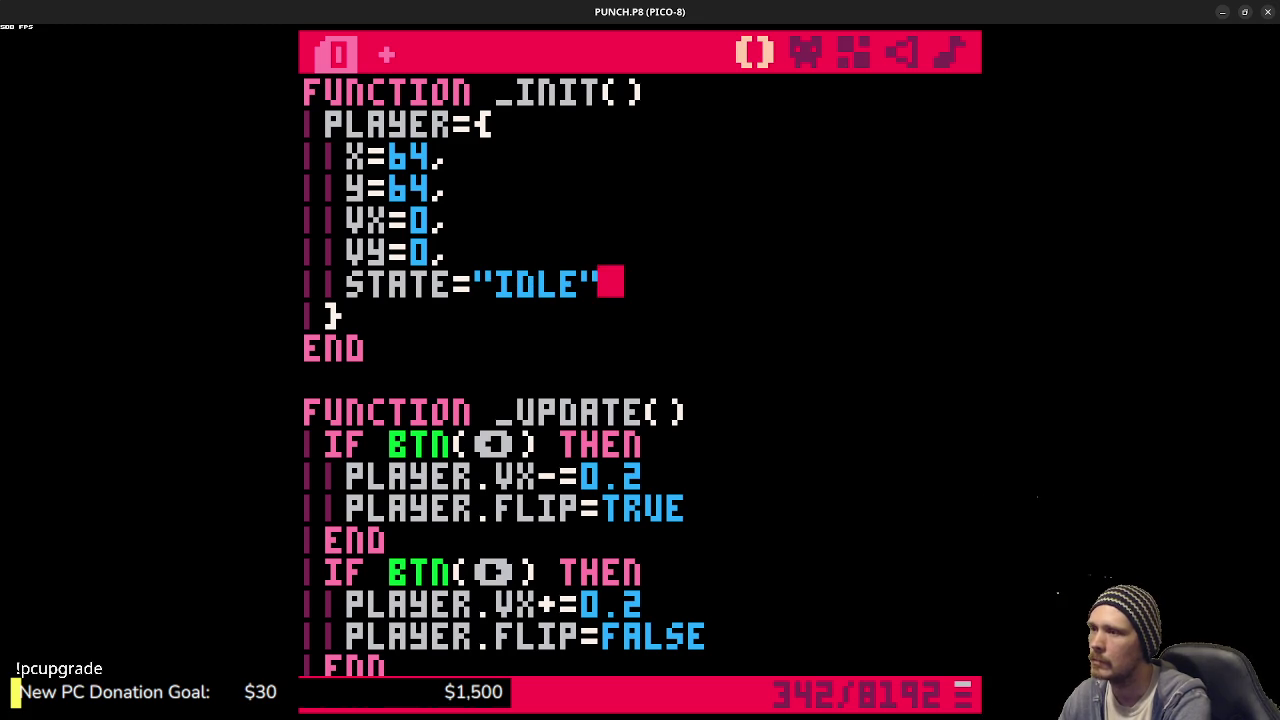
{"action": "key", "text": "ctrl+s"}
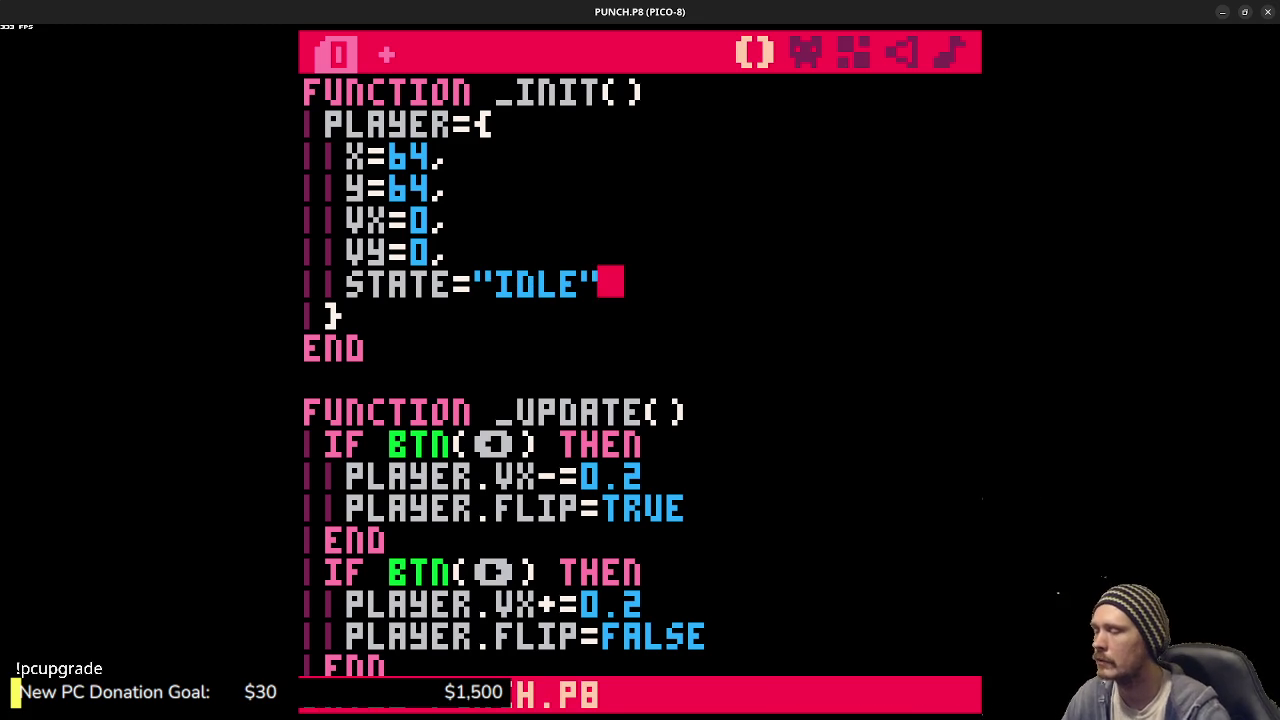
{"action": "scroll", "coordinate": [625, 432], "scroll_direction": "down", "scroll_amount": 3}
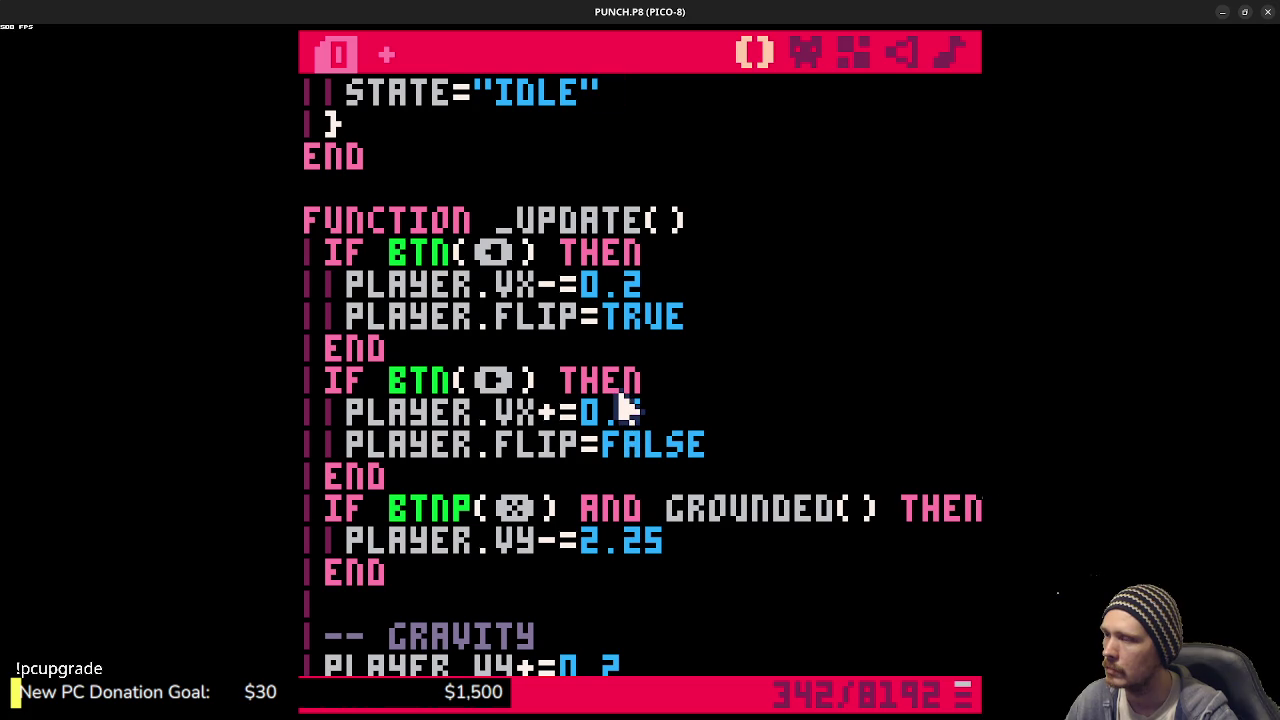
{"action": "scroll", "coordinate": [620, 408], "scroll_direction": "up", "scroll_amount": 1}
{"action": "scroll", "coordinate": [620, 410], "scroll_direction": "down", "scroll_amount": 4}
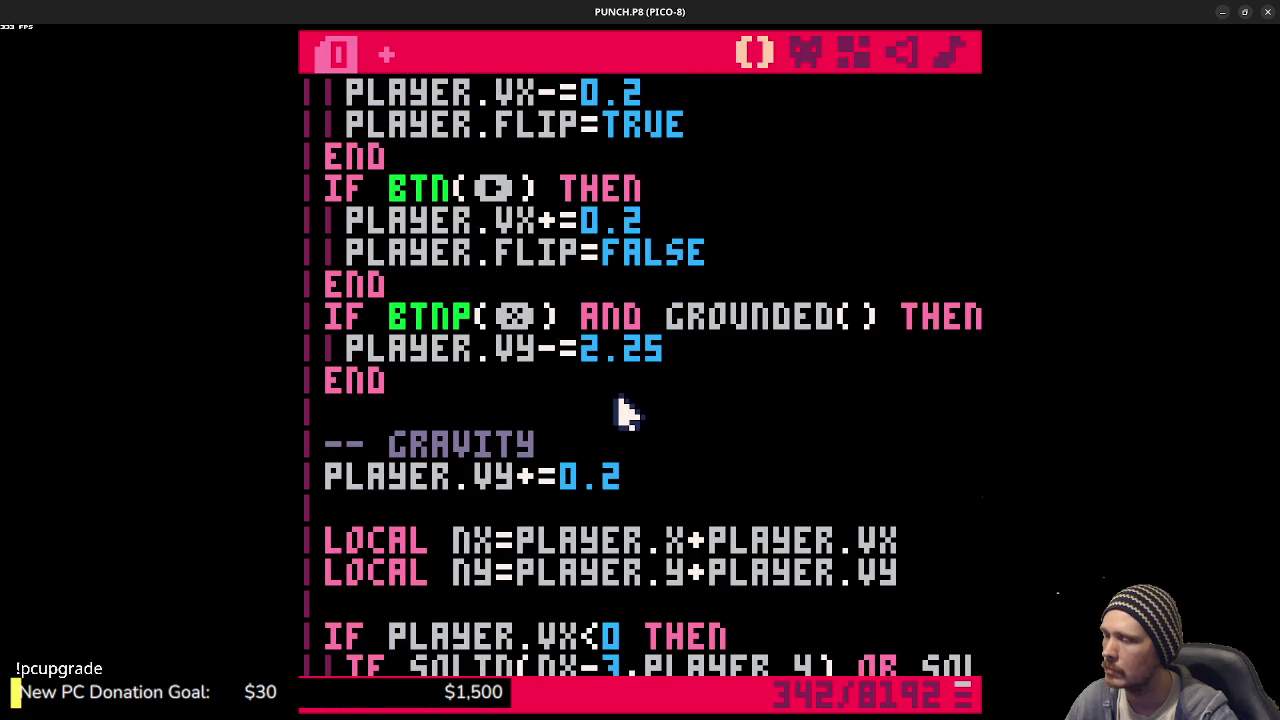
{"action": "scroll", "coordinate": [620, 410], "scroll_direction": "up", "scroll_amount": 4}
{"action": "scroll", "coordinate": [625, 400], "scroll_direction": "up", "scroll_amount": 2}
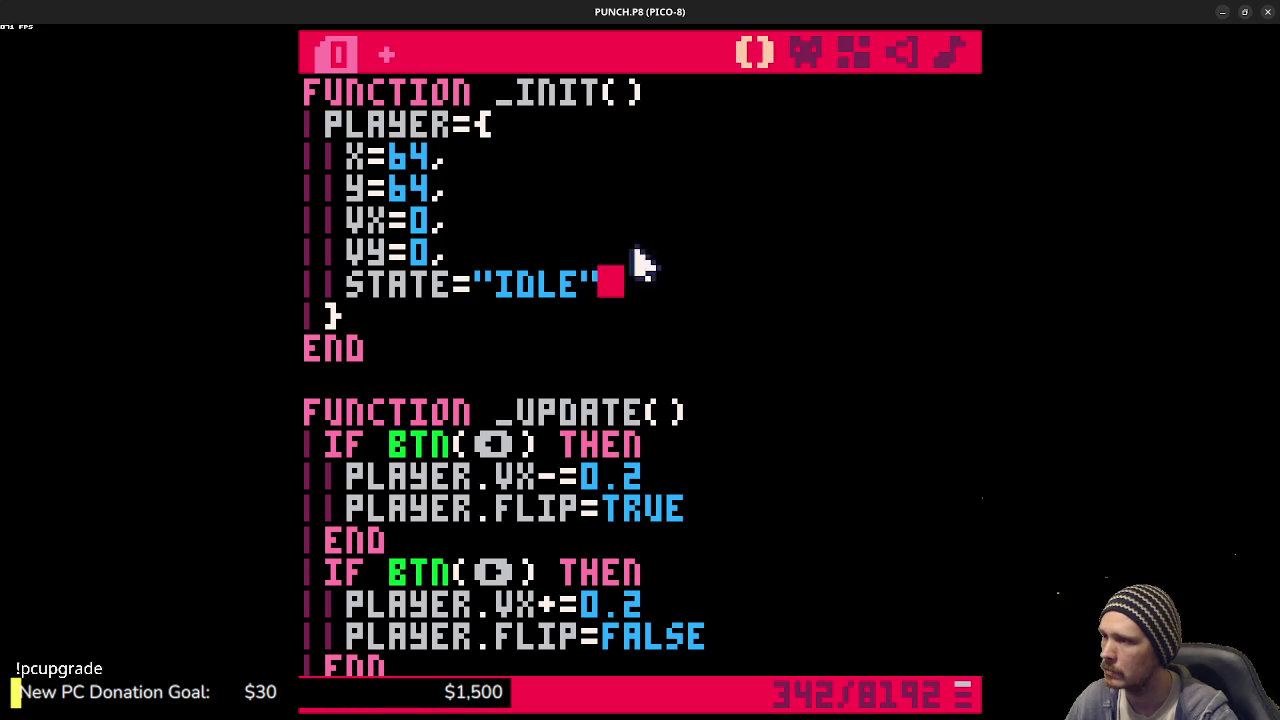
{"action": "scroll", "coordinate": [710, 310], "scroll_direction": "down", "scroll_amount": 3}
{"action": "scroll", "coordinate": [712, 310], "scroll_direction": "up", "scroll_amount": 1}
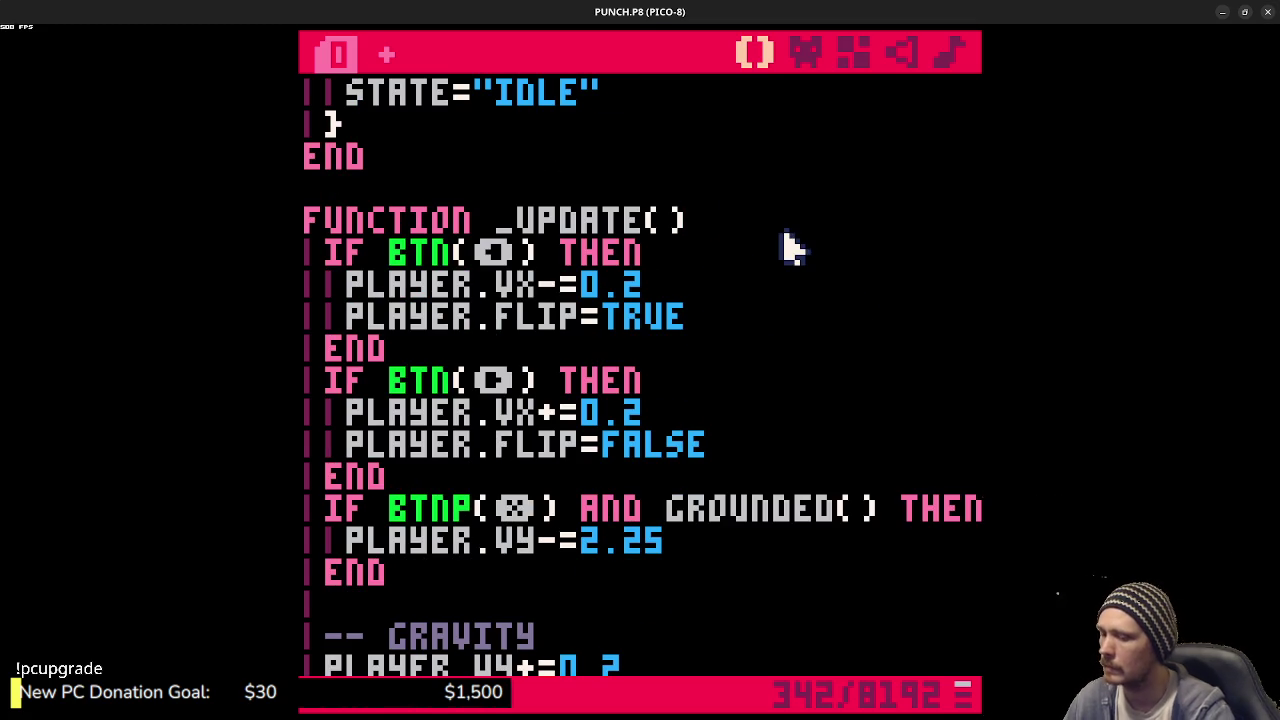
- Open _update with if player.state=="idle" then and elseif player.state=="run" then lines
{"action": "key", "text": "Return"}
{"action": "type", "text": "if"}
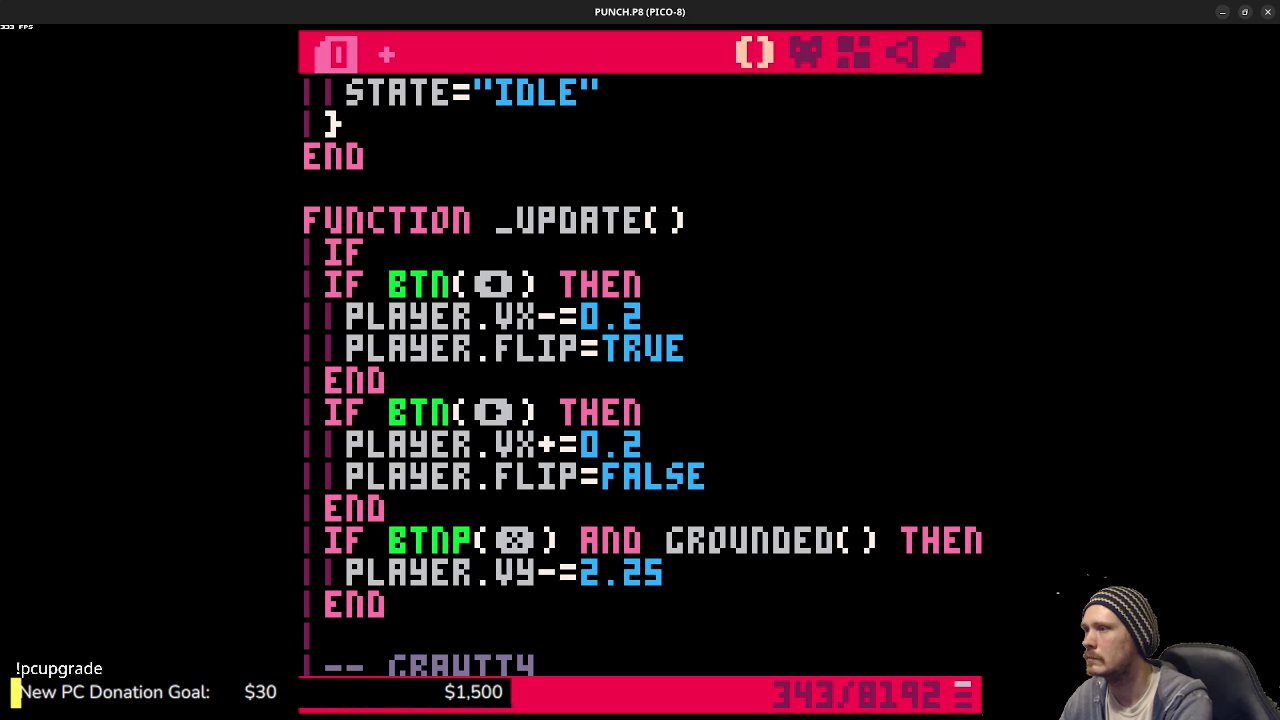
{"action": "type", "text": " player.state=="}
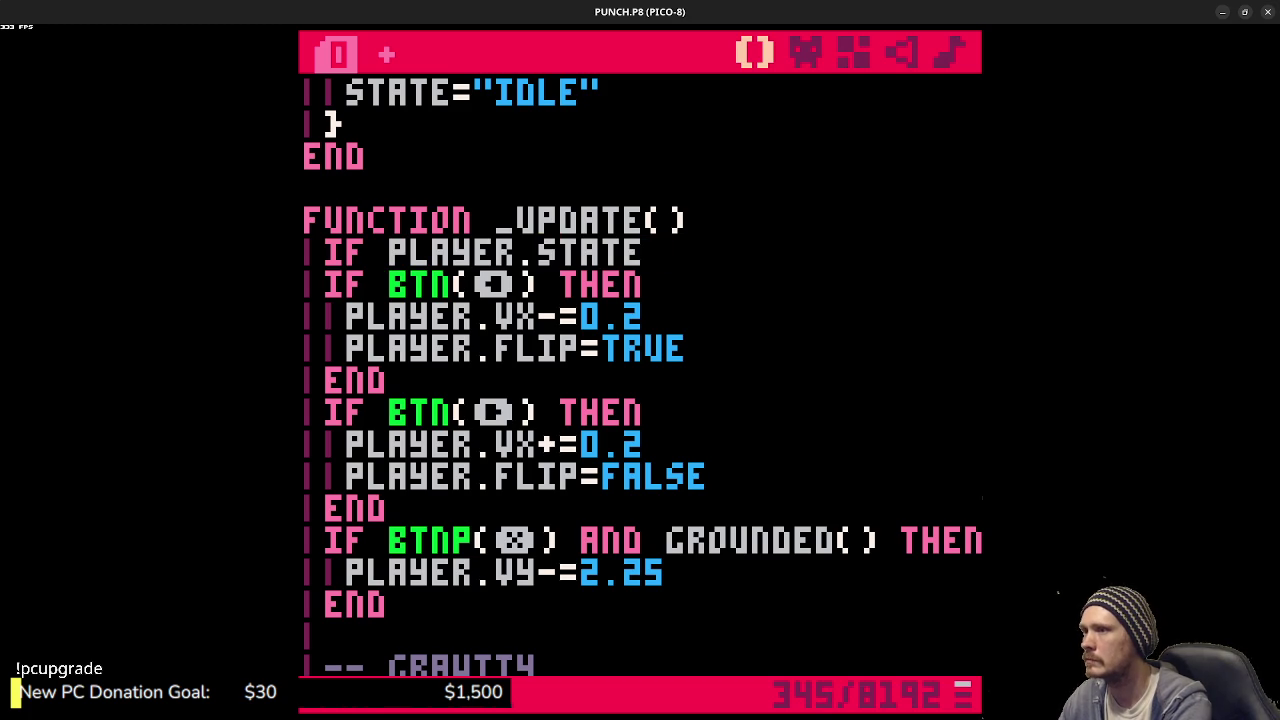
{"action": "type", "text": "\"idle\""}
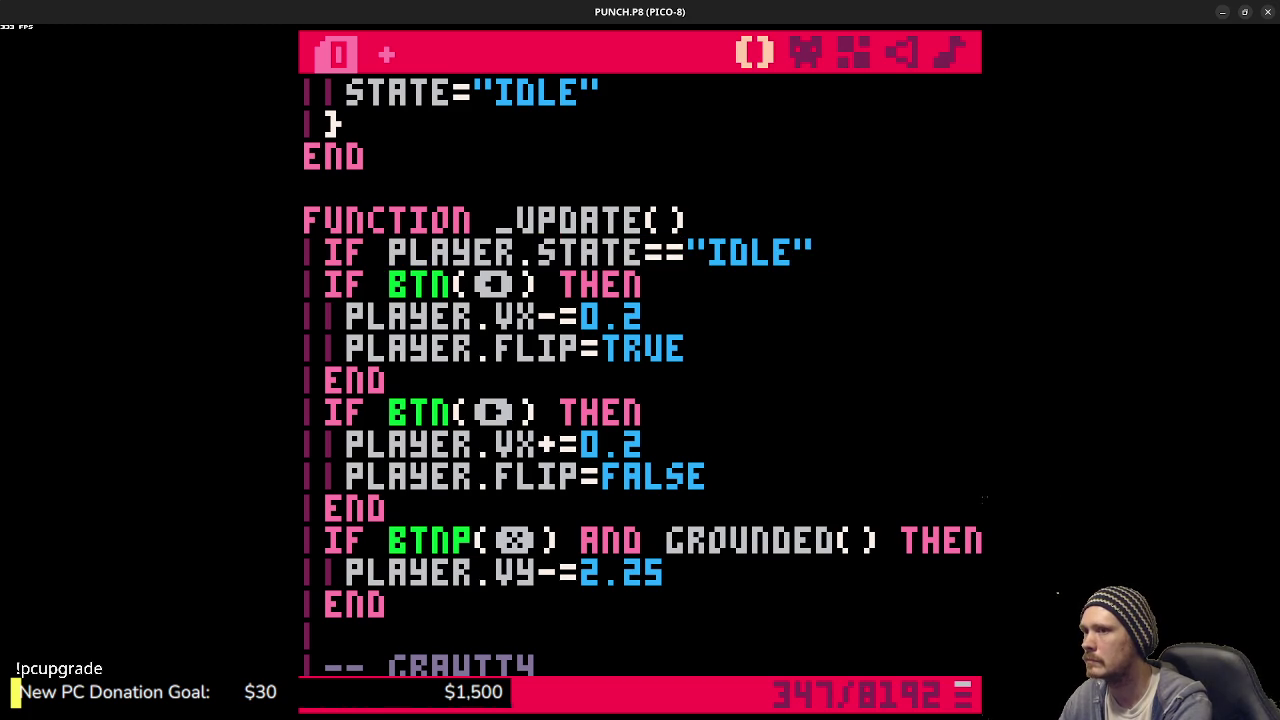
{"action": "type", "text": " then"}
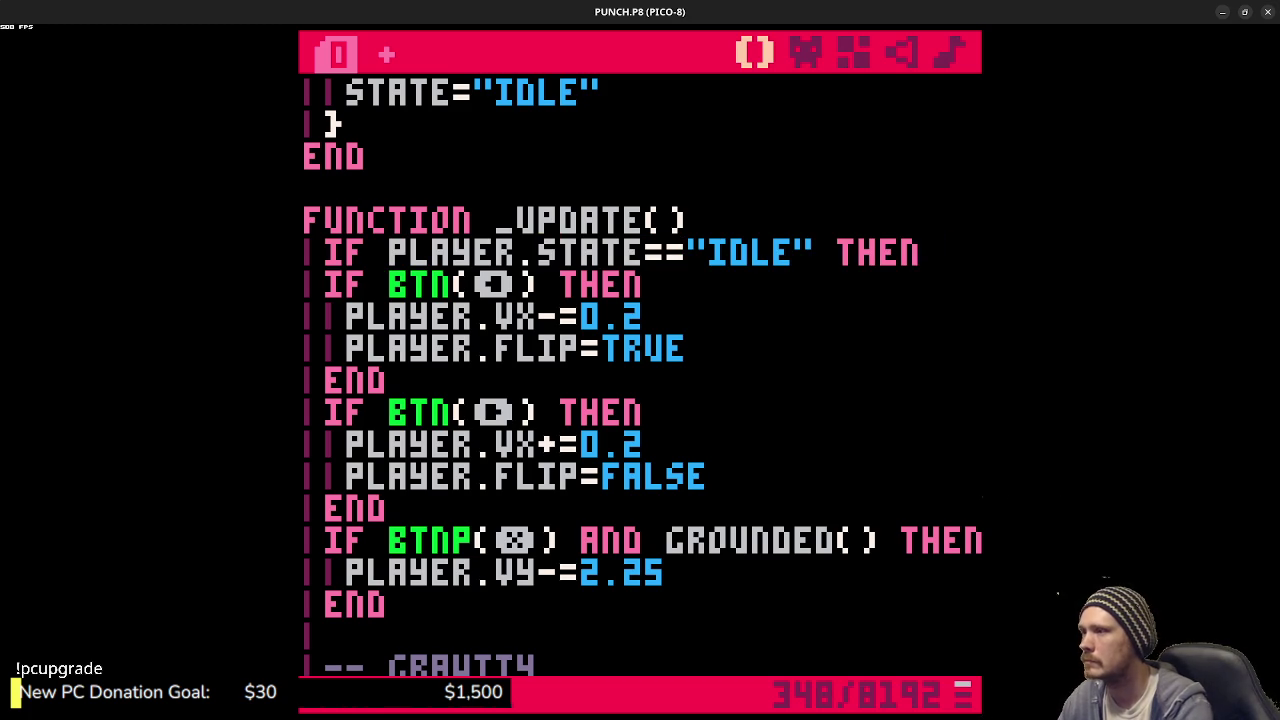
{"action": "key", "text": "Return"}
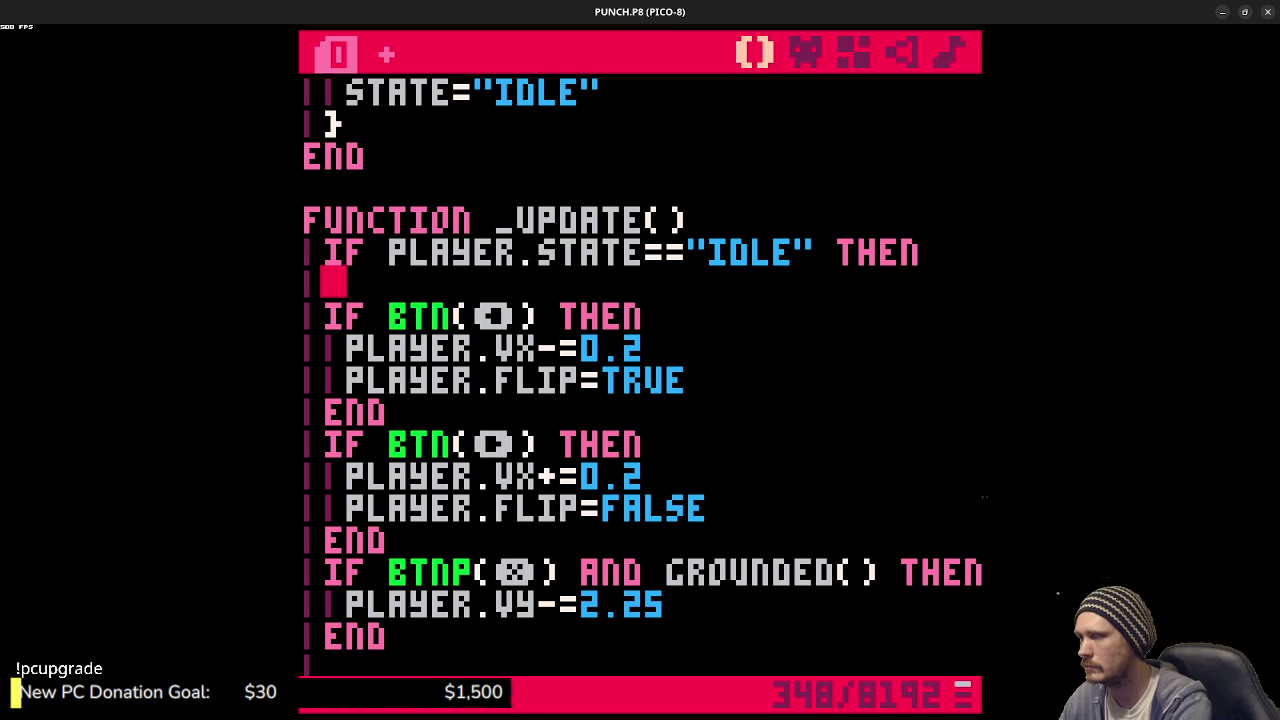
{"action": "type", "text": "elseif player.state"}
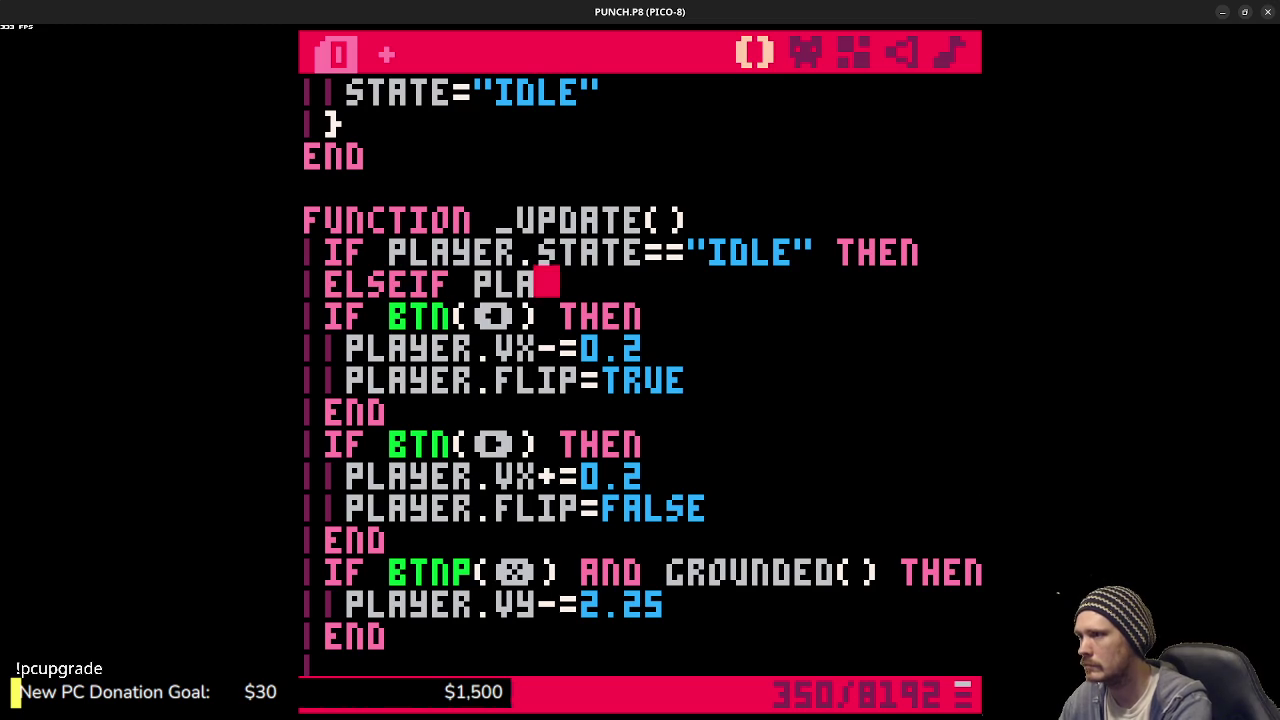
{"action": "type", "text": "=="}
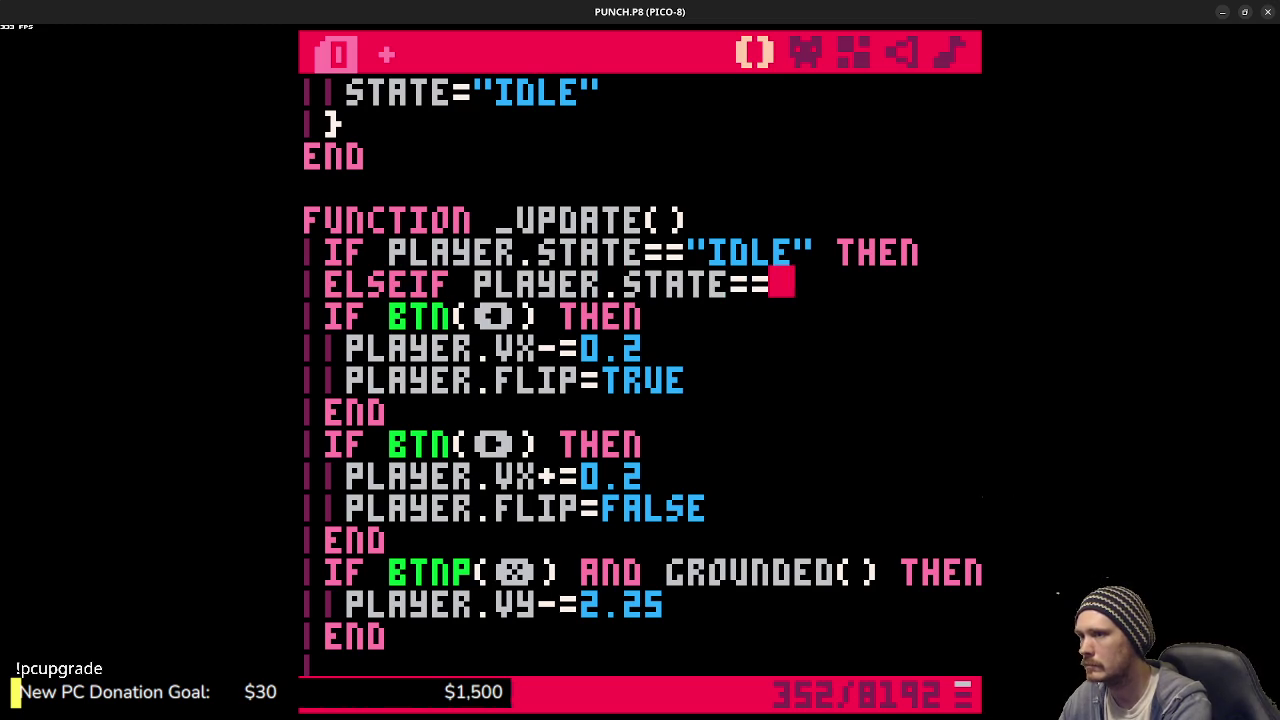
{"action": "type", "text": "\"ru"}
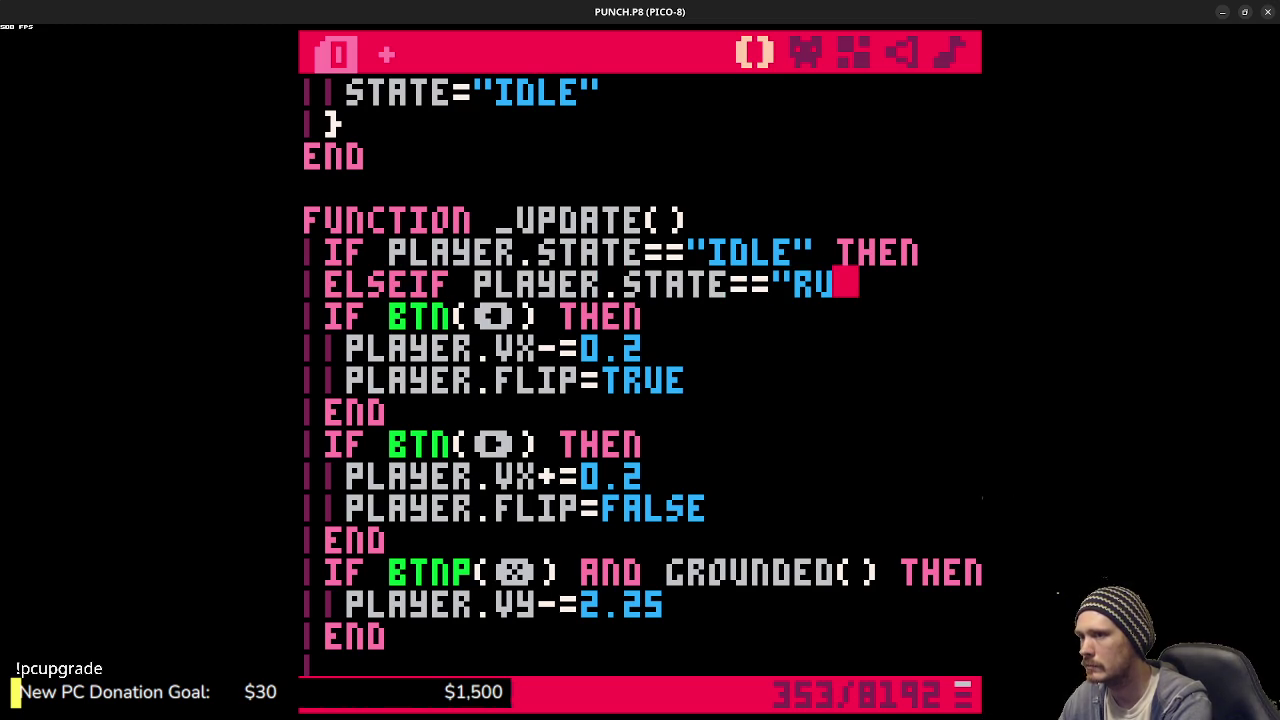
{"action": "type", "text": "n\" then"}
- Add elseif branches for "jump" and "fall", removing the stray else and duplicate end
{"action": "key", "text": "Return"}
{"action": "type", "text": "else"}
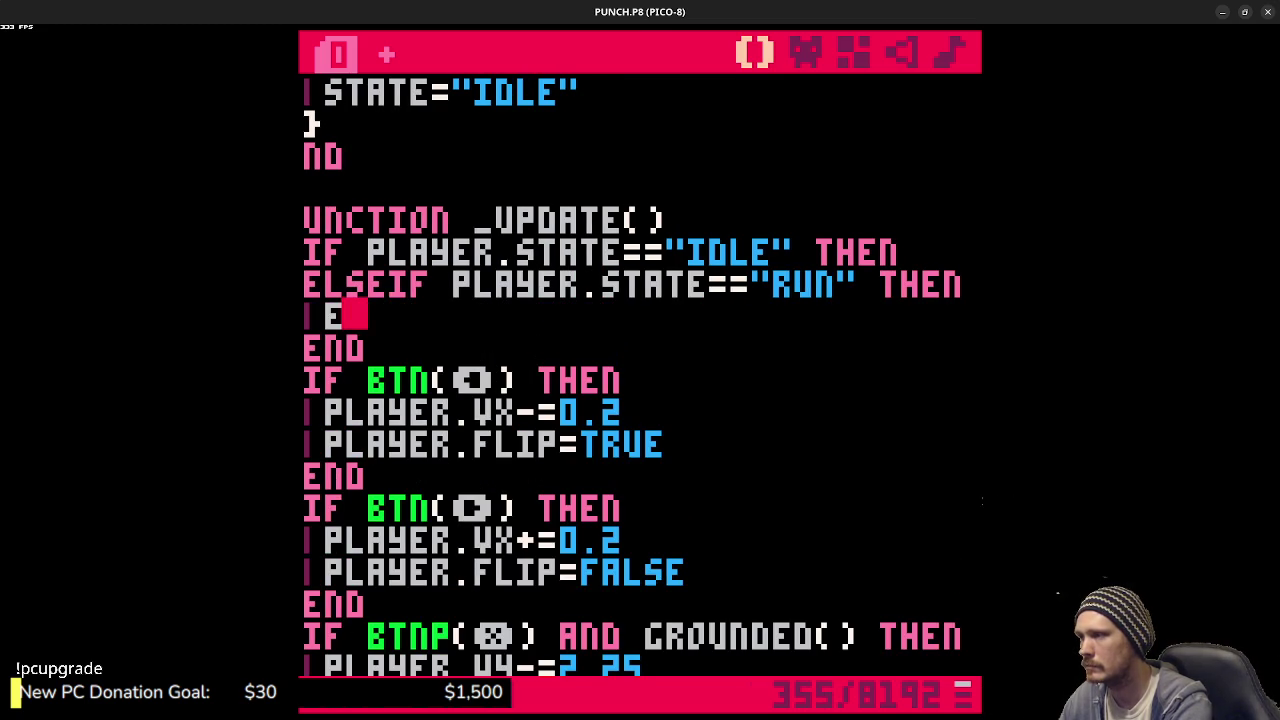
{"action": "key", "text": "BackSpace"}
{"action": "key", "text": "BackSpace"}
{"action": "key", "text": "BackSpace"}
{"action": "key", "text": "BackSpace"}
{"action": "key", "text": "BackSpace"}
{"action": "type", "text": "else"}
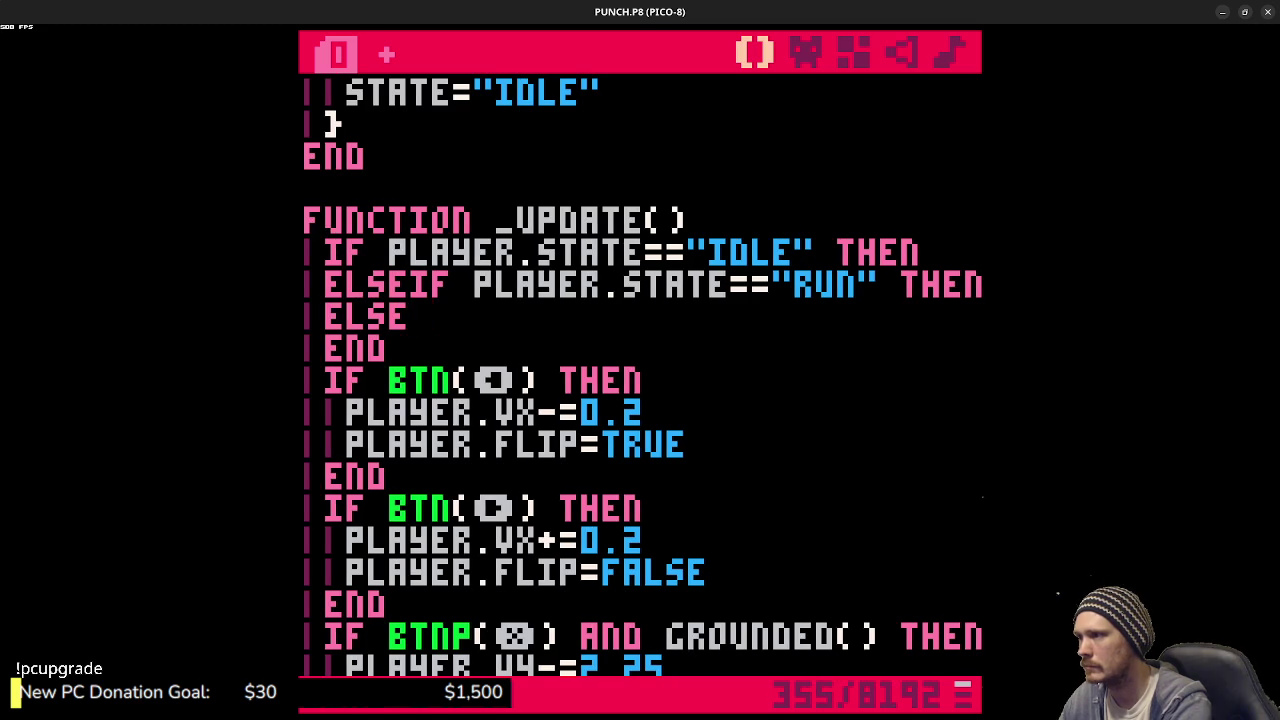
{"action": "type", "text": "if player.state"}
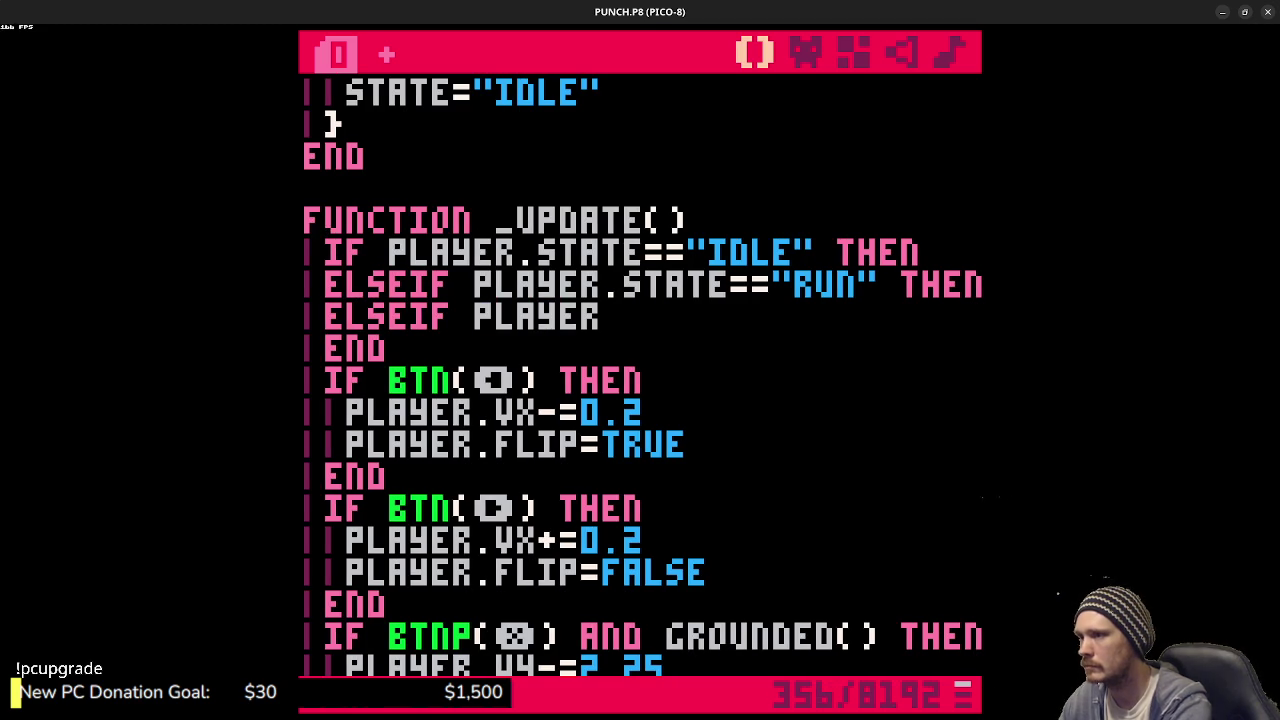
{"action": "type", "text": "==\"jump\""}
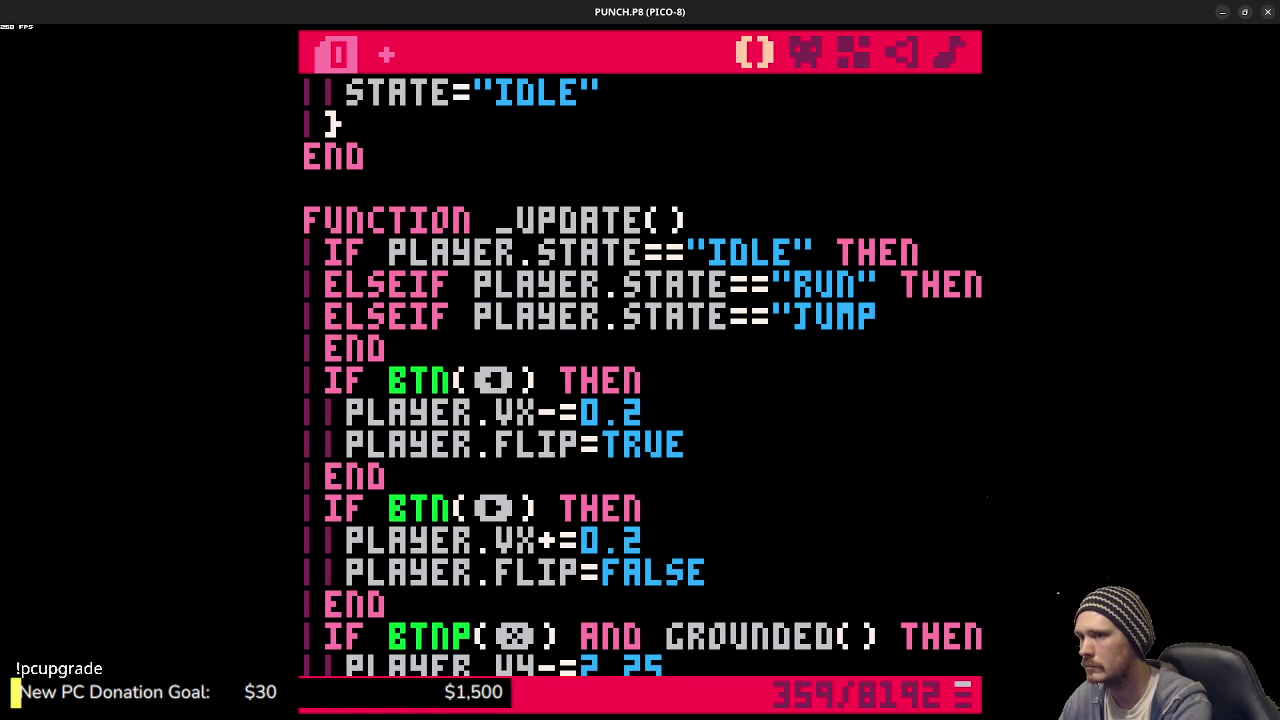
{"action": "type", "text": " then"}
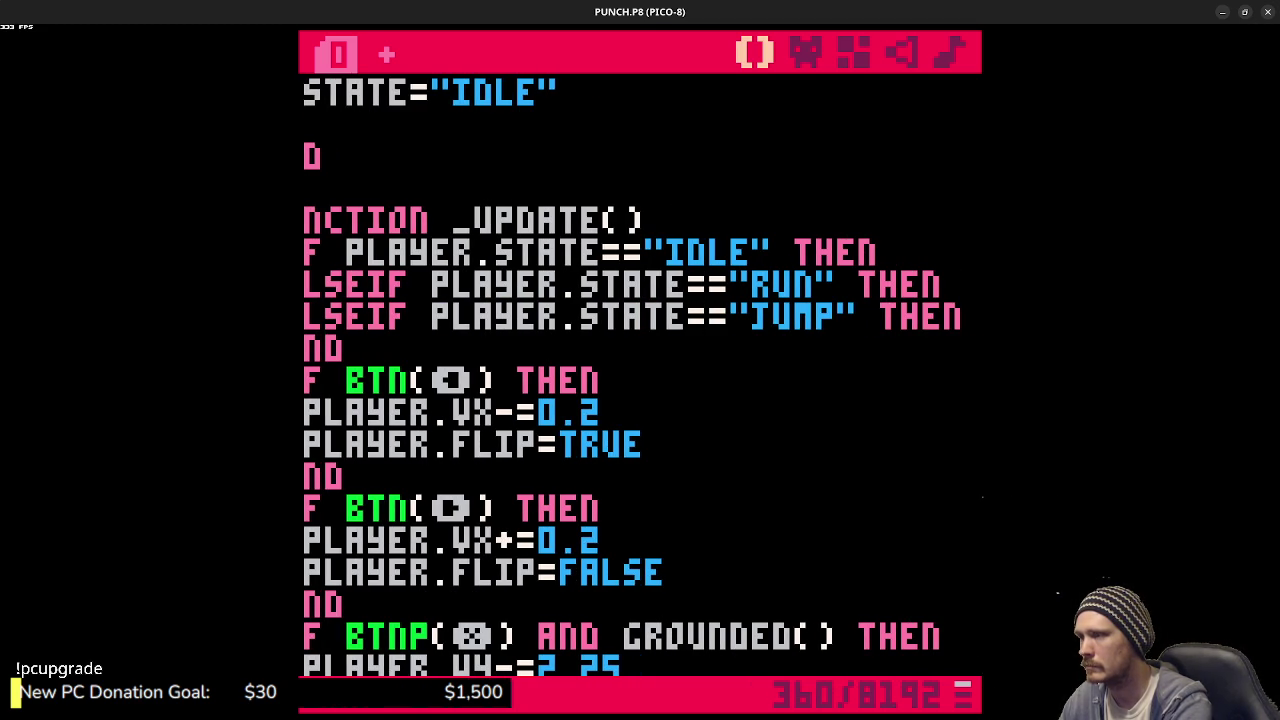
{"action": "key", "text": "Return"}
{"action": "key", "text": "Return"}
{"action": "type", "text": "endelse"}
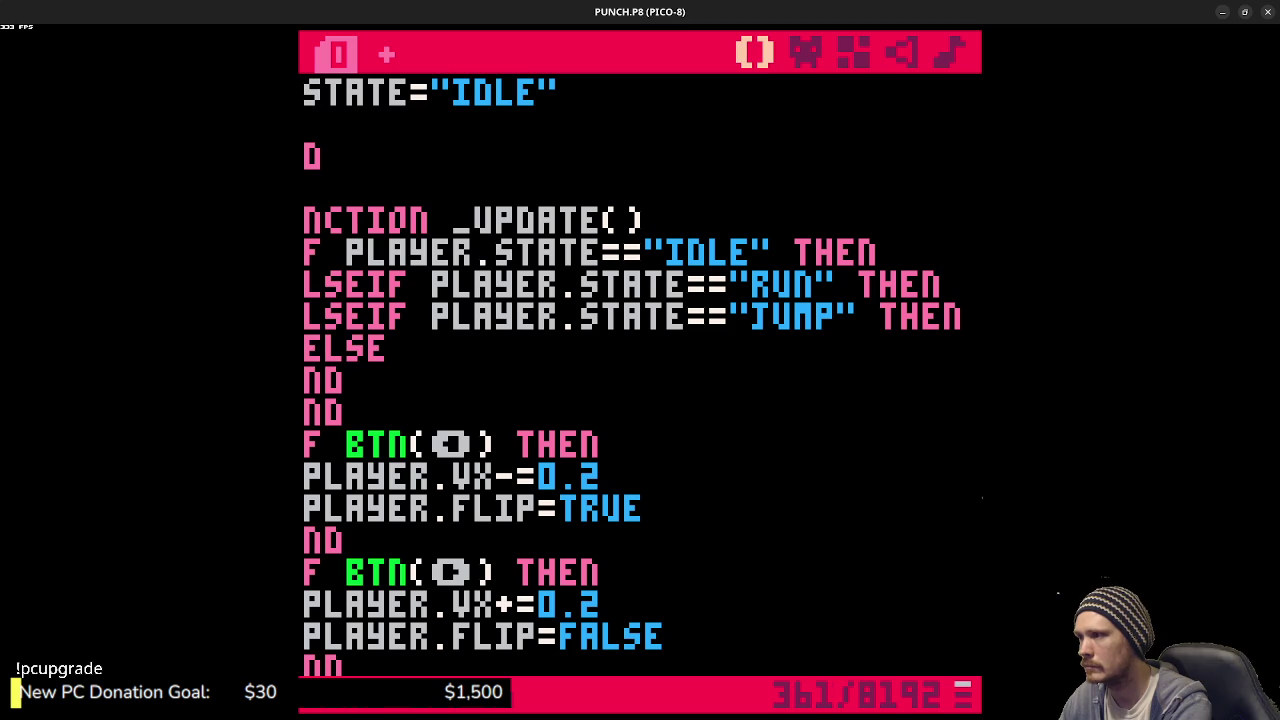
{"action": "key", "text": "BackSpace"}
{"action": "key", "text": "BackSpace"}
{"action": "key", "text": "BackSpace"}
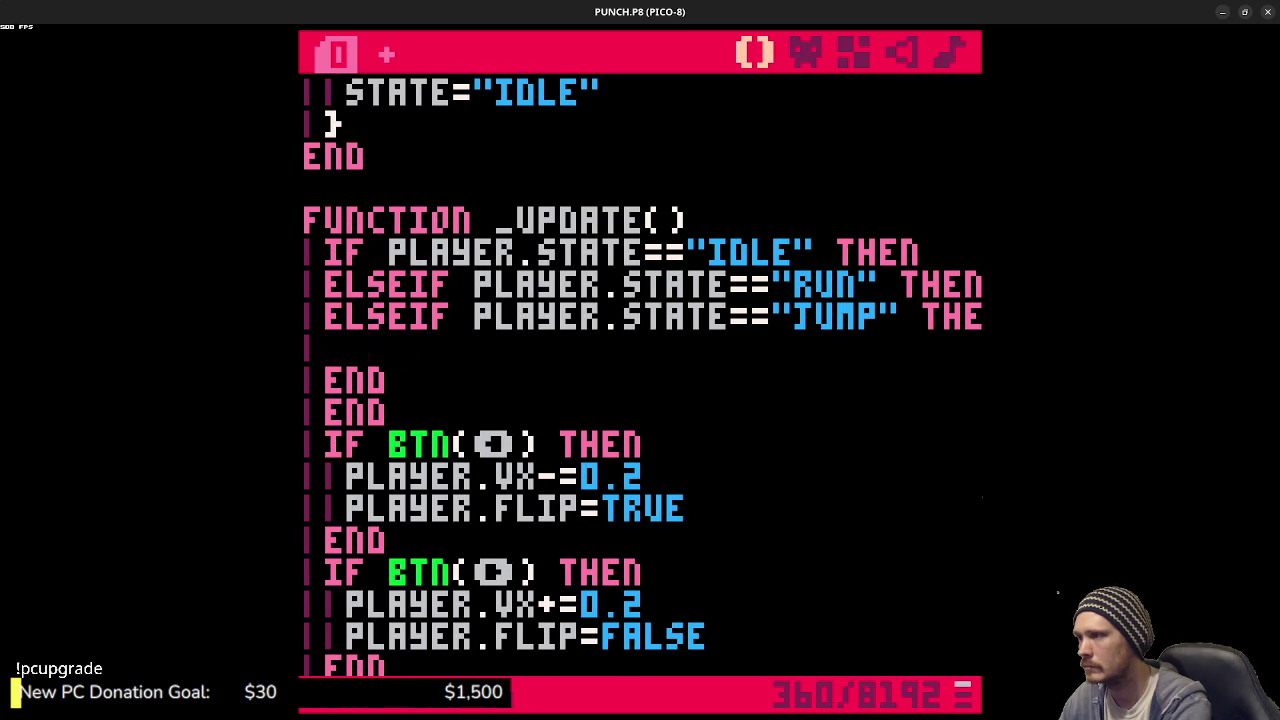
{"action": "type", "text": "elseif pla"}
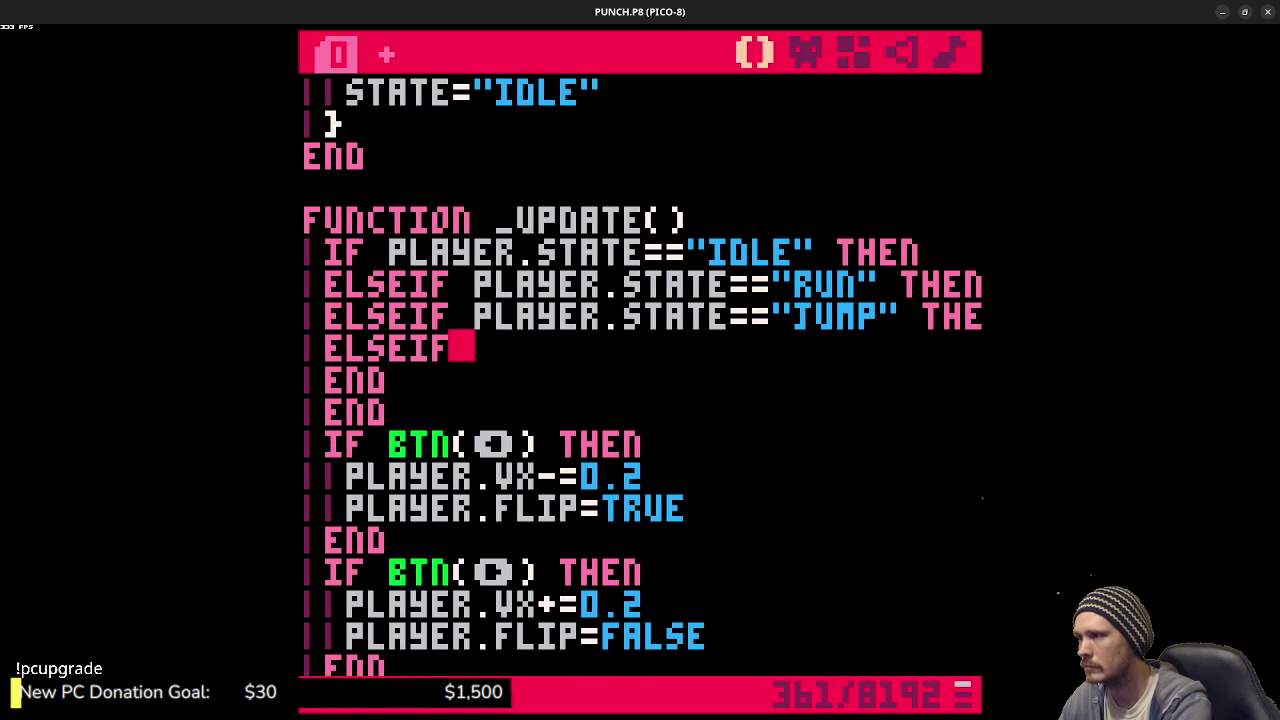
{"action": "type", "text": "yer.state==\"fa"}
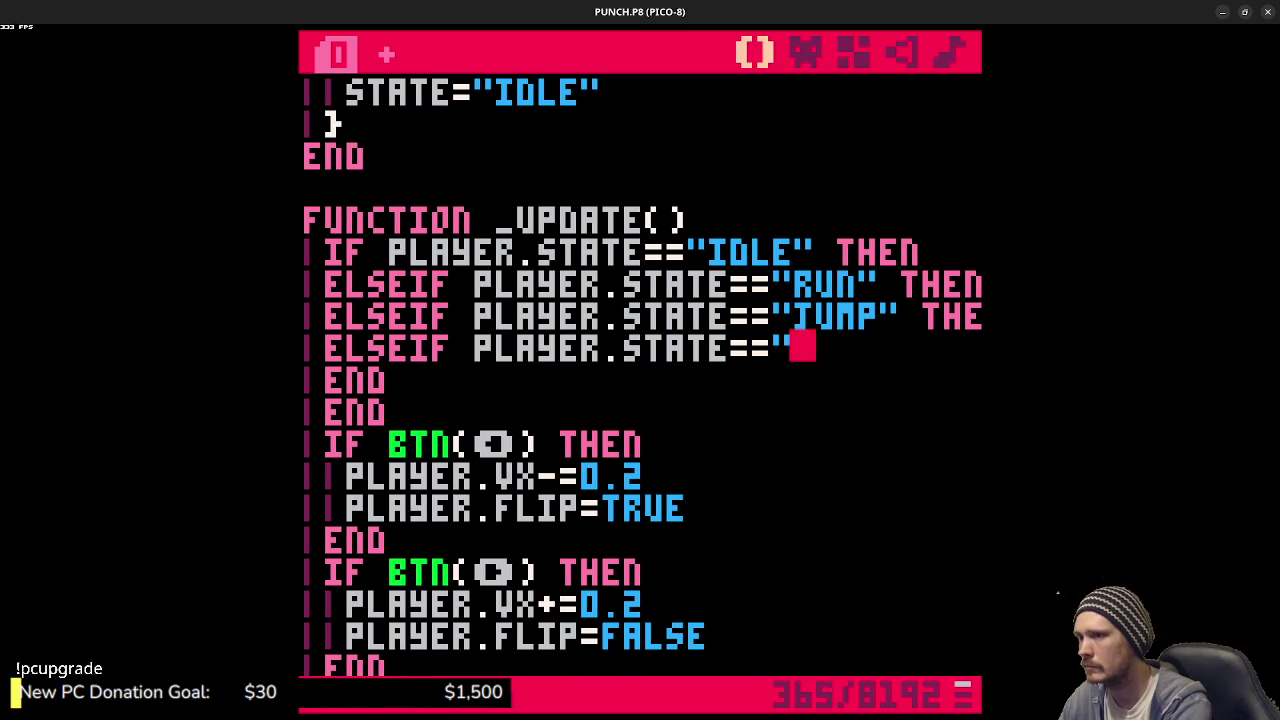
{"action": "type", "text": "ll then"}
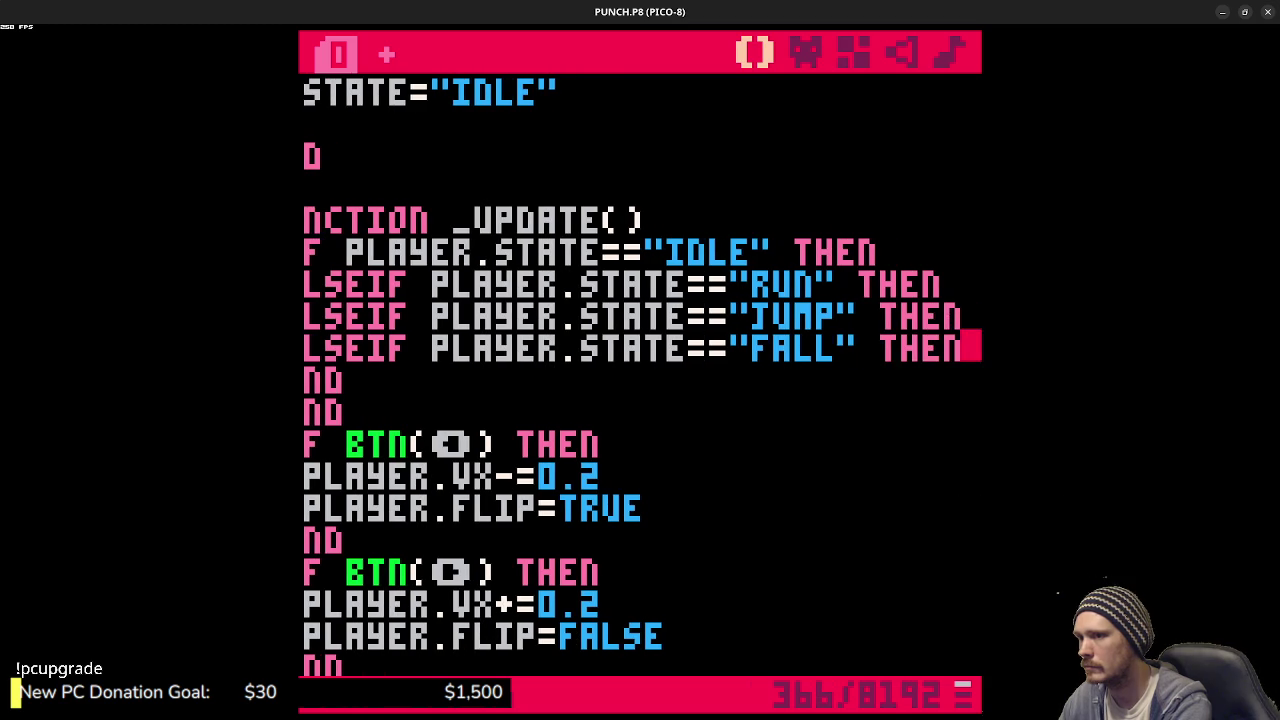
{"action": "key", "text": "Down"}
{"action": "key", "text": "shift+Up"}
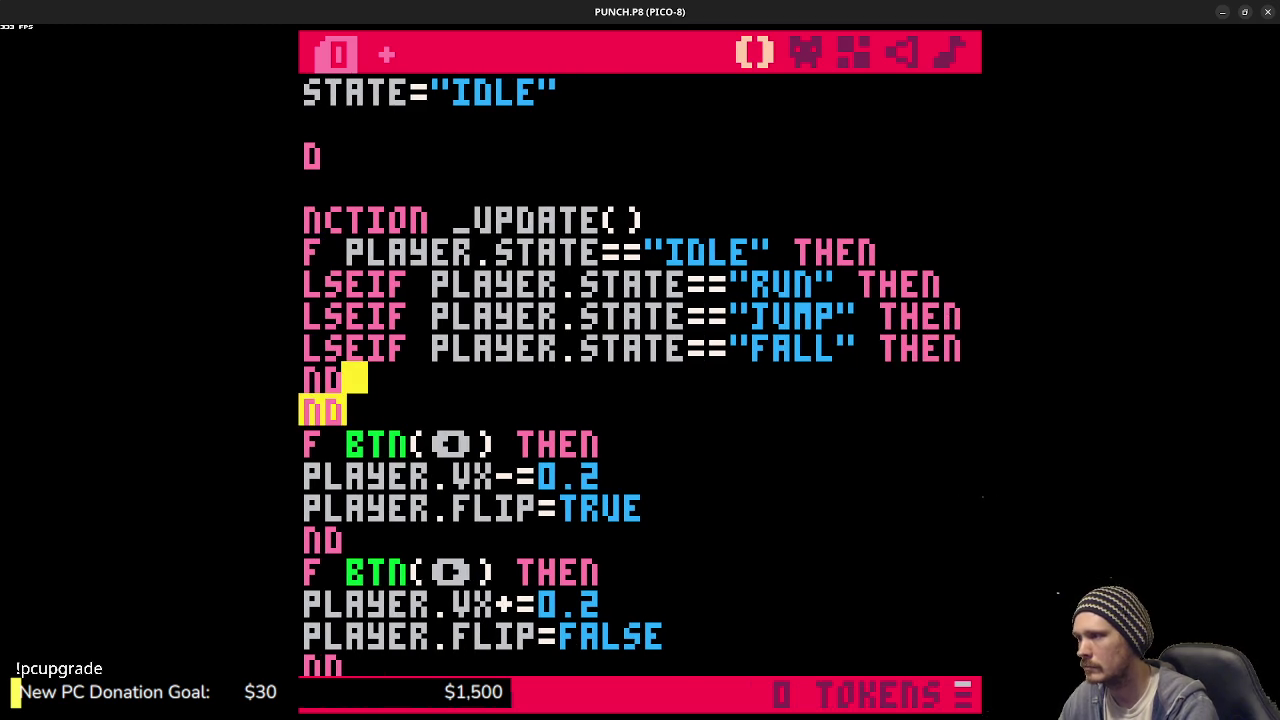
{"action": "key", "text": "BackSpace"}
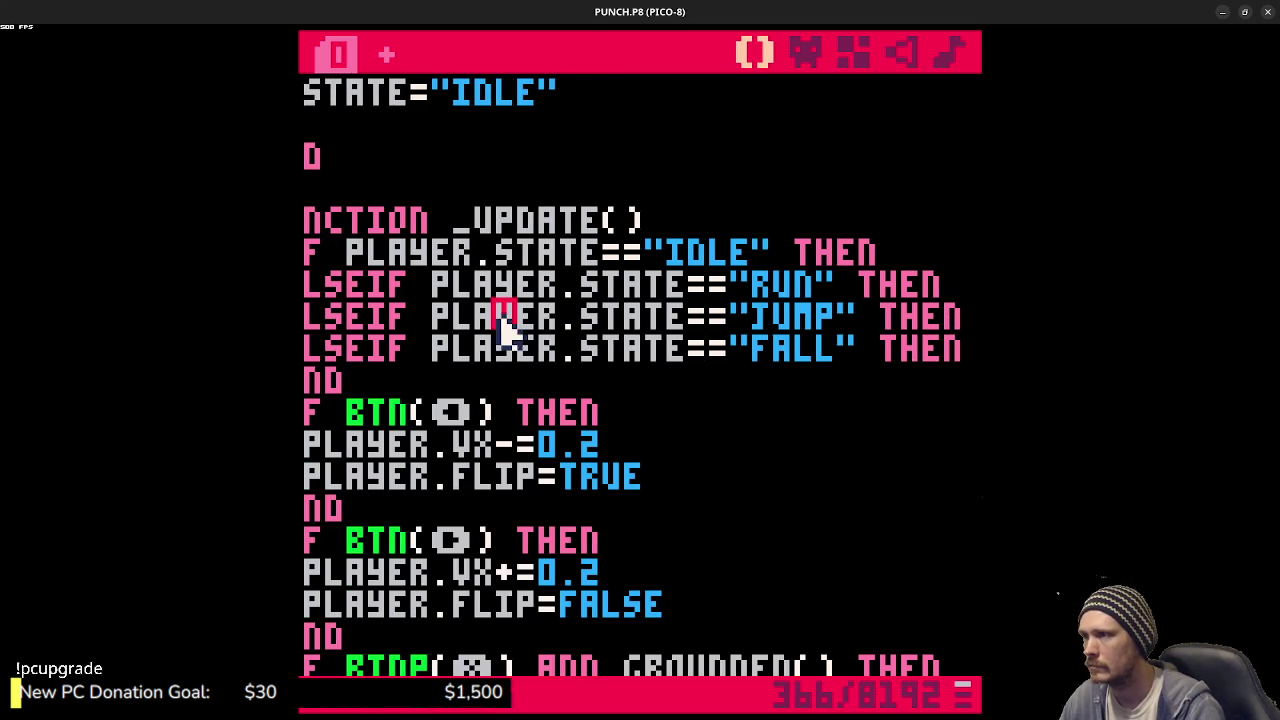
- Insert a blank line under each of the IDLE, RUN, JUMP and FALL conditions
{"action": "left_click", "coordinate": [918, 252]}
{"action": "key", "text": "Return"}
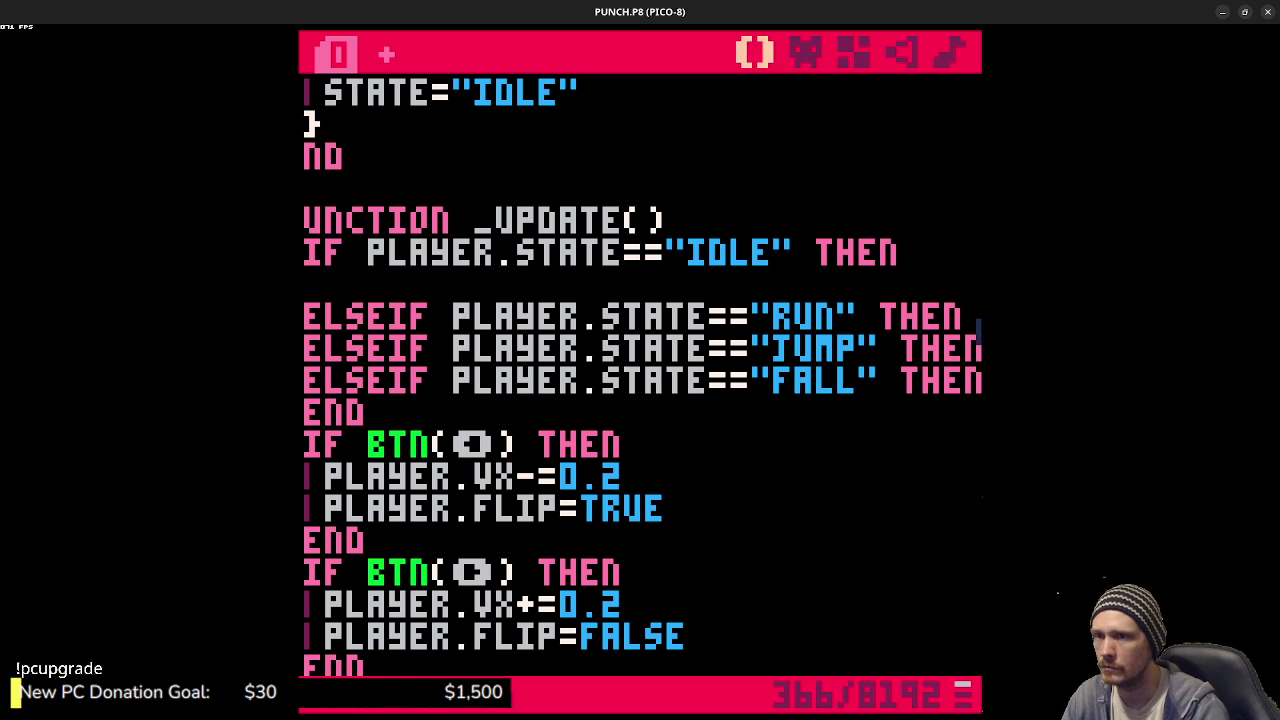
{"action": "left_click", "coordinate": [976, 318]}
{"action": "key", "text": "Return"}
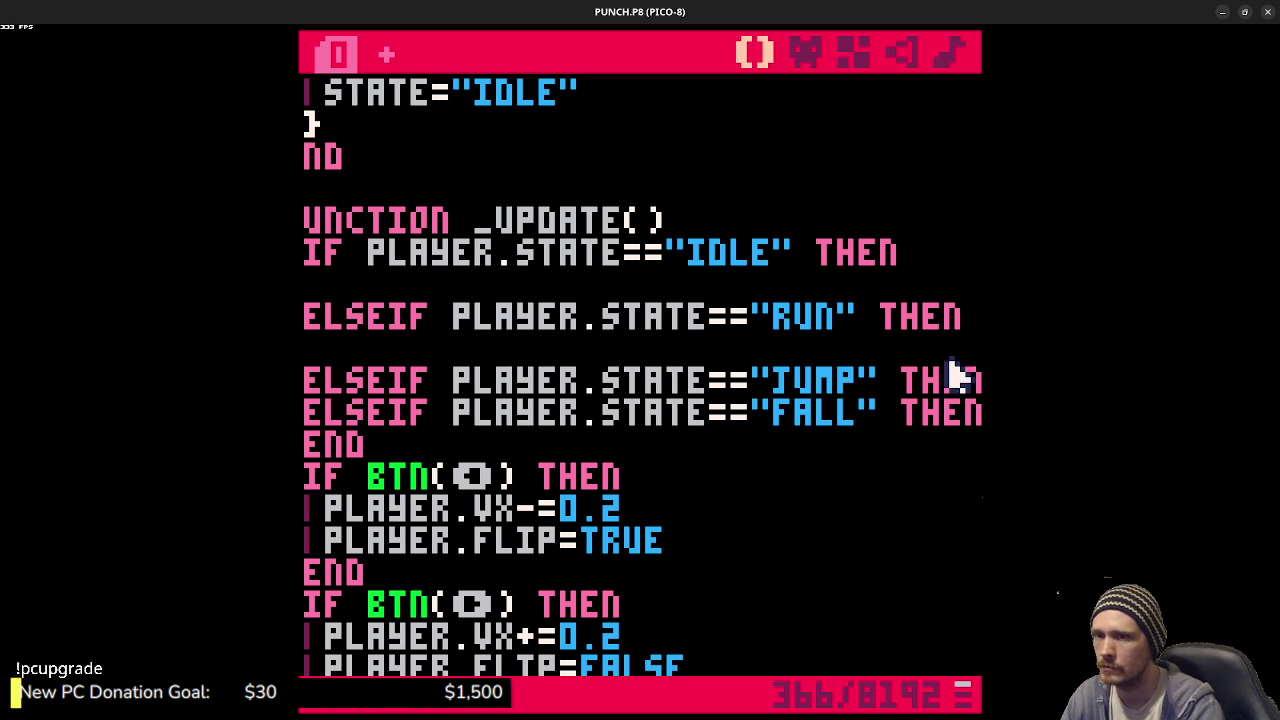
{"action": "left_click", "coordinate": [975, 380]}
{"action": "key", "text": "Return"}
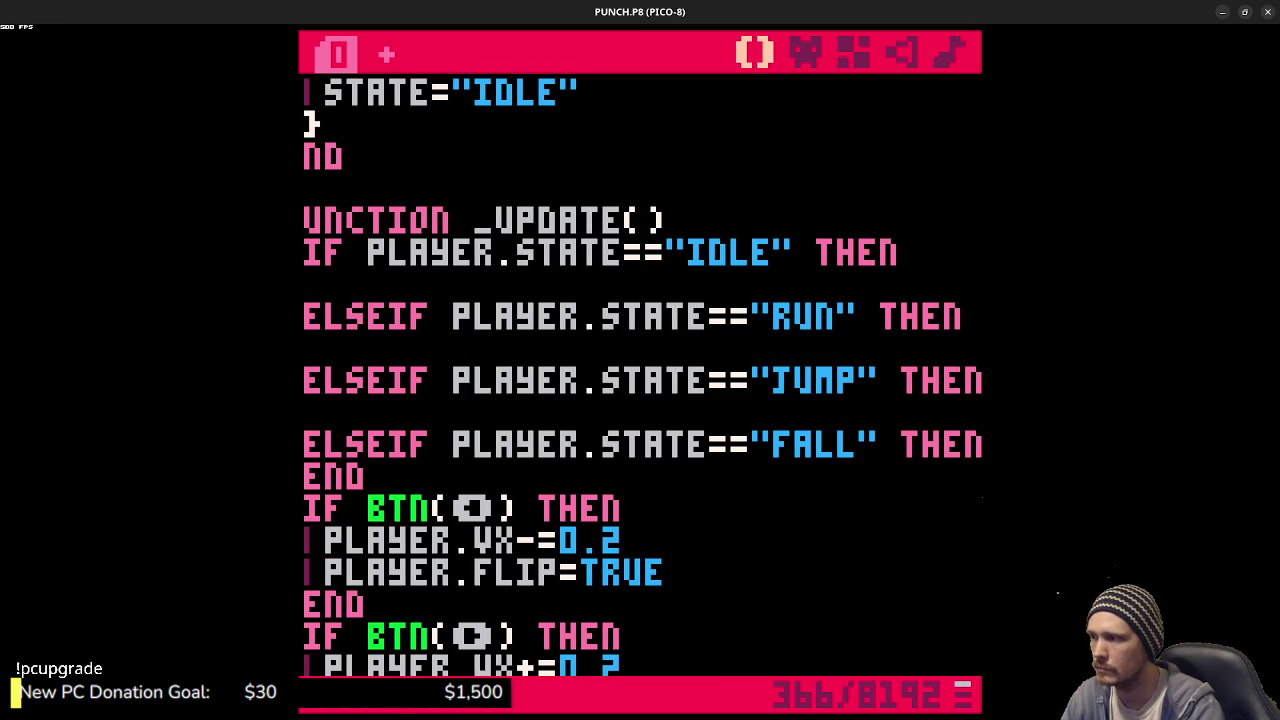
{"action": "key", "text": "Return"}
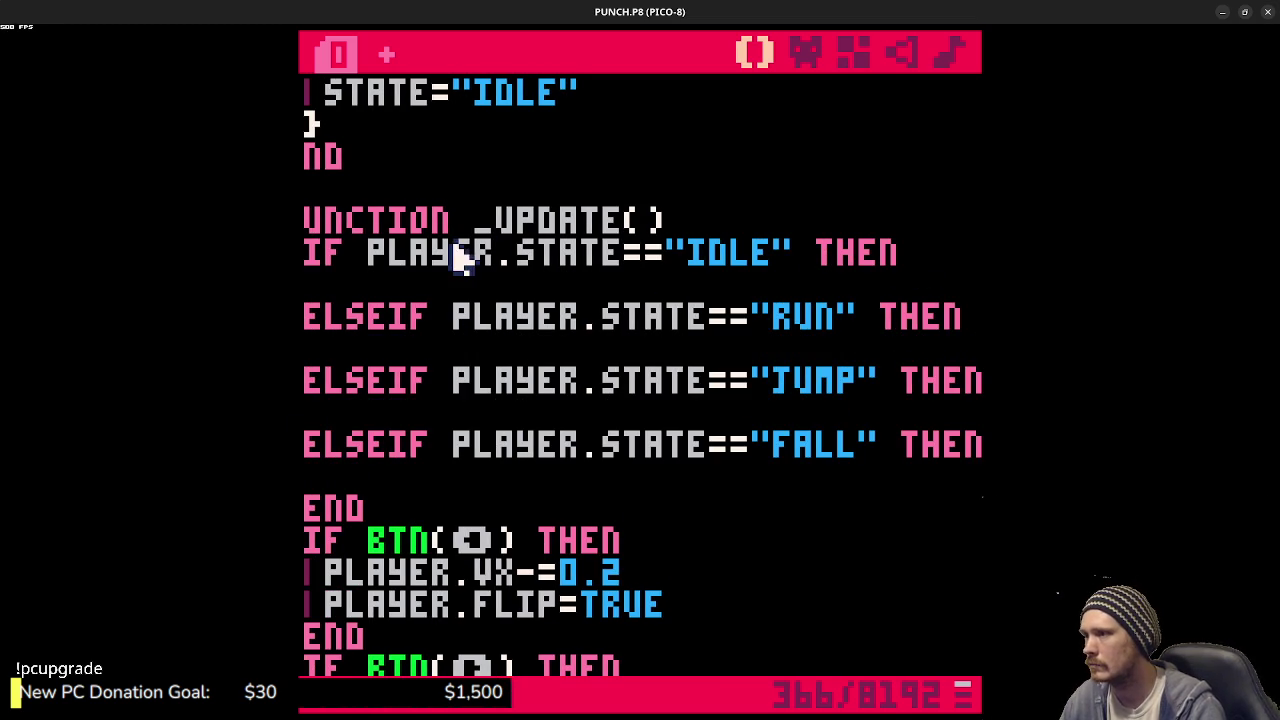
- Step through the new blank lines and indent the one under the FALL branch
{"action": "left_click", "coordinate": [455, 283]}
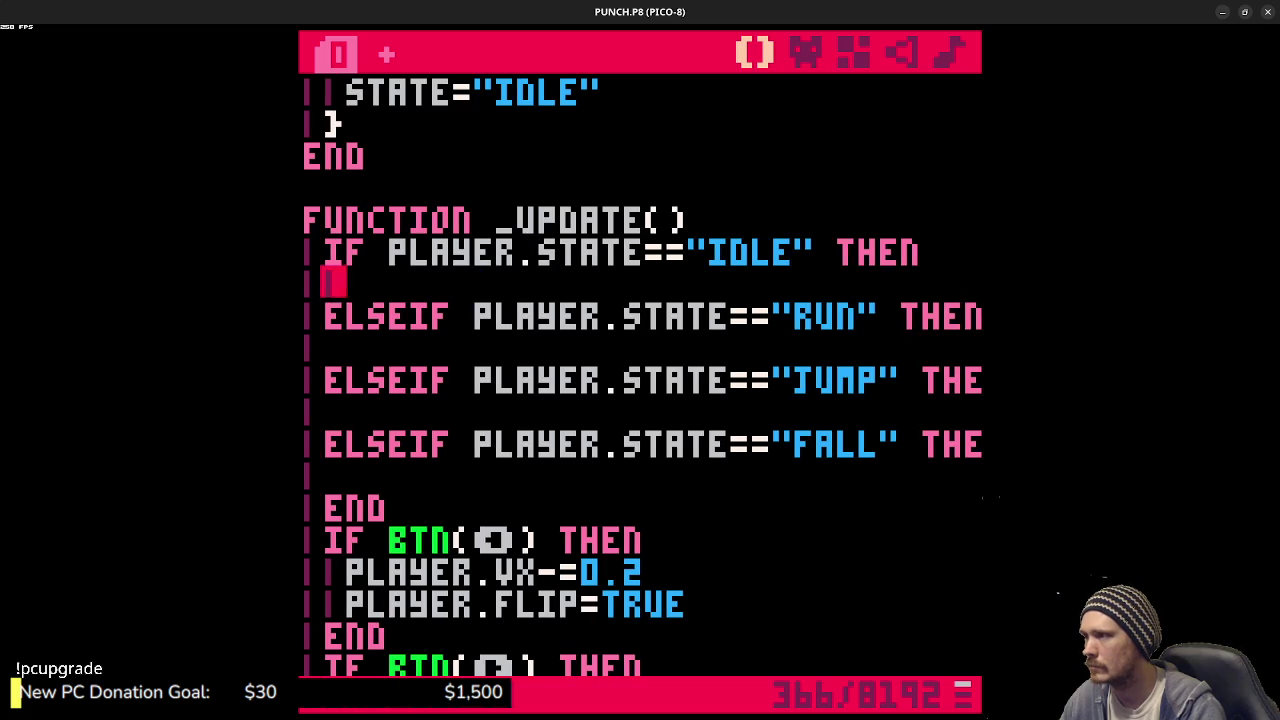
{"action": "left_click", "coordinate": [383, 345]}
{"action": "left_click", "coordinate": [380, 410]}
{"action": "left_click", "coordinate": [384, 477]}
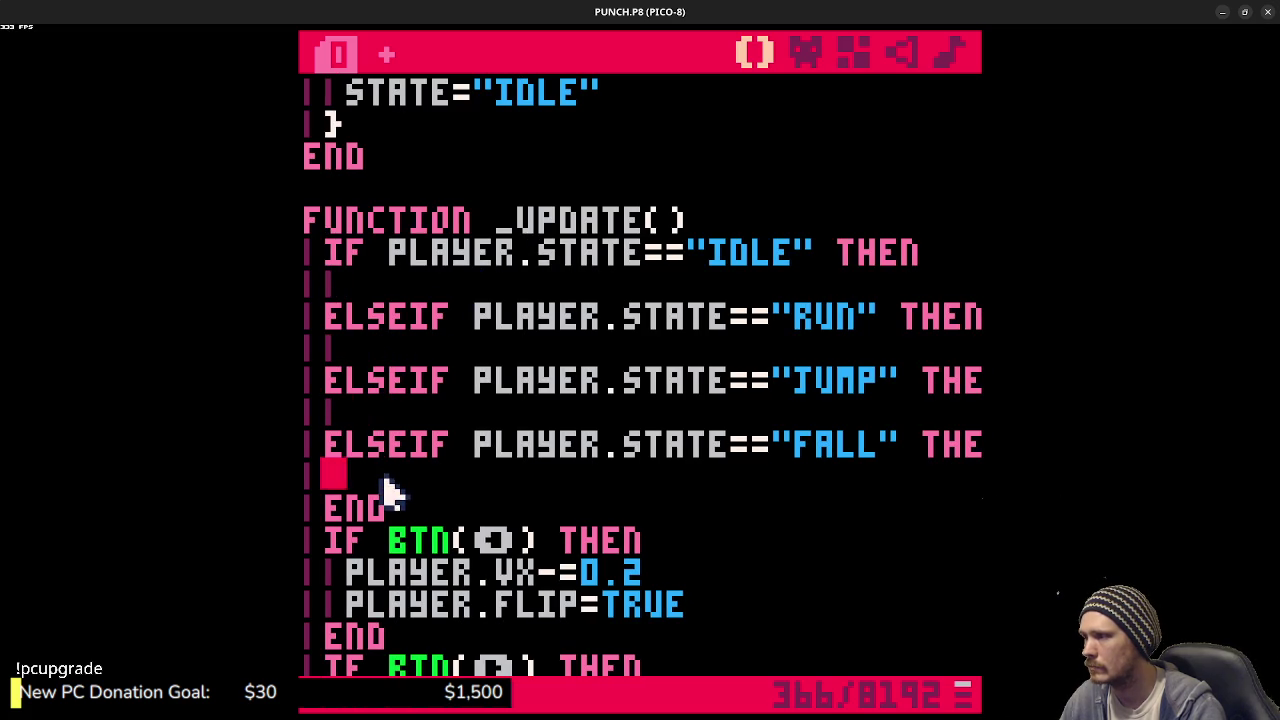
{"action": "key", "text": "Tab"}
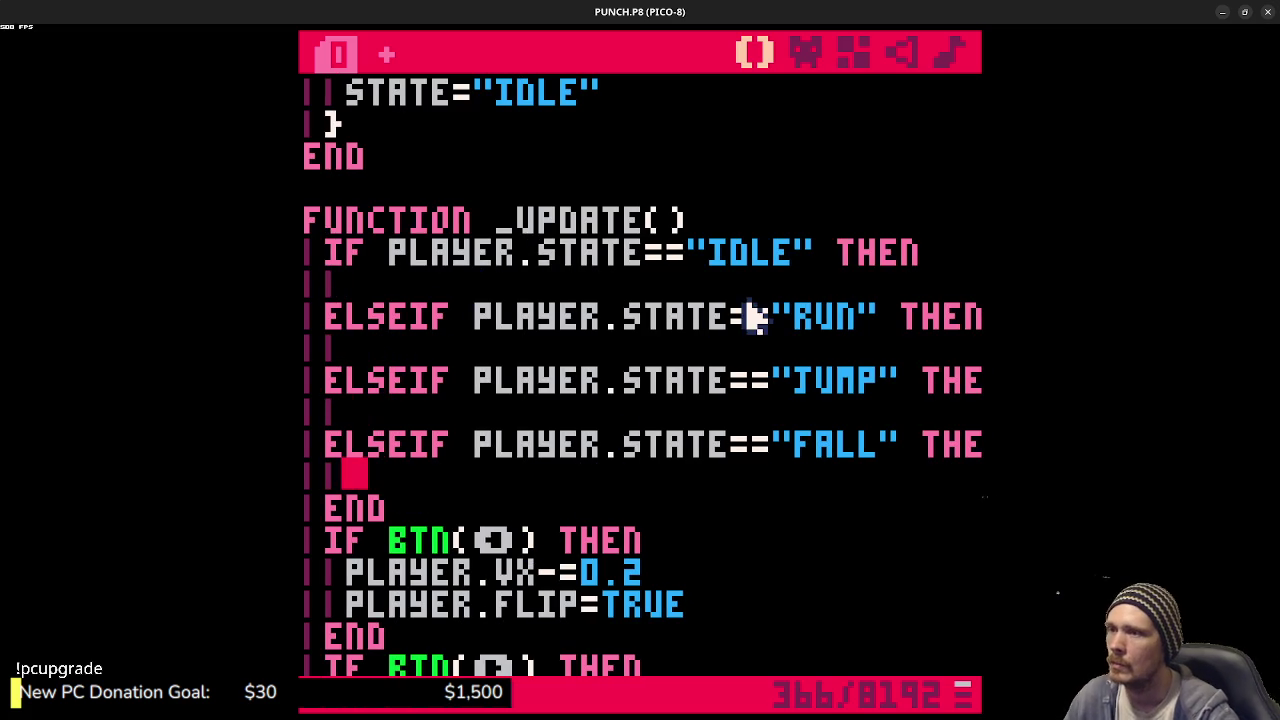
- Select the old if btn(⬅) then line further down
{"action": "scroll", "coordinate": [657, 391], "scroll_direction": "down", "scroll_amount": 2}
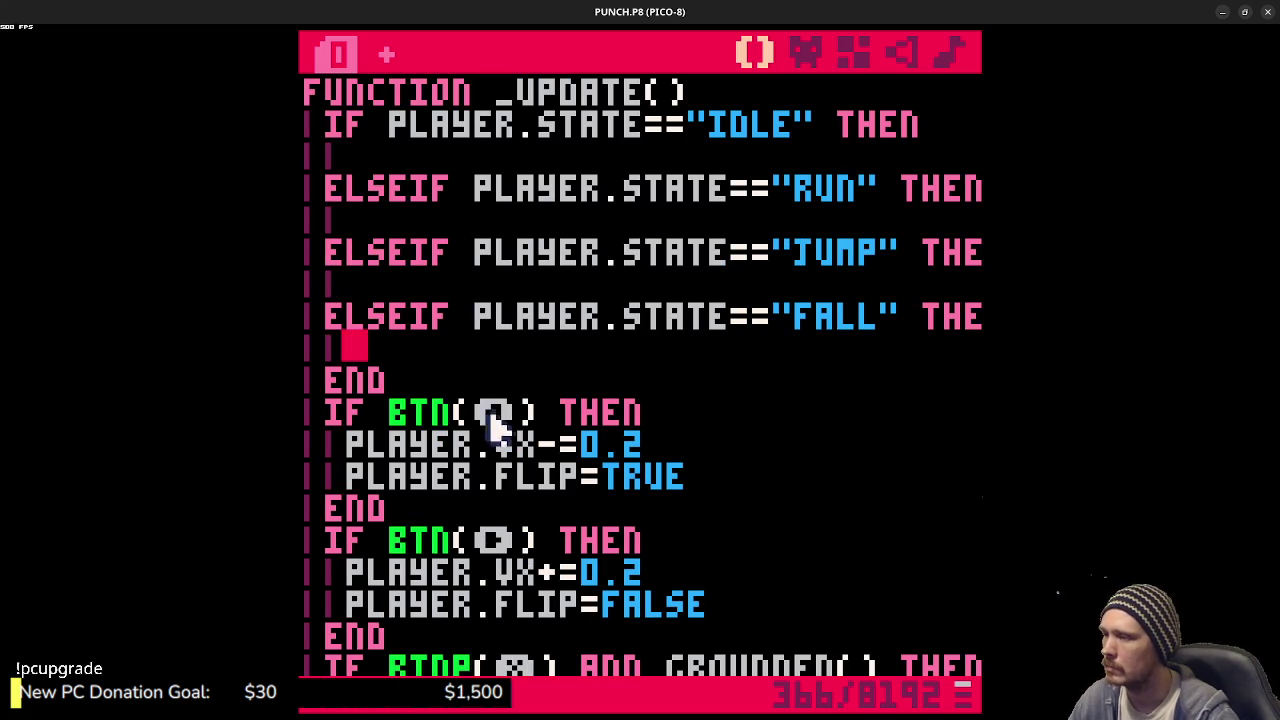
{"action": "left_click", "coordinate": [338, 412]}
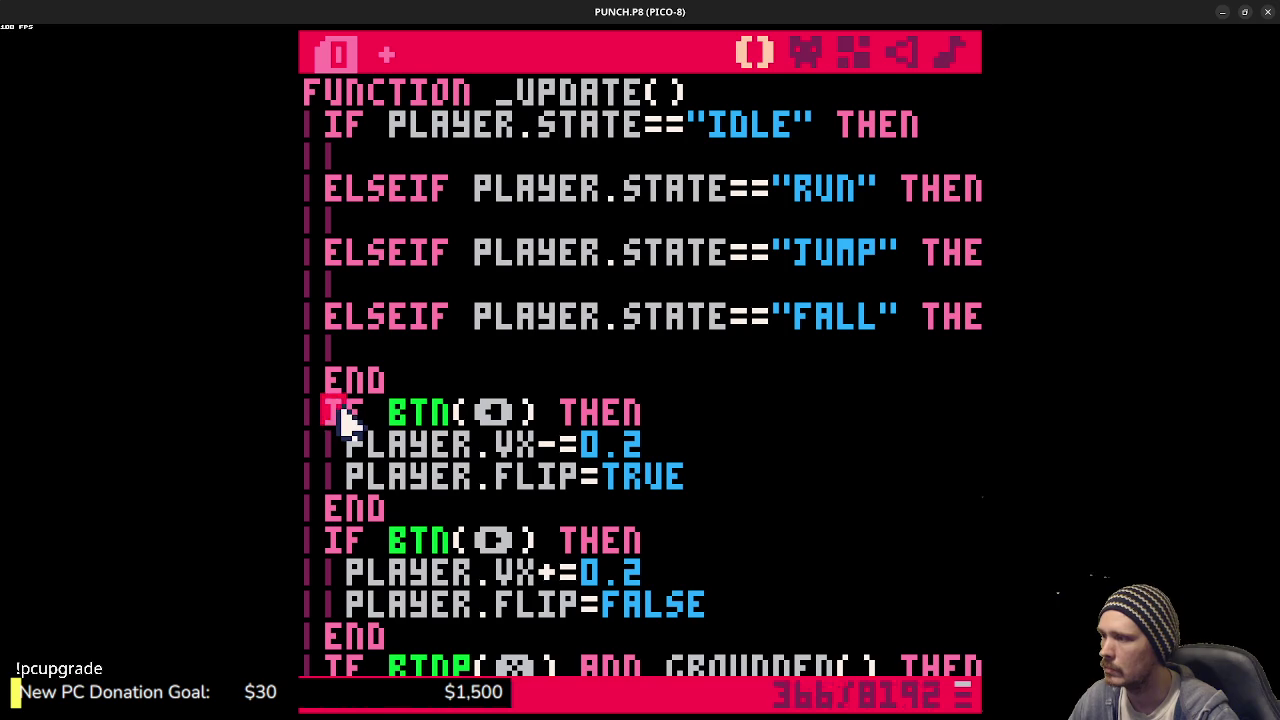
{"action": "mouse_move", "coordinate": [338, 412]}
{"action": "left_mouse_down"}
{"action": "mouse_move", "coordinate": [374, 423]}
{"action": "mouse_move", "coordinate": [705, 418]}
{"action": "left_mouse_up"}
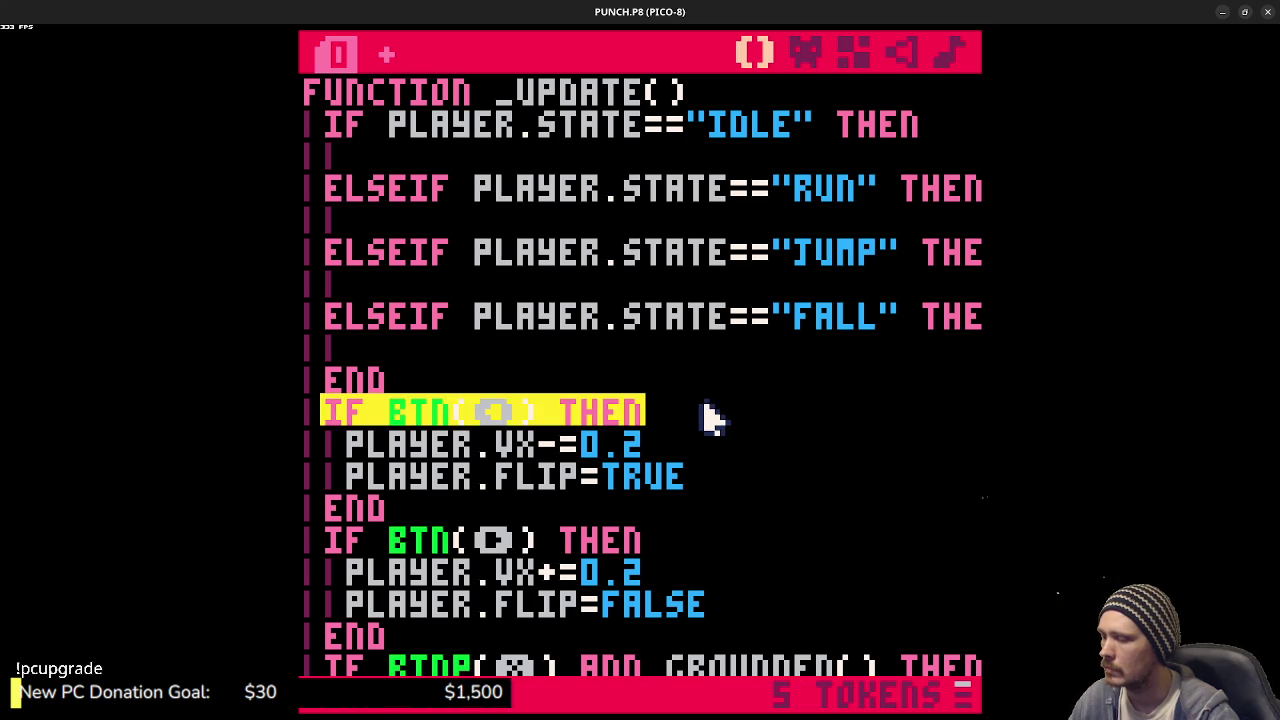
- Paste the if btn(⬅) then check into the IDLE branch and close it with end
{"action": "key", "text": "ctrl+c"}
{"action": "left_click", "coordinate": [510, 165]}
{"action": "key", "text": "ctrl+v"}
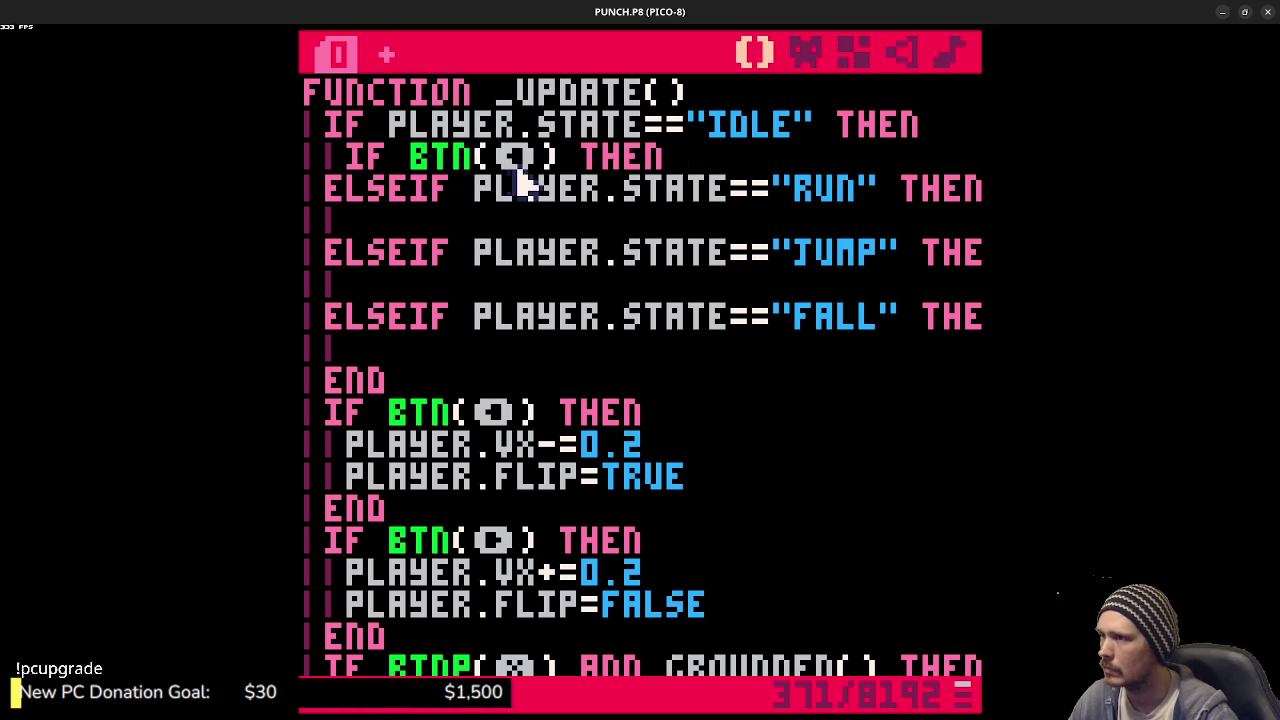
{"action": "key", "text": "Return"}
{"action": "type", "text": "end"}
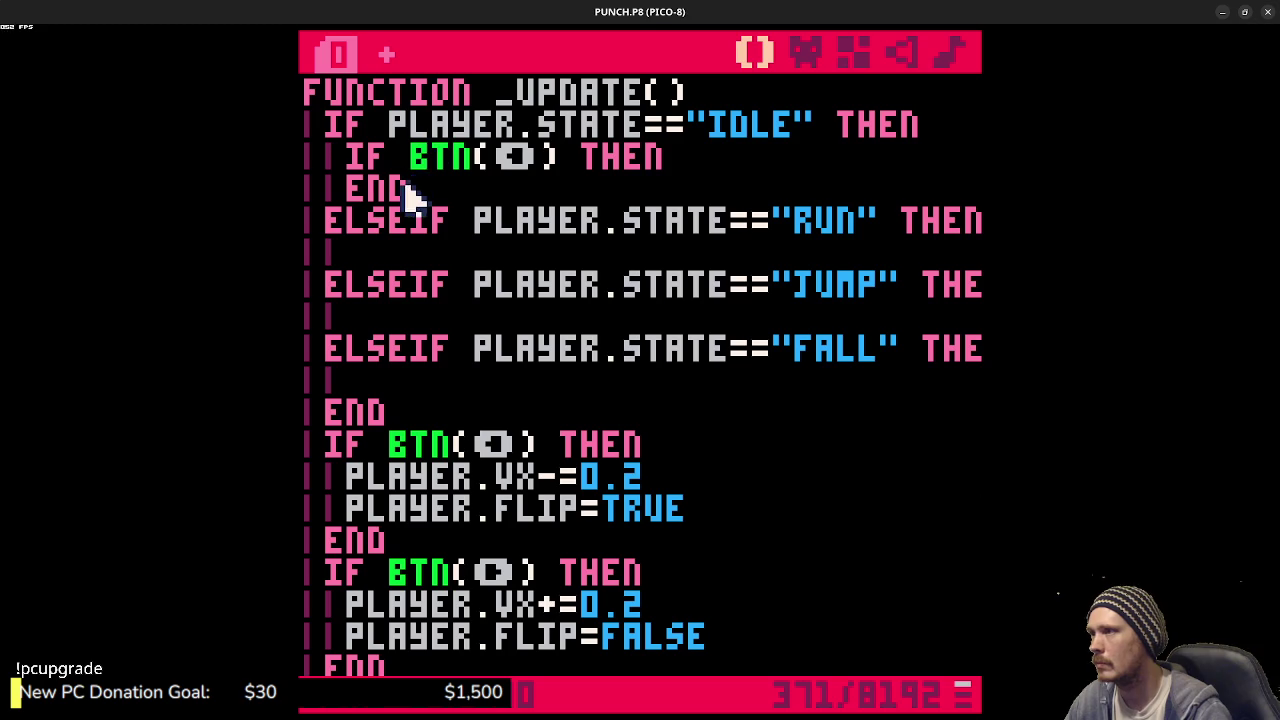
- Duplicate the left-button check block so the IDLE branch has three copies
{"action": "mouse_move", "coordinate": [414, 192]}
{"action": "left_mouse_down"}
{"action": "mouse_move", "coordinate": [370, 185]}
{"action": "mouse_move", "coordinate": [344, 158]}
{"action": "left_mouse_up"}
{"action": "left_click", "coordinate": [485, 190]}
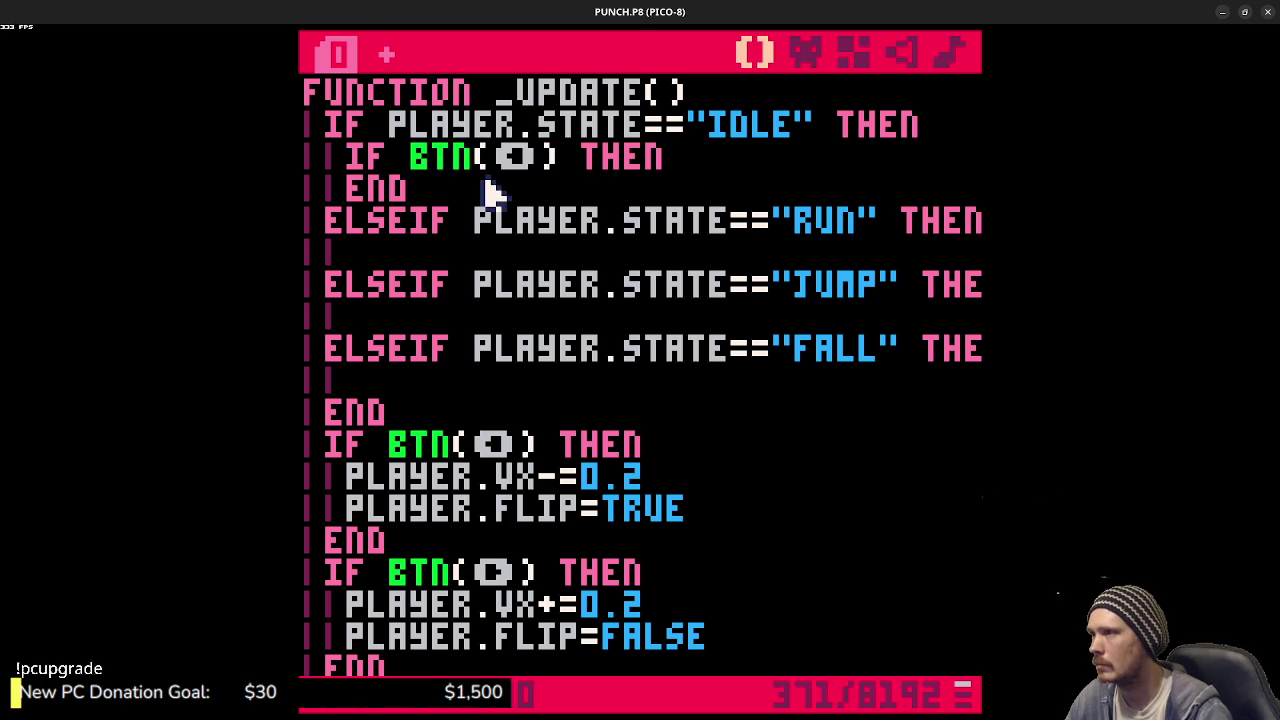
{"action": "key", "text": "Return"}
{"action": "key", "text": "ctrl+v"}
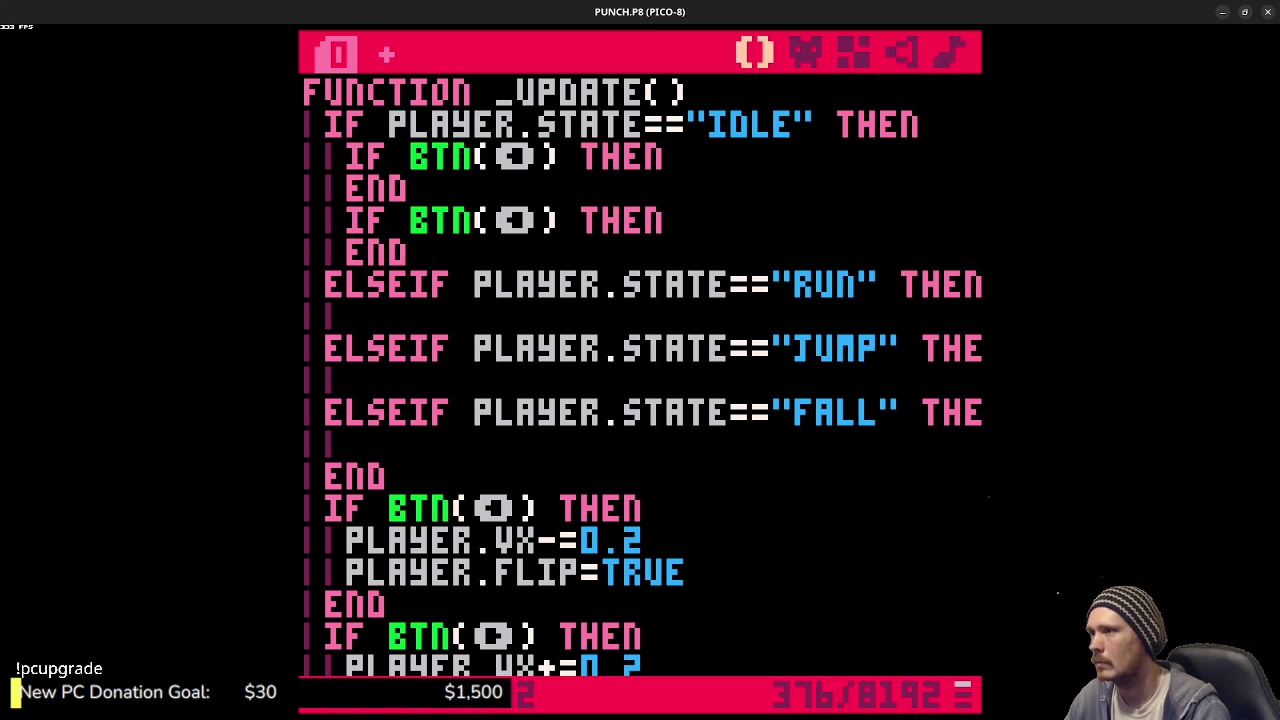
{"action": "key", "text": "Return"}
{"action": "key", "text": "ctrl+v"}
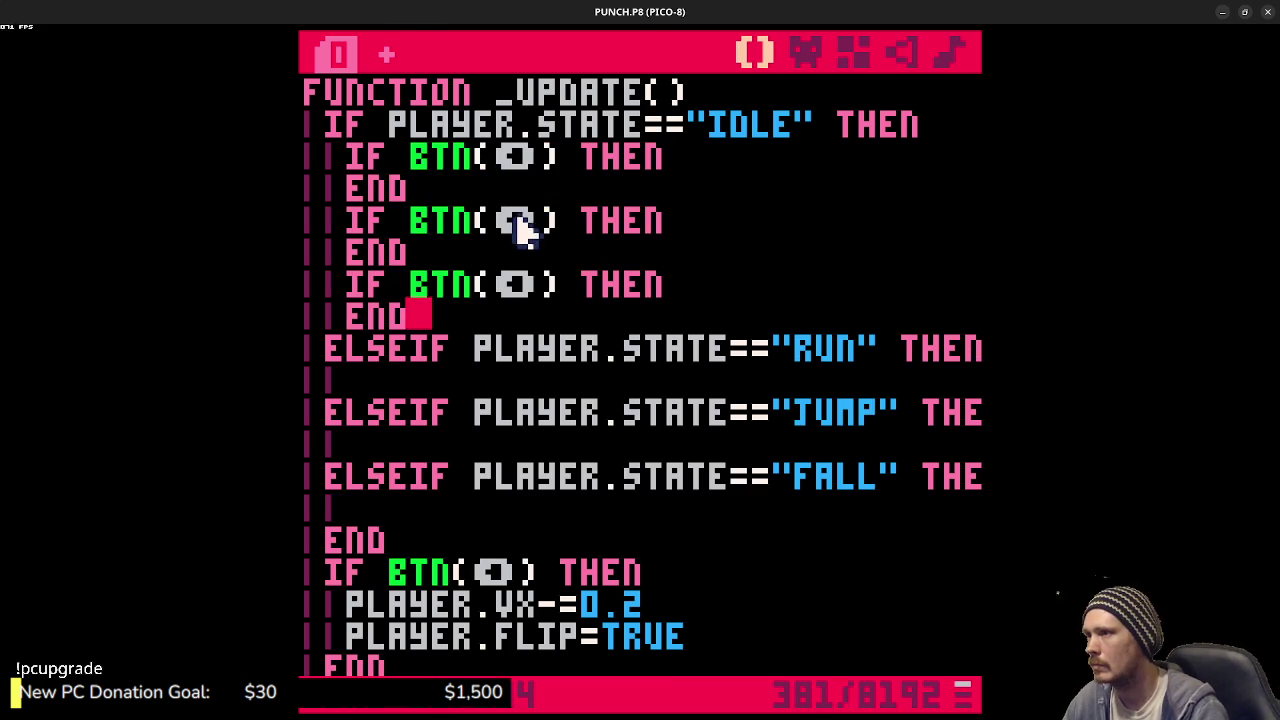
- Change the second check to the ➡ button and the third to ❎, then save
{"action": "left_click", "coordinate": [524, 218]}
{"action": "key", "text": "Delete"}
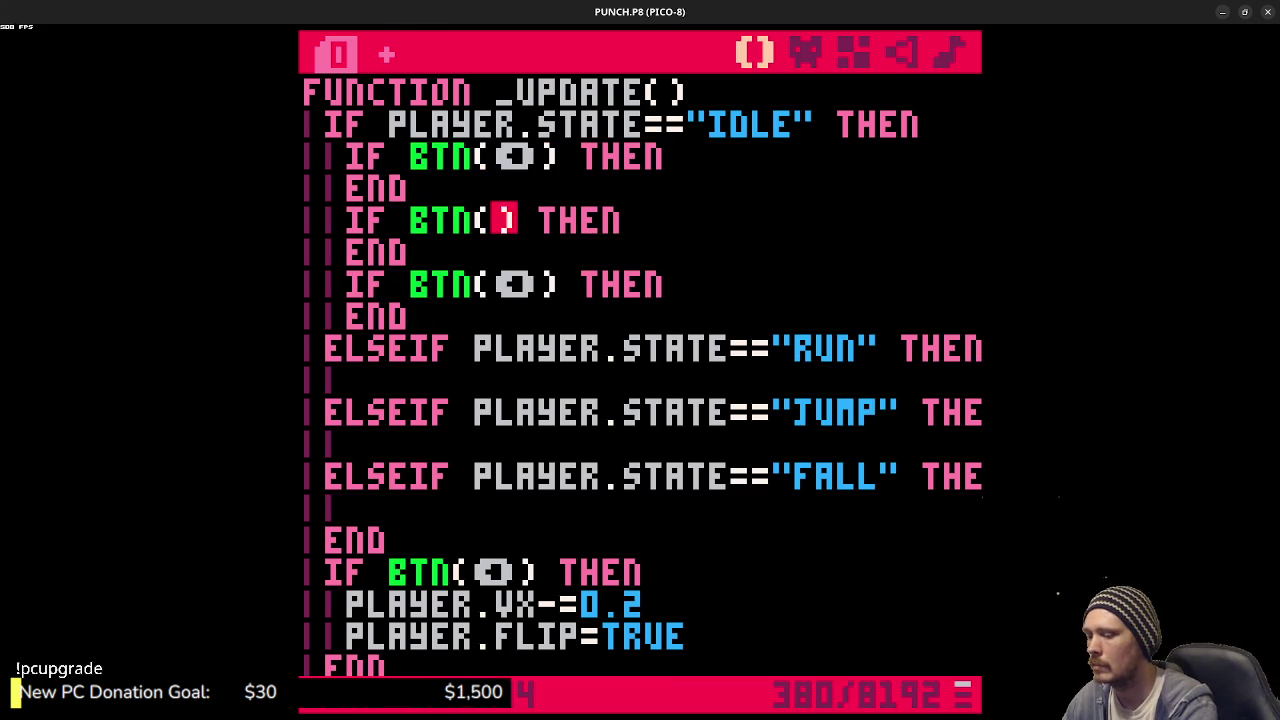
{"action": "key", "text": "shift+r"}
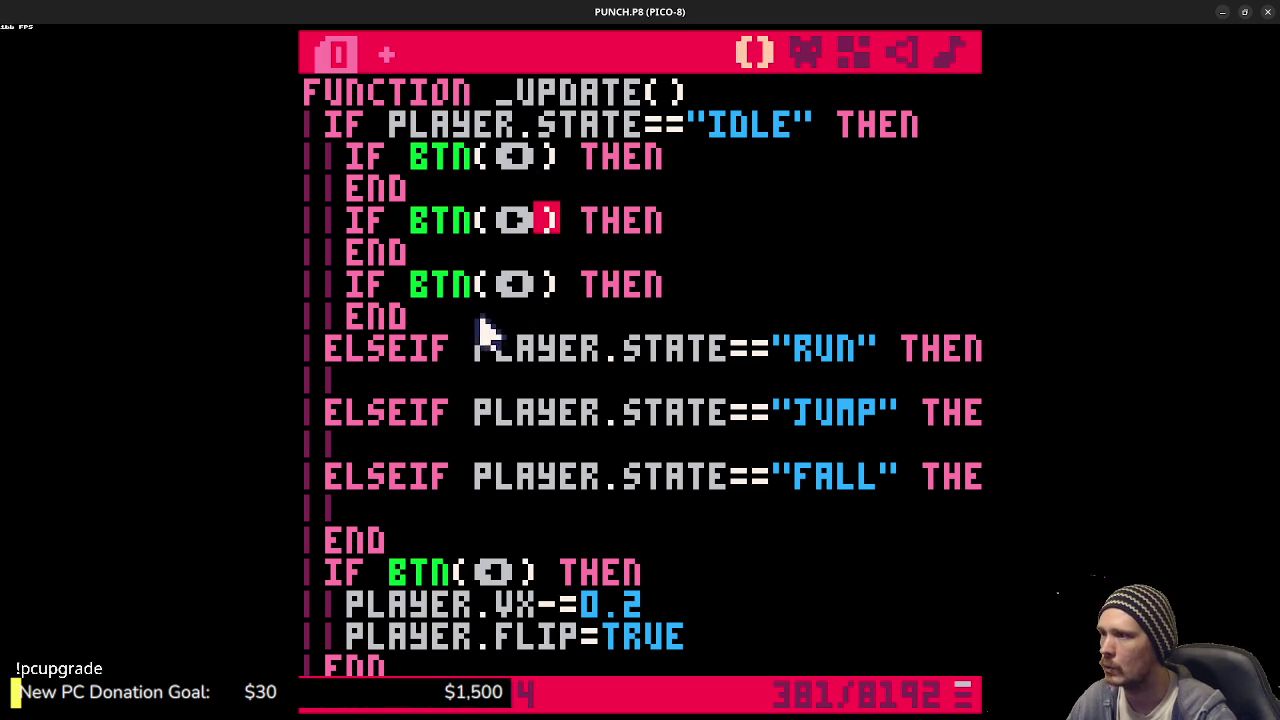
{"action": "left_click", "coordinate": [520, 283]}
{"action": "key", "text": "BackSpace"}
{"action": "type", "text": "x"}
{"action": "key", "text": "BackSpace"}
{"action": "key", "text": "shift+x"}
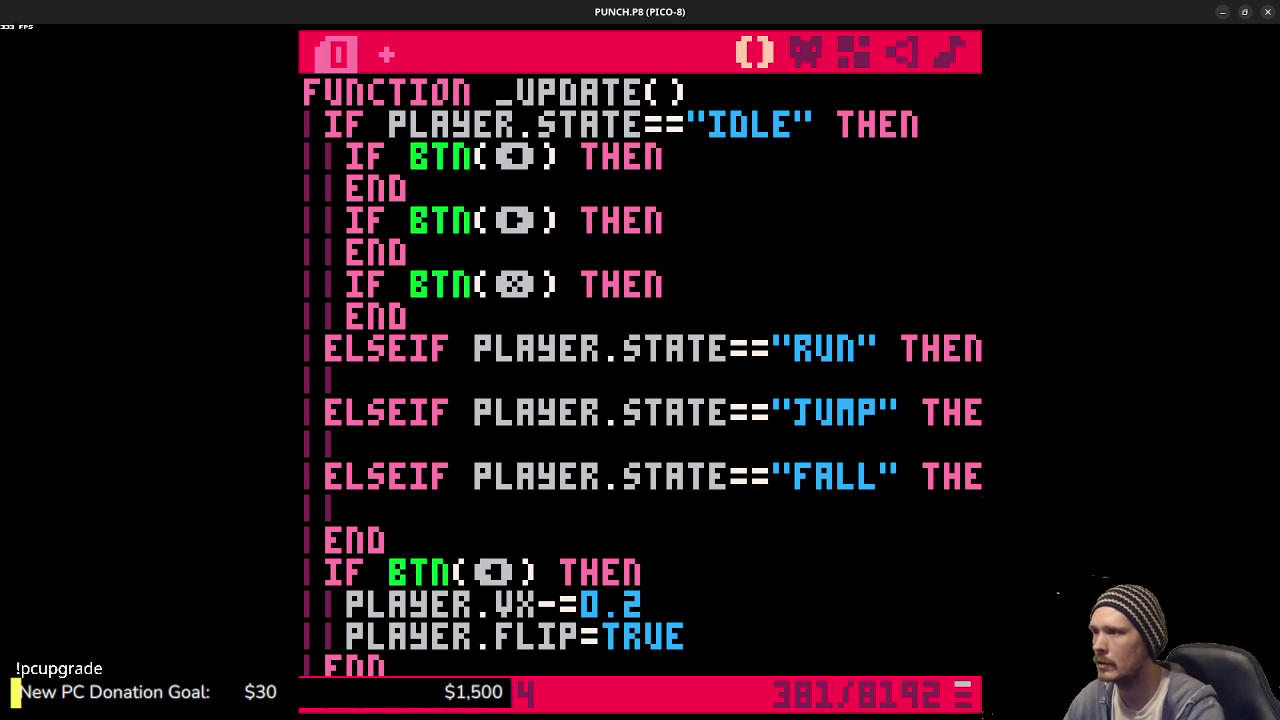
{"action": "key", "text": "ctrl+s"}
{"action": "left_click", "coordinate": [666, 289]}
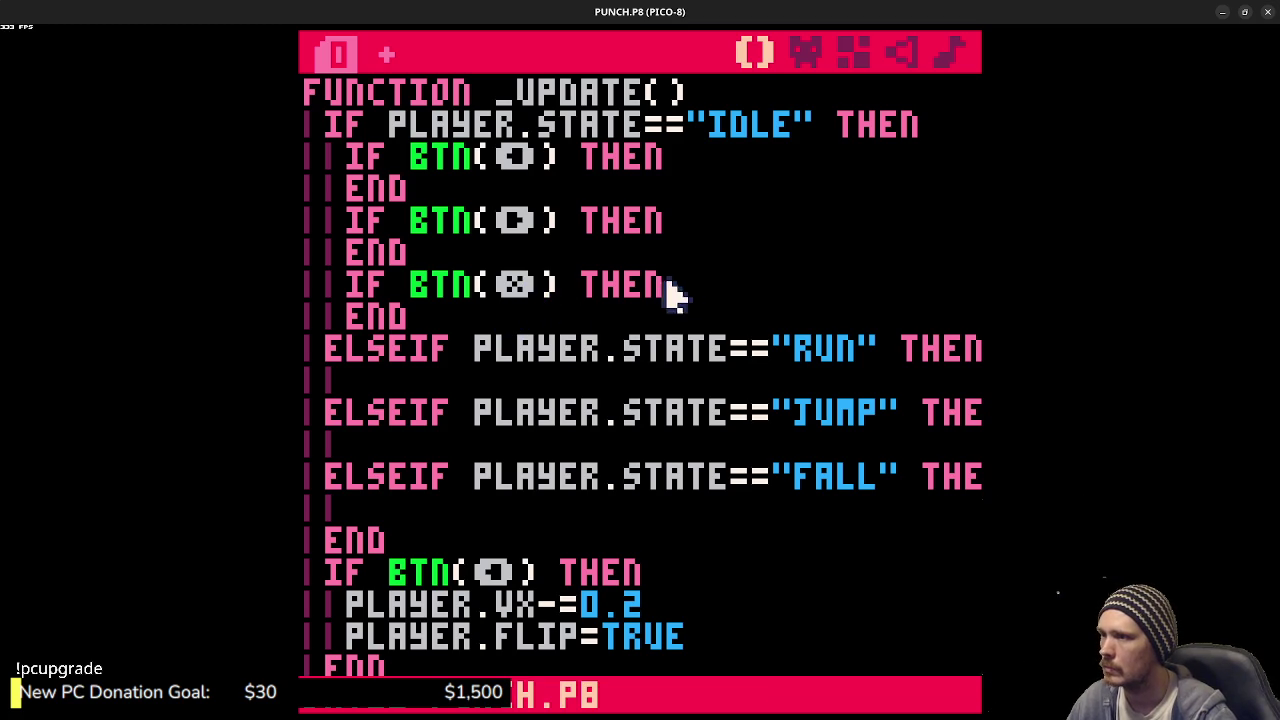
{"action": "key", "text": "Return"}
- Inside the ❎ check, set state="jump" and subtract 2.25 from player.vy
{"action": "key", "text": "Tab"}
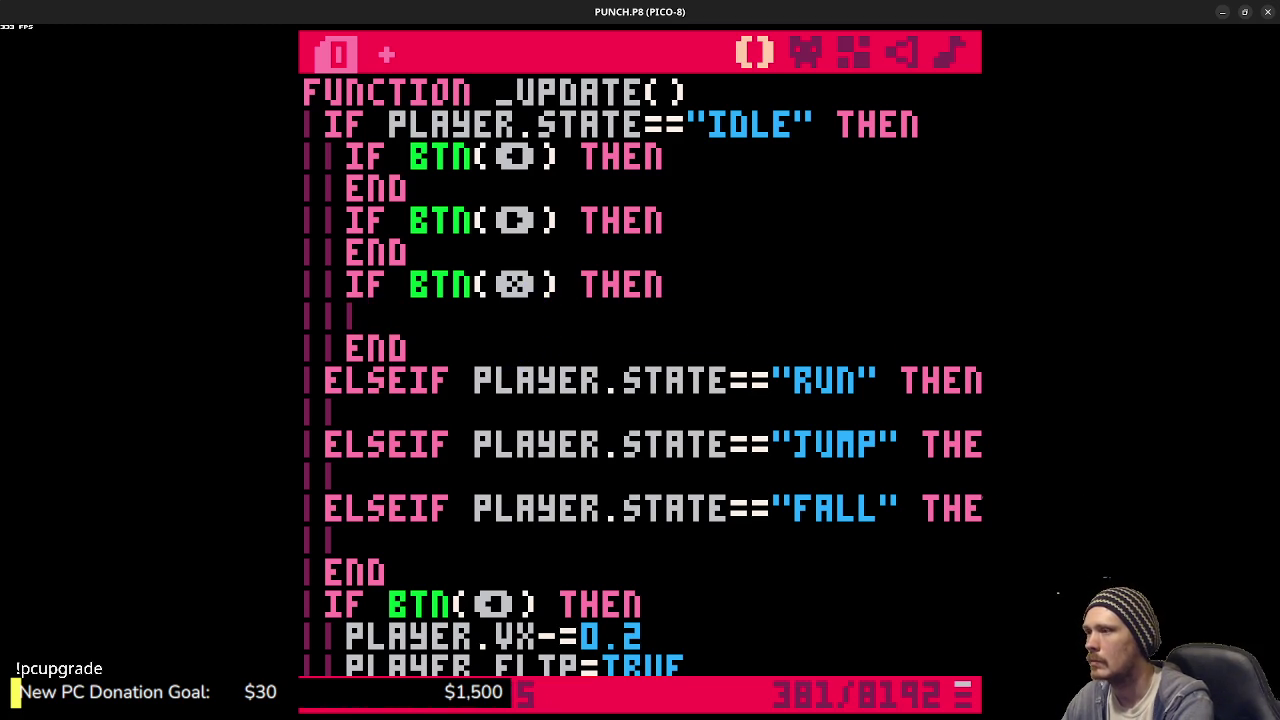
{"action": "type", "text": "state="}
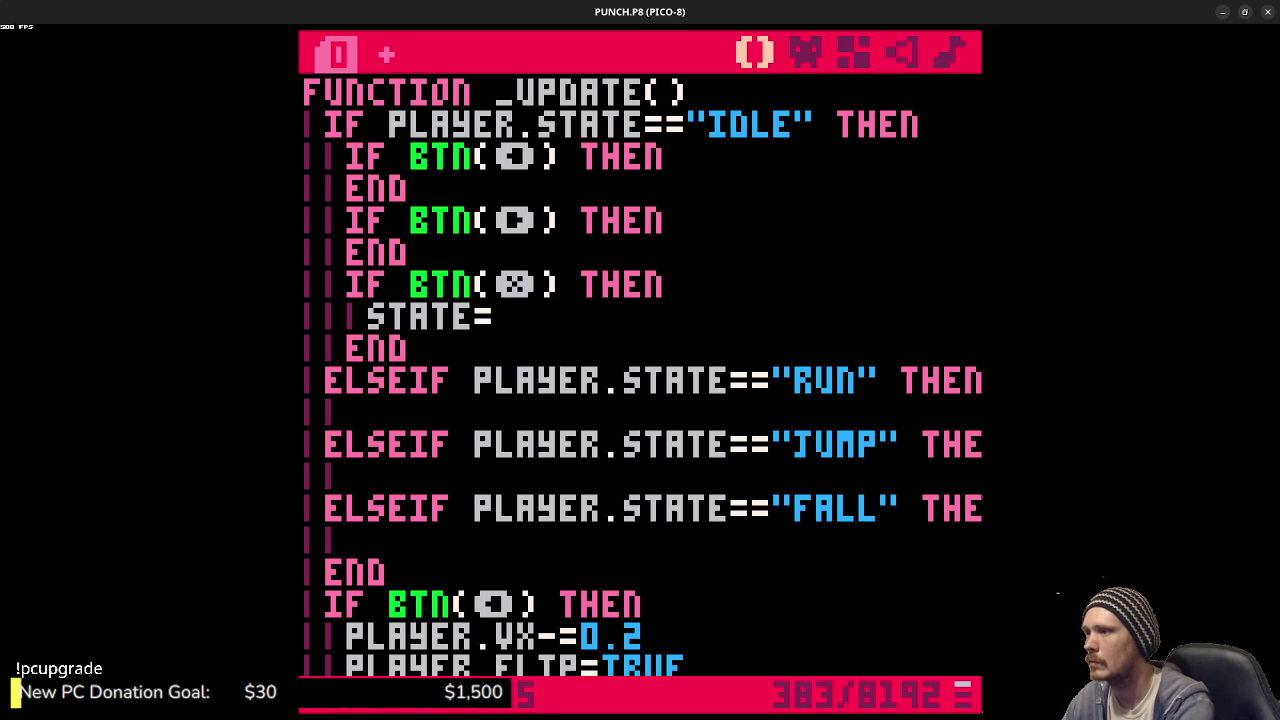
{"action": "type", "text": "\"jump"}
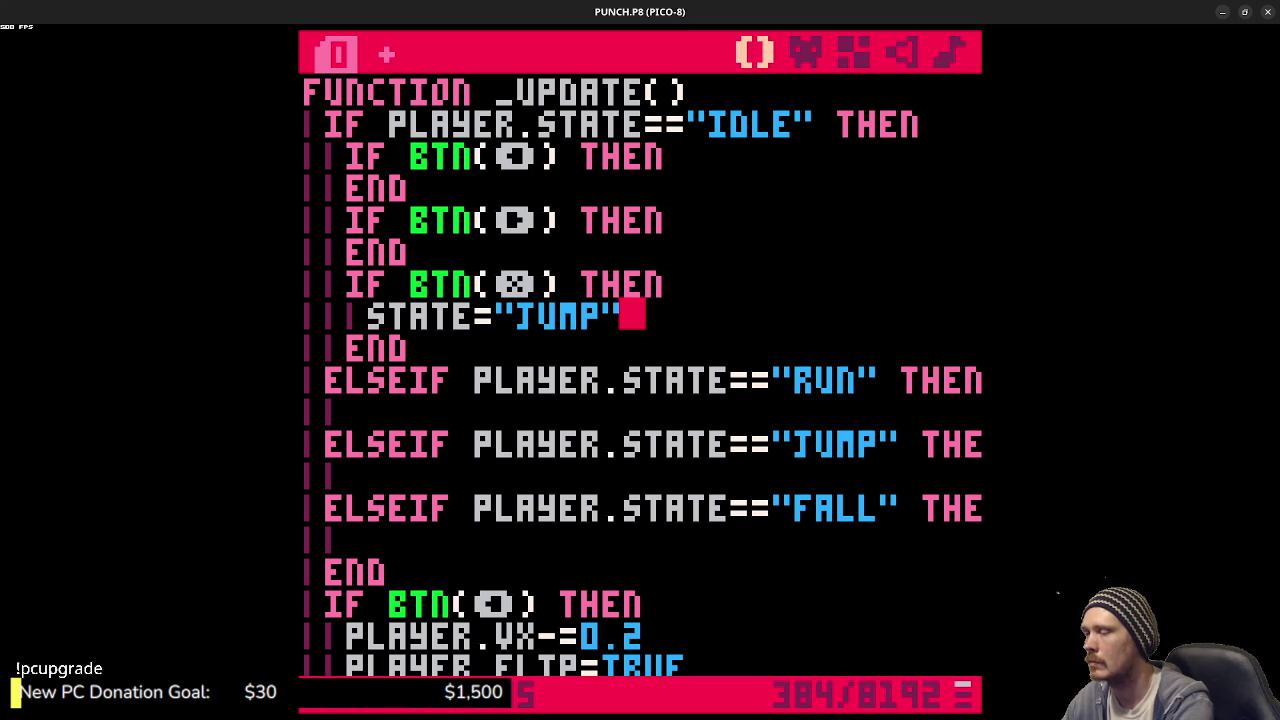
{"action": "key", "text": "Return"}
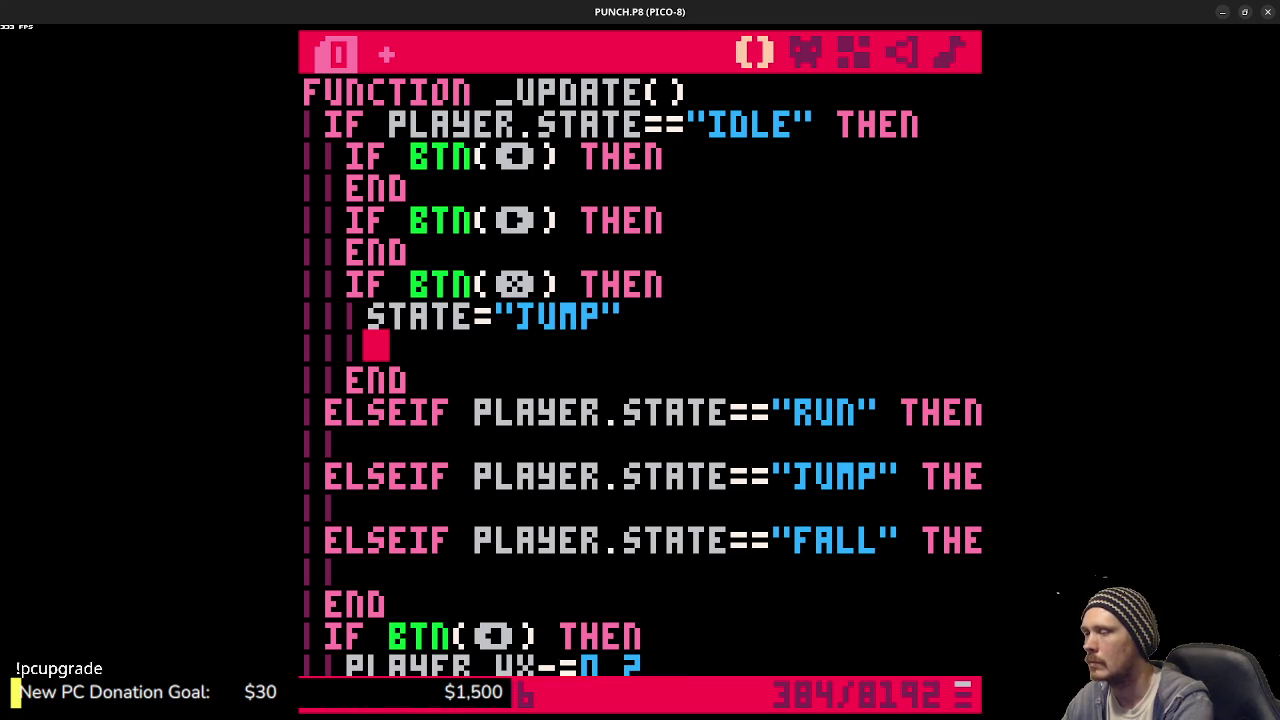
{"action": "type", "text": "PL"}
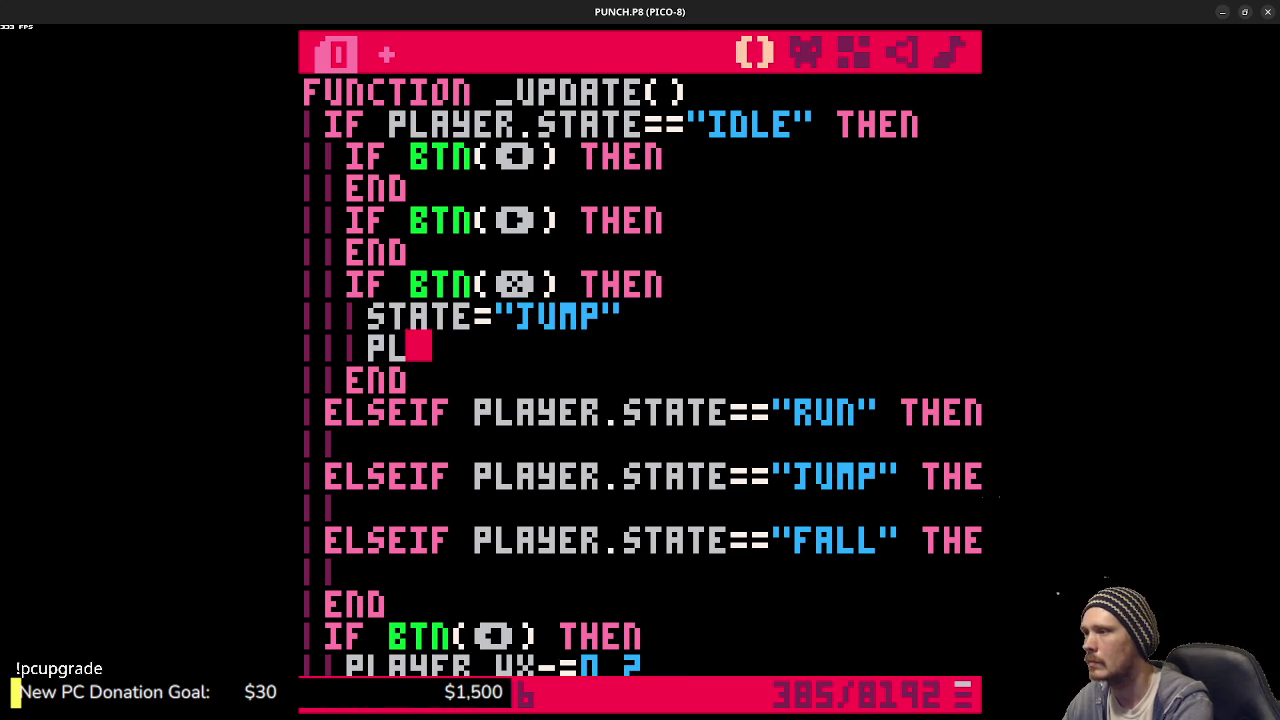
{"action": "type", "text": "AYER.v"}
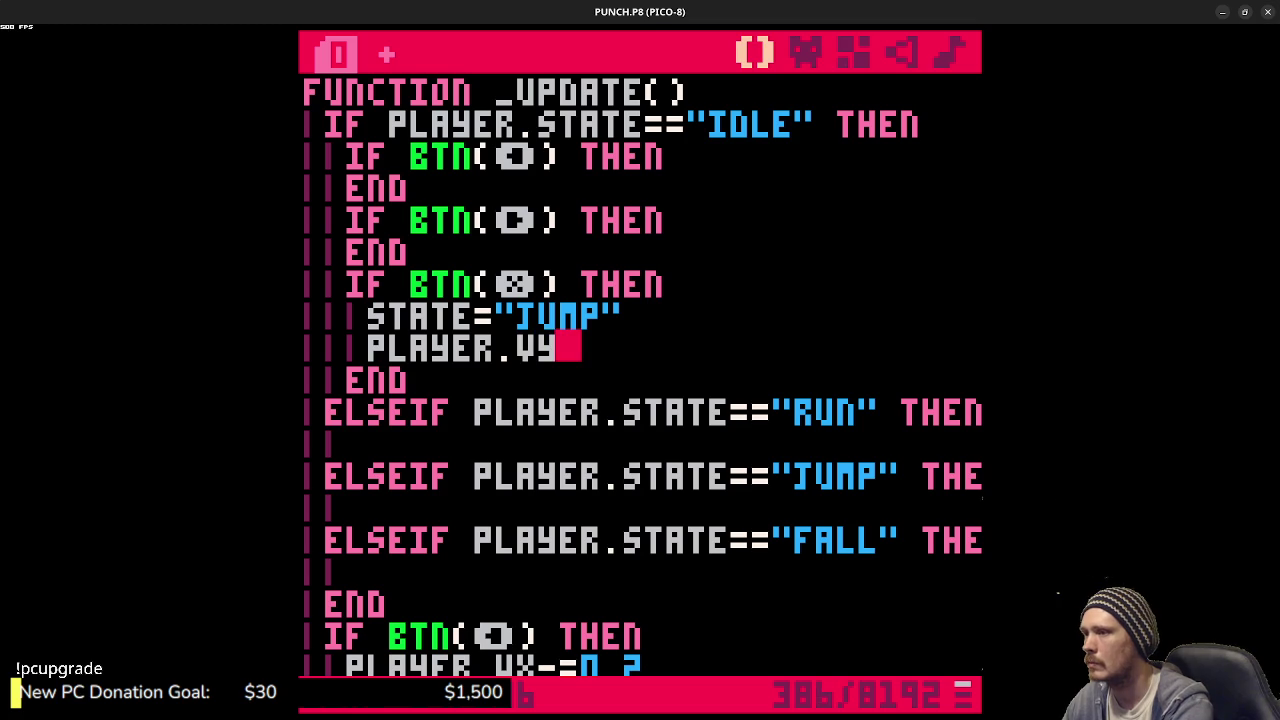
{"action": "type", "text": "-="}
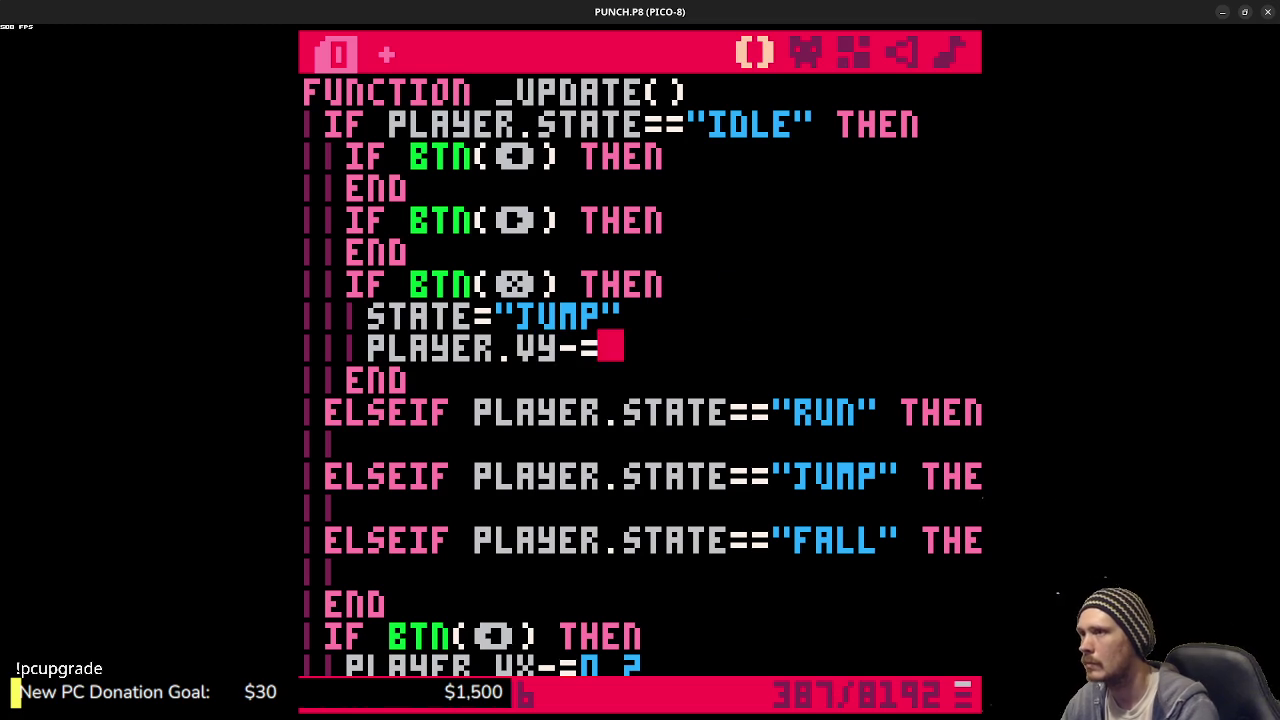
{"action": "scroll", "coordinate": [857, 251], "scroll_direction": "up", "scroll_amount": 5}
{"action": "scroll", "coordinate": [778, 305], "scroll_direction": "down", "scroll_amount": 10}
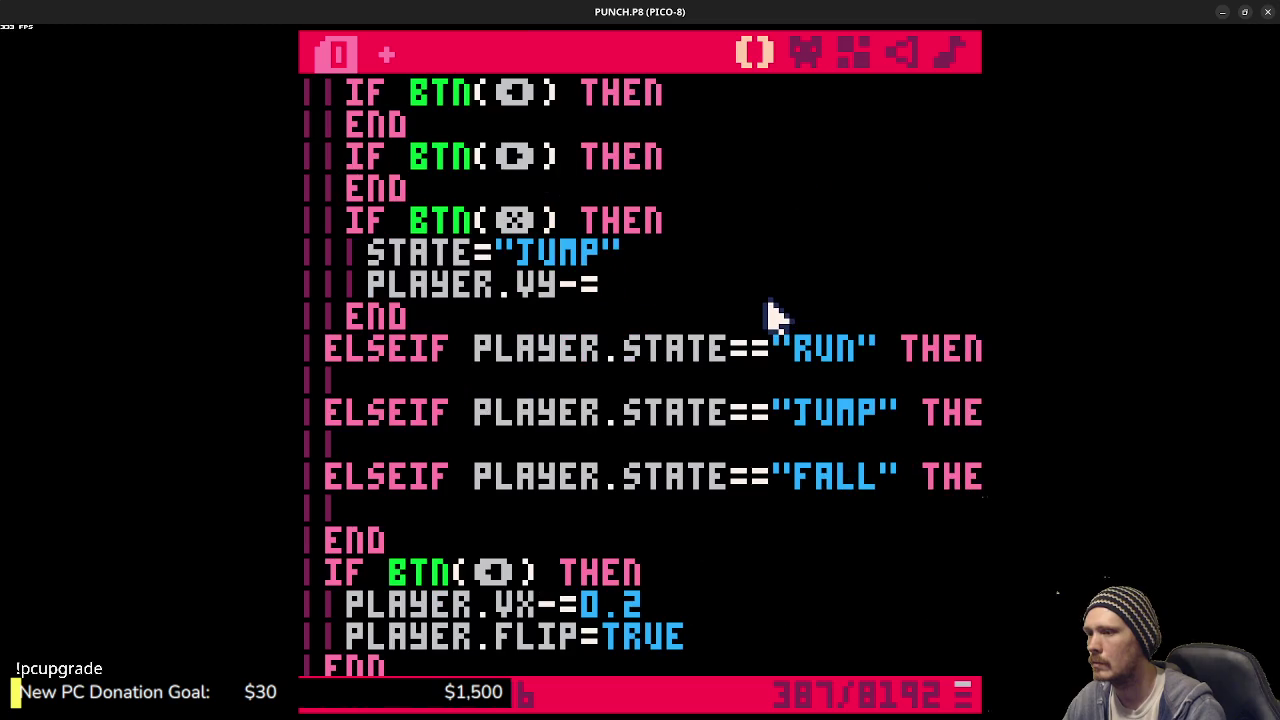
{"action": "scroll", "coordinate": [773, 314], "scroll_direction": "up", "scroll_amount": 4}
{"action": "scroll", "coordinate": [775, 315], "scroll_direction": "up", "scroll_amount": 4}
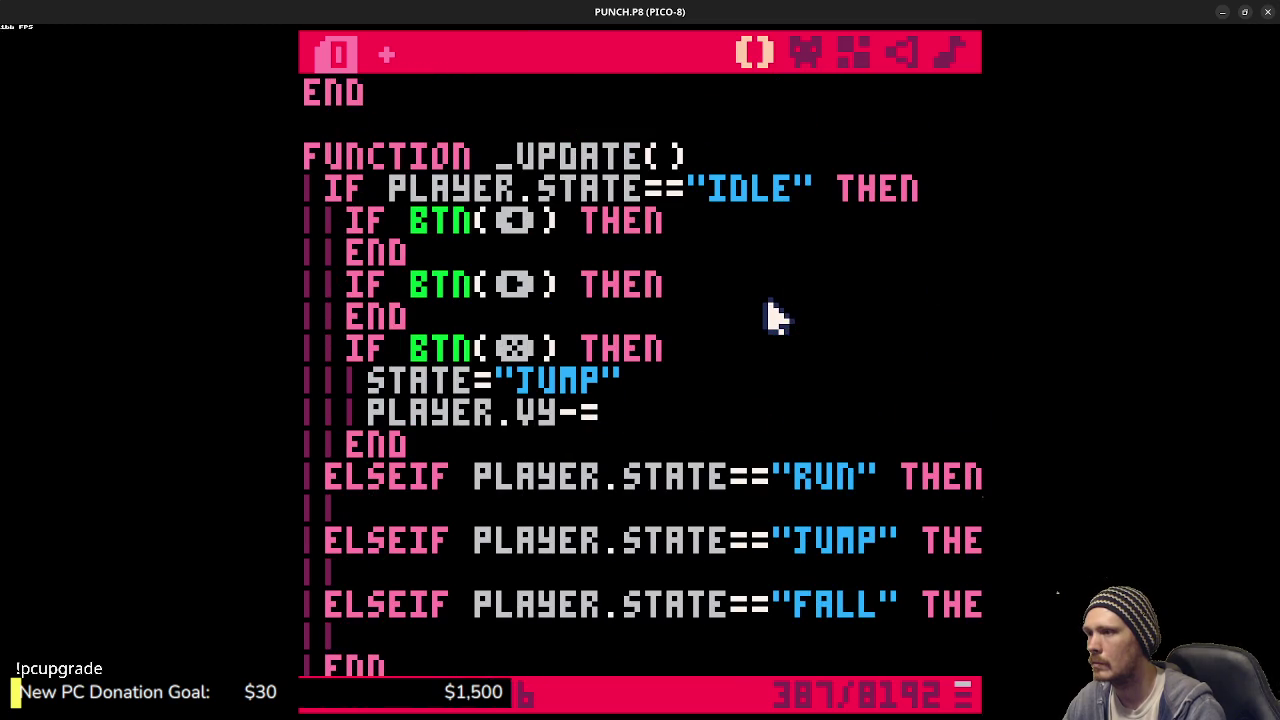
{"action": "type", "text": "2.25"}
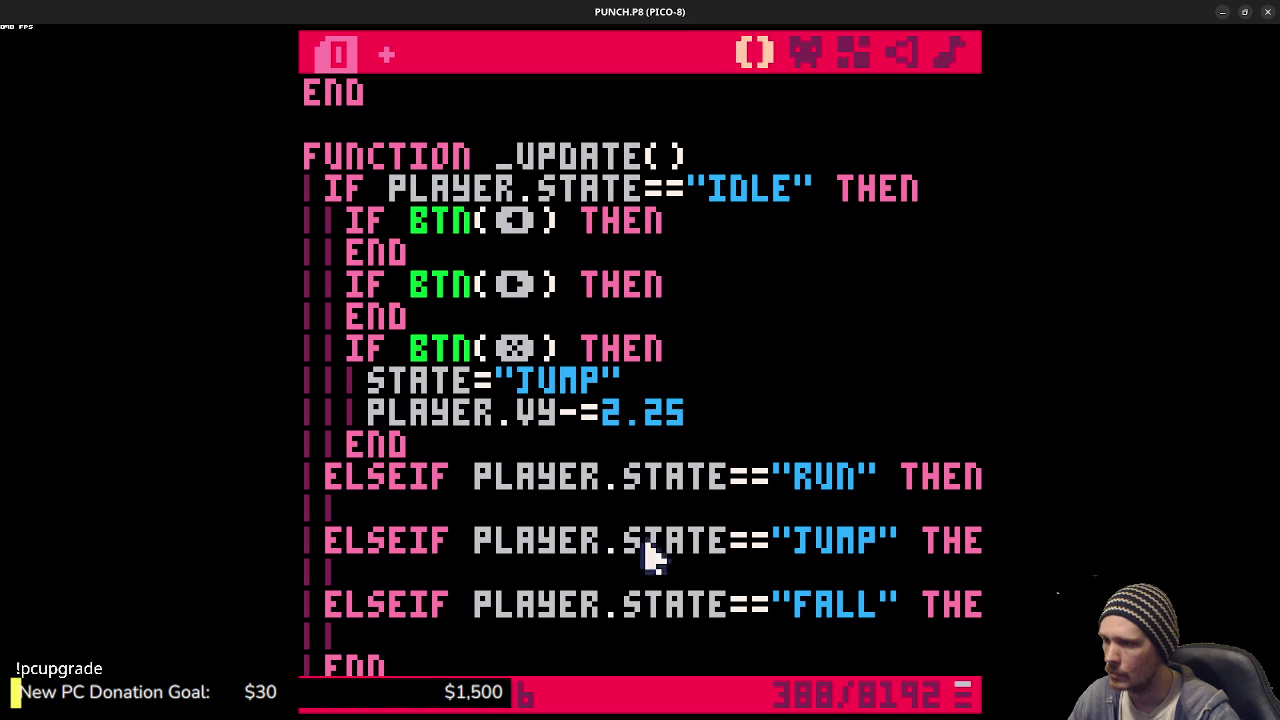
- Copy the player.vy+=0.2 gravity line and paste it into the empty JUMP branch
{"action": "left_click", "coordinate": [423, 568]}
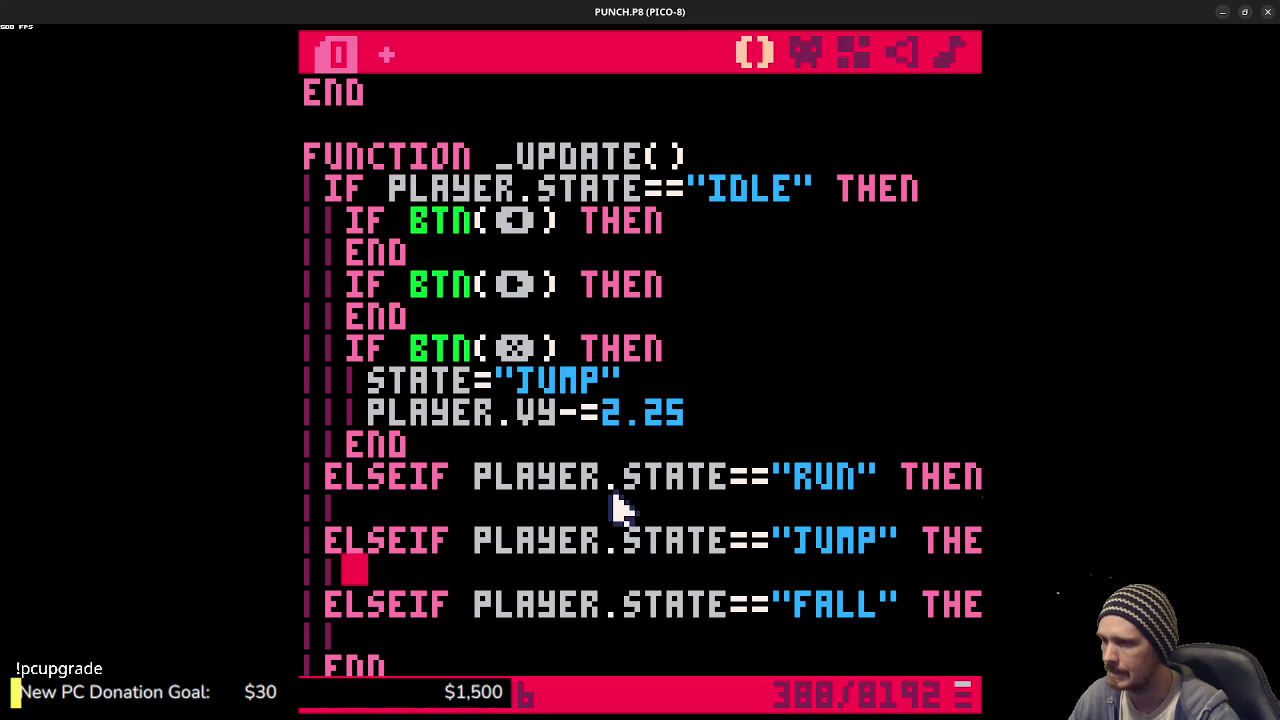
{"action": "scroll", "coordinate": [620, 510], "scroll_direction": "down", "scroll_amount": 8}
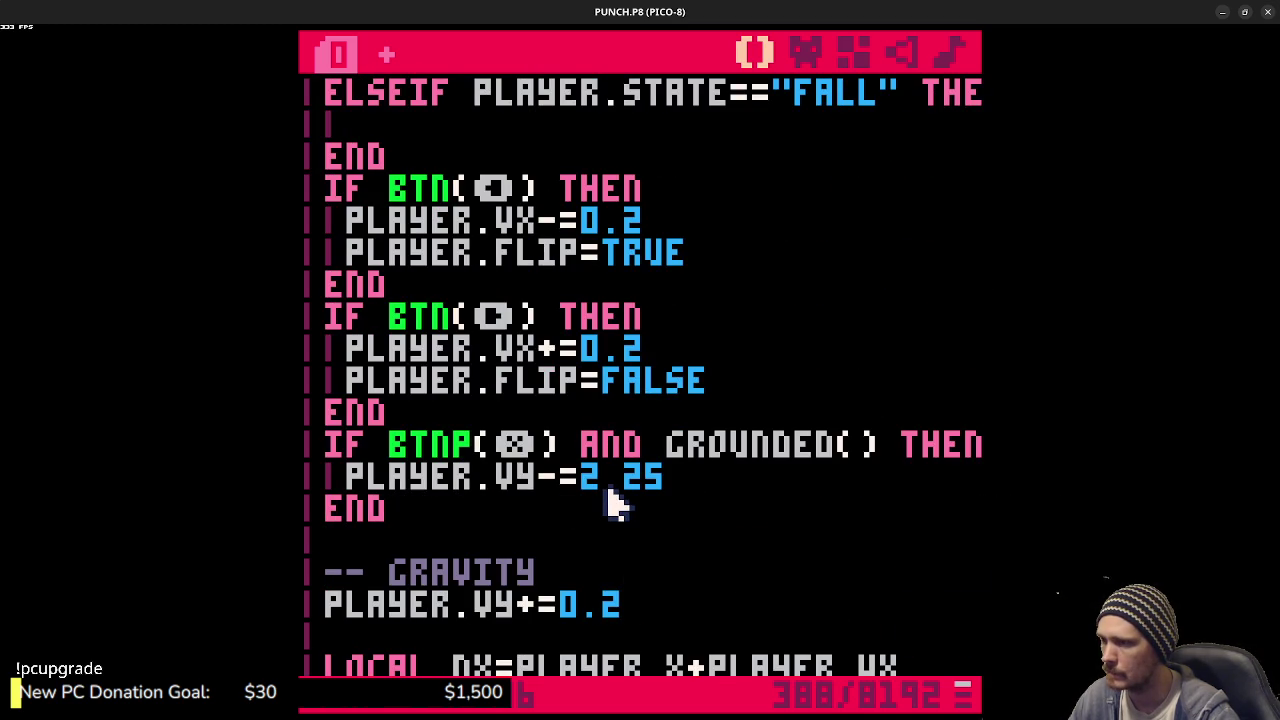
{"action": "scroll", "coordinate": [645, 600], "scroll_direction": "down", "scroll_amount": 2}
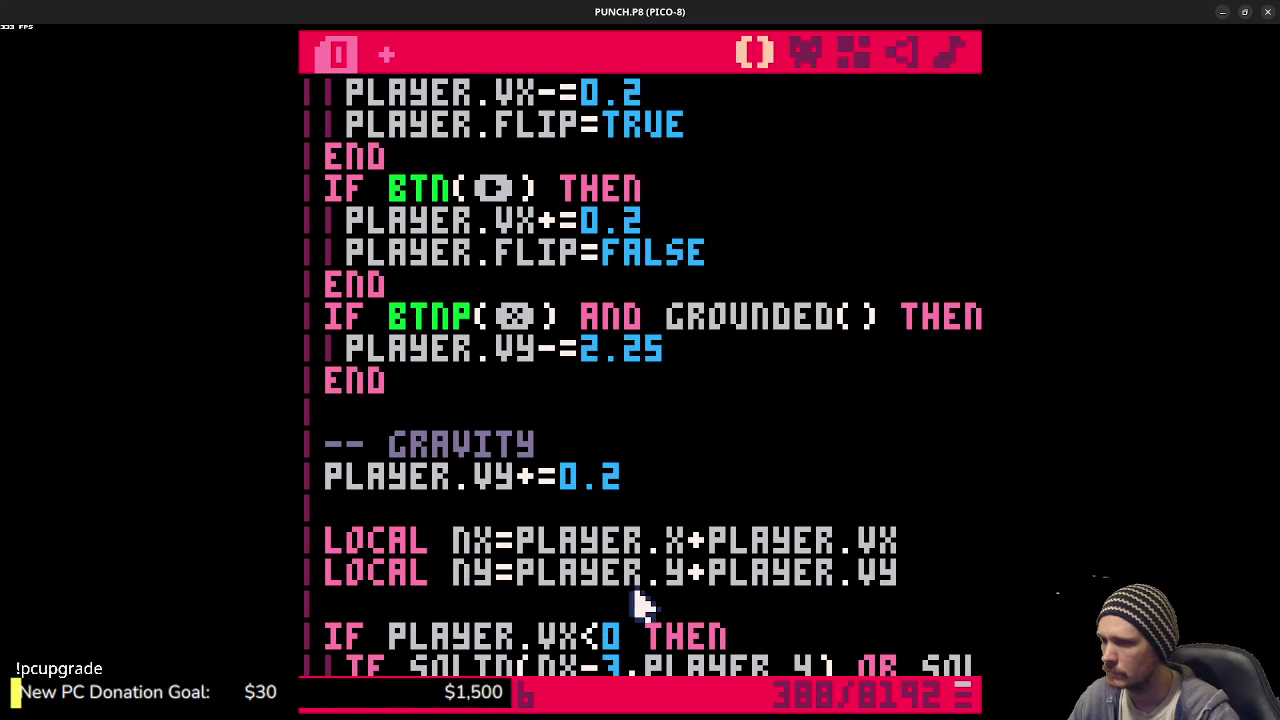
{"action": "left_click_drag", "start_coordinate": [640, 490], "coordinate": [314, 486]}
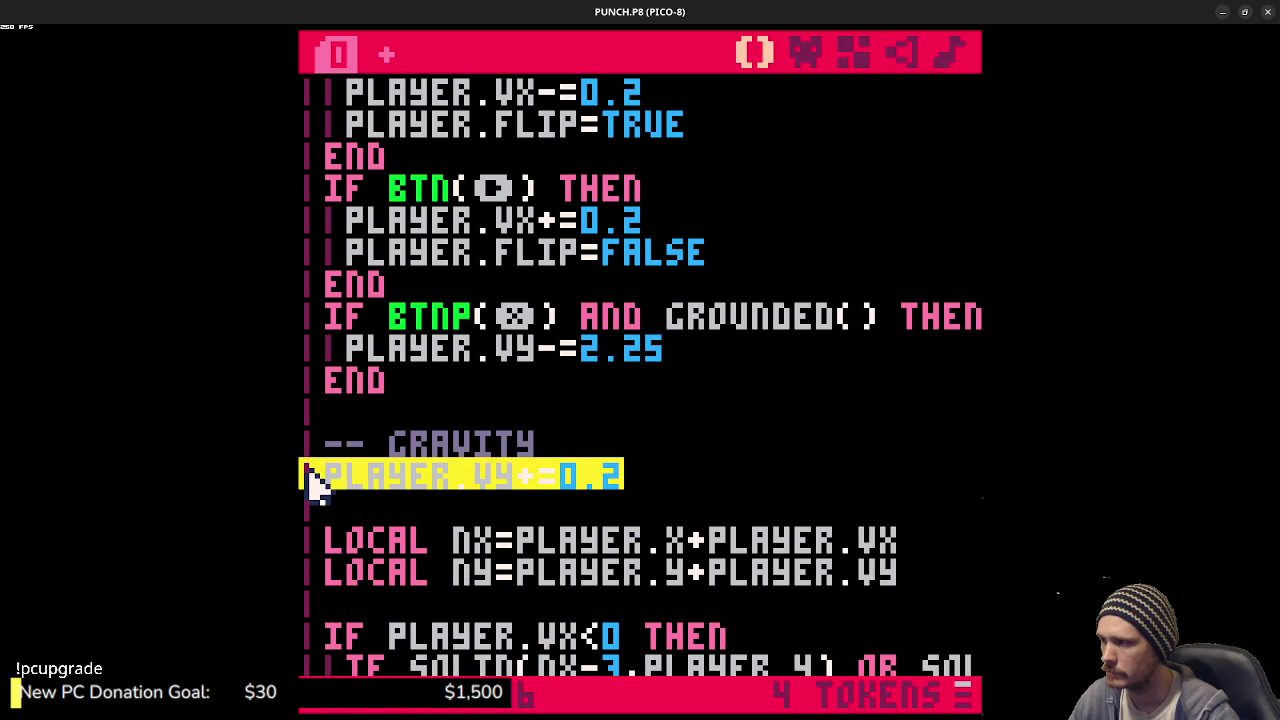
{"action": "left_click", "coordinate": [363, 489]}
{"action": "left_click_drag", "start_coordinate": [700, 500], "coordinate": [331, 477]}
{"action": "key", "text": "ctrl+c"}
{"action": "scroll", "coordinate": [555, 440], "scroll_direction": "up", "scroll_amount": 2}
{"action": "scroll", "coordinate": [558, 440], "scroll_direction": "up", "scroll_amount": 6}
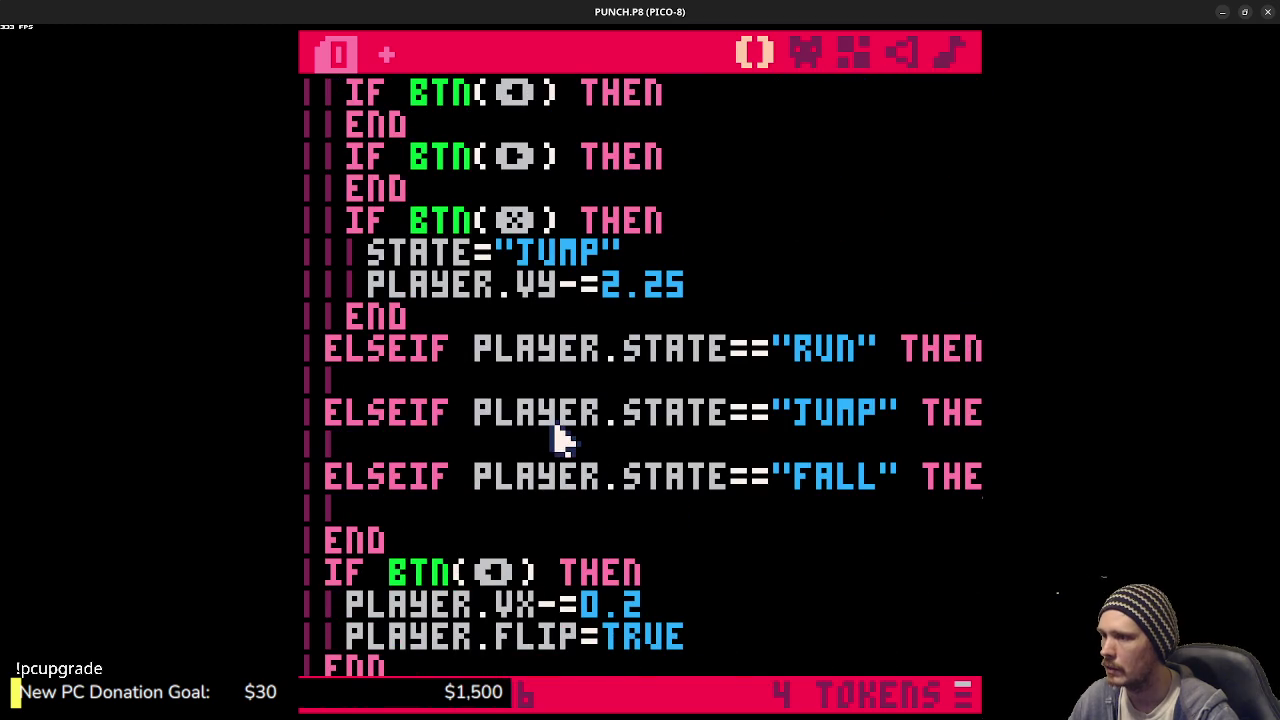
{"action": "left_click", "coordinate": [543, 443]}
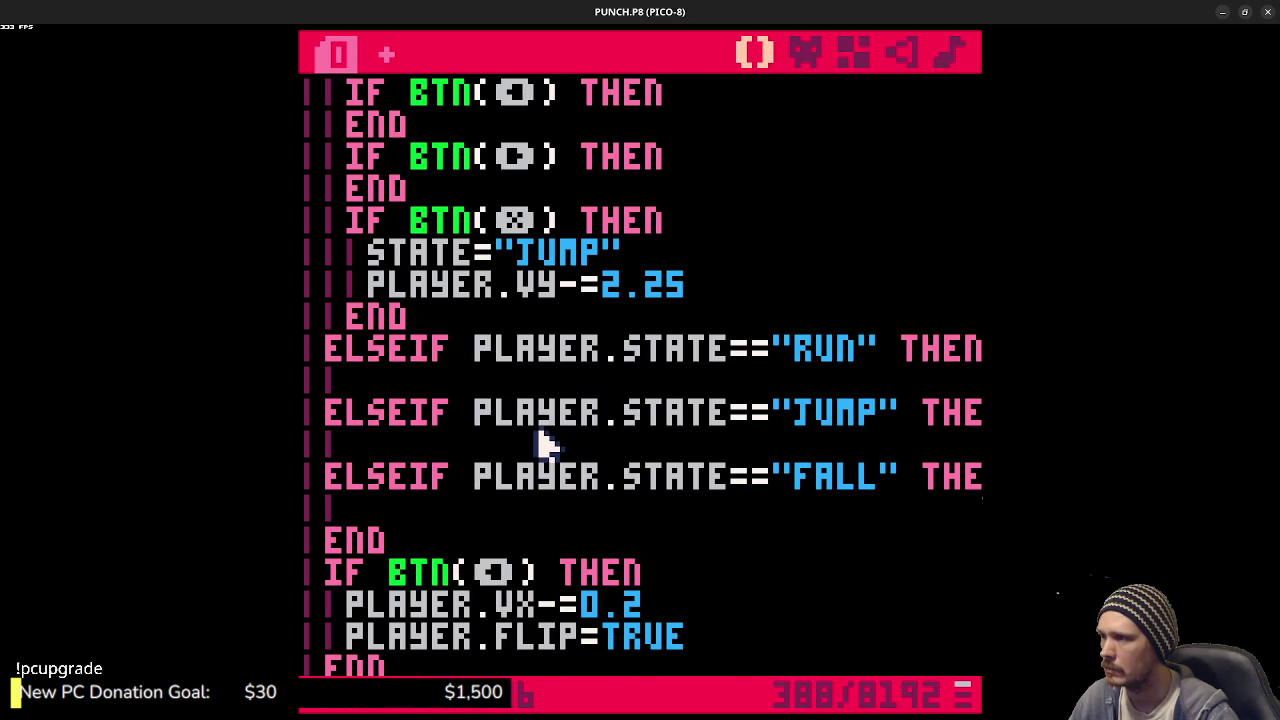
{"action": "key", "text": "ctrl+v"}
{"action": "scroll", "coordinate": [570, 443], "scroll_direction": "up", "scroll_amount": 2}
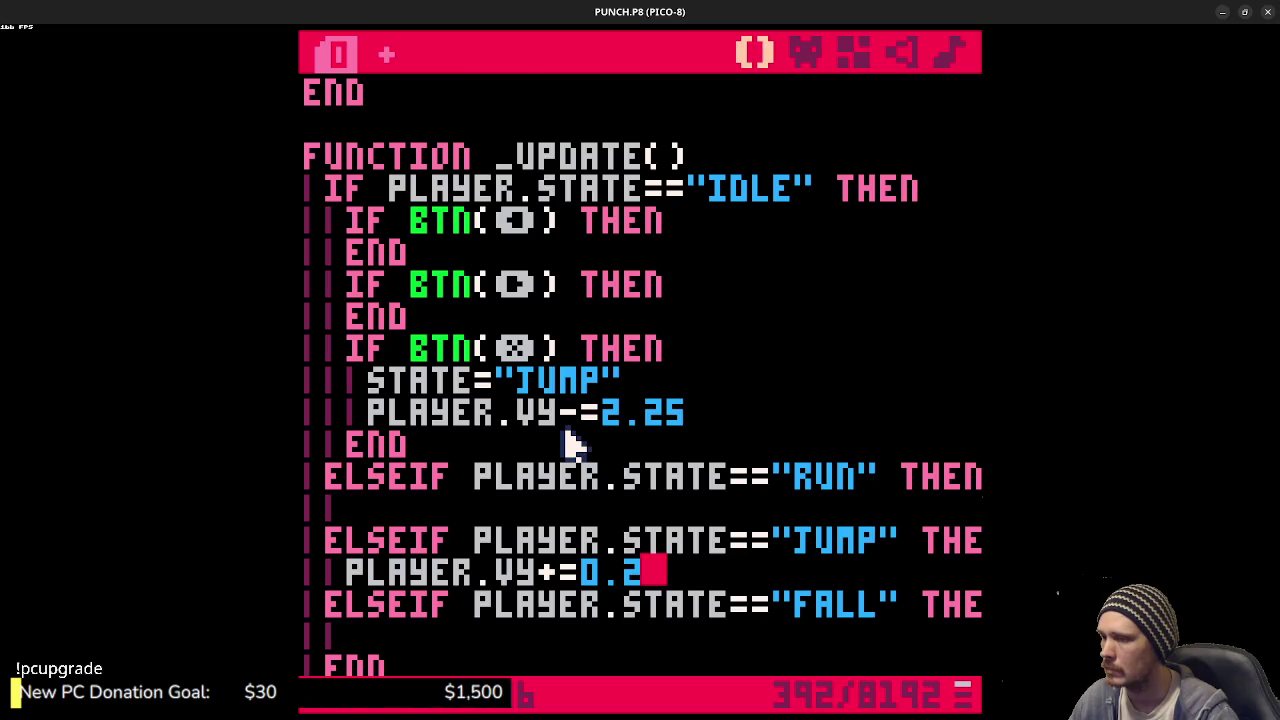
{"action": "scroll", "coordinate": [567, 443], "scroll_direction": "down", "scroll_amount": 5}
- In the JUMP branch, add if grounded() then player.state="idle" and player.vy=0; save
{"action": "scroll", "coordinate": [578, 452], "scroll_direction": "down", "scroll_amount": 4}
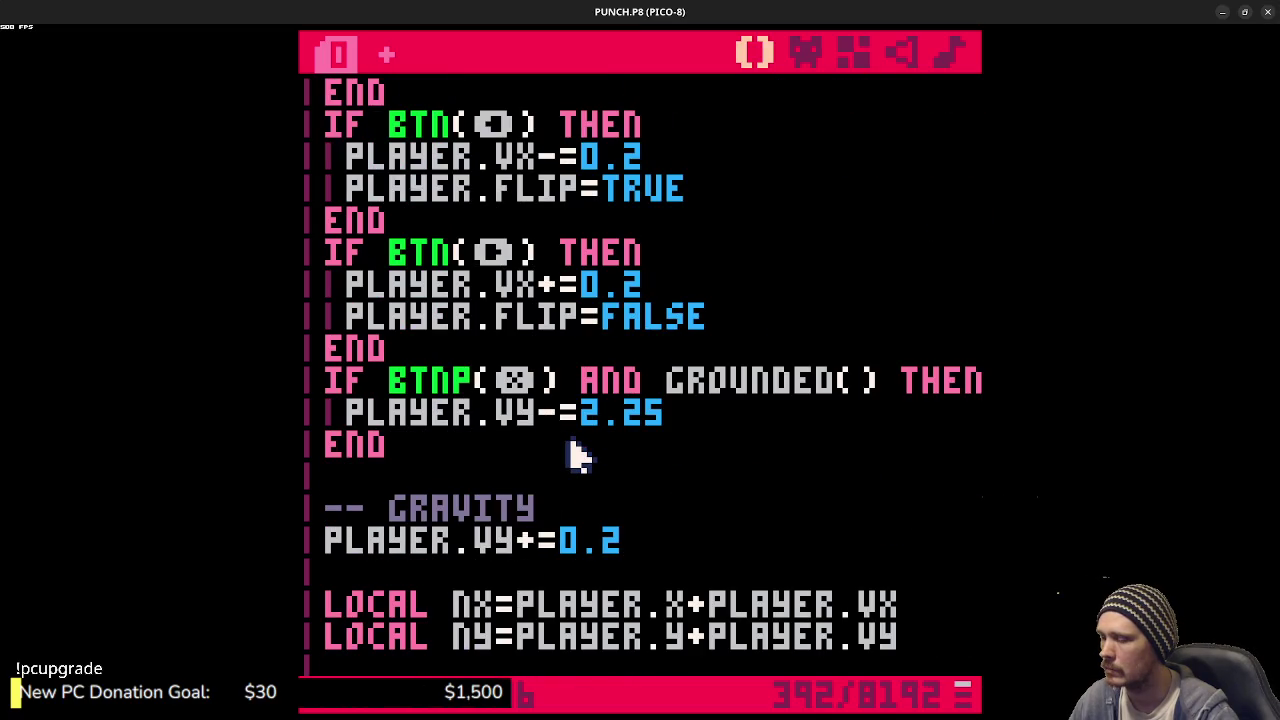
{"action": "scroll", "coordinate": [578, 452], "scroll_direction": "up", "scroll_amount": 5}
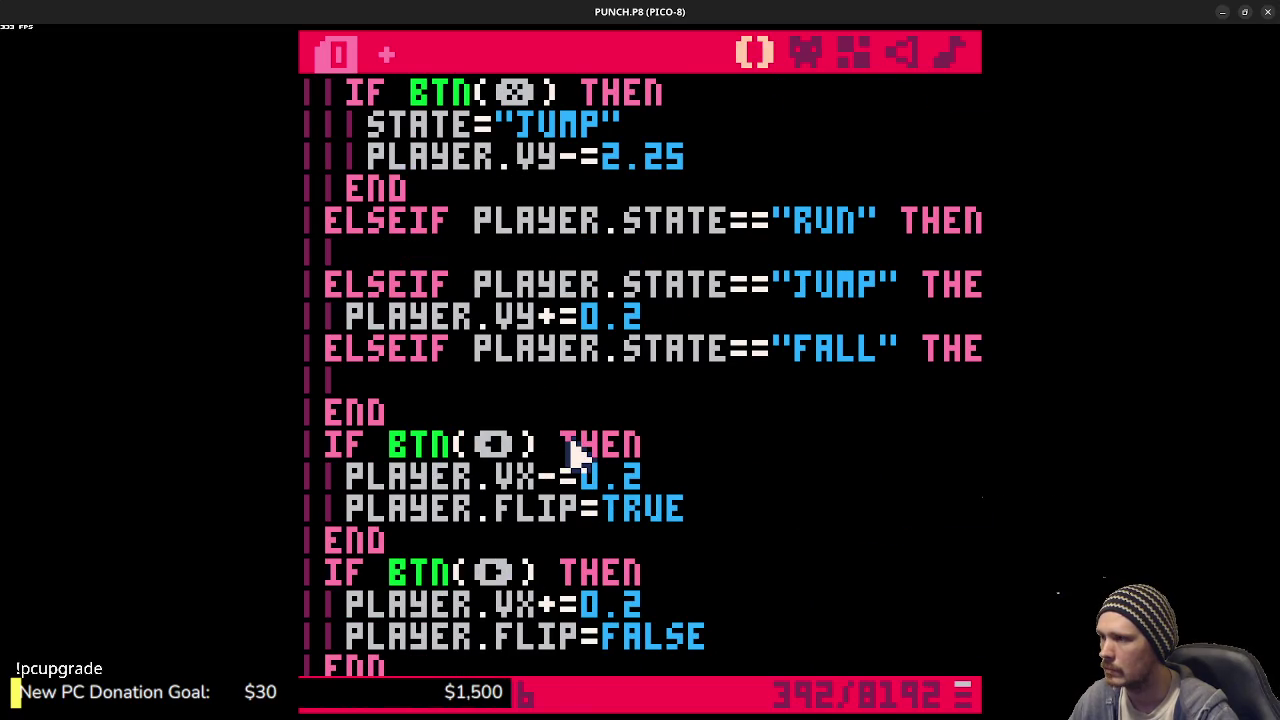
{"action": "key", "text": "Return"}
{"action": "type", "text": "if"}
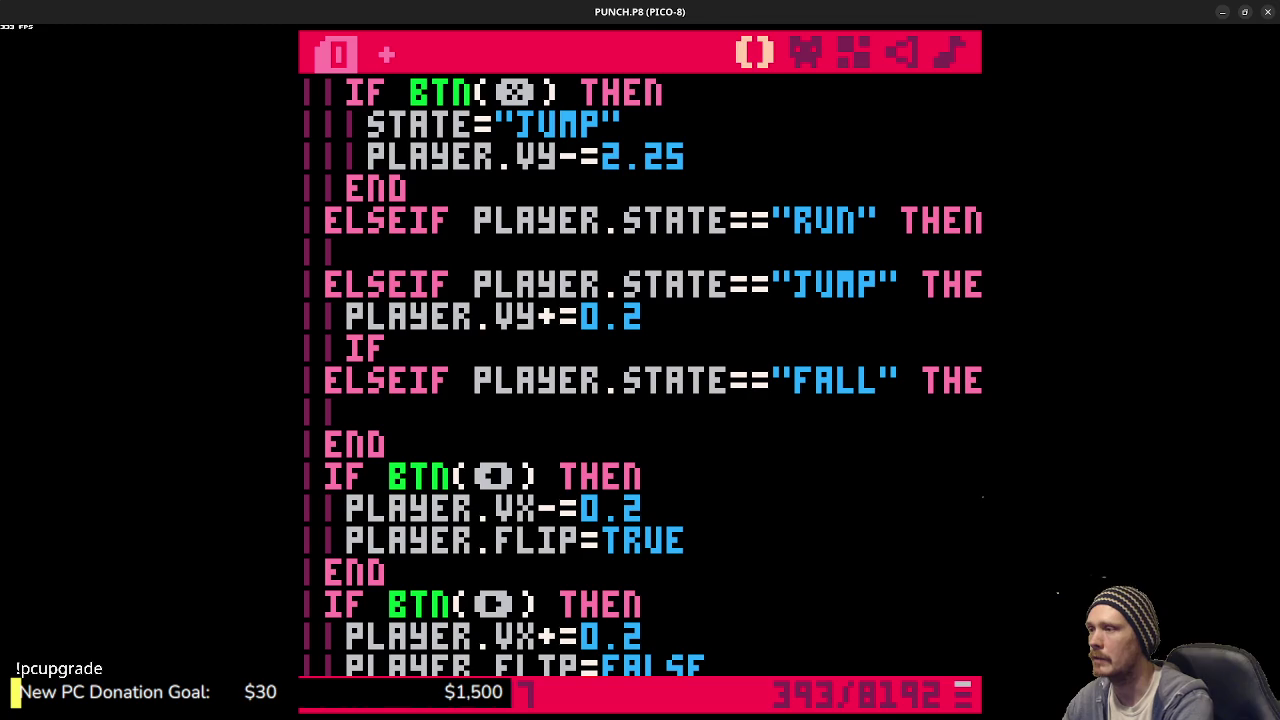
{"action": "type", "text": " grounded()"}
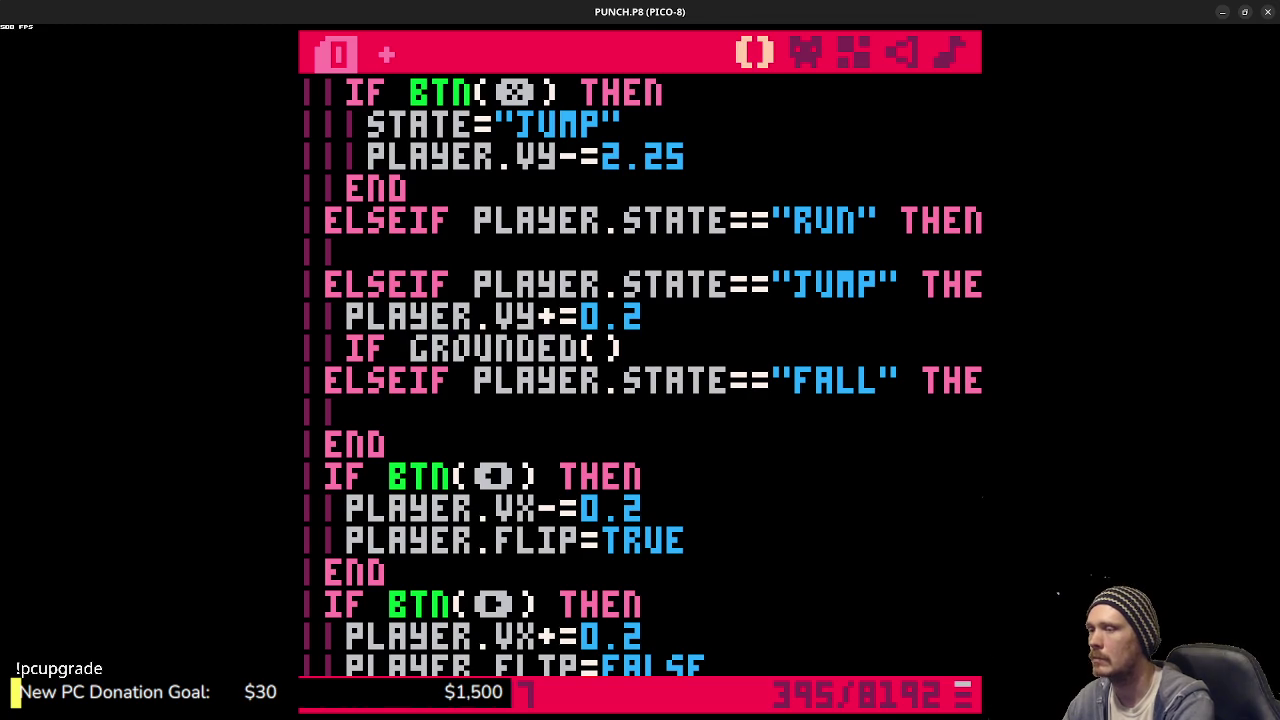
{"action": "type", "text": " then"}
{"action": "key", "text": "Return"}
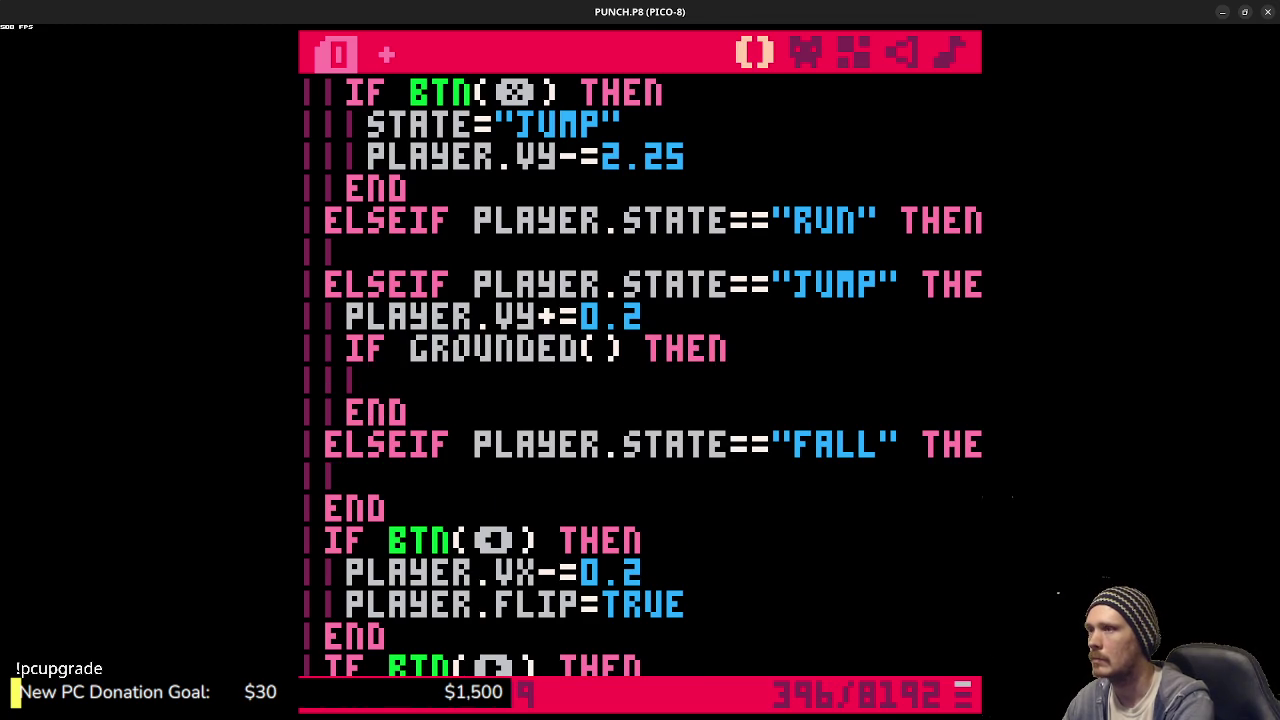
{"action": "type", "text": "player.state="}
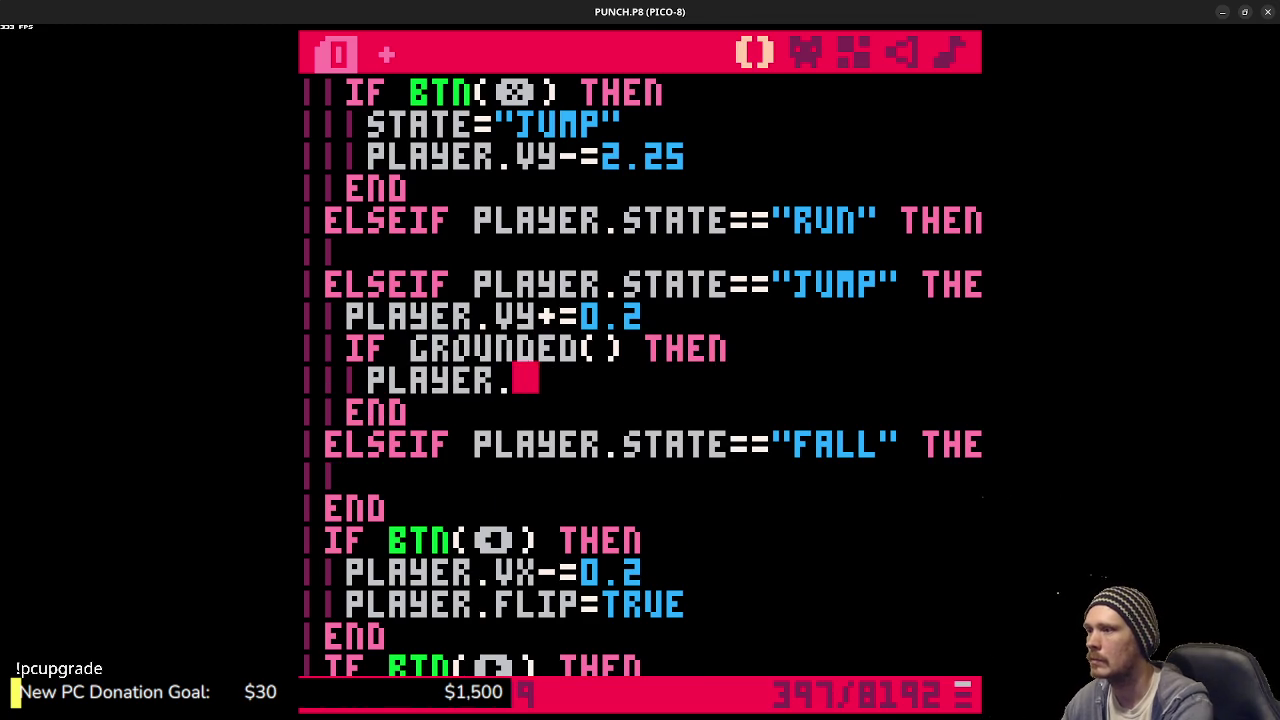
{"action": "type", "text": "\"idle"}
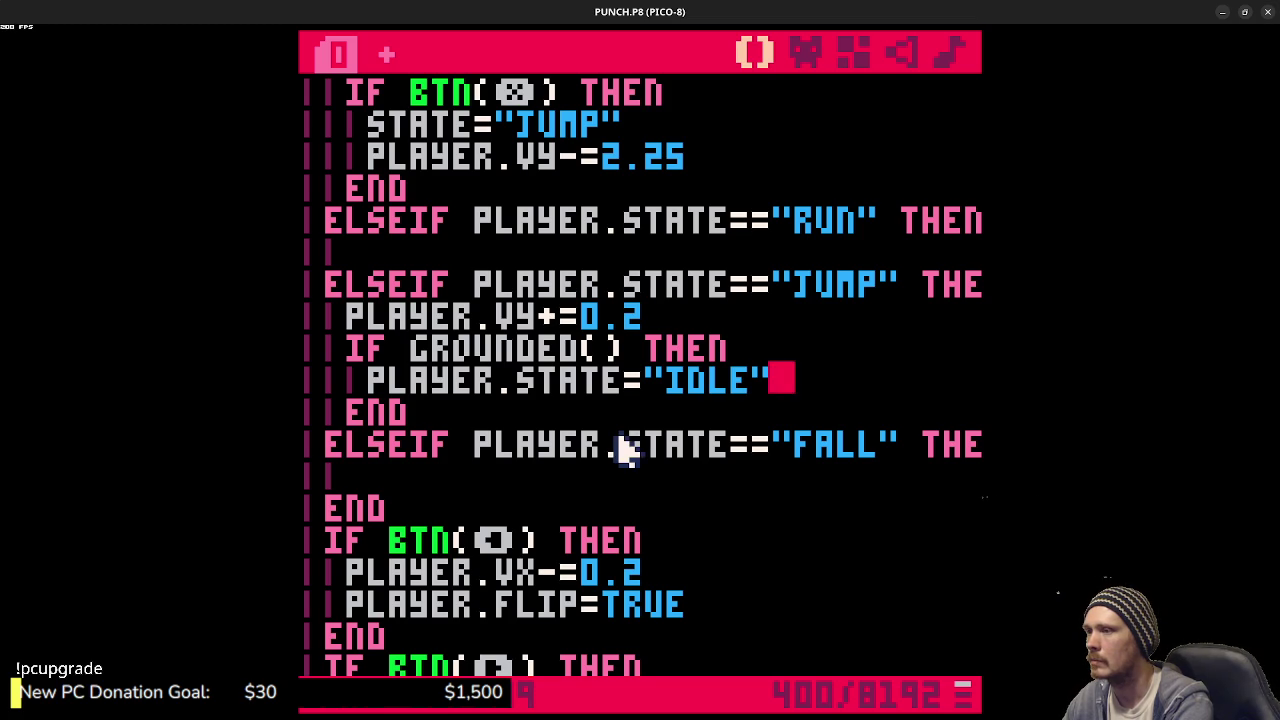
{"action": "key", "text": "Return"}
{"action": "type", "text": "player.vy"}
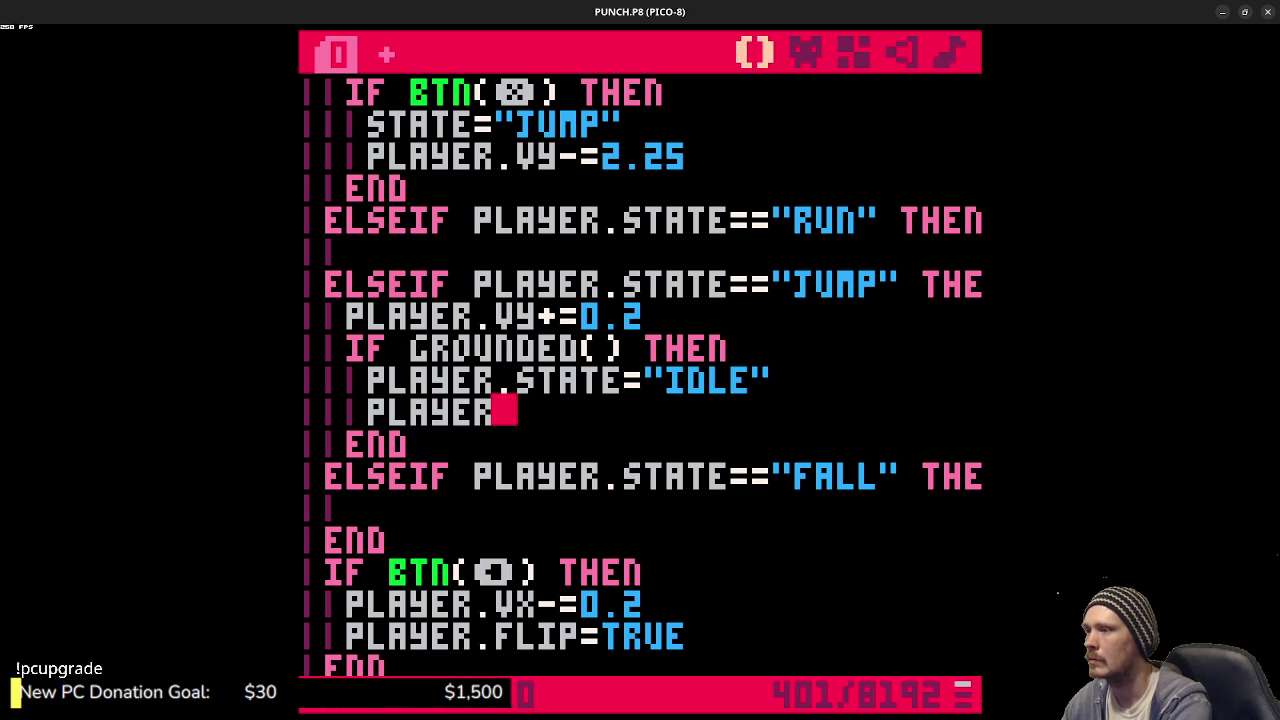
{"action": "type", "text": "=0"}
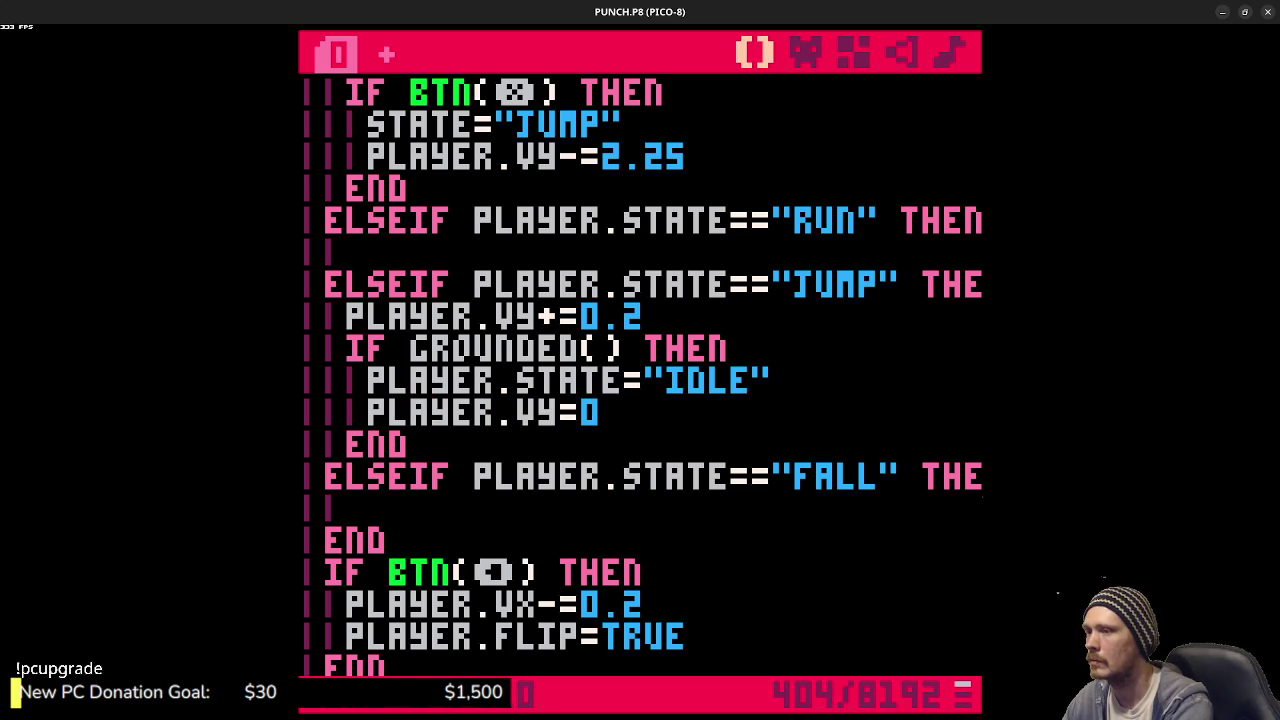
{"action": "key", "text": "ctrl+s"}
{"action": "scroll", "coordinate": [611, 449], "scroll_direction": "down", "scroll_amount": 3}
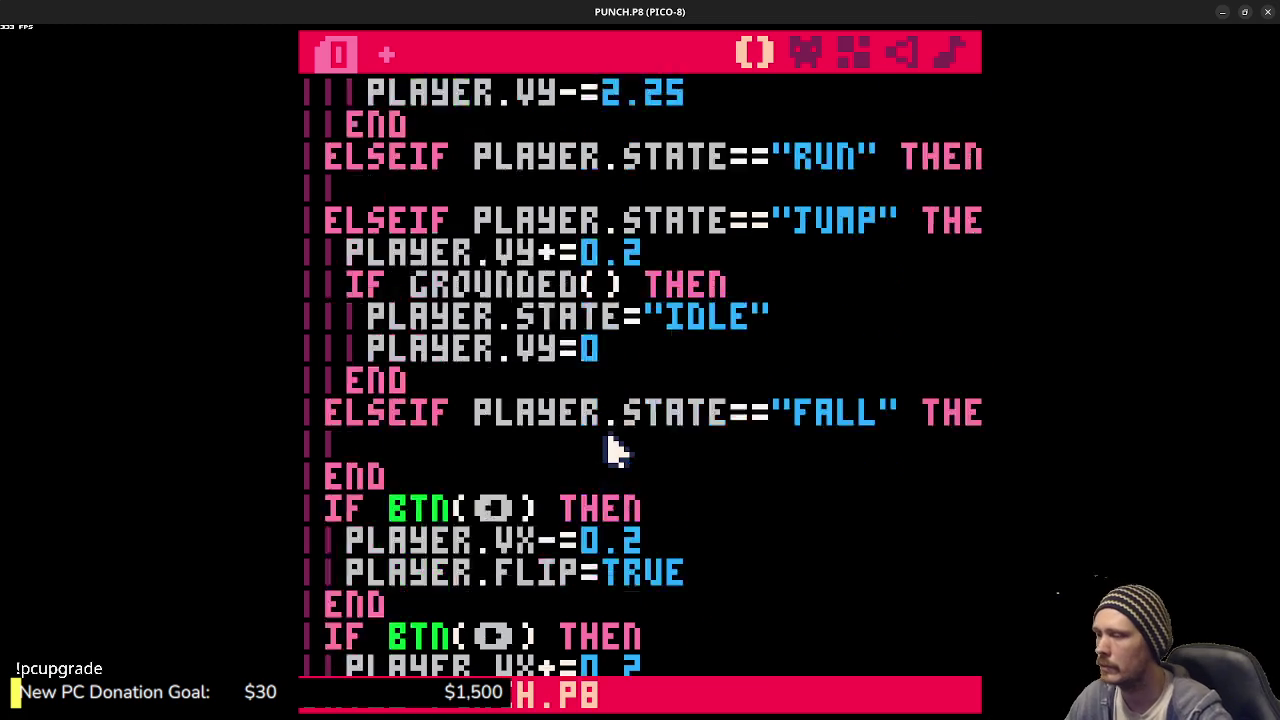
- Comment out the old button, gravity, collision and friction code with Ctrl+B, then save
{"action": "mouse_move", "coordinate": [330, 376]}
{"action": "left_mouse_down"}
{"action": "mouse_move", "coordinate": [417, 520]}
{"action": "mouse_move", "coordinate": [417, 502]}
{"action": "mouse_move", "coordinate": [423, 517]}
{"action": "mouse_move", "coordinate": [655, 487]}
{"action": "mouse_move", "coordinate": [650, 540]}
{"action": "left_mouse_up"}
{"action": "key", "text": "ctrl+b"}
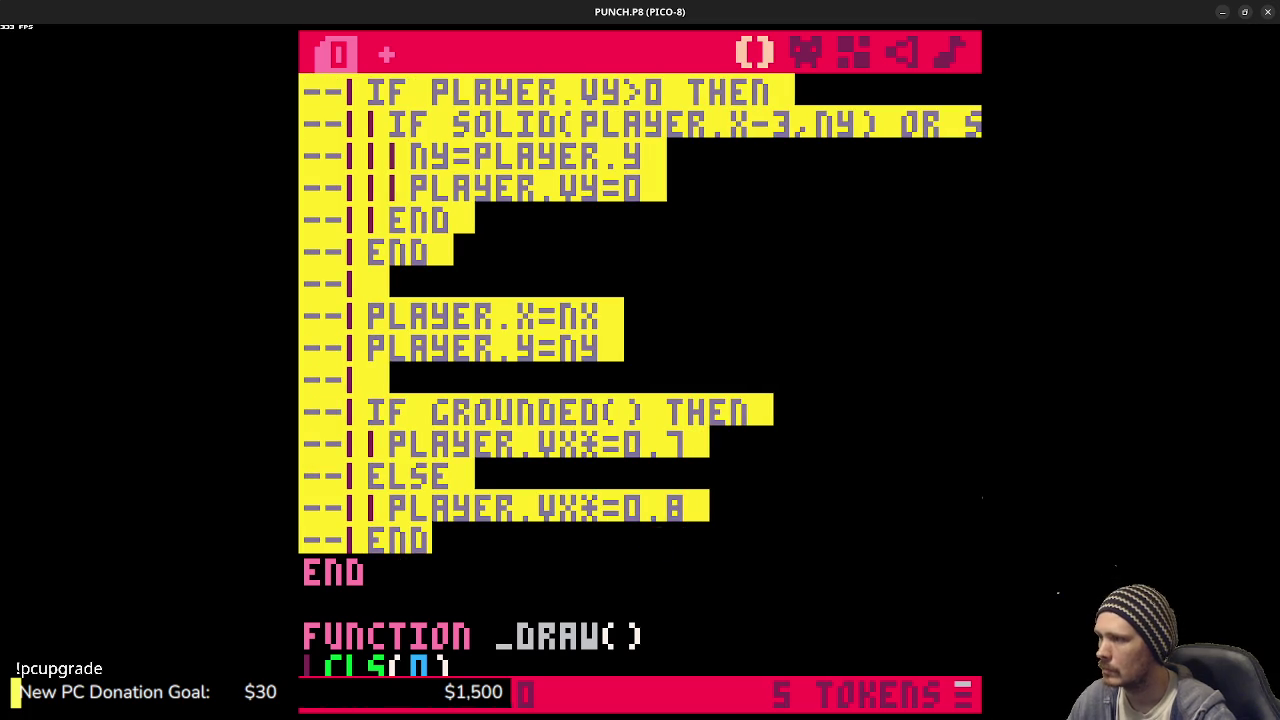
{"action": "scroll", "coordinate": [630, 500], "scroll_direction": "up", "scroll_amount": 5}
{"action": "scroll", "coordinate": [632, 482], "scroll_direction": "up", "scroll_amount": 8}
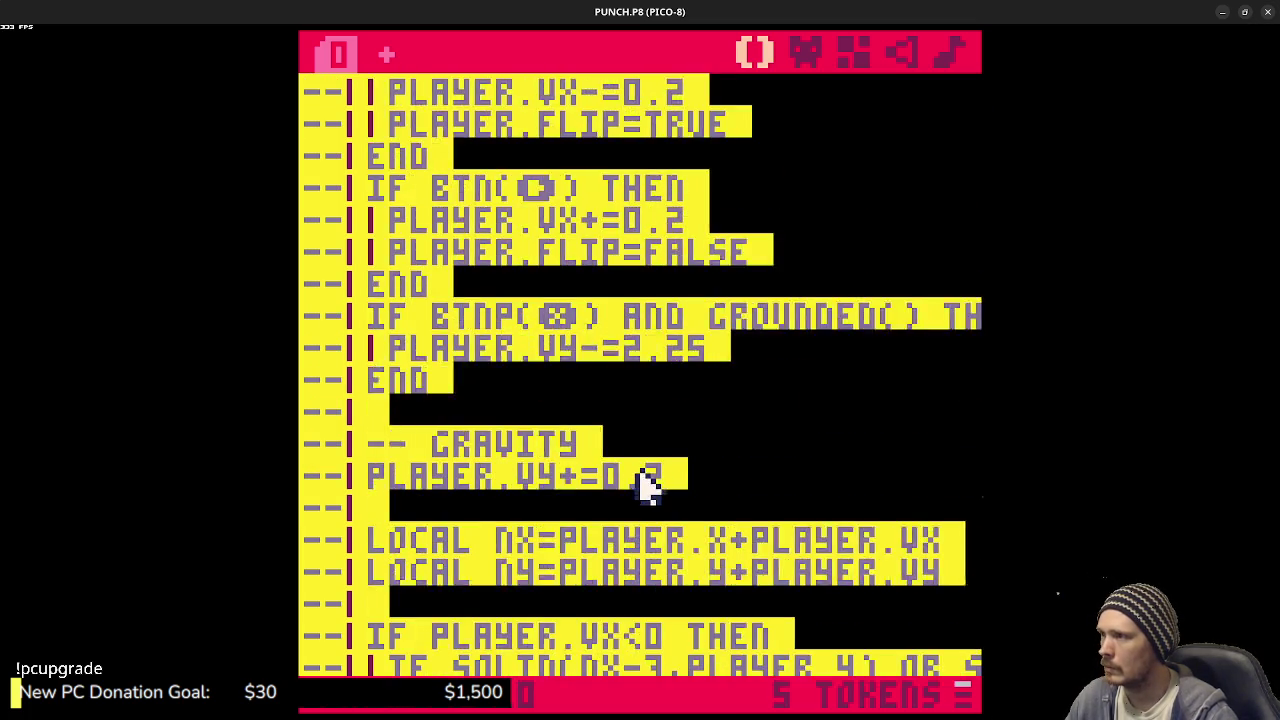
{"action": "left_click", "coordinate": [548, 368]}
{"action": "scroll", "coordinate": [550, 375], "scroll_direction": "up", "scroll_amount": 3}
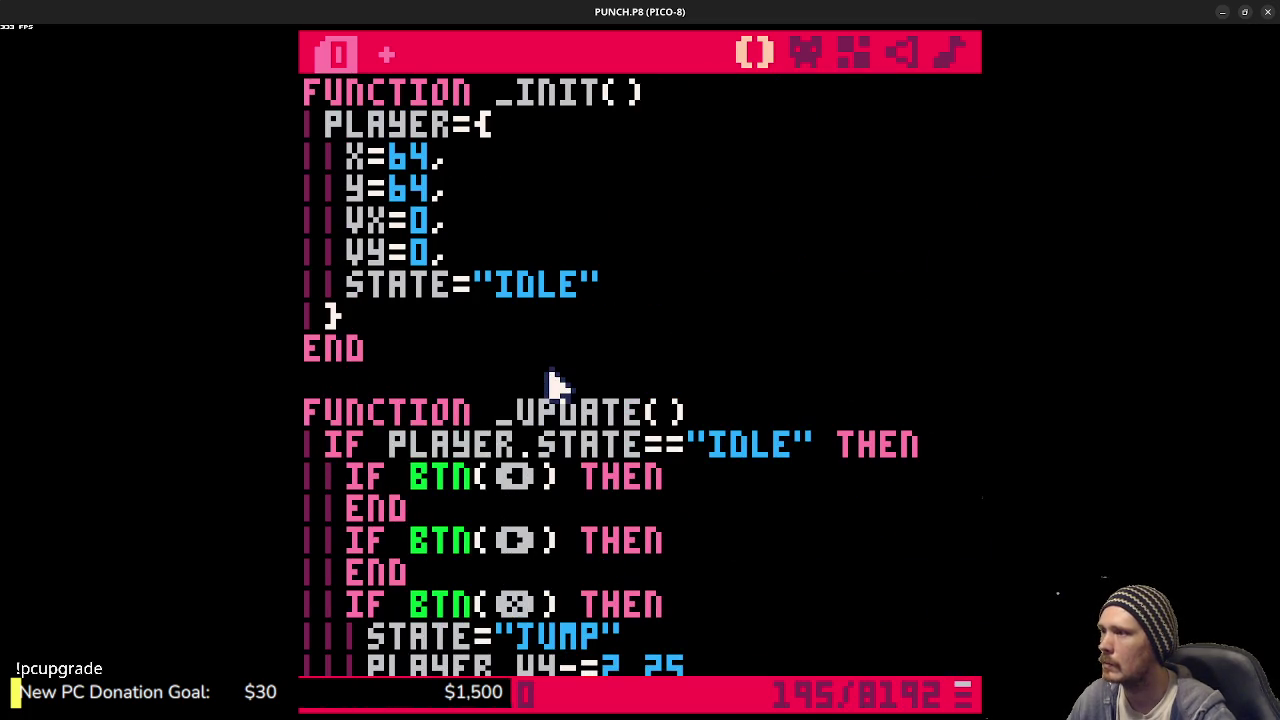
{"action": "key", "text": "ctrl+s"}
{"action": "scroll", "coordinate": [630, 430], "scroll_direction": "down", "scroll_amount": 2}
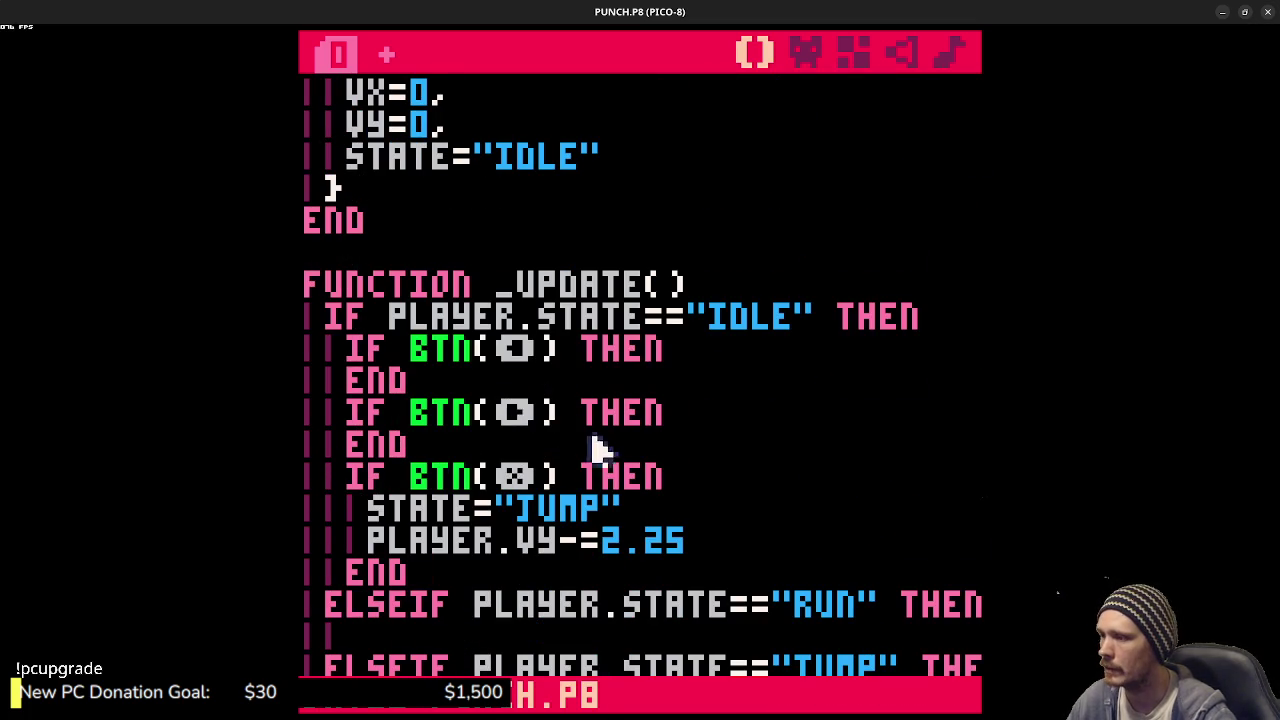
{"action": "scroll", "coordinate": [494, 483], "scroll_direction": "down", "scroll_amount": 2}
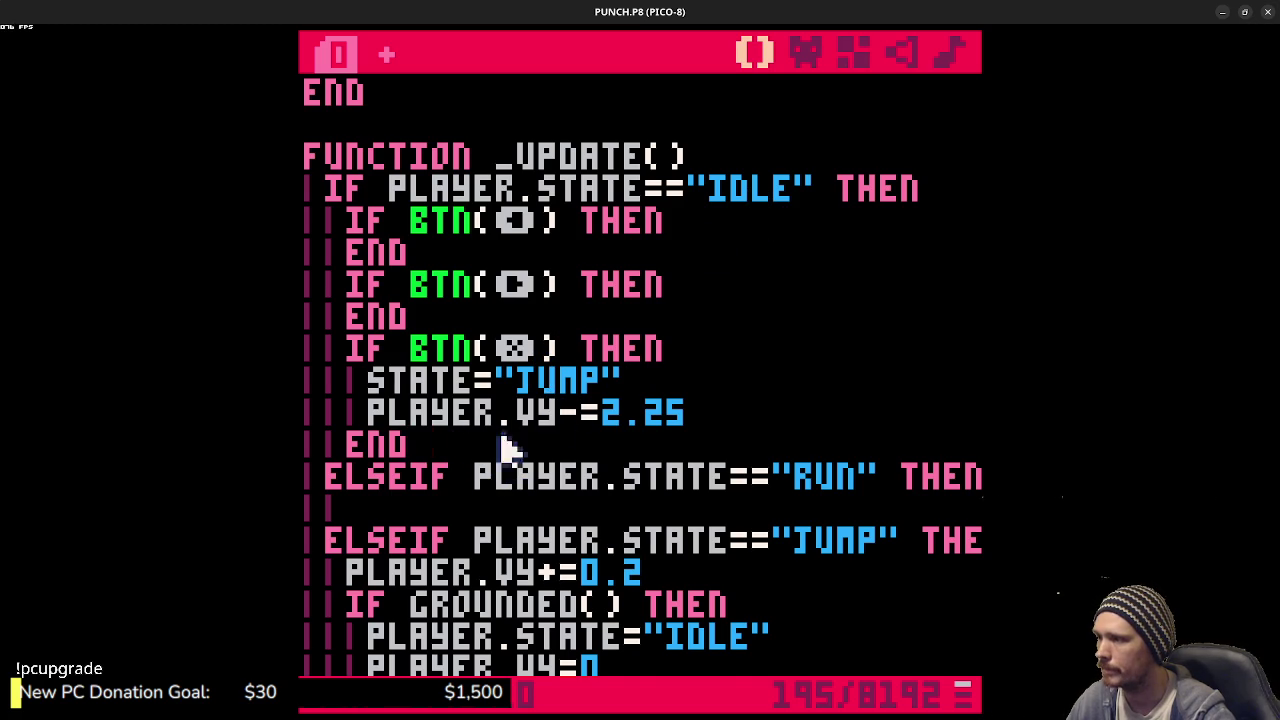
- In the idle branch, add if not grounded() then player.state="jump", then save
{"action": "key", "text": "Return"}
{"action": "type", "text": "GROUNDED"}
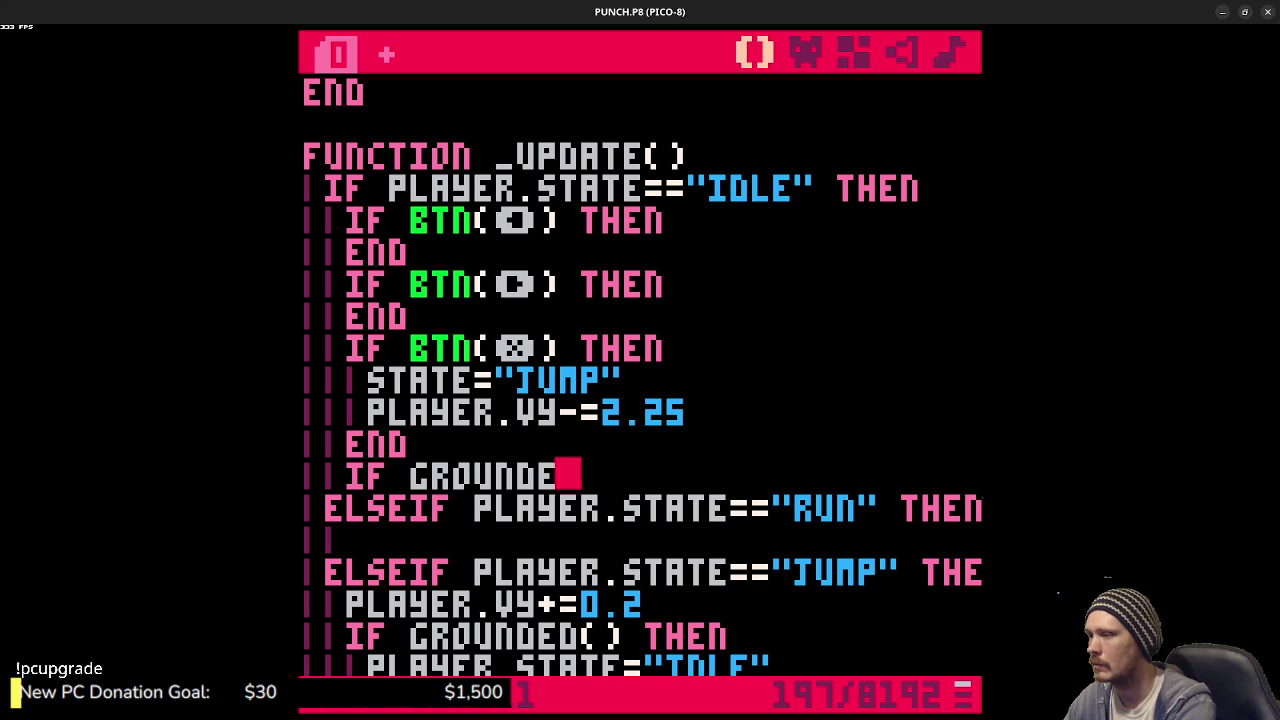
{"action": "key", "text": "BackSpace"}
{"action": "key", "text": "BackSpace"}
{"action": "key", "text": "BackSpace"}
{"action": "type", "text": "NOT GRO"}
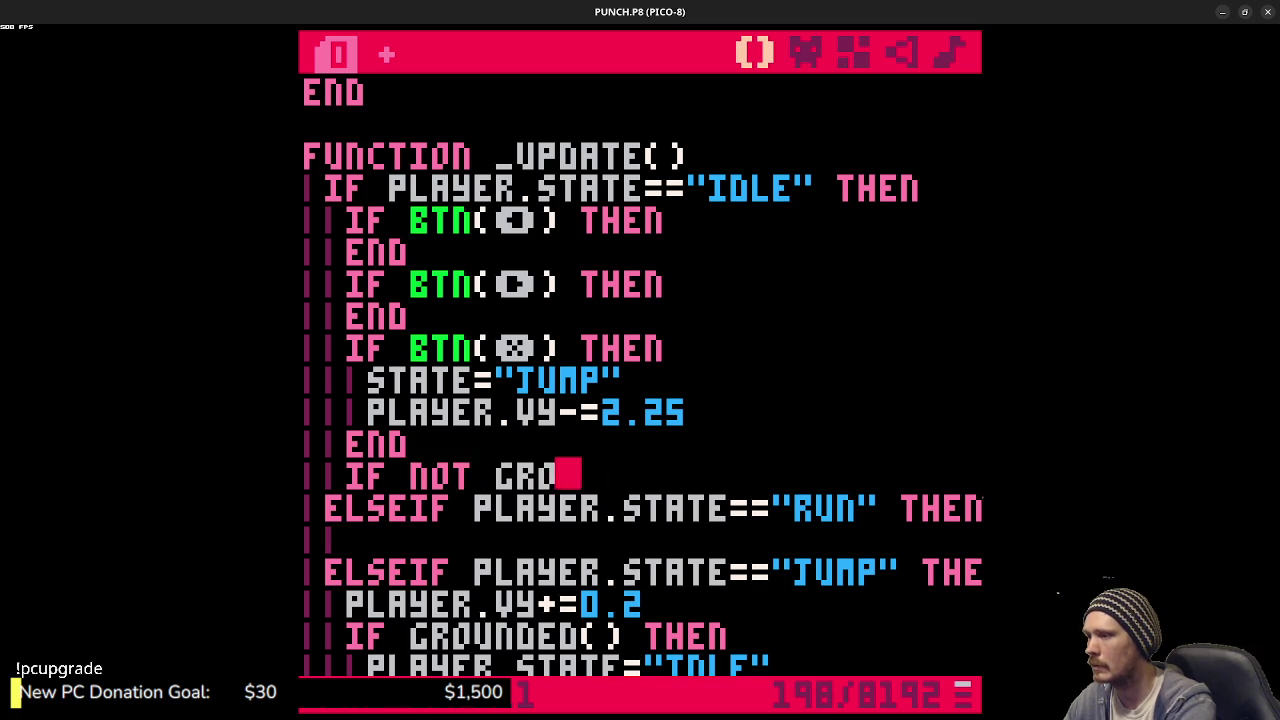
{"action": "type", "text": "UNDED() THEN"}
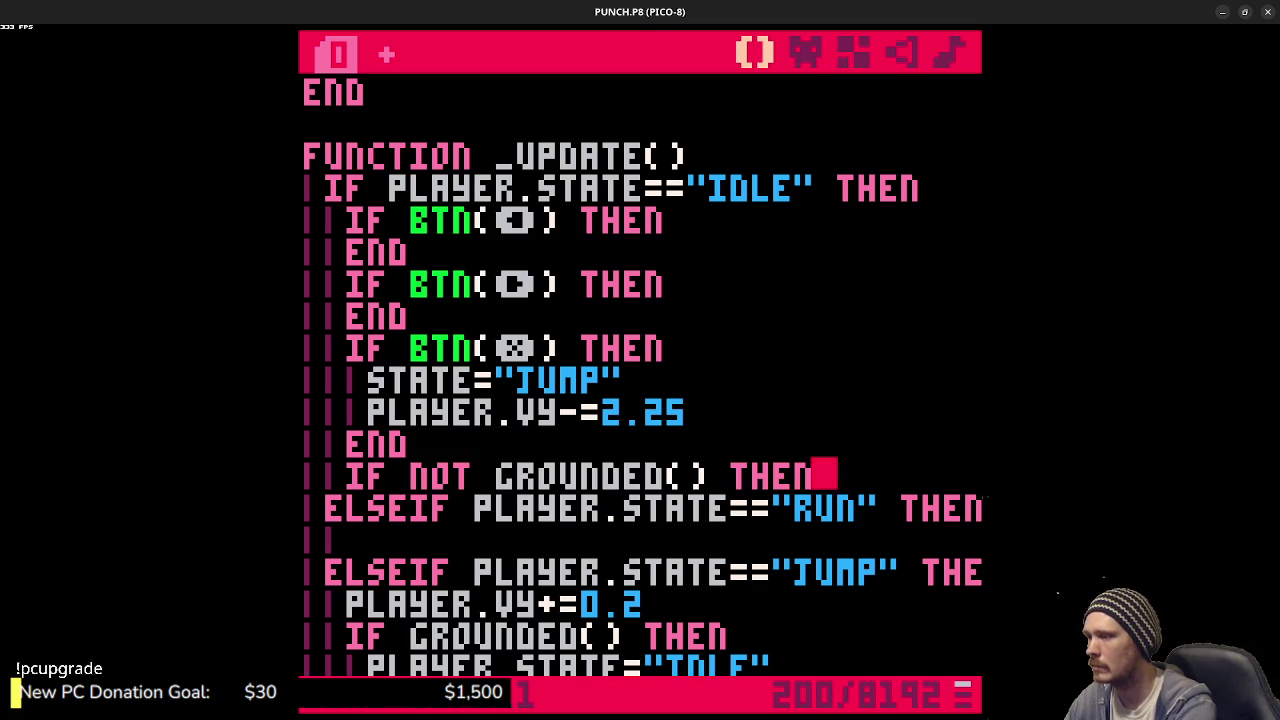
{"action": "key", "text": "Return"}
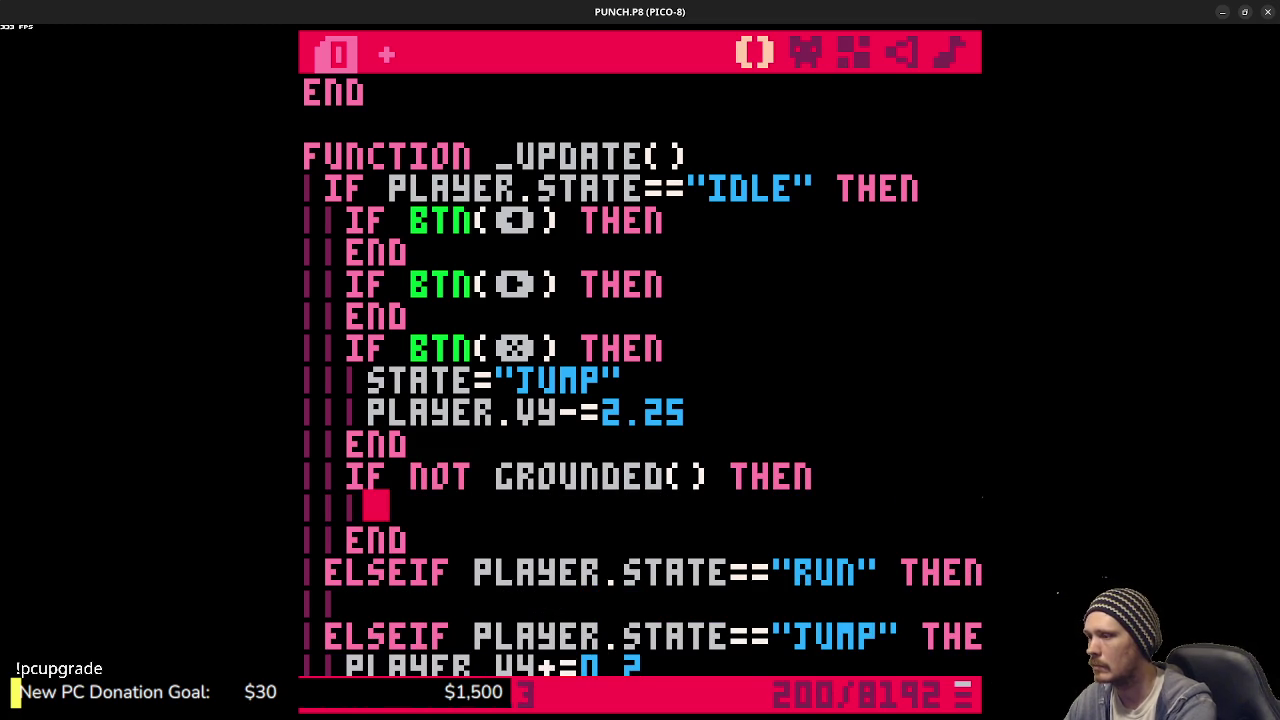
{"action": "type", "text": "PLAYER.STATE="}
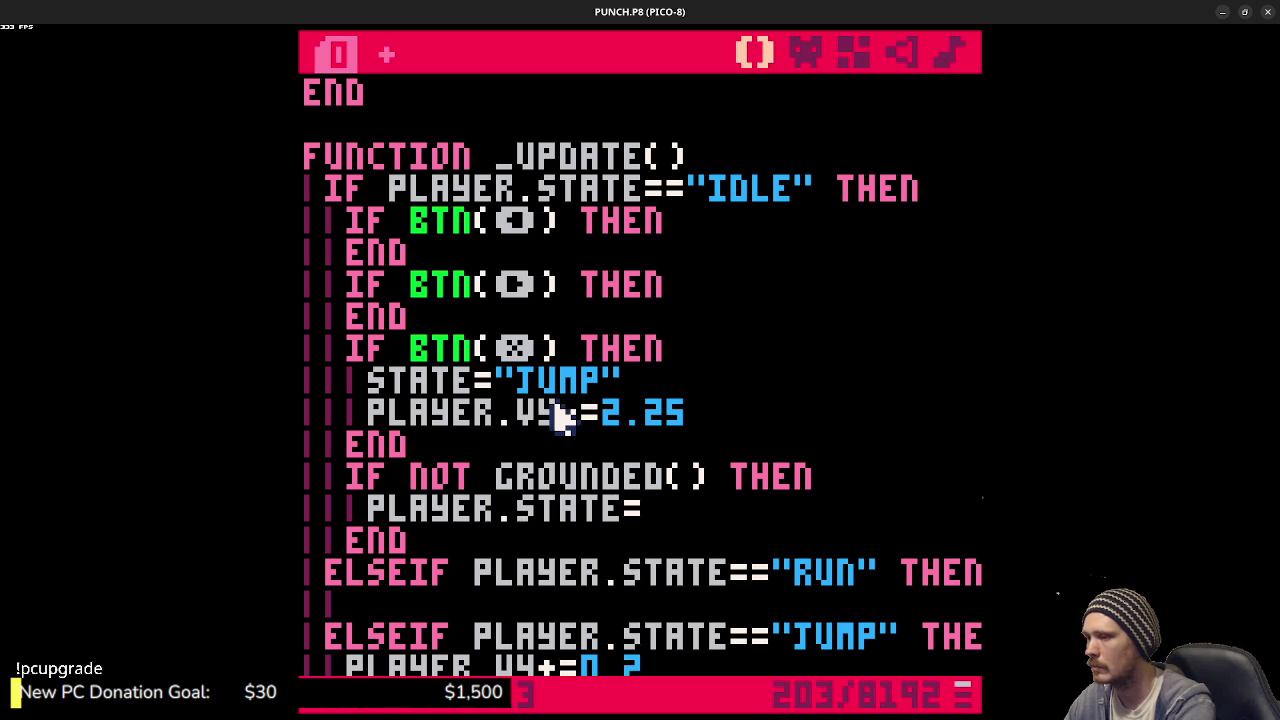
{"action": "type", "text": "JUMP"}
{"action": "key", "text": "ctrl+s"}
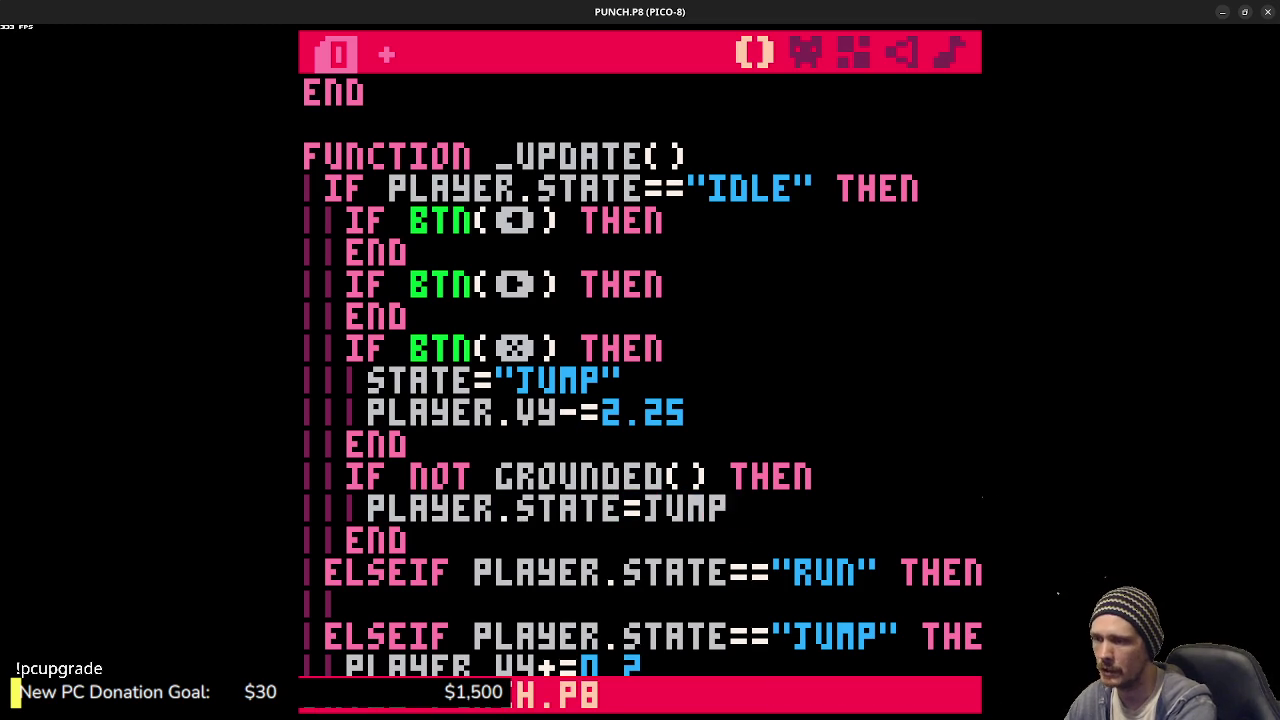
{"action": "key", "text": "BackSpace"}
{"action": "key", "text": "BackSpace"}
{"action": "key", "text": "BackSpace"}
{"action": "type", "text": "\"JUM"}
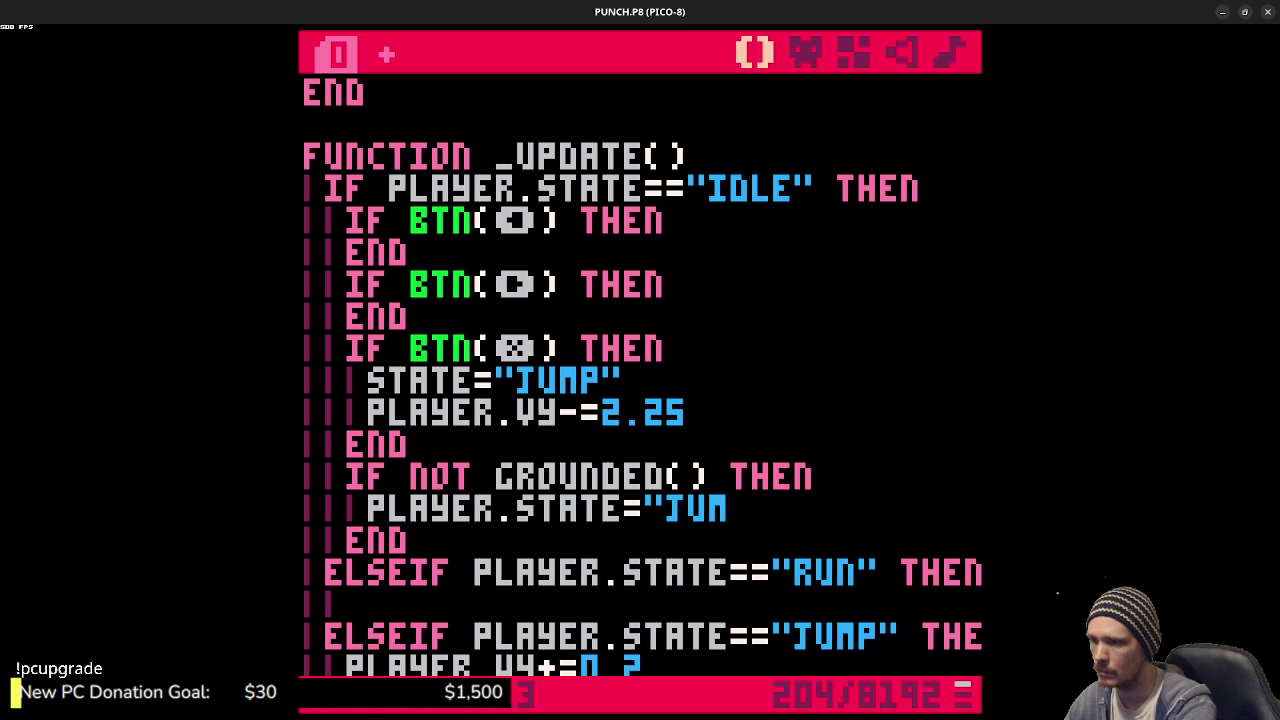
{"action": "key", "text": "ctrl+s"}
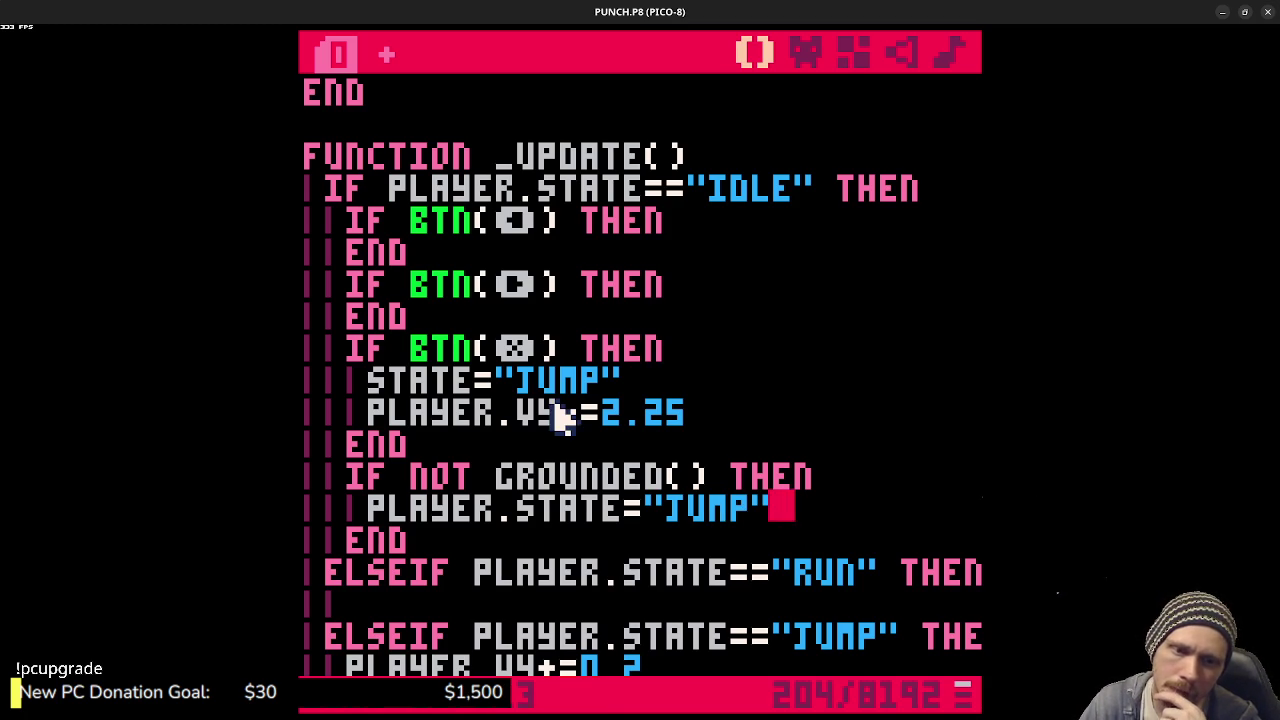
- Browse the sprite sheet pages in the sprite editor, then switch to the map editor
{"action": "left_click", "coordinate": [806, 56]}
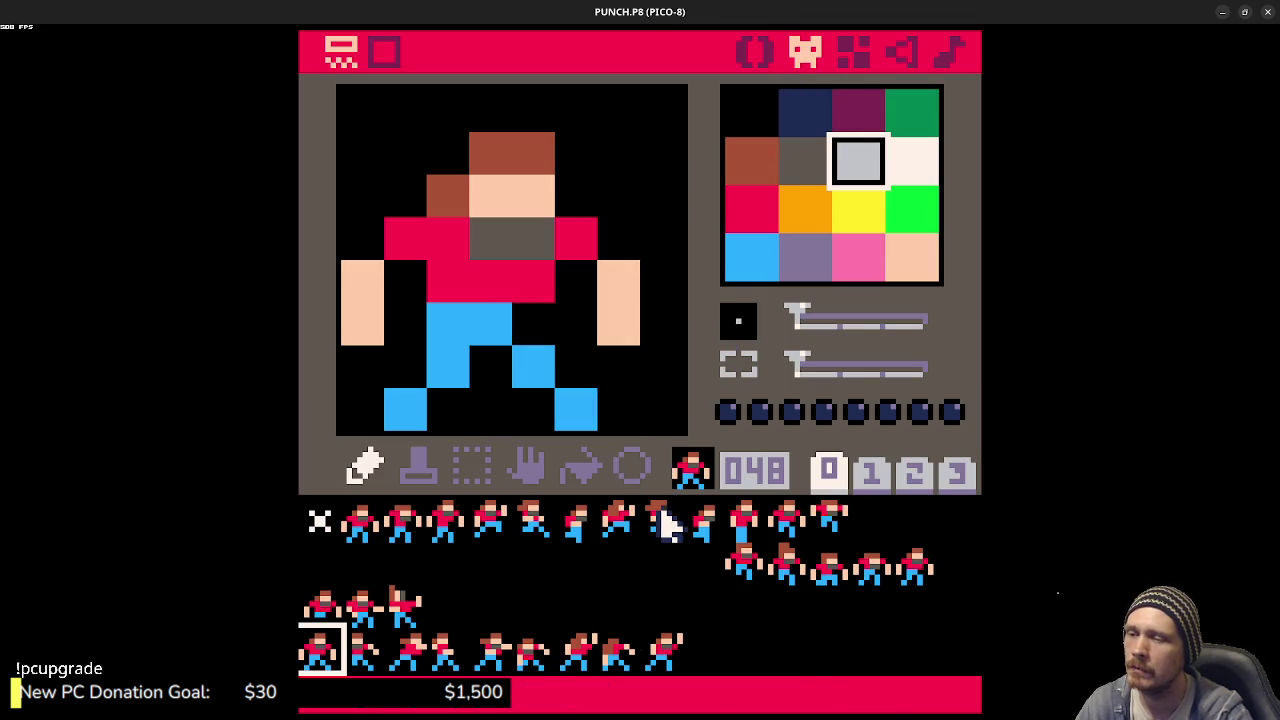
{"action": "left_click", "coordinate": [870, 472]}
{"action": "left_click", "coordinate": [914, 472]}
{"action": "left_click", "coordinate": [956, 472]}
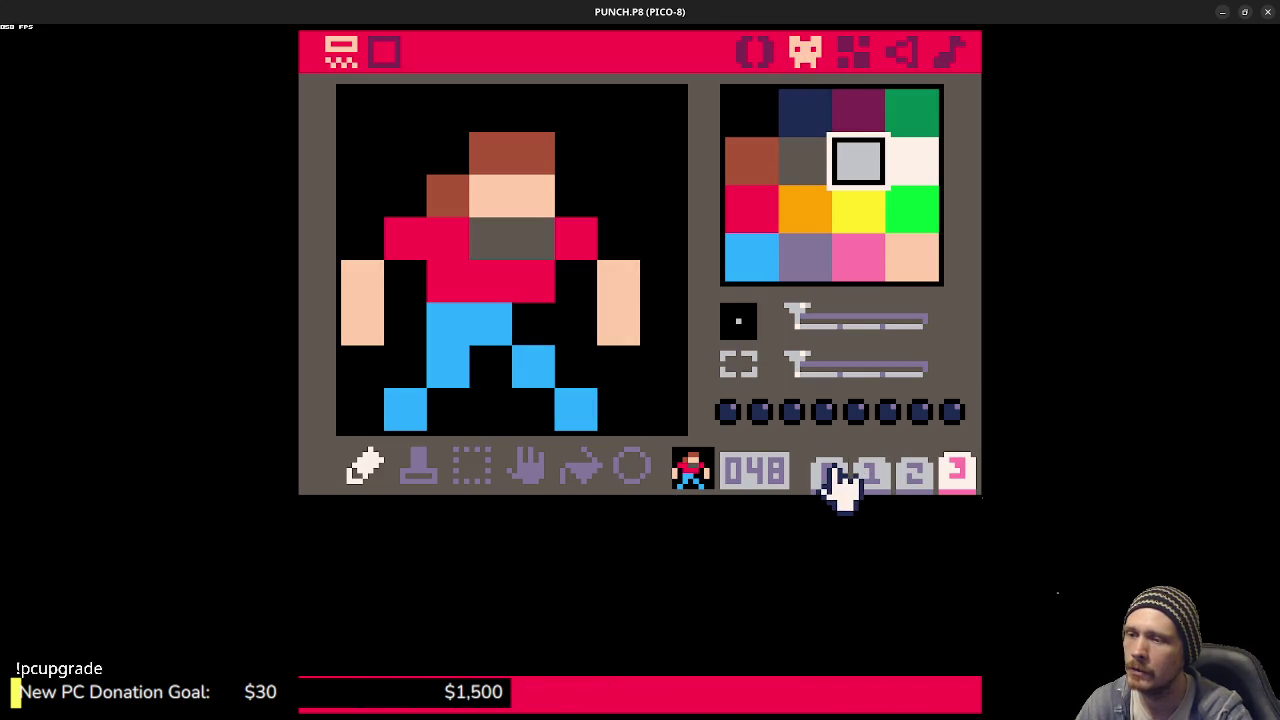
{"action": "left_click", "coordinate": [830, 472]}
{"action": "left_click", "coordinate": [855, 52]}
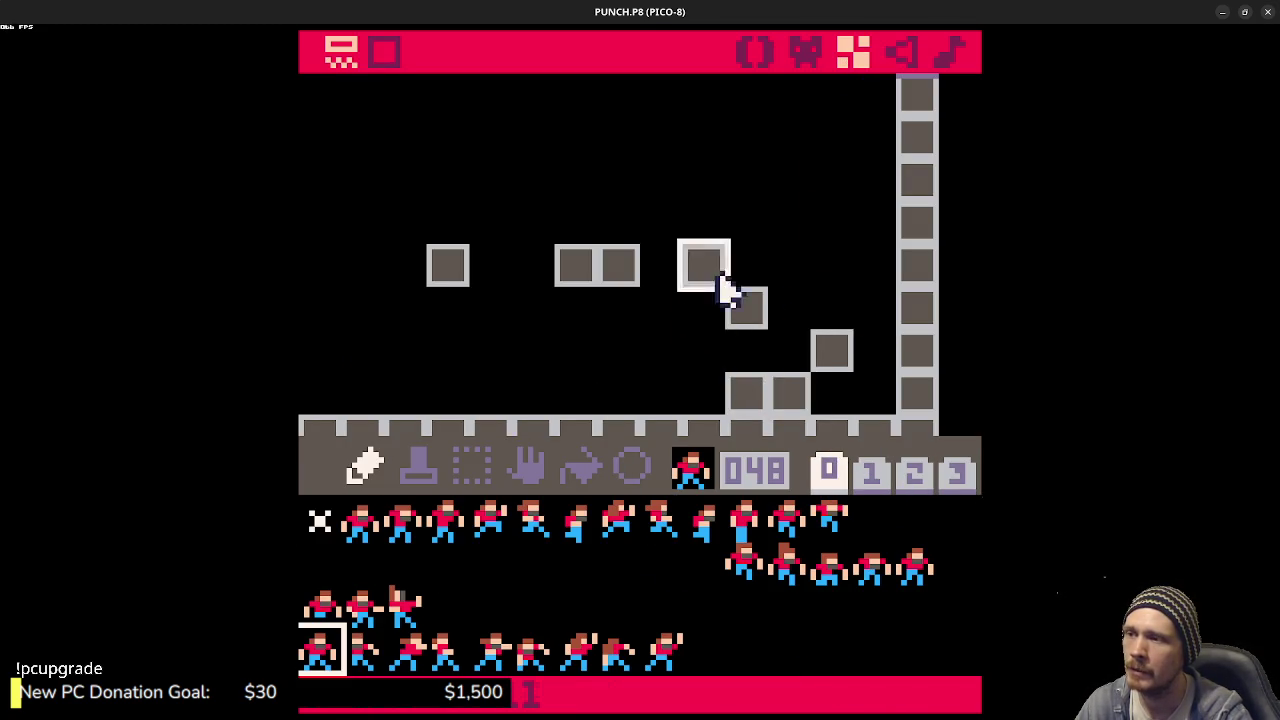
- Paint two grey-block eyes and a U-shaped mouth with sprite 128, then open the SFX editor
{"action": "scroll", "coordinate": [760, 286], "scroll_direction": "down", "scroll_amount": 3}
{"action": "scroll", "coordinate": [760, 282], "scroll_direction": "up", "scroll_amount": 1}
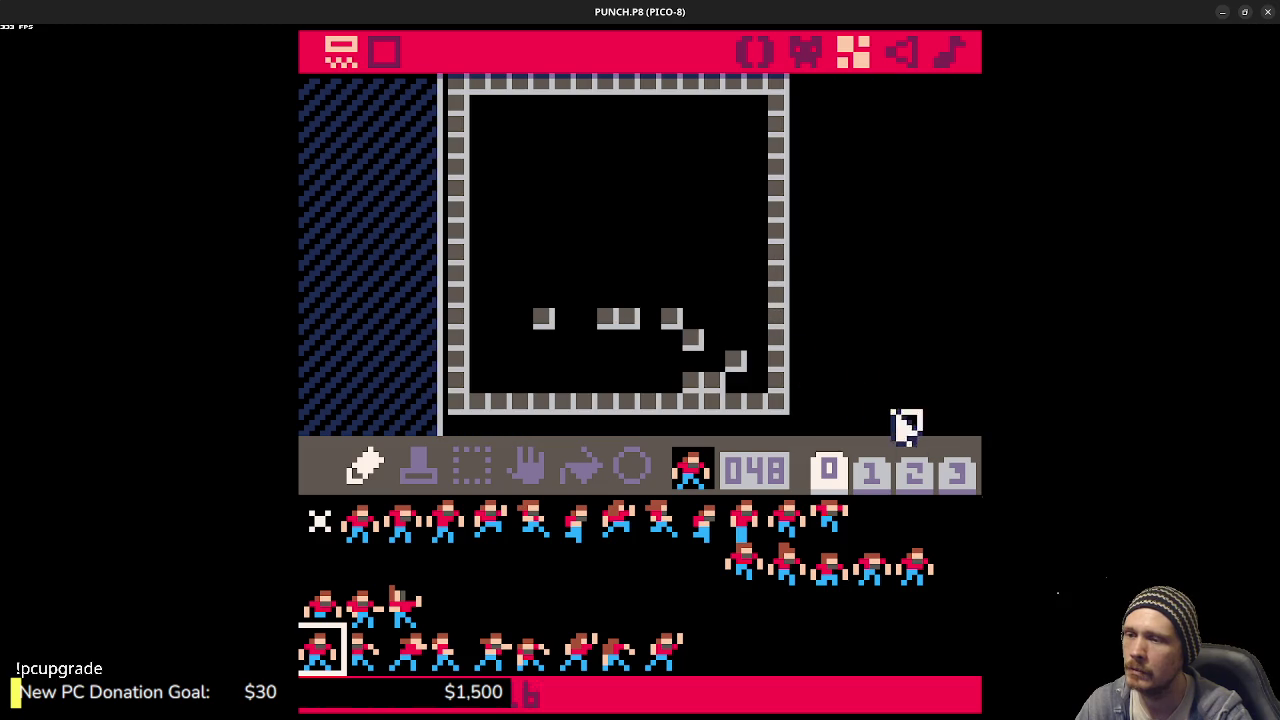
{"action": "left_click", "coordinate": [914, 472]}
{"action": "left_click", "coordinate": [320, 520]}
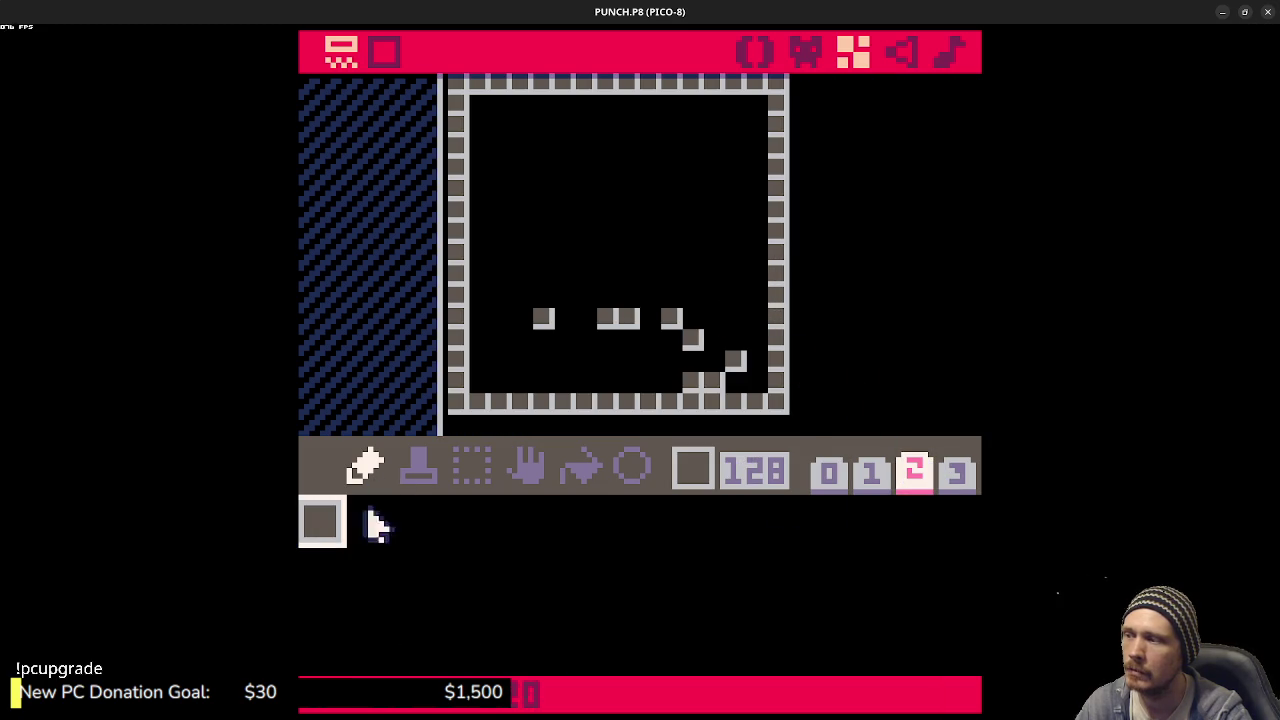
{"action": "left_click", "coordinate": [543, 148]}
{"action": "left_click", "coordinate": [607, 148]}
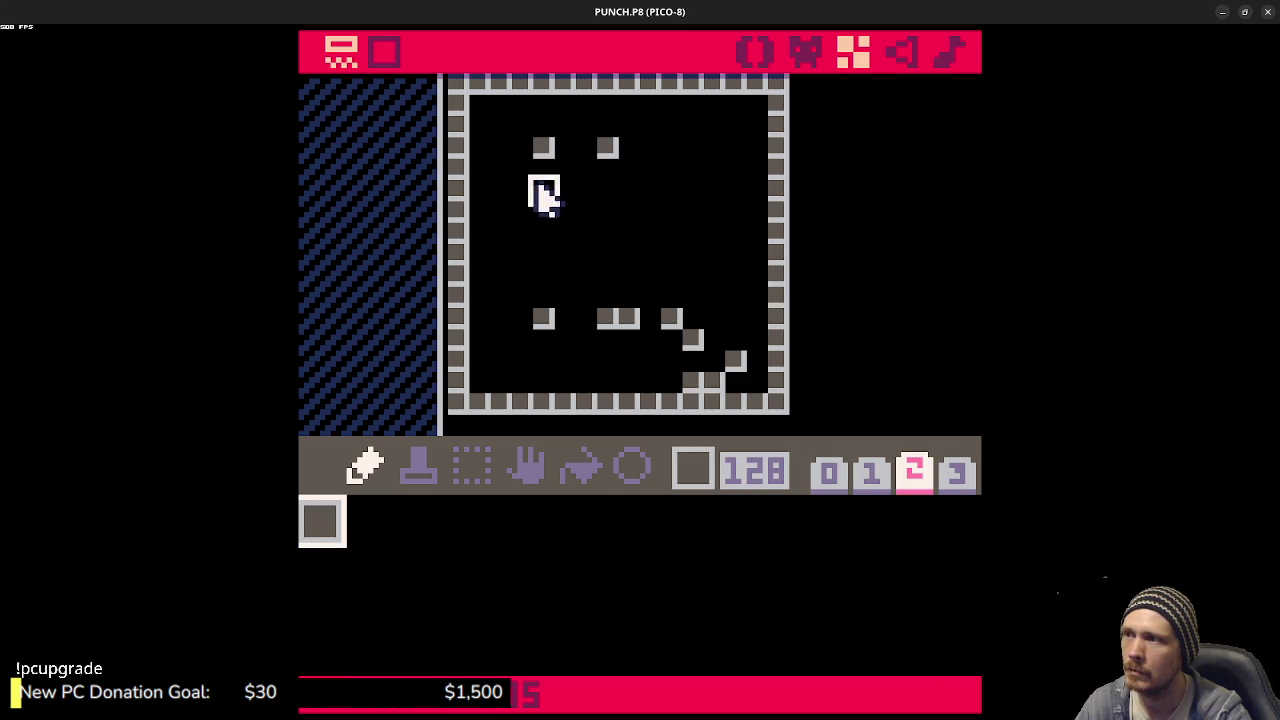
{"action": "mouse_move", "coordinate": [543, 193]}
{"action": "left_mouse_down"}
{"action": "mouse_move", "coordinate": [651, 211]}
{"action": "mouse_move", "coordinate": [650, 192]}
{"action": "left_mouse_up"}
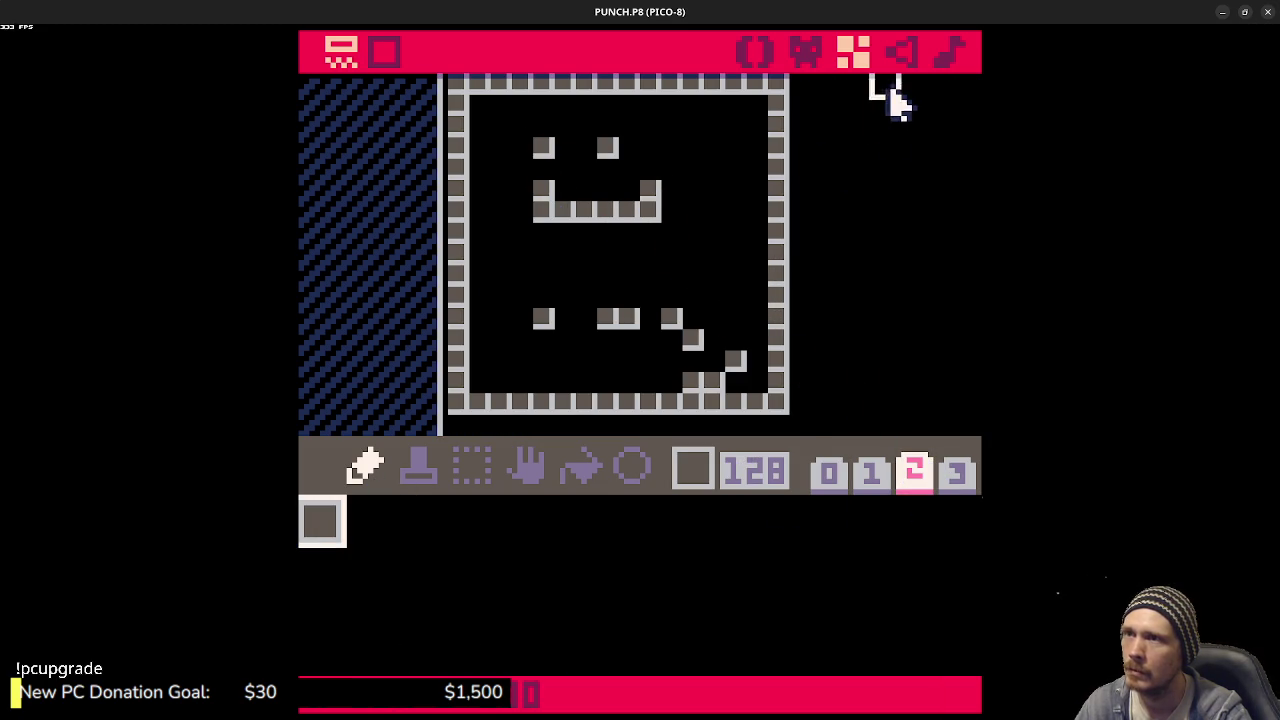
{"action": "left_click", "coordinate": [901, 53]}
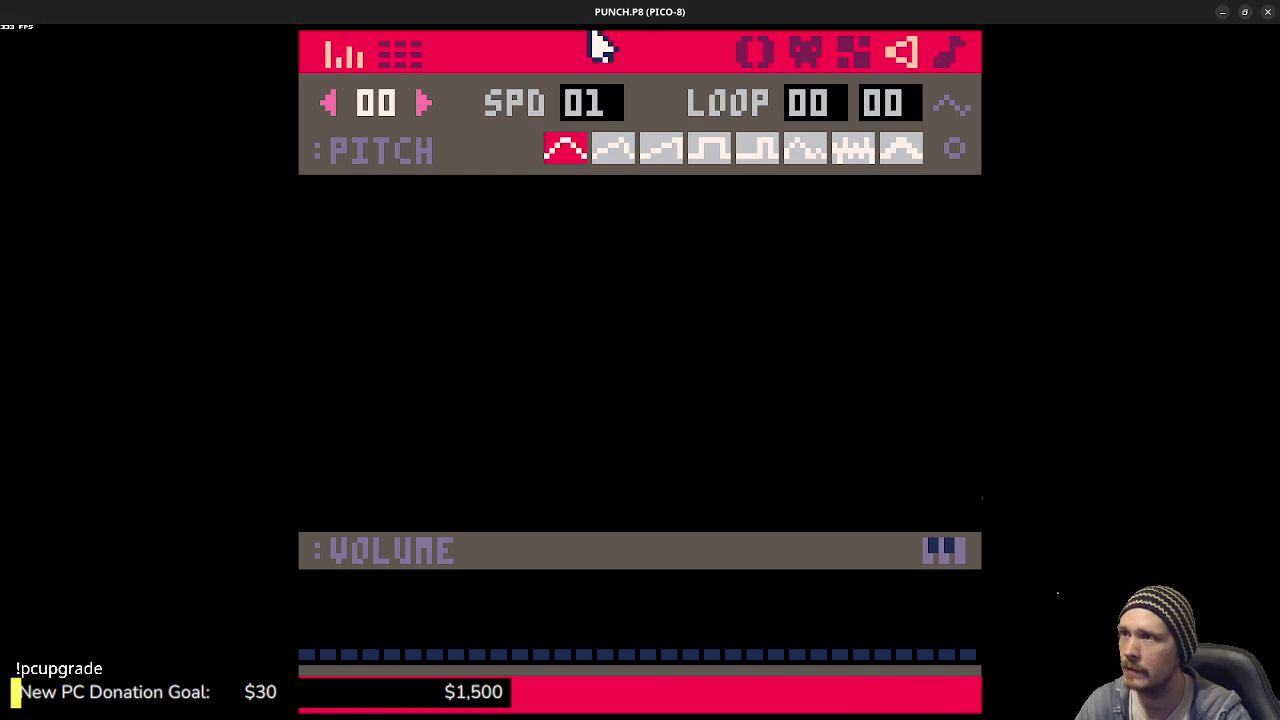
- Glance at the music tab, then draw a rising-then-falling pitch curve in sound effect 00
{"action": "left_click", "coordinate": [948, 55]}
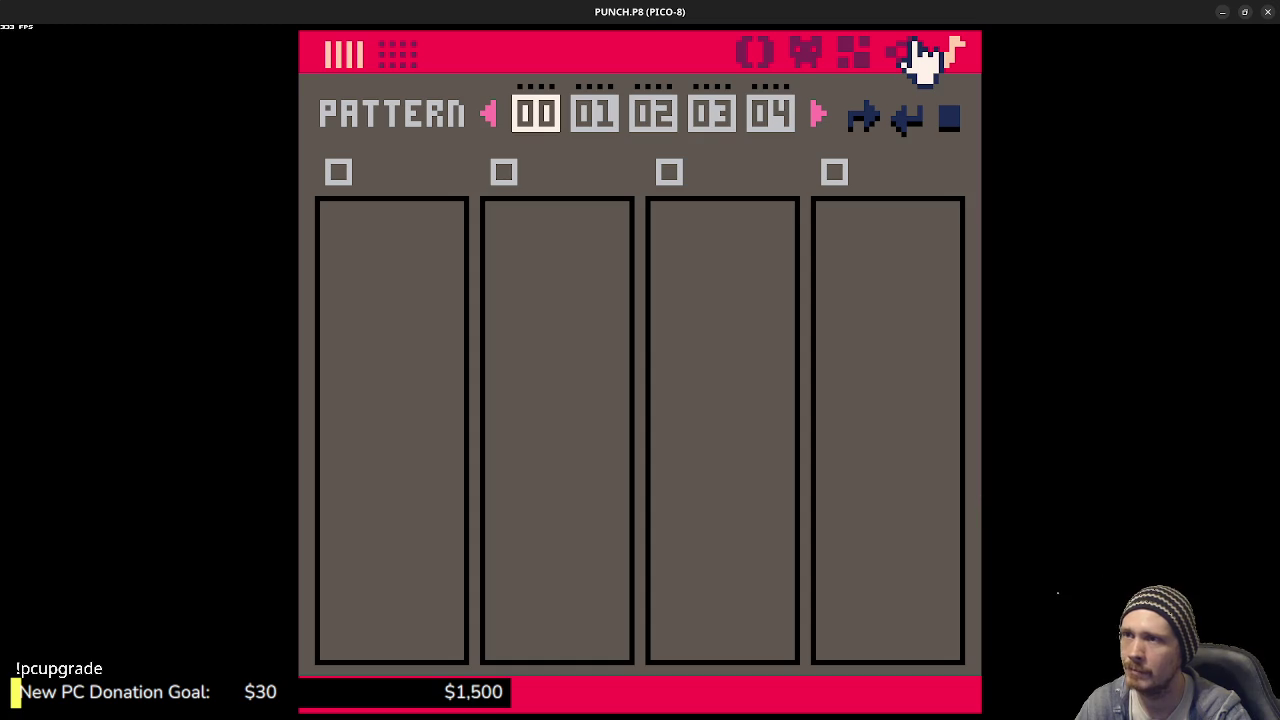
{"action": "left_click", "coordinate": [903, 52]}
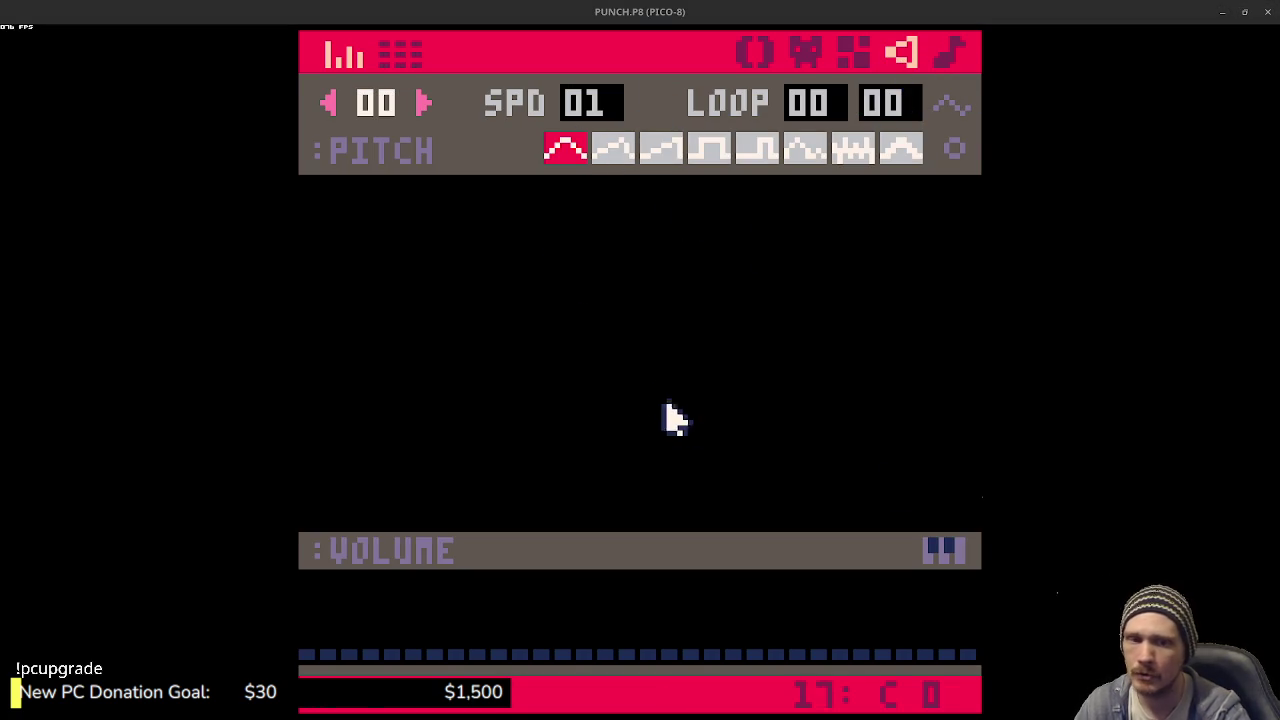
{"action": "mouse_move", "coordinate": [330, 355]}
{"action": "left_mouse_down"}
{"action": "mouse_move", "coordinate": [557, 312]}
{"action": "mouse_move", "coordinate": [858, 334]}
{"action": "left_mouse_up"}
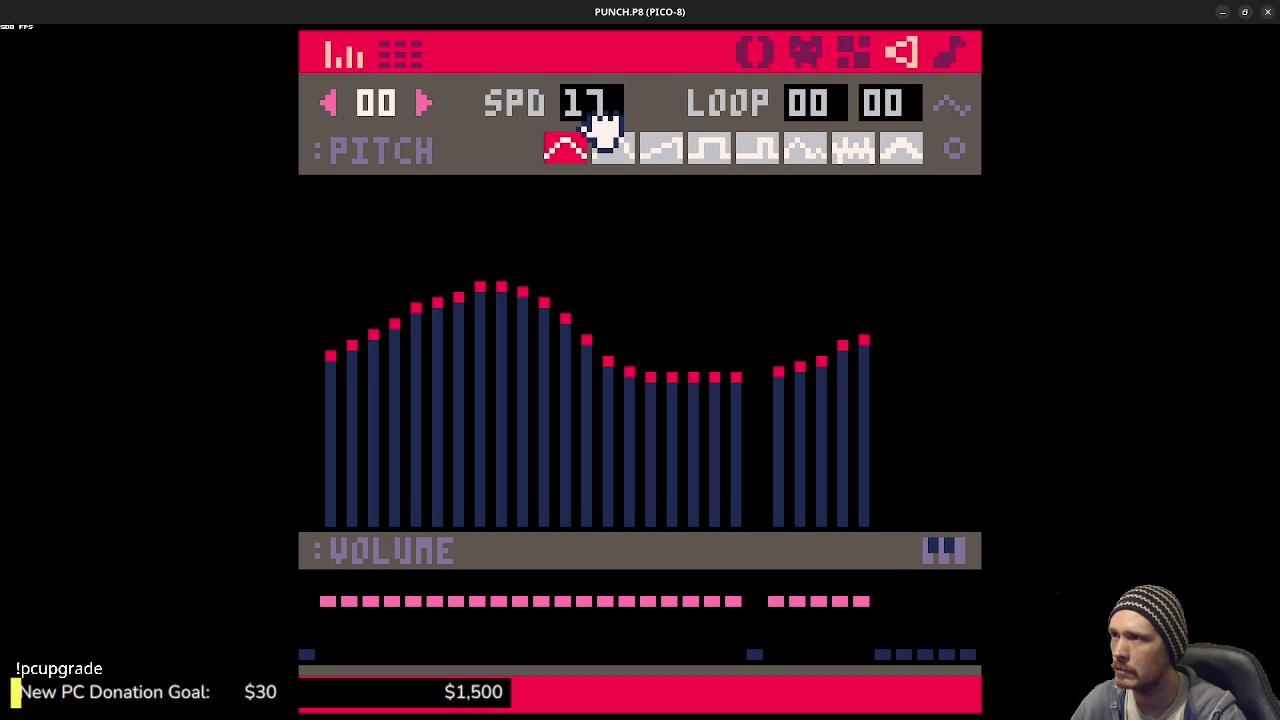
- Raise sound effect 00's speed to 24, previewing playback along the way
{"action": "left_click_drag", "start_coordinate": [600, 118], "coordinate": [660, 194]}
{"action": "key", "text": "space"}
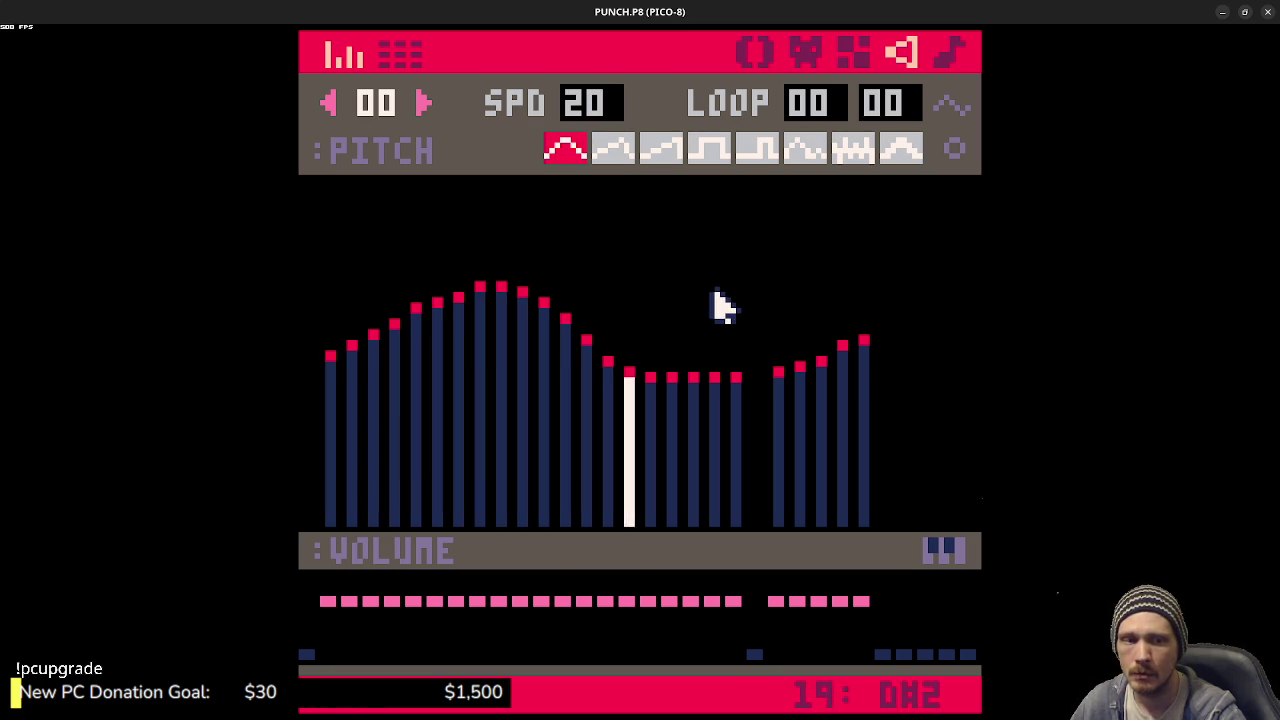
{"action": "left_click", "coordinate": [605, 106]}
{"action": "left_click", "coordinate": [590, 110]}
{"action": "left_click", "coordinate": [600, 110]}
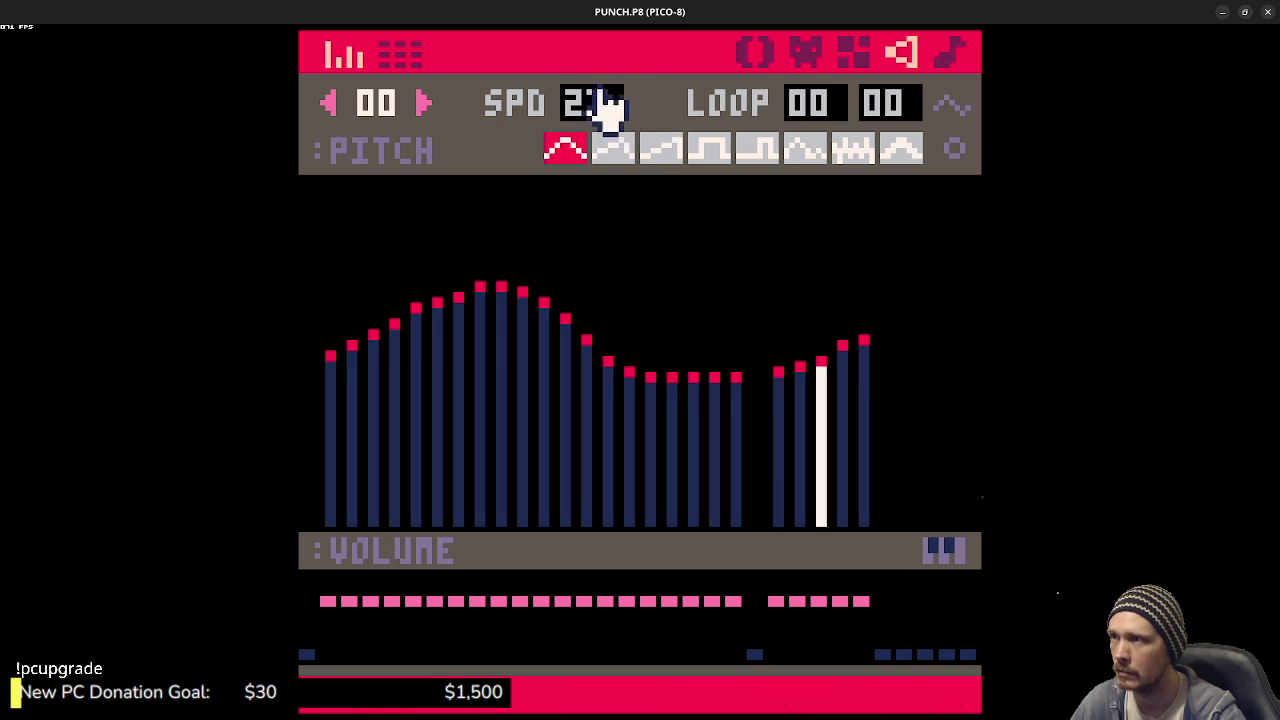
{"action": "left_click", "coordinate": [605, 108]}
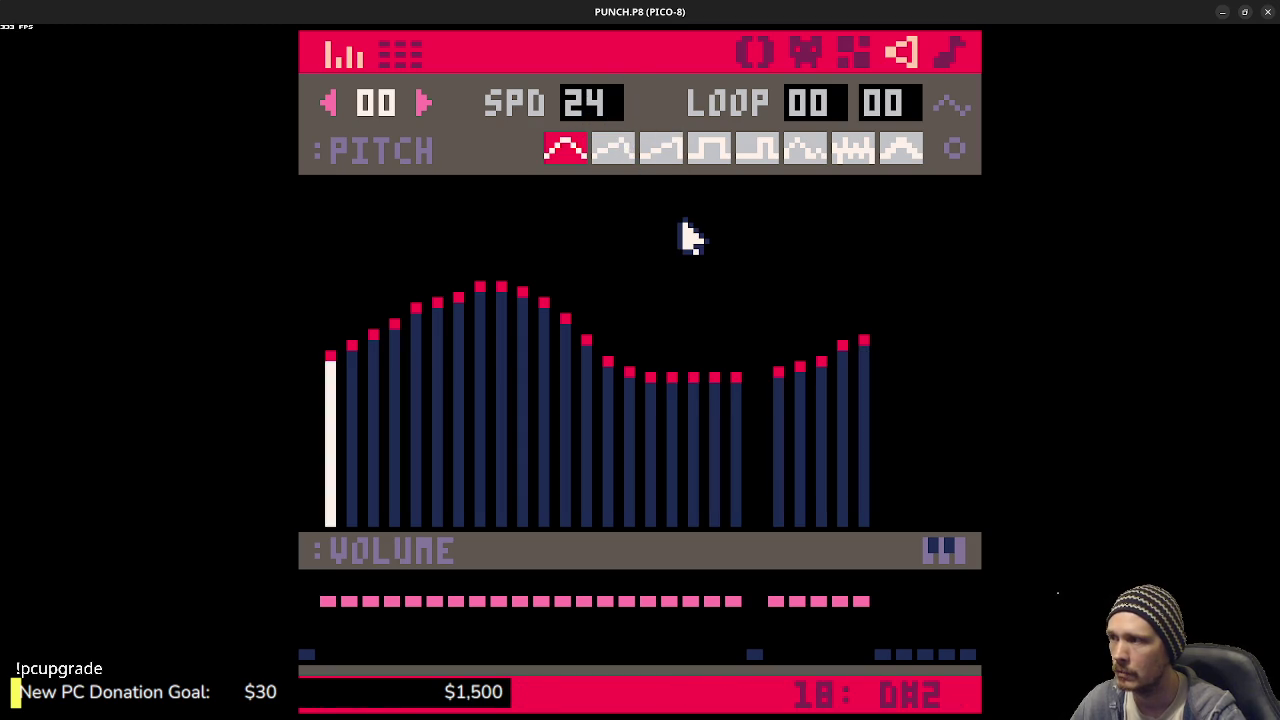
{"action": "key", "text": "space"}
{"action": "key", "text": "space"}
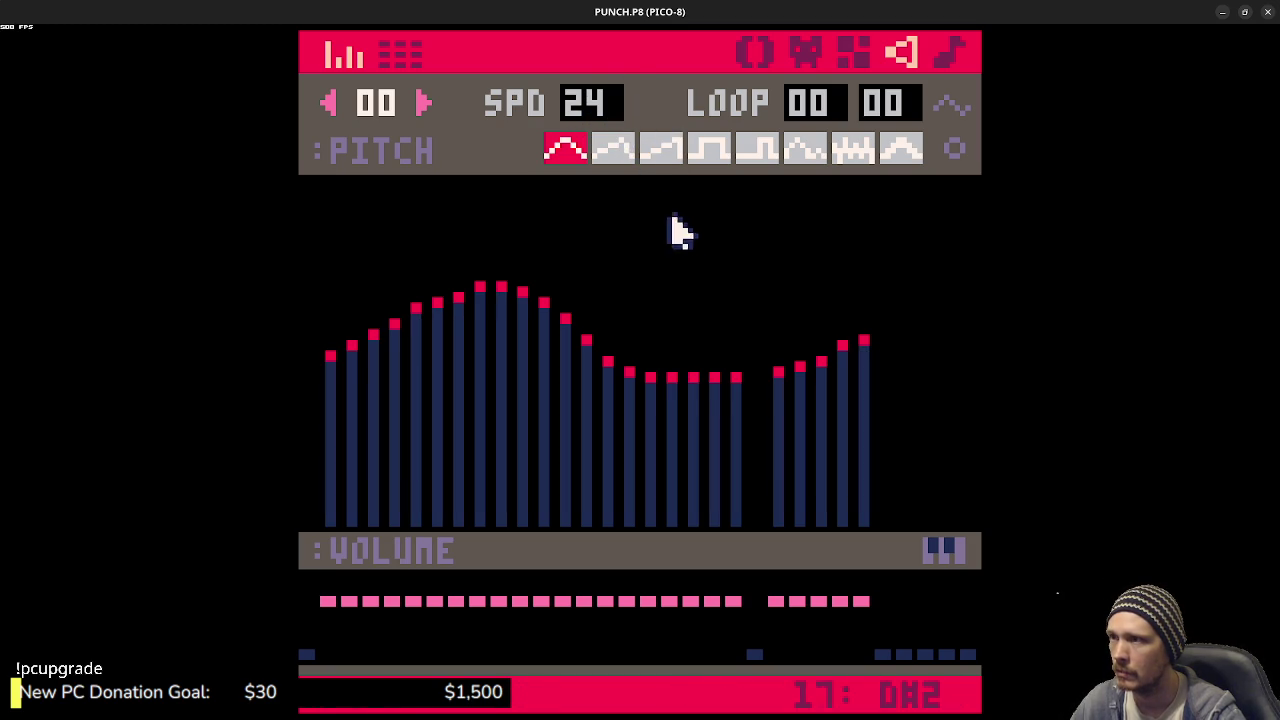
- Try instruments 2, 3, 5 and 6 on every note, then erase all the notes
{"action": "left_click", "coordinate": [615, 150], "text": "shift"}
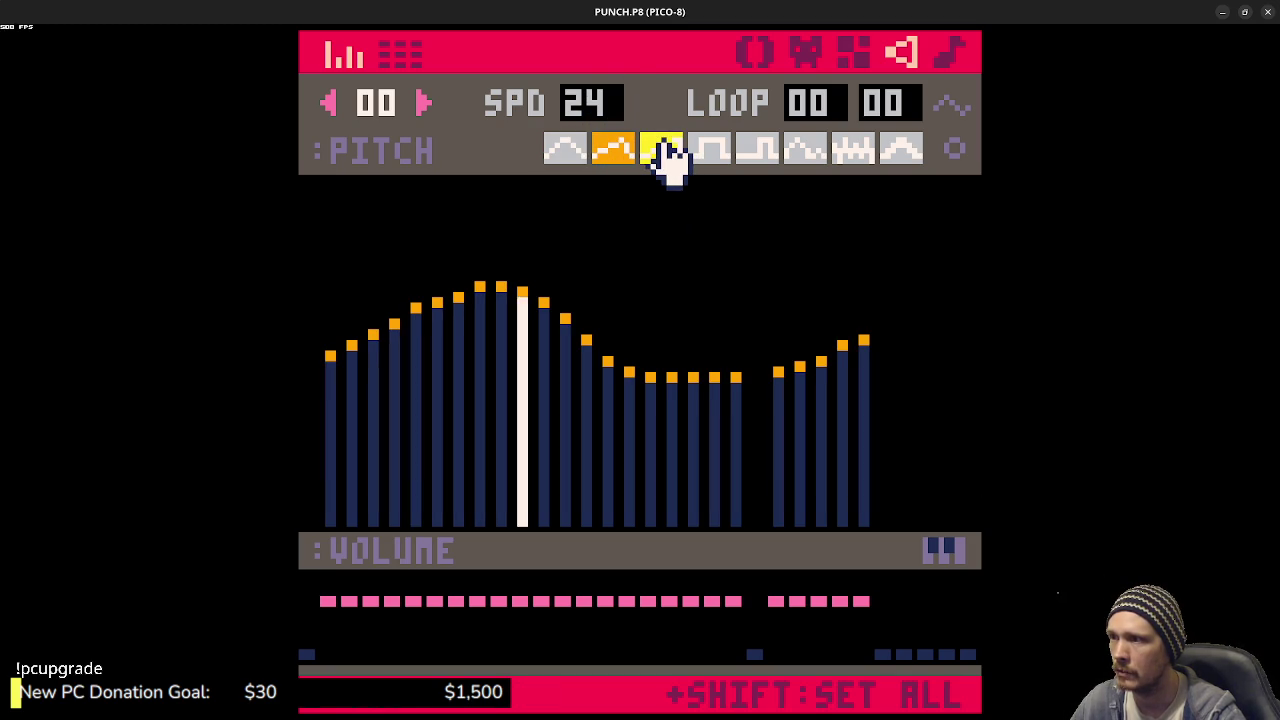
{"action": "left_click", "coordinate": [663, 150], "text": "shift"}
{"action": "left_click", "coordinate": [760, 155], "text": "shift"}
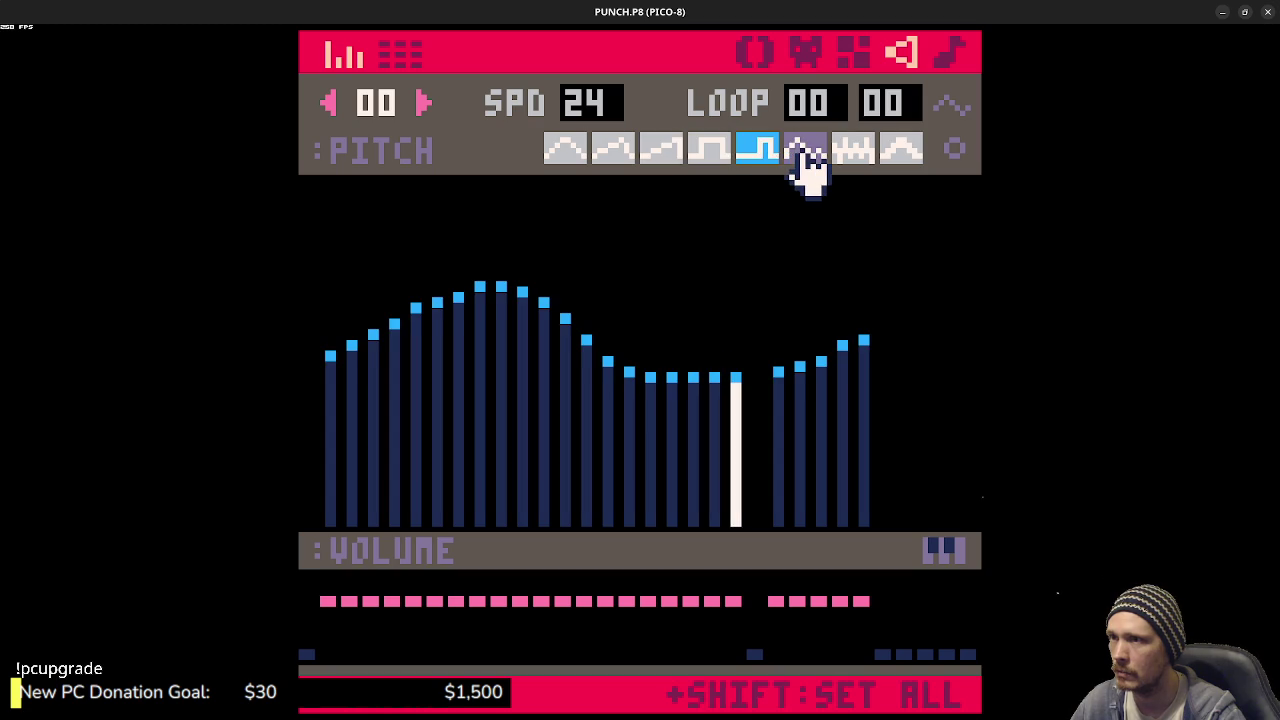
{"action": "left_click", "coordinate": [808, 160], "text": "shift"}
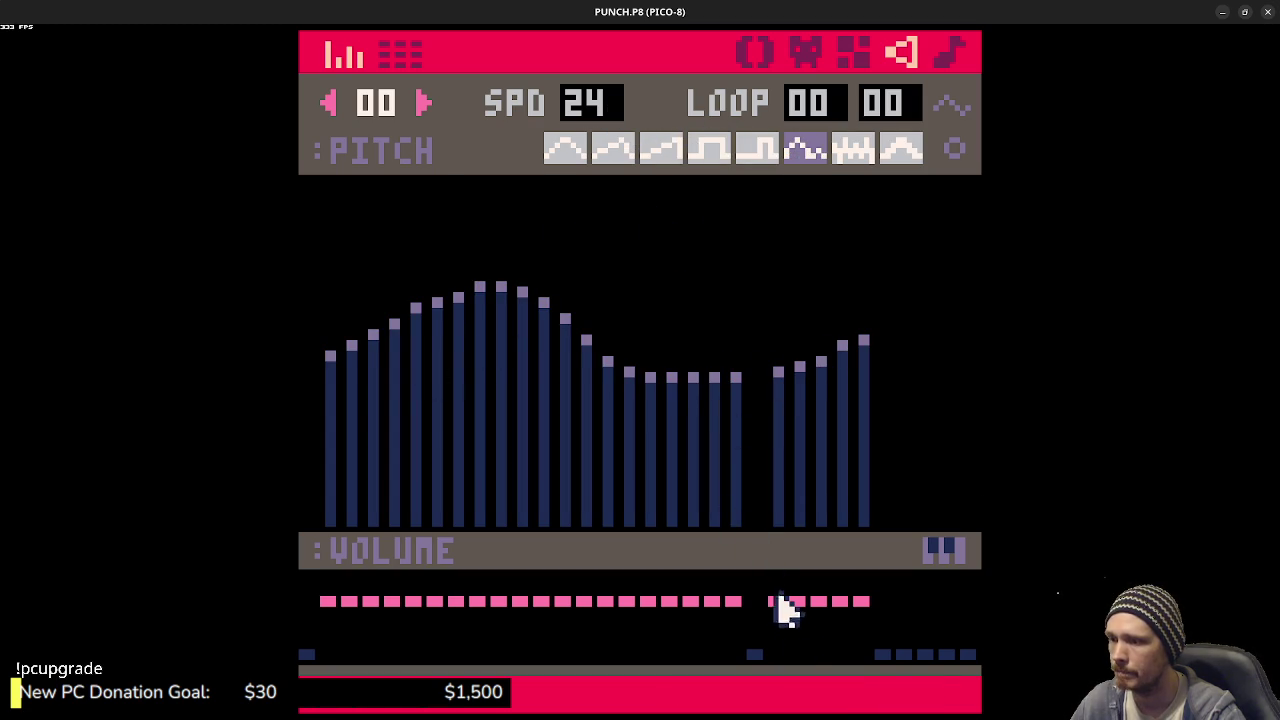
{"action": "left_click_drag", "start_coordinate": [866, 655], "coordinate": [322, 660]}
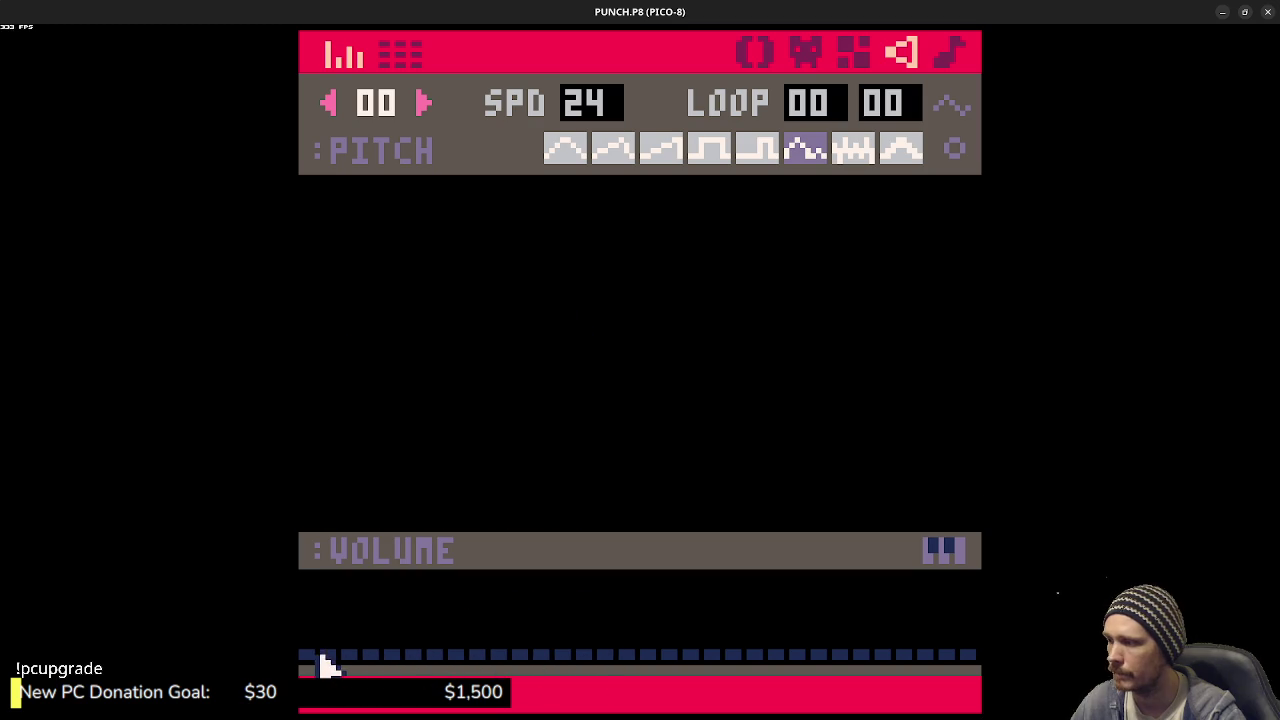
- Place the opening seven-note run of a new melody in the pitch graph
{"action": "left_click", "coordinate": [307, 357]}
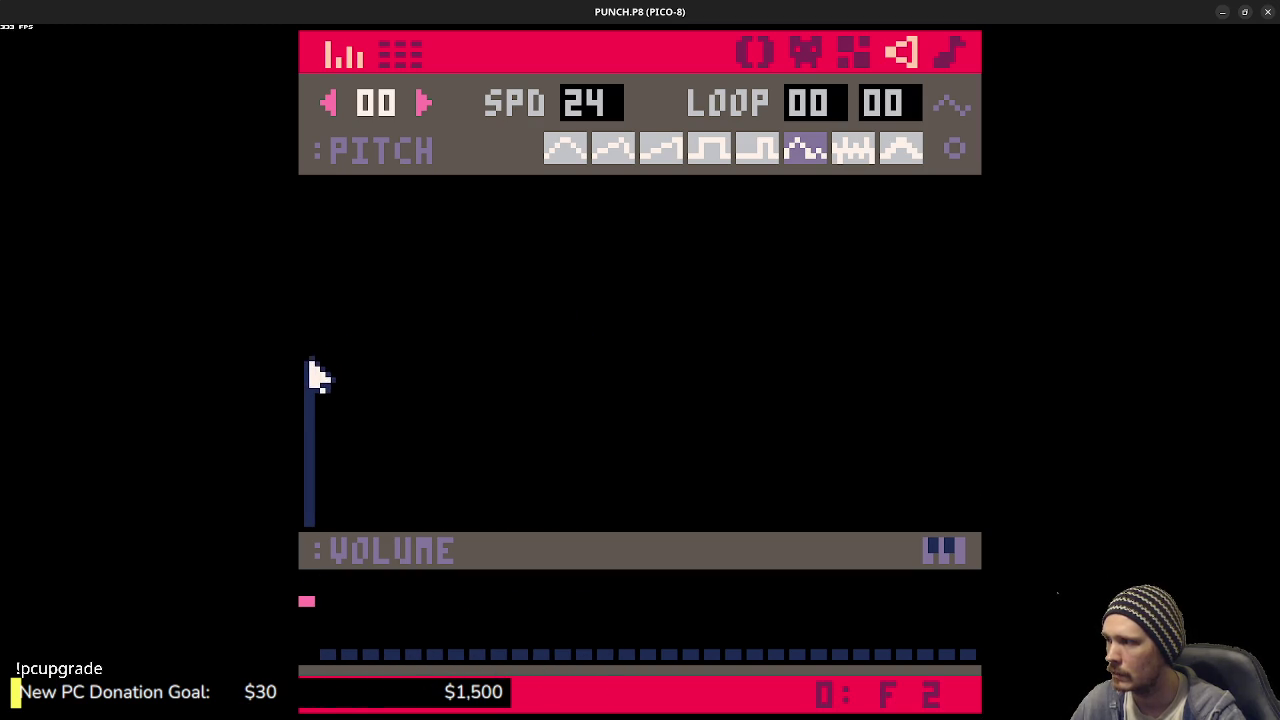
{"action": "left_click", "coordinate": [330, 367]}
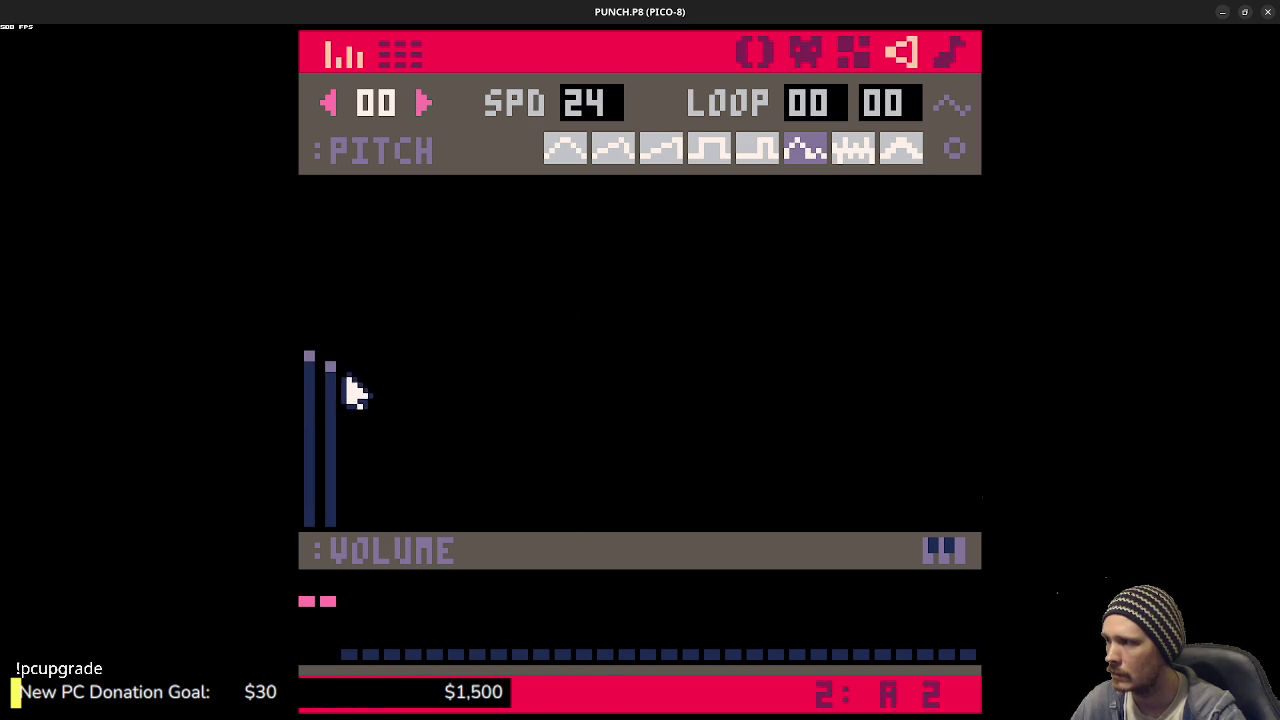
{"action": "left_click", "coordinate": [351, 378]}
{"action": "left_click", "coordinate": [373, 367]}
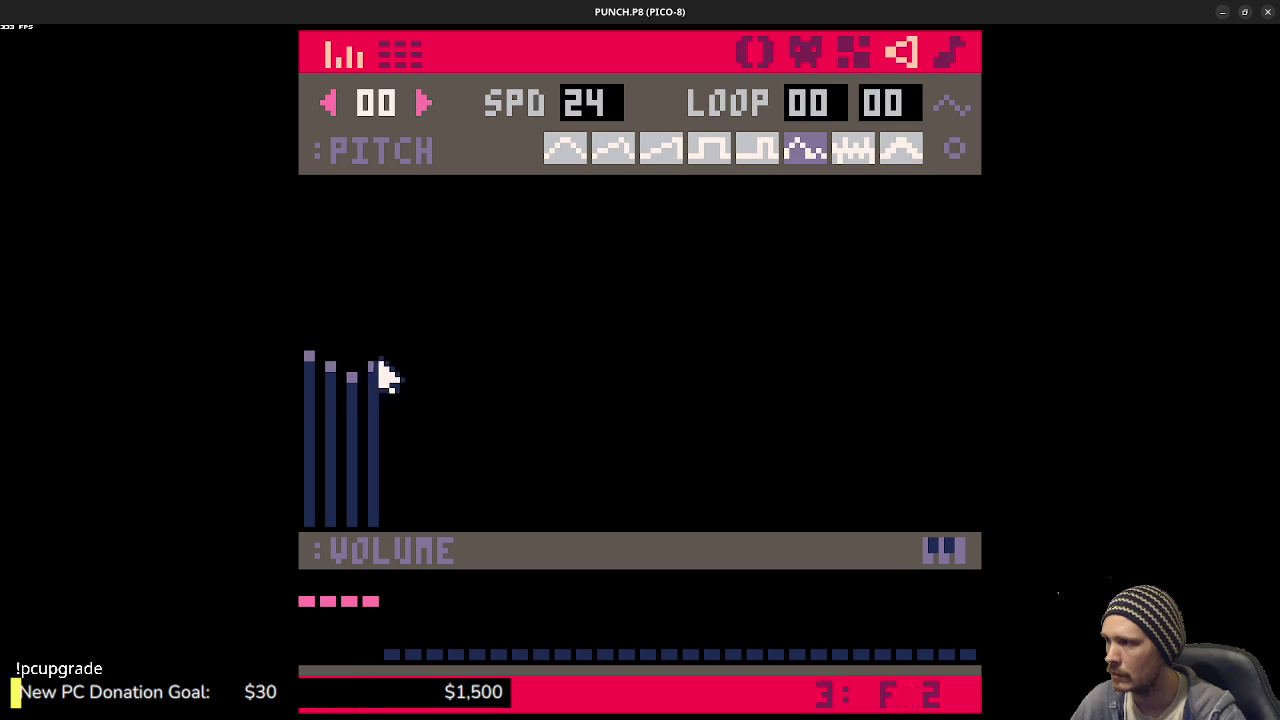
{"action": "left_click", "coordinate": [394, 357]}
{"action": "left_click", "coordinate": [436, 358]}
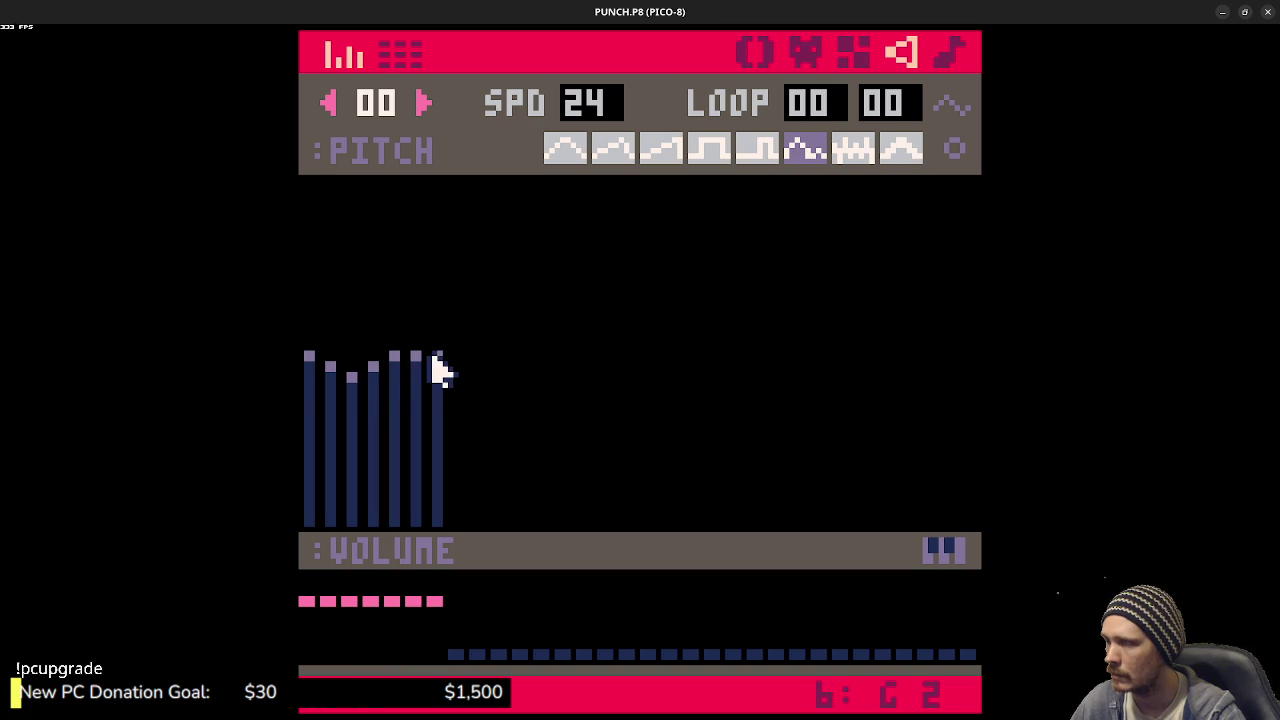
- Add two more note groups after gaps, clear one note for a rest, and preview
{"action": "left_click", "coordinate": [499, 366]}
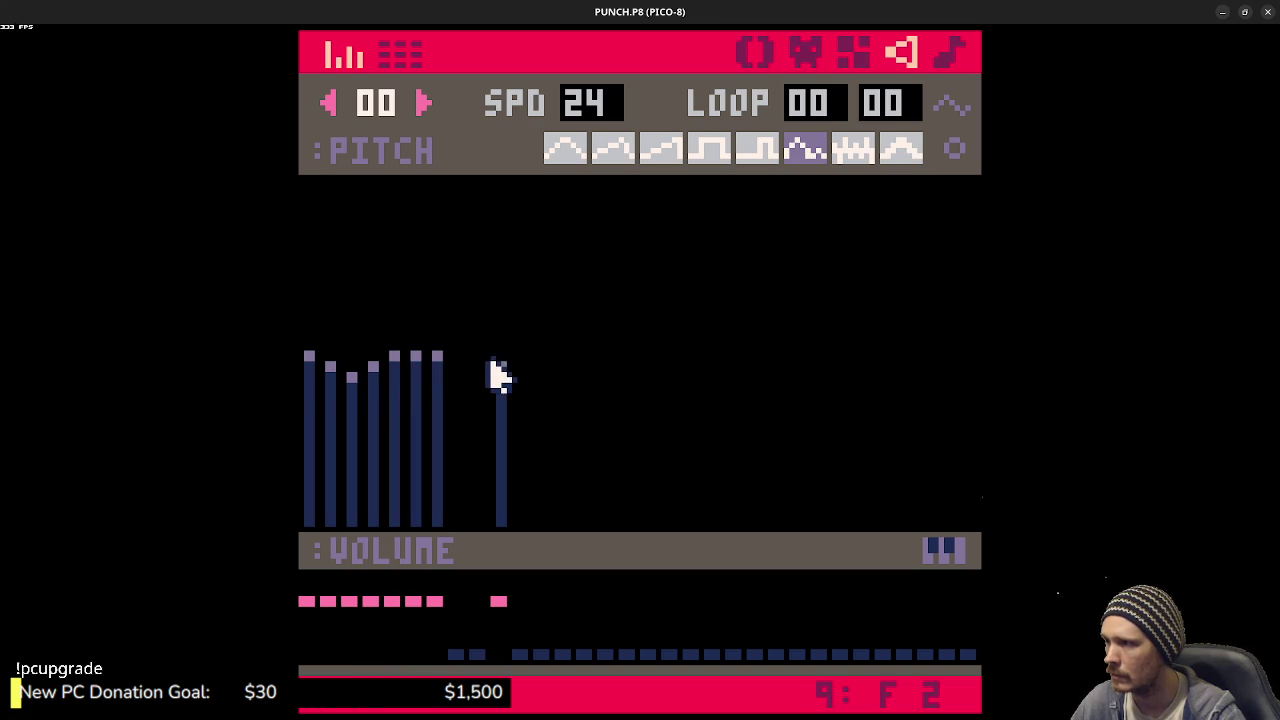
{"action": "left_click", "coordinate": [521, 373]}
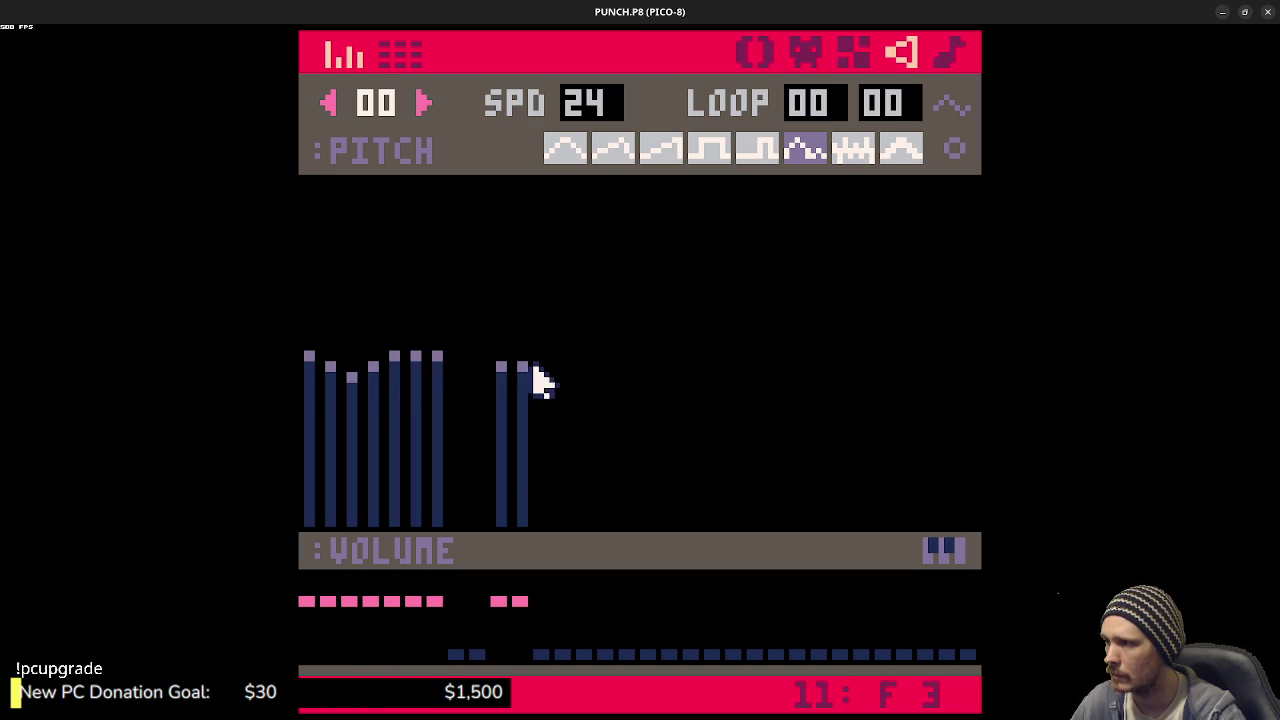
{"action": "left_click", "coordinate": [543, 366]}
{"action": "left_click", "coordinate": [588, 358]}
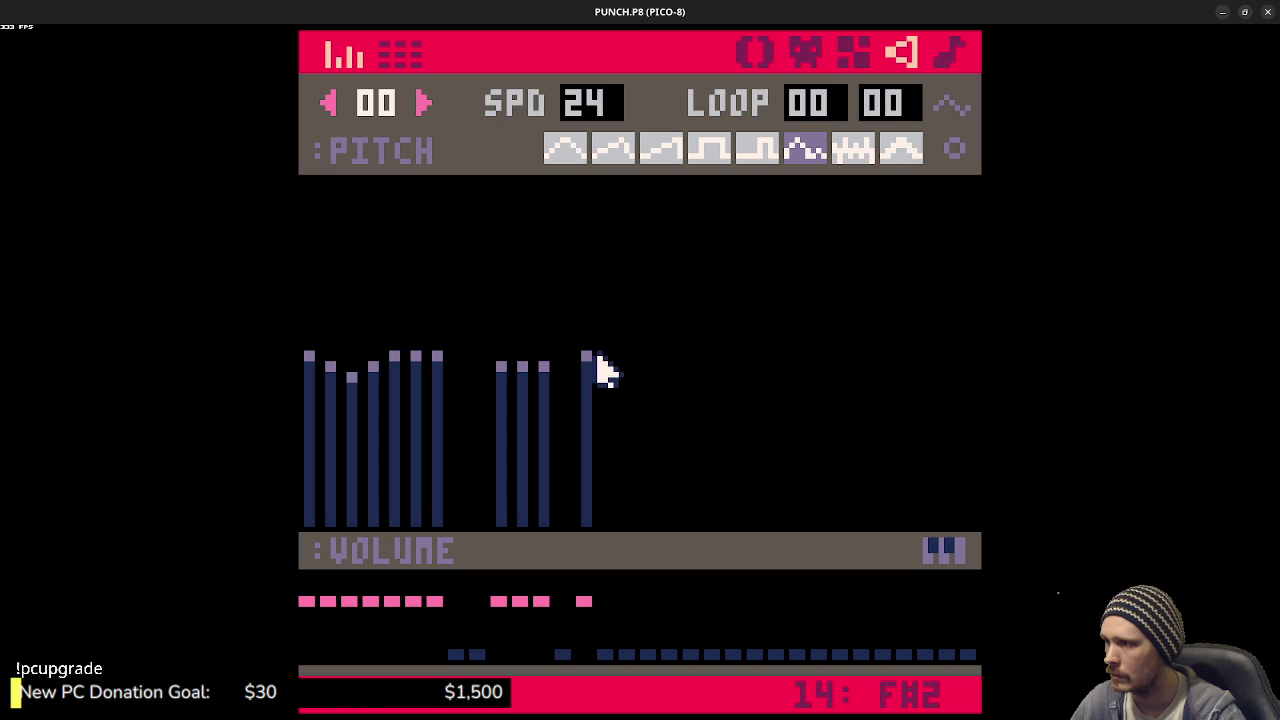
{"action": "left_click", "coordinate": [600, 358]}
{"action": "left_click_drag", "start_coordinate": [614, 360], "coordinate": [647, 372]}
{"action": "left_click", "coordinate": [584, 656]}
{"action": "key", "text": "space"}
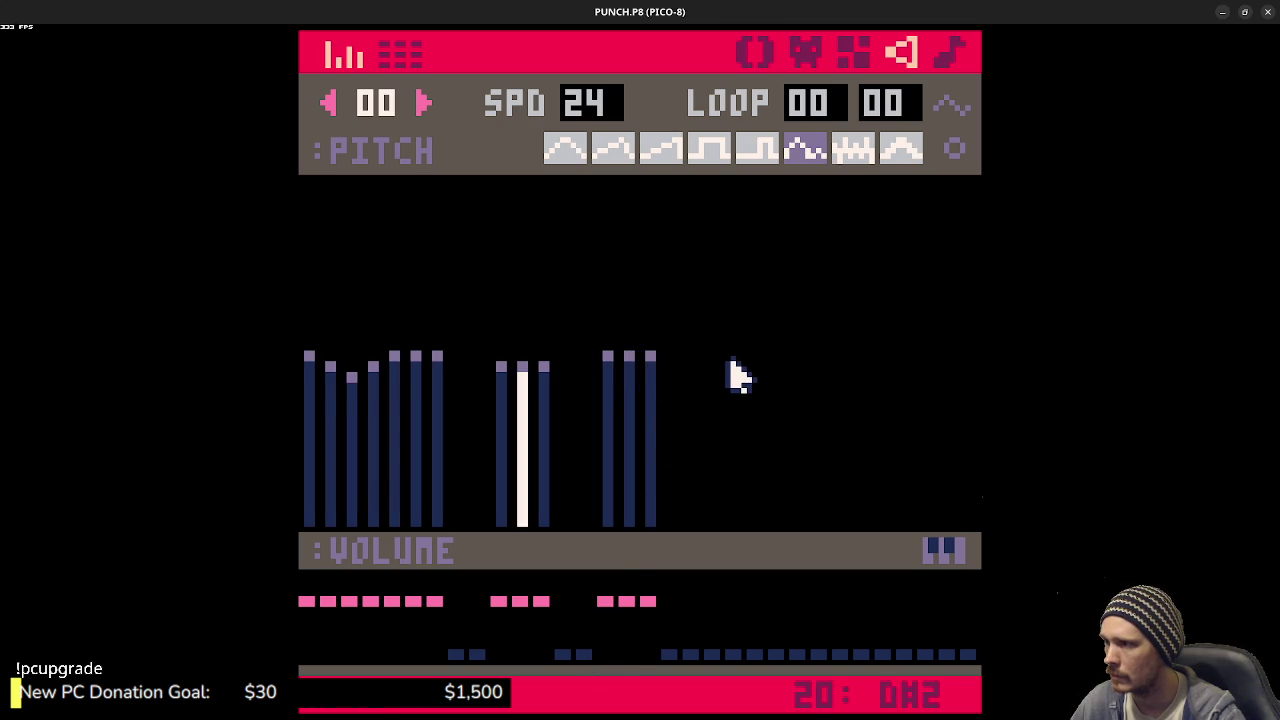
{"action": "key", "text": "space"}
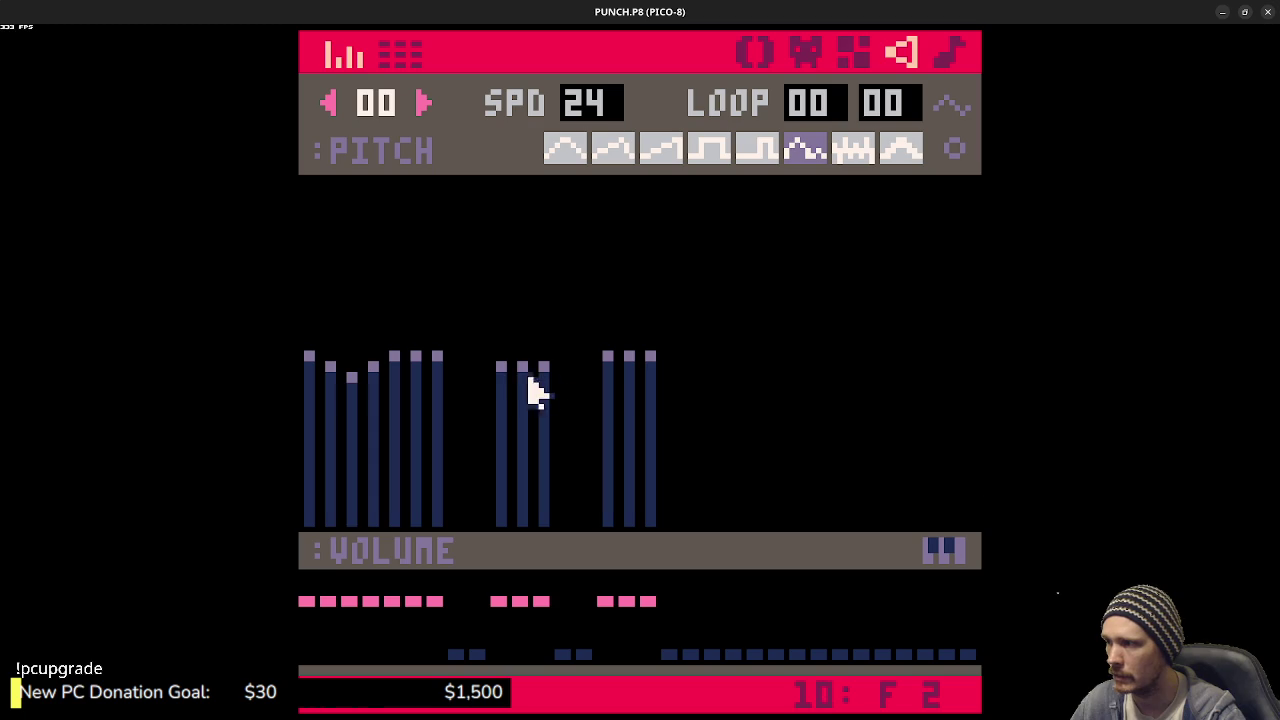
- Rework the groups into 7, 3 and 3 notes, previewing the result
{"action": "left_click", "coordinate": [480, 366]}
{"action": "left_click", "coordinate": [586, 356]}
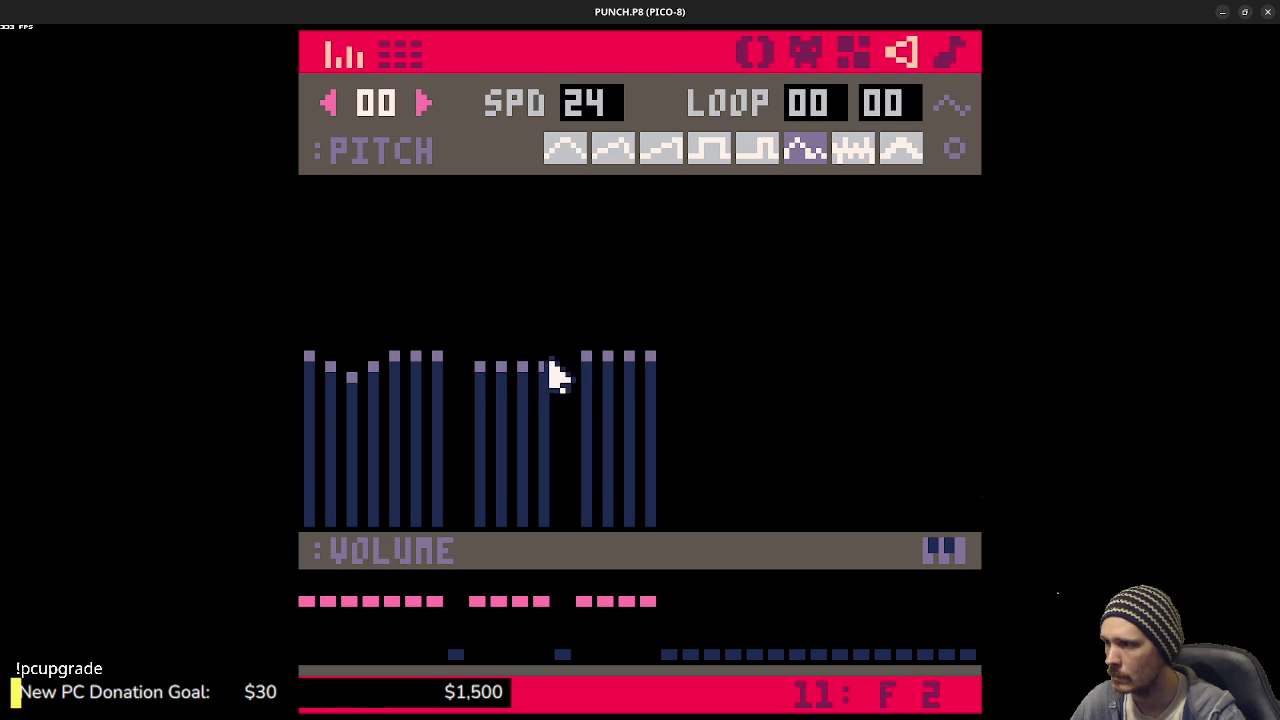
{"action": "left_click", "coordinate": [546, 654]}
{"action": "left_click", "coordinate": [652, 654]}
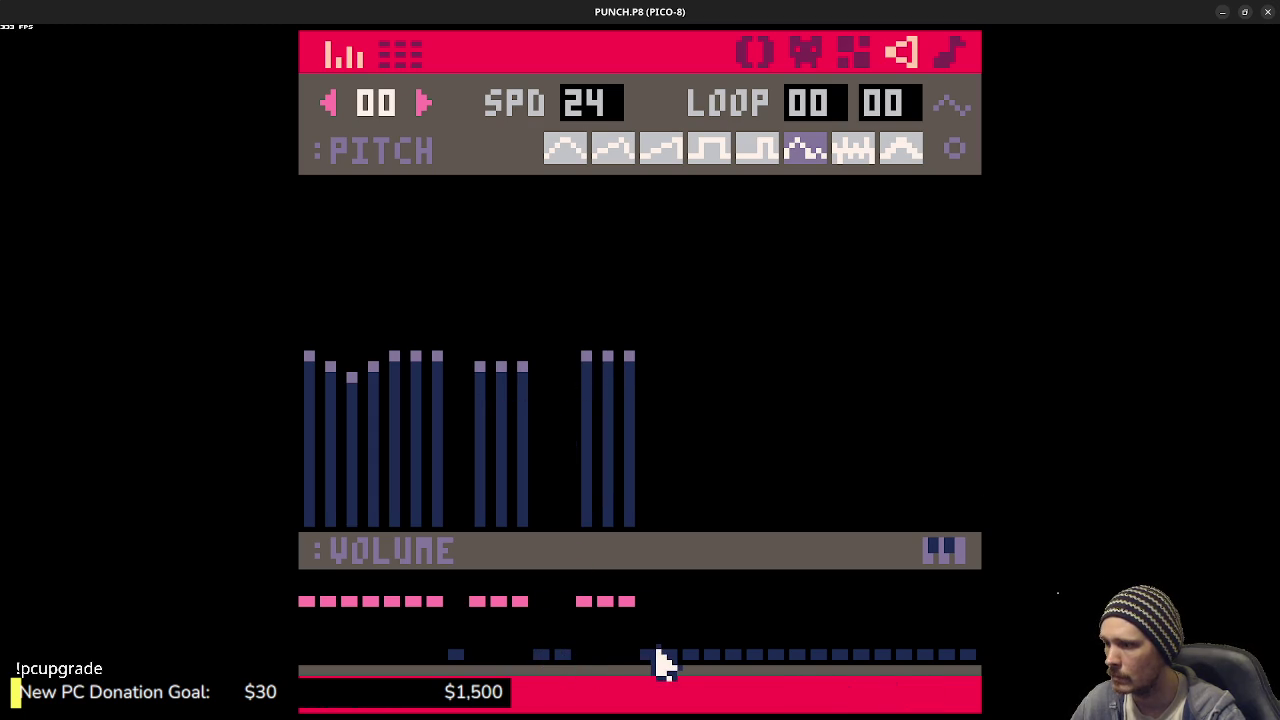
{"action": "key", "text": "space"}
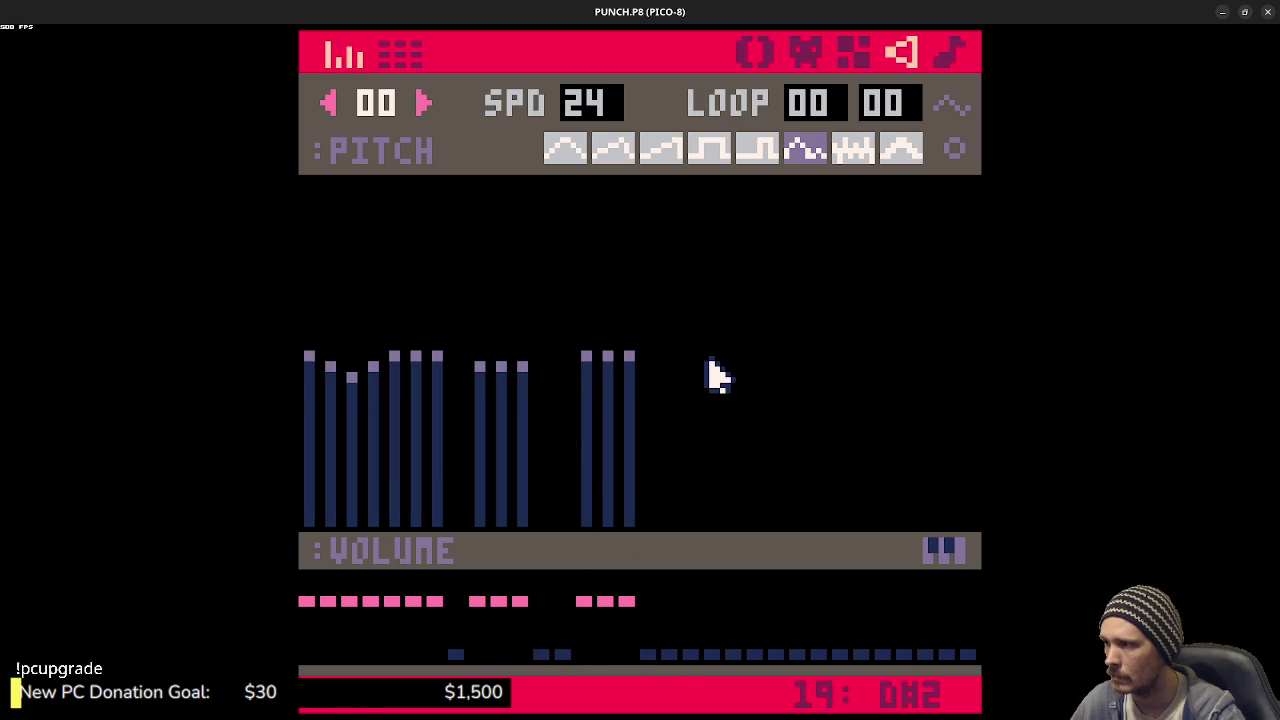
{"action": "left_click", "coordinate": [570, 358]}
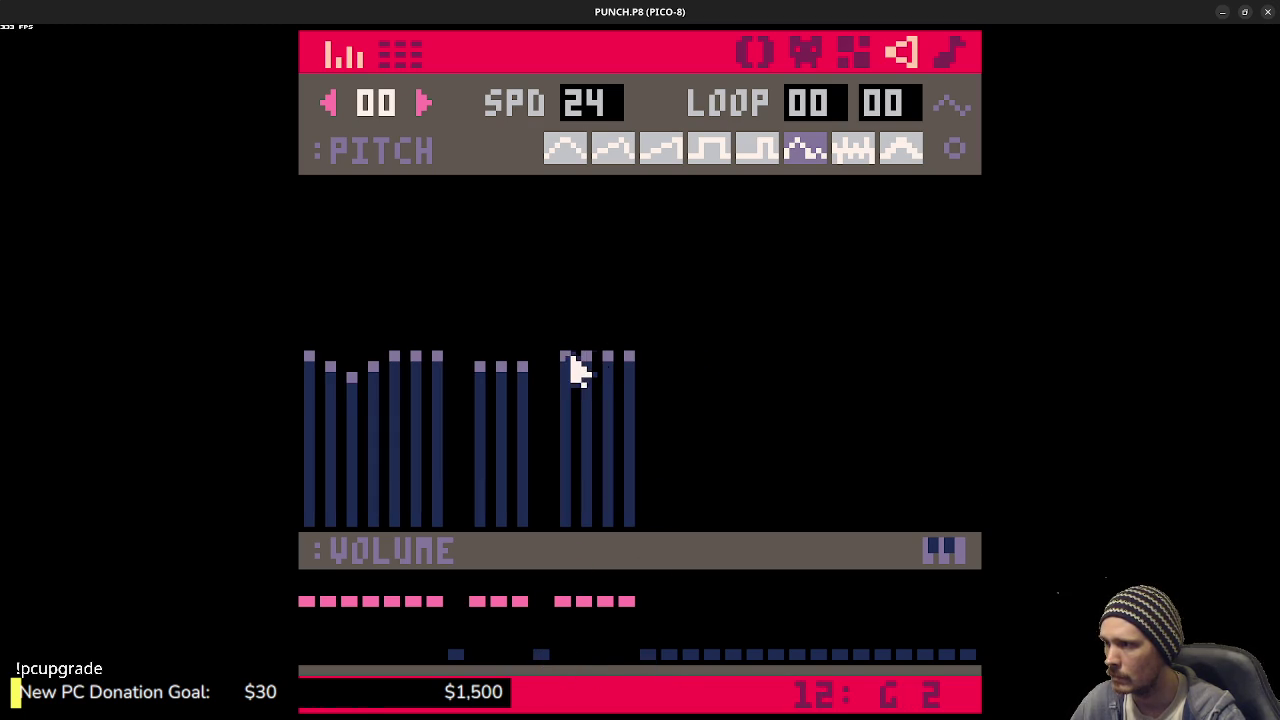
{"action": "left_click", "coordinate": [630, 660]}
{"action": "key", "text": "space"}
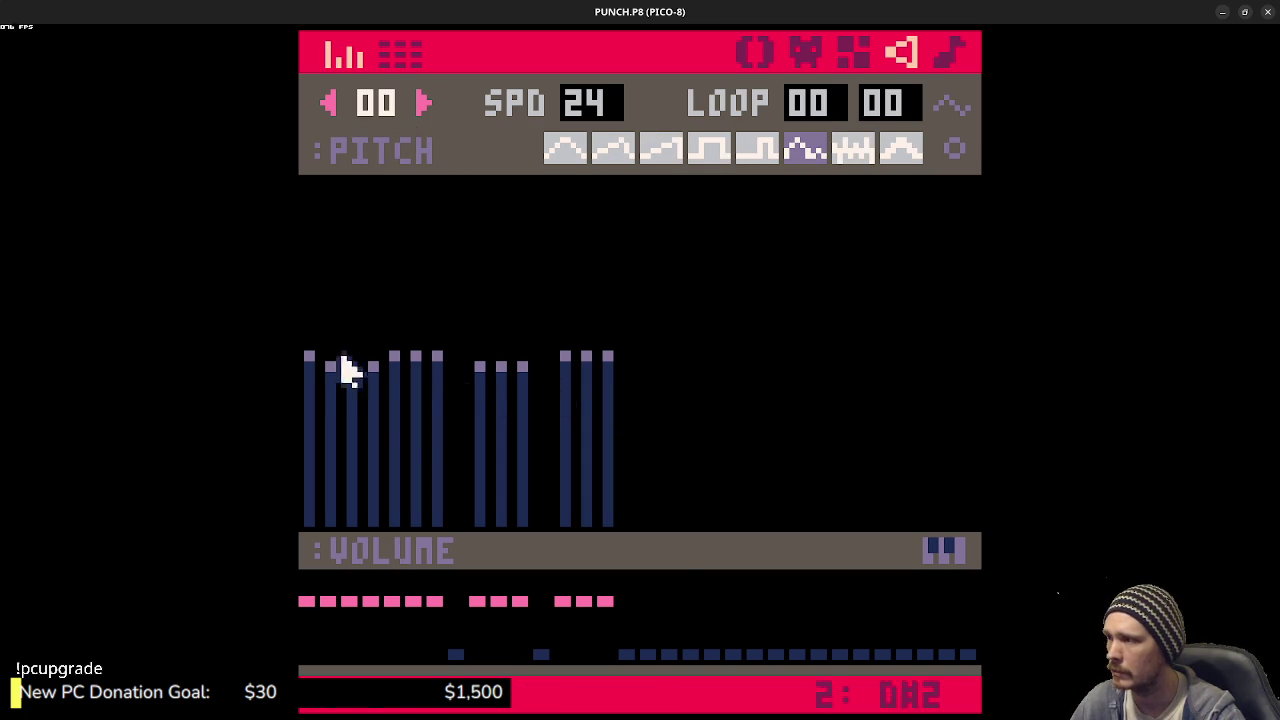
- In tracker view, copy columns 1 and 2 into columns 3 and 4
{"action": "left_click", "coordinate": [405, 55]}
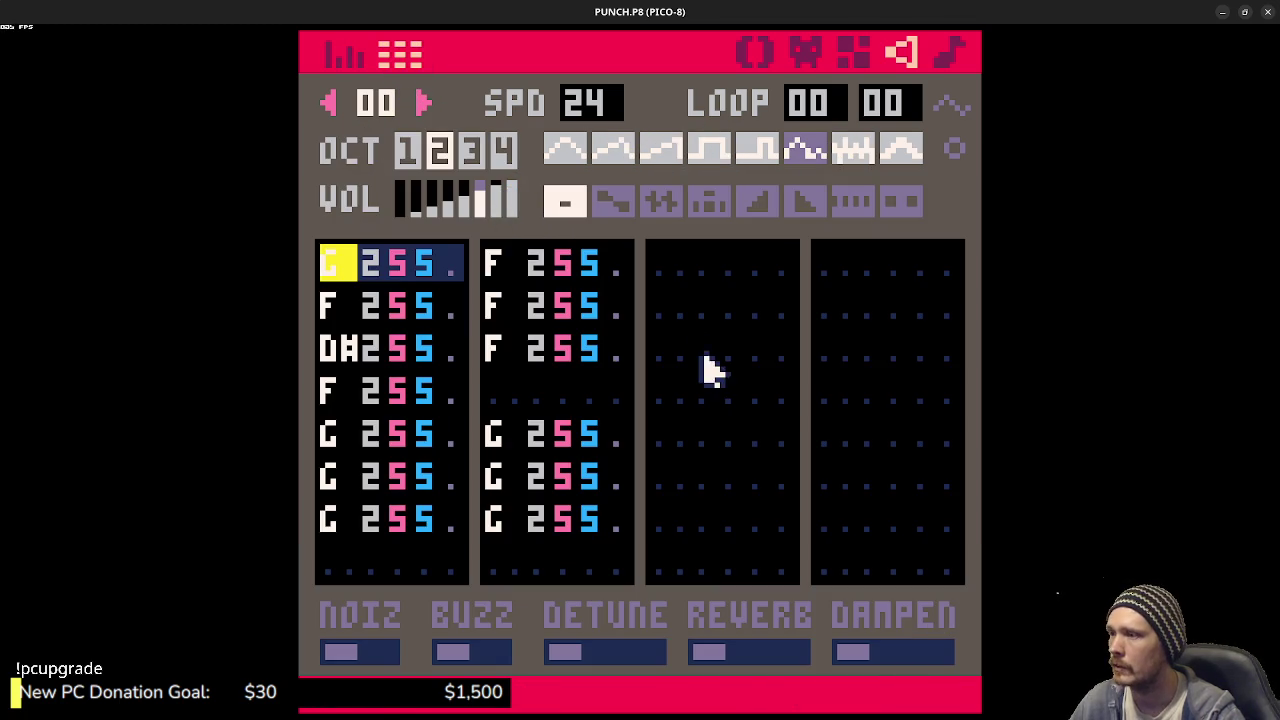
{"action": "left_click_drag", "start_coordinate": [340, 265], "coordinate": [465, 520]}
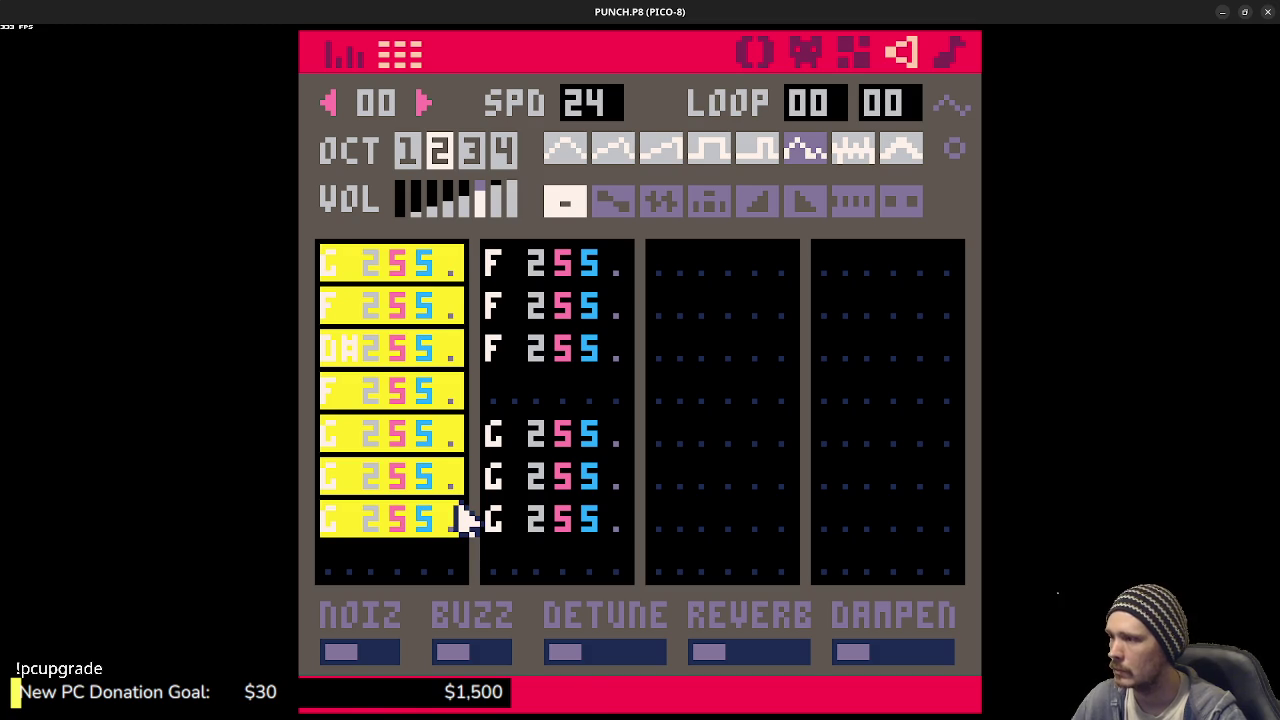
{"action": "key", "text": "ctrl+c"}
{"action": "left_click", "coordinate": [666, 263]}
{"action": "key", "text": "ctrl+v"}
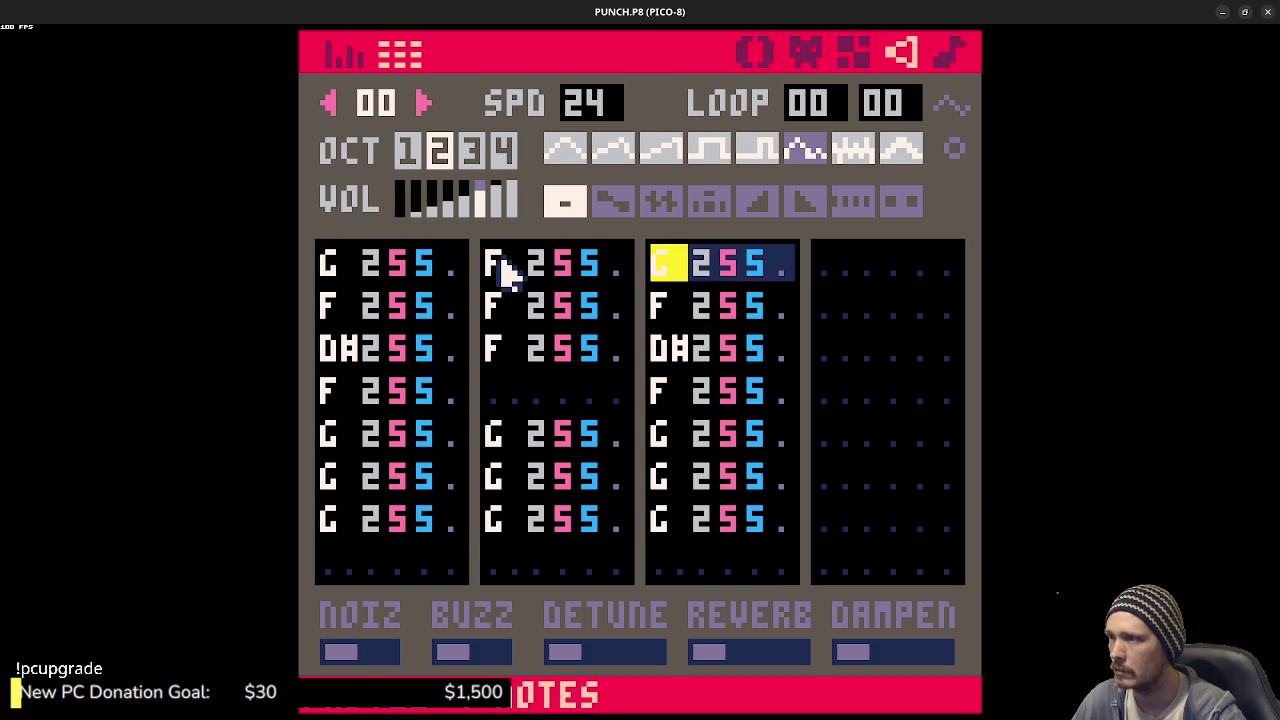
{"action": "left_click_drag", "start_coordinate": [505, 268], "coordinate": [617, 528]}
{"action": "key", "text": "ctrl+c"}
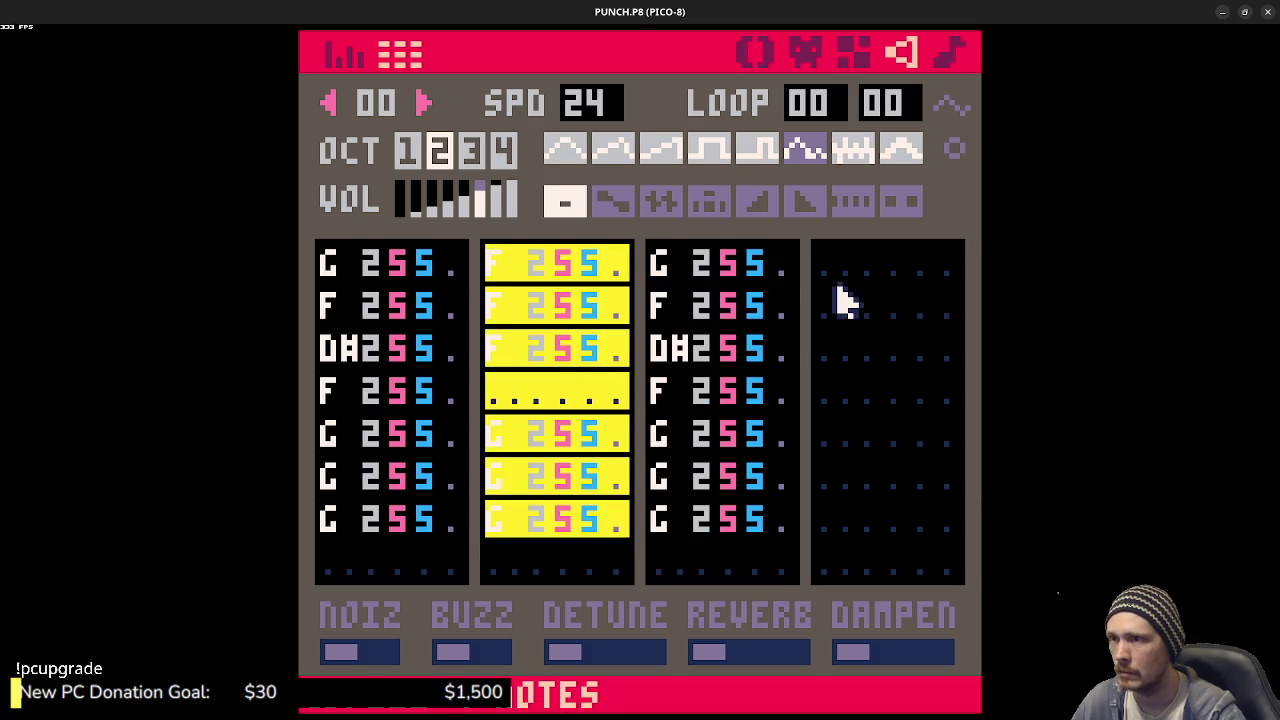
{"action": "left_click", "coordinate": [835, 266]}
{"action": "key", "text": "ctrl+v"}
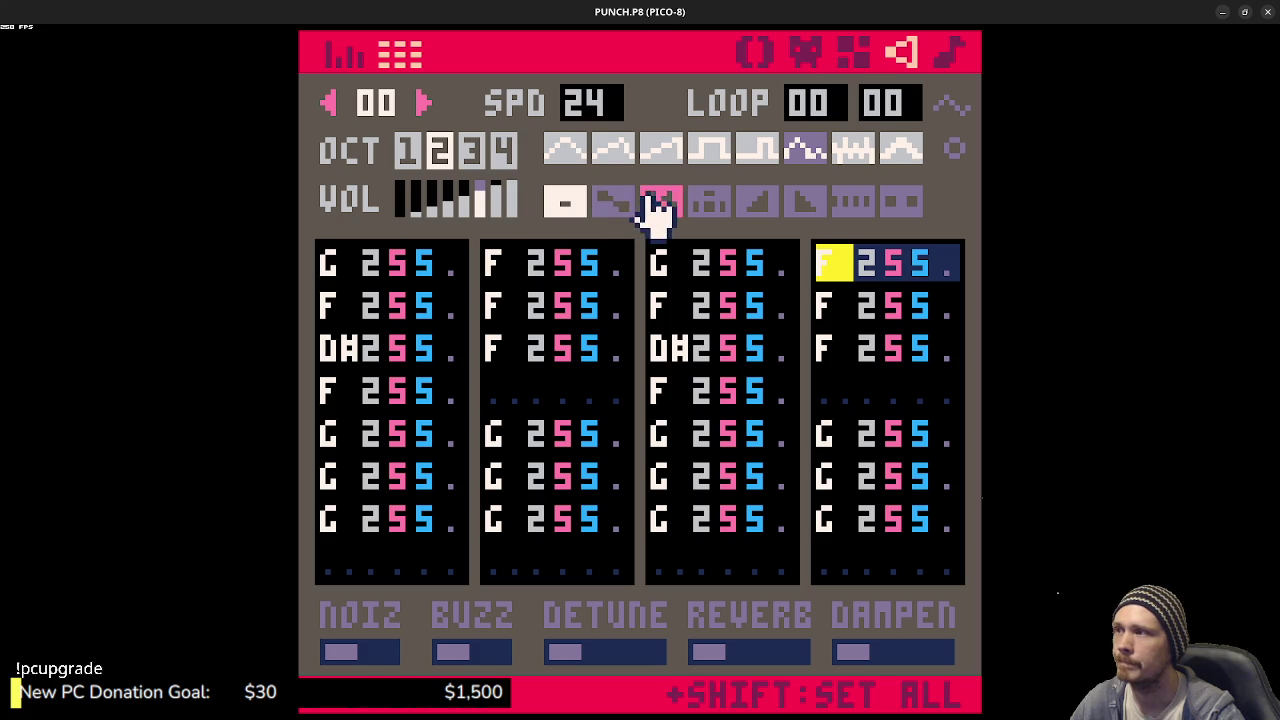
- Give every note vibrato, test full reverb then turn it off, and go to sound effect 01
{"action": "left_click", "coordinate": [658, 204], "text": "shift"}
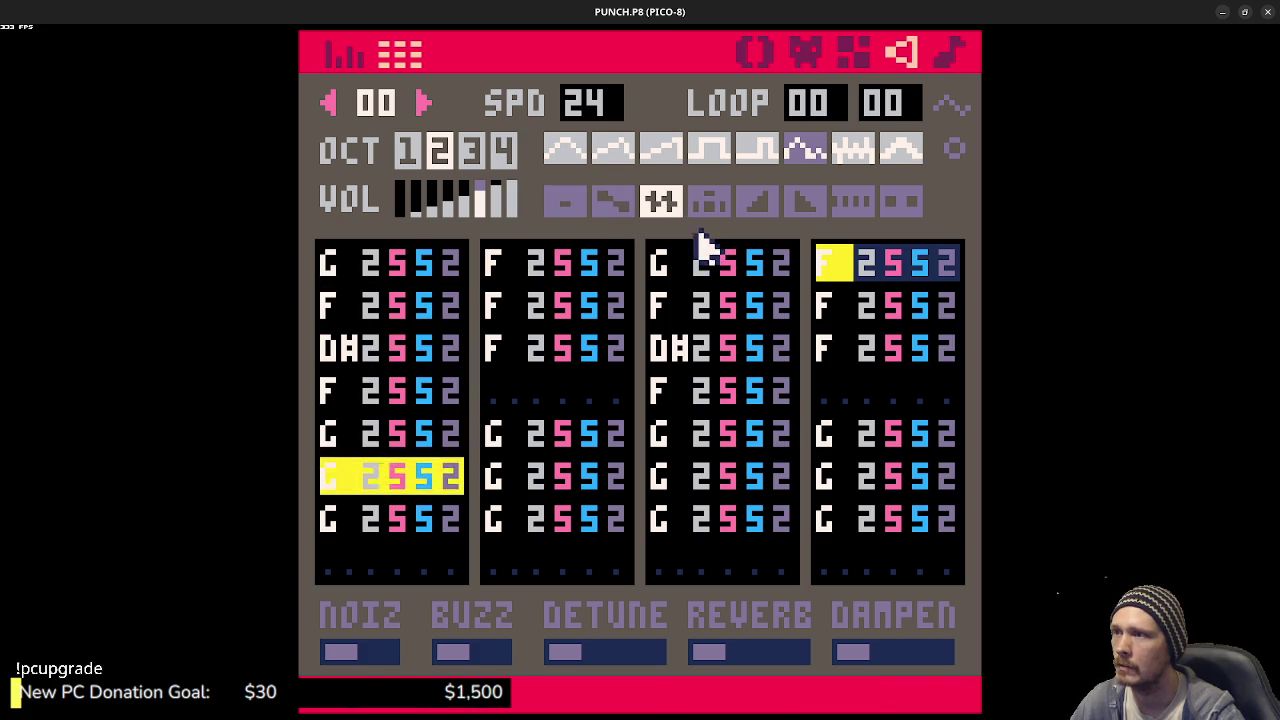
{"action": "left_click", "coordinate": [786, 652]}
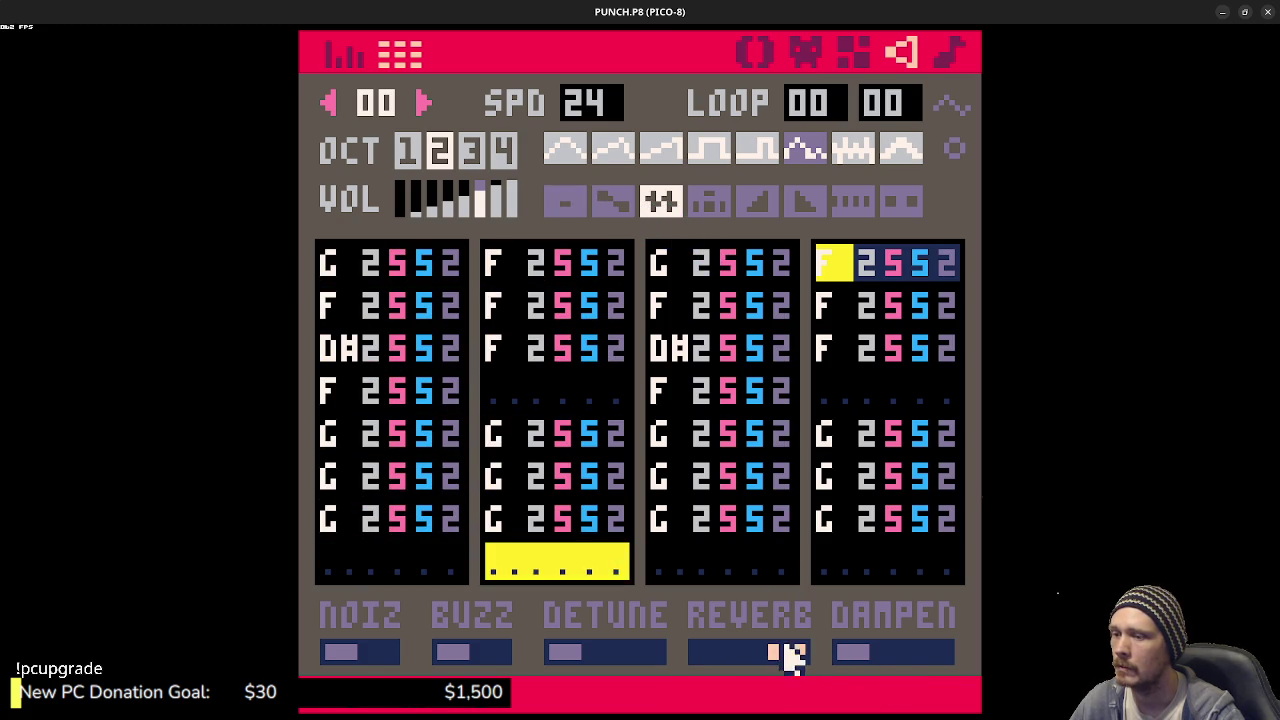
{"action": "left_click", "coordinate": [714, 652]}
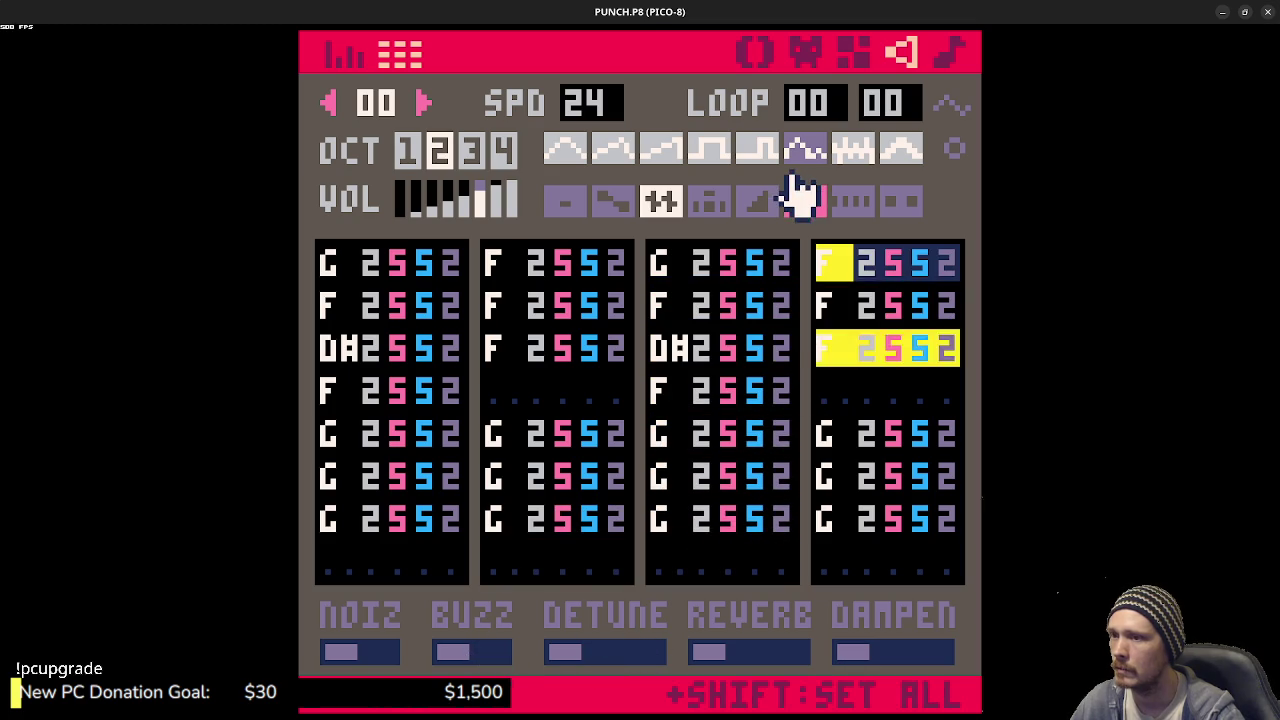
{"action": "left_click", "coordinate": [423, 103]}
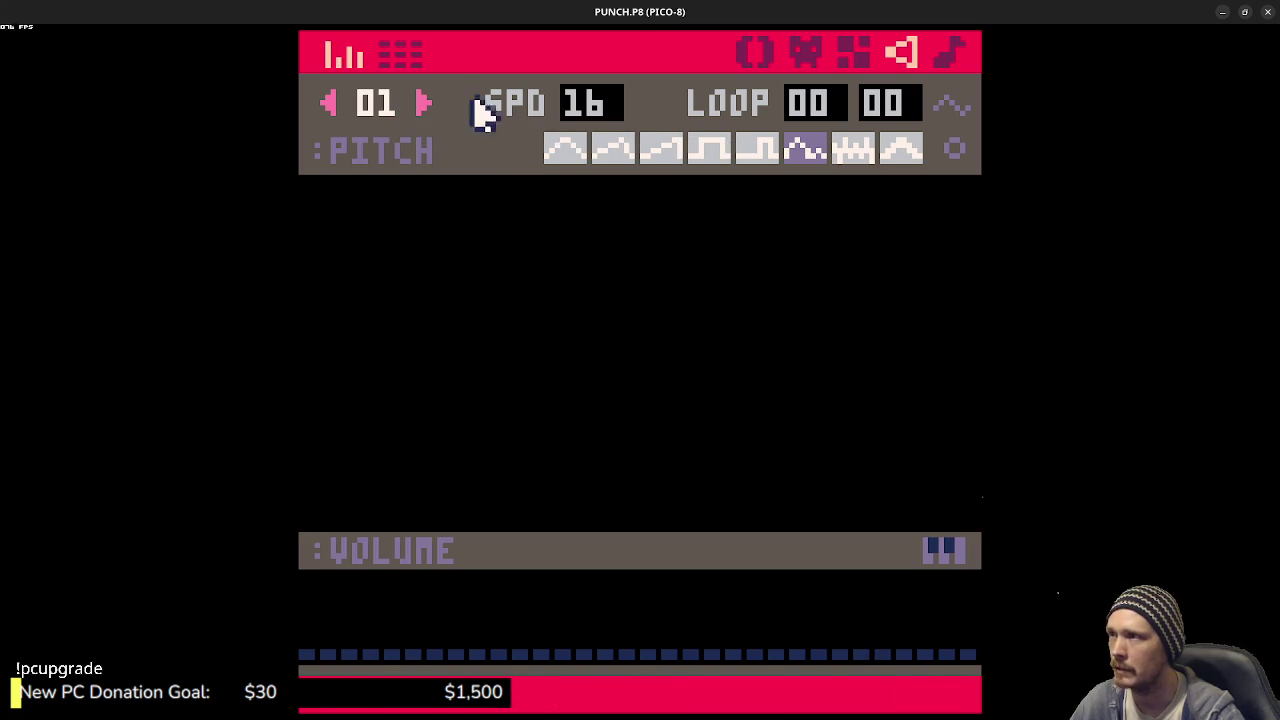
- With octave 1 and the drop effect selected, enter a low C at the top of all four columns
{"action": "left_click", "coordinate": [405, 57]}
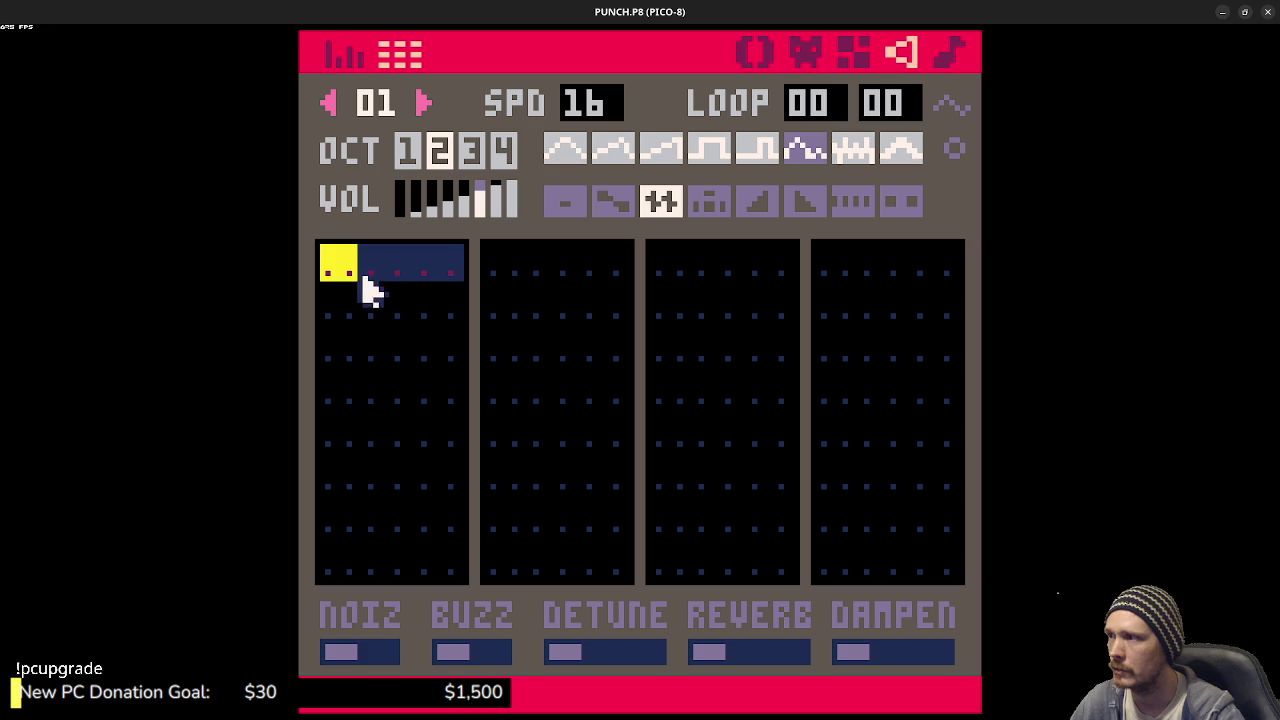
{"action": "left_click", "coordinate": [408, 150]}
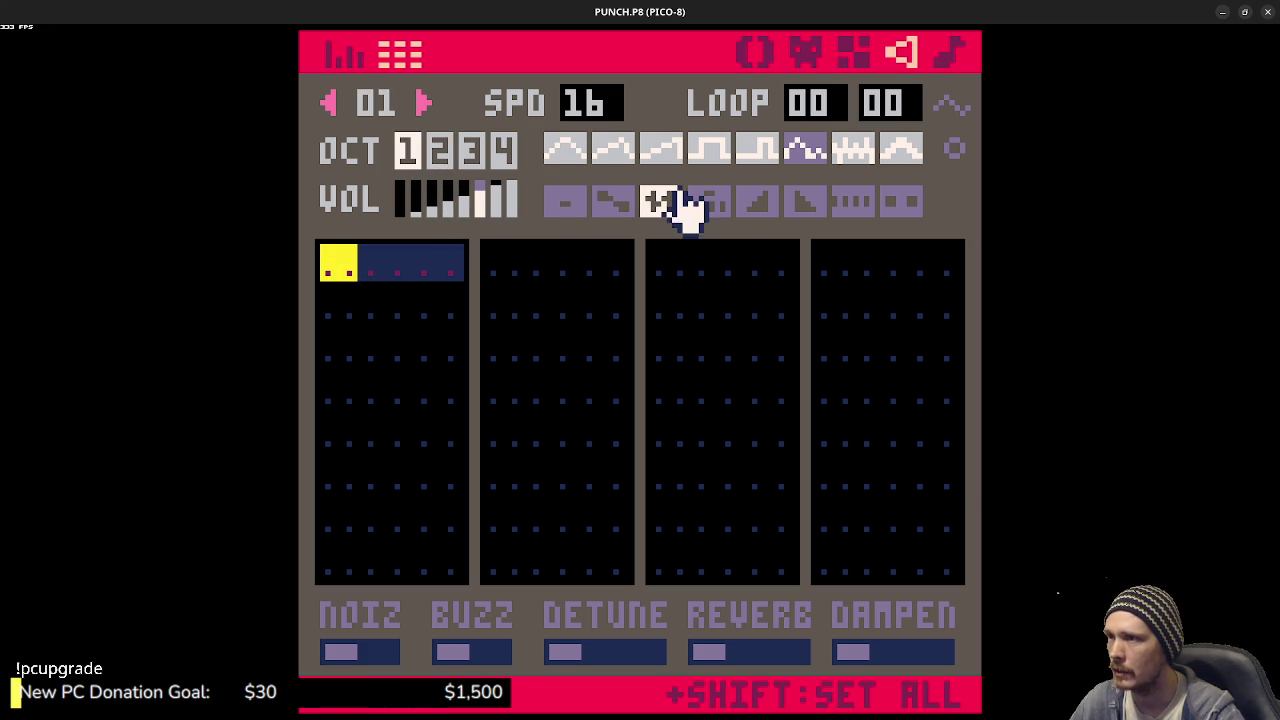
{"action": "left_click", "coordinate": [710, 200]}
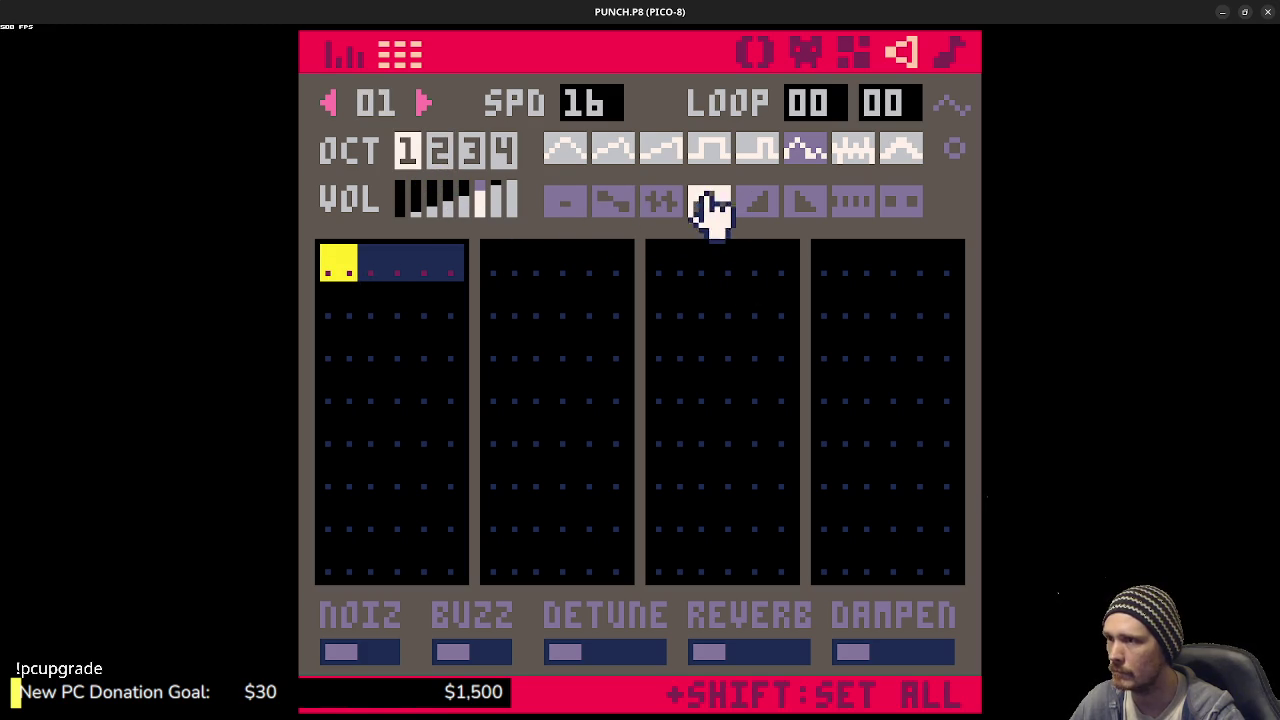
{"action": "key", "text": "z"}
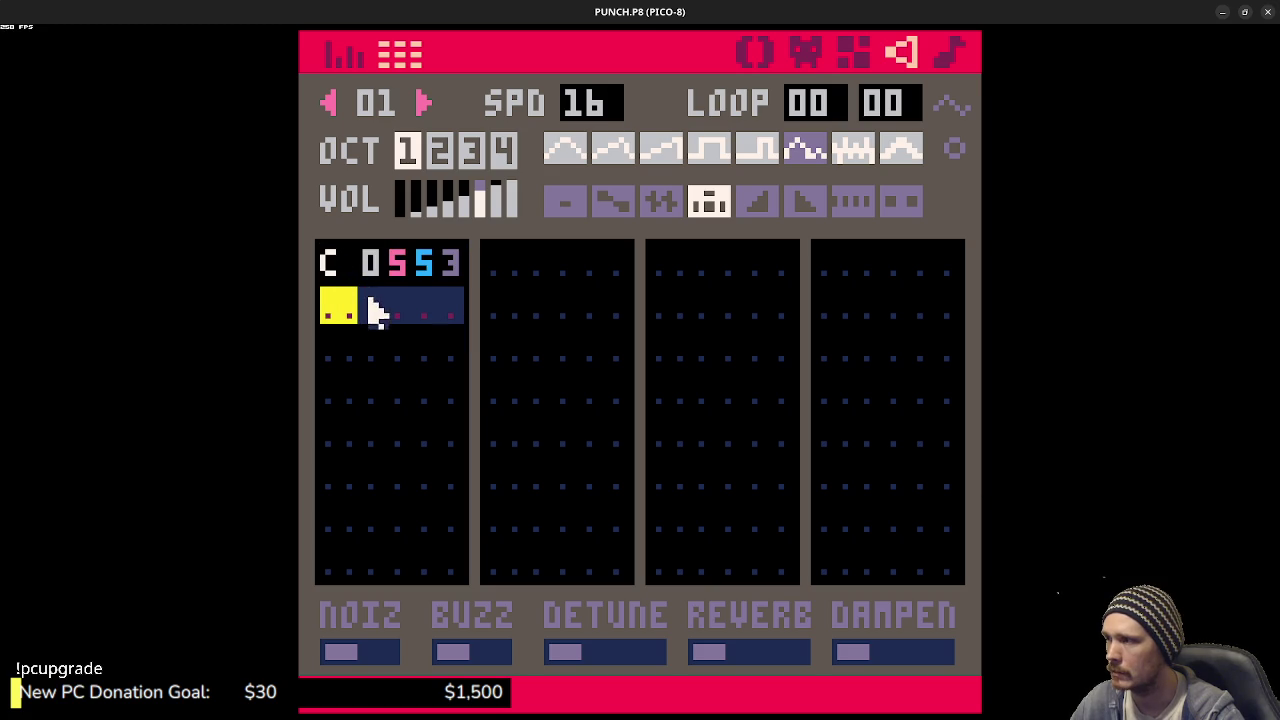
{"action": "left_click", "coordinate": [510, 268]}
{"action": "key", "text": "z"}
{"action": "left_click", "coordinate": [666, 271]}
{"action": "key", "text": "z"}
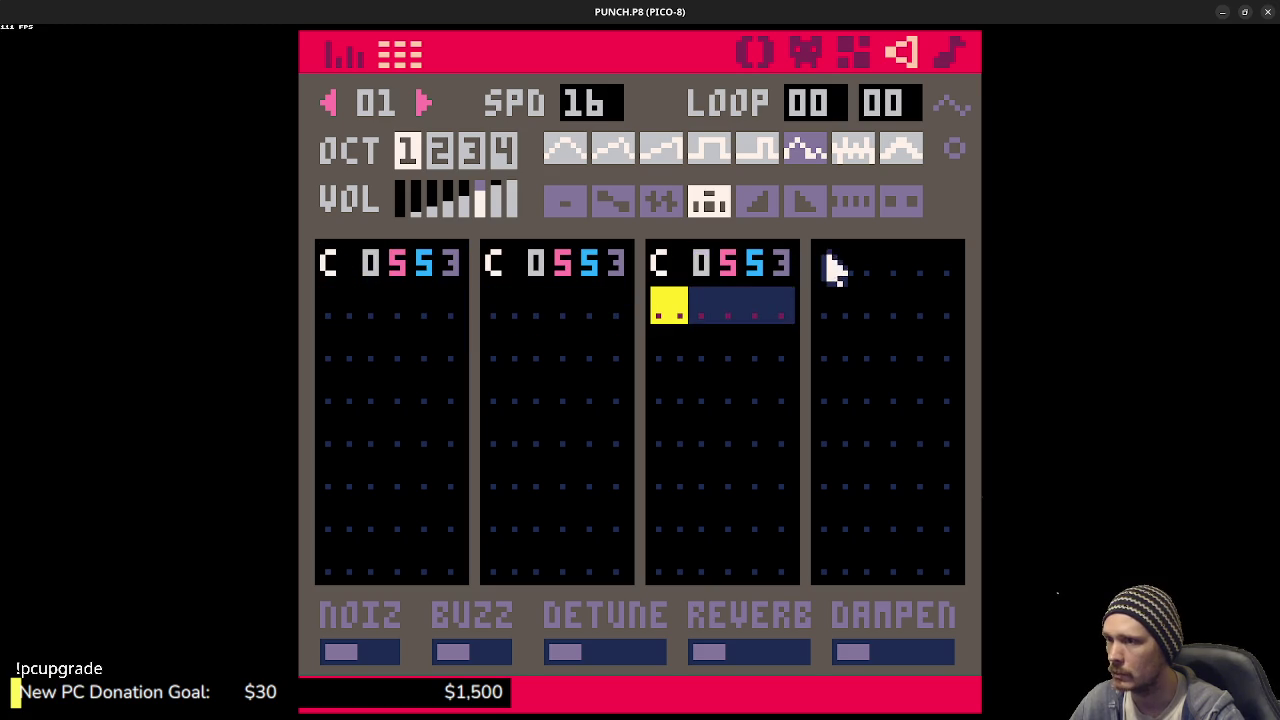
{"action": "left_click", "coordinate": [828, 266]}
{"action": "key", "text": "z"}
- Enter an F note on row 5 of column 1, keeping instrument 5
{"action": "left_click", "coordinate": [338, 438]}
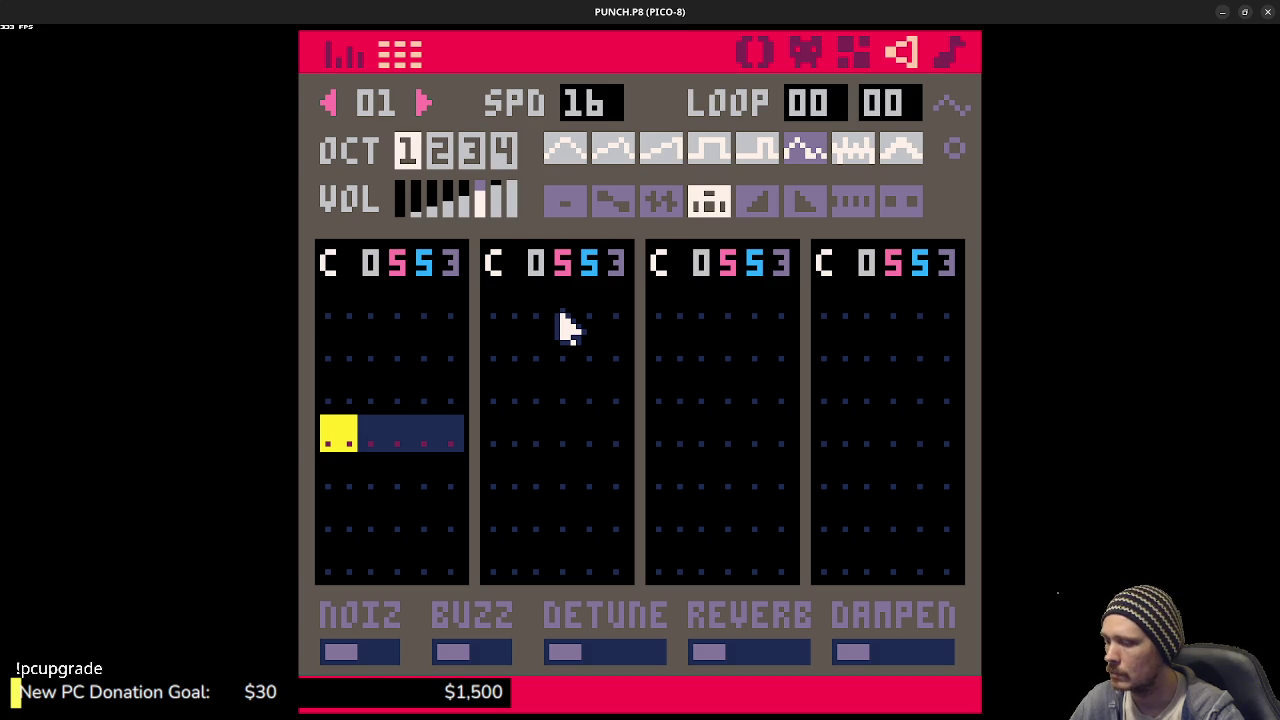
{"action": "key", "text": "n"}
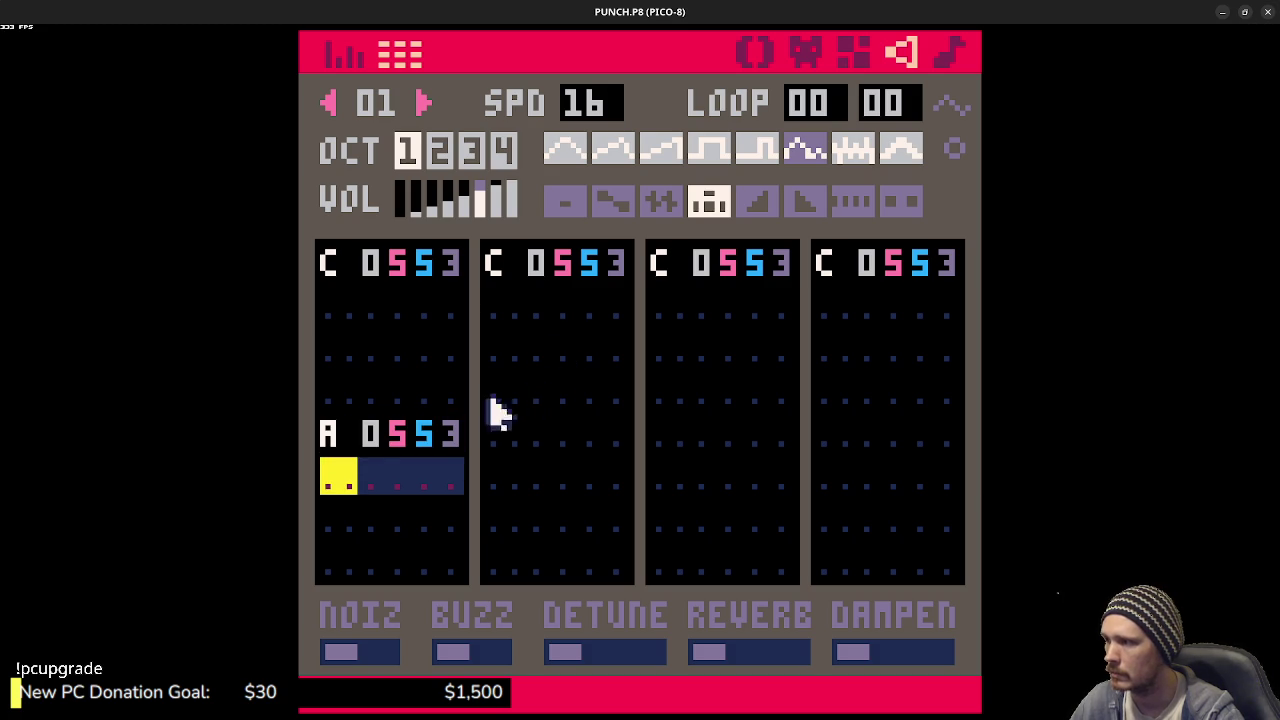
{"action": "left_click", "coordinate": [338, 438]}
{"action": "key", "text": "q"}
{"action": "left_click", "coordinate": [340, 436]}
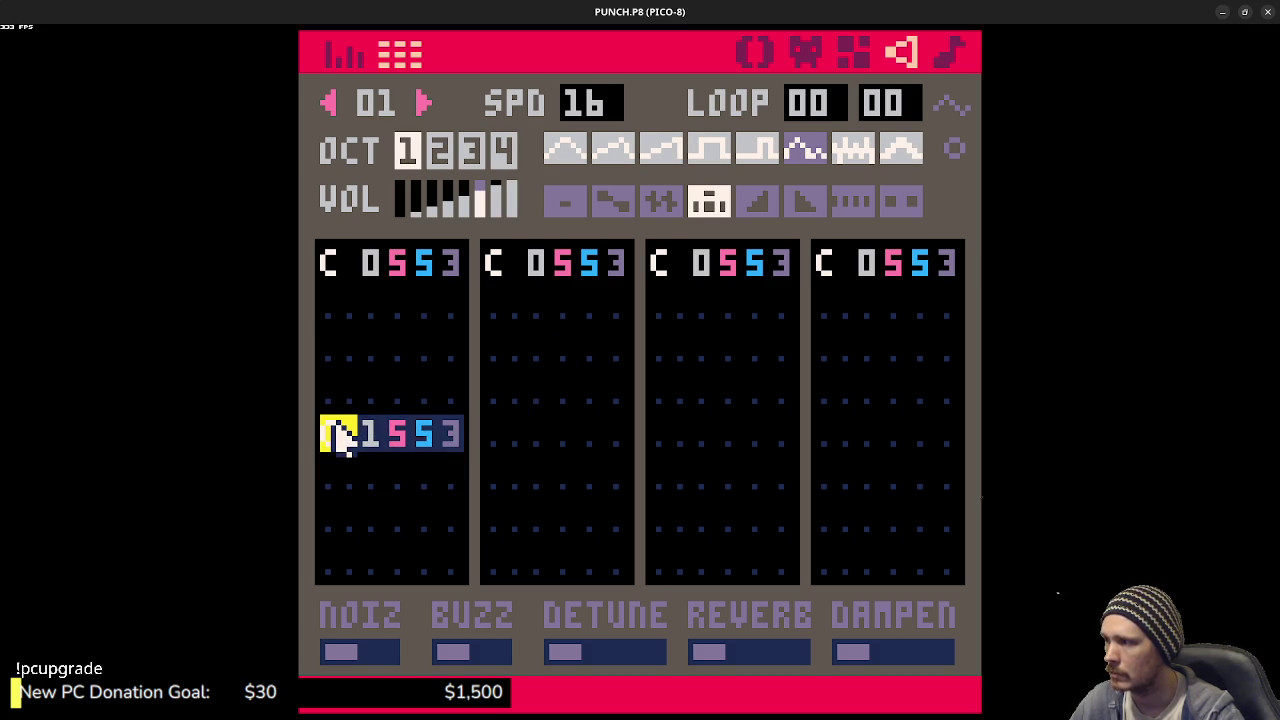
{"action": "key", "text": "r"}
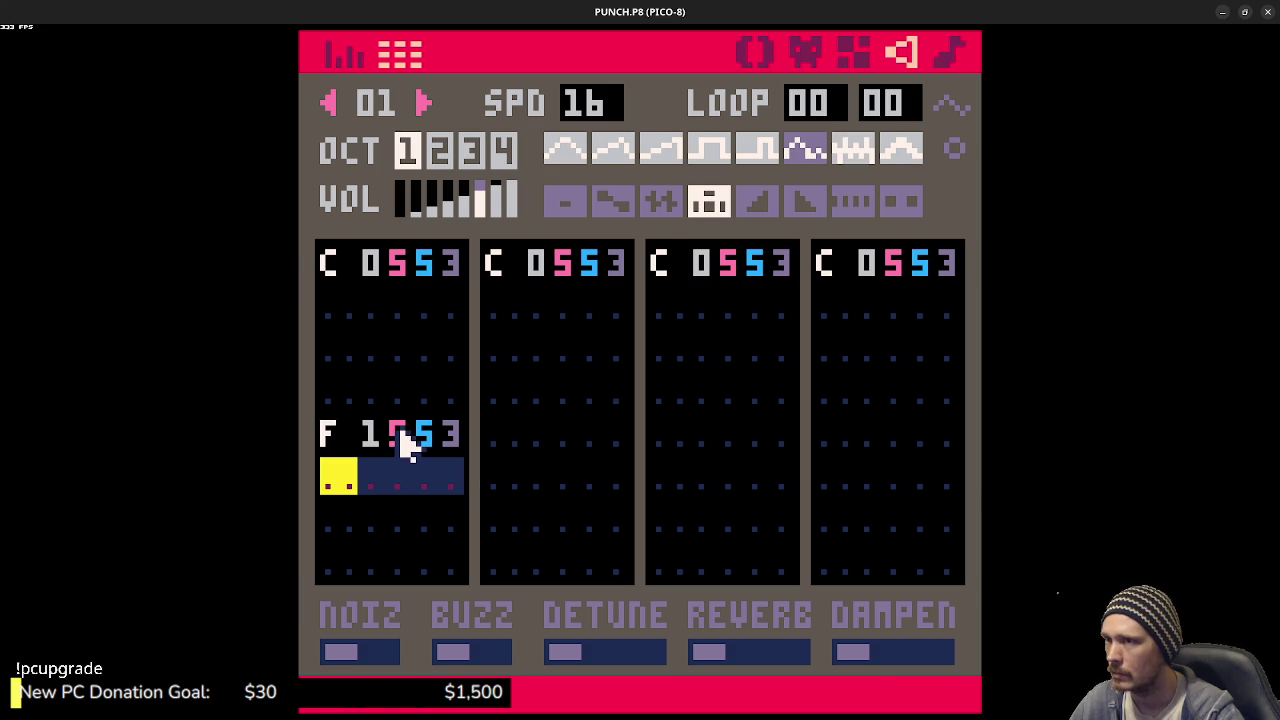
{"action": "left_click", "coordinate": [404, 434]}
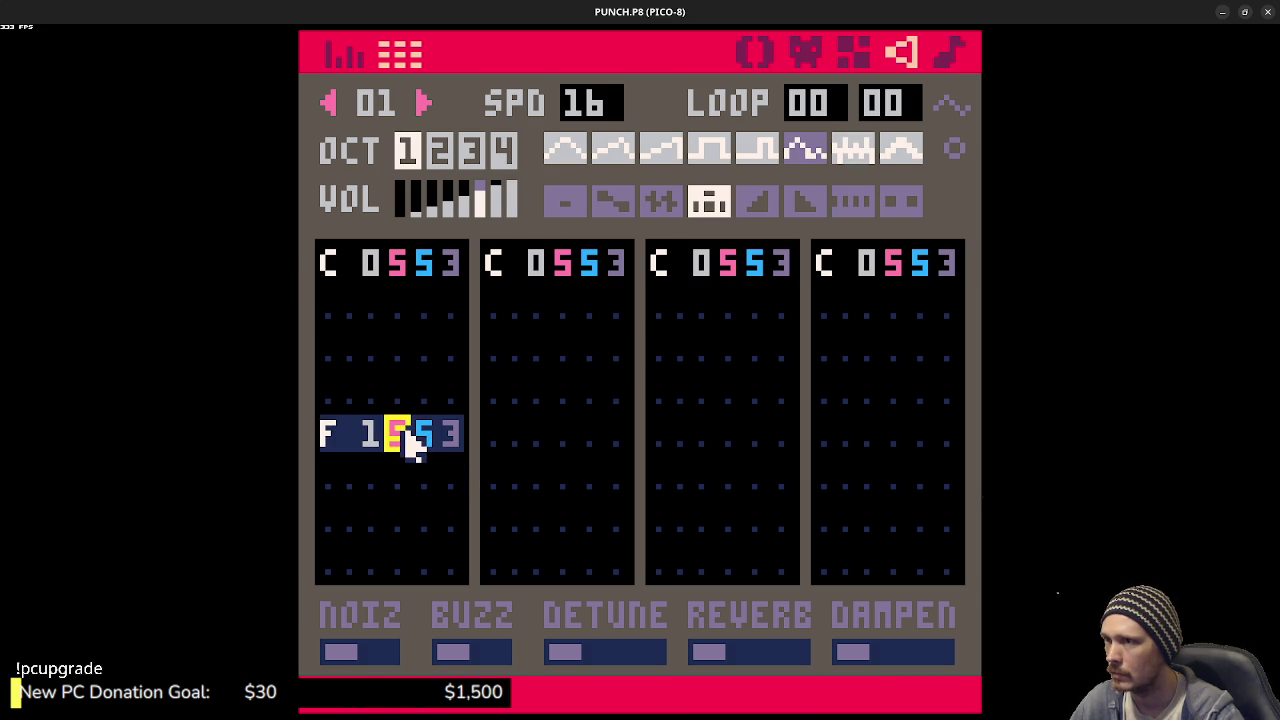
{"action": "type", "text": "6"}
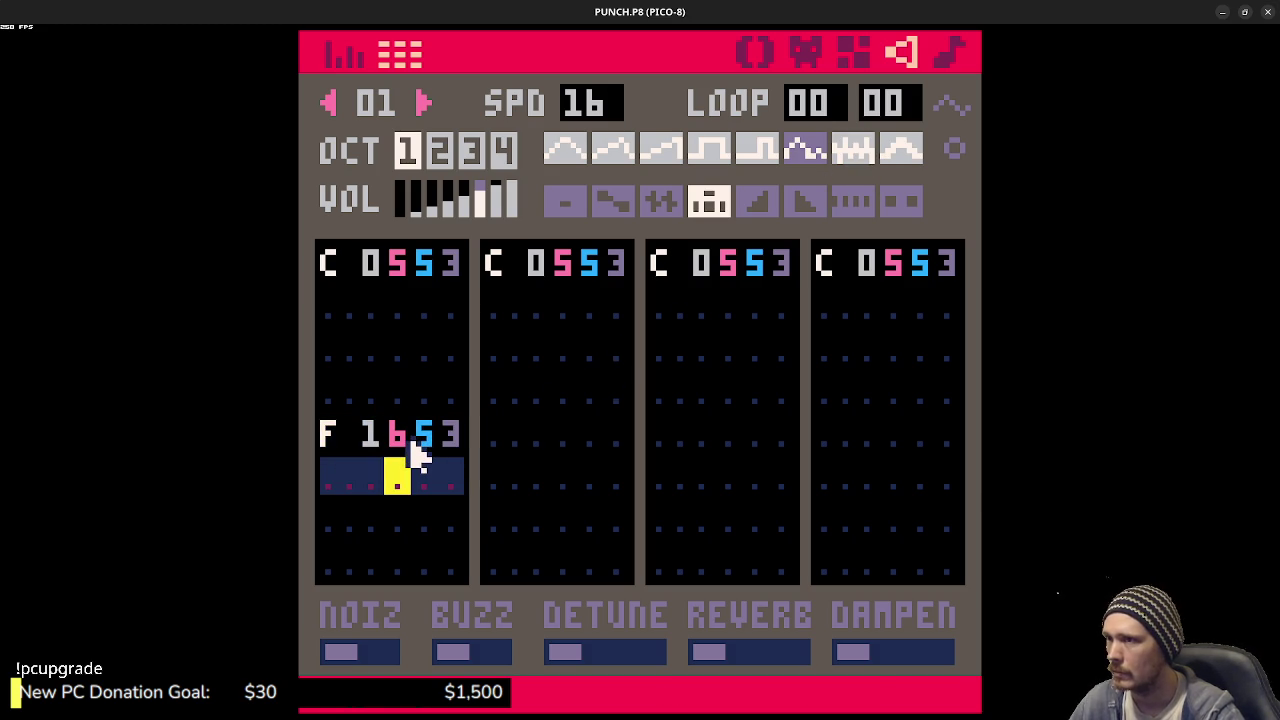
{"action": "key", "text": "ctrl+z"}
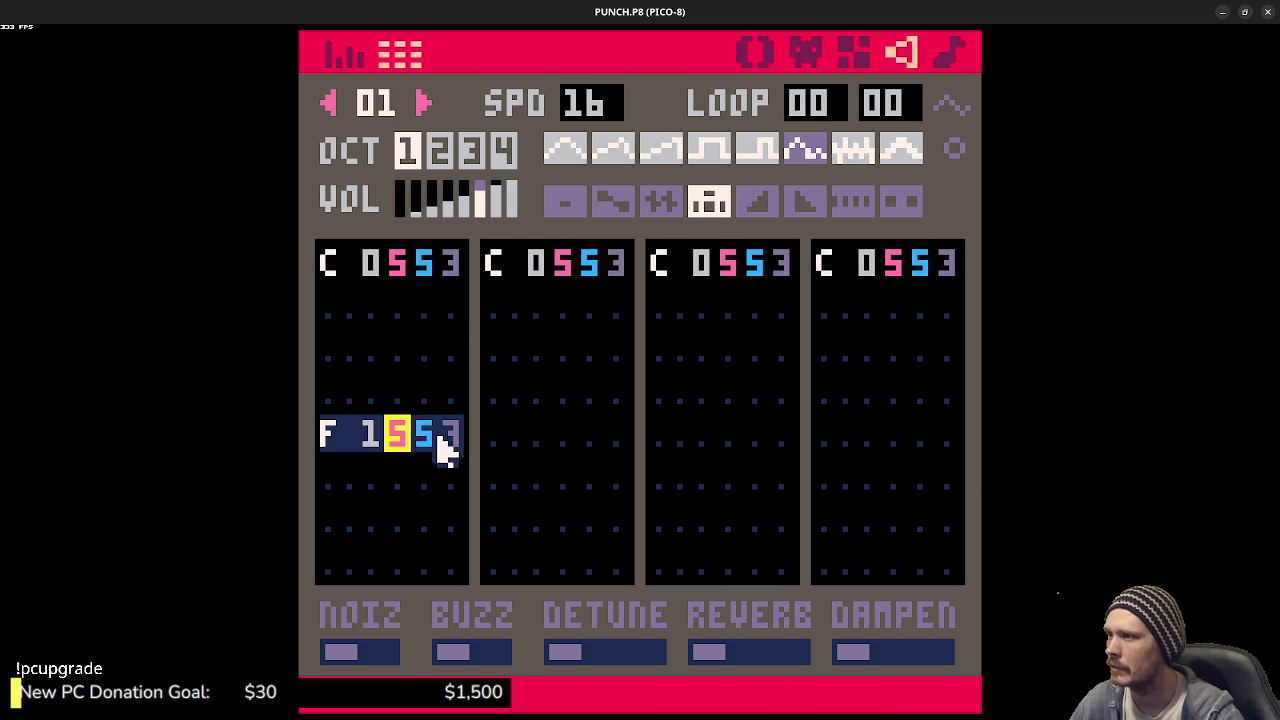
{"action": "left_click", "coordinate": [338, 436]}
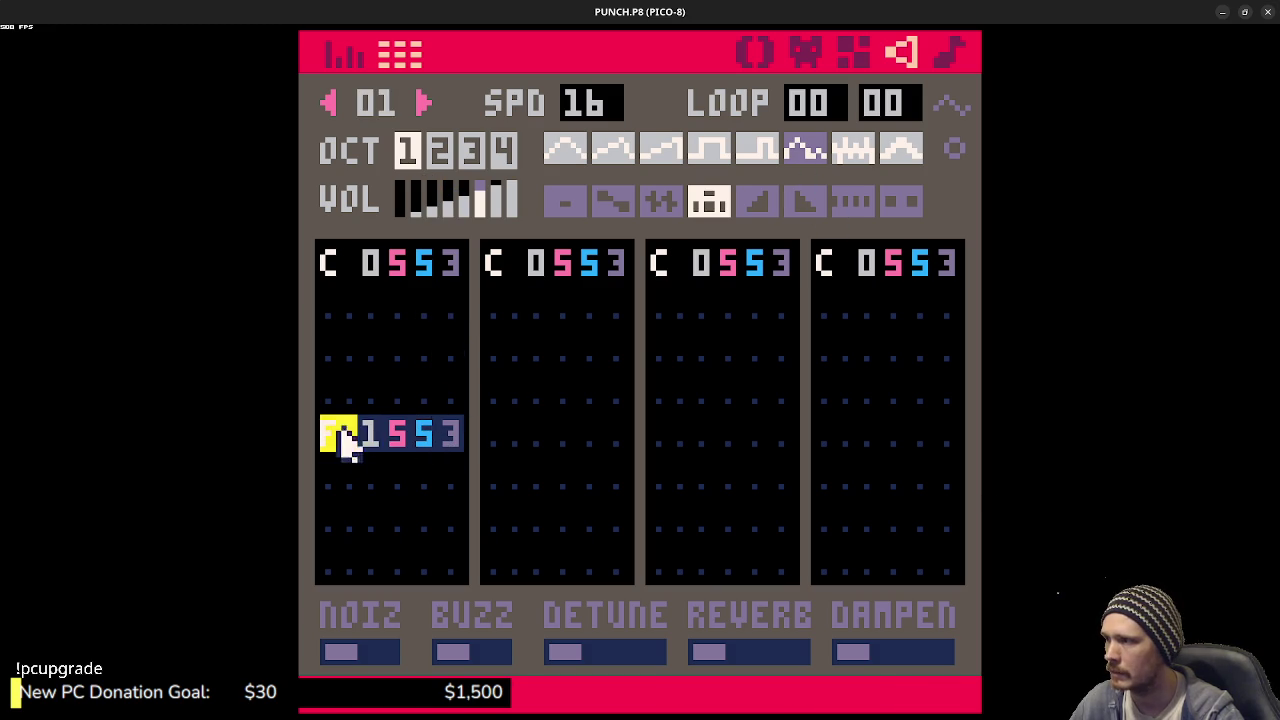
{"action": "left_click", "coordinate": [340, 55]}
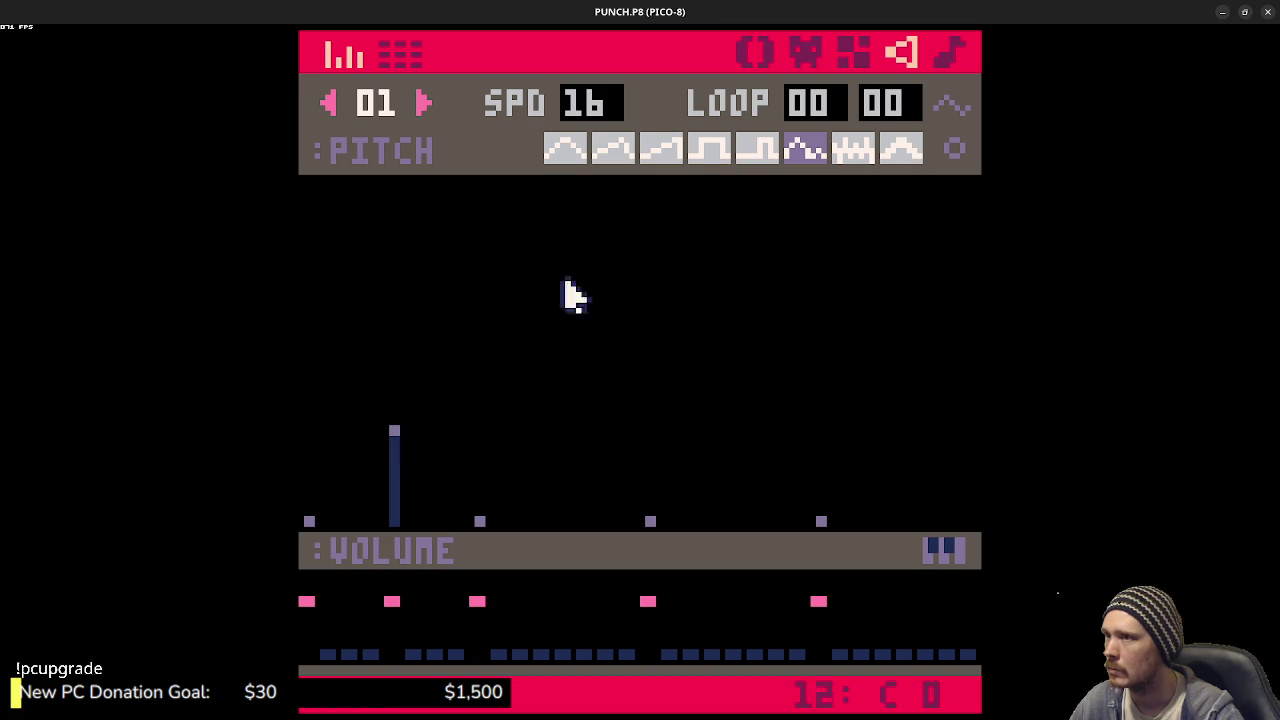
{"action": "left_click", "coordinate": [405, 58]}
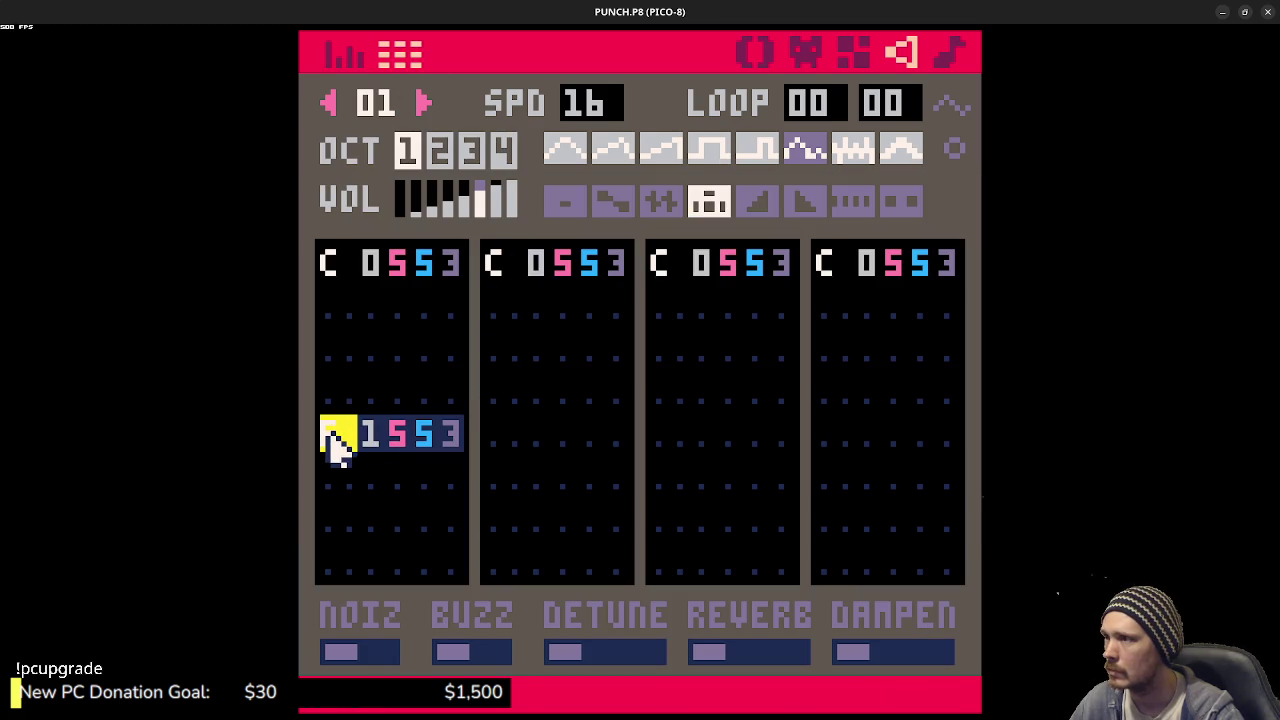
- Try instrument 6 on all notes and undo it, then copy the F 1653 note row
{"action": "left_click", "coordinate": [852, 152], "text": "shift"}
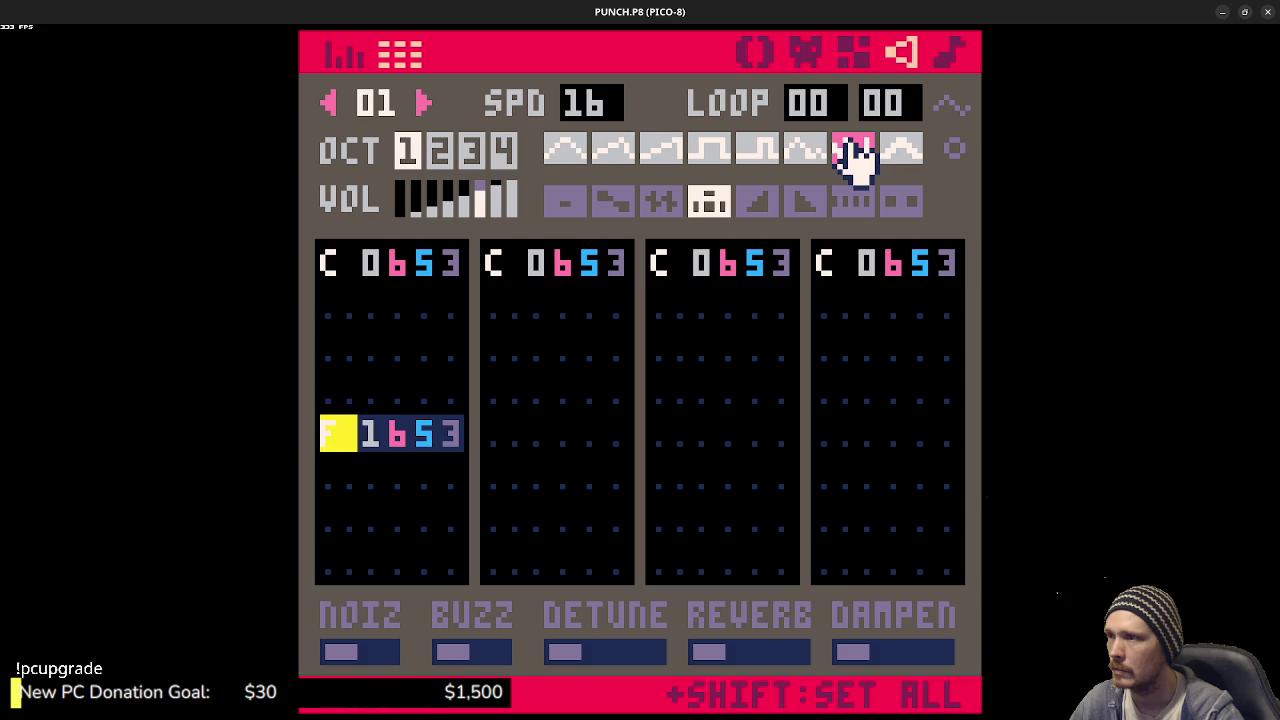
{"action": "key", "text": "ctrl+z"}
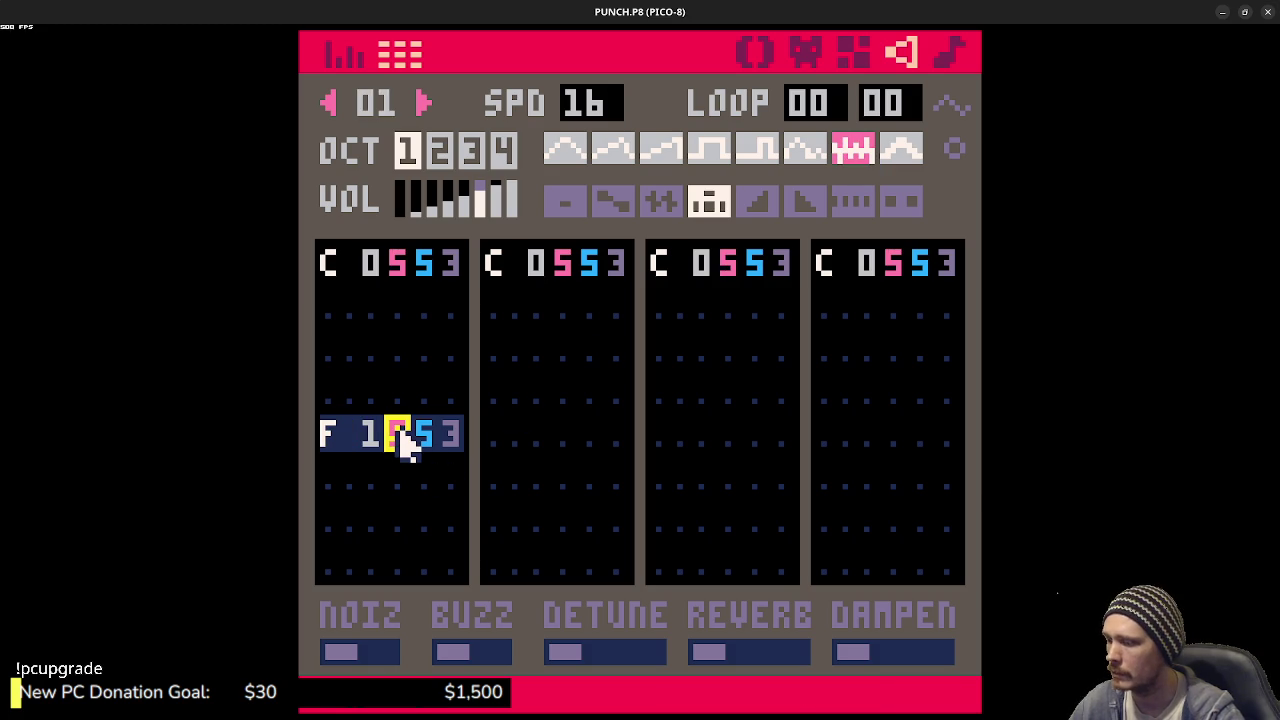
{"action": "type", "text": "6"}
{"action": "left_click_drag", "start_coordinate": [326, 432], "coordinate": [451, 426]}
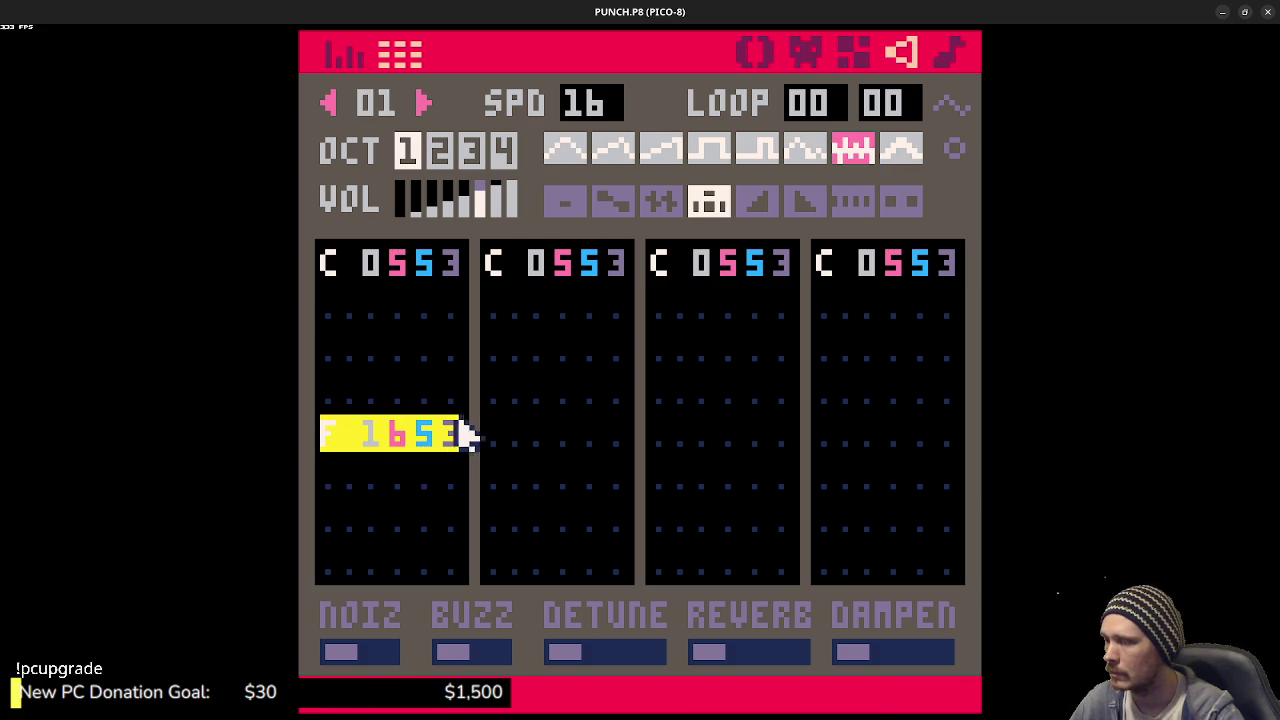
{"action": "key", "text": "ctrl+c"}
{"action": "key", "text": "space"}
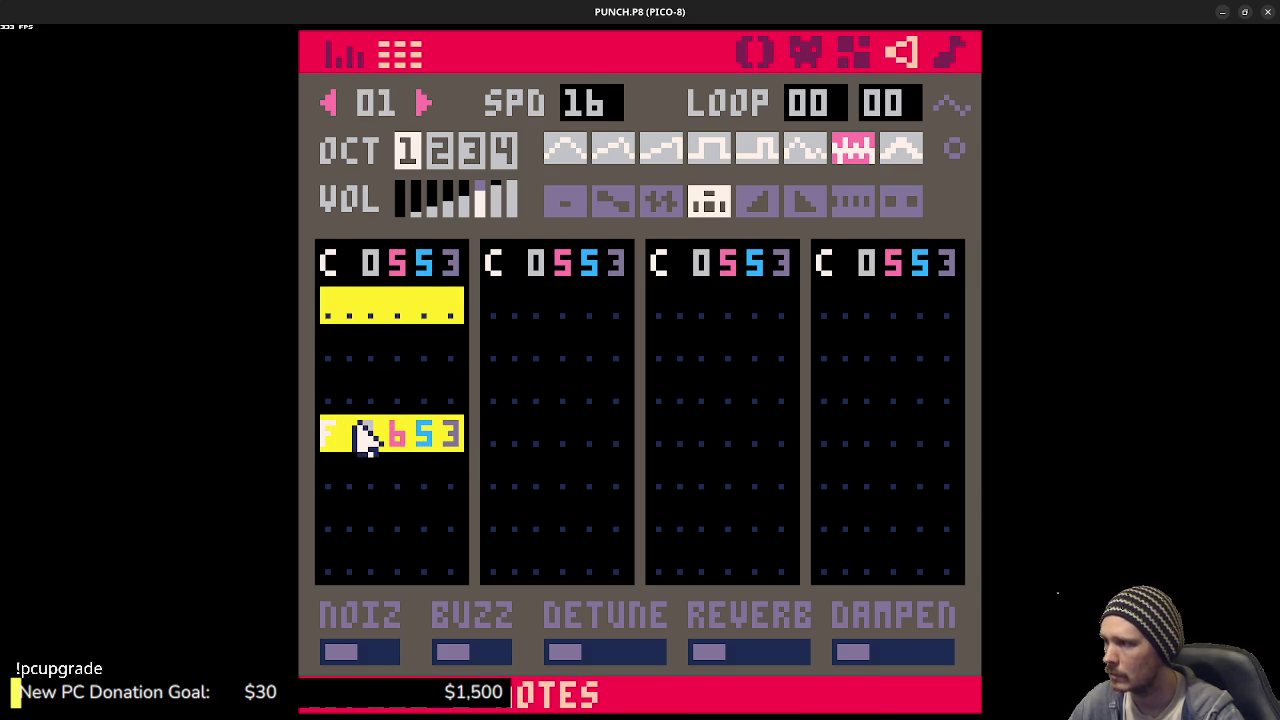
- Paste the F note into the same row of channels 2, 3 and 4 and play the chord
{"action": "left_click", "coordinate": [497, 436]}
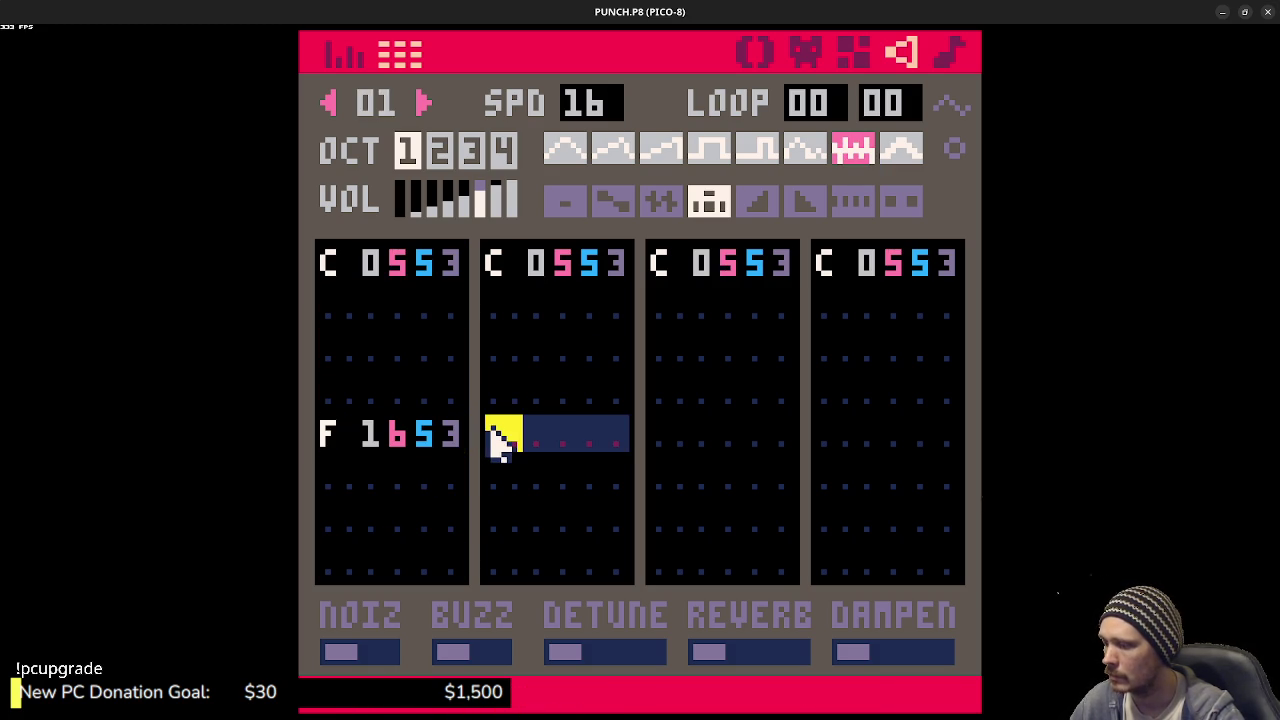
{"action": "key", "text": "ctrl+v"}
{"action": "left_click", "coordinate": [662, 440]}
{"action": "key", "text": "ctrl+v"}
{"action": "left_click", "coordinate": [830, 440]}
{"action": "key", "text": "ctrl+v"}
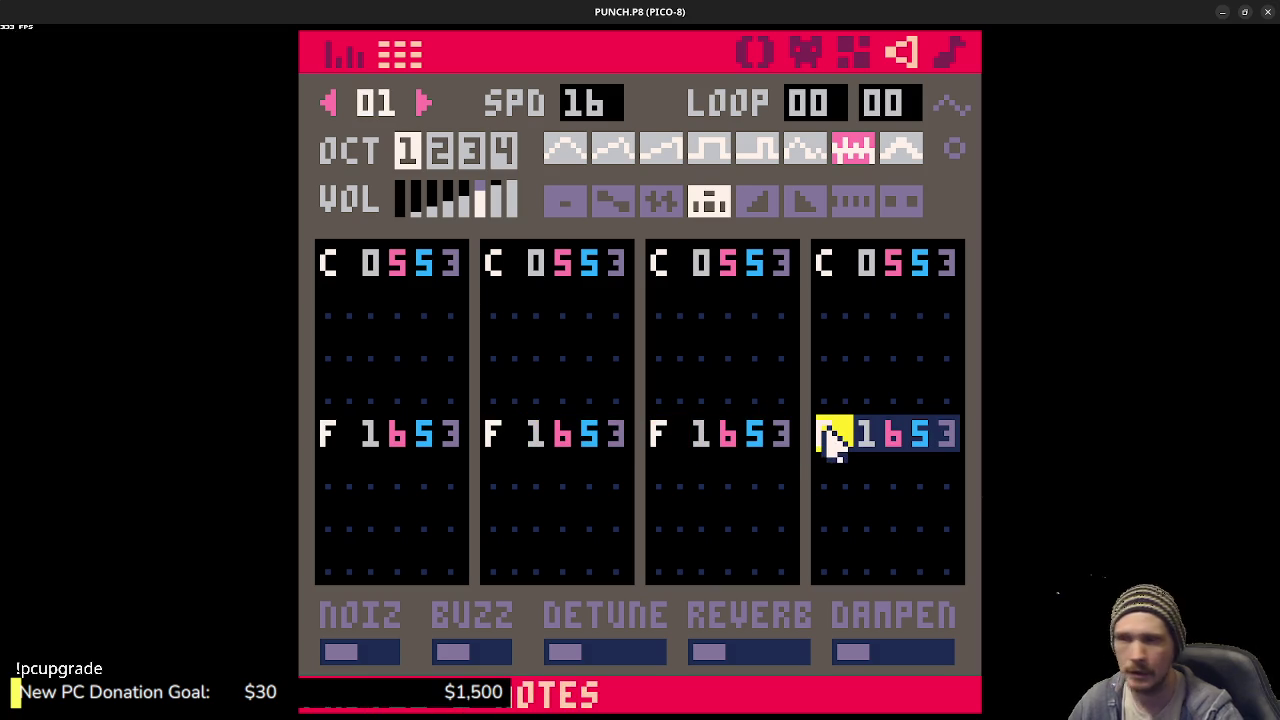
{"action": "key", "text": "space"}
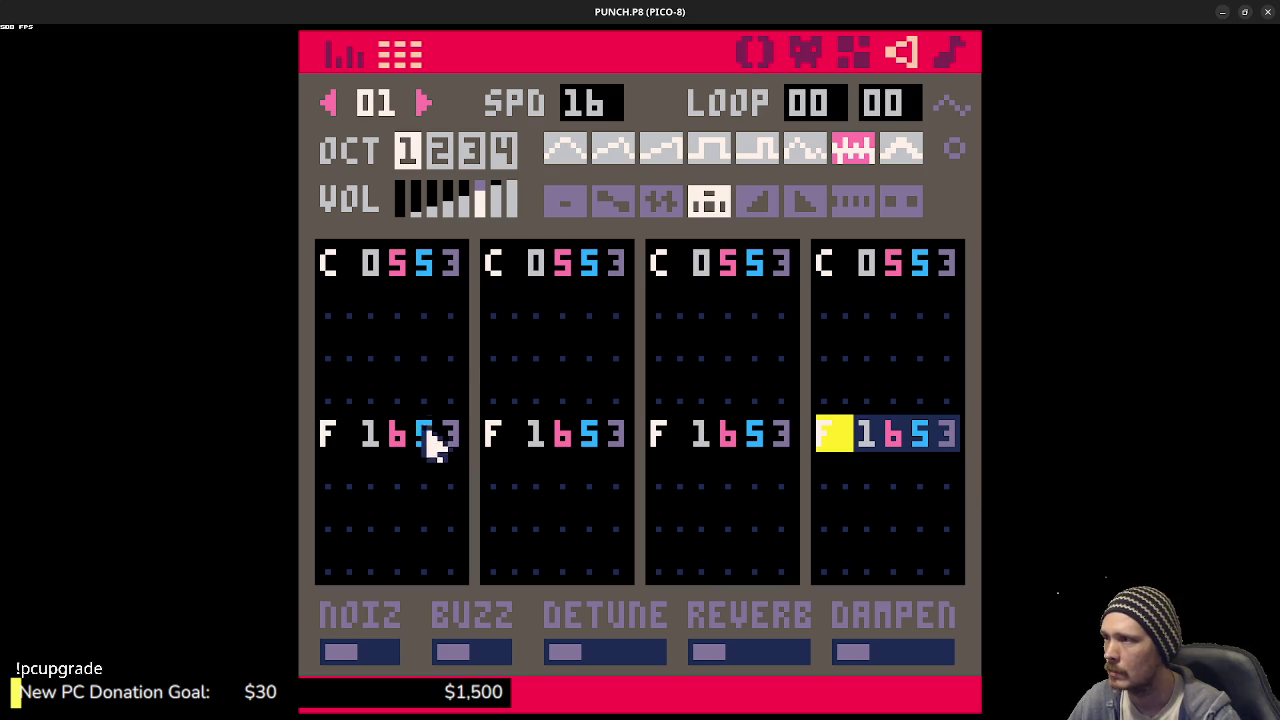
- Set every note's volume to 4, preview it, and switch back to sound effect 00
{"action": "left_click", "coordinate": [464, 200], "text": "shift"}
{"action": "key", "text": "space"}
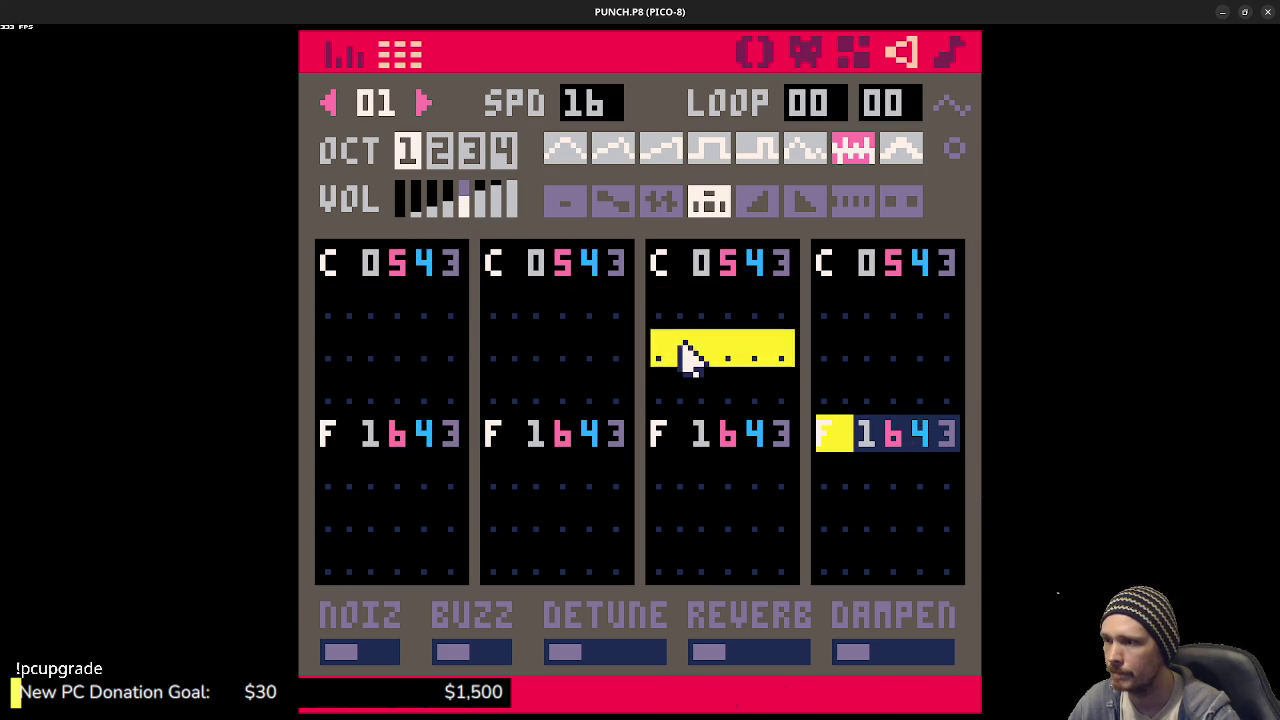
{"action": "key", "text": "space"}
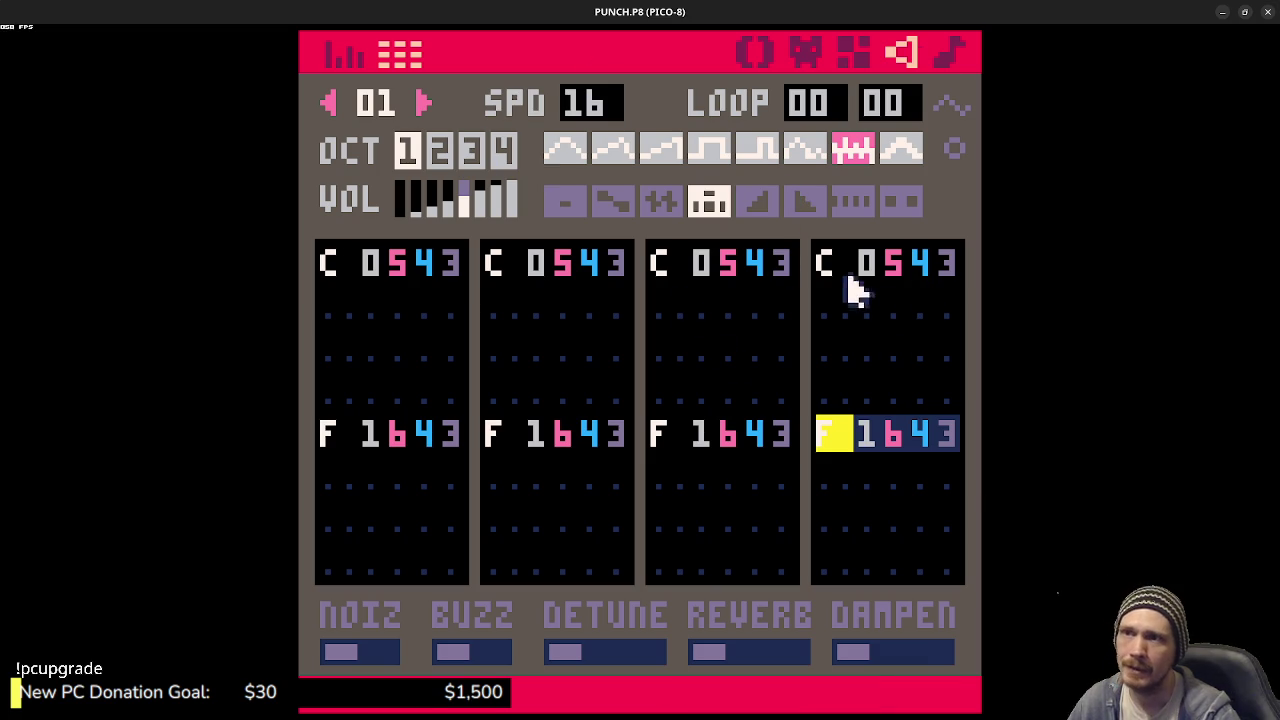
{"action": "left_click", "coordinate": [330, 103]}
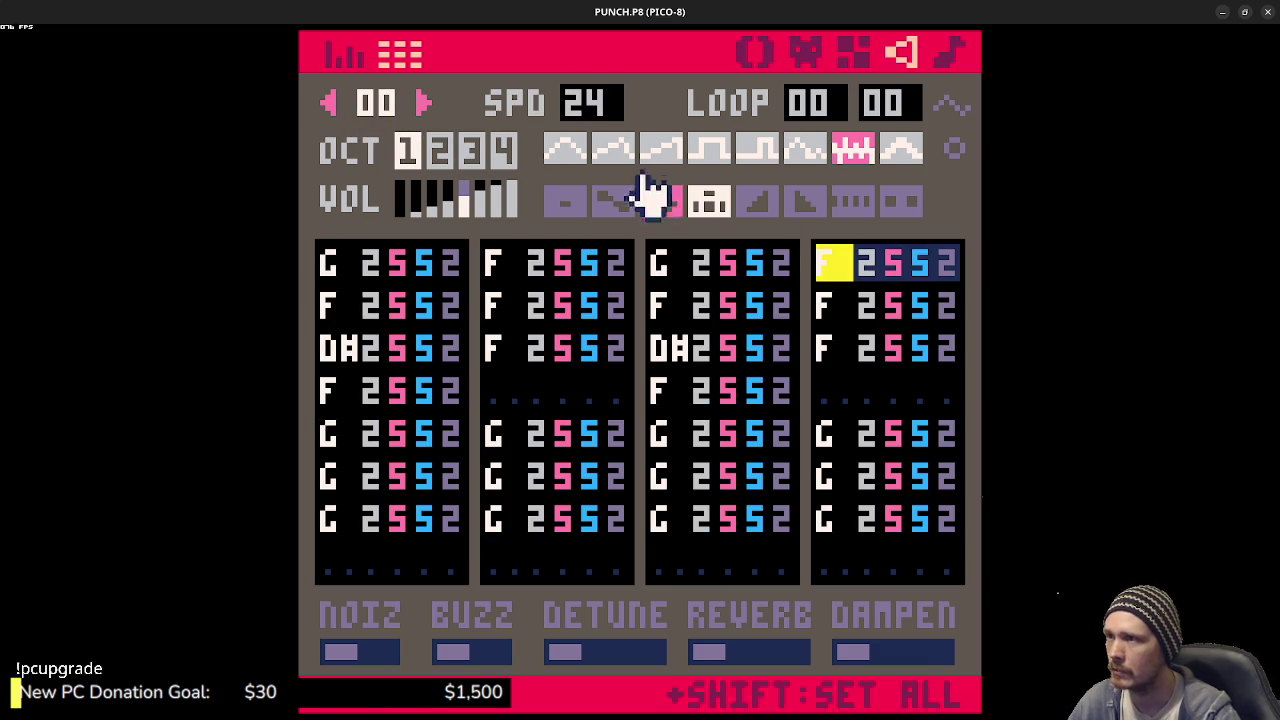
{"action": "left_click", "coordinate": [958, 55]}
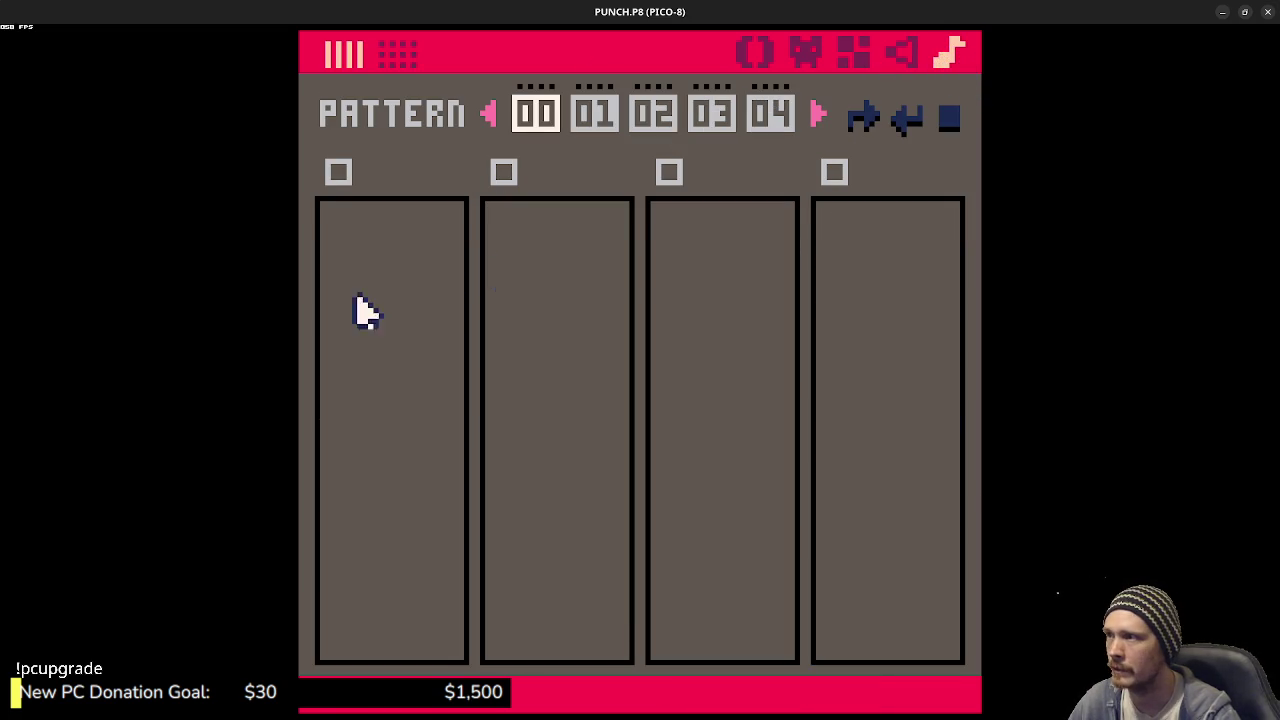
{"action": "left_click", "coordinate": [338, 172]}
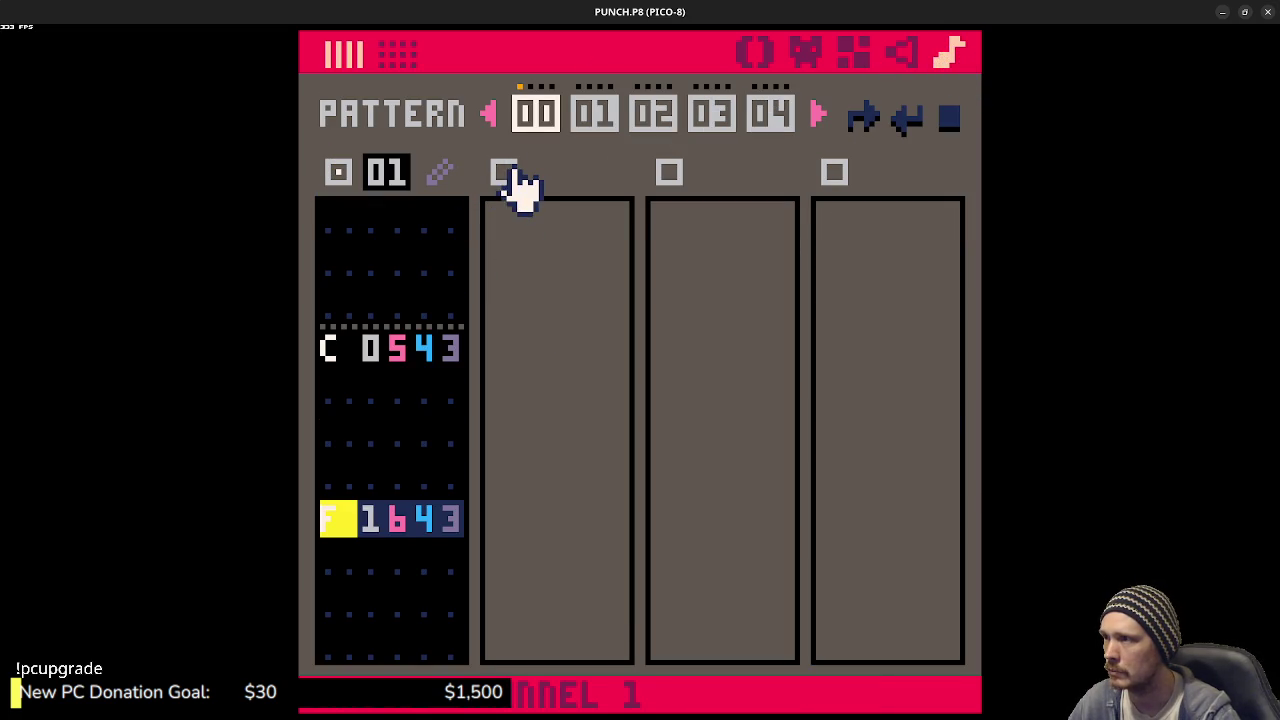
{"action": "left_click", "coordinate": [505, 172]}
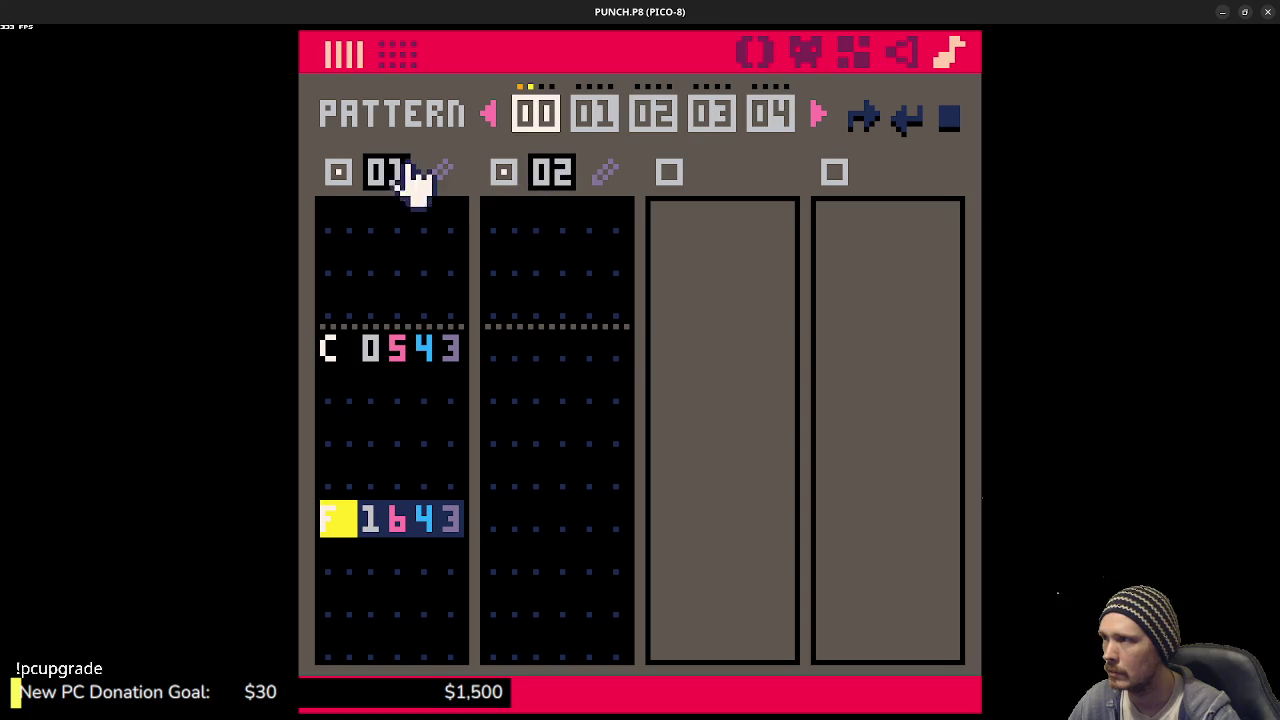
{"action": "scroll", "coordinate": [405, 175], "scroll_direction": "down", "scroll_amount": 1}
{"action": "scroll", "coordinate": [553, 178], "scroll_direction": "down", "scroll_amount": 1}
{"action": "key", "text": "space"}
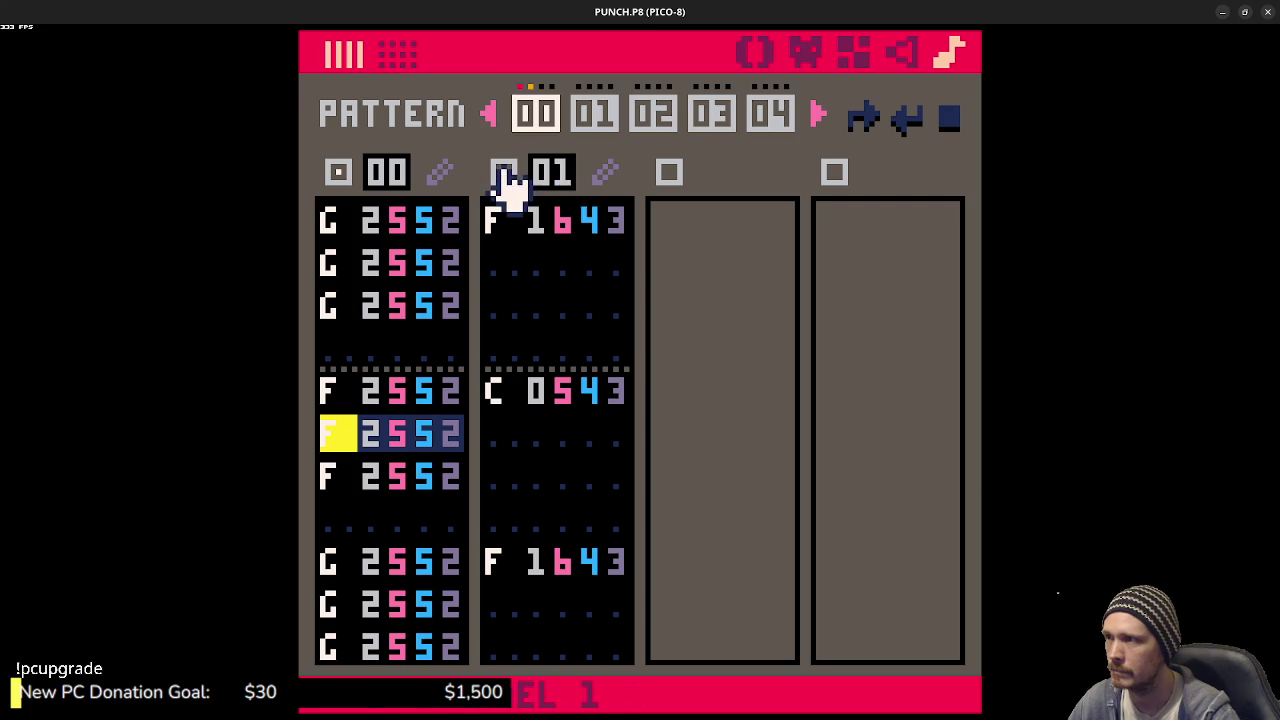
{"action": "left_click", "coordinate": [503, 172]}
{"action": "left_click", "coordinate": [340, 172]}
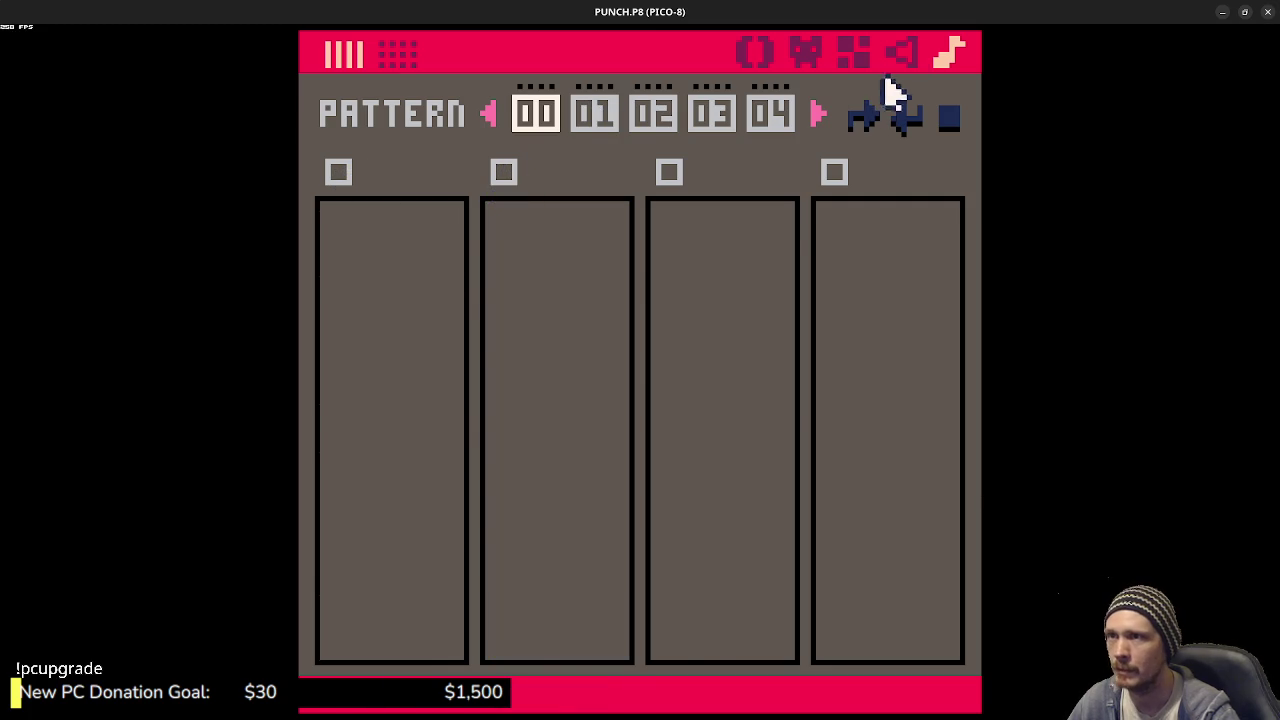
{"action": "left_click", "coordinate": [905, 52]}
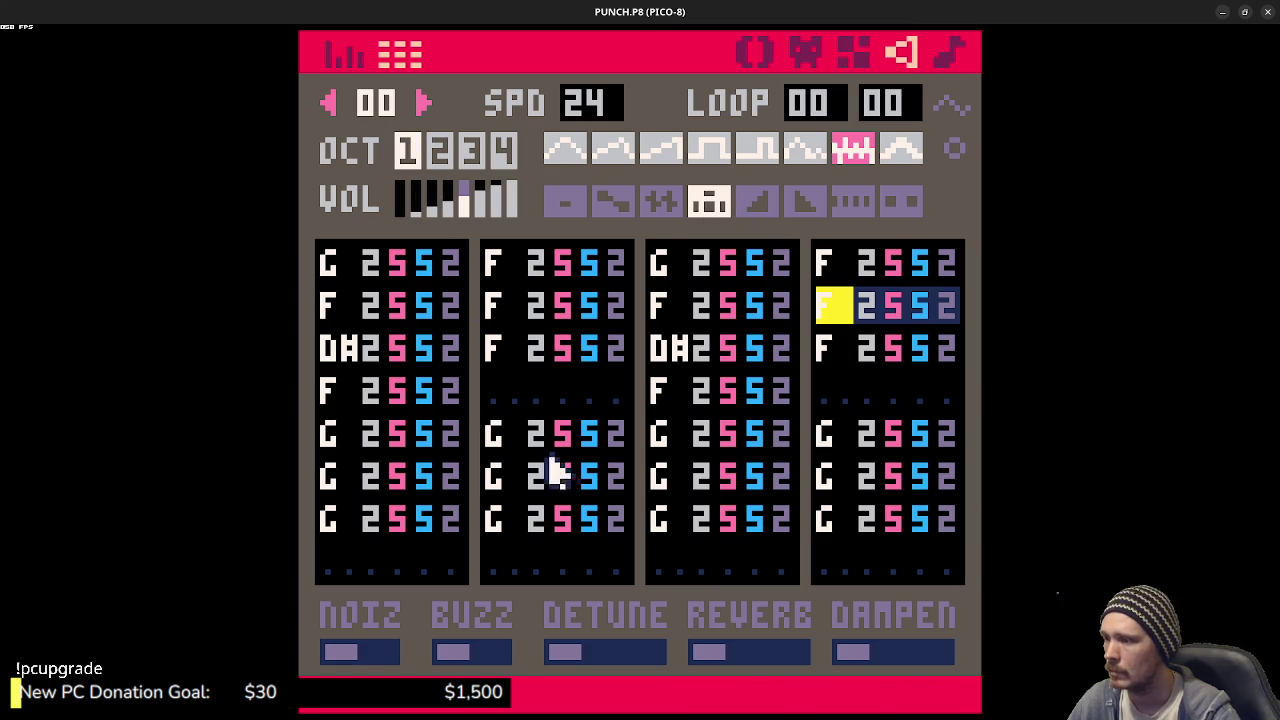
- Delete all notes from the four channels of sound effect 00
{"action": "left_click", "coordinate": [343, 55]}
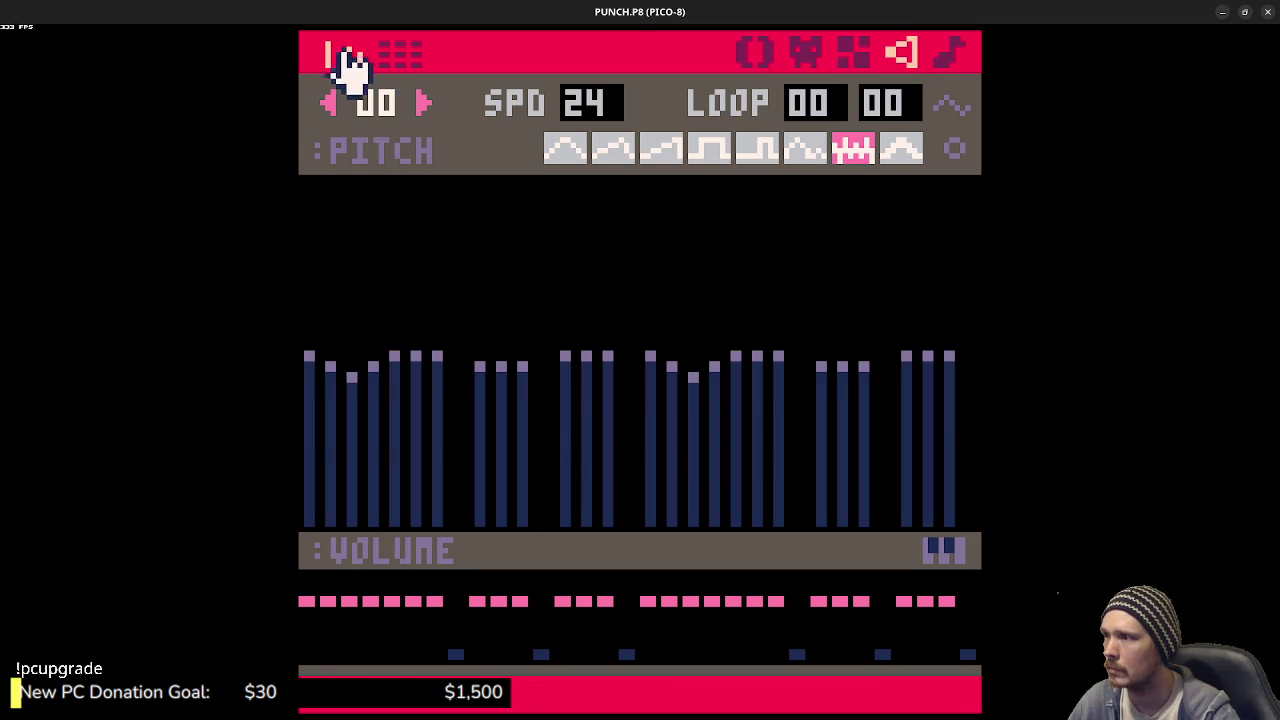
{"action": "left_click", "coordinate": [402, 55]}
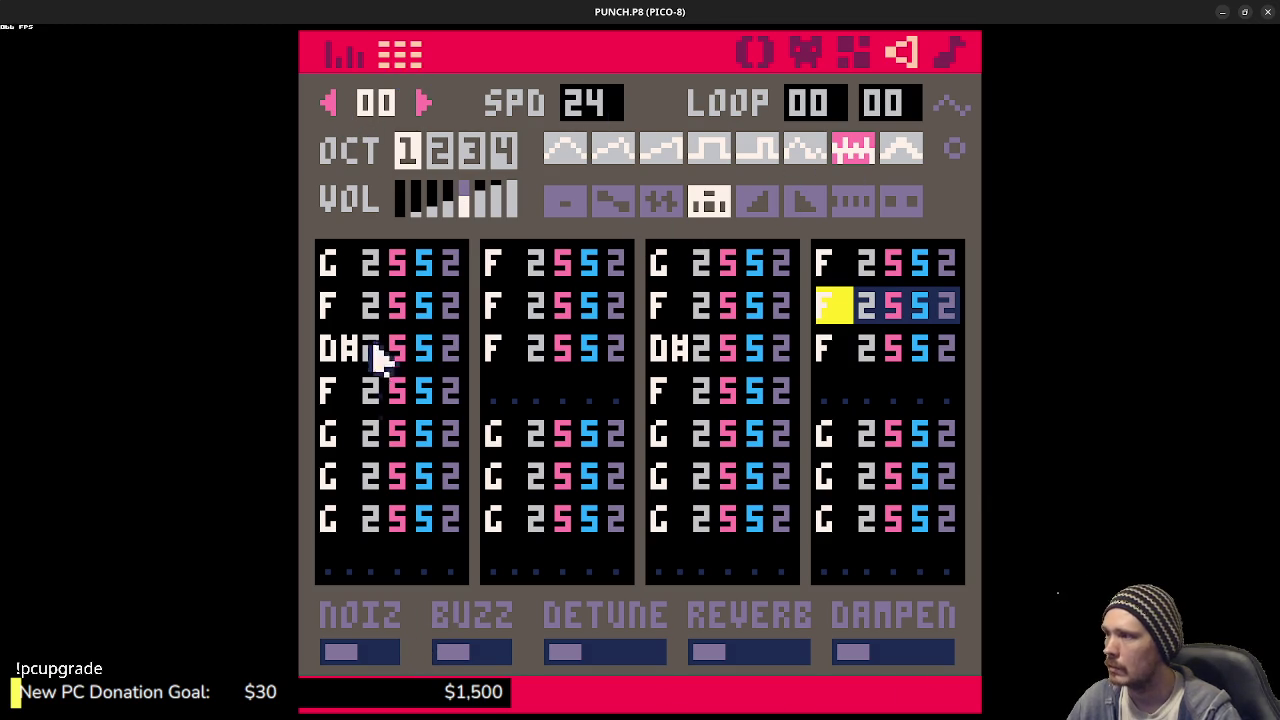
{"action": "mouse_move", "coordinate": [960, 585]}
{"action": "left_mouse_down"}
{"action": "mouse_move", "coordinate": [863, 297]}
{"action": "mouse_move", "coordinate": [829, 266]}
{"action": "left_mouse_up"}
{"action": "key", "text": "Delete"}
{"action": "mouse_move", "coordinate": [780, 580]}
{"action": "left_mouse_down"}
{"action": "mouse_move", "coordinate": [660, 337]}
{"action": "mouse_move", "coordinate": [651, 263]}
{"action": "left_mouse_up"}
{"action": "key", "text": "Delete"}
{"action": "mouse_move", "coordinate": [632, 580]}
{"action": "left_mouse_down"}
{"action": "mouse_move", "coordinate": [508, 349]}
{"action": "mouse_move", "coordinate": [483, 266]}
{"action": "left_mouse_up"}
{"action": "key", "text": "Delete"}
{"action": "mouse_move", "coordinate": [470, 575]}
{"action": "left_mouse_down"}
{"action": "mouse_move", "coordinate": [334, 294]}
{"action": "mouse_move", "coordinate": [345, 288]}
{"action": "left_mouse_up"}
{"action": "key", "text": "Delete"}
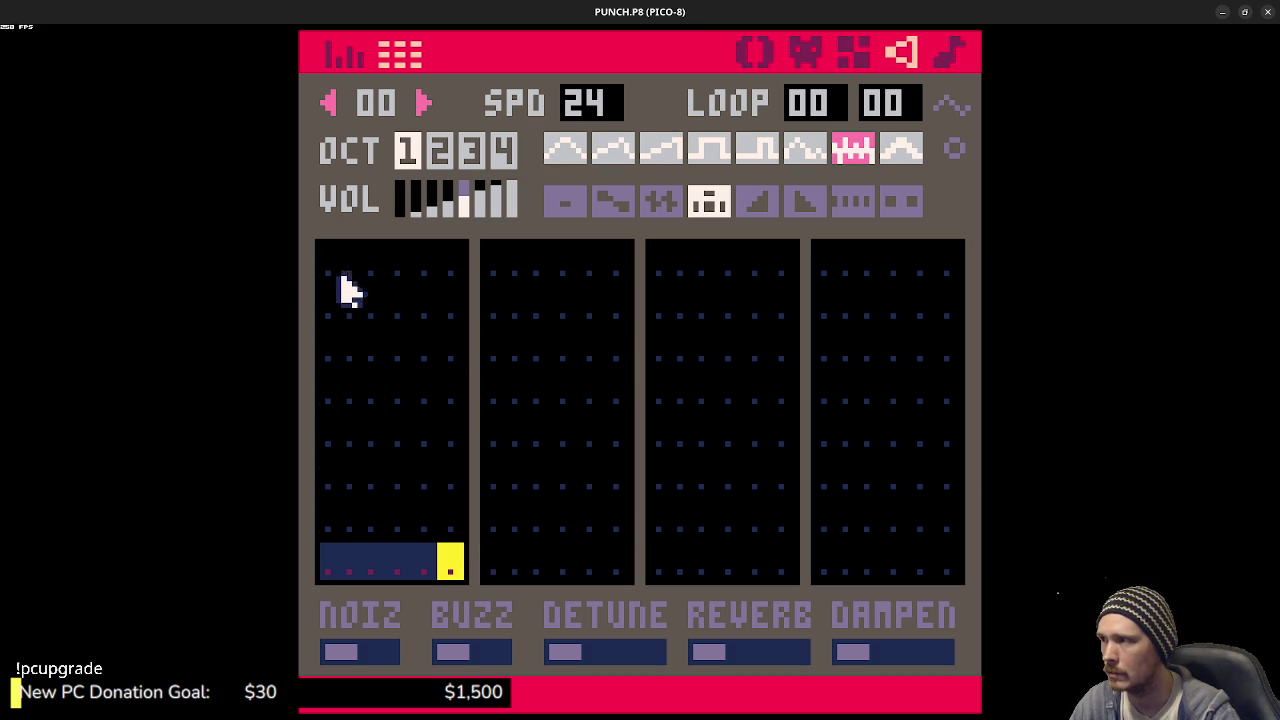
- Move to sound effect 01 and delete the notes in all four of its channels
{"action": "left_click", "coordinate": [335, 56]}
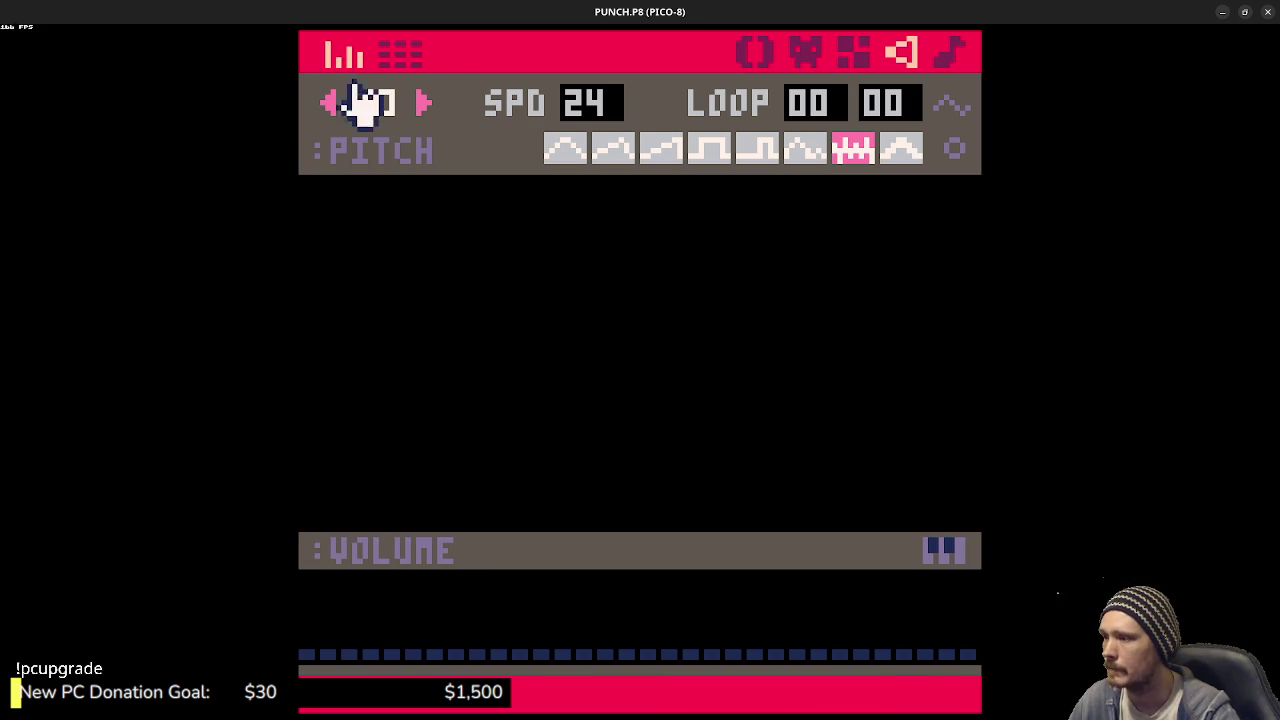
{"action": "left_click", "coordinate": [425, 105]}
{"action": "left_click", "coordinate": [405, 55]}
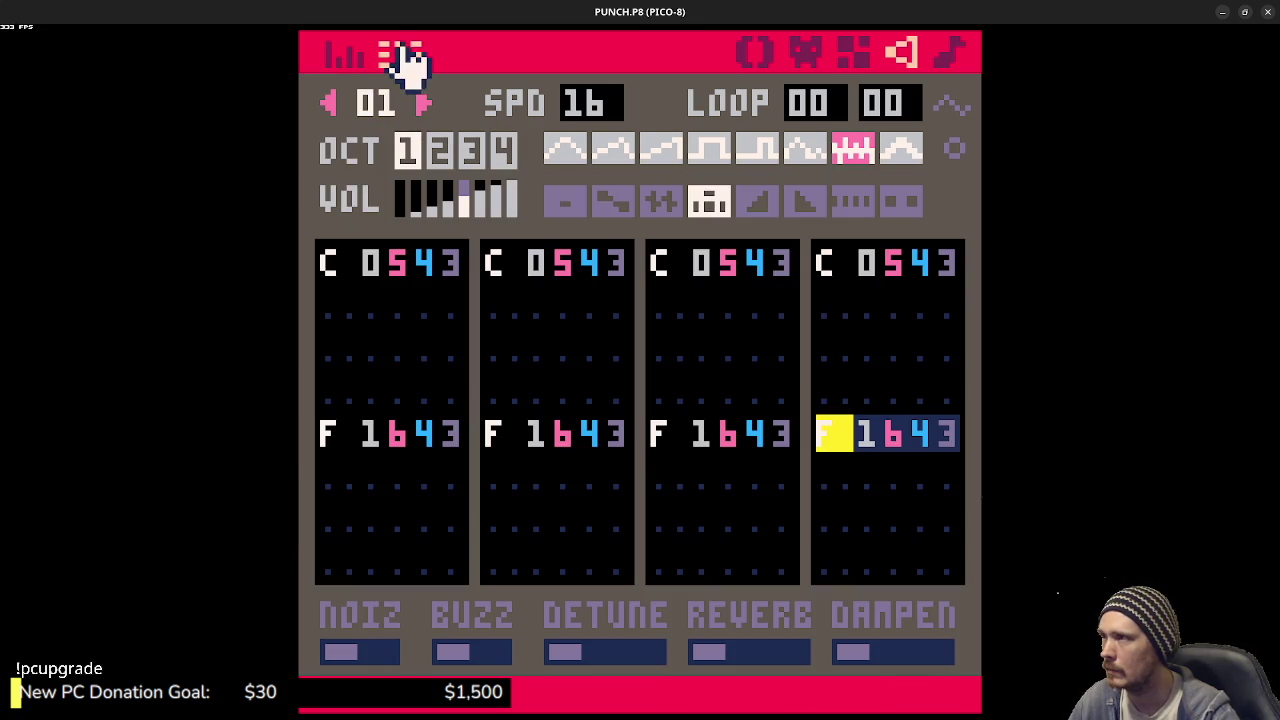
{"action": "left_click_drag", "start_coordinate": [334, 266], "coordinate": [457, 571]}
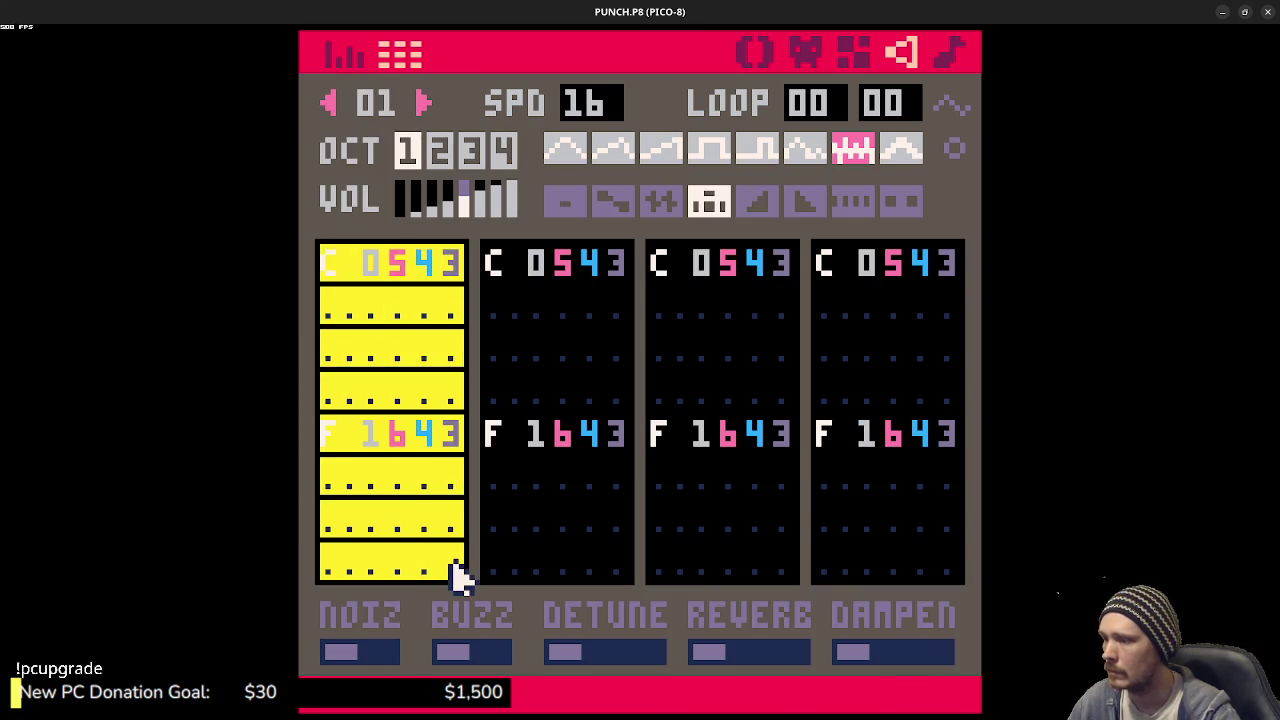
{"action": "key", "text": "Delete"}
{"action": "left_click", "coordinate": [505, 260]}
{"action": "left_click_drag", "start_coordinate": [505, 260], "coordinate": [609, 560]}
{"action": "key", "text": "Delete"}
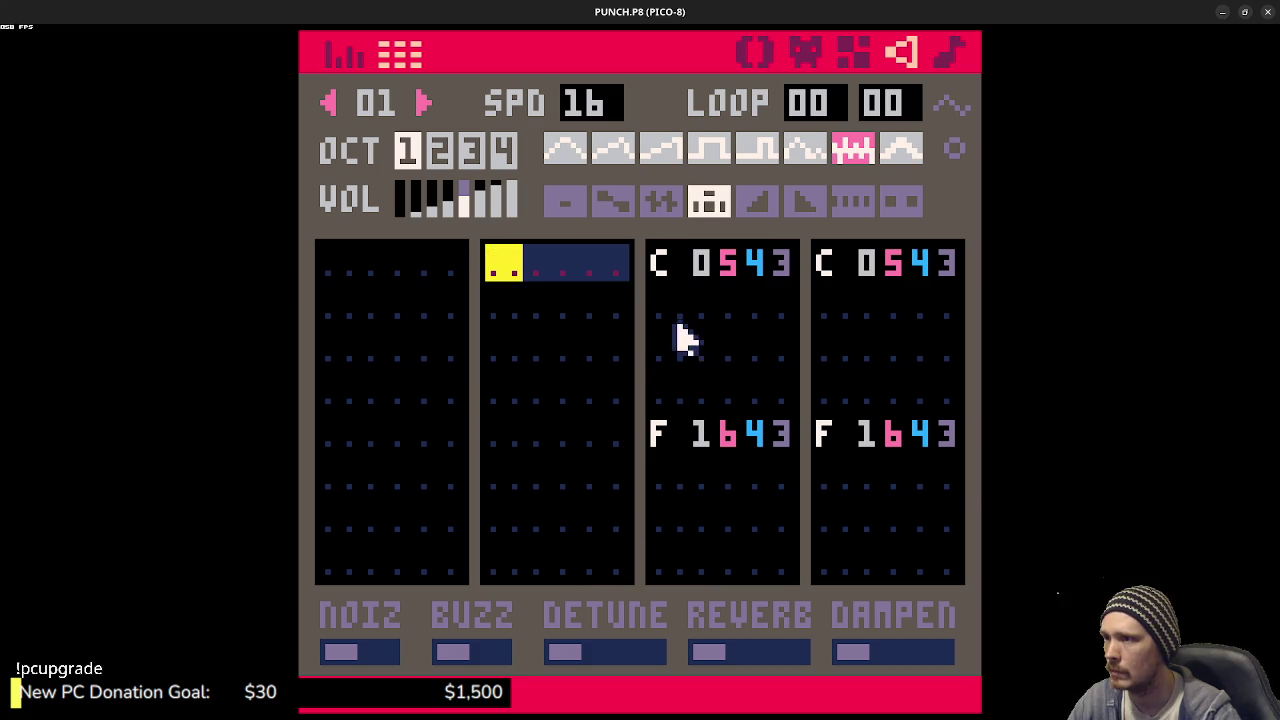
{"action": "left_click_drag", "start_coordinate": [660, 262], "coordinate": [787, 556]}
{"action": "key", "text": "Delete"}
{"action": "mouse_move", "coordinate": [826, 270]}
{"action": "left_mouse_down"}
{"action": "mouse_move", "coordinate": [883, 449]}
{"action": "mouse_move", "coordinate": [943, 560]}
{"action": "left_mouse_up"}
{"action": "key", "text": "Delete"}
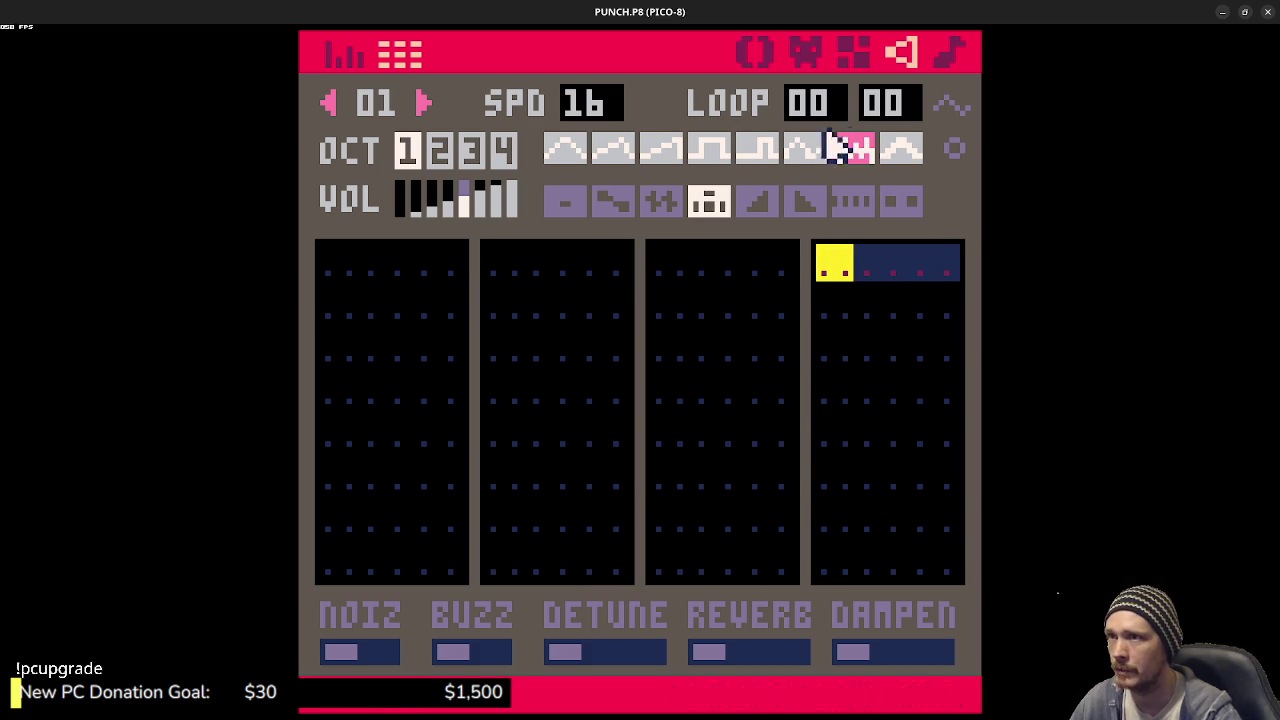
- From the code editor, run the cart with Ctrl+R, then exit back to the code
{"action": "left_click", "coordinate": [757, 52]}
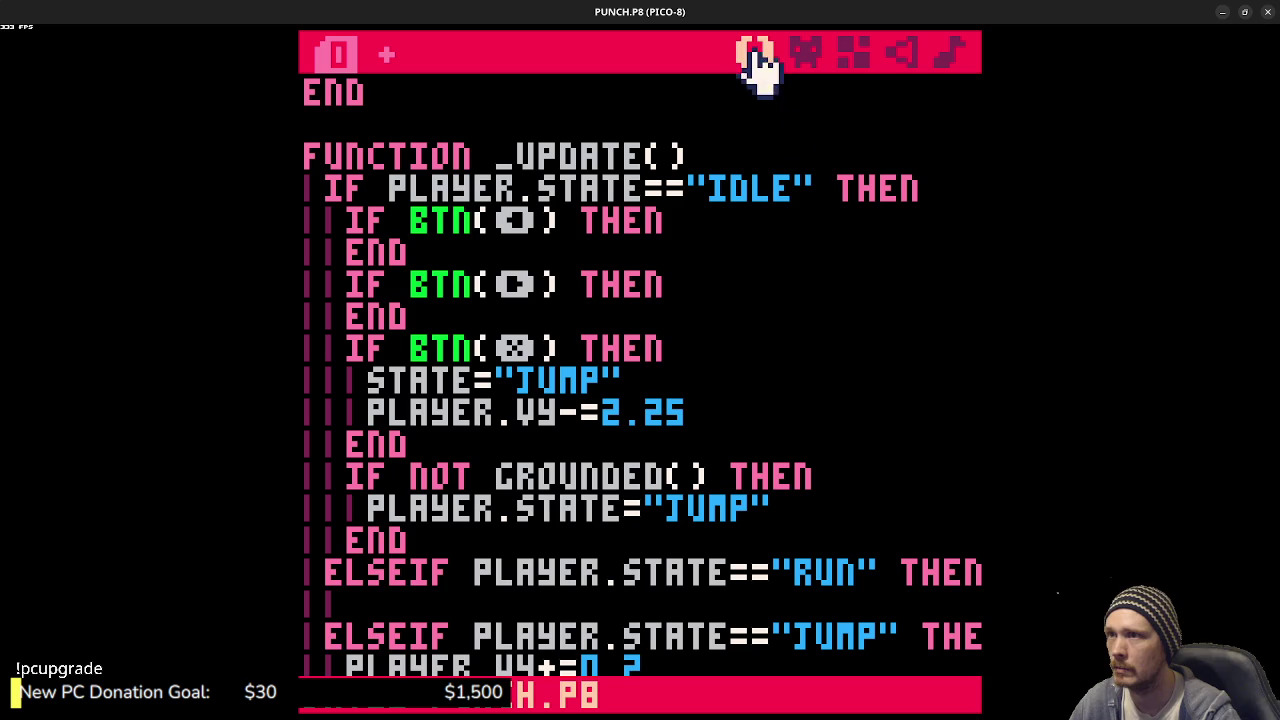
{"action": "key", "text": "ctrl+r"}
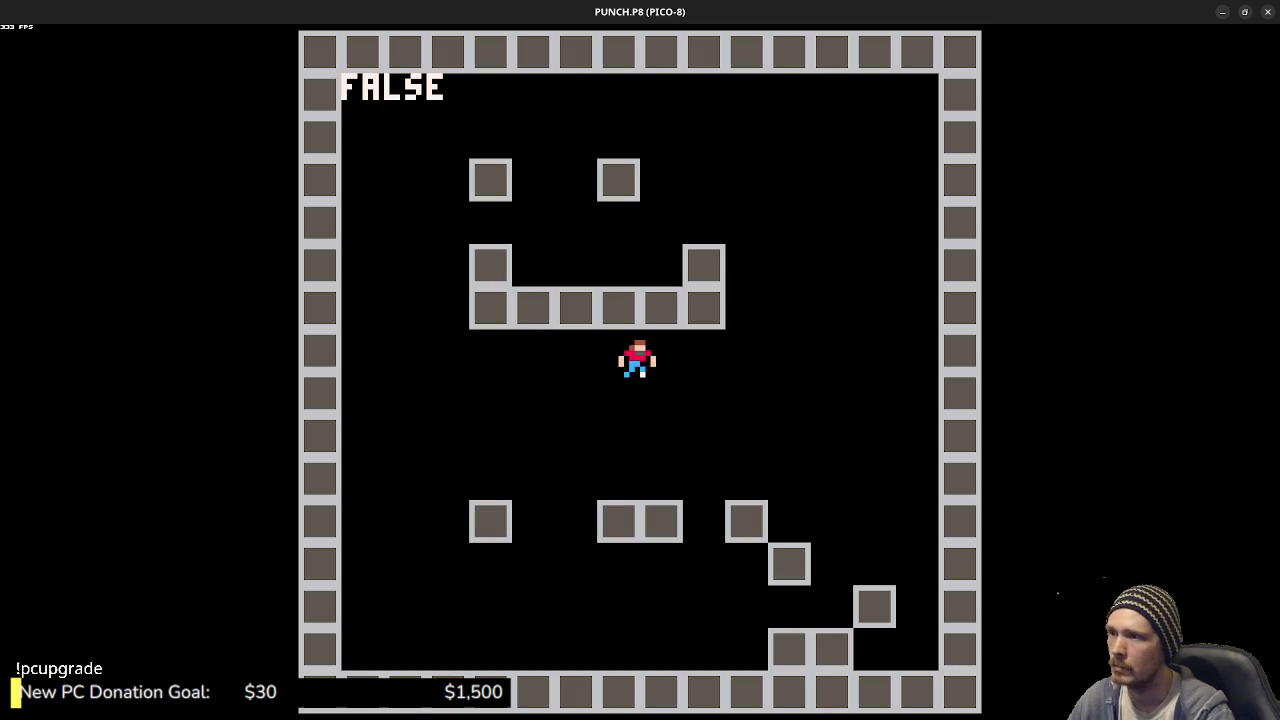
{"action": "key", "text": "Escape"}
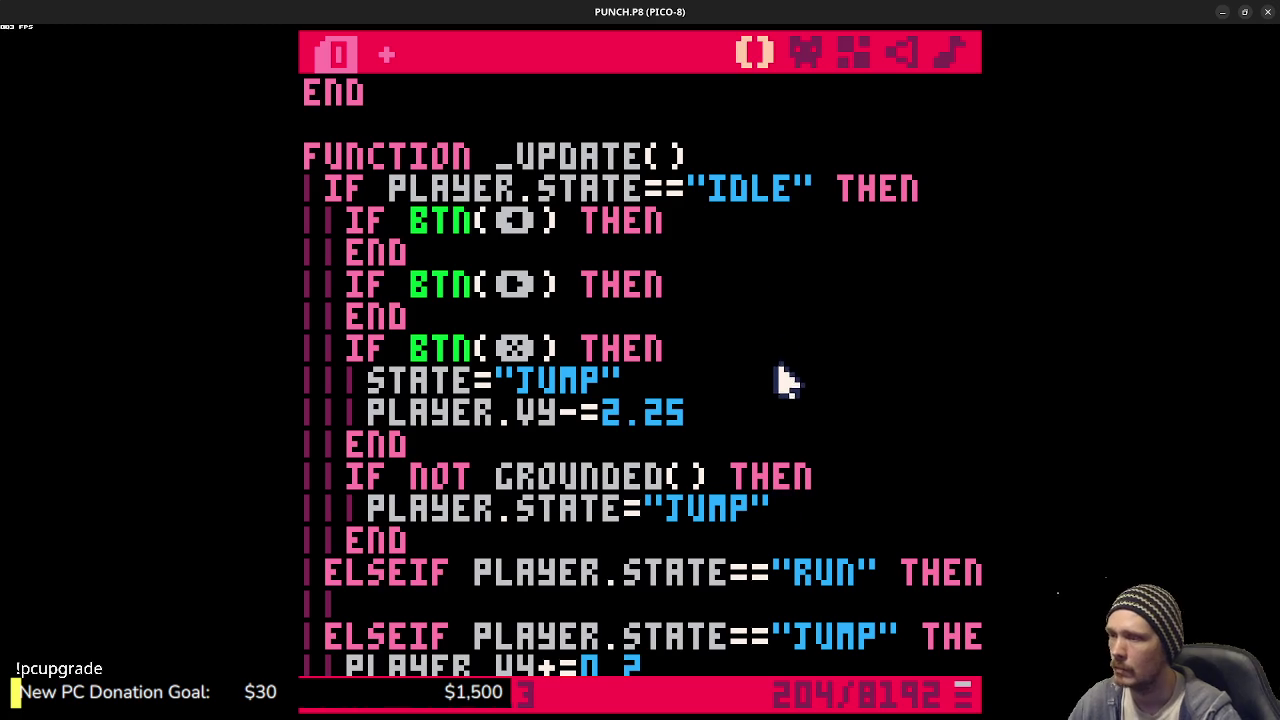
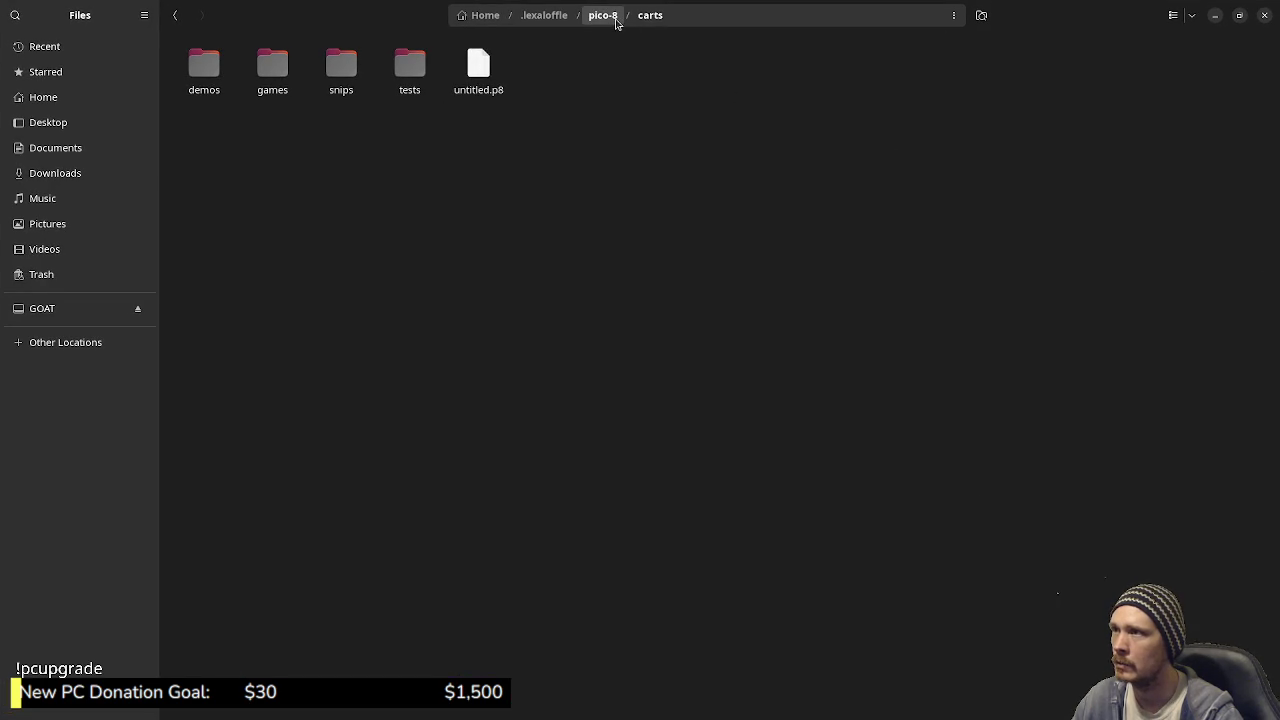
- Open the games folder, then its gobby folder, in the PICO-8 carts
{"action": "double_click", "coordinate": [272, 68]}
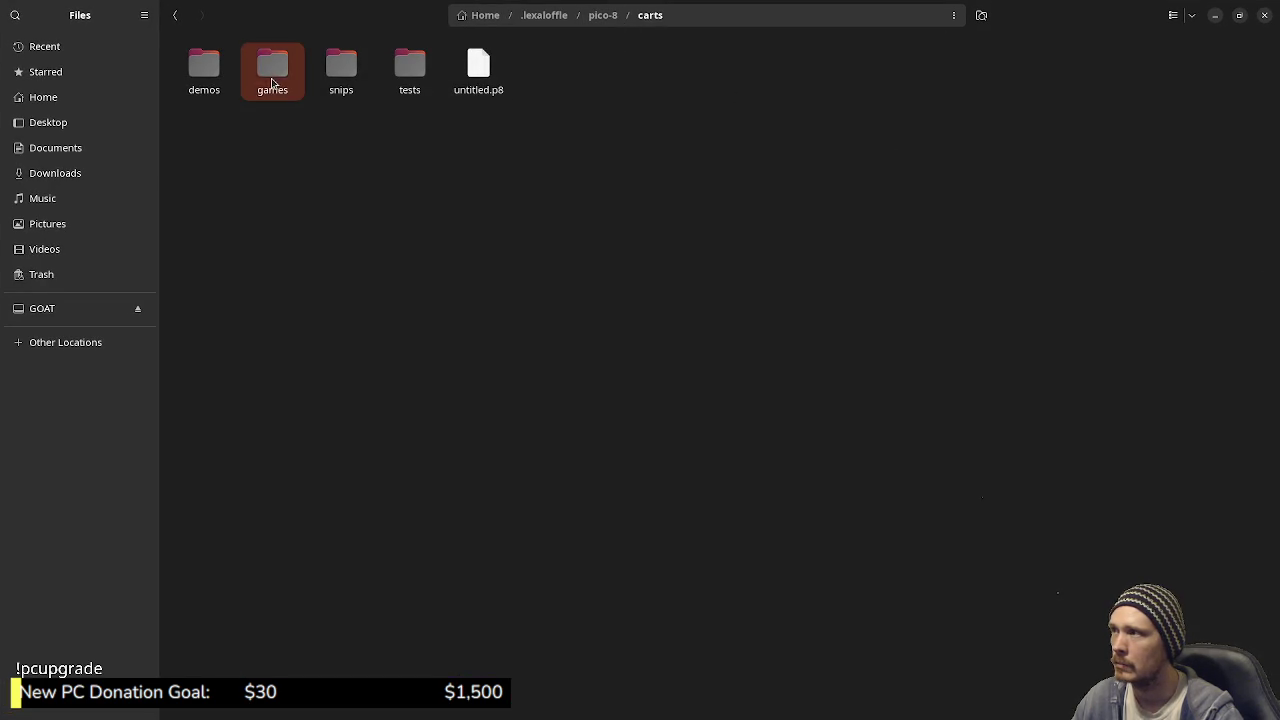
{"action": "double_click", "coordinate": [204, 66]}
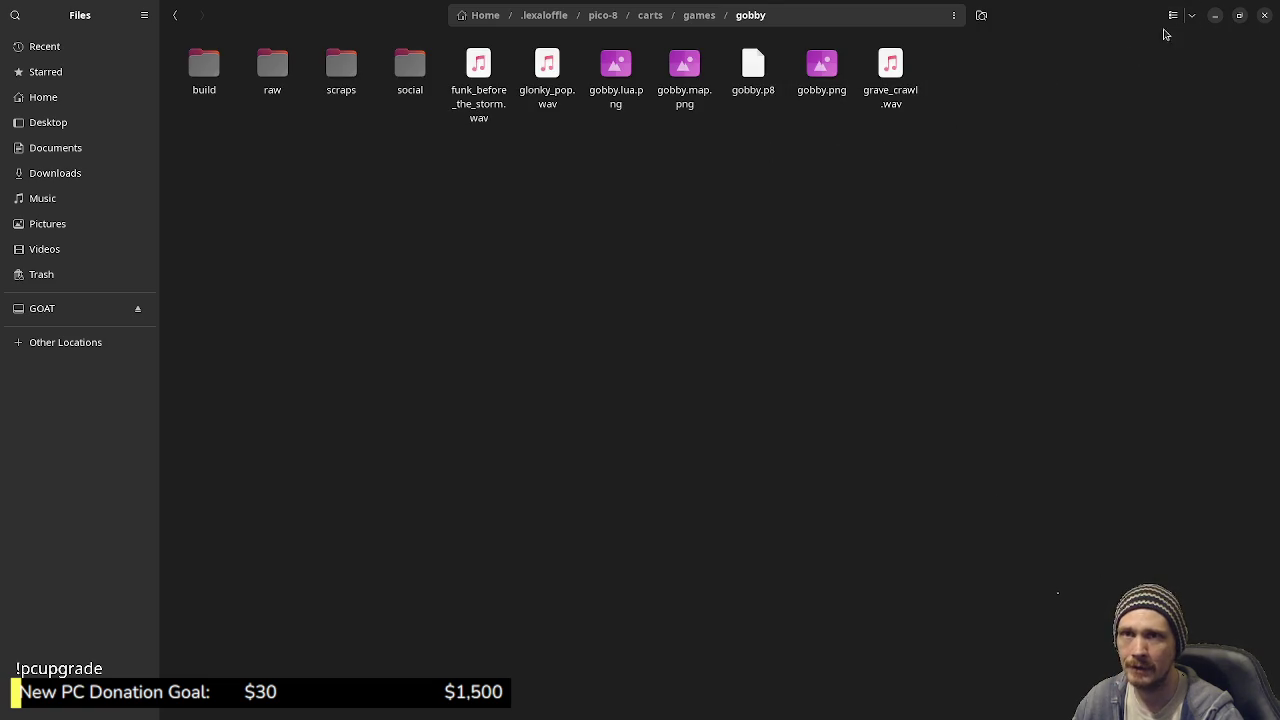
{"action": "left_click", "coordinate": [818, 92]}
{"action": "key", "text": "Return"}
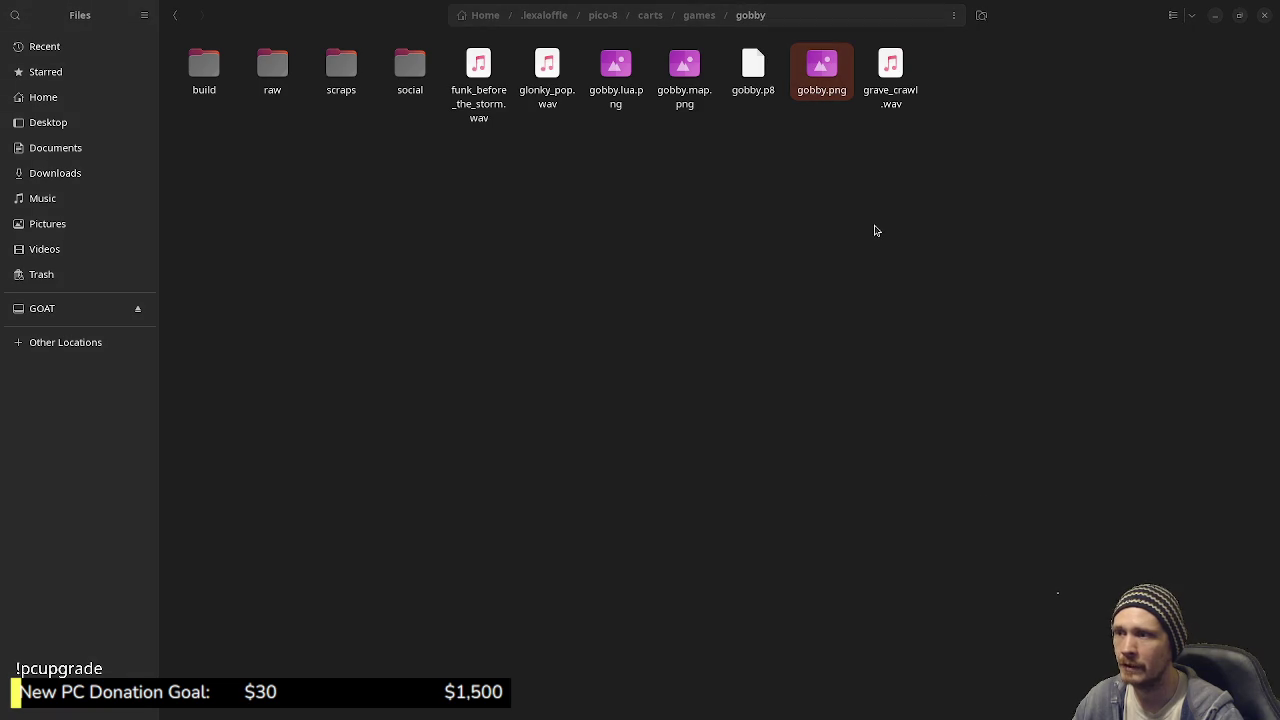
{"action": "scroll", "coordinate": [675, 378], "scroll_direction": "up", "scroll_amount": 4}
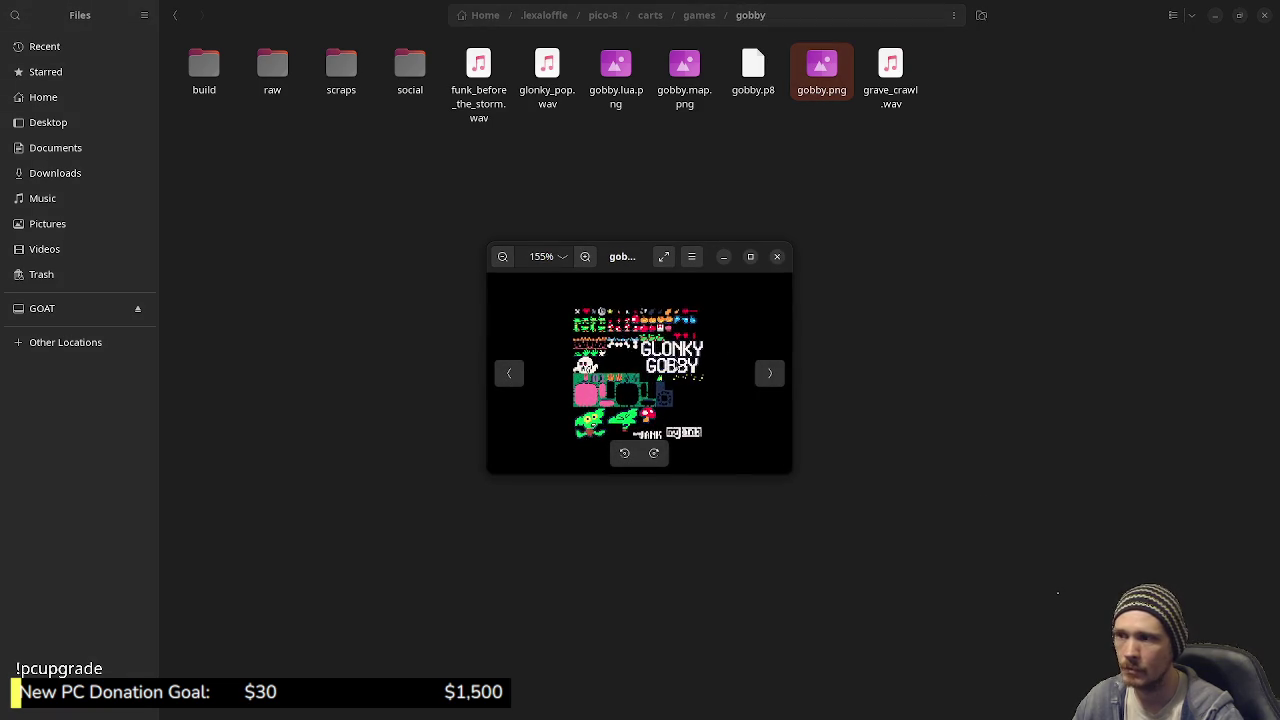
{"action": "scroll", "coordinate": [730, 338], "scroll_direction": "down", "scroll_amount": 1}
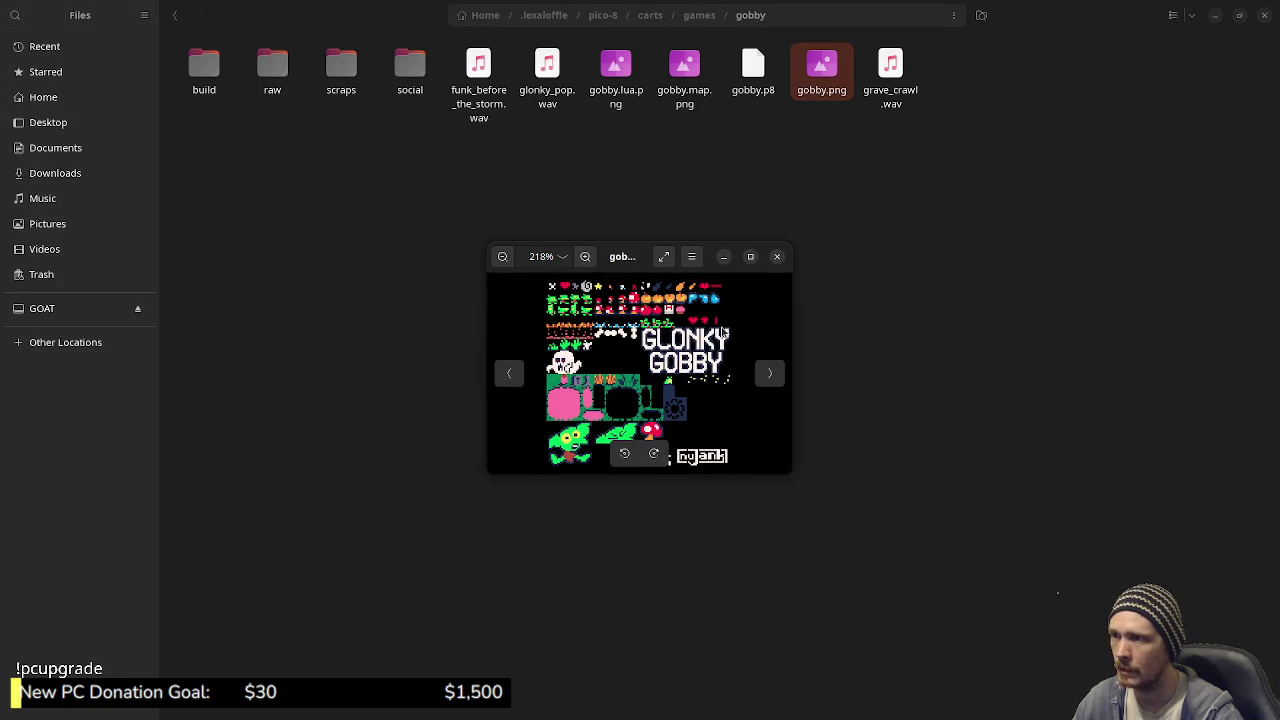
{"action": "left_click", "coordinate": [751, 256]}
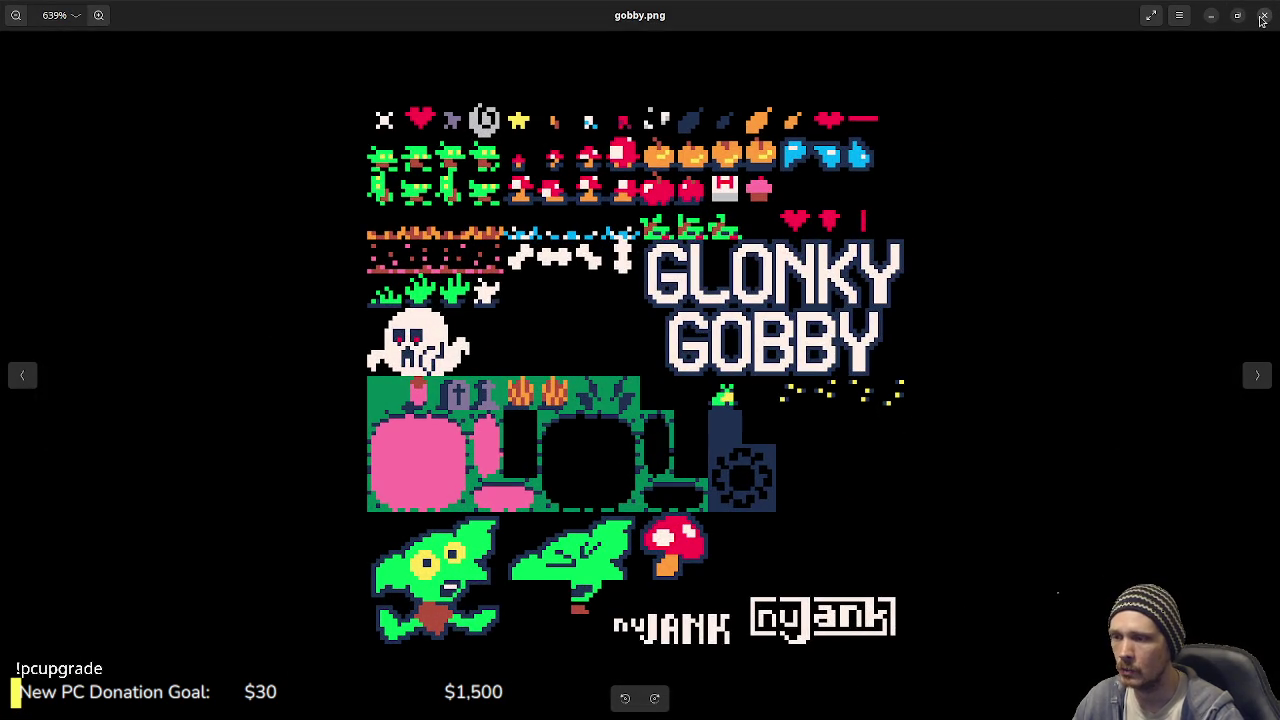
{"action": "left_click", "coordinate": [1263, 17]}
{"action": "left_click", "coordinate": [750, 225]}
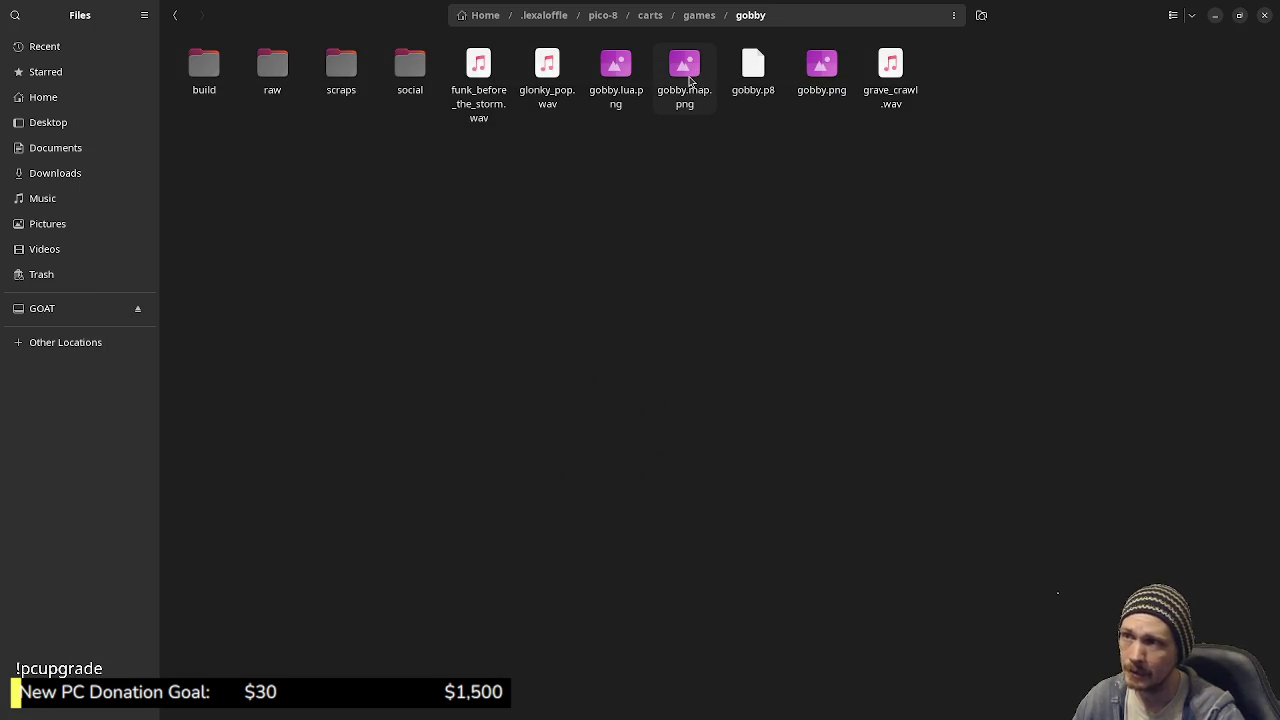
- View gobby.map.png full screen, restore it to a window, then open gobby.png in a second viewer
{"action": "double_click", "coordinate": [689, 80]}
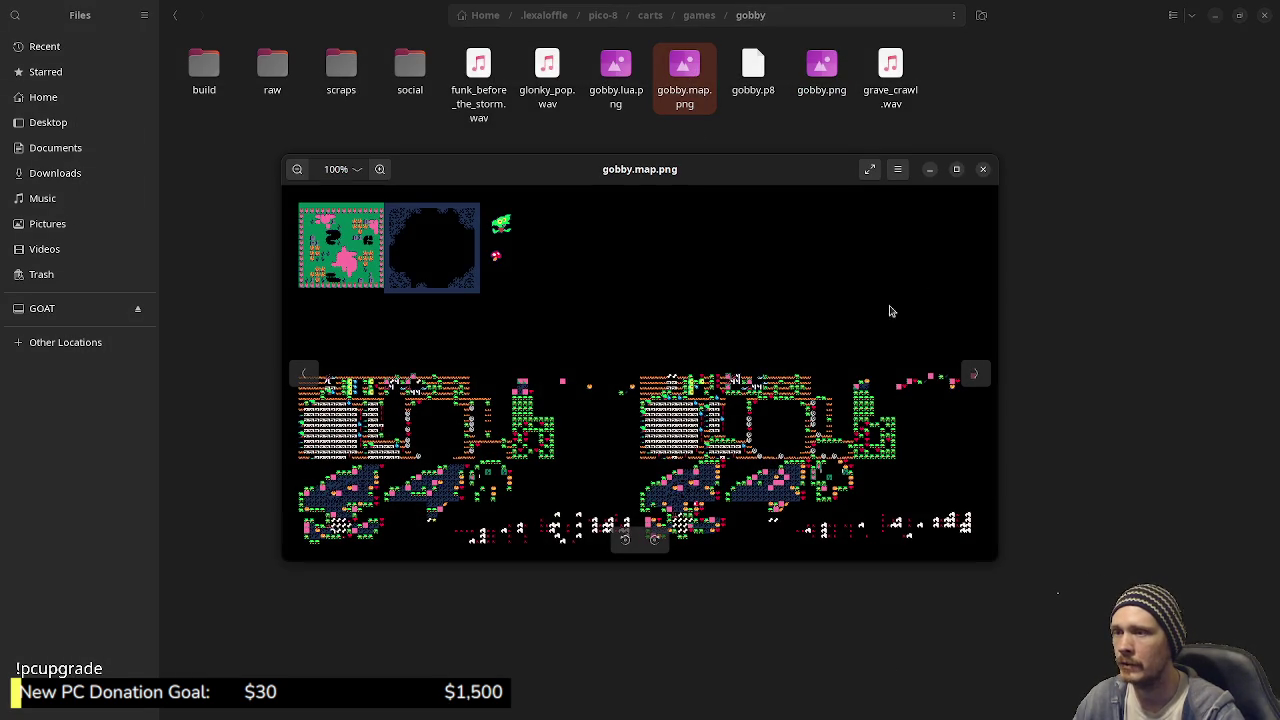
{"action": "left_click", "coordinate": [956, 169]}
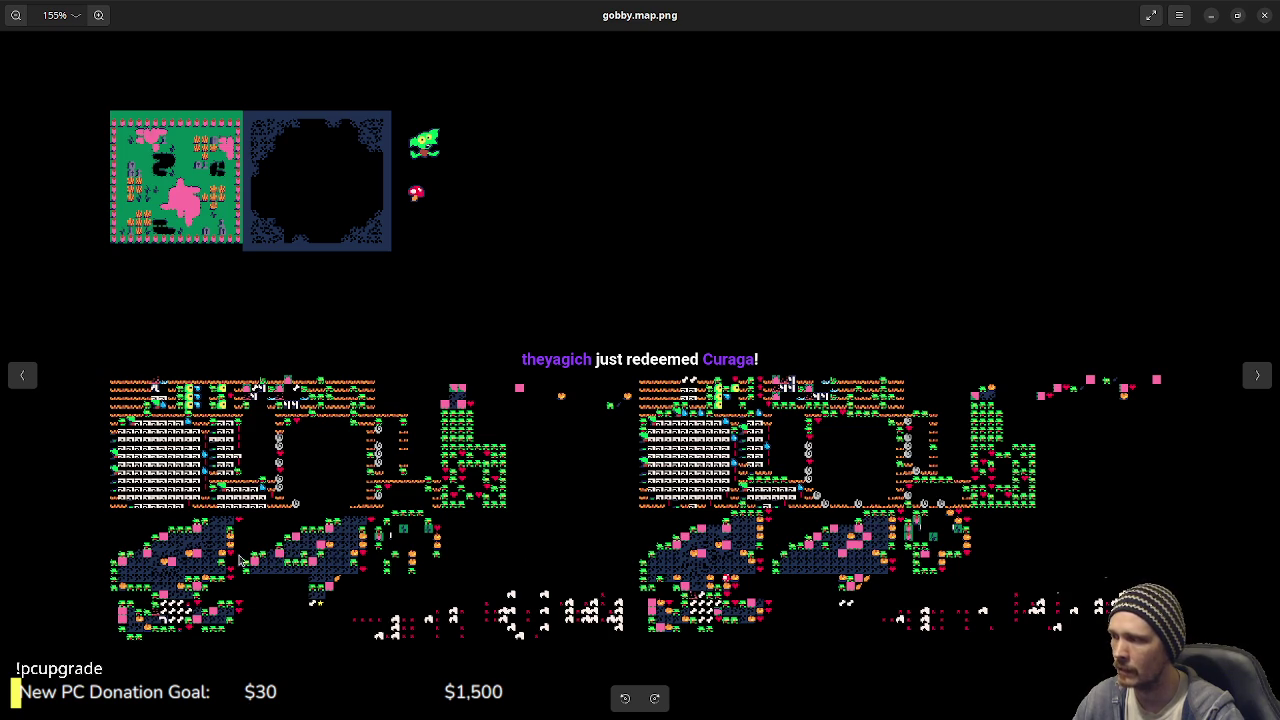
{"action": "mouse_move", "coordinate": [1010, 18]}
{"action": "left_mouse_down"}
{"action": "mouse_move", "coordinate": [1006, 71]}
{"action": "mouse_move", "coordinate": [743, 243]}
{"action": "mouse_move", "coordinate": [755, 293]}
{"action": "left_mouse_up"}
{"action": "double_click", "coordinate": [815, 80]}
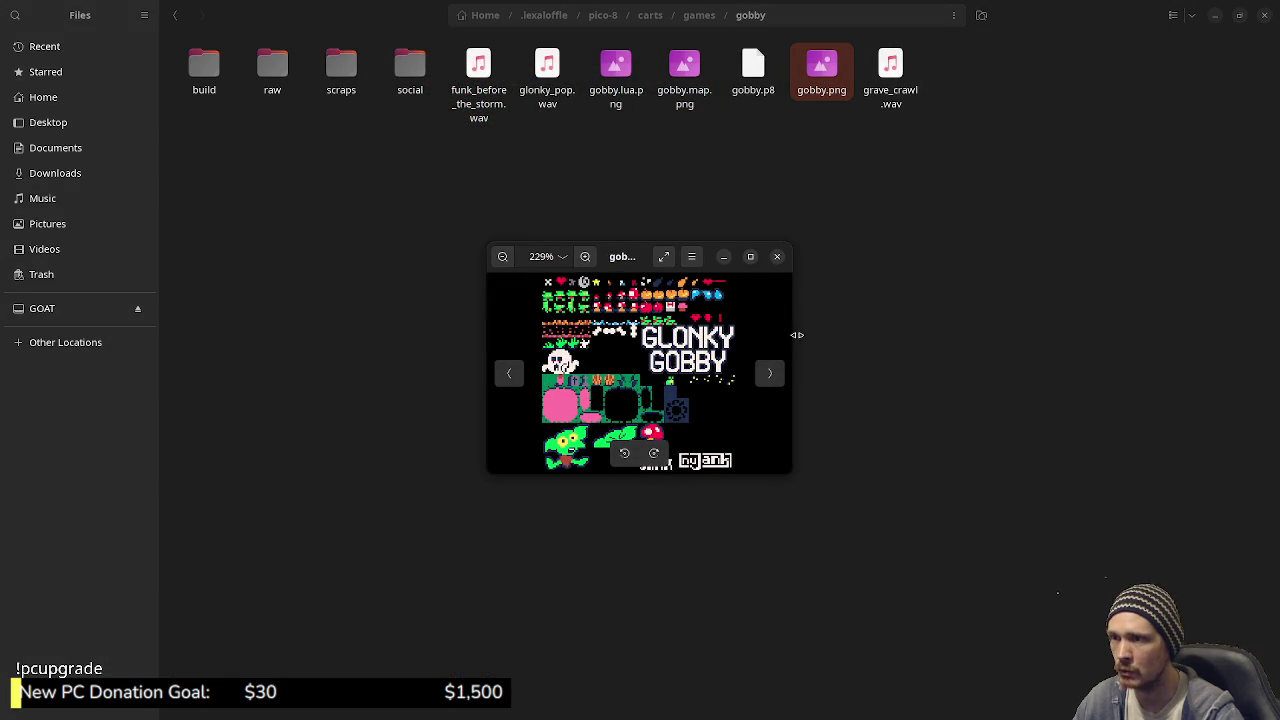
- Enlarge the gobby.png viewer and place it beside the gobby.map.png window
{"action": "left_click_drag", "start_coordinate": [797, 335], "coordinate": [867, 335]}
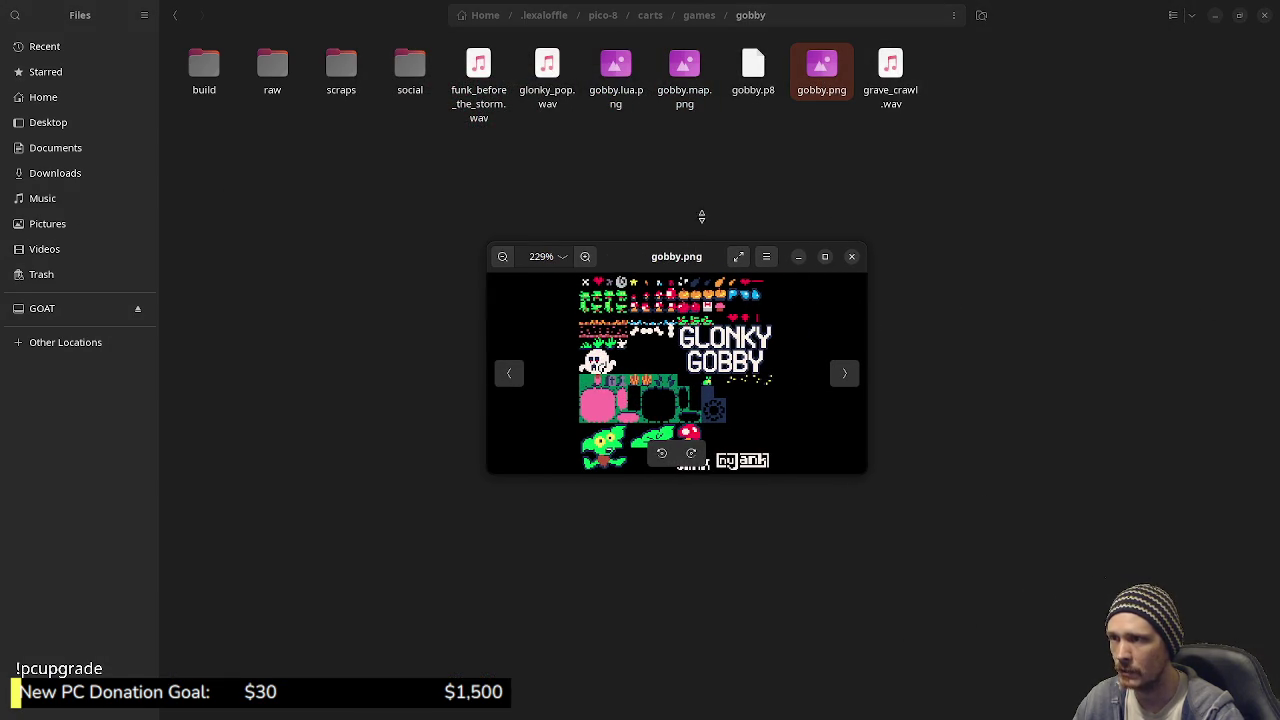
{"action": "left_click_drag", "start_coordinate": [701, 216], "coordinate": [705, 169]}
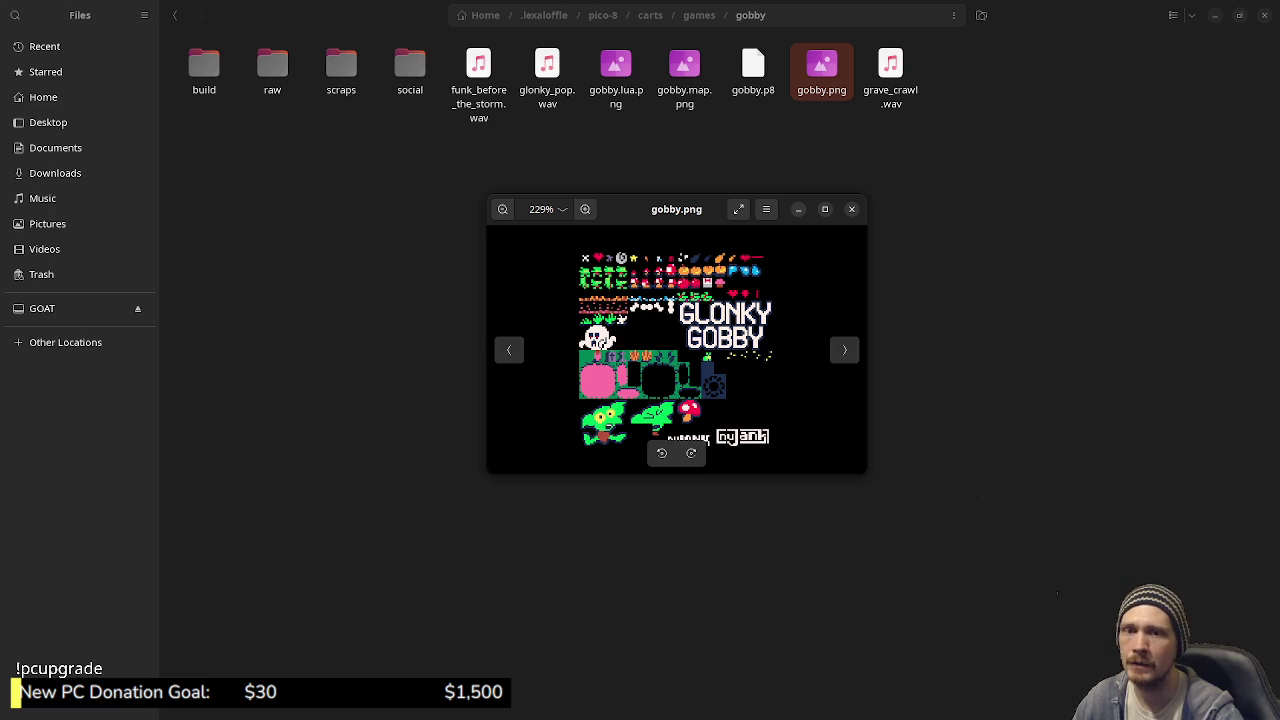
{"action": "key", "text": "super"}
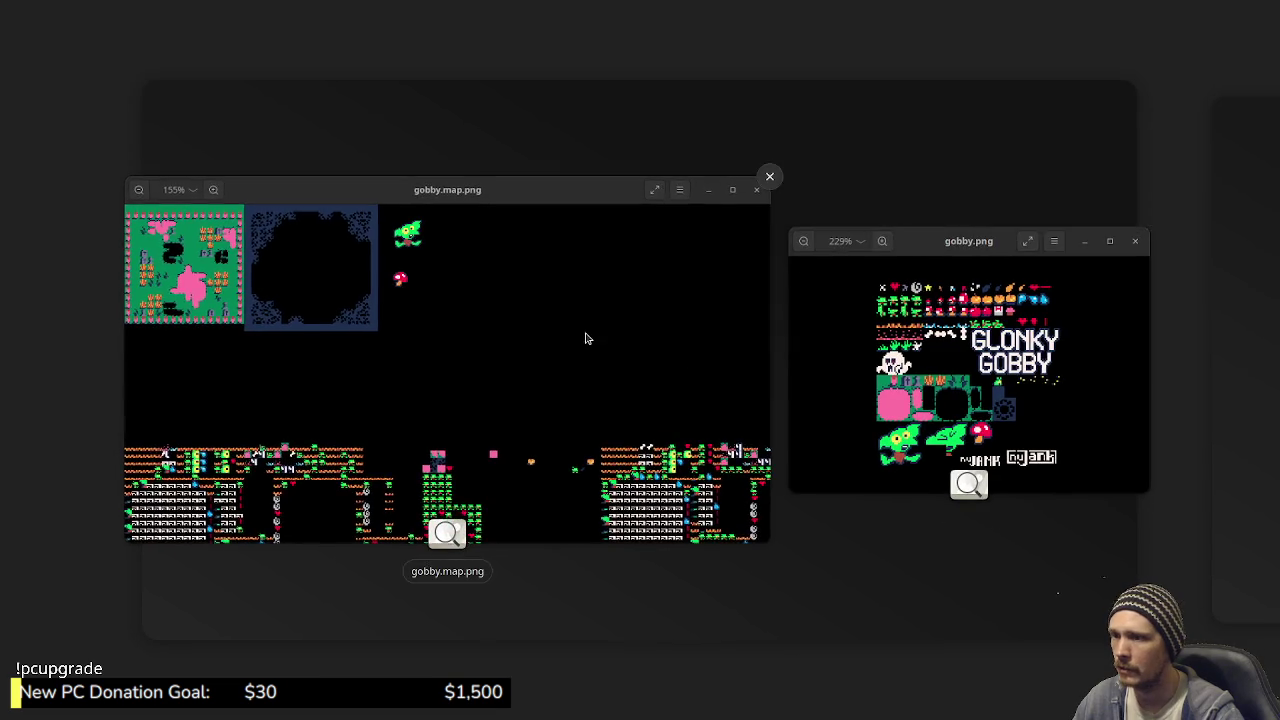
{"action": "left_click", "coordinate": [586, 337]}
{"action": "mouse_move", "coordinate": [700, 210]}
{"action": "left_mouse_down"}
{"action": "mouse_move", "coordinate": [1064, 230]}
{"action": "mouse_move", "coordinate": [1071, 268]}
{"action": "left_mouse_up"}
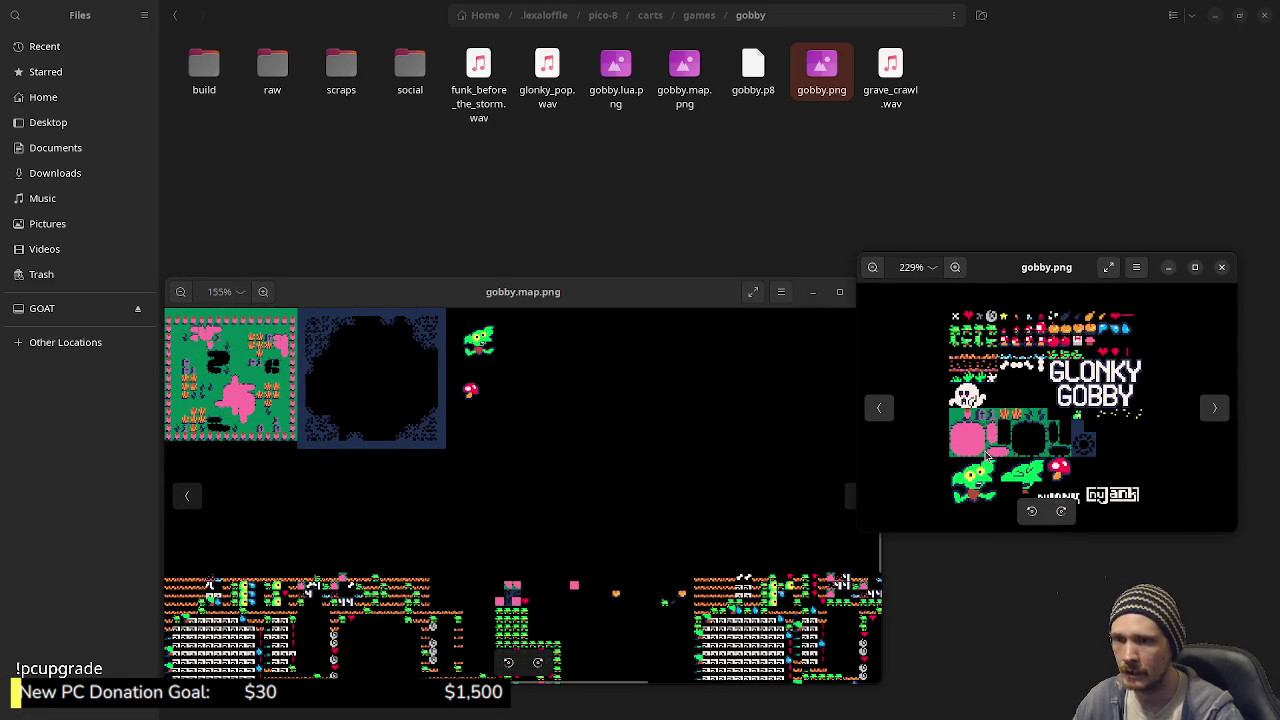
- Browse the map image full screen, then close both the map and sprite sheet viewers
{"action": "scroll", "coordinate": [424, 604], "scroll_direction": "down", "scroll_amount": 5}
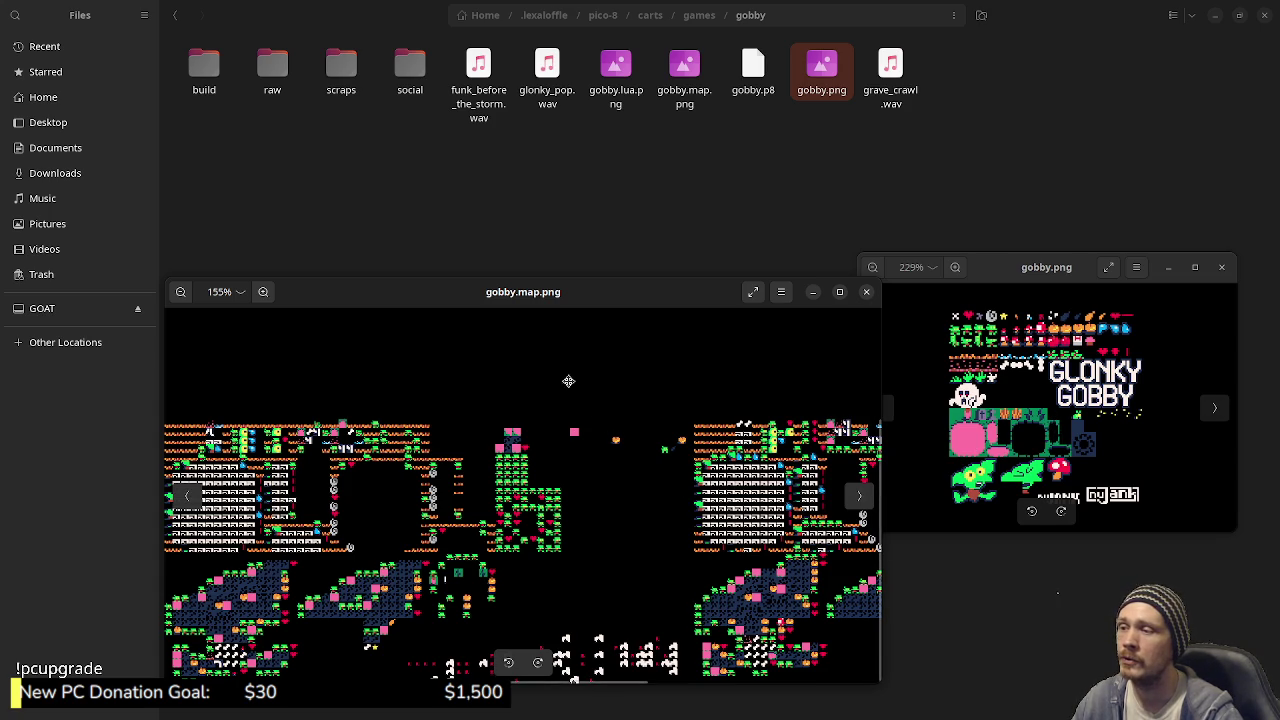
{"action": "scroll", "coordinate": [568, 381], "scroll_direction": "up", "scroll_amount": 3}
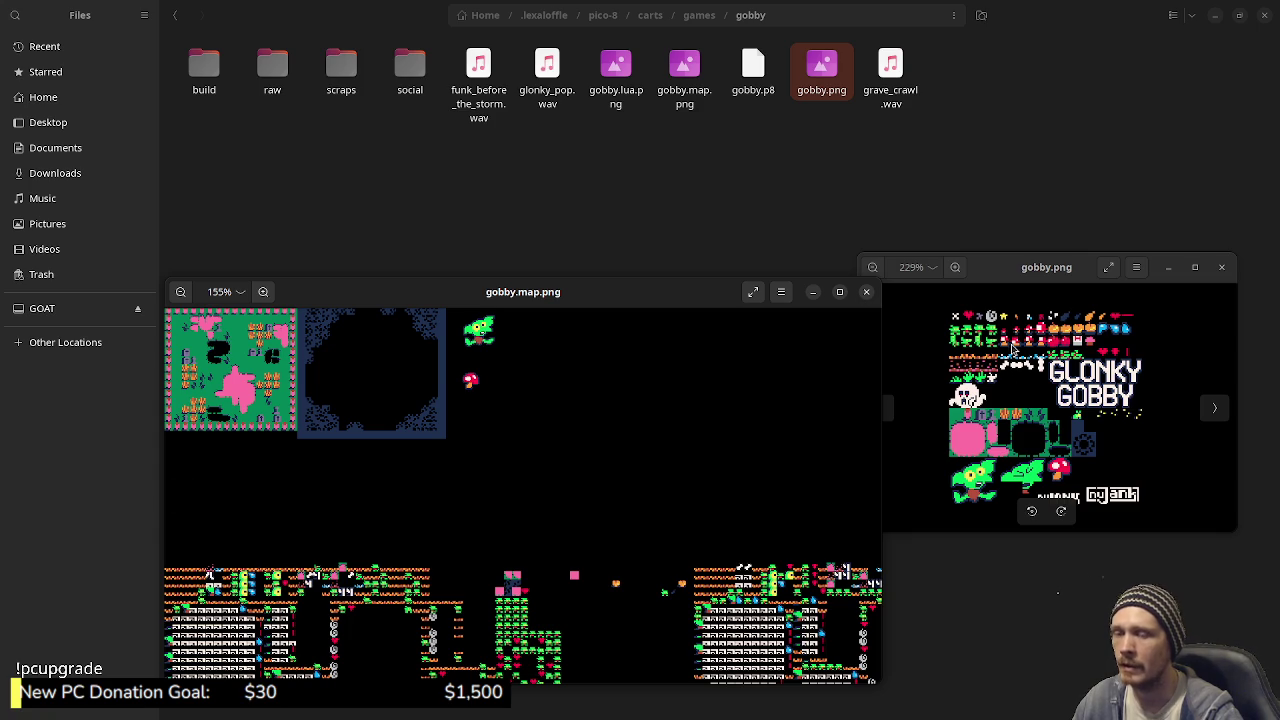
{"action": "scroll", "coordinate": [620, 530], "scroll_direction": "down", "scroll_amount": 3}
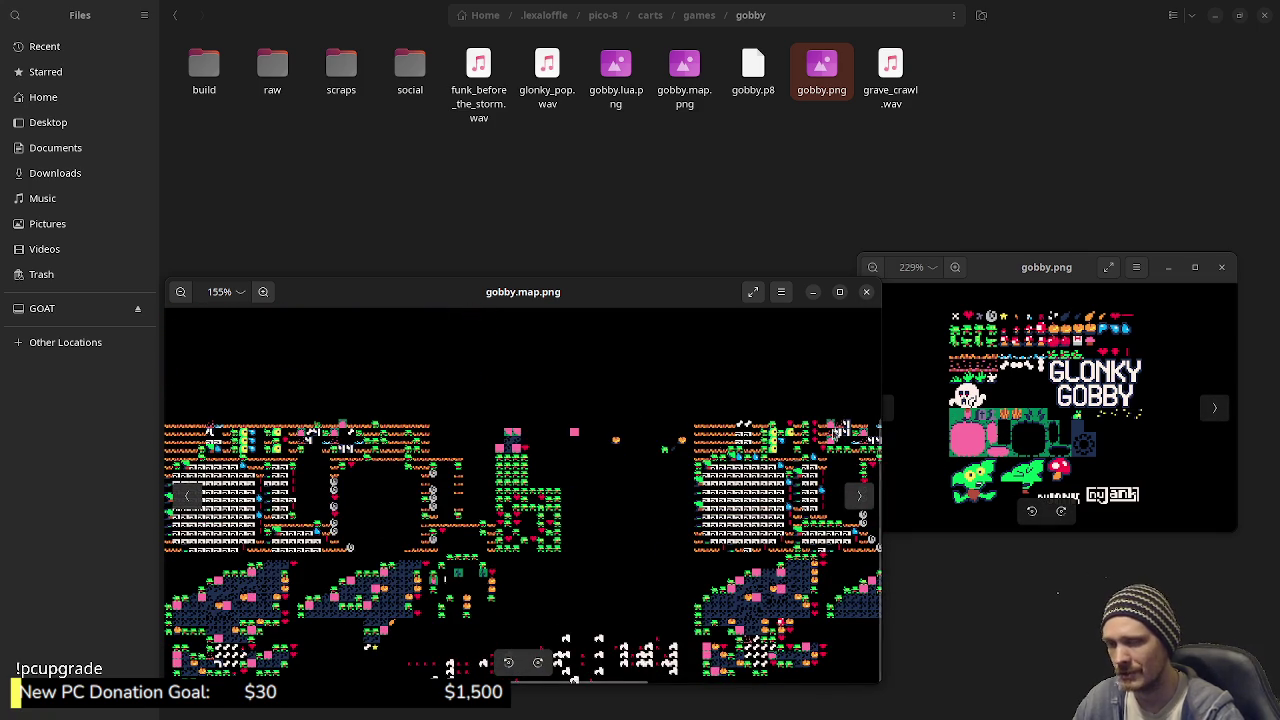
{"action": "scroll", "coordinate": [620, 432], "scroll_direction": "down", "scroll_amount": 3}
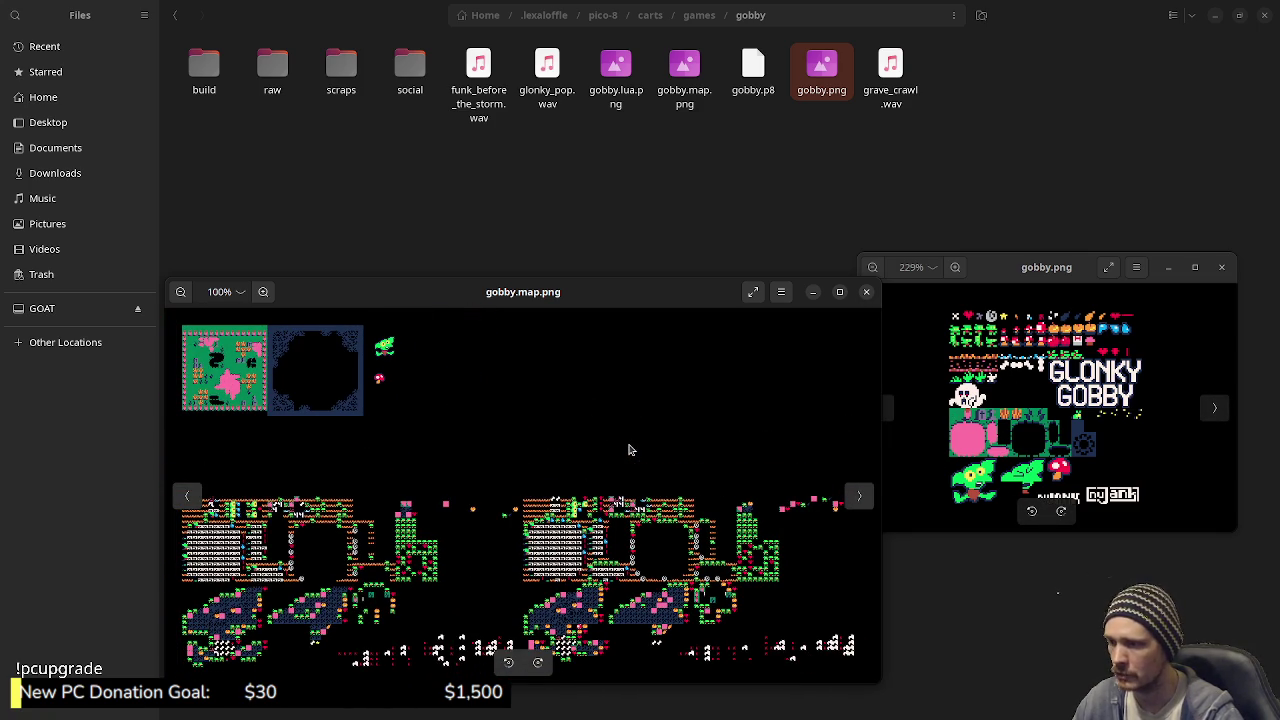
{"action": "double_click", "coordinate": [630, 291]}
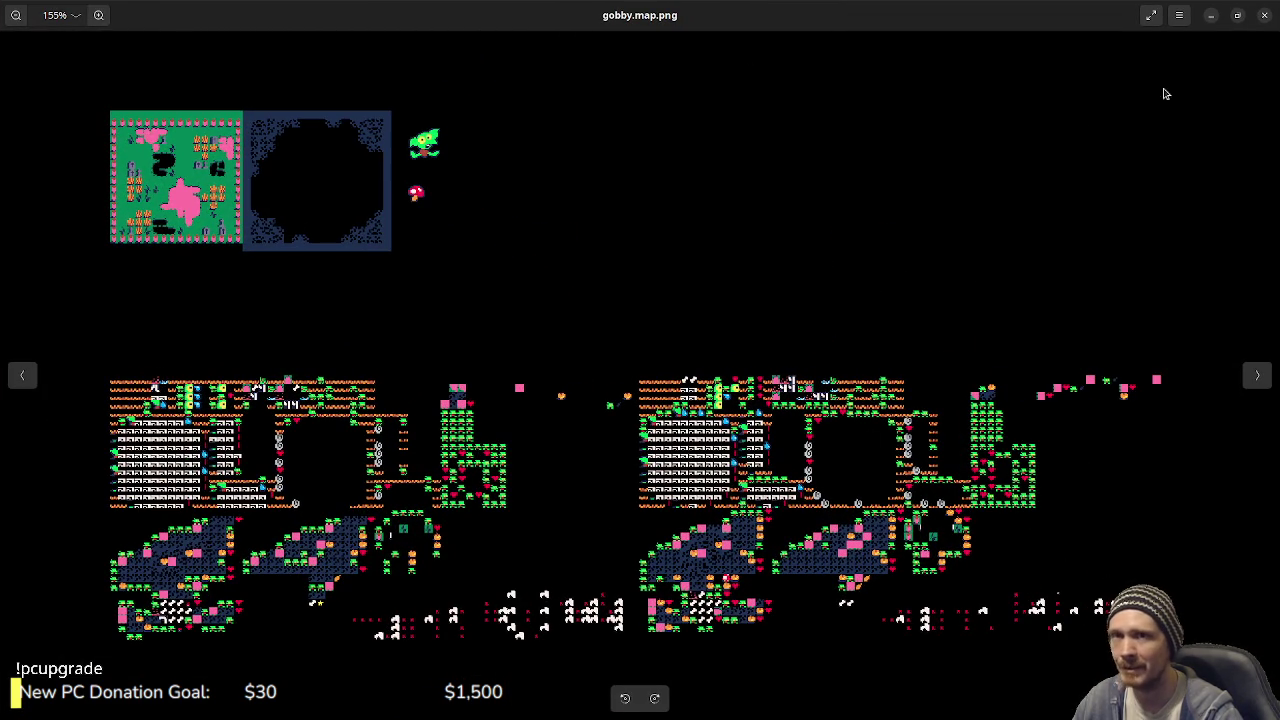
{"action": "left_click", "coordinate": [1264, 16]}
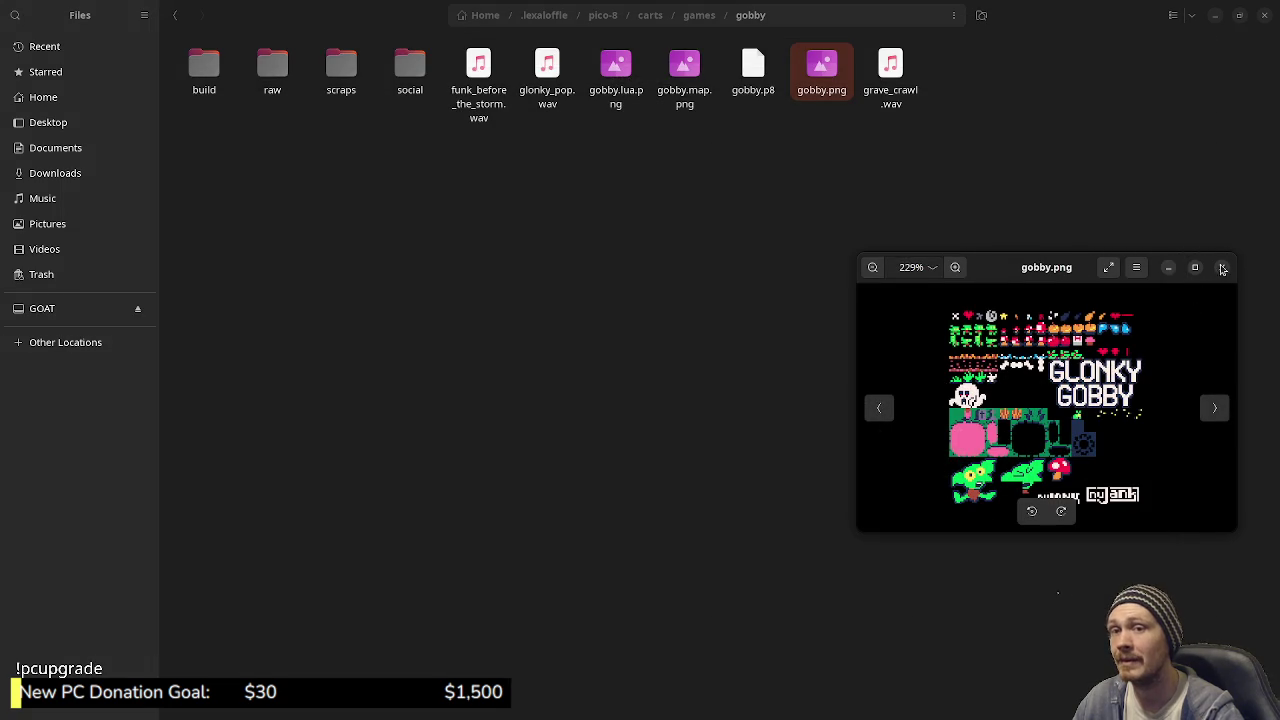
{"action": "left_click", "coordinate": [1193, 288]}
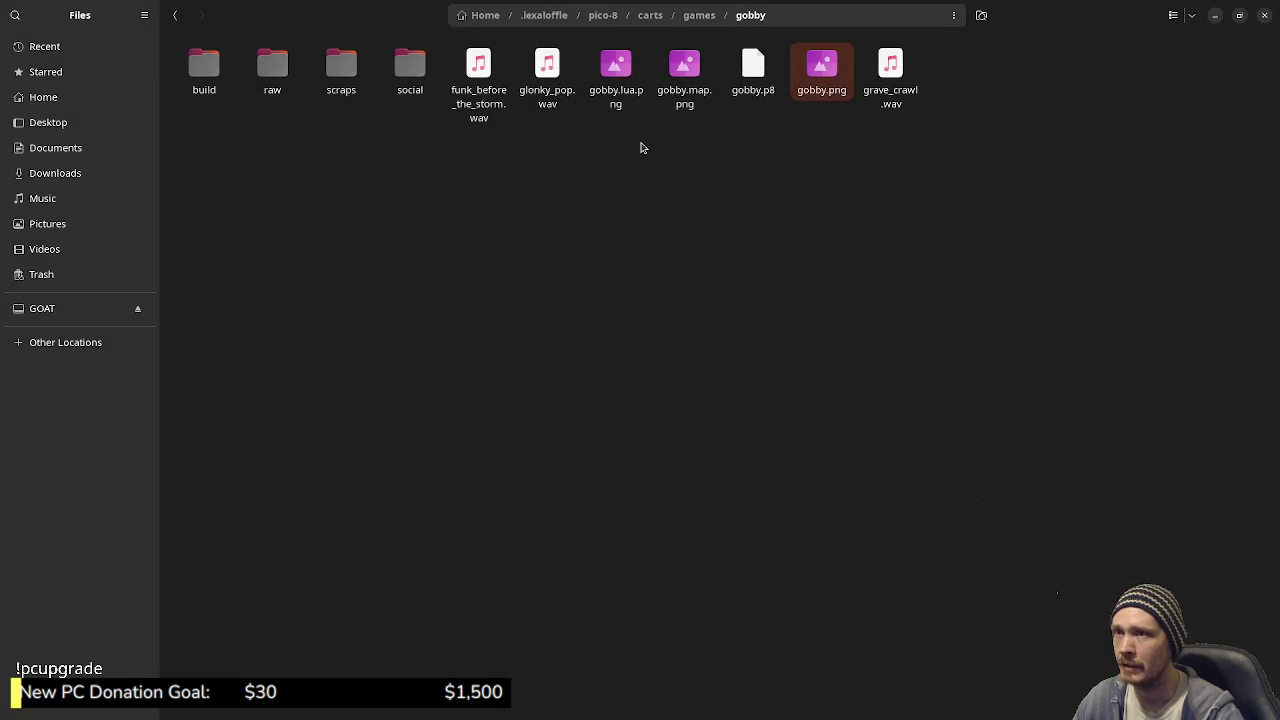
{"action": "left_click", "coordinate": [480, 85]}
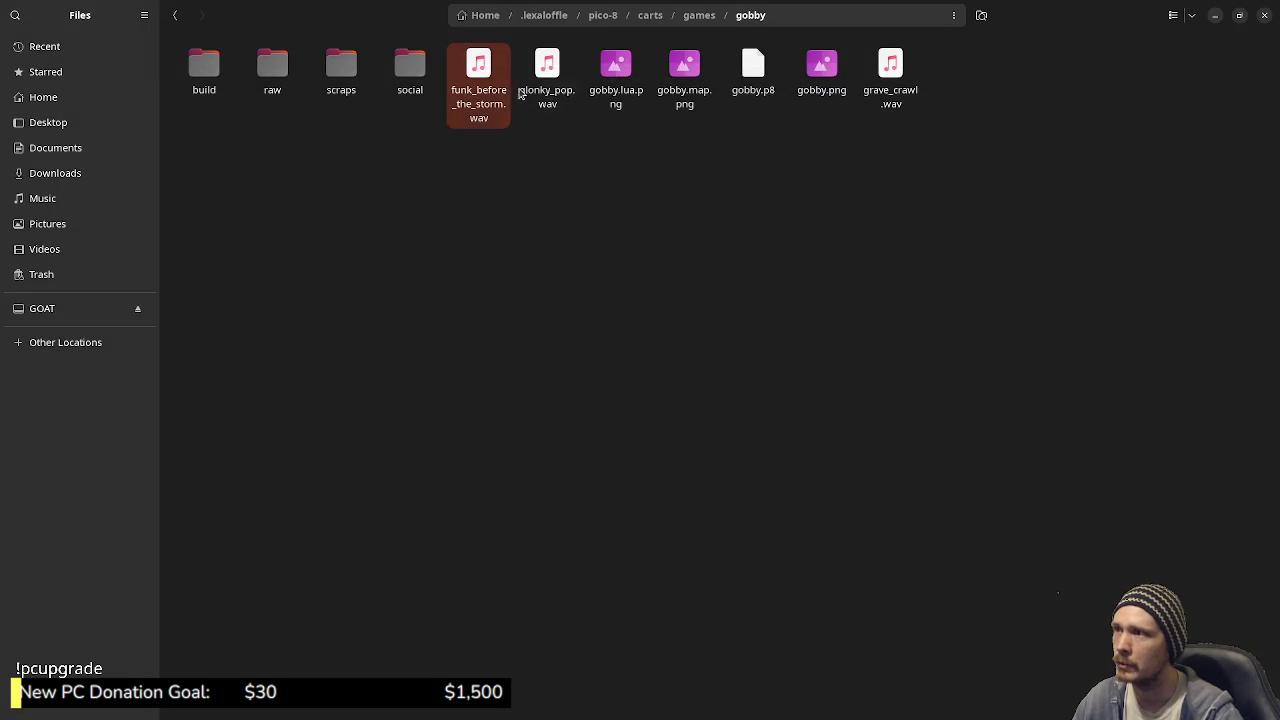
{"action": "key", "text": "Right"}
{"action": "key", "text": "Right"}
{"action": "key", "text": "Right"}
{"action": "key", "text": "Right"}
{"action": "double_click", "coordinate": [491, 110]}
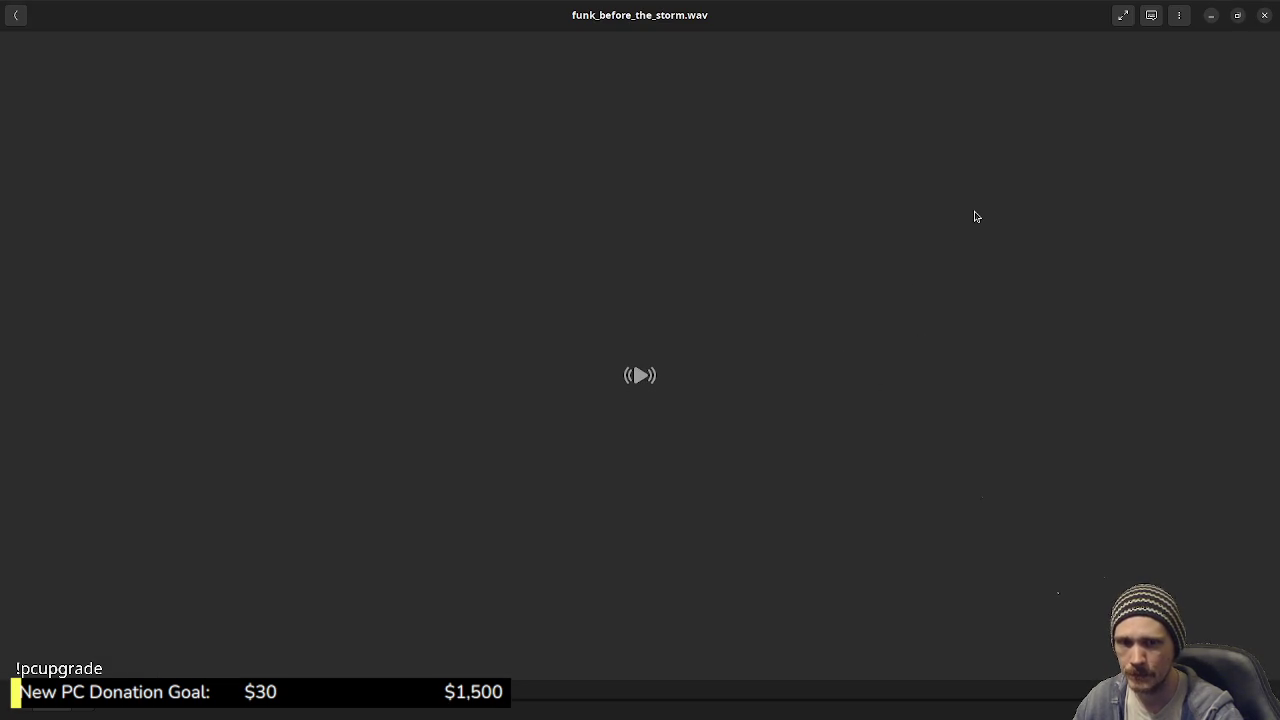
{"action": "left_click", "coordinate": [1267, 17]}
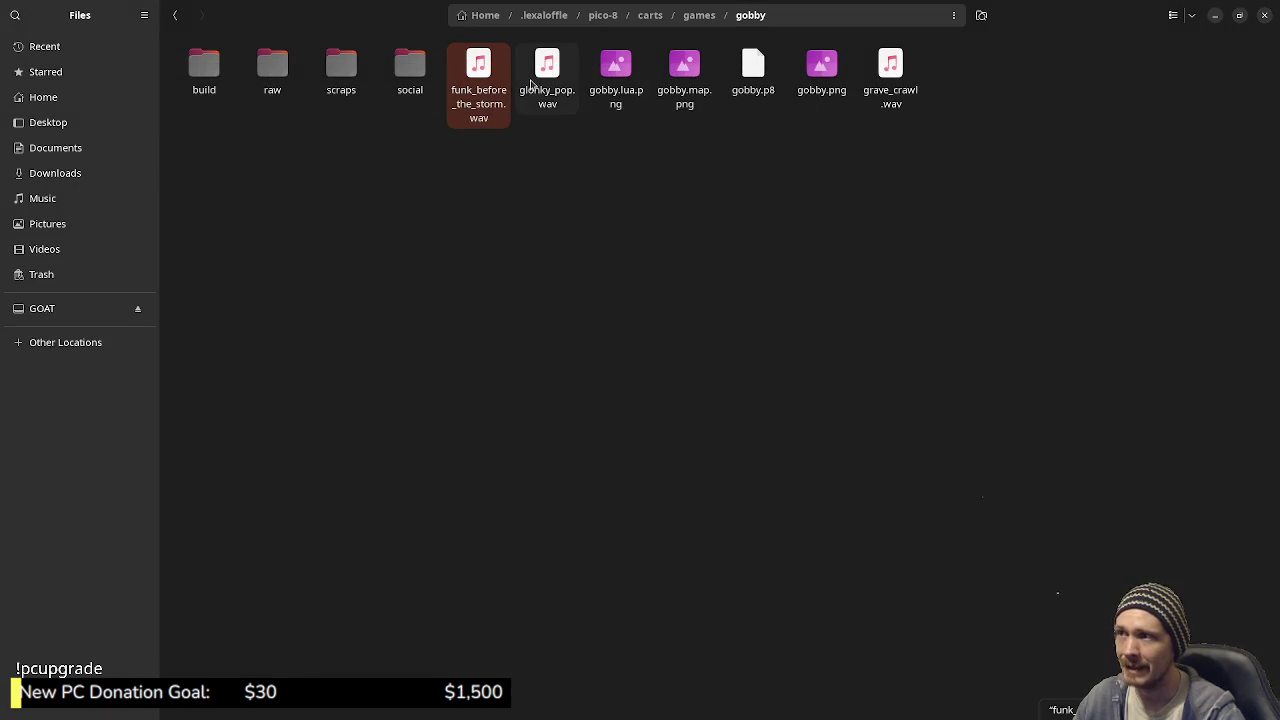
- Look through the gobby files, then briefly preview gobby.lua.png and close the preview
{"action": "left_click", "coordinate": [828, 82]}
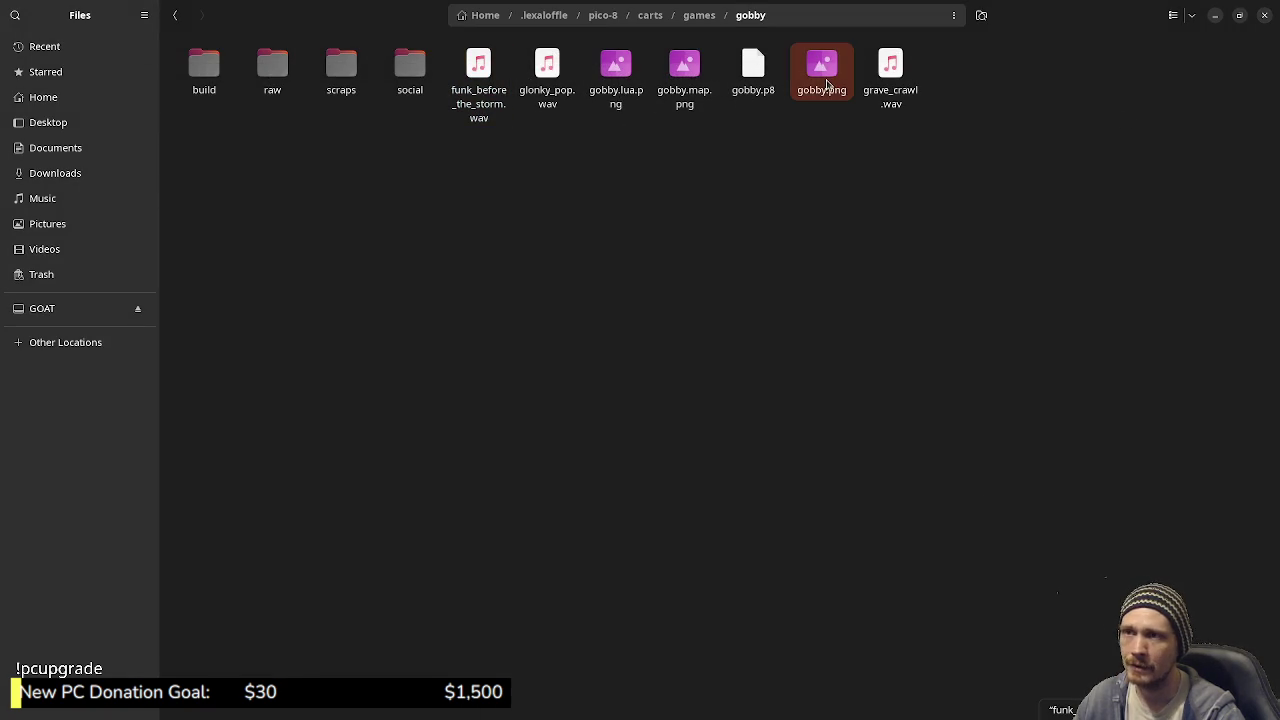
{"action": "left_click", "coordinate": [704, 98]}
{"action": "left_click", "coordinate": [490, 105]}
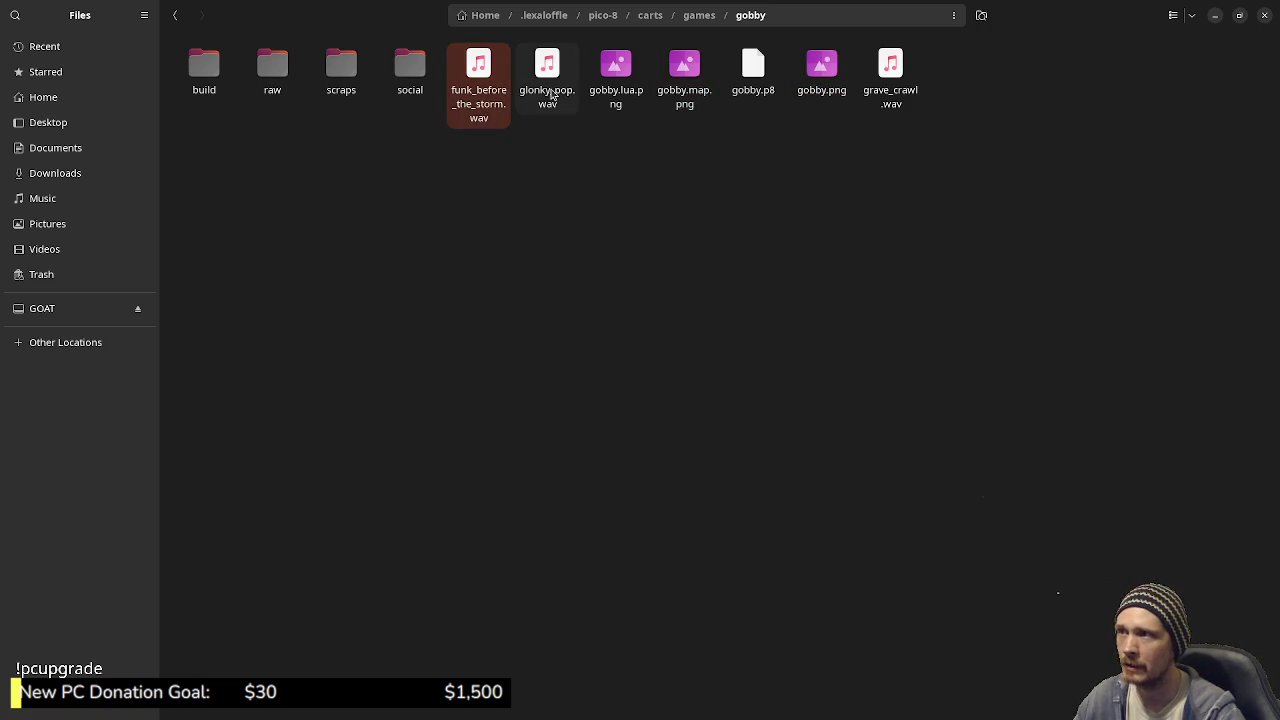
{"action": "left_click", "coordinate": [547, 85]}
{"action": "left_click", "coordinate": [890, 80]}
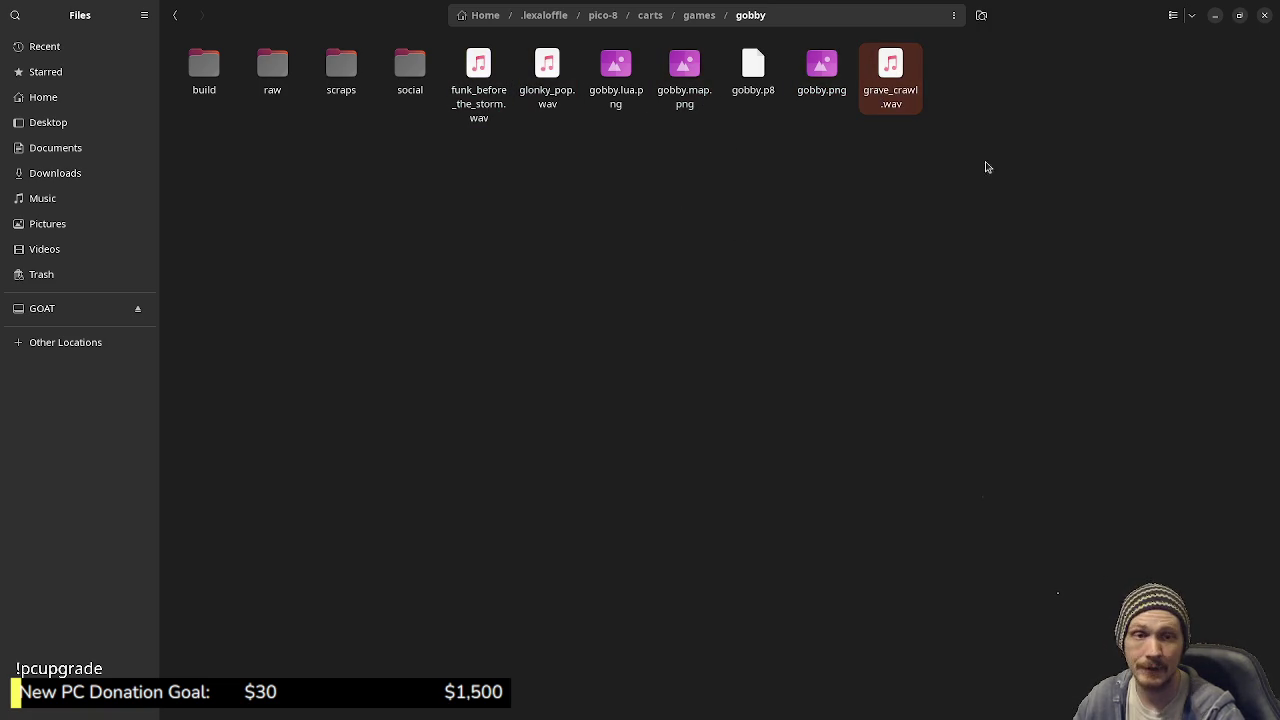
{"action": "left_click", "coordinate": [621, 106]}
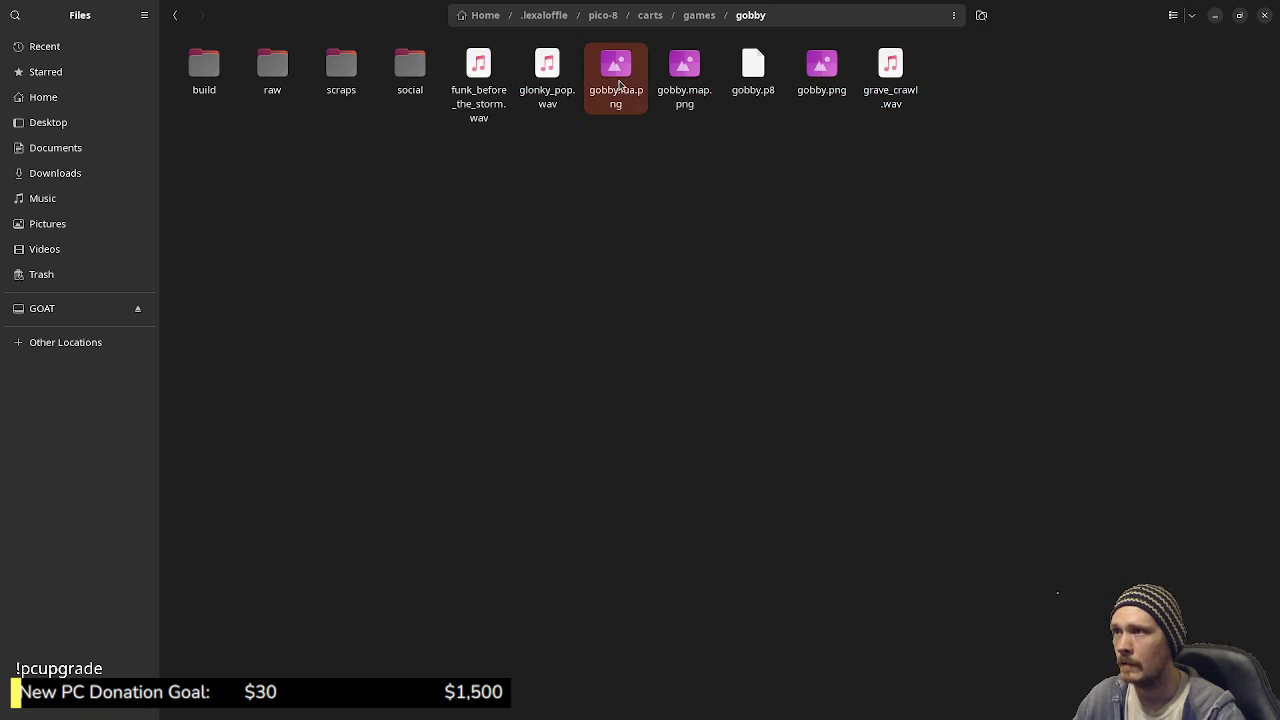
{"action": "key", "text": "Return"}
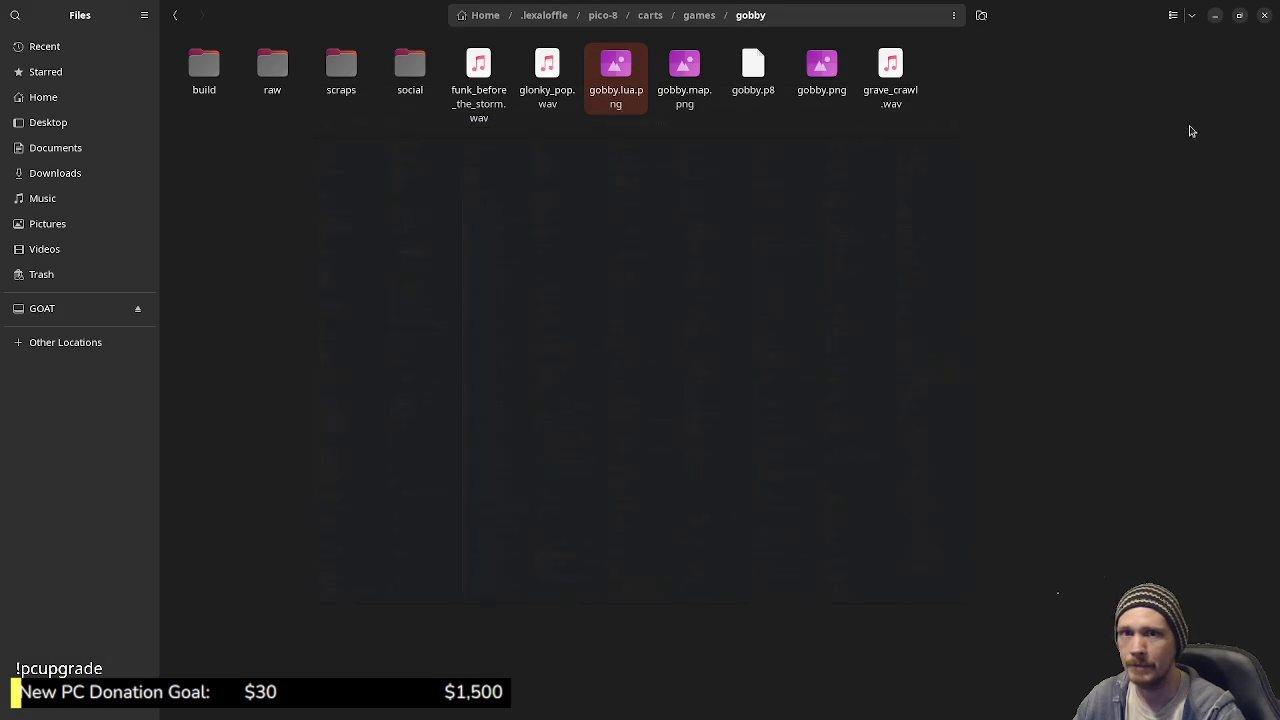
{"action": "left_click", "coordinate": [1027, 67]}
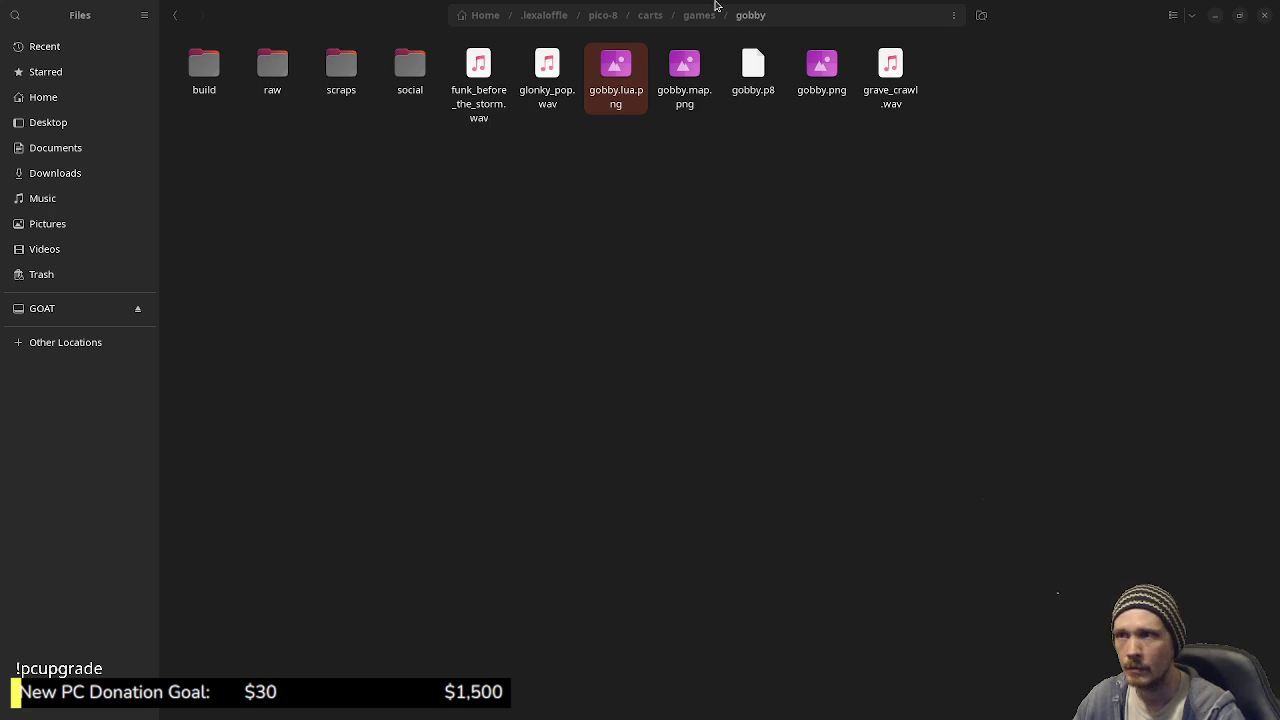
- Zoom around gobby.lua.png in the browser, then close that browser tab
{"action": "key", "text": "alt+Tab"}
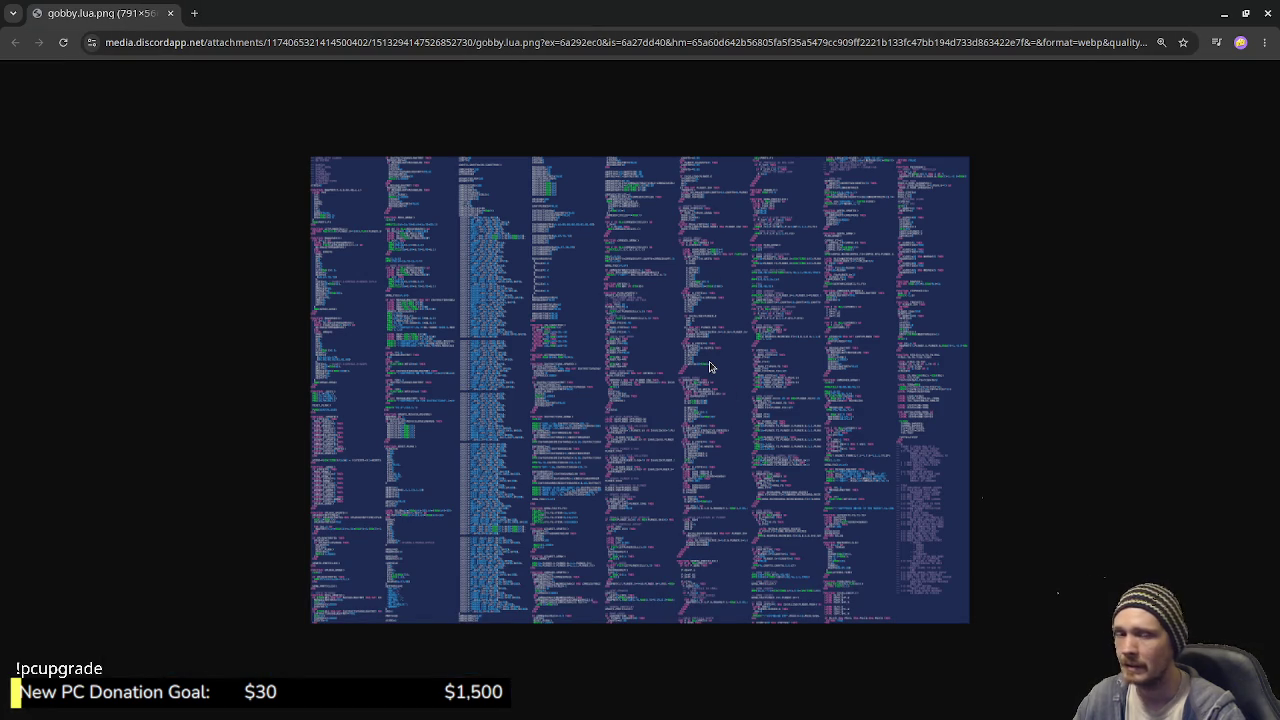
{"action": "scroll", "coordinate": [758, 384], "scroll_direction": "up", "scroll_amount": 8, "text": "ctrl"}
{"action": "scroll", "coordinate": [761, 384], "scroll_direction": "up", "scroll_amount": 1, "text": "ctrl"}
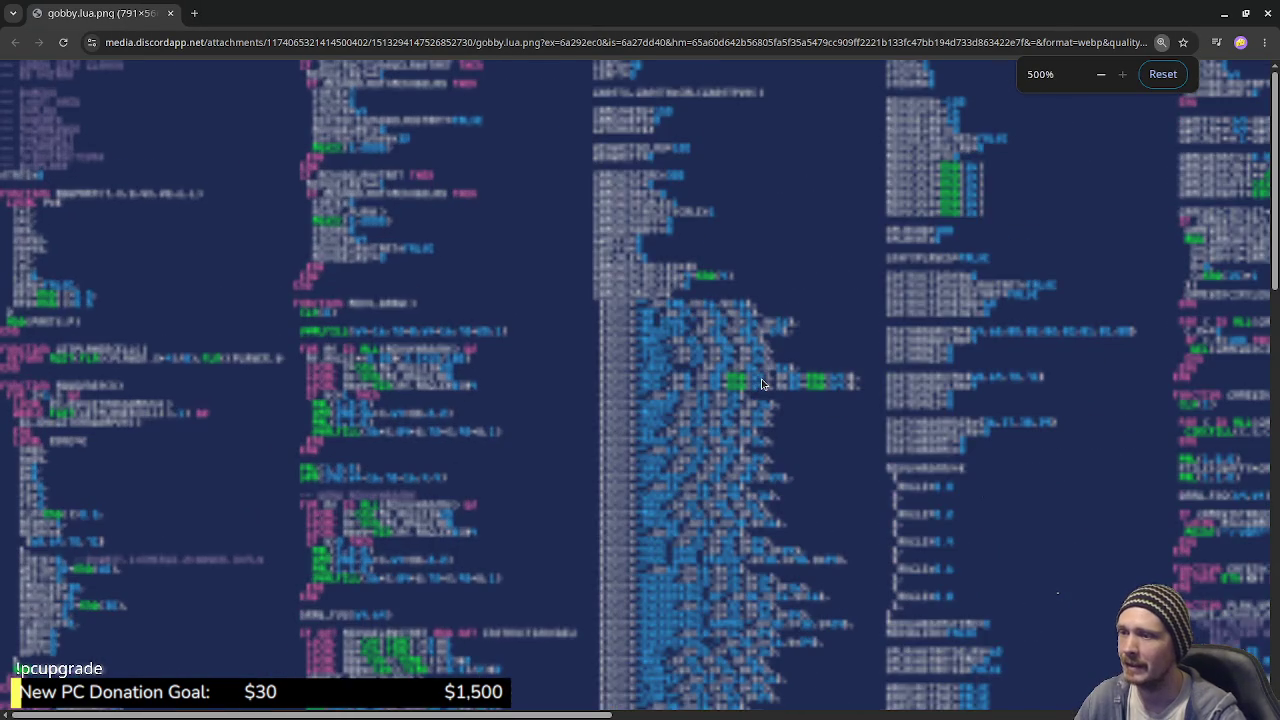
{"action": "scroll", "coordinate": [768, 386], "scroll_direction": "down", "scroll_amount": 3, "text": "ctrl"}
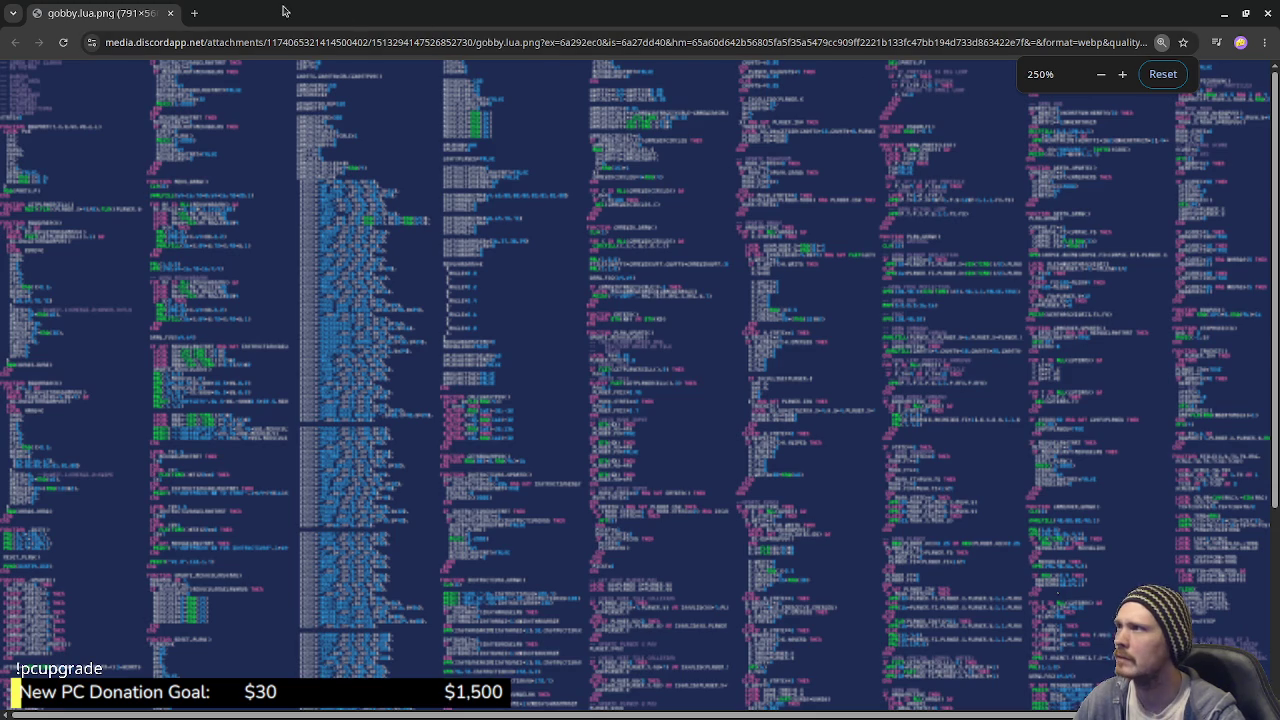
{"action": "left_click", "coordinate": [170, 13]}
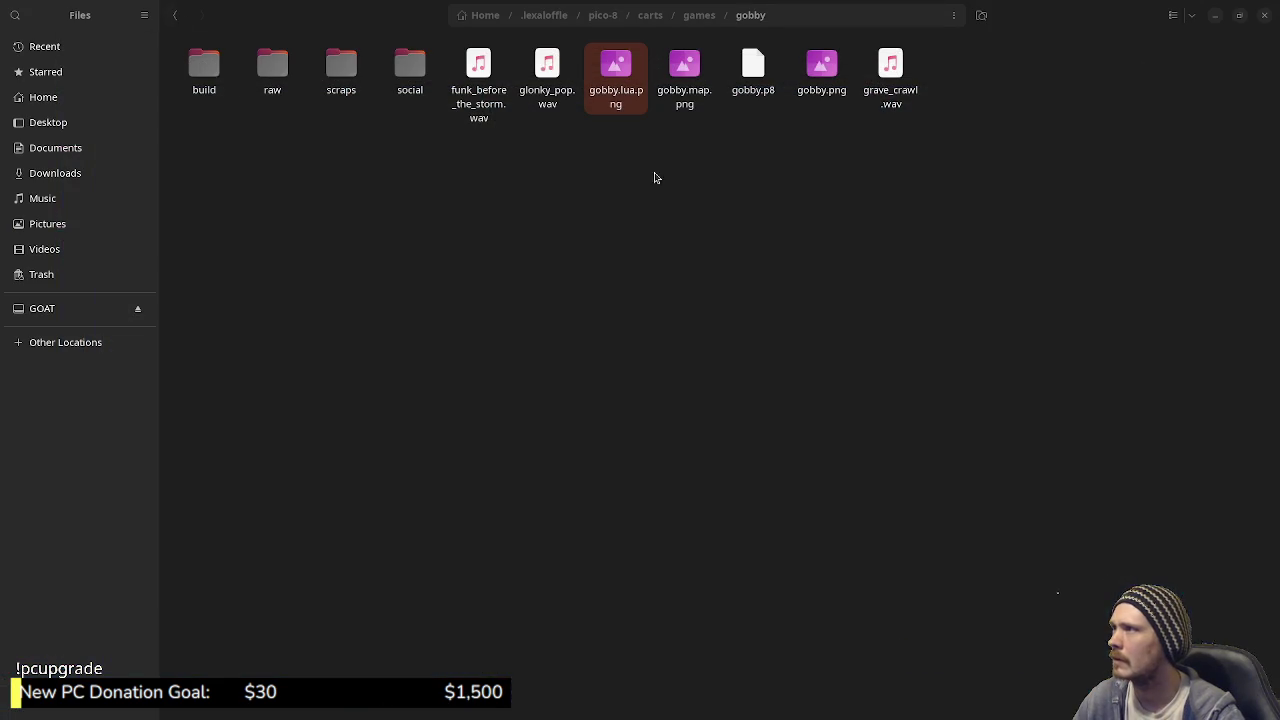
- Open gobby.lua.png maximized, zoom and pan across the full code sheet, then close it
{"action": "double_click", "coordinate": [645, 82]}
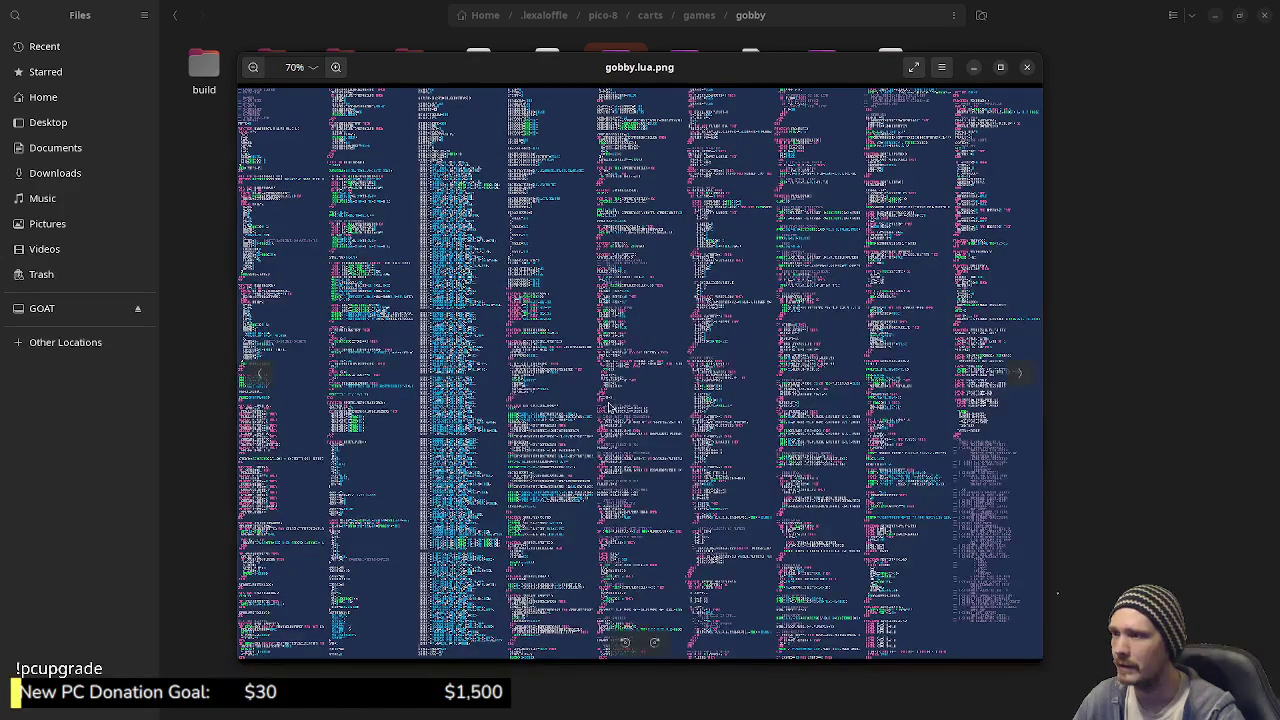
{"action": "left_click", "coordinate": [999, 67]}
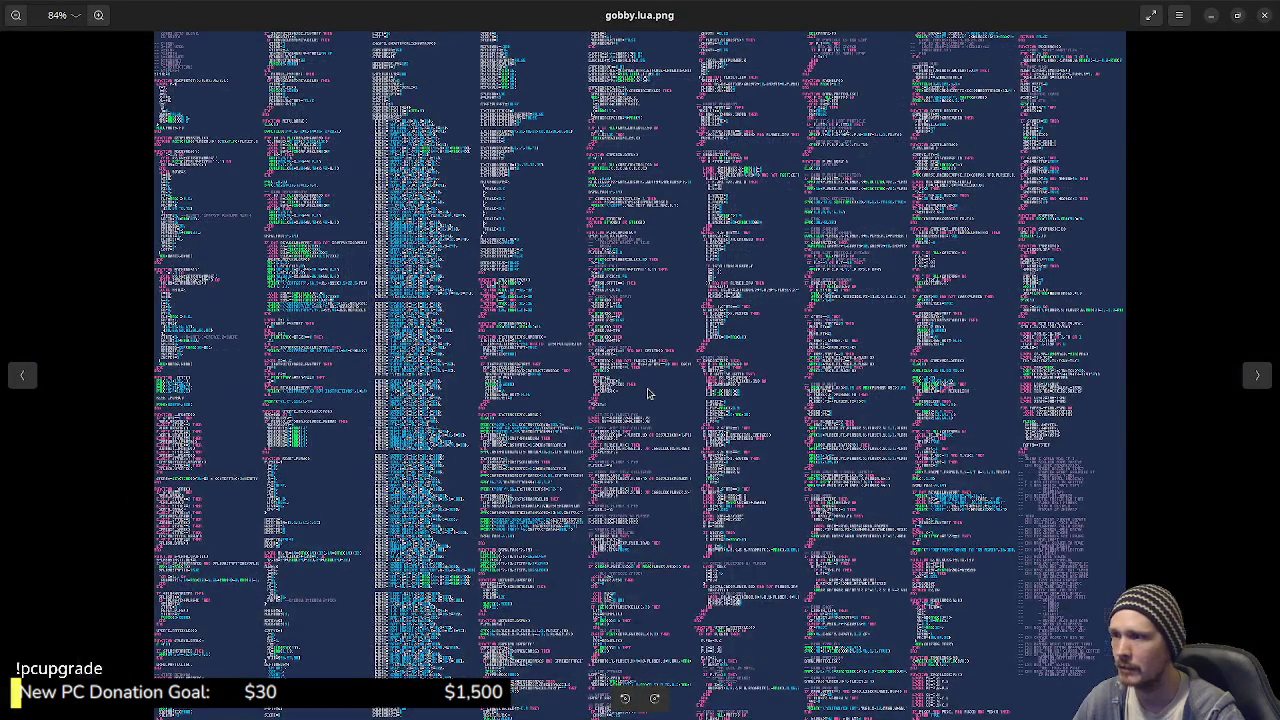
{"action": "scroll", "coordinate": [646, 389], "scroll_direction": "up", "scroll_amount": 6}
{"action": "scroll", "coordinate": [629, 376], "scroll_direction": "left", "scroll_amount": 10}
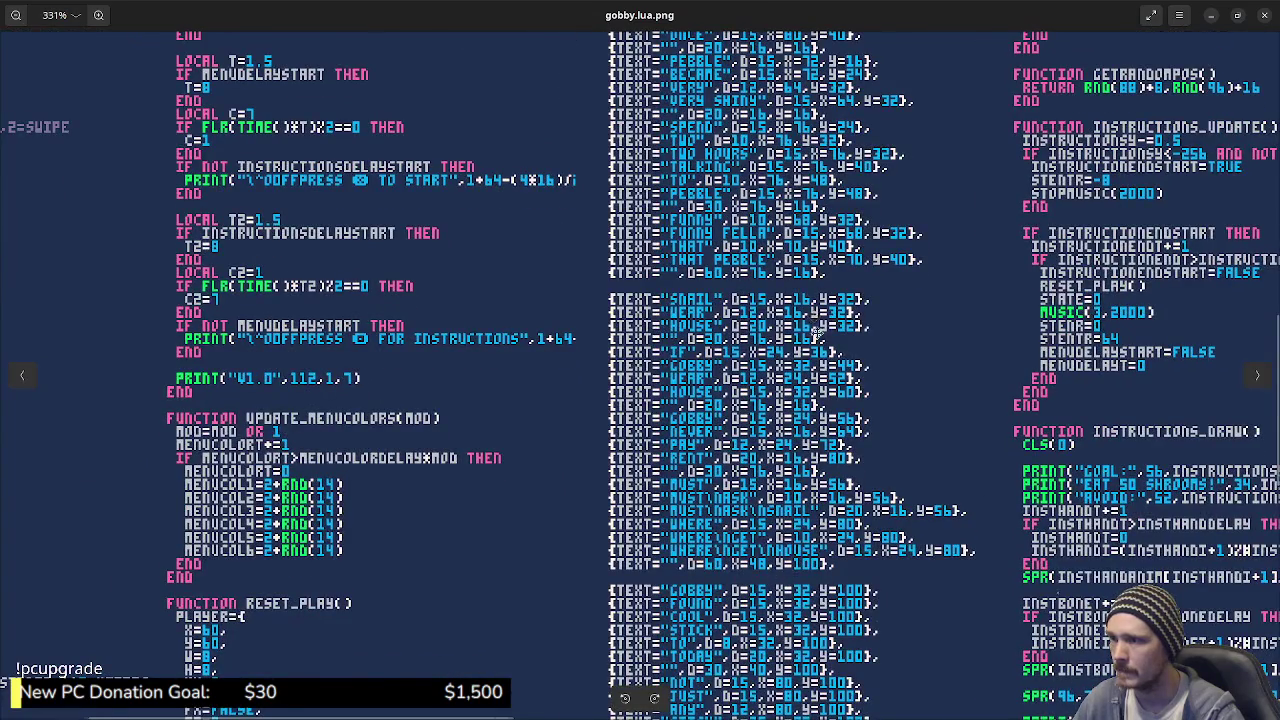
{"action": "scroll", "coordinate": [813, 316], "scroll_direction": "up", "scroll_amount": 6}
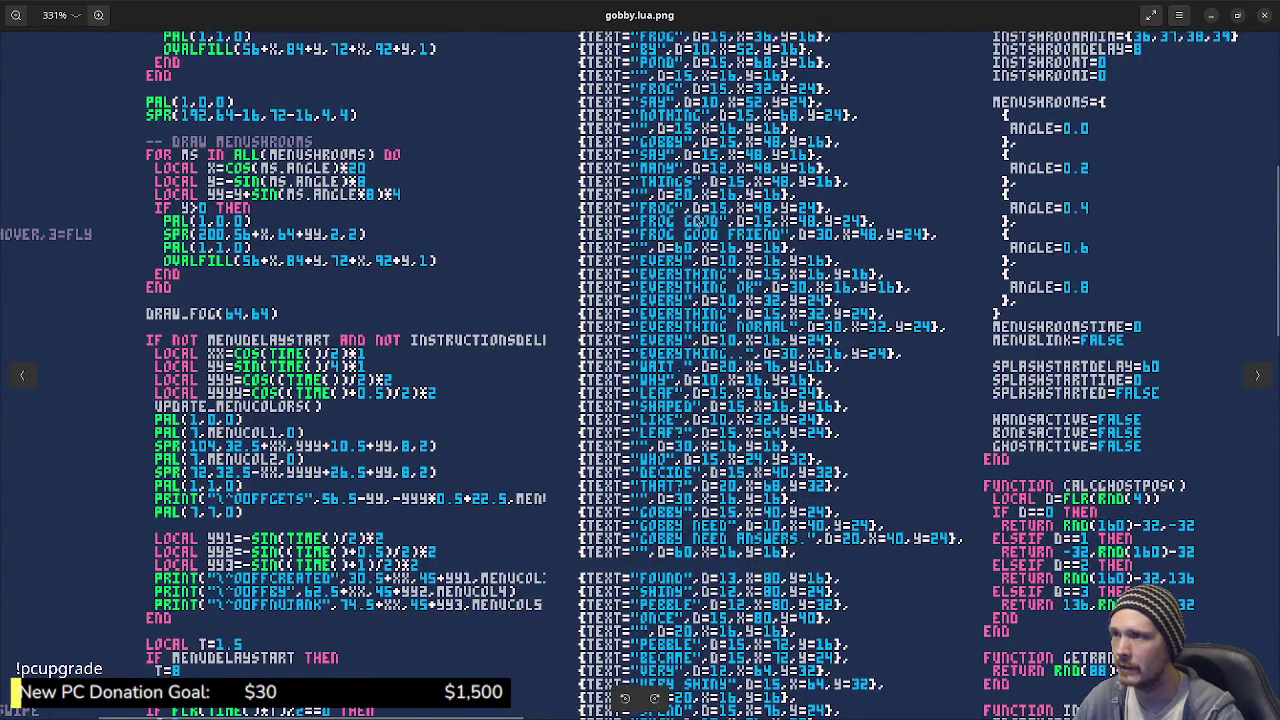
{"action": "scroll", "coordinate": [678, 388], "scroll_direction": "up", "scroll_amount": 4}
{"action": "scroll", "coordinate": [706, 539], "scroll_direction": "down", "scroll_amount": 4}
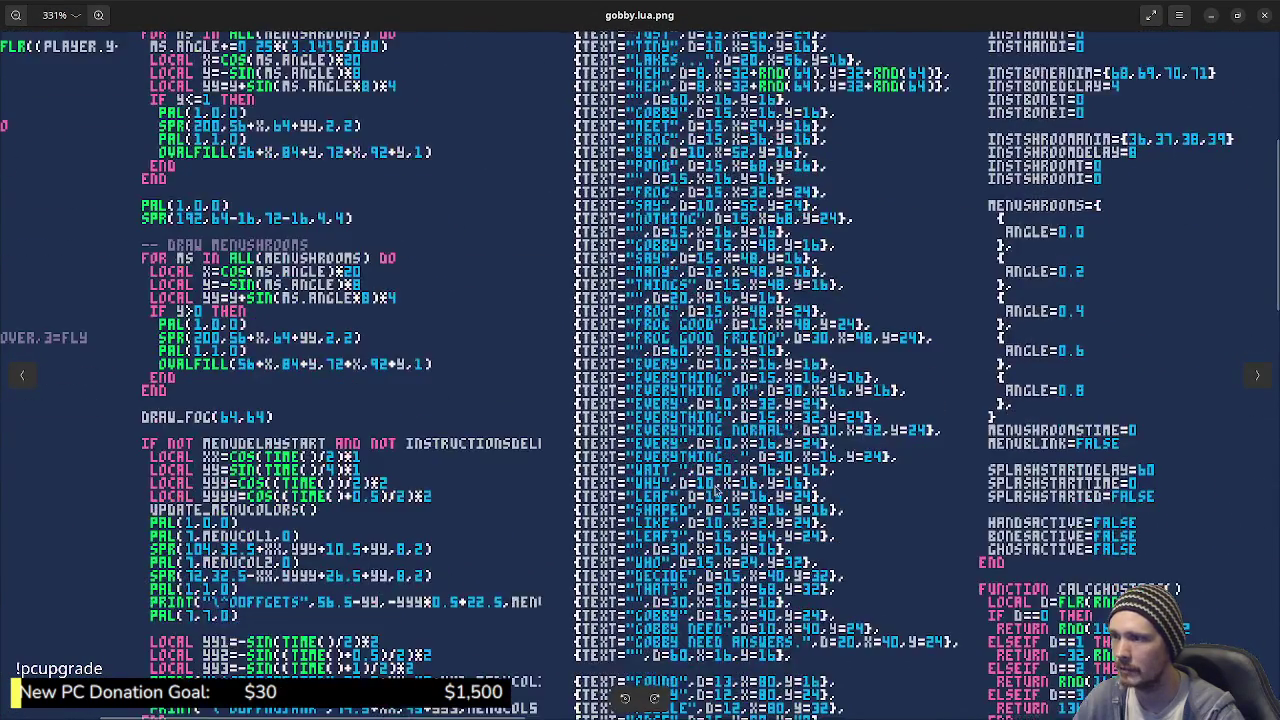
{"action": "scroll", "coordinate": [500, 380], "scroll_direction": "left", "scroll_amount": 3}
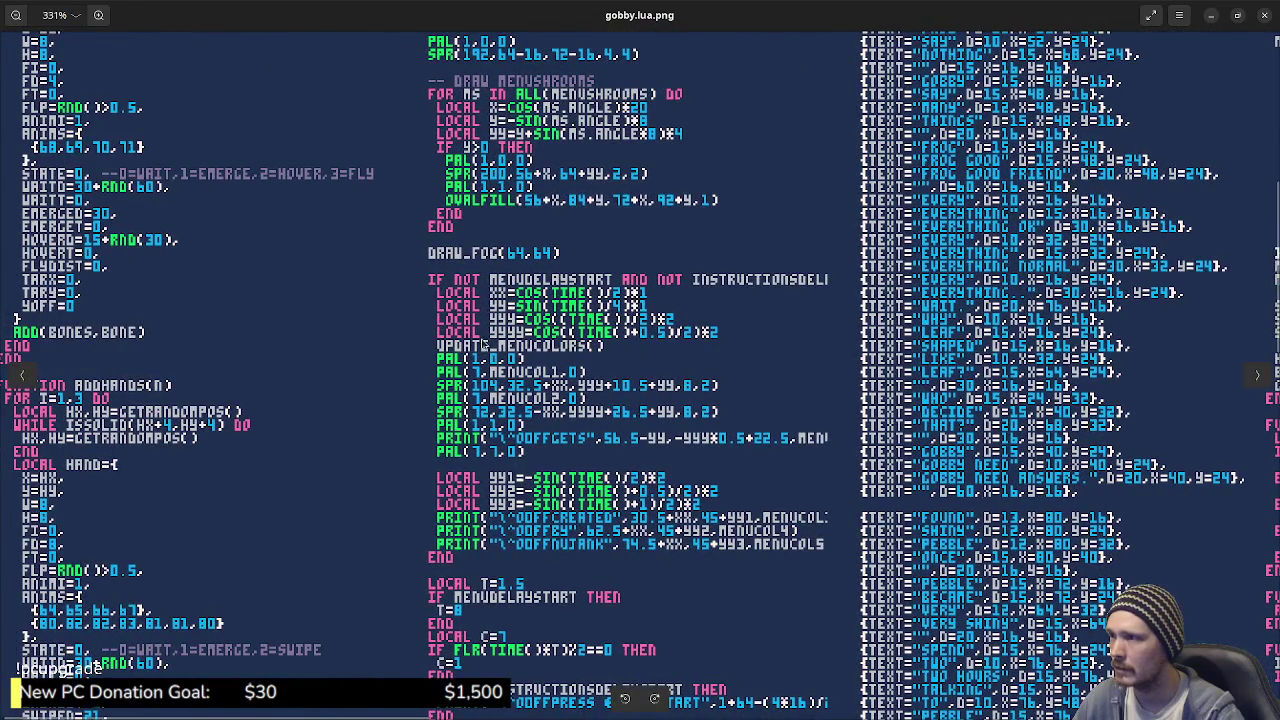
{"action": "scroll", "coordinate": [498, 378], "scroll_direction": "up", "scroll_amount": 3}
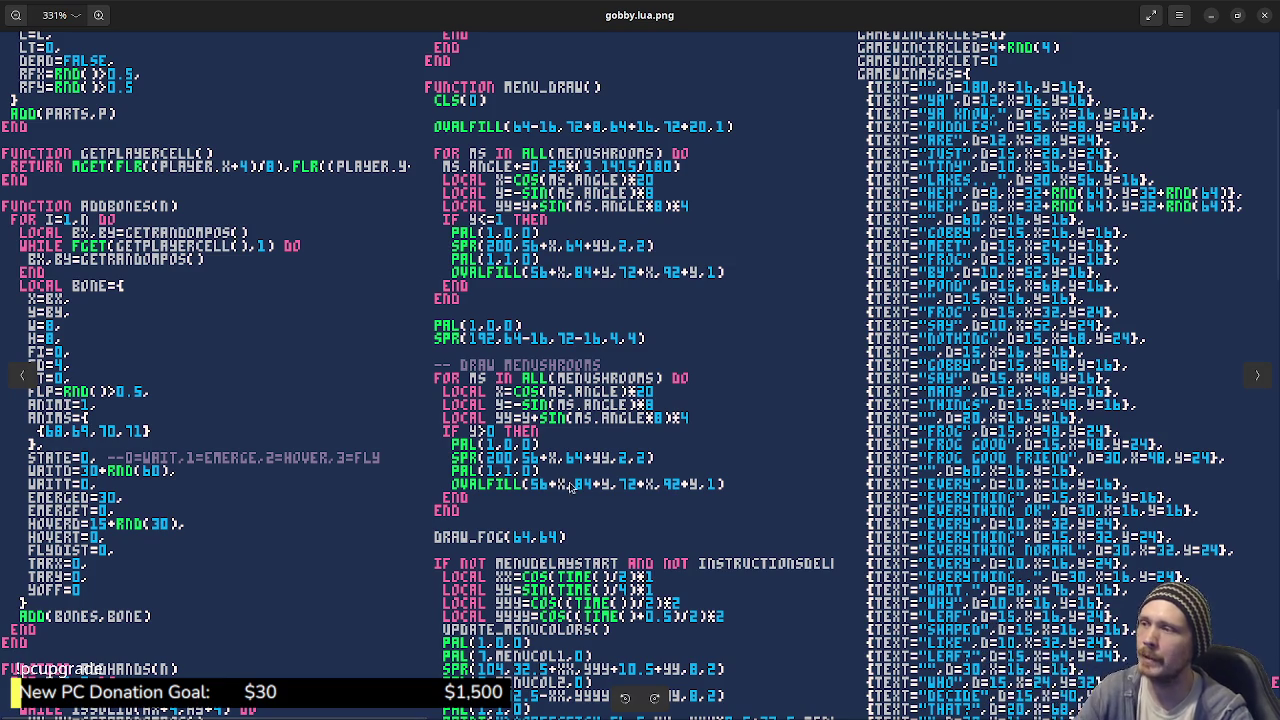
{"action": "scroll", "coordinate": [600, 445], "scroll_direction": "up", "scroll_amount": 1}
{"action": "scroll", "coordinate": [600, 432], "scroll_direction": "down", "scroll_amount": 2}
{"action": "scroll", "coordinate": [575, 422], "scroll_direction": "up", "scroll_amount": 5}
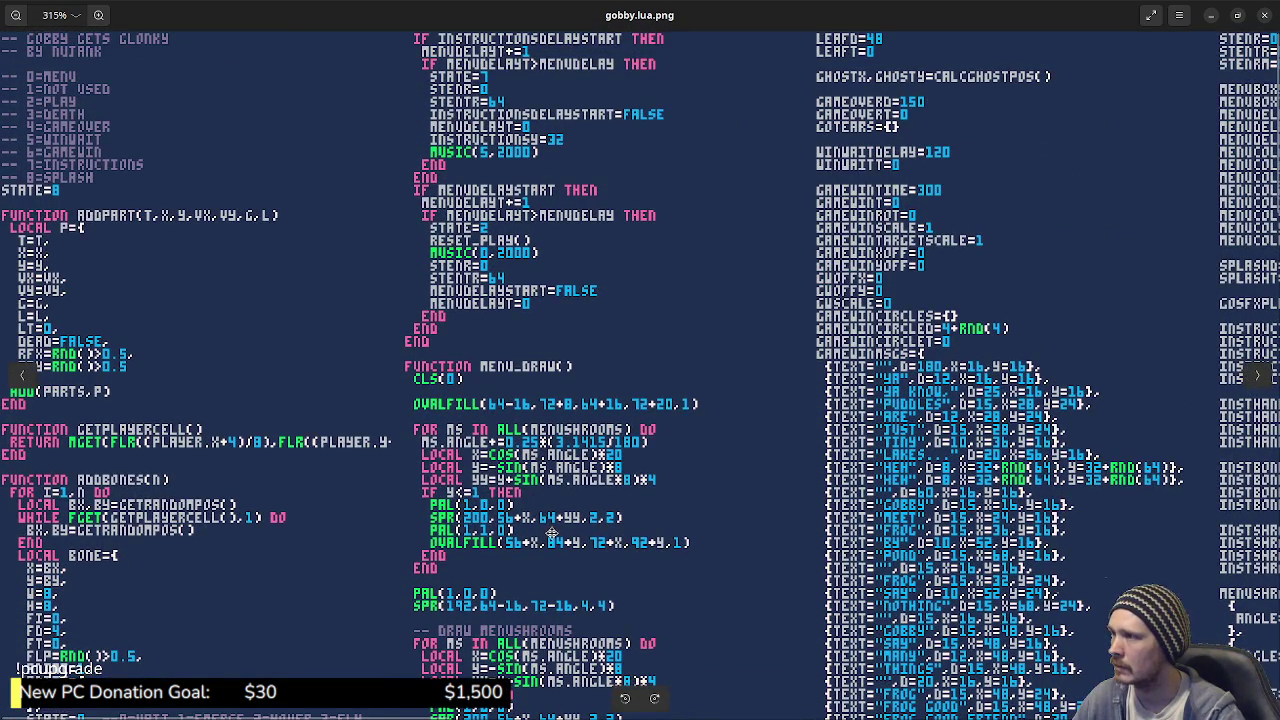
{"action": "scroll", "coordinate": [591, 340], "scroll_direction": "down", "scroll_amount": 6}
{"action": "scroll", "coordinate": [320, 234], "scroll_direction": "down", "scroll_amount": 6}
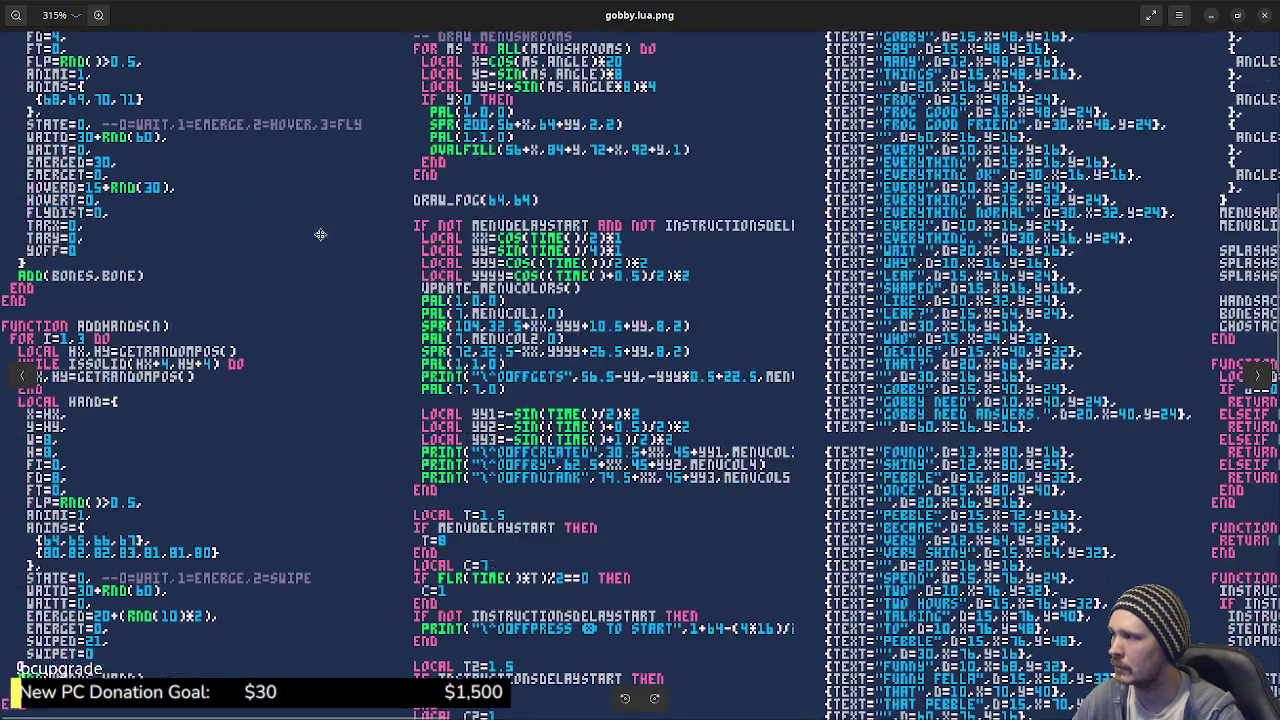
{"action": "scroll", "coordinate": [337, 280], "scroll_direction": "down", "scroll_amount": 5}
{"action": "scroll", "coordinate": [167, 330], "scroll_direction": "down", "scroll_amount": 4}
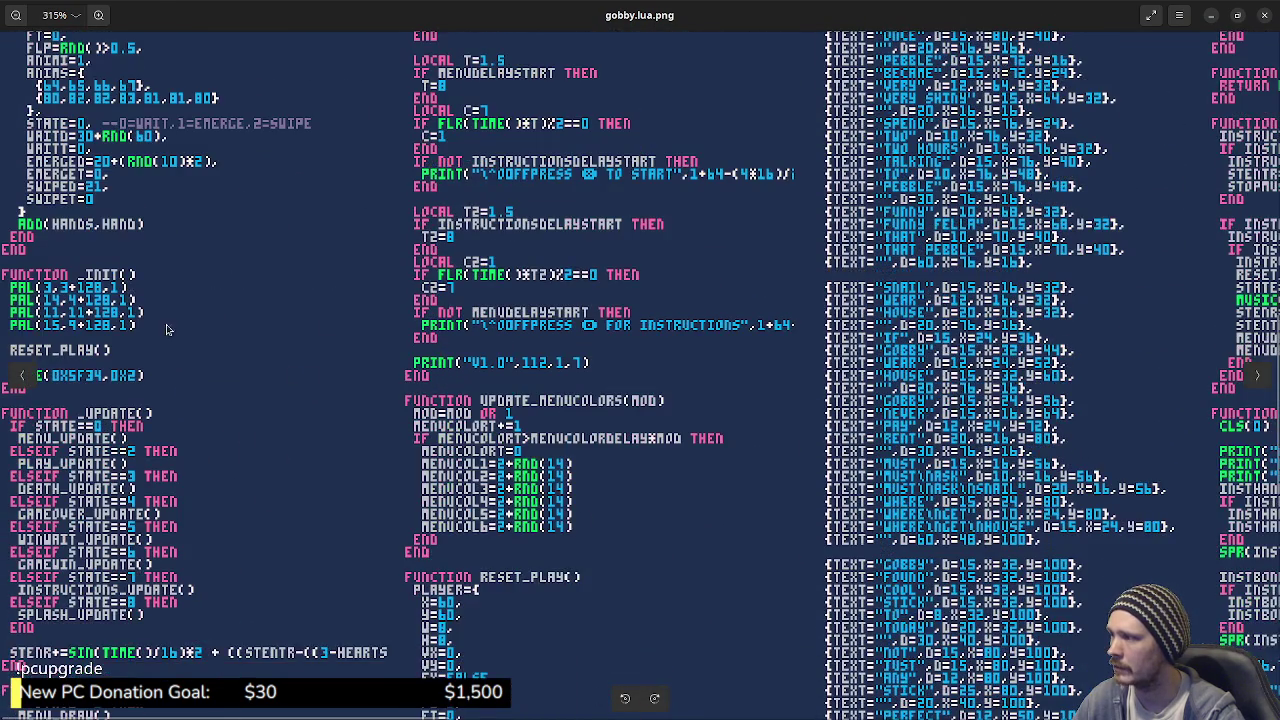
{"action": "scroll", "coordinate": [263, 608], "scroll_direction": "down", "scroll_amount": 5}
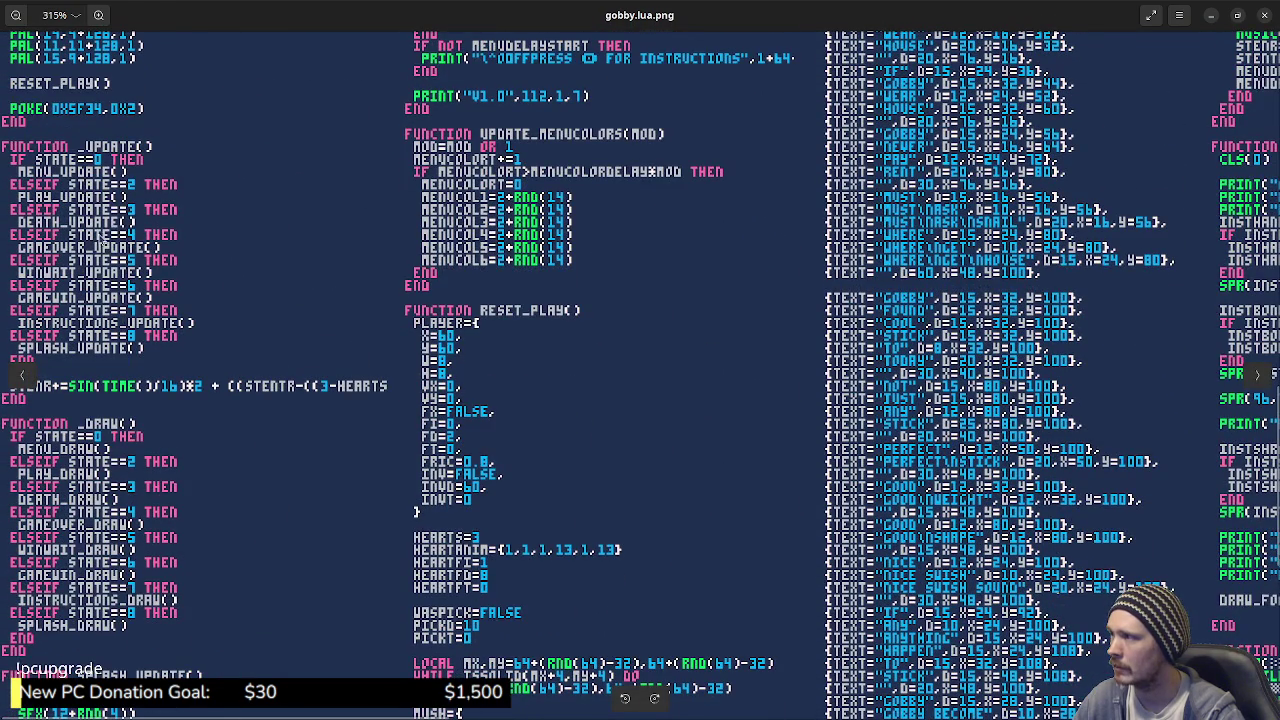
{"action": "scroll", "coordinate": [920, 470], "scroll_direction": "right", "scroll_amount": 10}
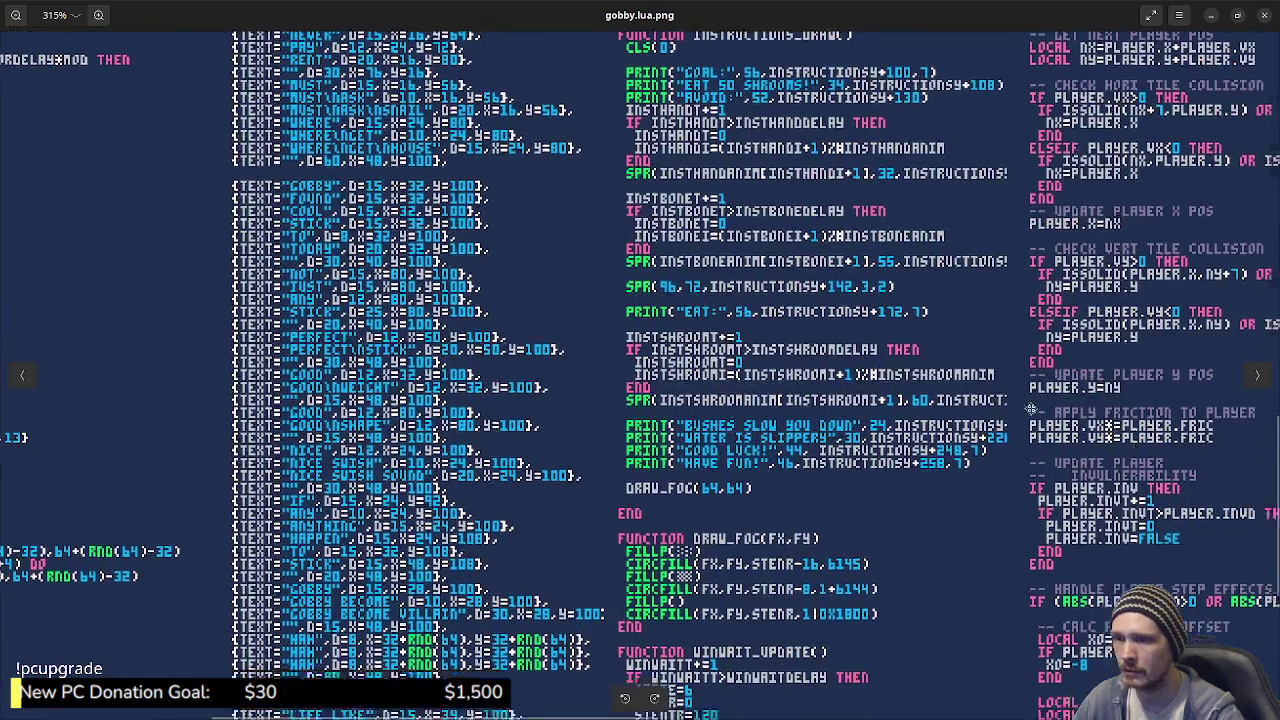
{"action": "scroll", "coordinate": [1030, 408], "scroll_direction": "right", "scroll_amount": 15}
{"action": "scroll", "coordinate": [1030, 408], "scroll_direction": "down", "scroll_amount": 3}
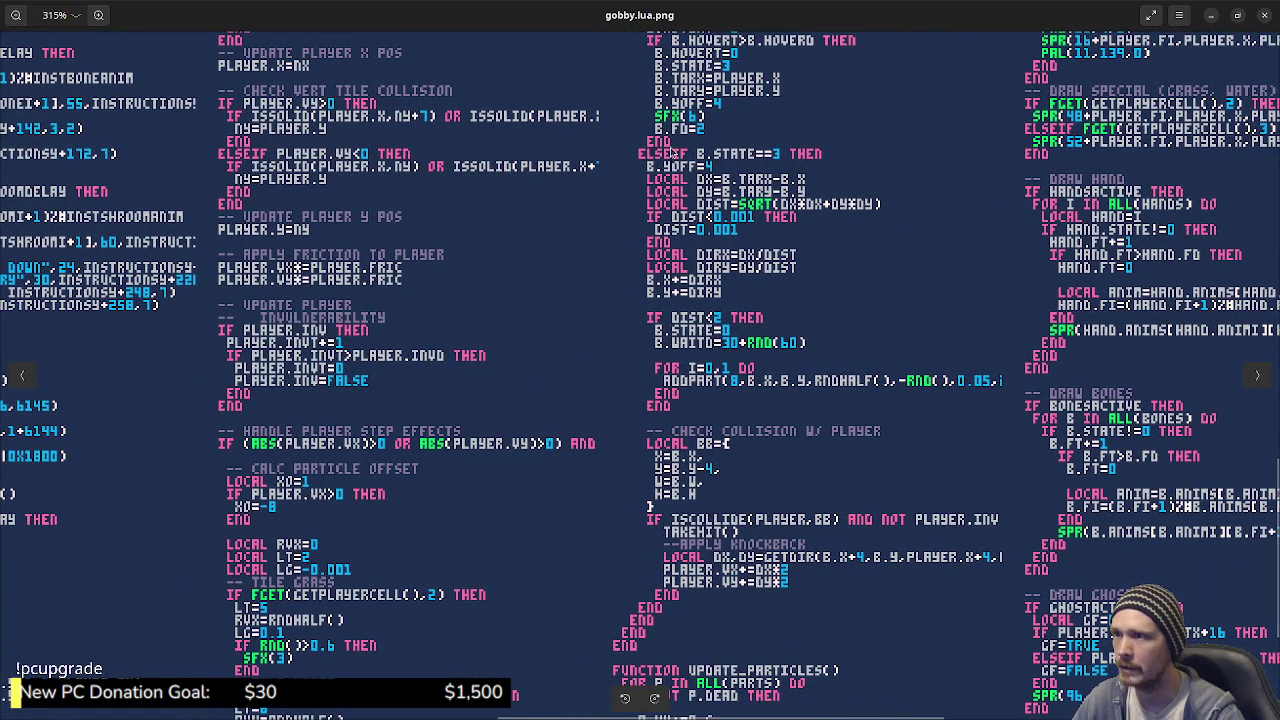
{"action": "scroll", "coordinate": [670, 342], "scroll_direction": "right", "scroll_amount": 5}
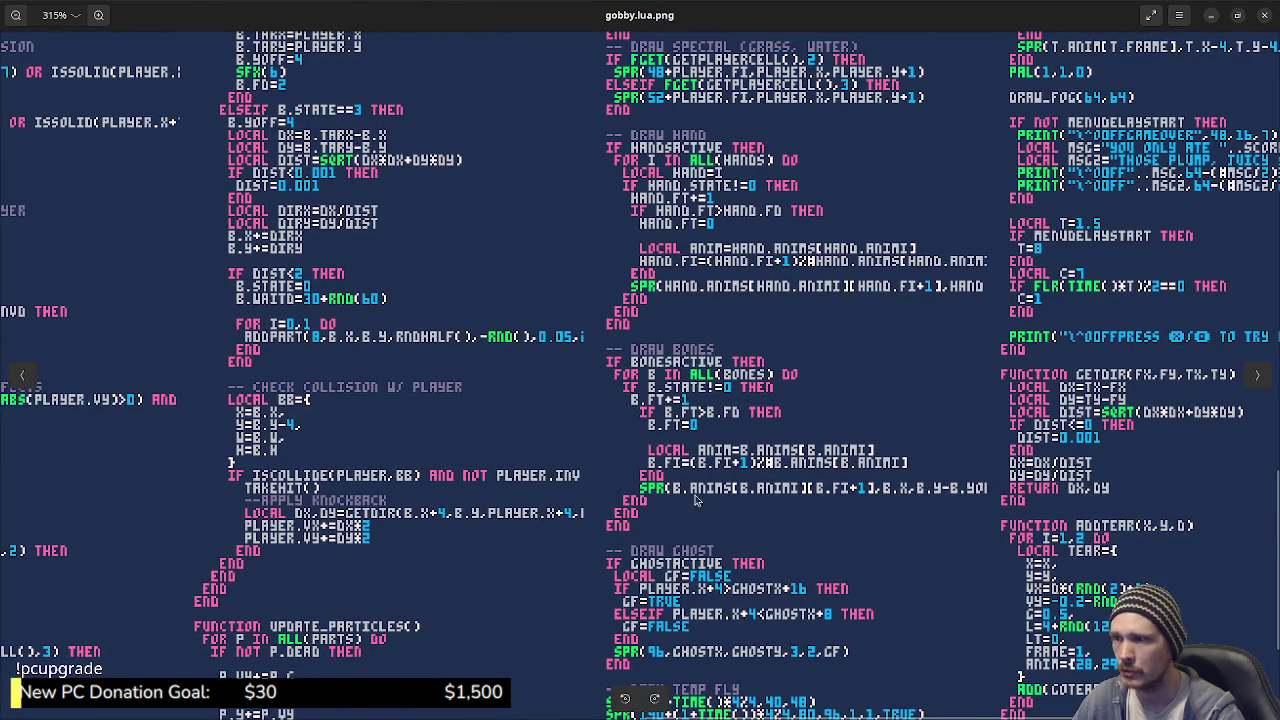
{"action": "scroll", "coordinate": [697, 500], "scroll_direction": "right", "scroll_amount": 5}
{"action": "scroll", "coordinate": [590, 552], "scroll_direction": "up", "scroll_amount": 1}
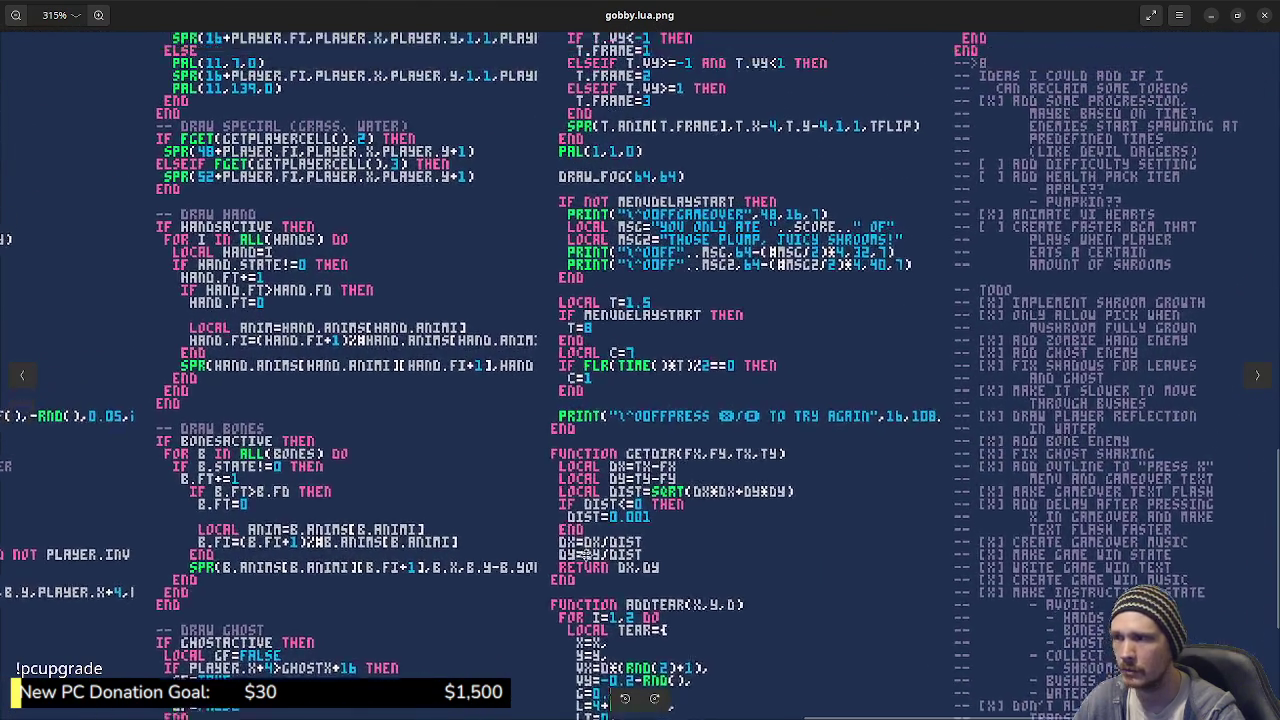
{"action": "scroll", "coordinate": [588, 552], "scroll_direction": "up", "scroll_amount": 1}
{"action": "scroll", "coordinate": [842, 333], "scroll_direction": "up", "scroll_amount": 1}
{"action": "scroll", "coordinate": [842, 333], "scroll_direction": "right", "scroll_amount": 1}
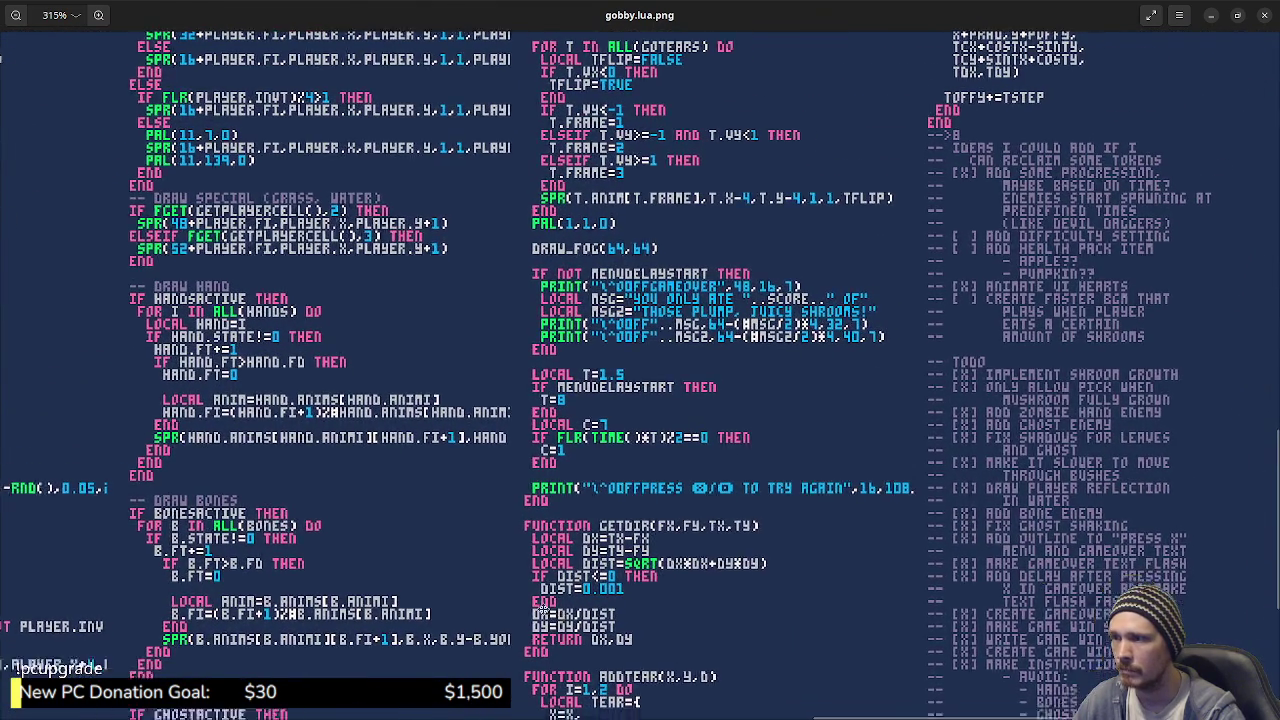
{"action": "scroll", "coordinate": [842, 333], "scroll_direction": "up", "scroll_amount": 6}
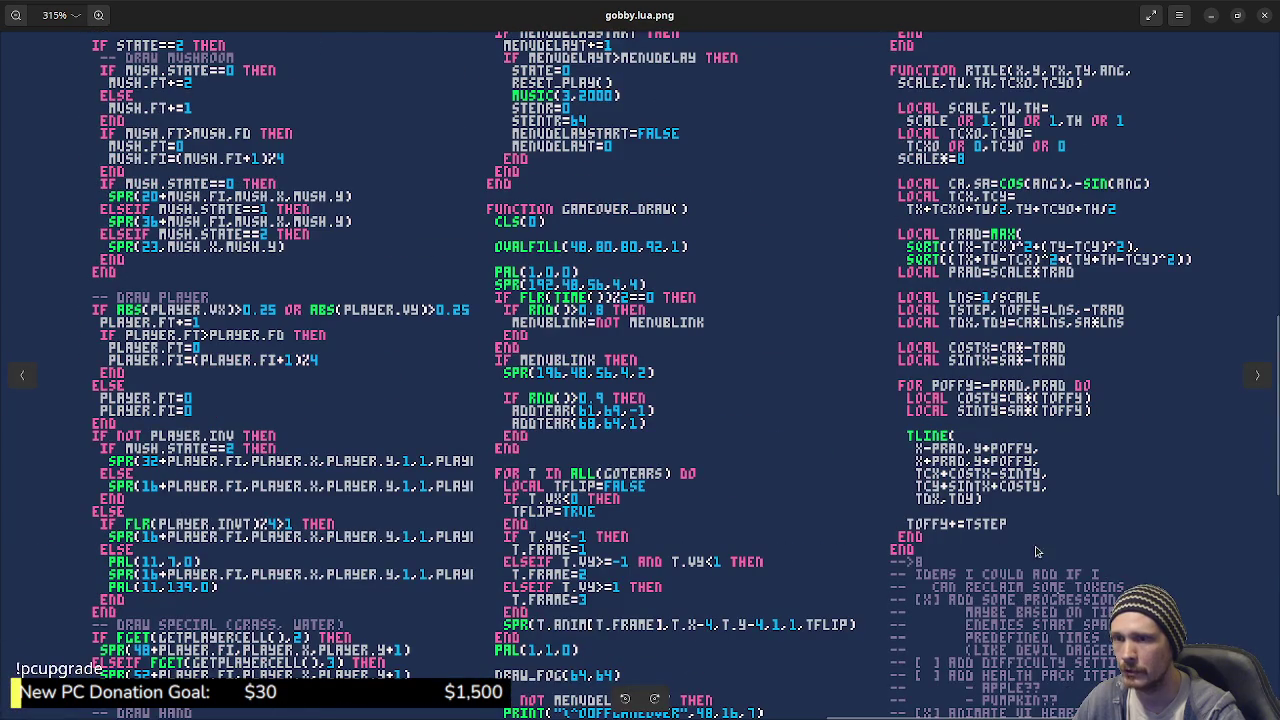
{"action": "scroll", "coordinate": [636, 477], "scroll_direction": "up", "scroll_amount": 4}
{"action": "scroll", "coordinate": [636, 477], "scroll_direction": "left", "scroll_amount": 2}
{"action": "scroll", "coordinate": [636, 477], "scroll_direction": "up", "scroll_amount": 5}
{"action": "scroll", "coordinate": [636, 477], "scroll_direction": "left", "scroll_amount": 4}
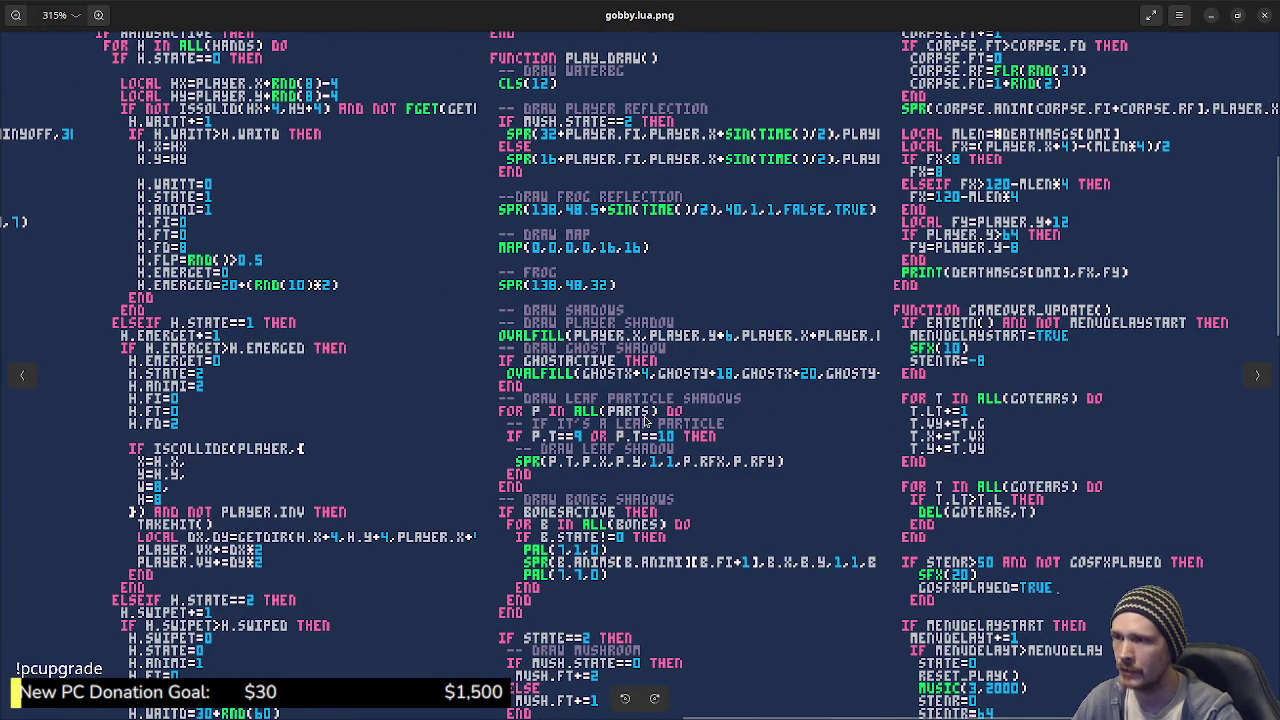
{"action": "scroll", "coordinate": [645, 425], "scroll_direction": "down", "scroll_amount": 2}
{"action": "scroll", "coordinate": [644, 419], "scroll_direction": "down", "scroll_amount": 5}
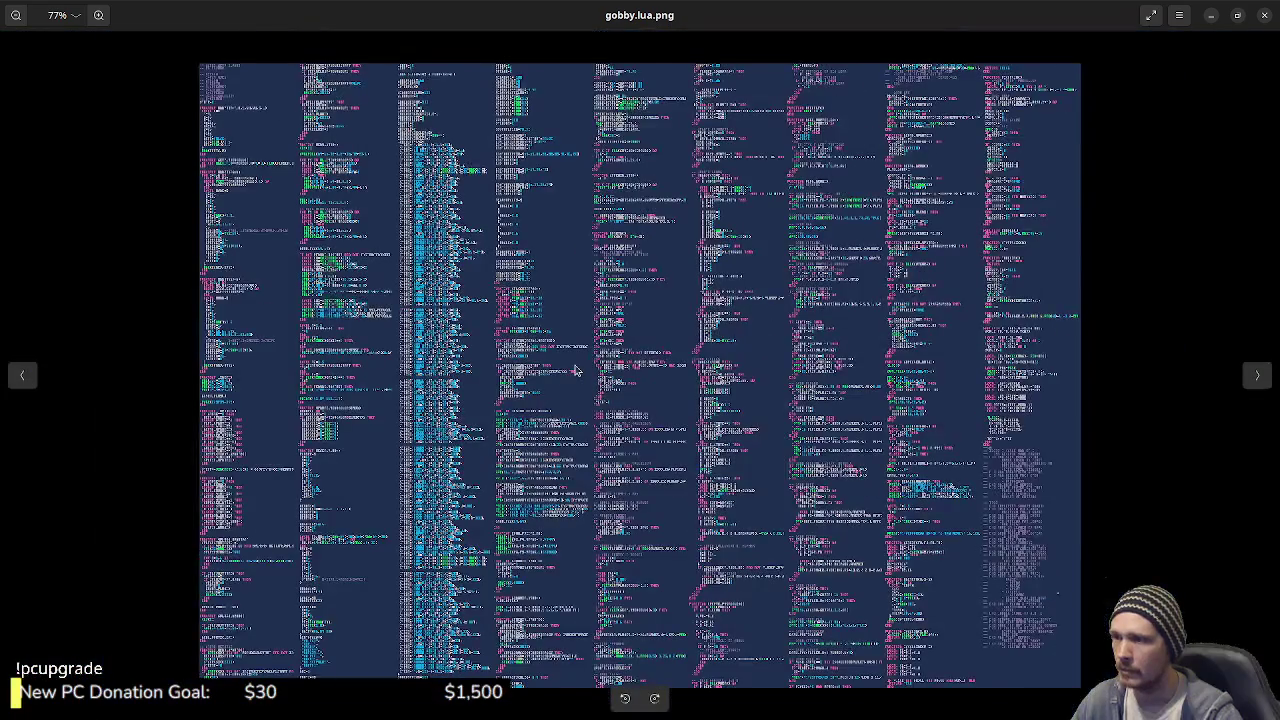
{"action": "scroll", "coordinate": [575, 370], "scroll_direction": "up", "scroll_amount": 3}
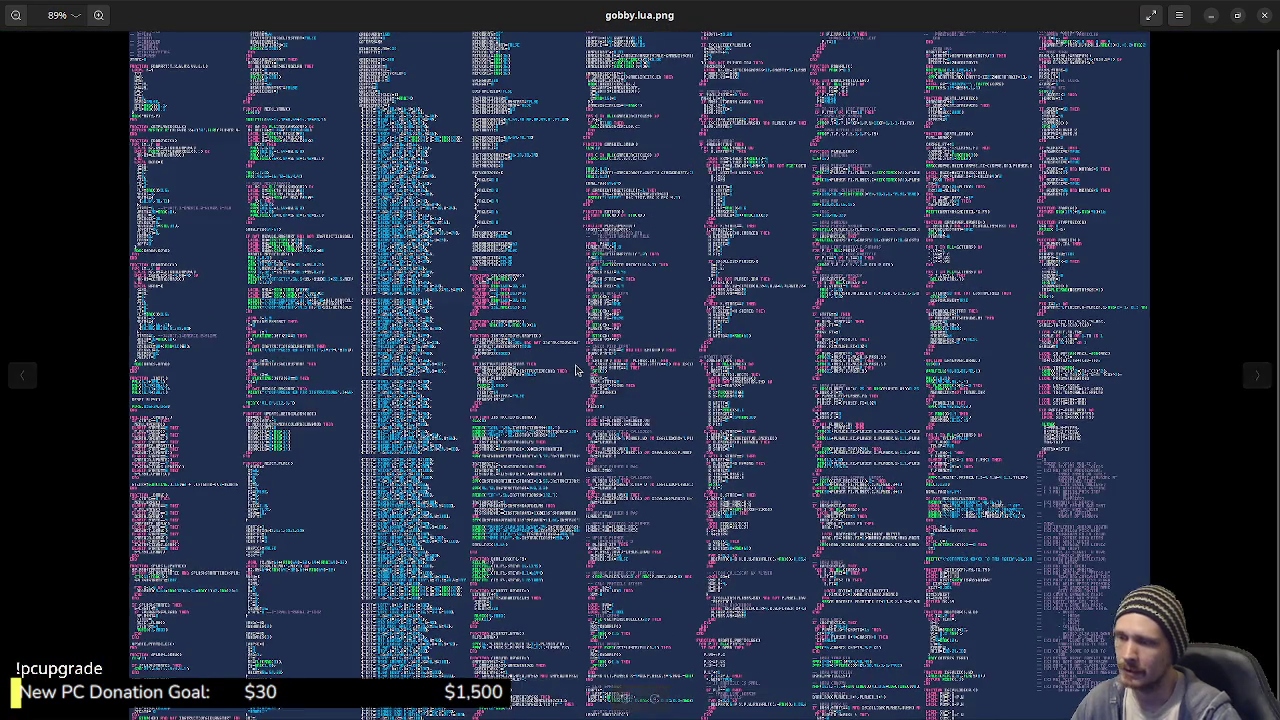
{"action": "scroll", "coordinate": [585, 381], "scroll_direction": "down", "scroll_amount": 2}
{"action": "scroll", "coordinate": [585, 381], "scroll_direction": "up", "scroll_amount": 1}
{"action": "scroll", "coordinate": [585, 381], "scroll_direction": "down", "scroll_amount": 1}
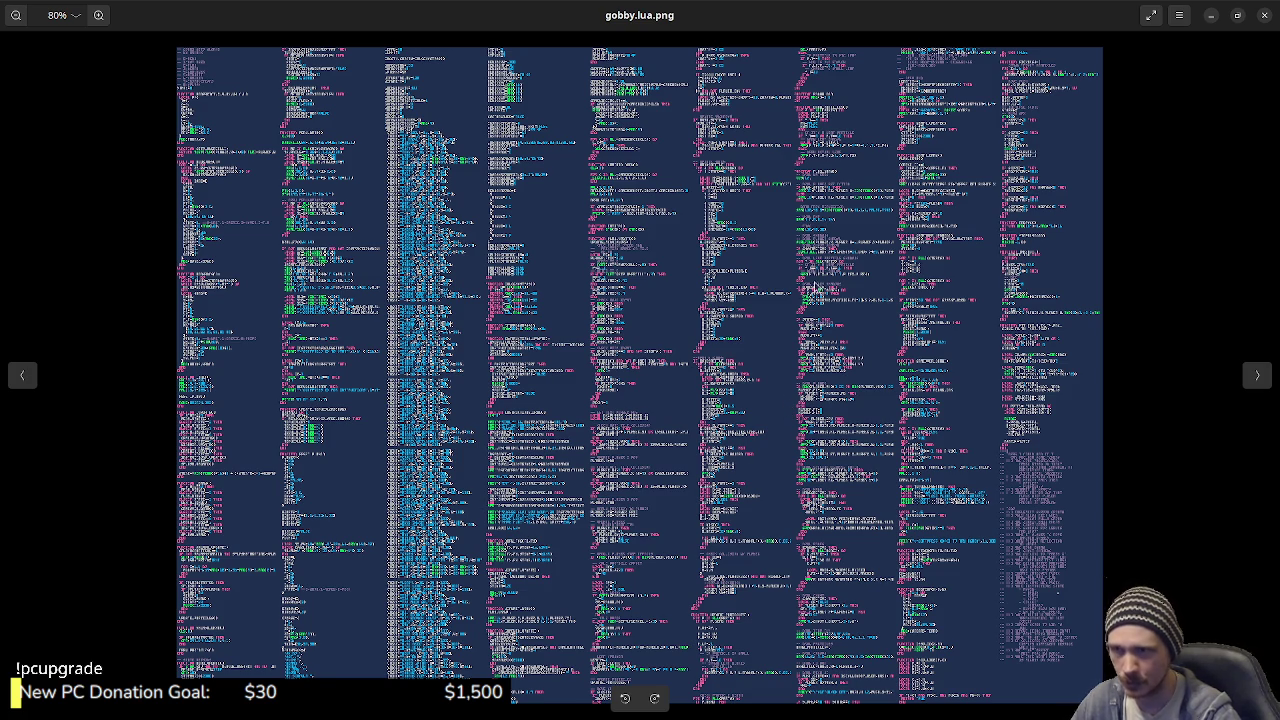
{"action": "left_click", "coordinate": [1264, 15]}
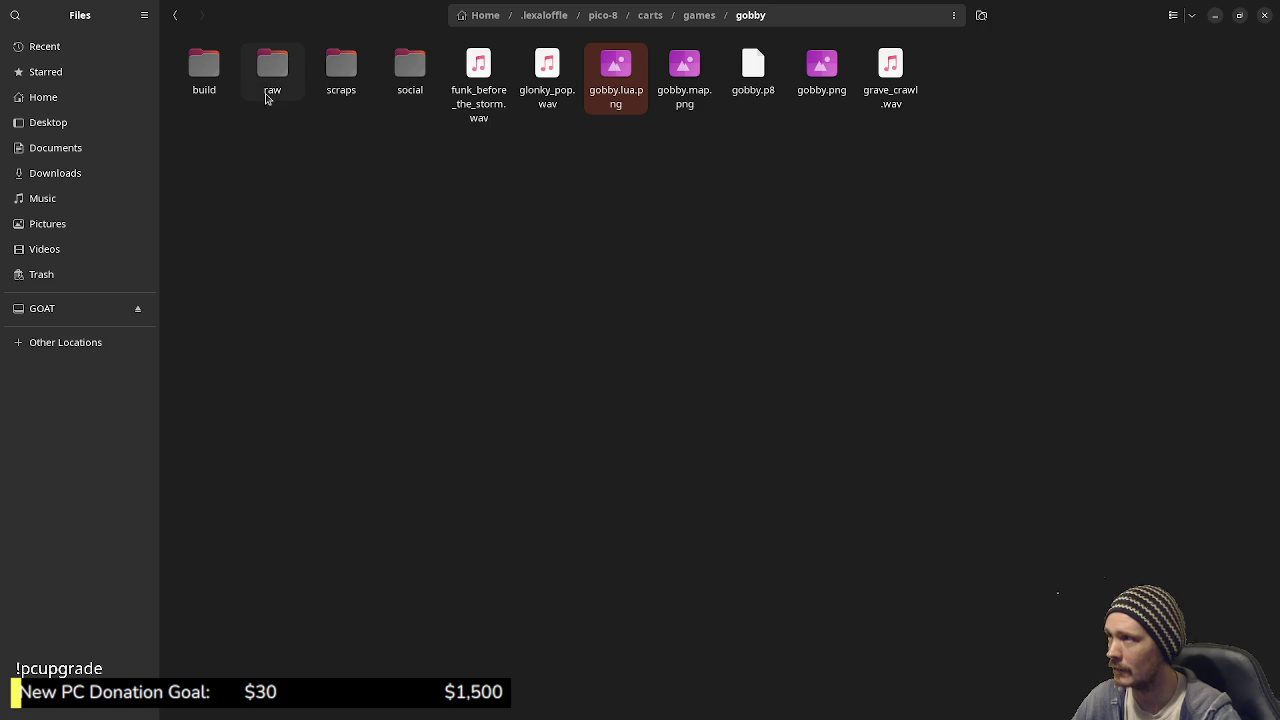
- Enter build and gobby_gets_glonky_v1.0.bin, inspect the linux, windows and raspi folders, then return to build
{"action": "double_click", "coordinate": [204, 72]}
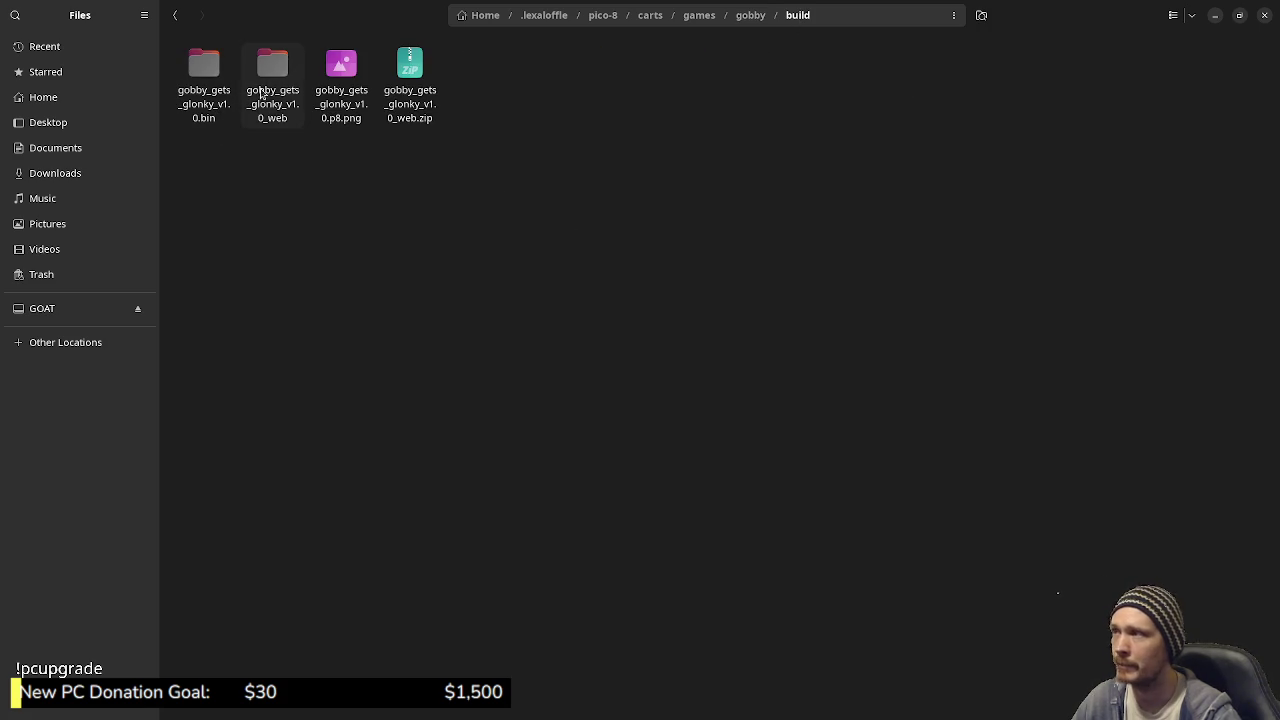
{"action": "double_click", "coordinate": [204, 70]}
{"action": "left_click", "coordinate": [272, 72]}
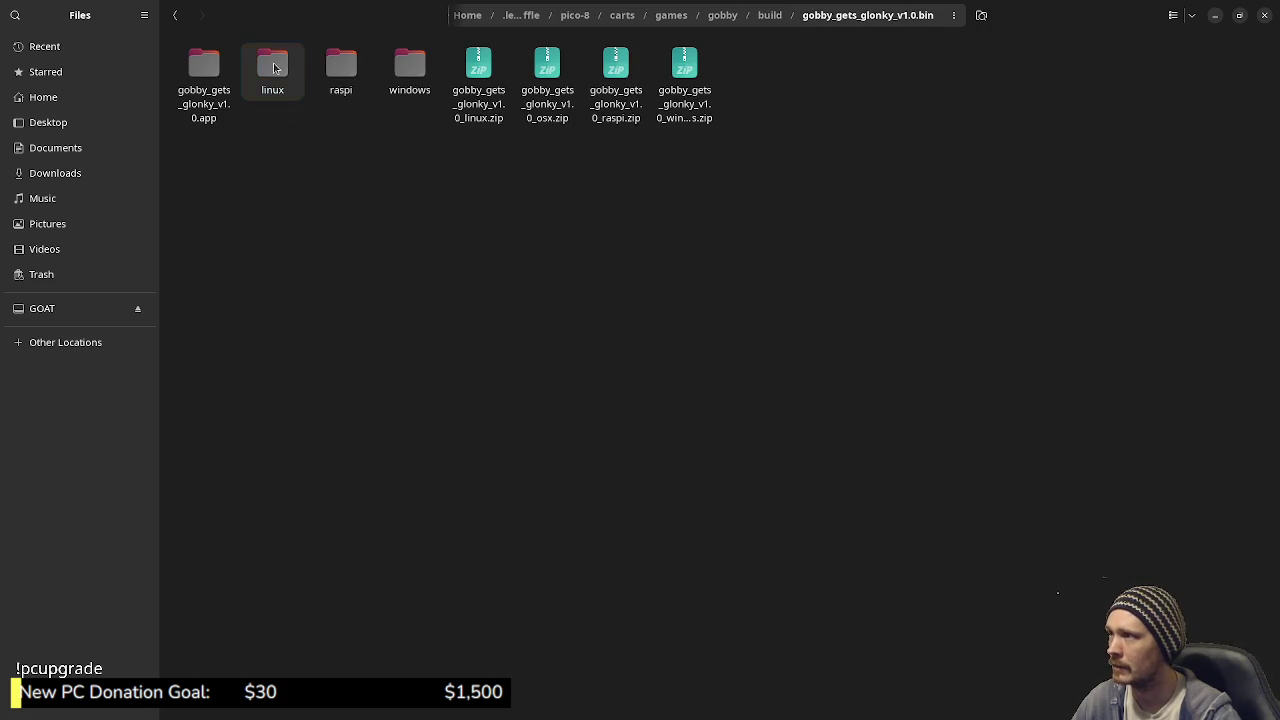
{"action": "left_click", "coordinate": [340, 72]}
{"action": "key", "text": "Left"}
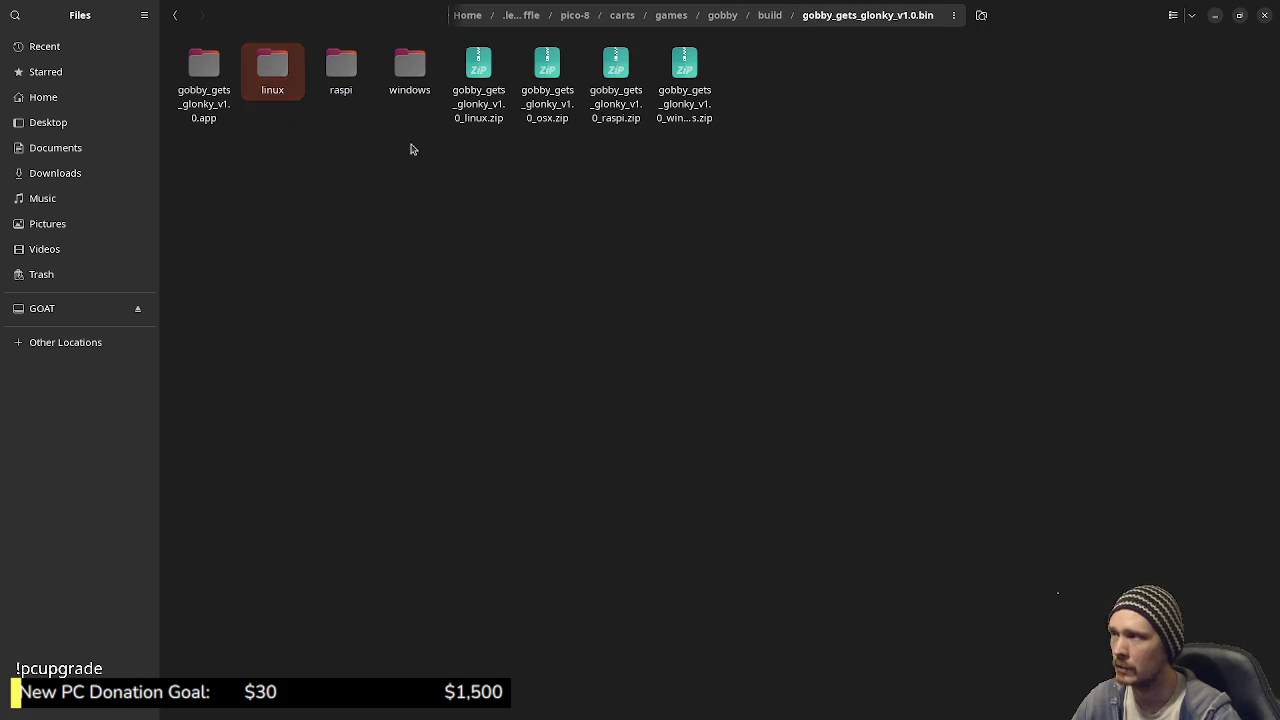
{"action": "left_click", "coordinate": [419, 67]}
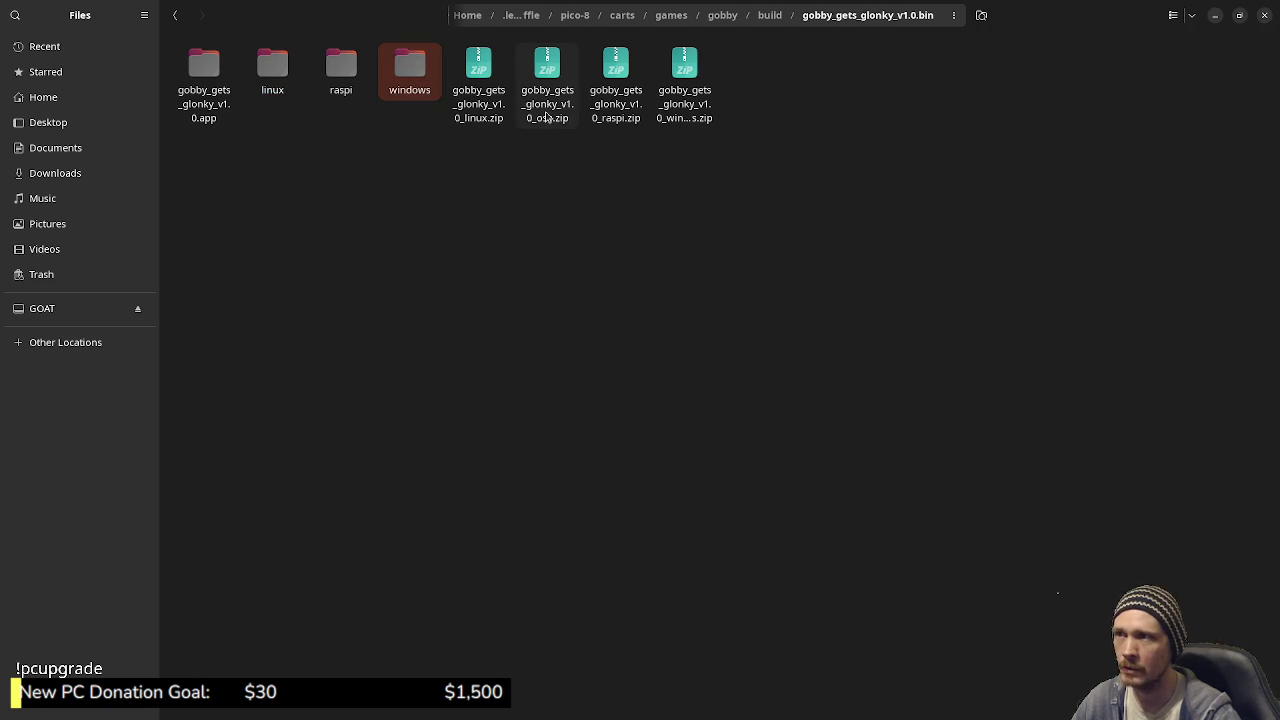
{"action": "left_click", "coordinate": [342, 88]}
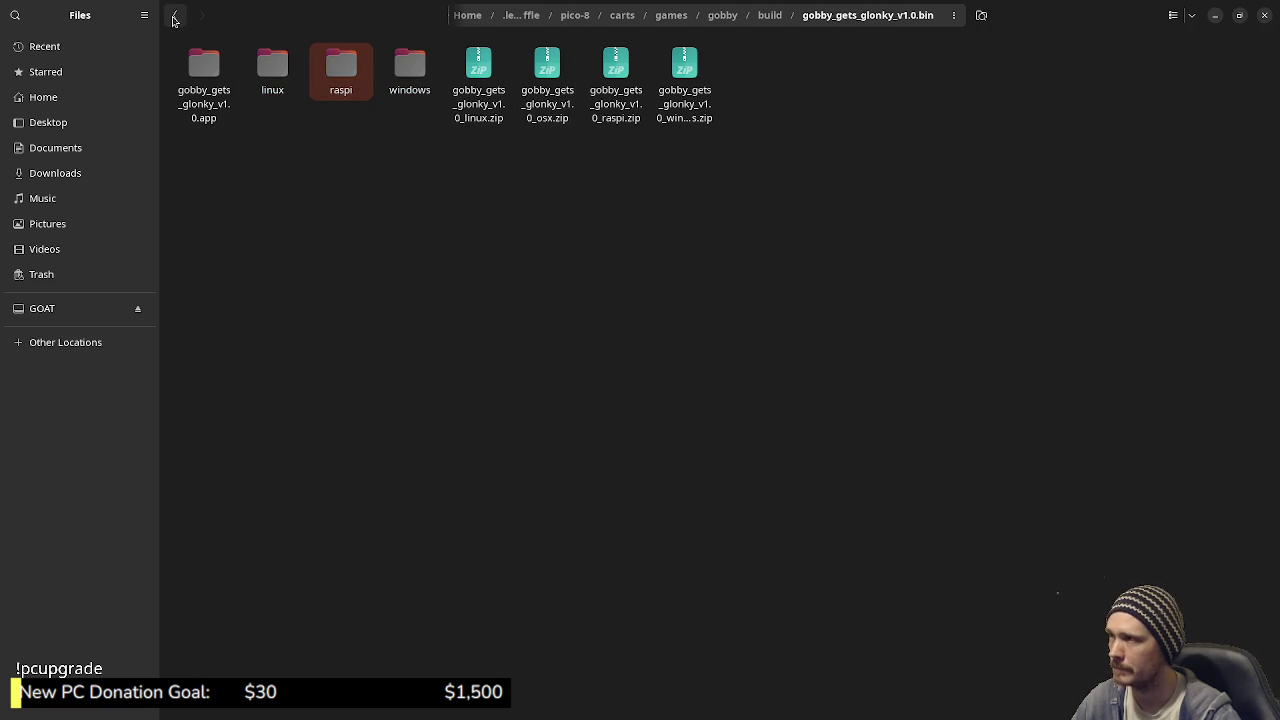
{"action": "left_click", "coordinate": [174, 17]}
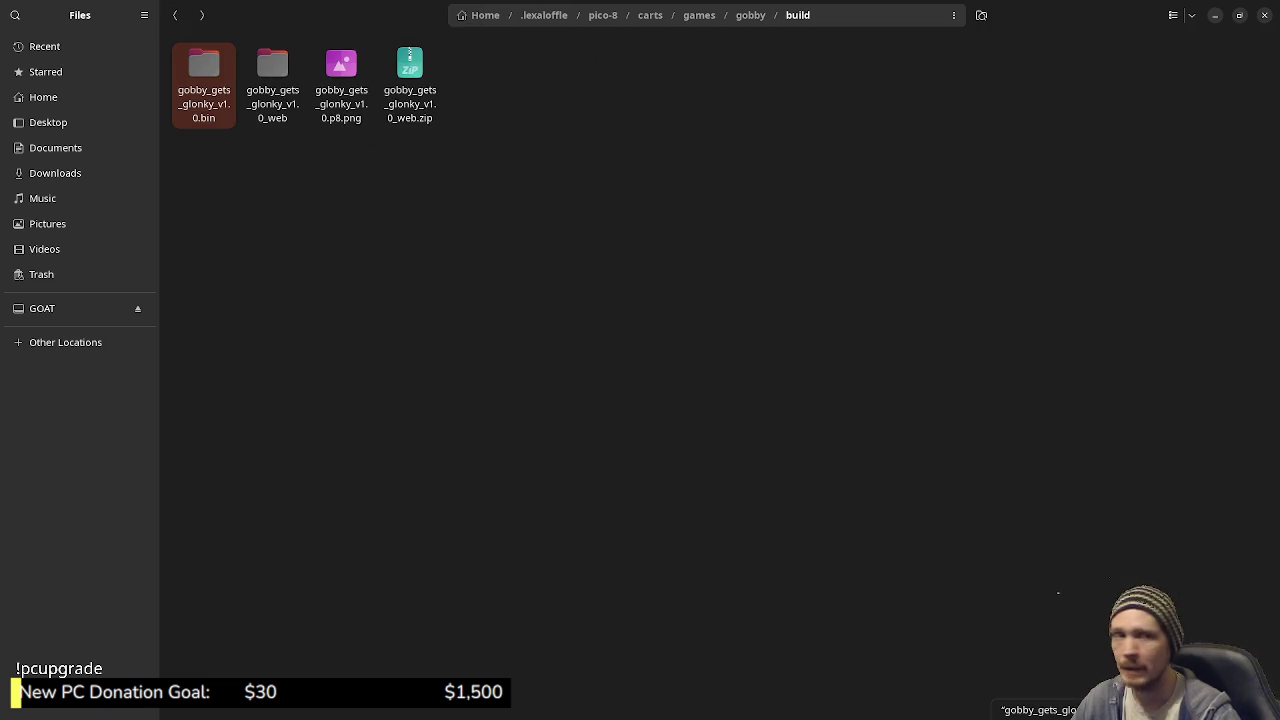
- Scroll the Gobby Gets Glonky BBS page up to the cart player, then minimize the browser
{"action": "key", "text": "alt+Tab"}
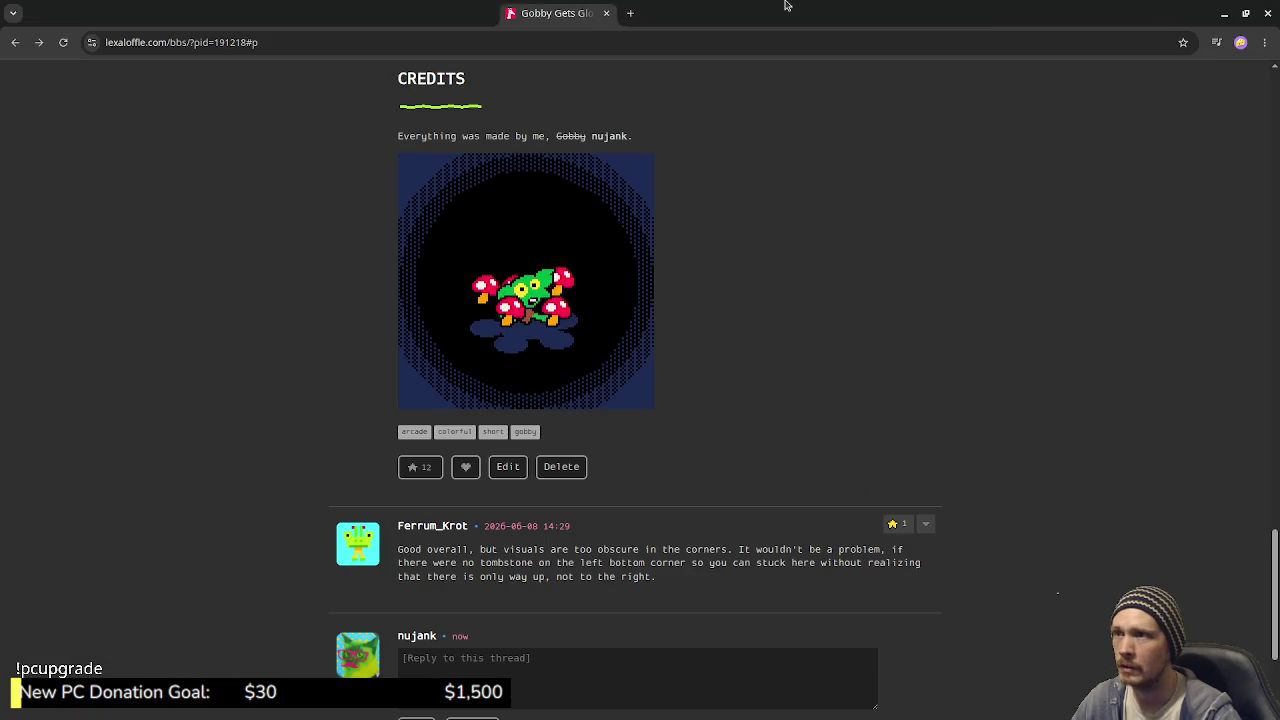
{"action": "scroll", "coordinate": [857, 257], "scroll_direction": "up", "scroll_amount": 15}
{"action": "scroll", "coordinate": [857, 170], "scroll_direction": "up", "scroll_amount": 10}
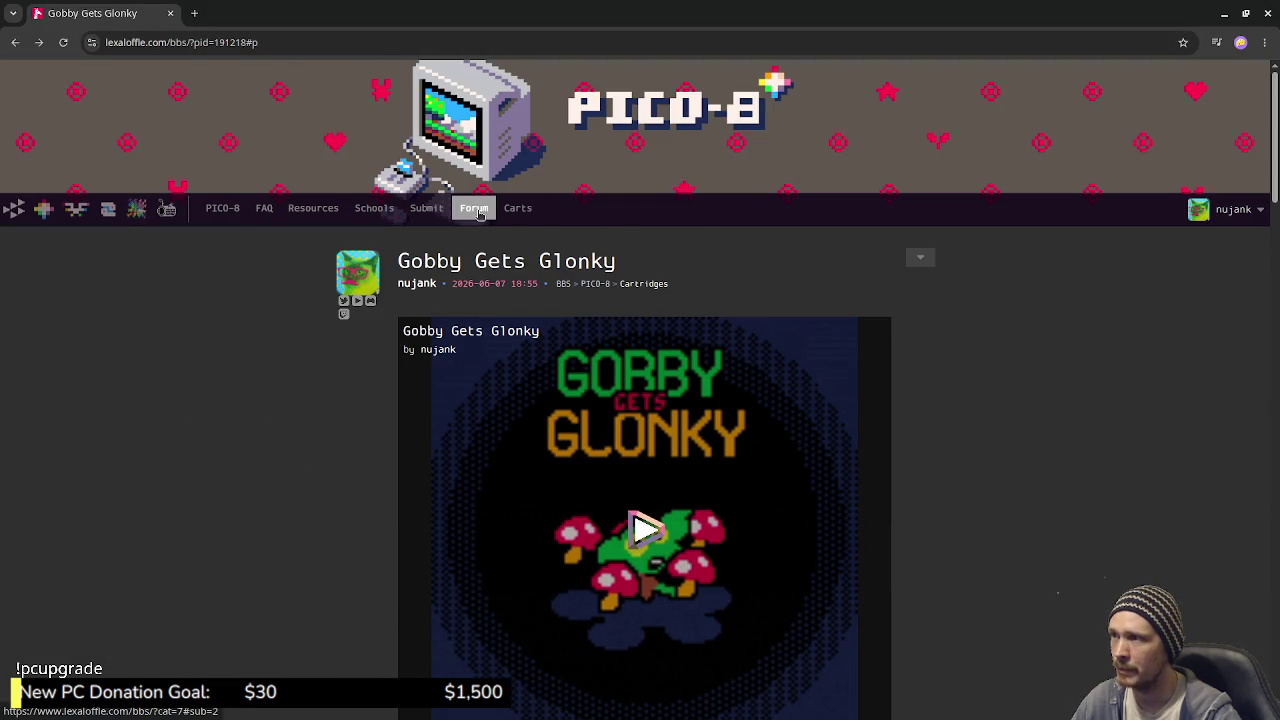
{"action": "scroll", "coordinate": [769, 322], "scroll_direction": "down", "scroll_amount": 10}
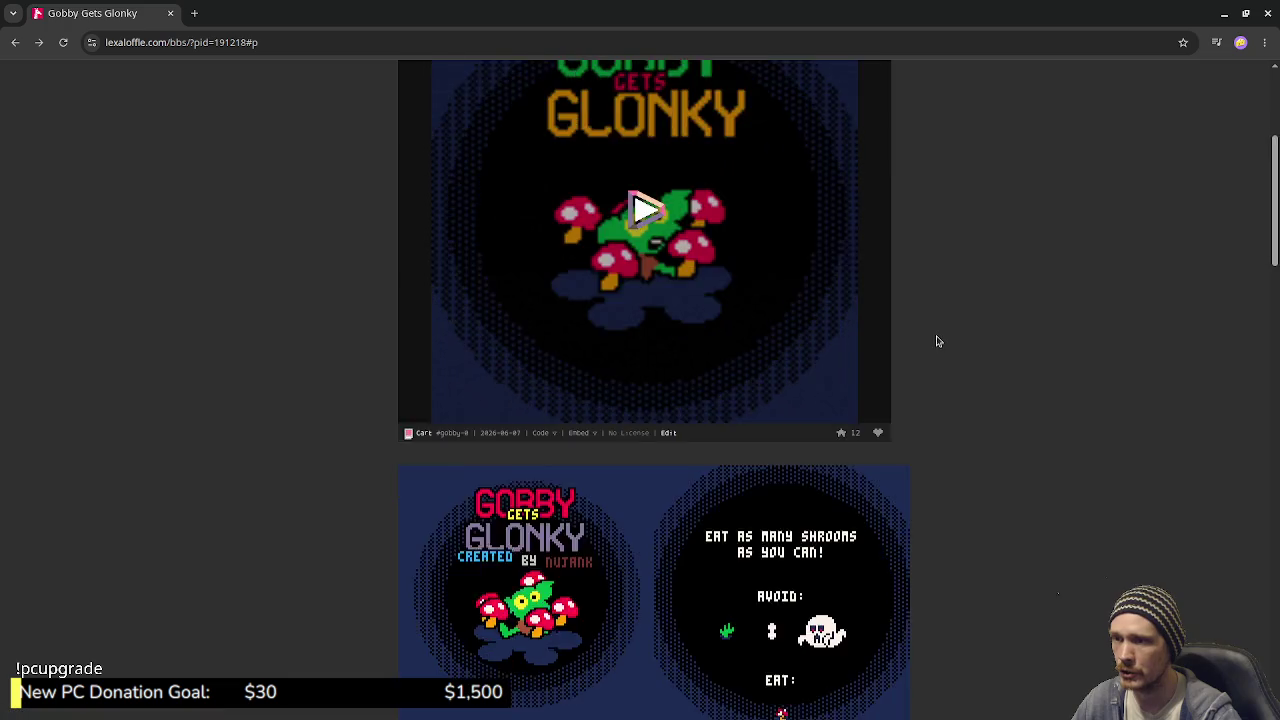
{"action": "scroll", "coordinate": [767, 355], "scroll_direction": "up", "scroll_amount": 10}
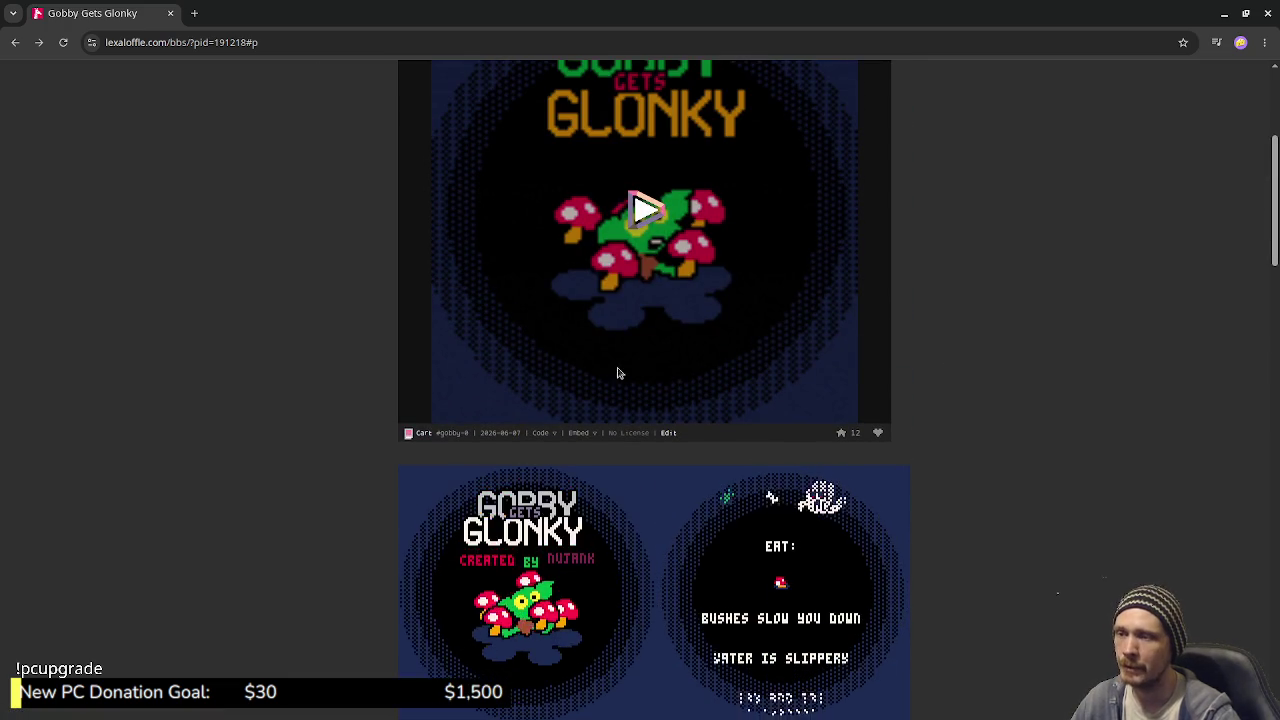
{"action": "scroll", "coordinate": [757, 400], "scroll_direction": "up", "scroll_amount": 3}
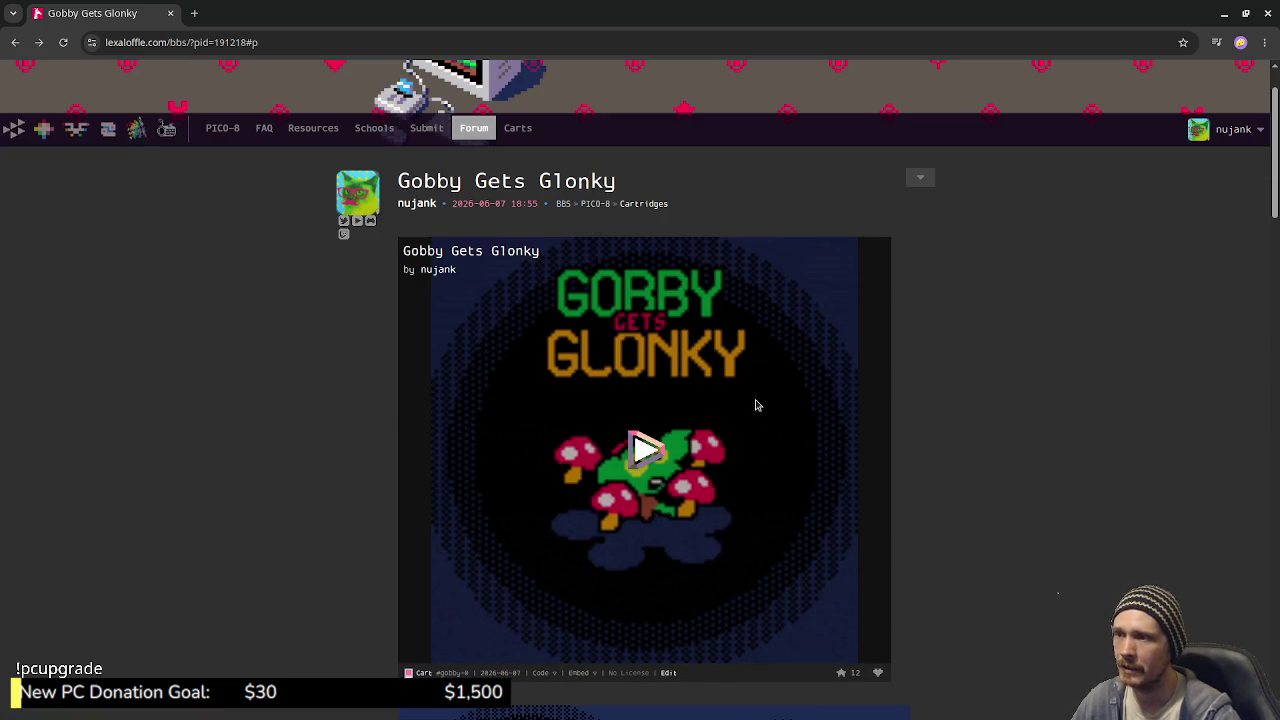
{"action": "left_click", "coordinate": [1224, 14]}
- Open gobby_gets_glonky_v1.0.p8.png from the build folder in Image Viewer
{"action": "left_click", "coordinate": [346, 123]}
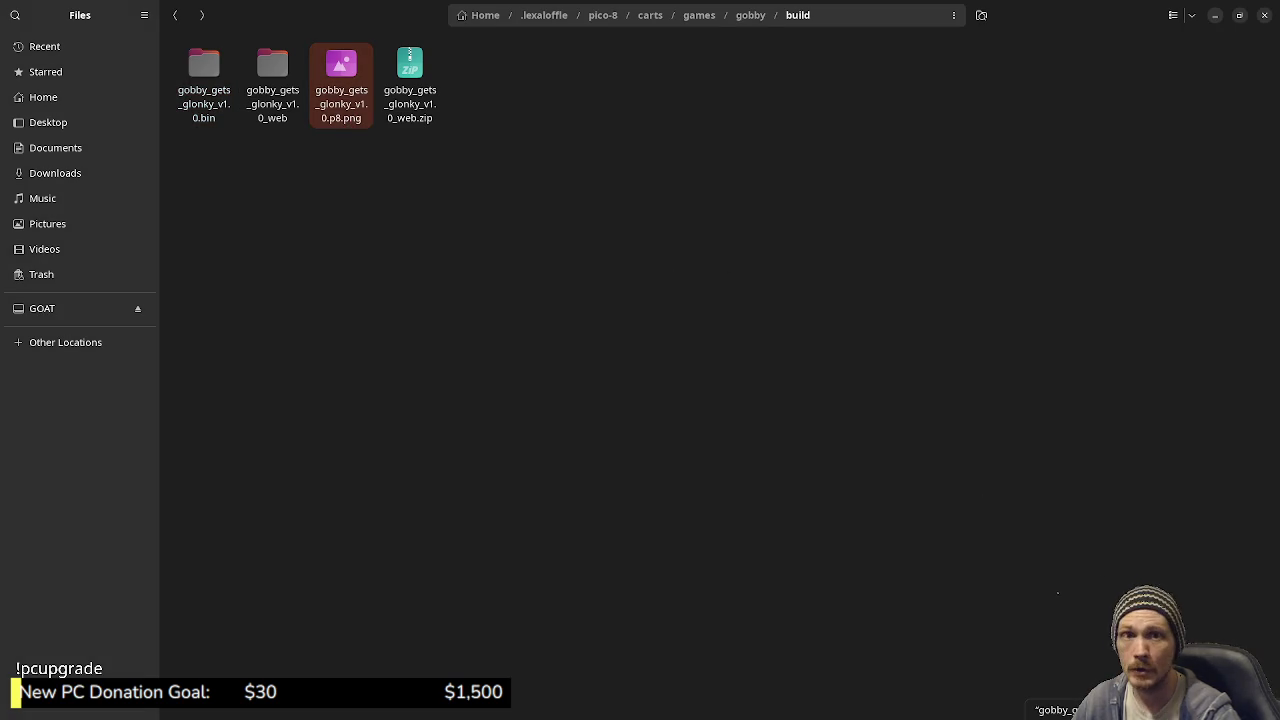
{"action": "left_click", "coordinate": [363, 180]}
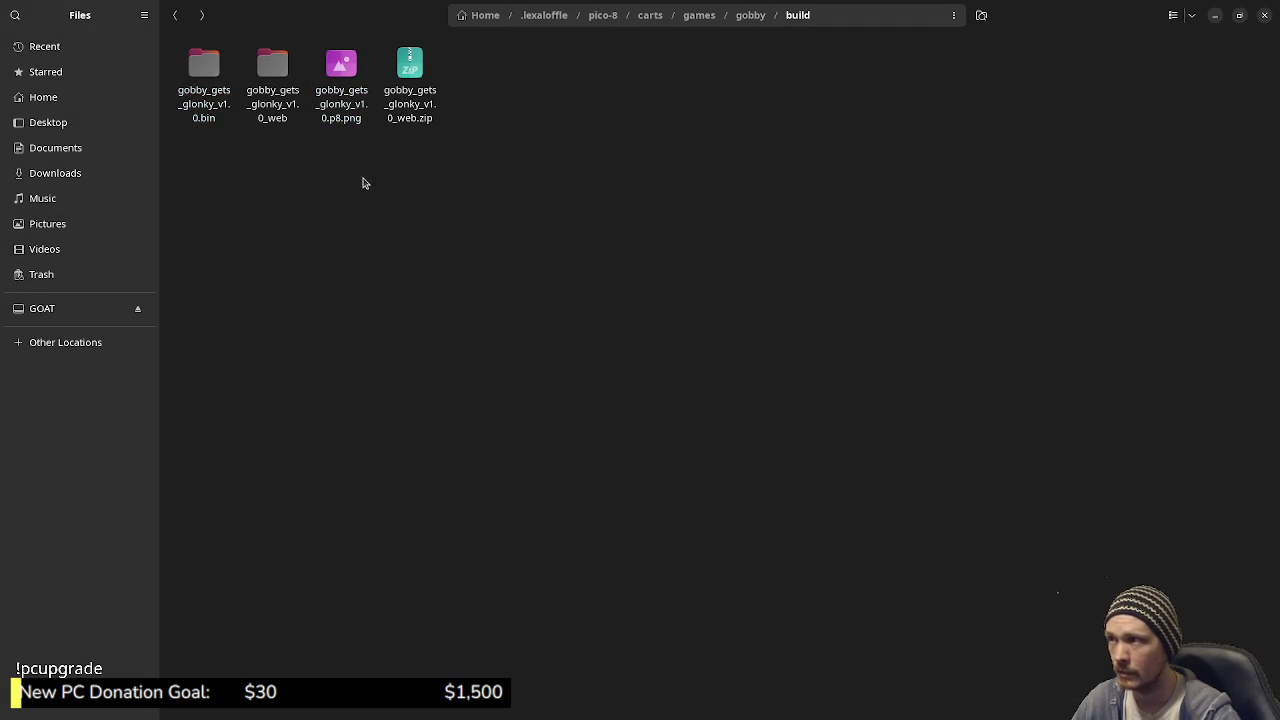
{"action": "left_click", "coordinate": [345, 106]}
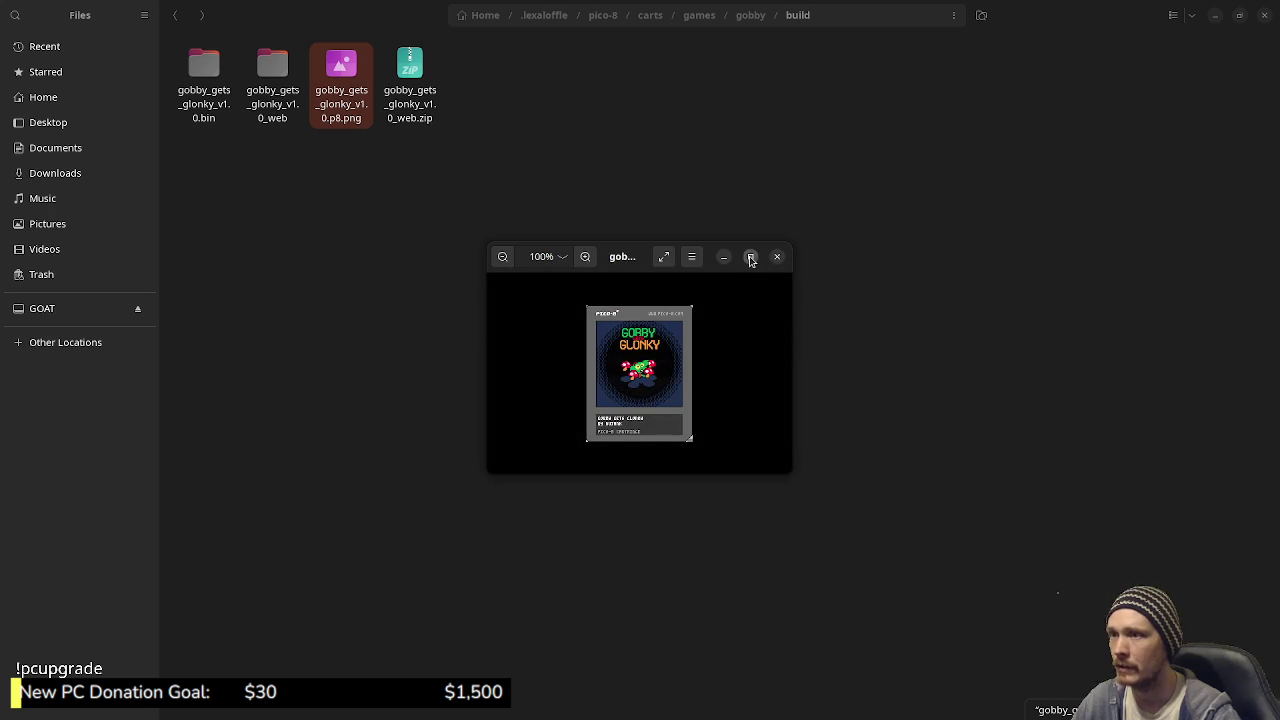
- Maximize the viewer and pan and zoom around the Gobby Gets Glonky cartridge label artwork
{"action": "left_click", "coordinate": [750, 258]}
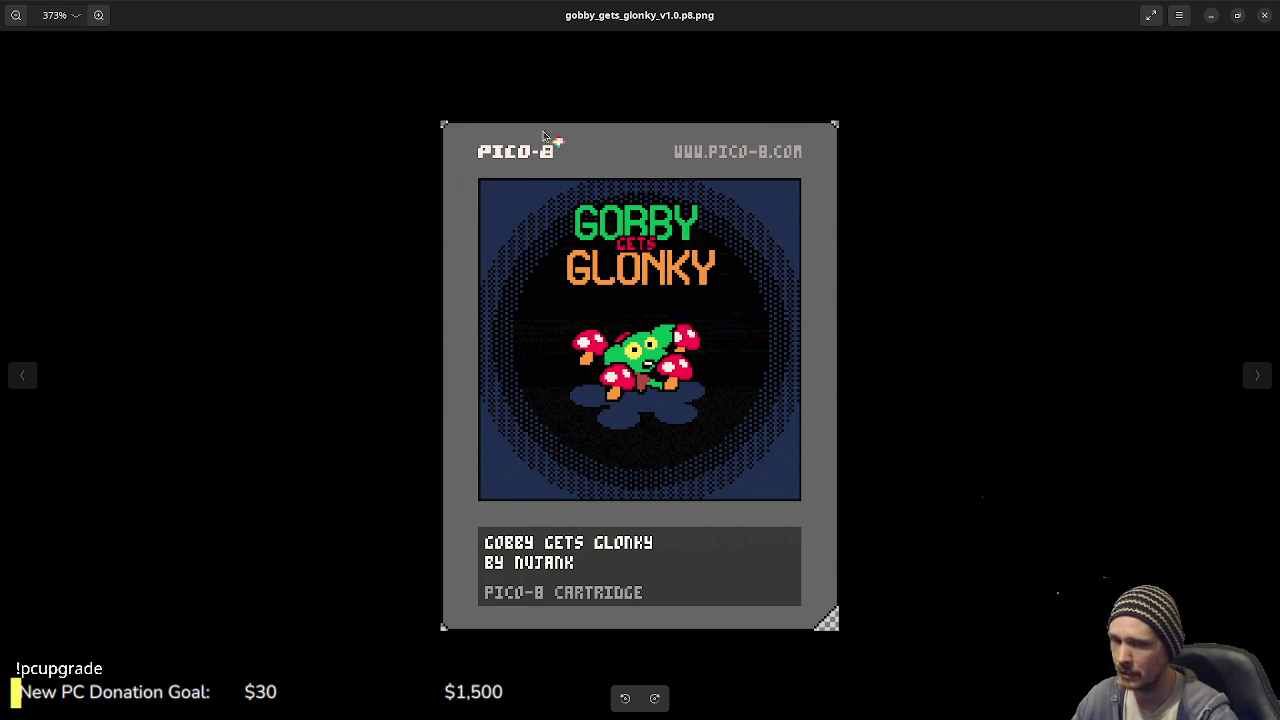
{"action": "scroll", "coordinate": [725, 512], "scroll_direction": "up", "scroll_amount": 4}
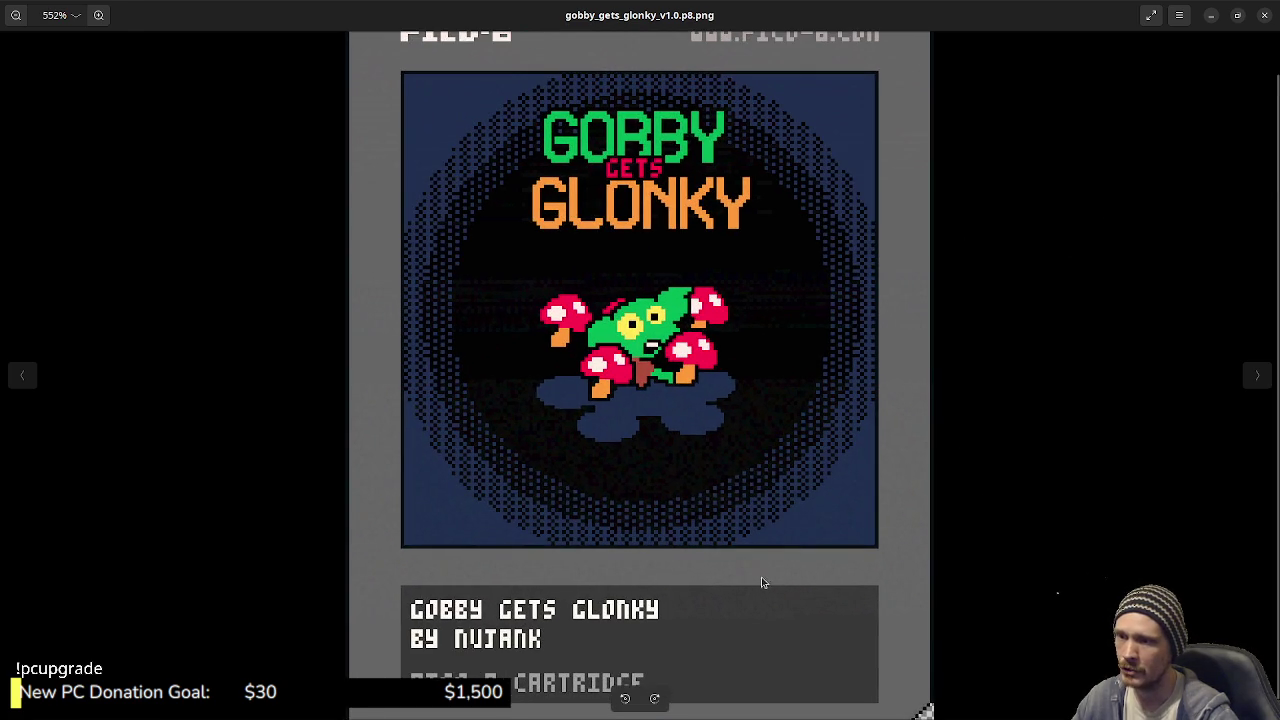
{"action": "scroll", "coordinate": [816, 521], "scroll_direction": "up", "scroll_amount": 7}
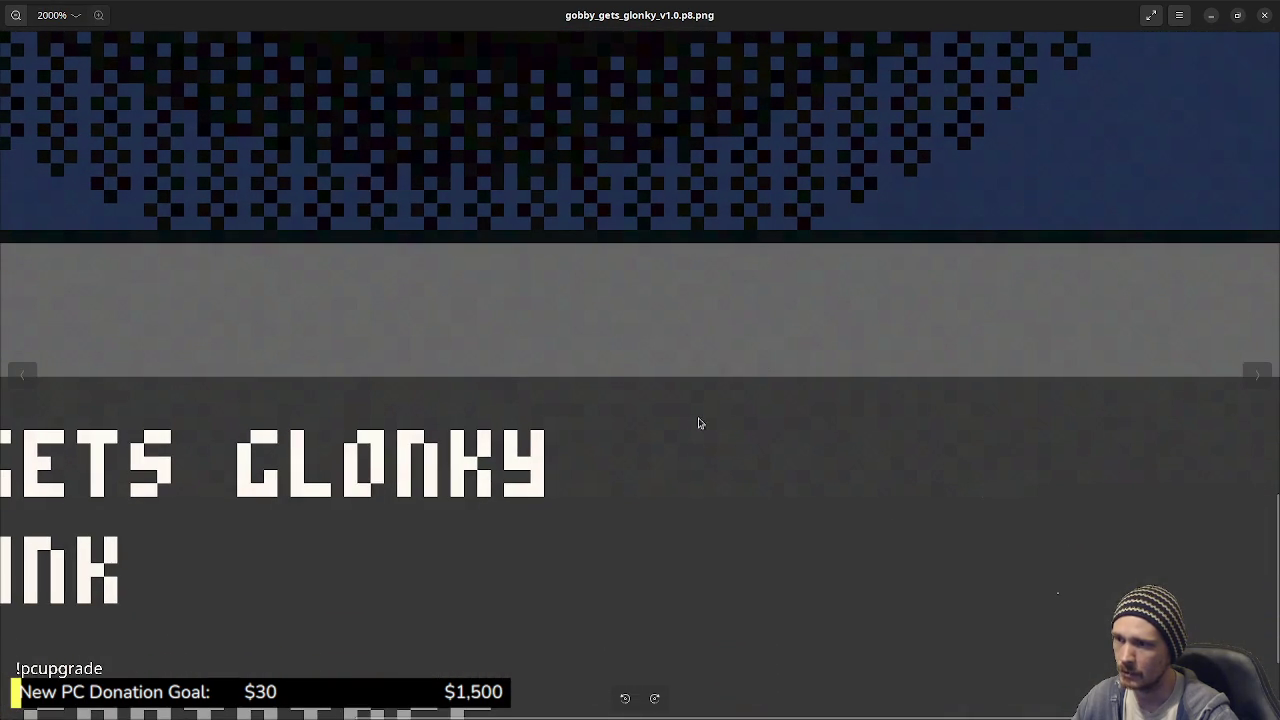
{"action": "left_click_drag", "start_coordinate": [720, 400], "coordinate": [619, 337]}
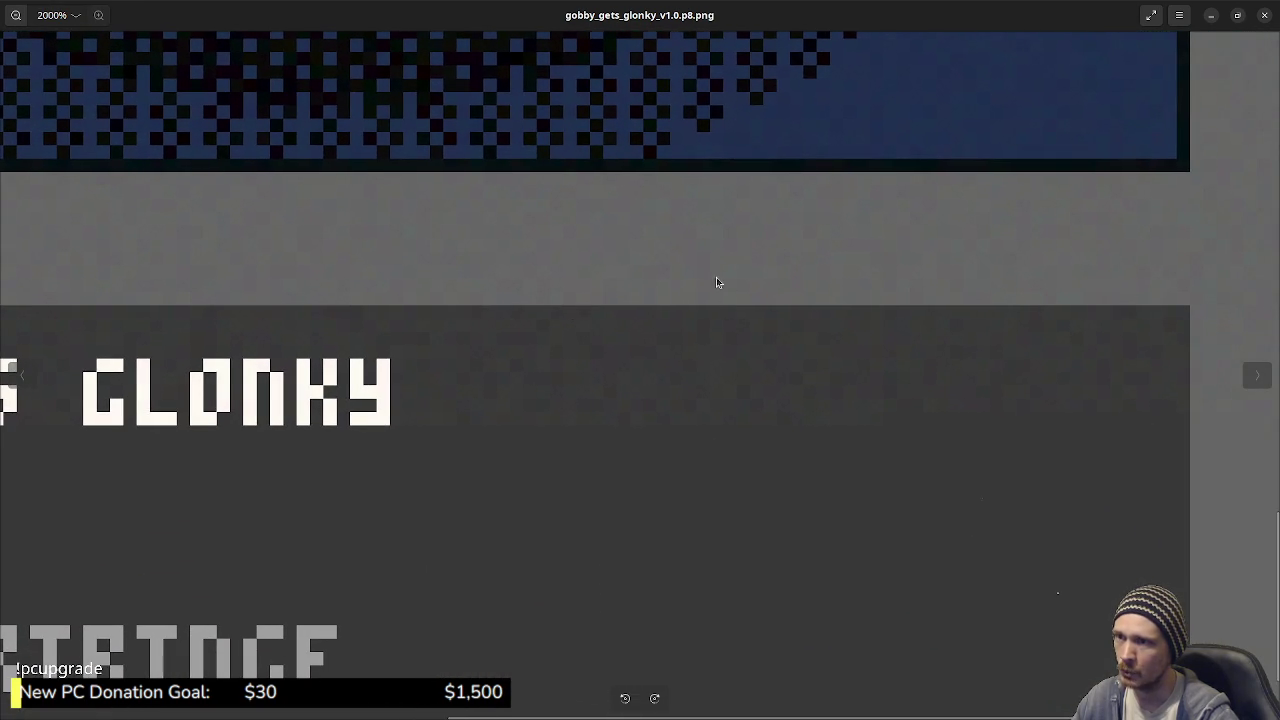
{"action": "left_click_drag", "start_coordinate": [716, 282], "coordinate": [689, 227]}
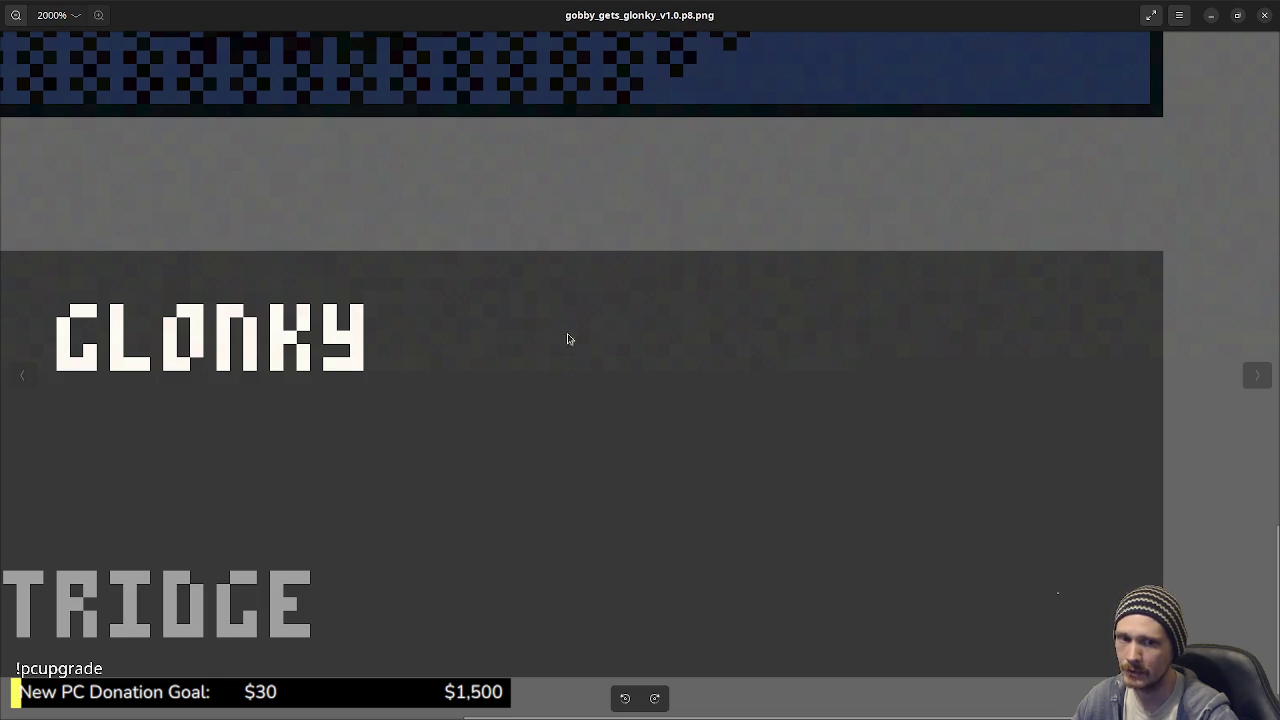
{"action": "left_click_drag", "start_coordinate": [929, 340], "coordinate": [820, 429]}
{"action": "scroll", "coordinate": [803, 403], "scroll_direction": "up", "scroll_amount": 3}
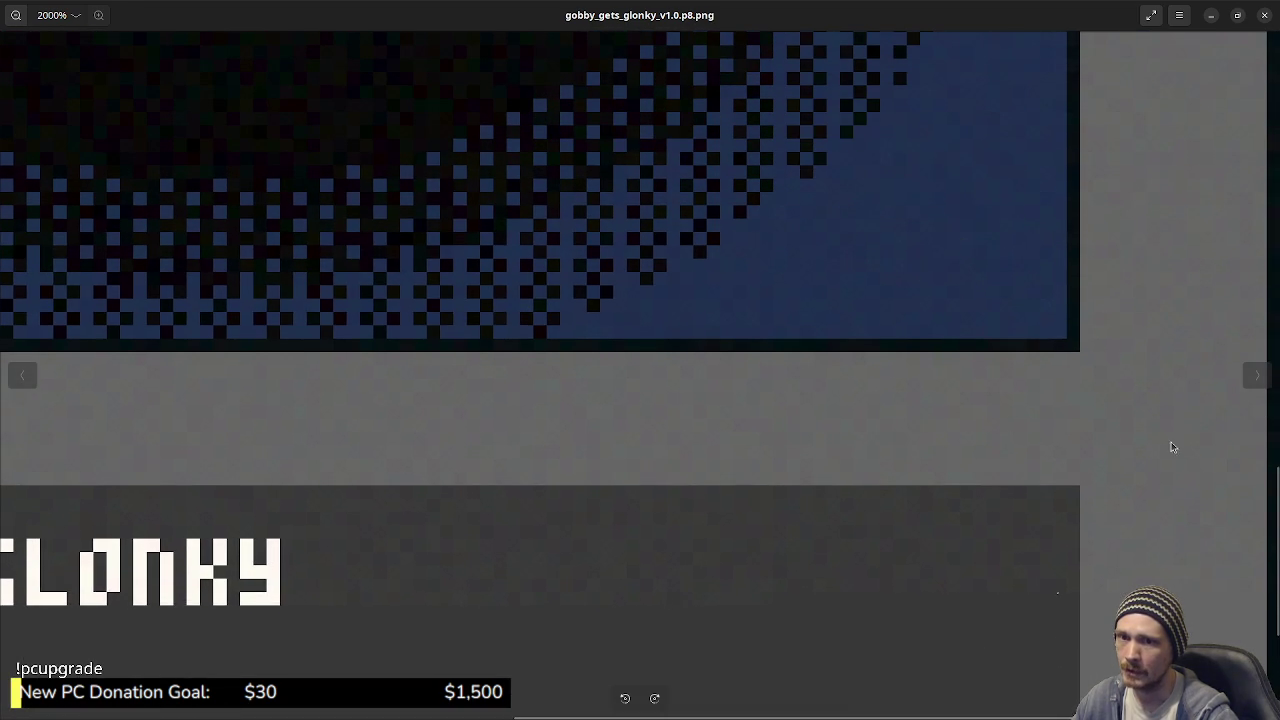
{"action": "scroll", "coordinate": [846, 460], "scroll_direction": "left", "scroll_amount": 5}
{"action": "scroll", "coordinate": [671, 434], "scroll_direction": "down", "scroll_amount": 2}
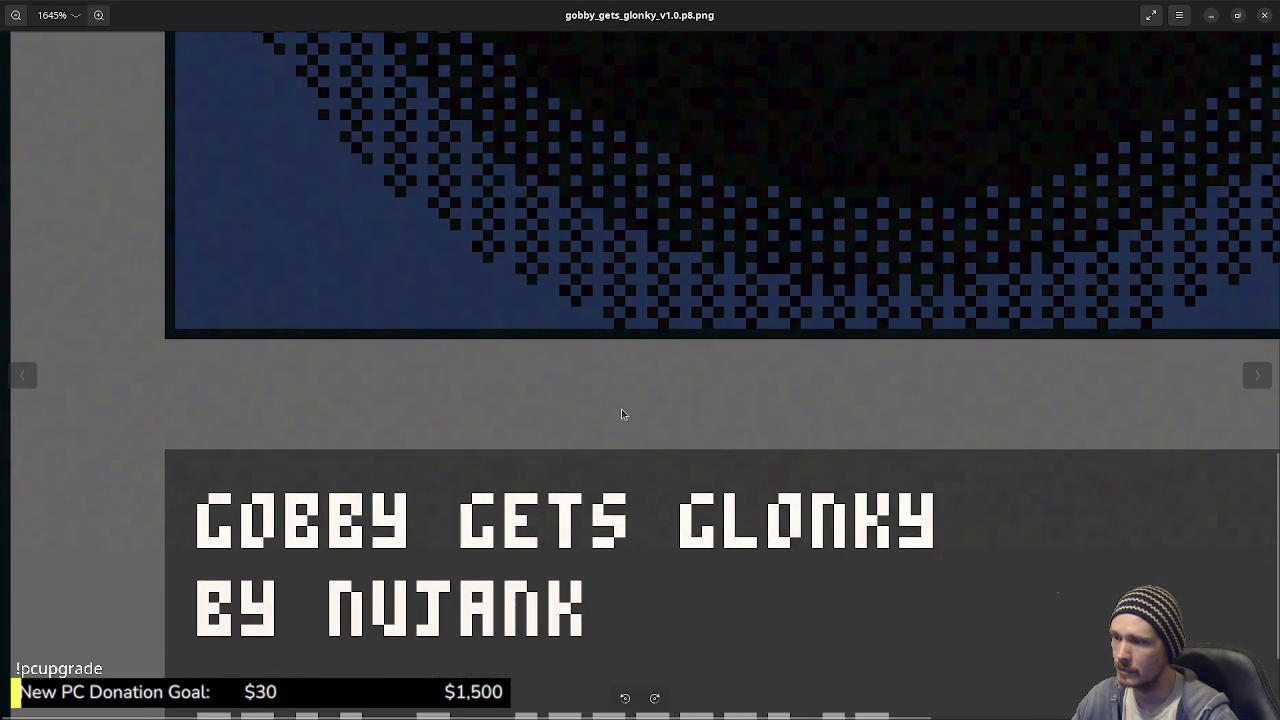
{"action": "scroll", "coordinate": [621, 414], "scroll_direction": "down", "scroll_amount": 5}
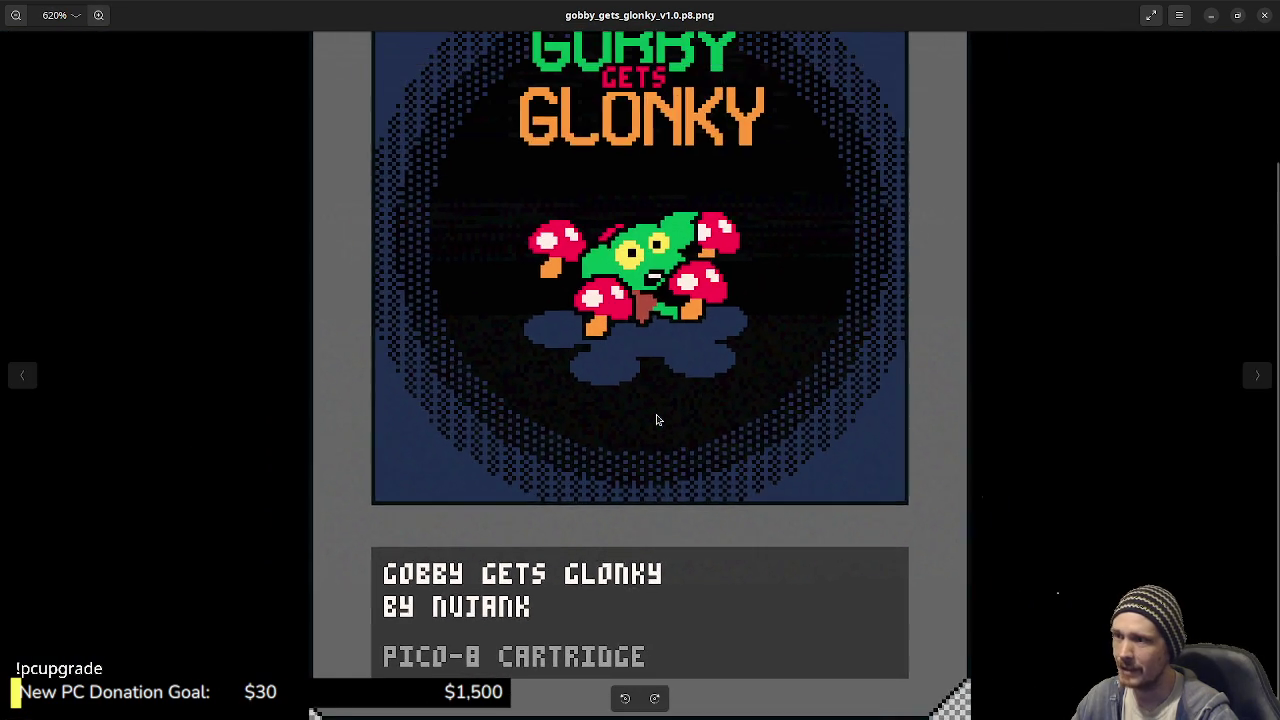
{"action": "scroll", "coordinate": [660, 420], "scroll_direction": "down", "scroll_amount": 2}
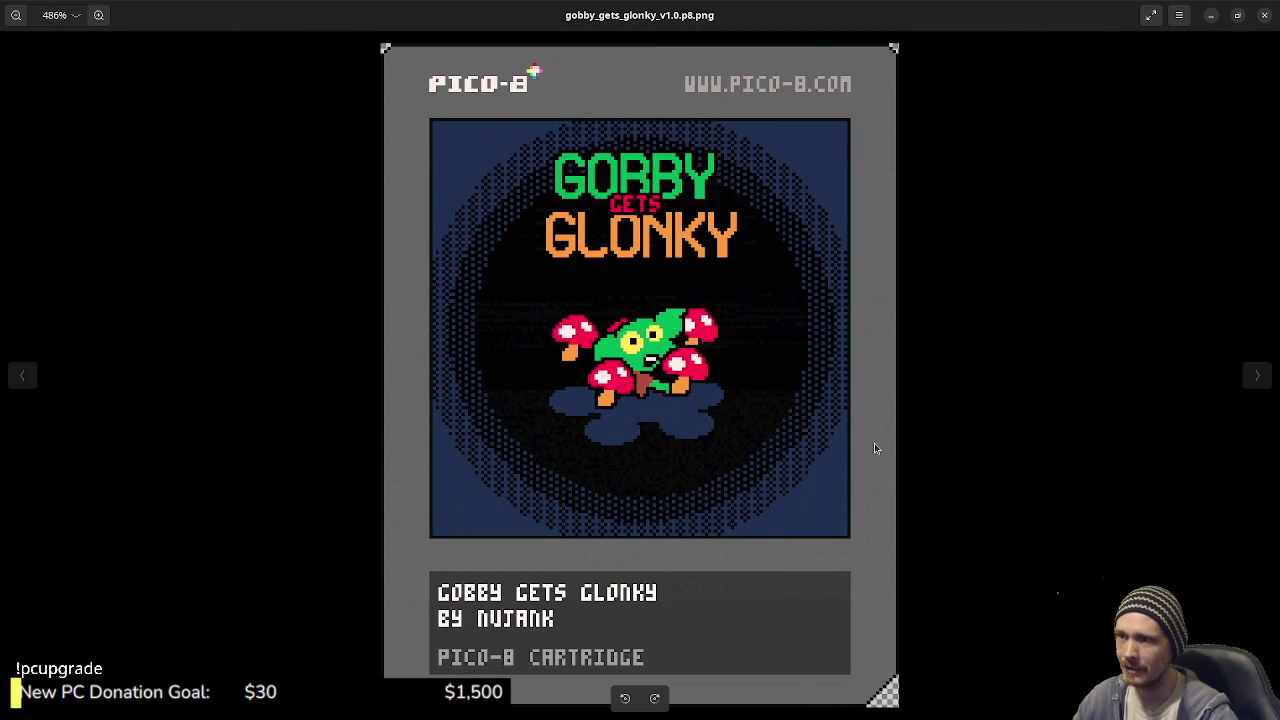
{"action": "scroll", "coordinate": [765, 353], "scroll_direction": "down", "scroll_amount": 1}
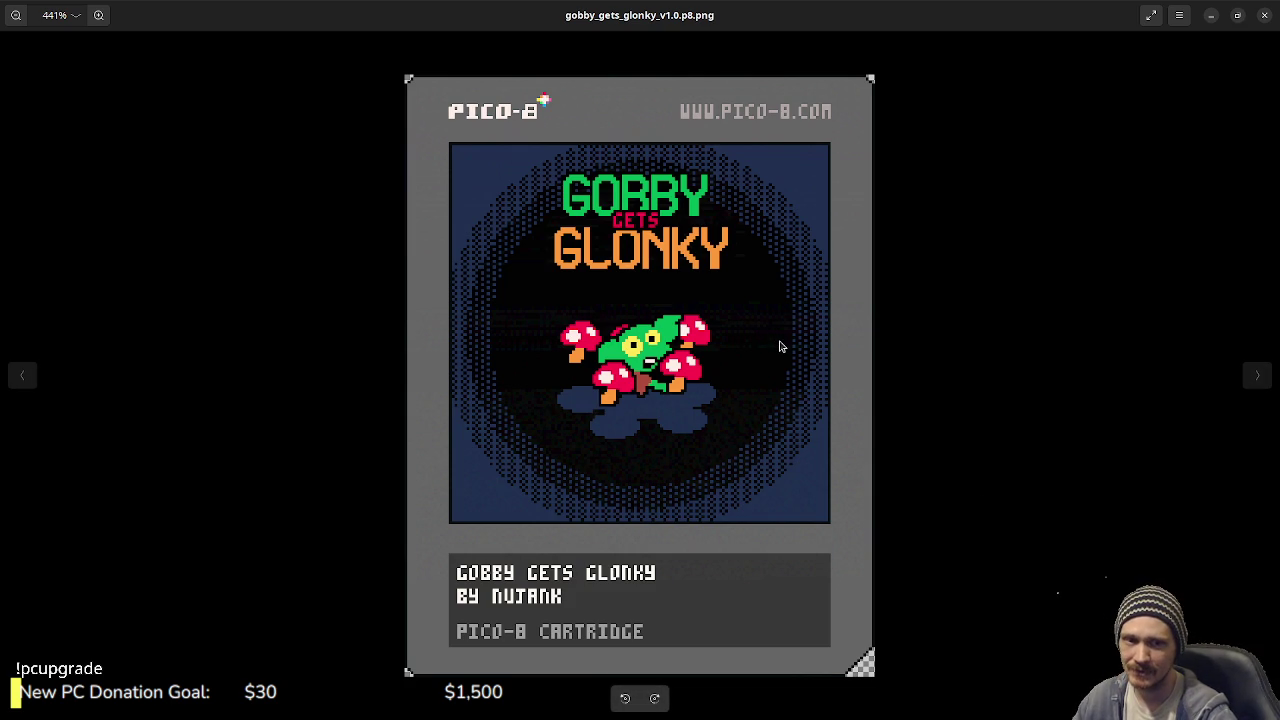
{"action": "scroll", "coordinate": [800, 352], "scroll_direction": "down", "scroll_amount": 1}
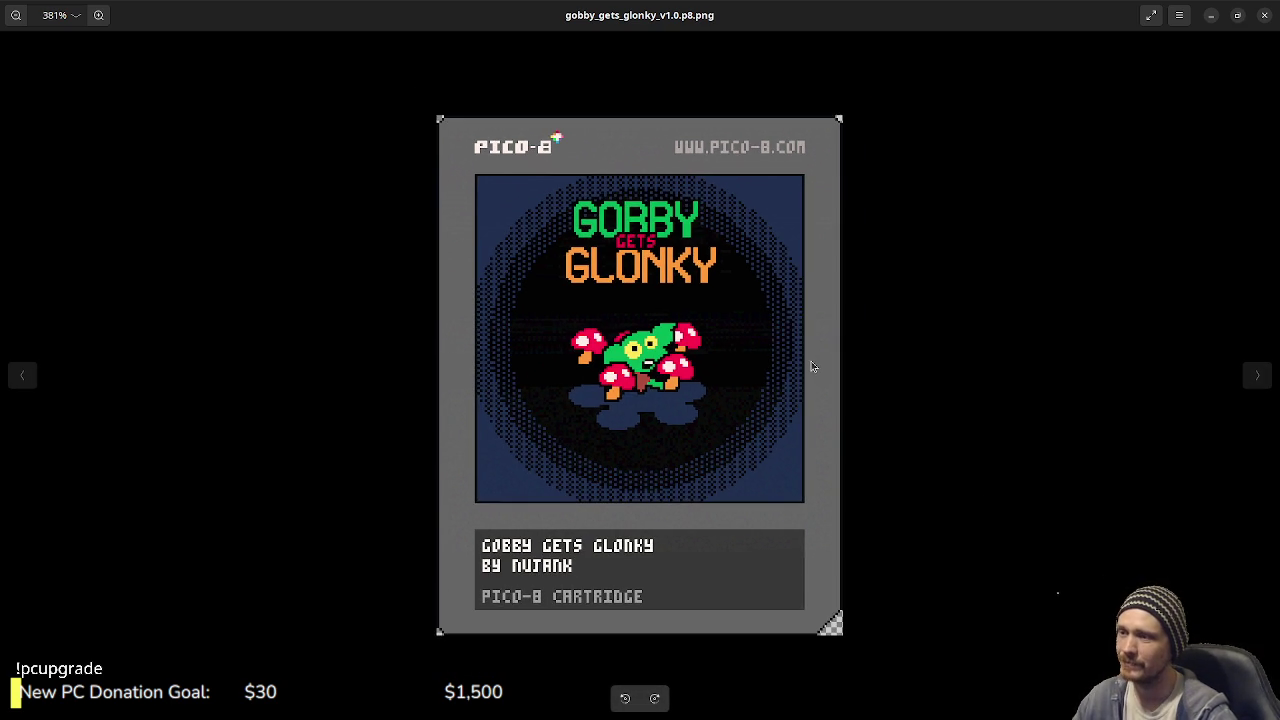
- Close the cartridge image, go up to the pico-8 folder, and minimize Files to reveal the editor
{"action": "left_click", "coordinate": [1264, 15]}
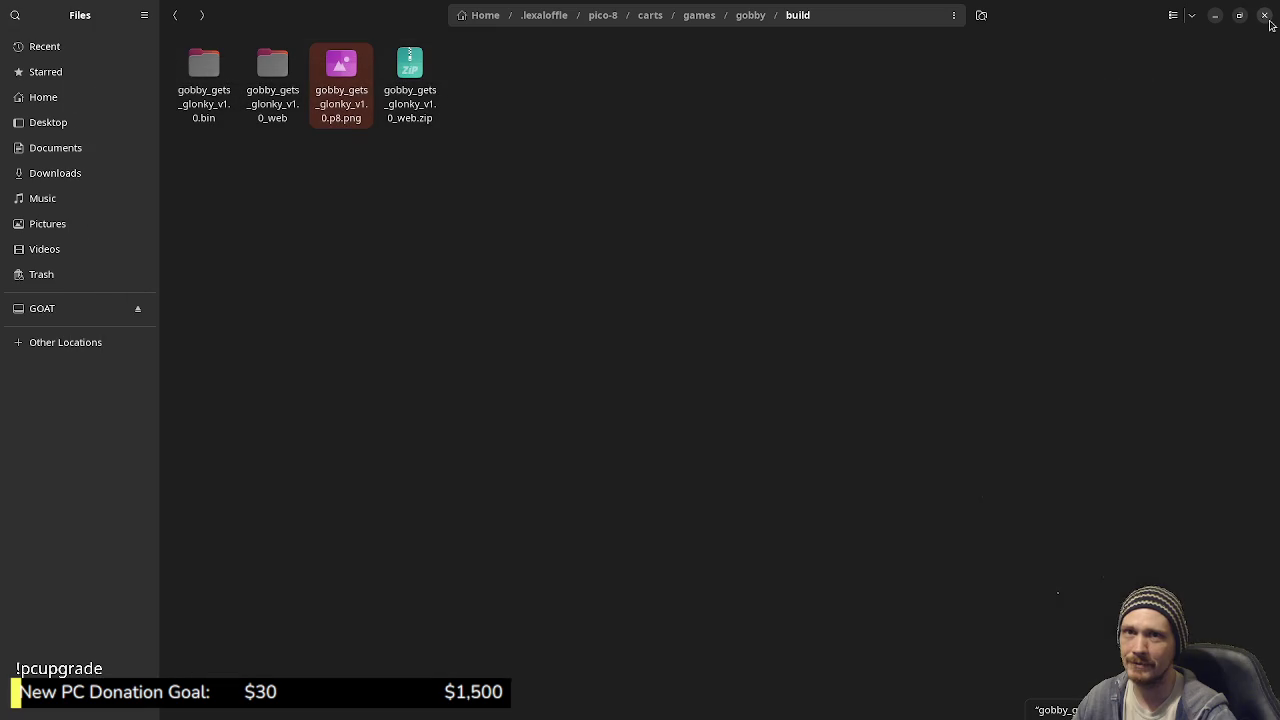
{"action": "left_click", "coordinate": [594, 287]}
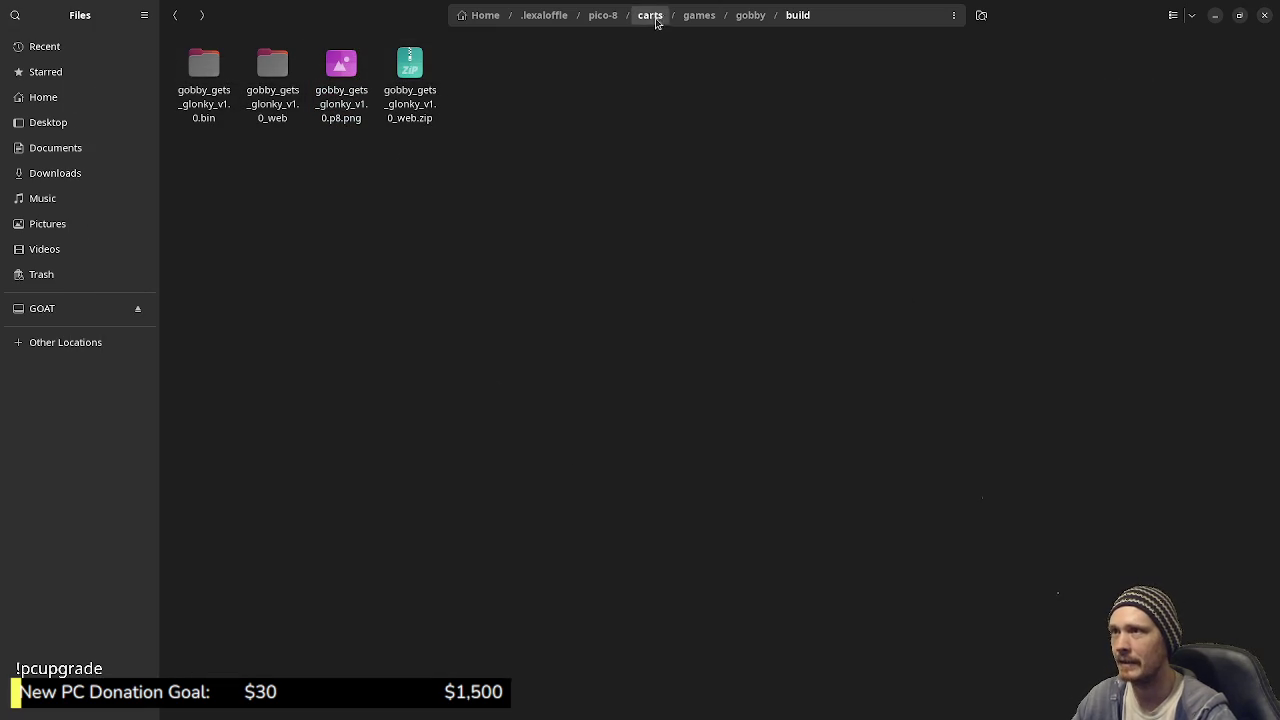
{"action": "left_click", "coordinate": [601, 15]}
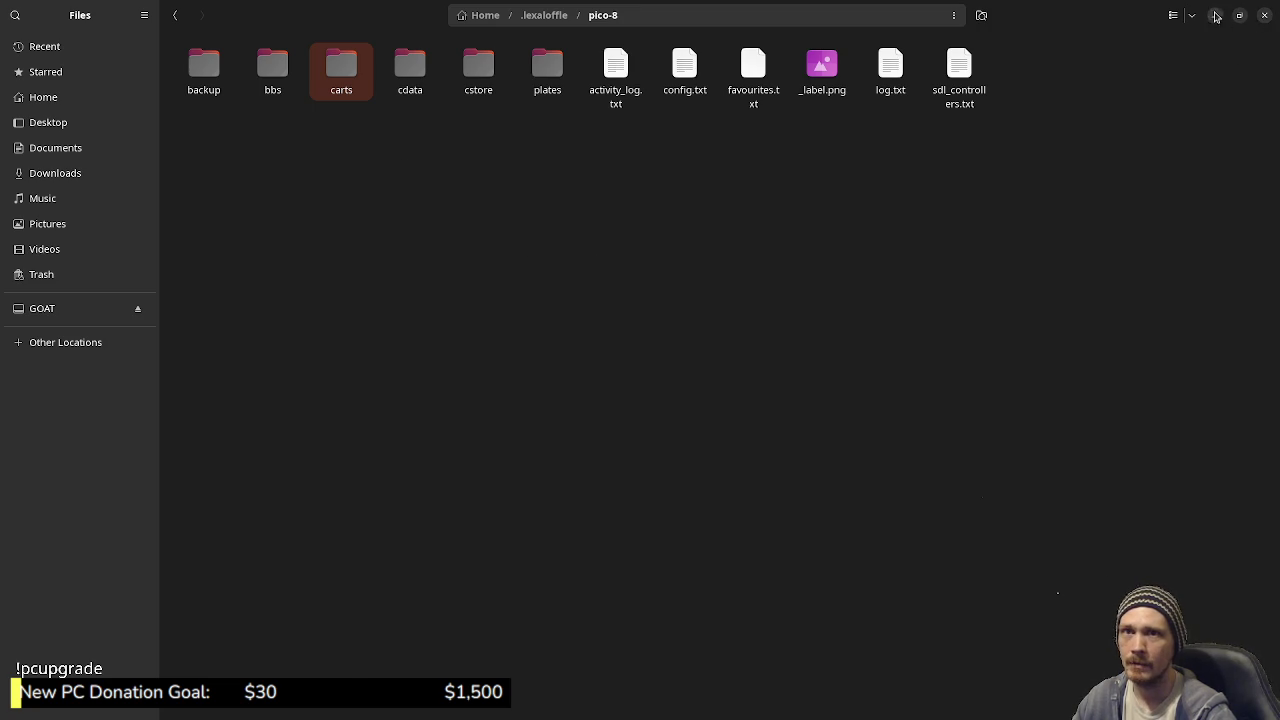
{"action": "left_click", "coordinate": [1215, 15]}
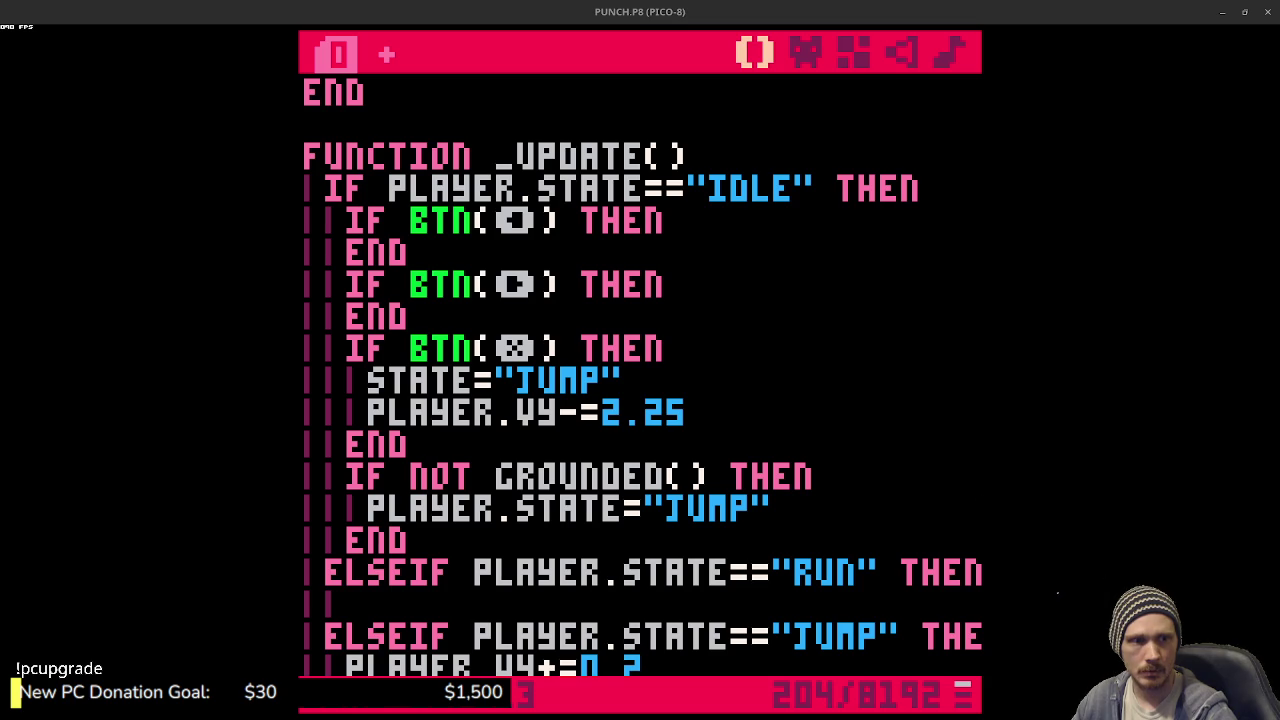
{"action": "left_click", "coordinate": [766, 413]}
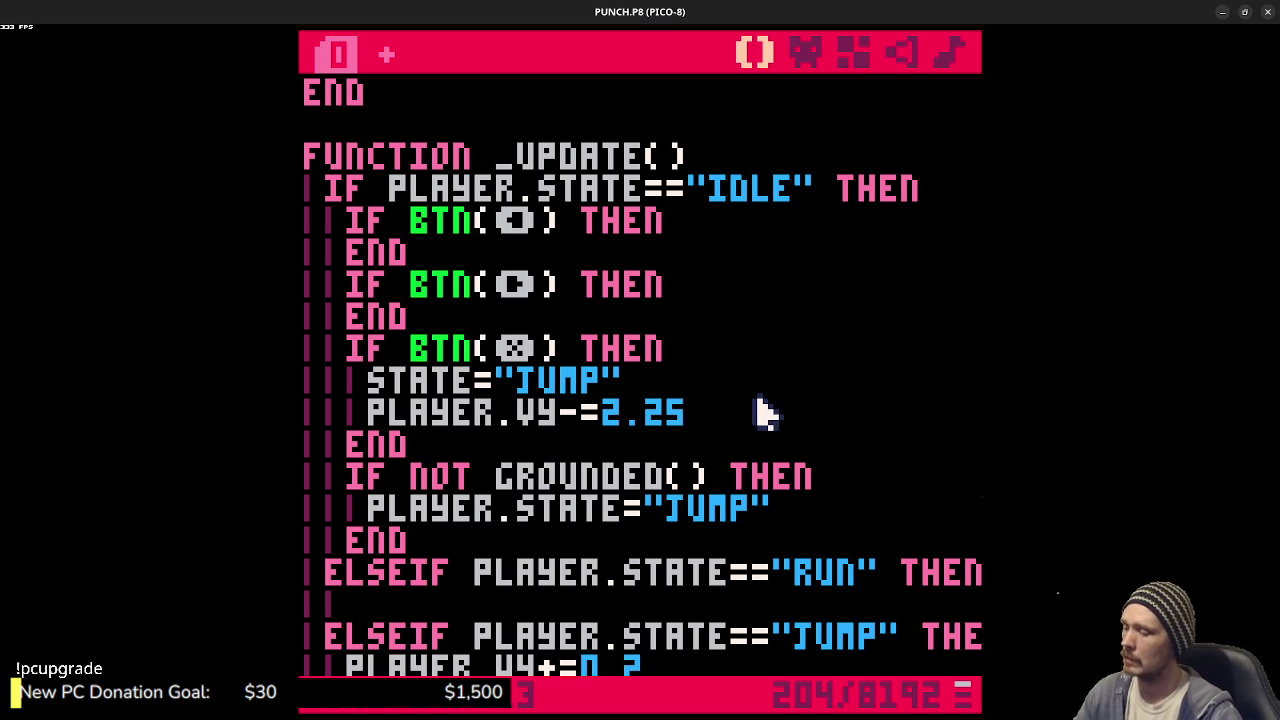
{"action": "key", "text": "ctrl+r"}
{"action": "key", "text": "Escape"}
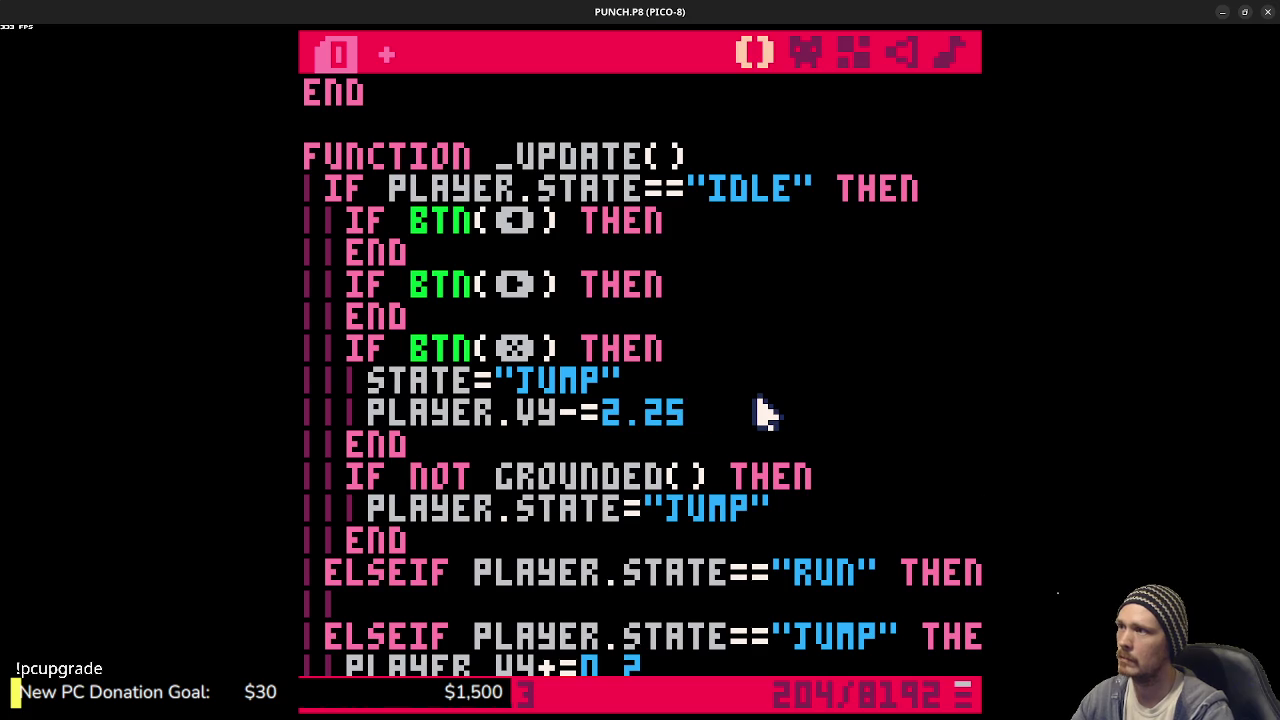
{"action": "key", "text": "ctrl+r"}
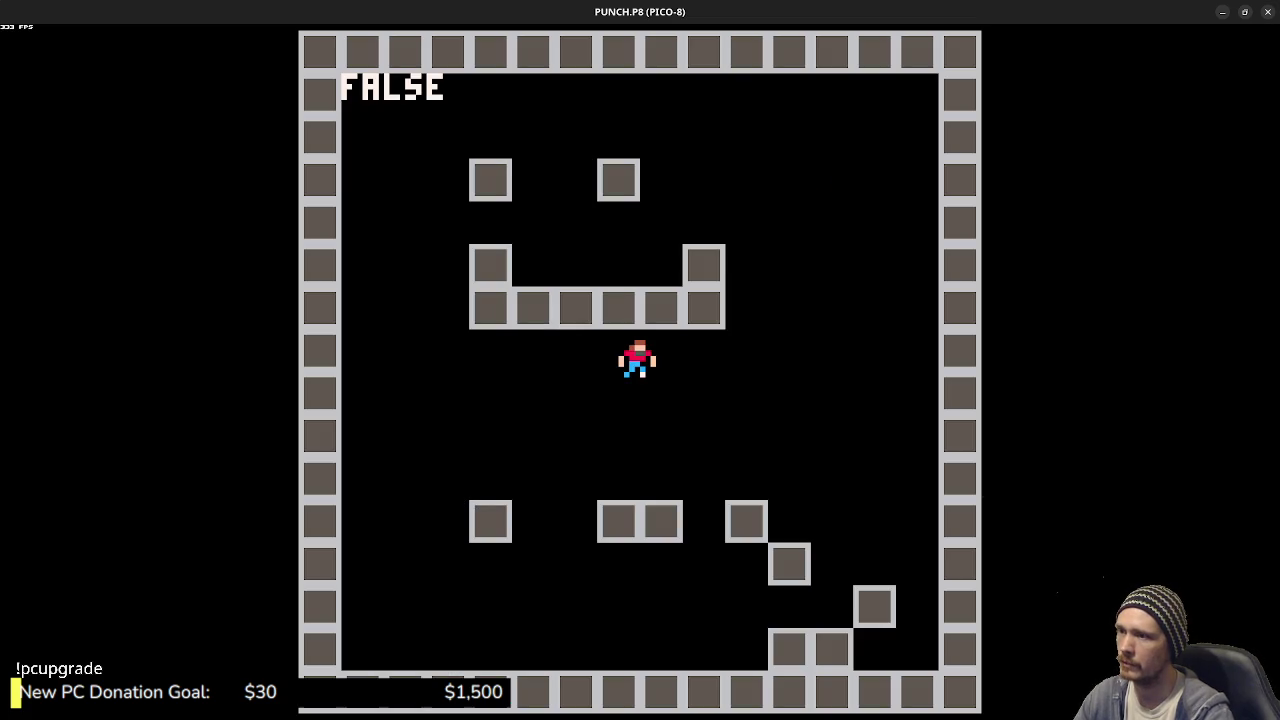
{"action": "key", "text": "Escape"}
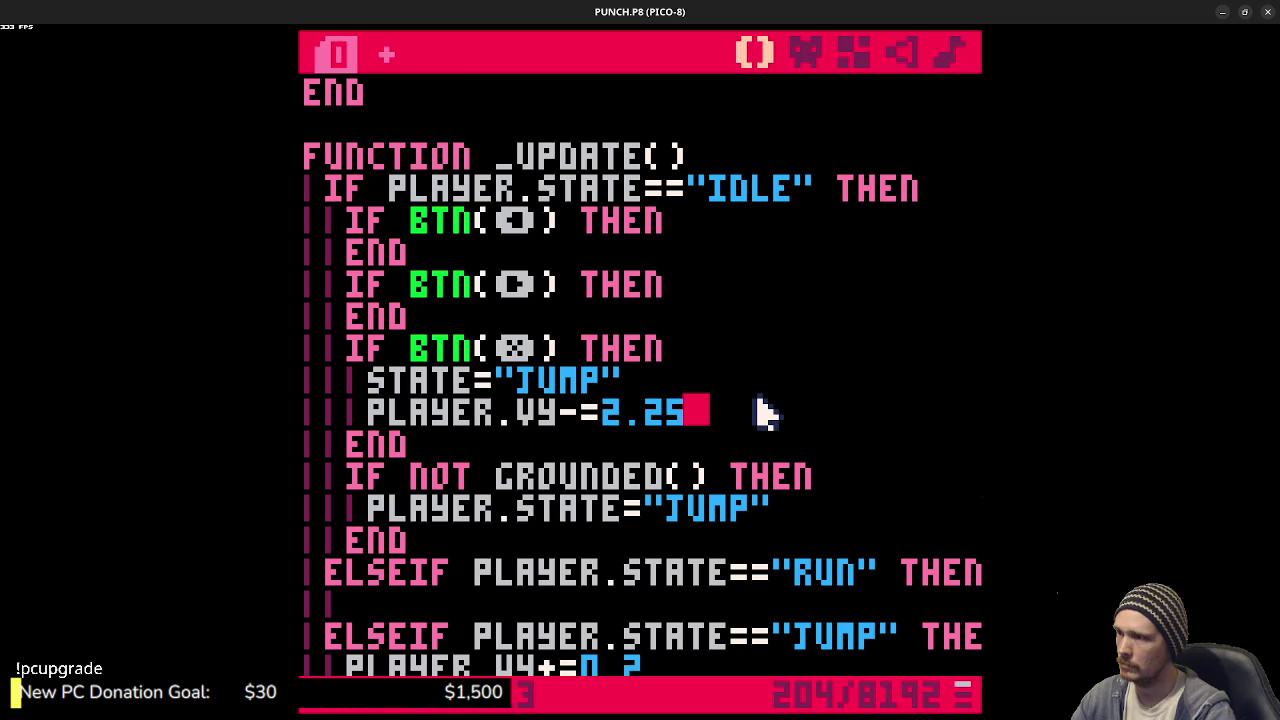
{"action": "scroll", "coordinate": [755, 410], "scroll_direction": "down", "scroll_amount": 10}
{"action": "scroll", "coordinate": [740, 412], "scroll_direction": "down", "scroll_amount": 15}
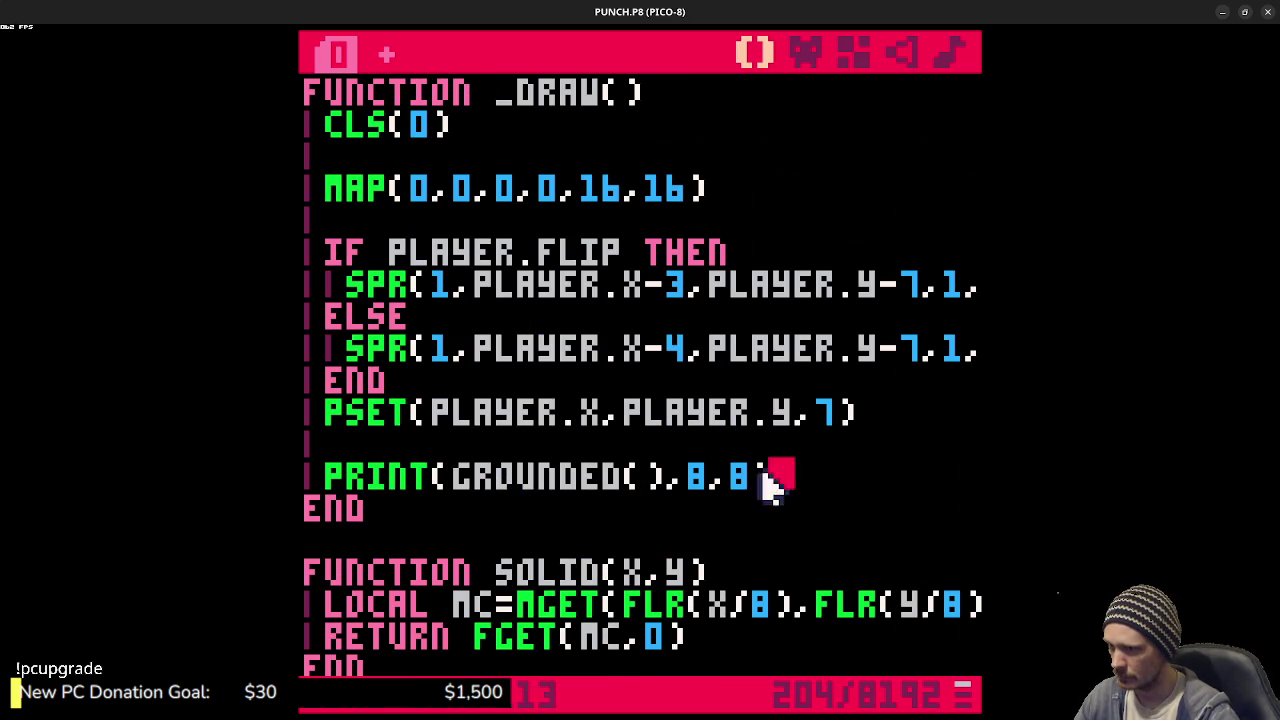
- Add PRINT(PLAYER.STATE,8,8) on a new line above the grounded debug print
{"action": "left_click_drag", "start_coordinate": [771, 471], "coordinate": [508, 491]}
{"action": "left_click", "coordinate": [837, 486]}
{"action": "key", "text": "Up"}
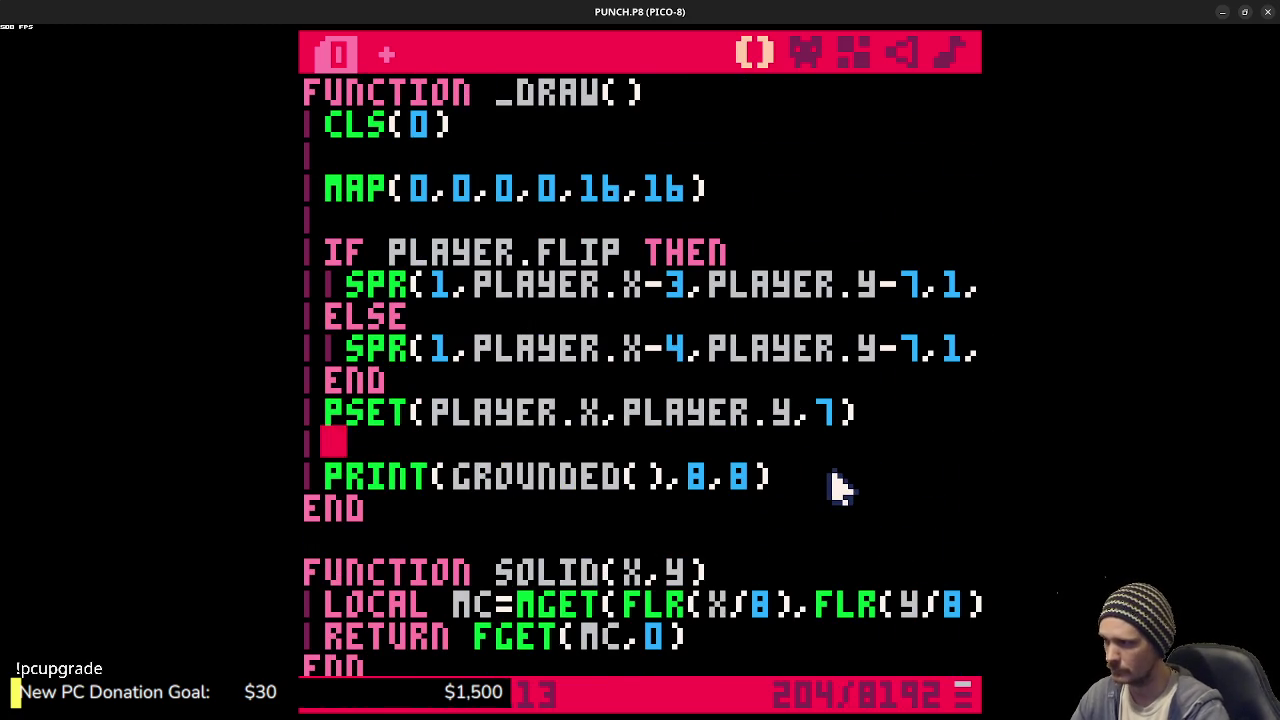
{"action": "key", "text": "Return"}
{"action": "type", "text": "PRINT("}
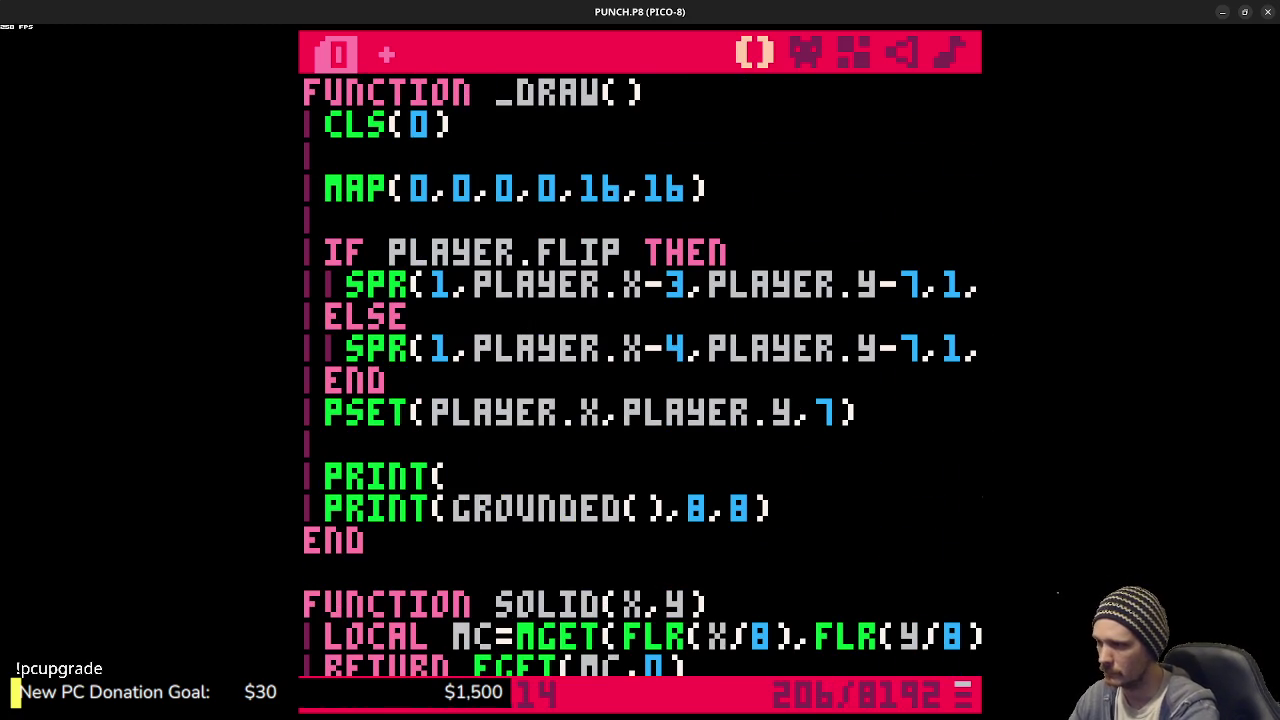
{"action": "type", "text": "playerr.st"}
{"action": "key", "text": "BackSpace"}
{"action": "key", "text": "BackSpace"}
{"action": "key", "text": "BackSpace"}
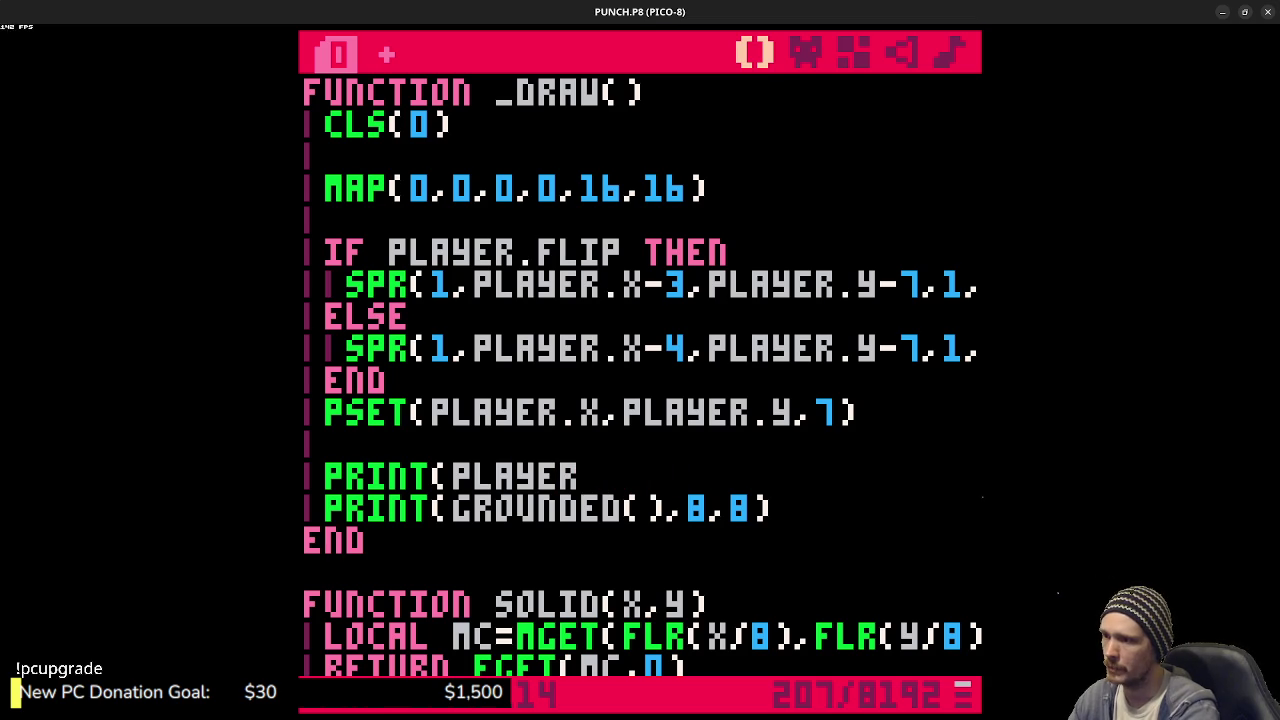
{"action": "type", "text": ".state,8,8)"}
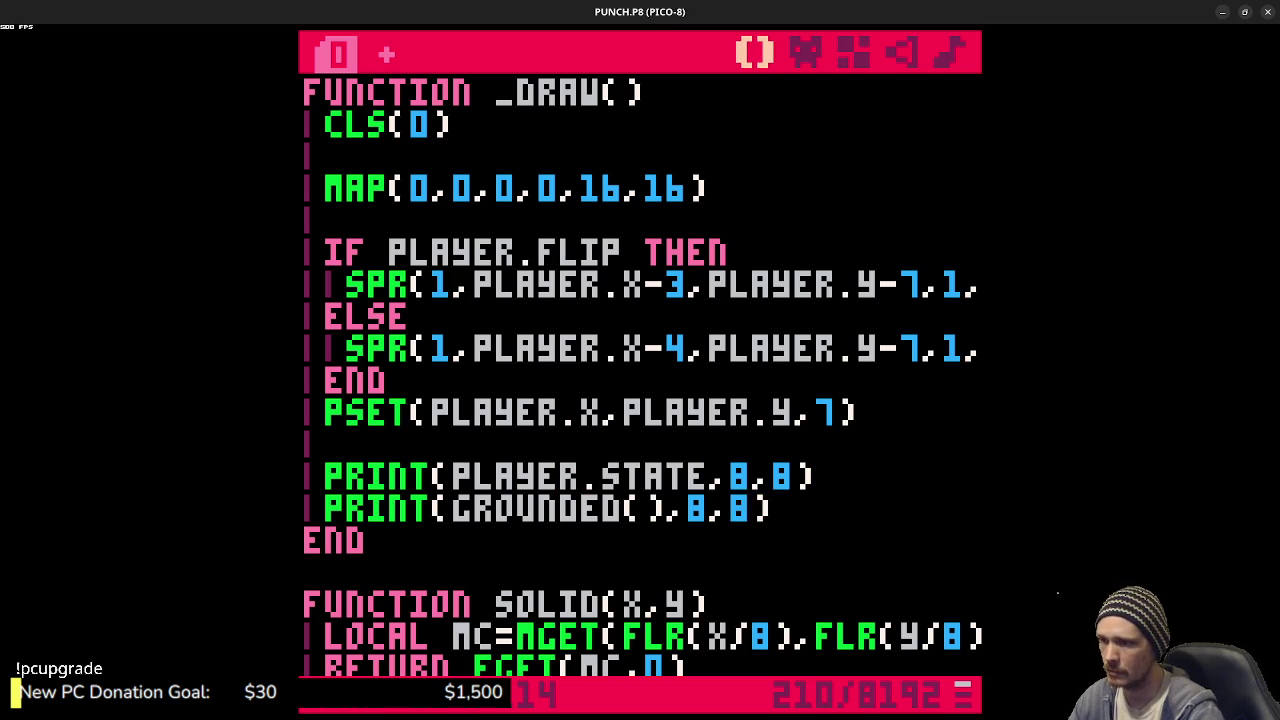
- Move the grounded print down to y 14, then save and run the cart, showing JUMP above FALSE
{"action": "key", "text": "Delete"}
{"action": "type", "text": "16"}
{"action": "key", "text": "BackSpace"}
{"action": "key", "text": "BackSpace"}
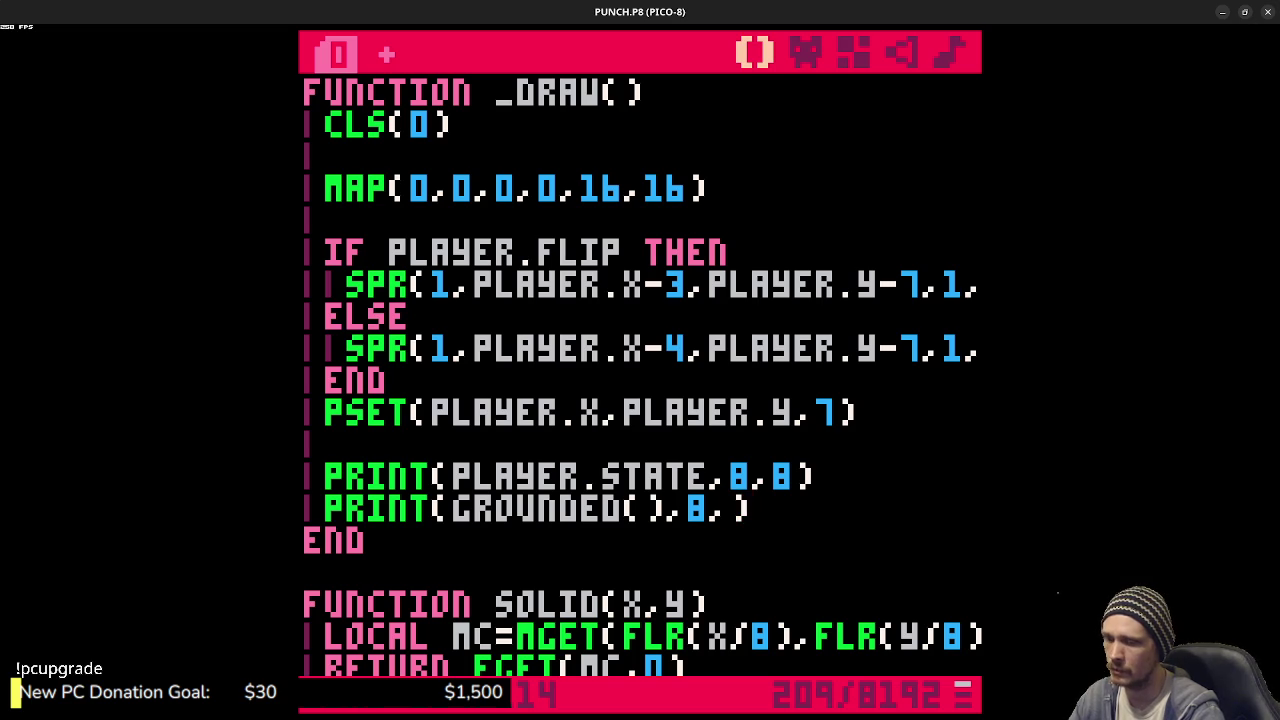
{"action": "type", "text": "14"}
{"action": "key", "text": "ctrl+s"}
{"action": "key", "text": "ctrl+r"}
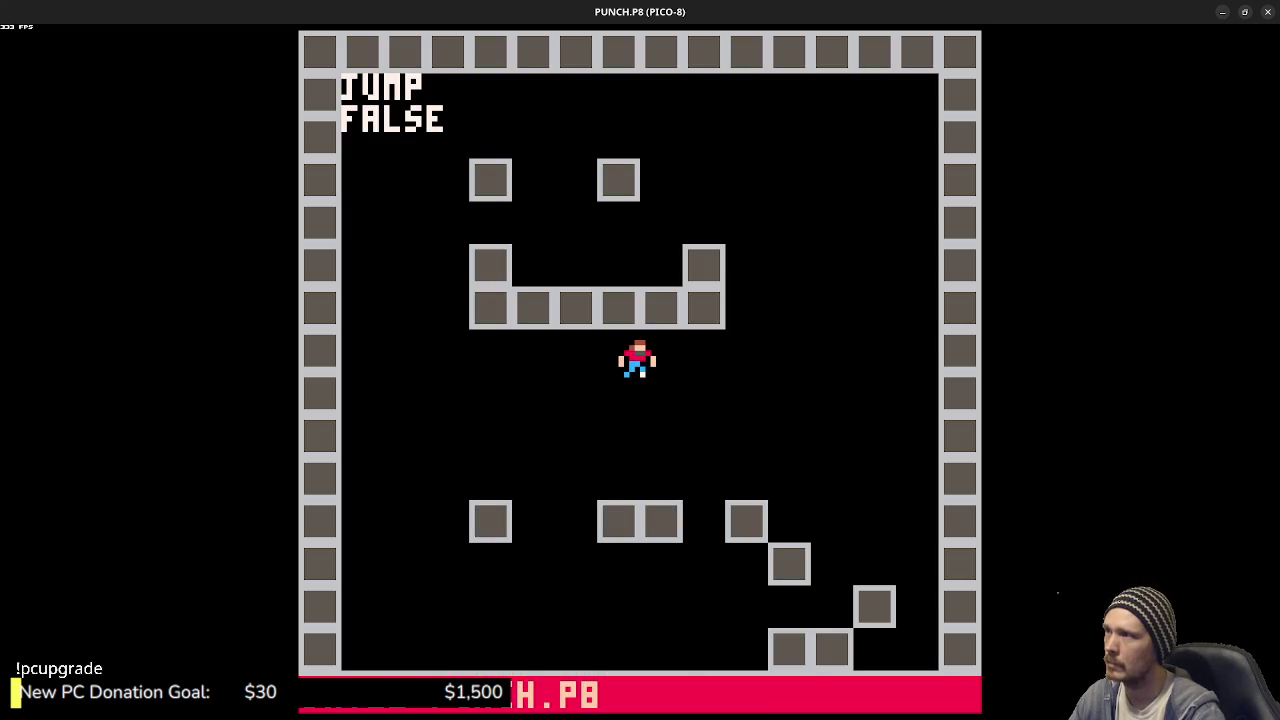
- Stop the game, change the idle jump check from BTN(❎) to BTNP(❎), and save the cart
{"action": "key", "text": "Escape"}
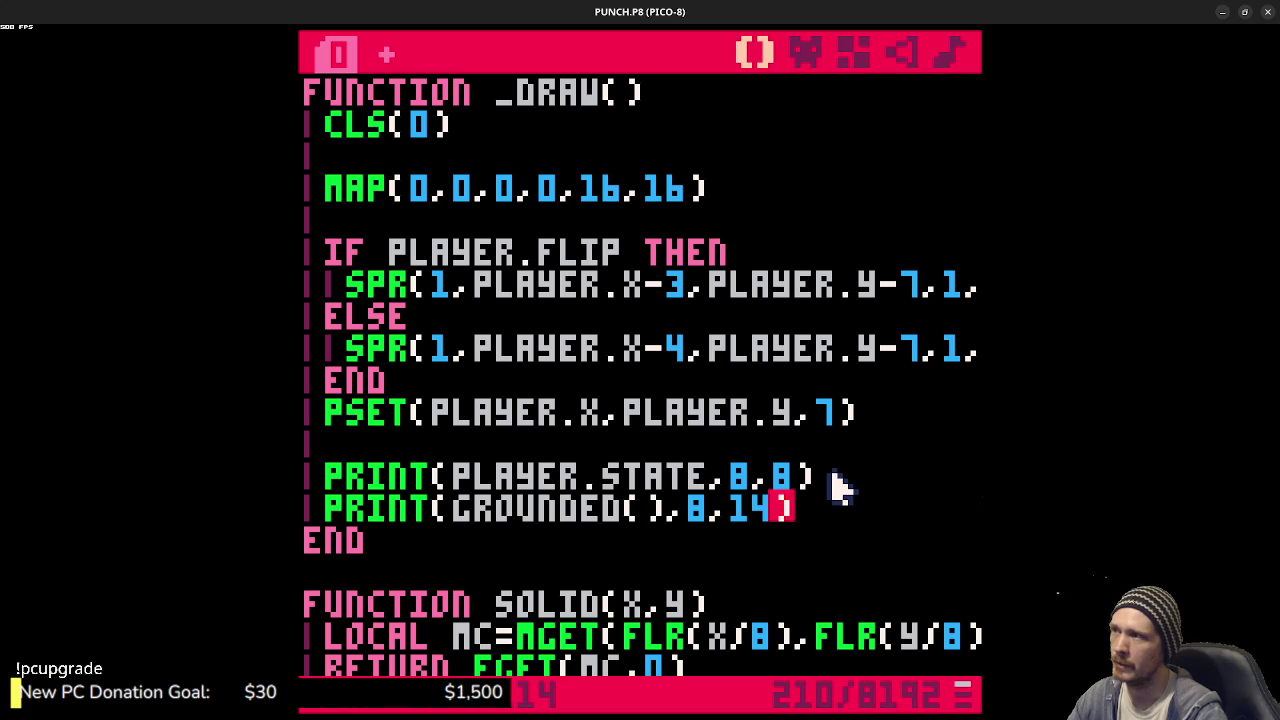
{"action": "scroll", "coordinate": [838, 487], "scroll_direction": "up", "scroll_amount": 8}
{"action": "scroll", "coordinate": [838, 487], "scroll_direction": "up", "scroll_amount": 15}
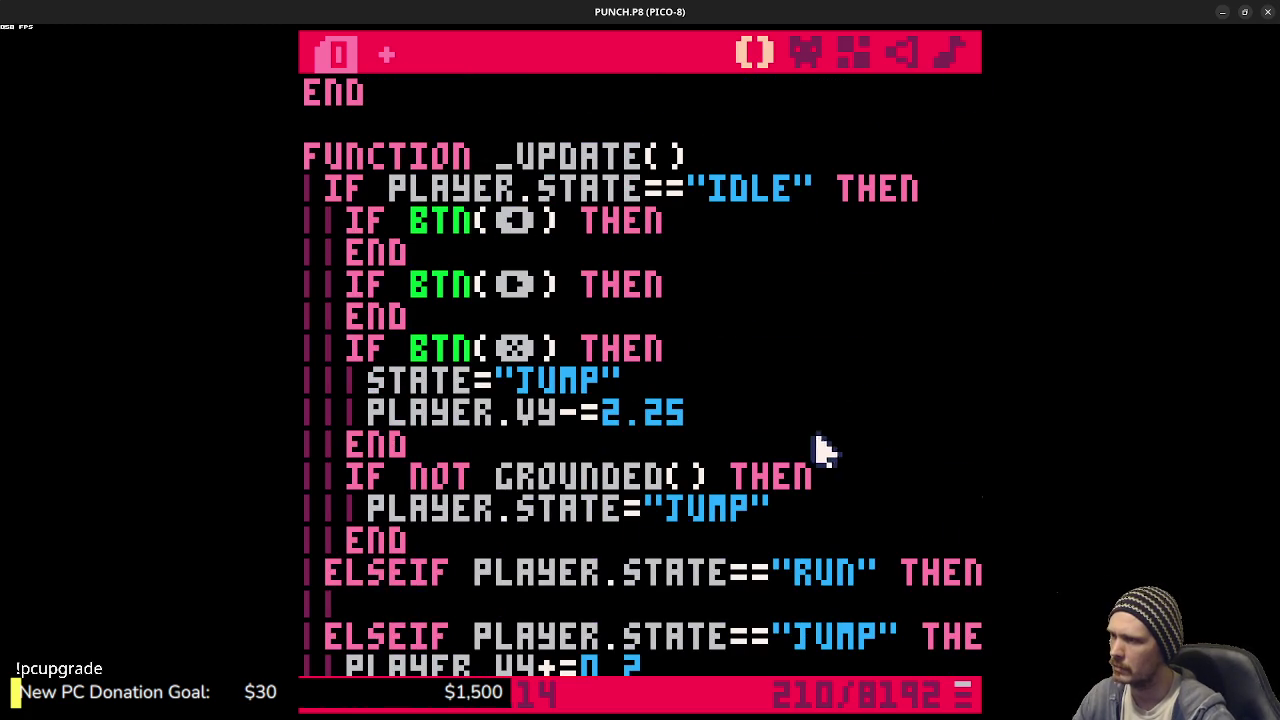
{"action": "left_click", "coordinate": [482, 380]}
{"action": "left_click", "coordinate": [484, 346]}
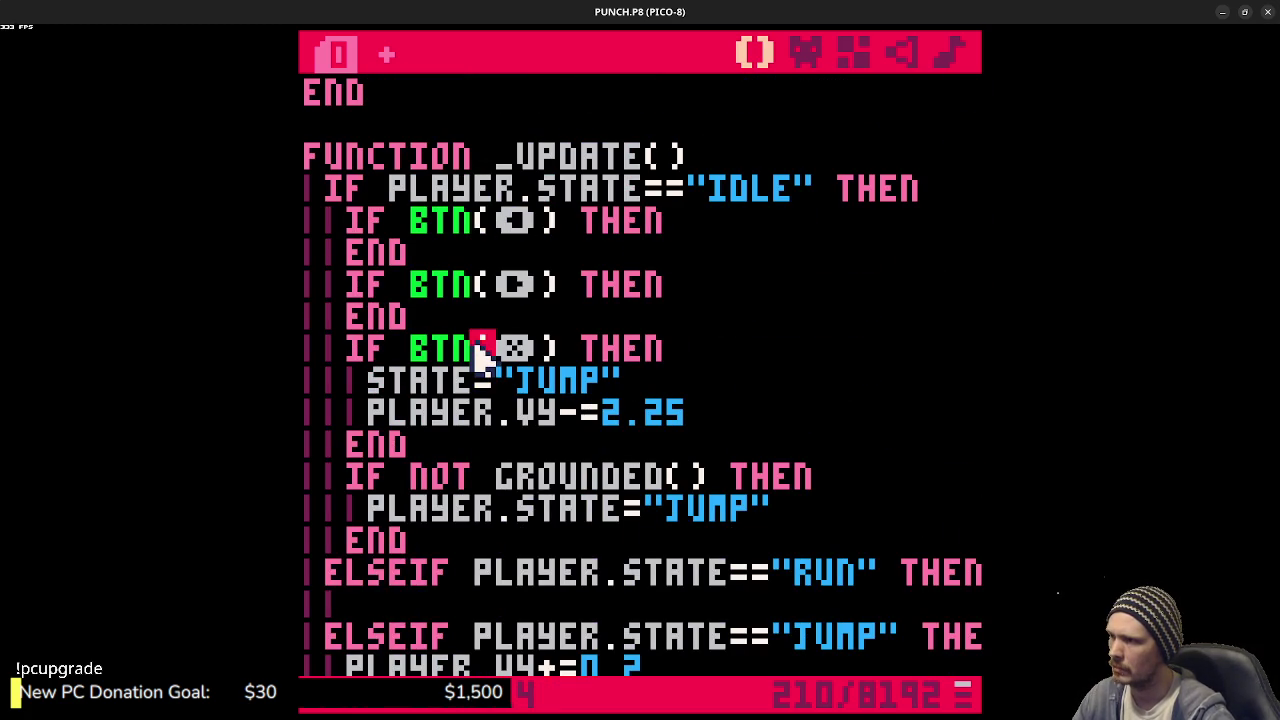
{"action": "type", "text": "p"}
{"action": "key", "text": "ctrl+s"}
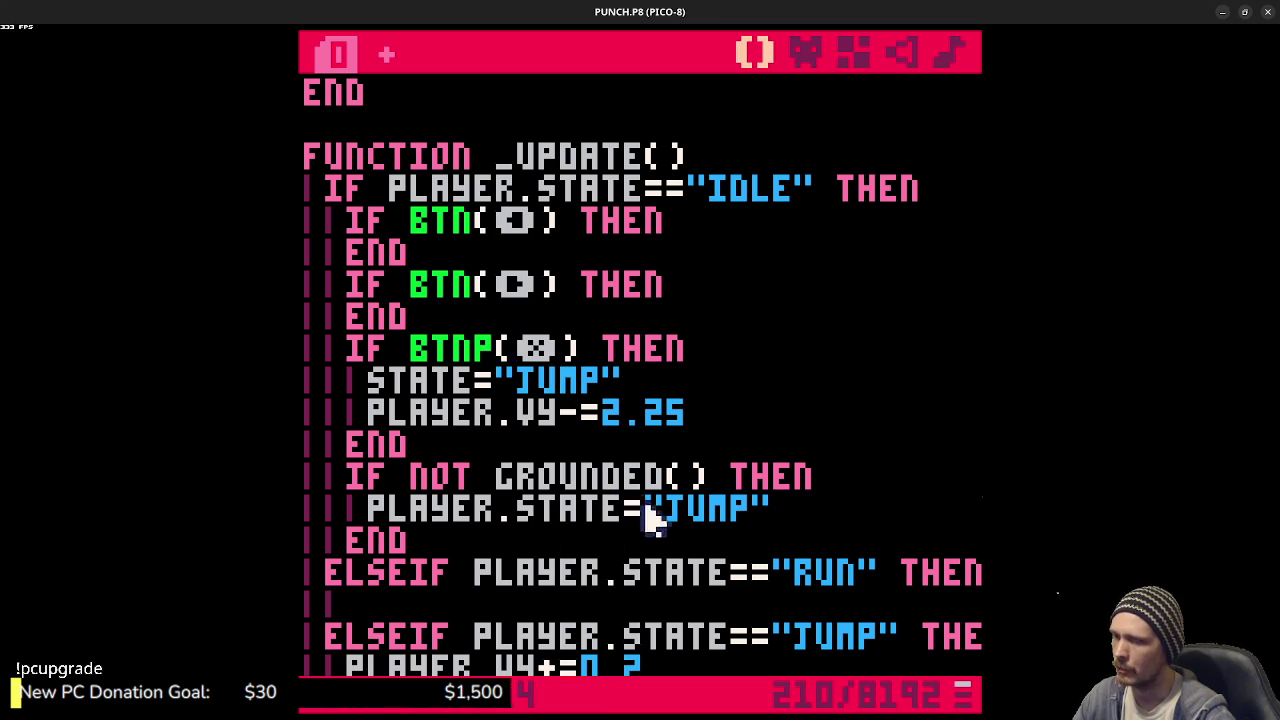
{"action": "scroll", "coordinate": [715, 511], "scroll_direction": "down", "scroll_amount": 2}
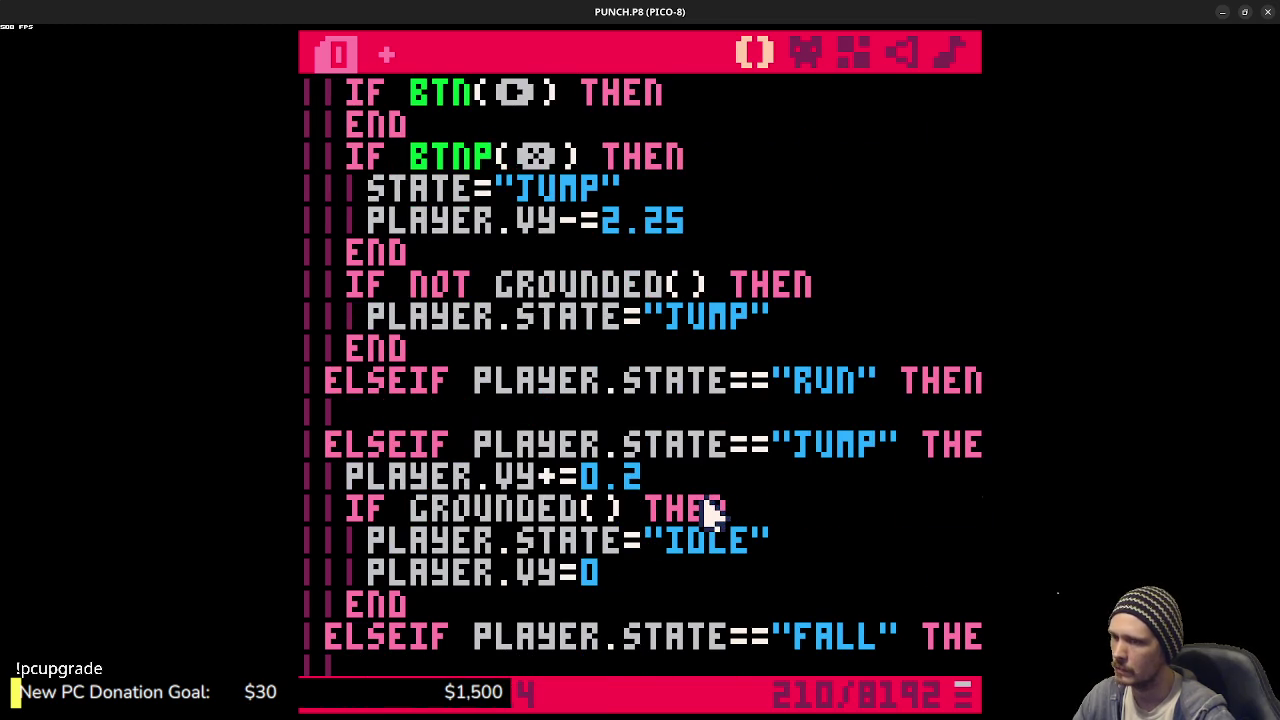